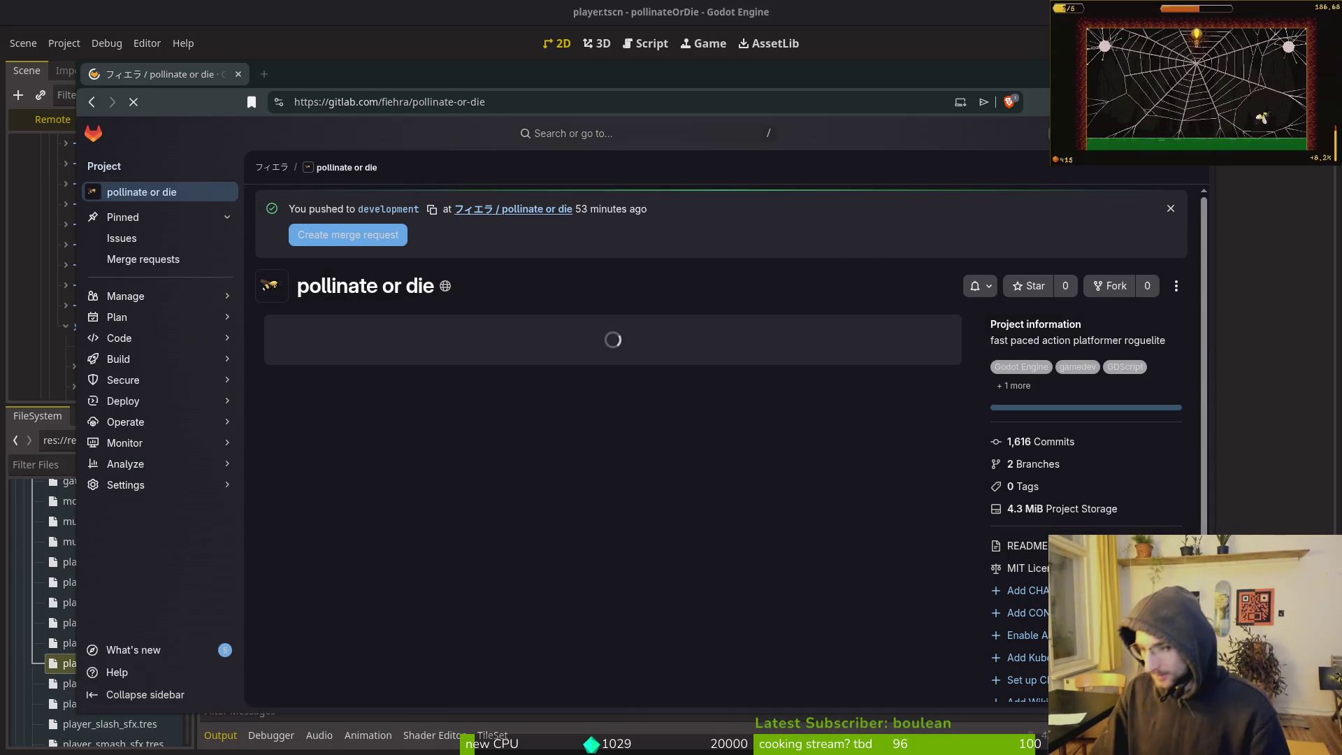
Select the live Mosquito CharacterBody2D in the Remote scene tree
key("alt+Tab")
key("alt+Tab")
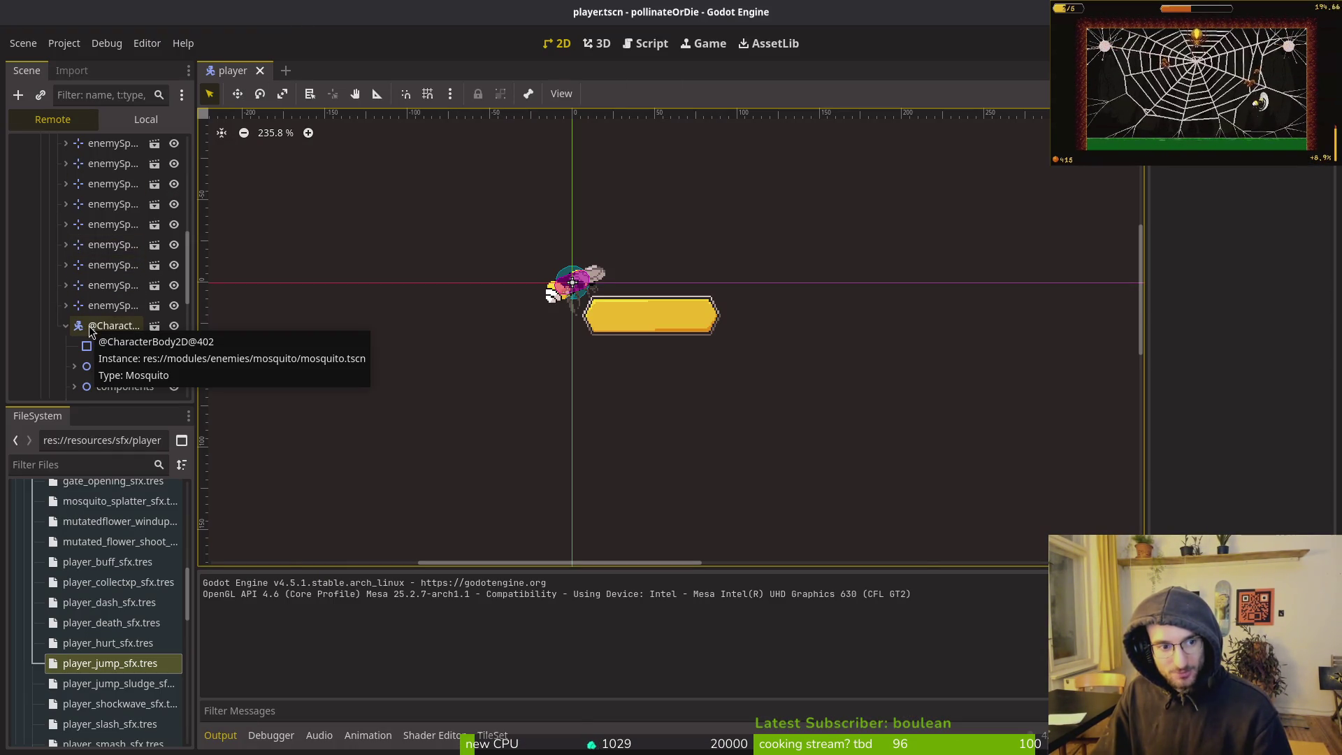
left_click(90, 329)
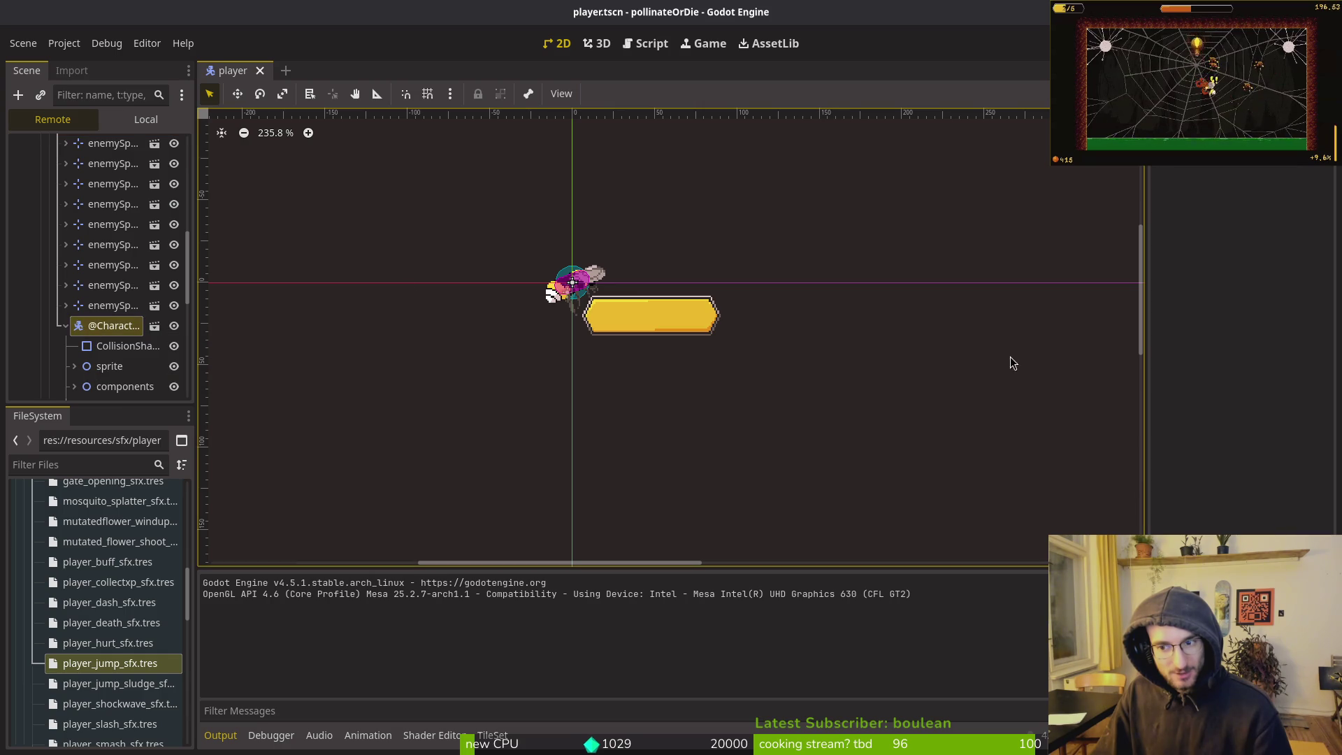
scroll(1311, 356, "down", 15)
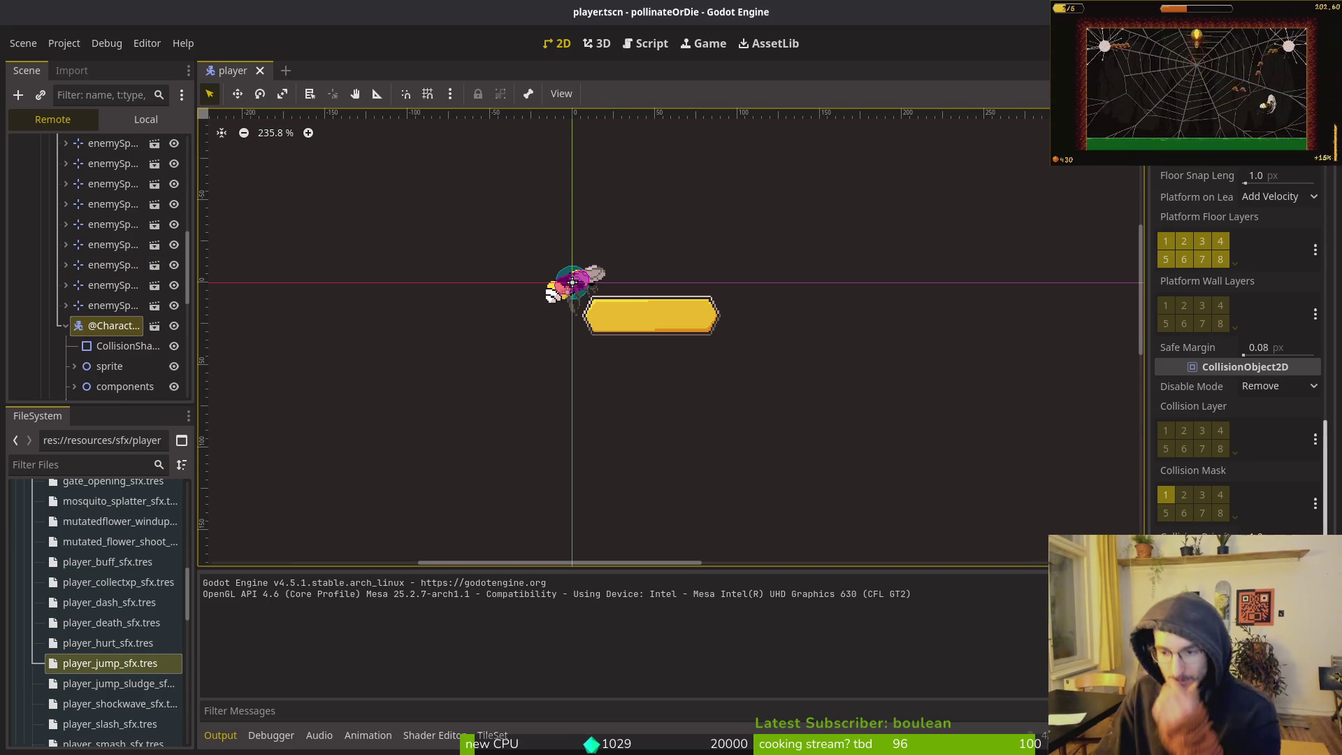
scroll(1261, 320, "up", 5)
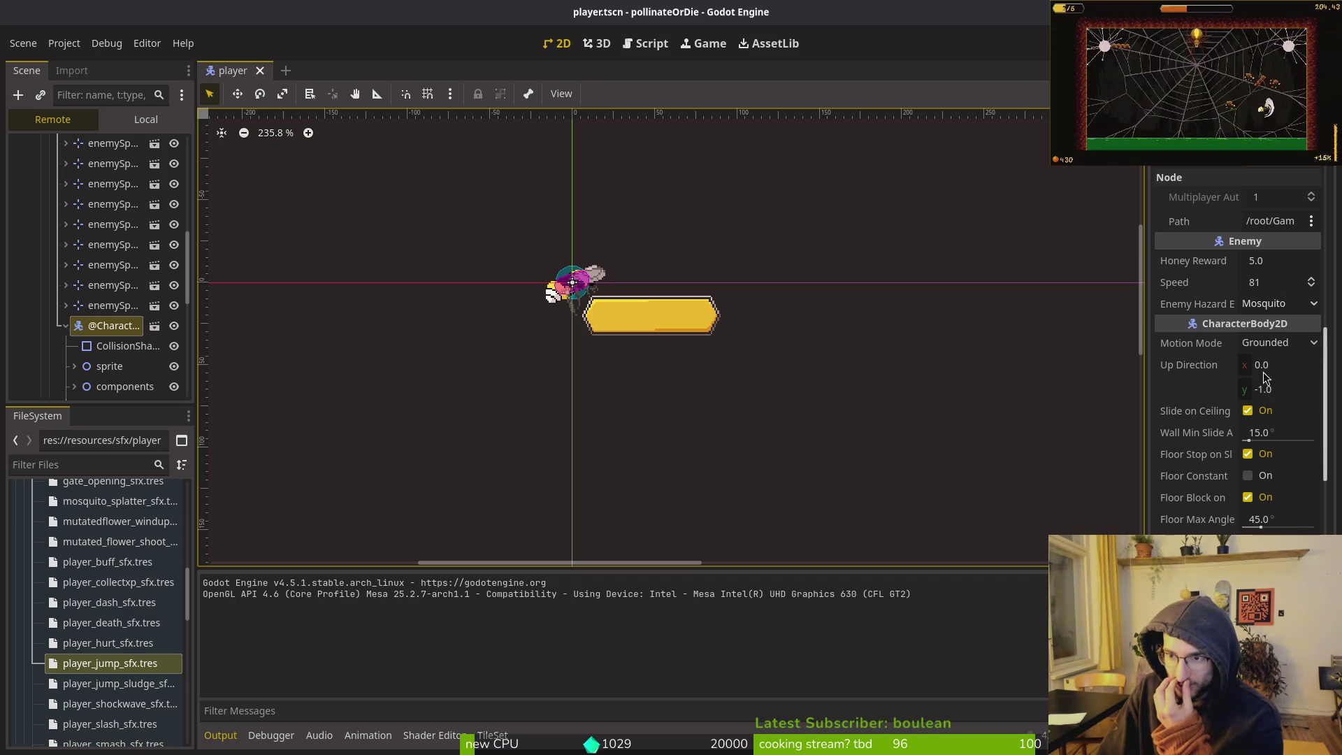
scroll(1231, 399, "down", 7)
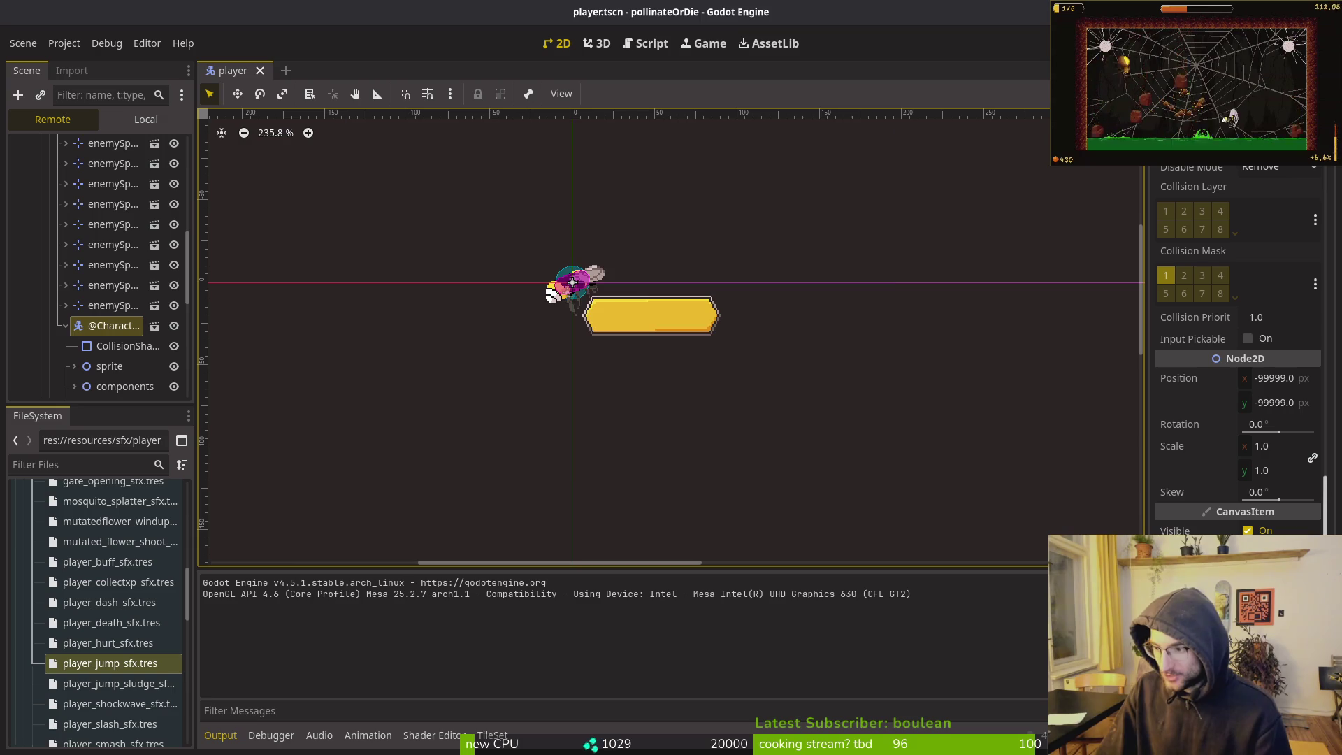
Set the Mosquito's Position to 100, 100 and maximise the debug game window
left_click(1295, 409)
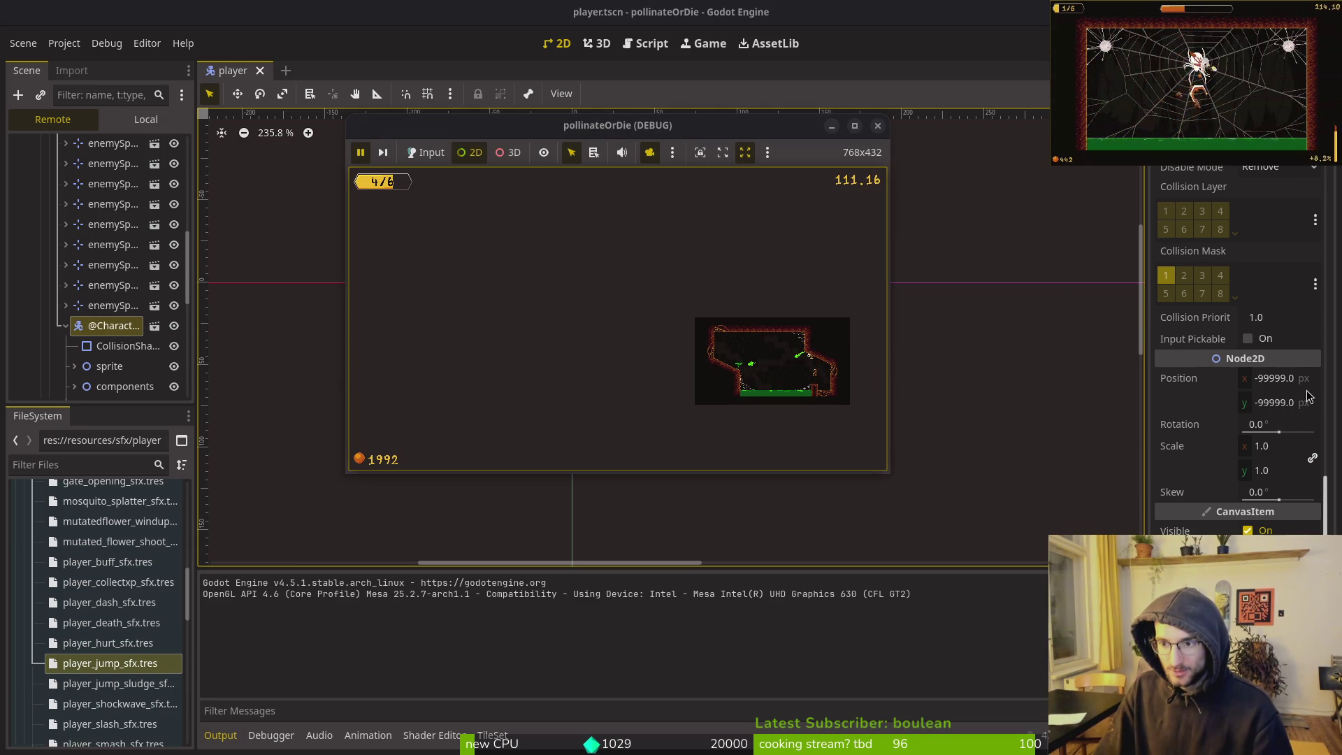
left_click(1297, 380)
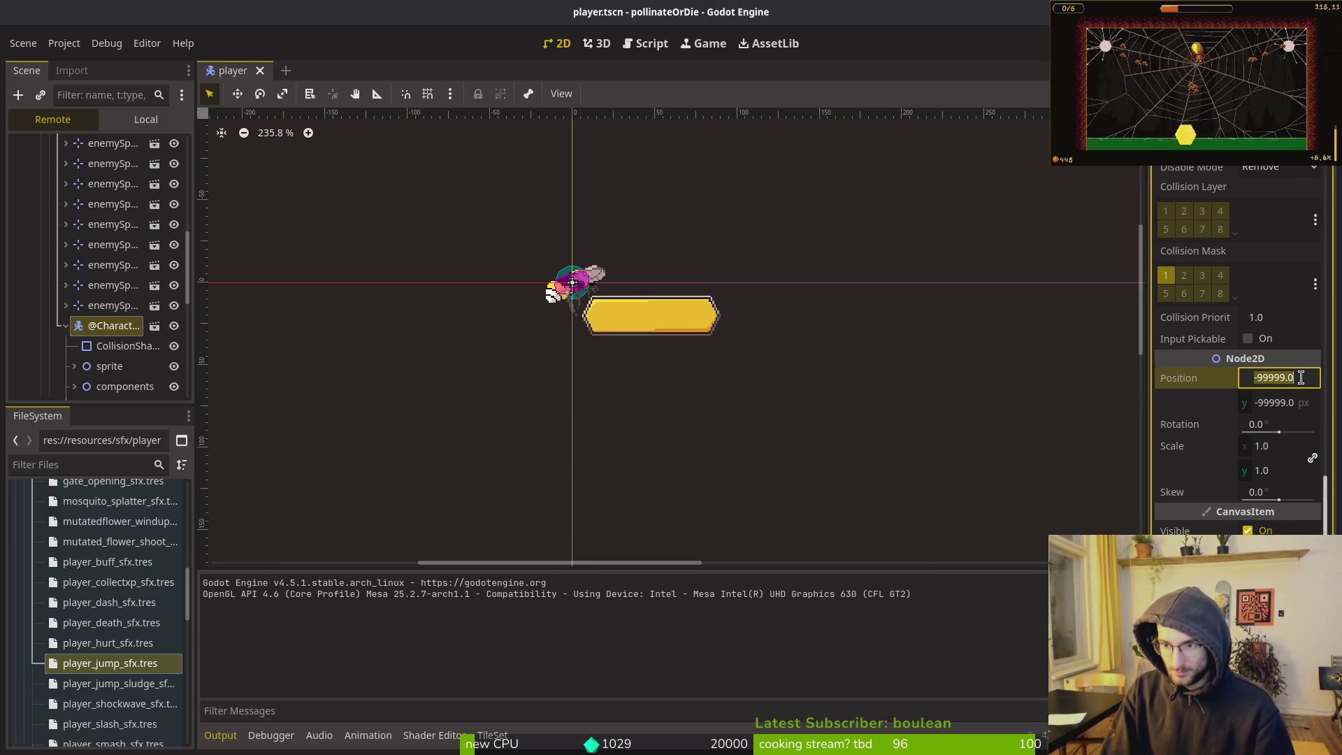
type("100")
key("Tab")
type("100")
key("Return")
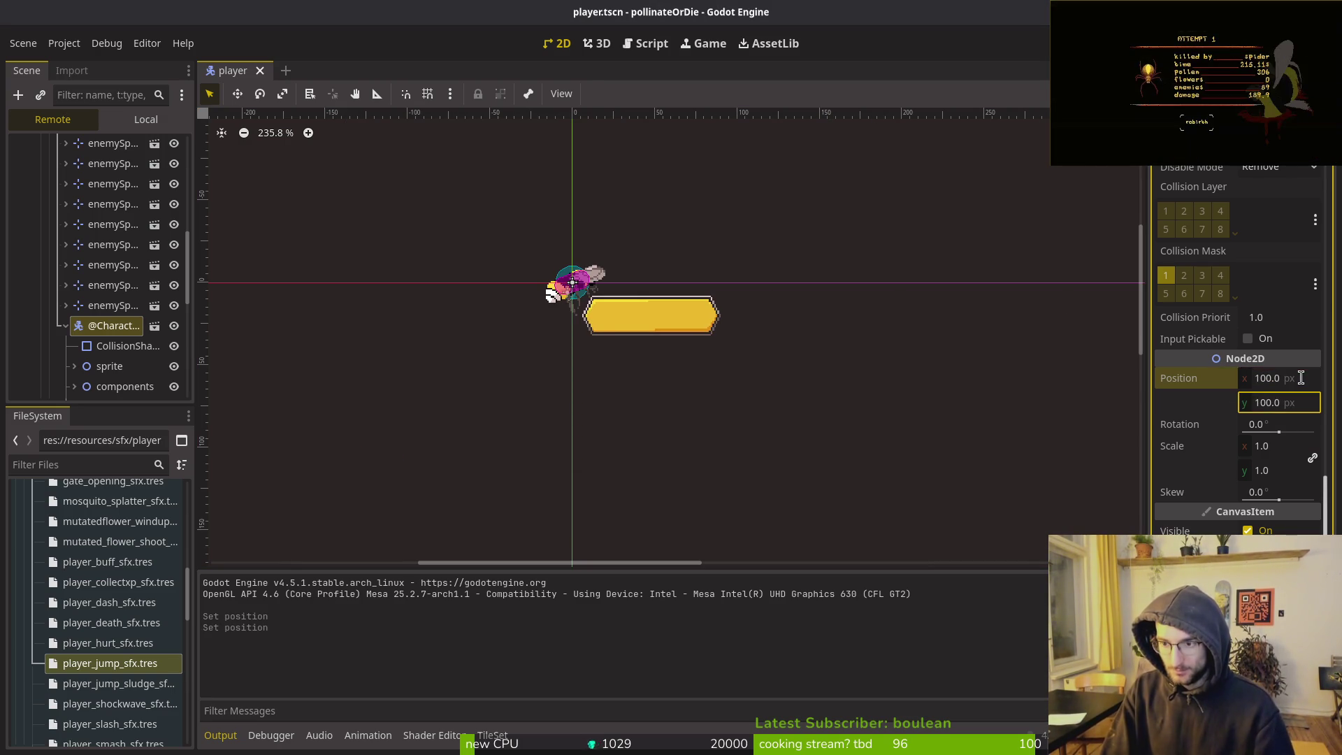
left_click(715, 439)
double_click(678, 129)
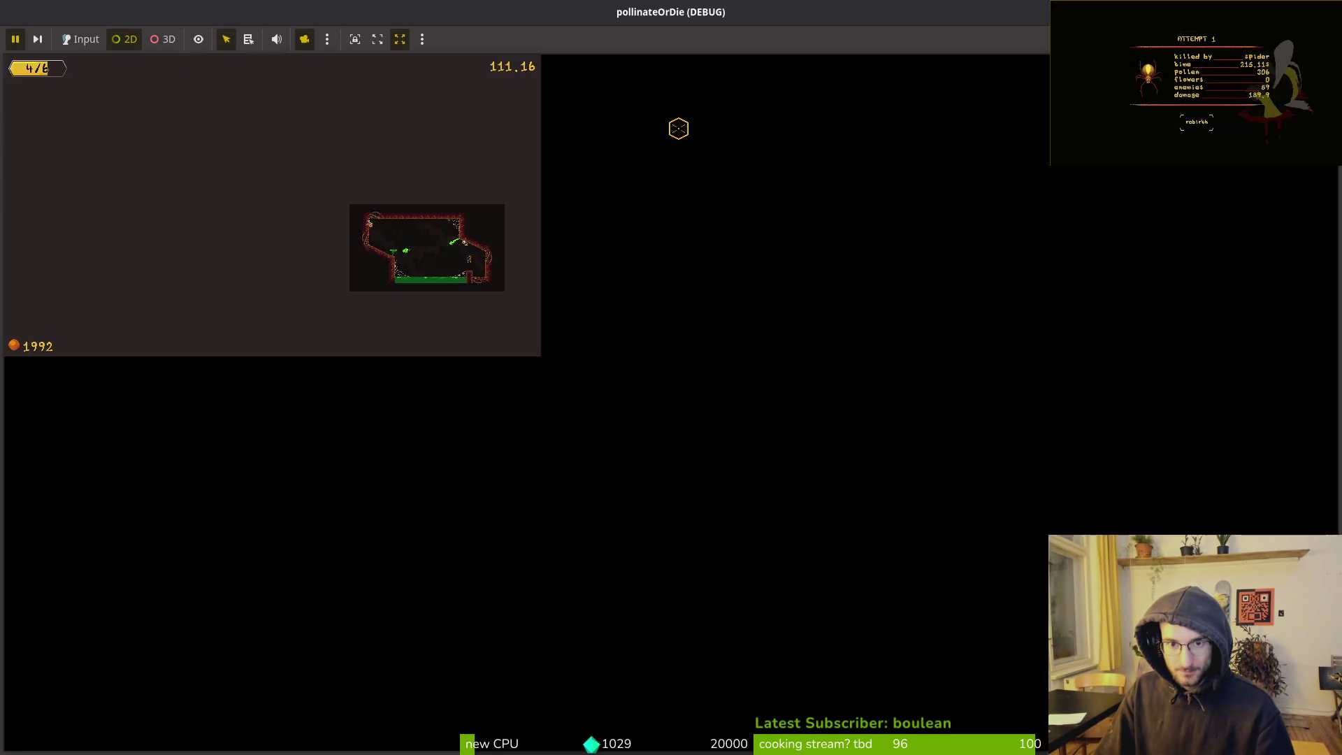
Re-maximise the game window and nudge the music volume down in Settings
double_click(615, 17)
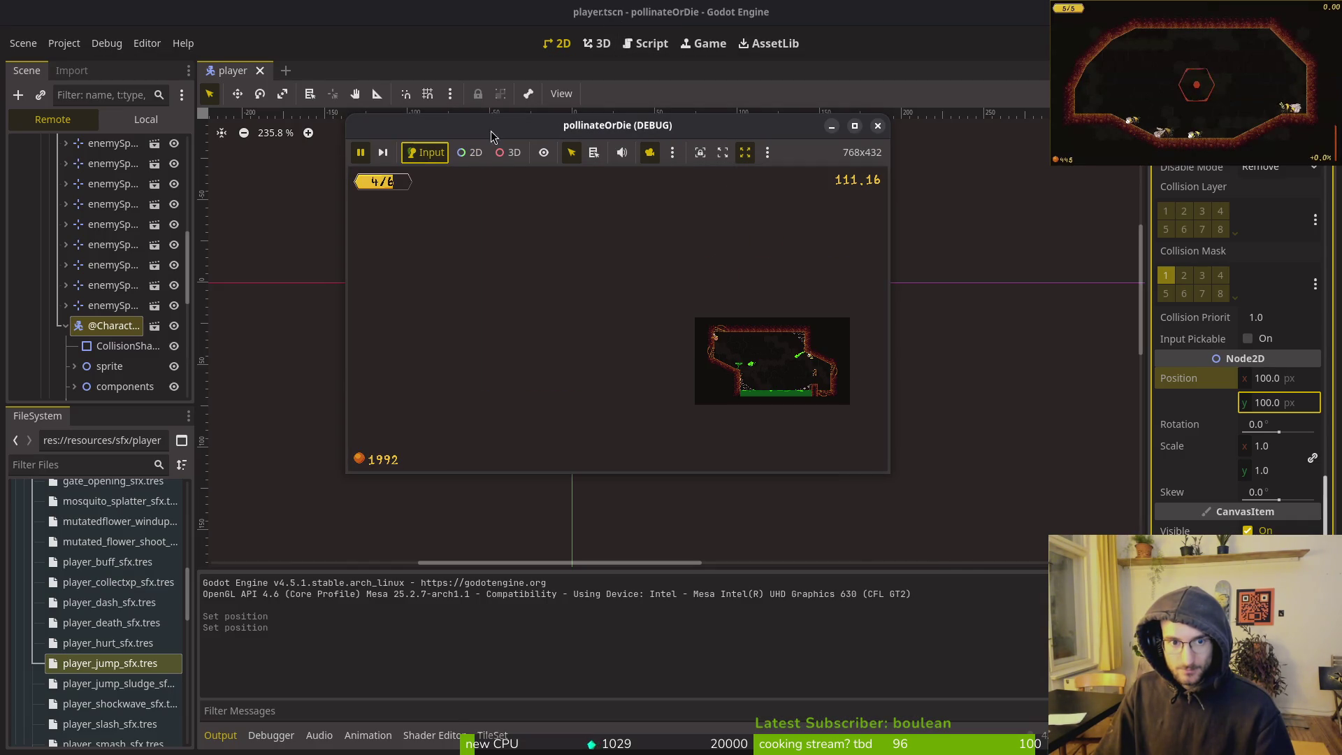
double_click(626, 126)
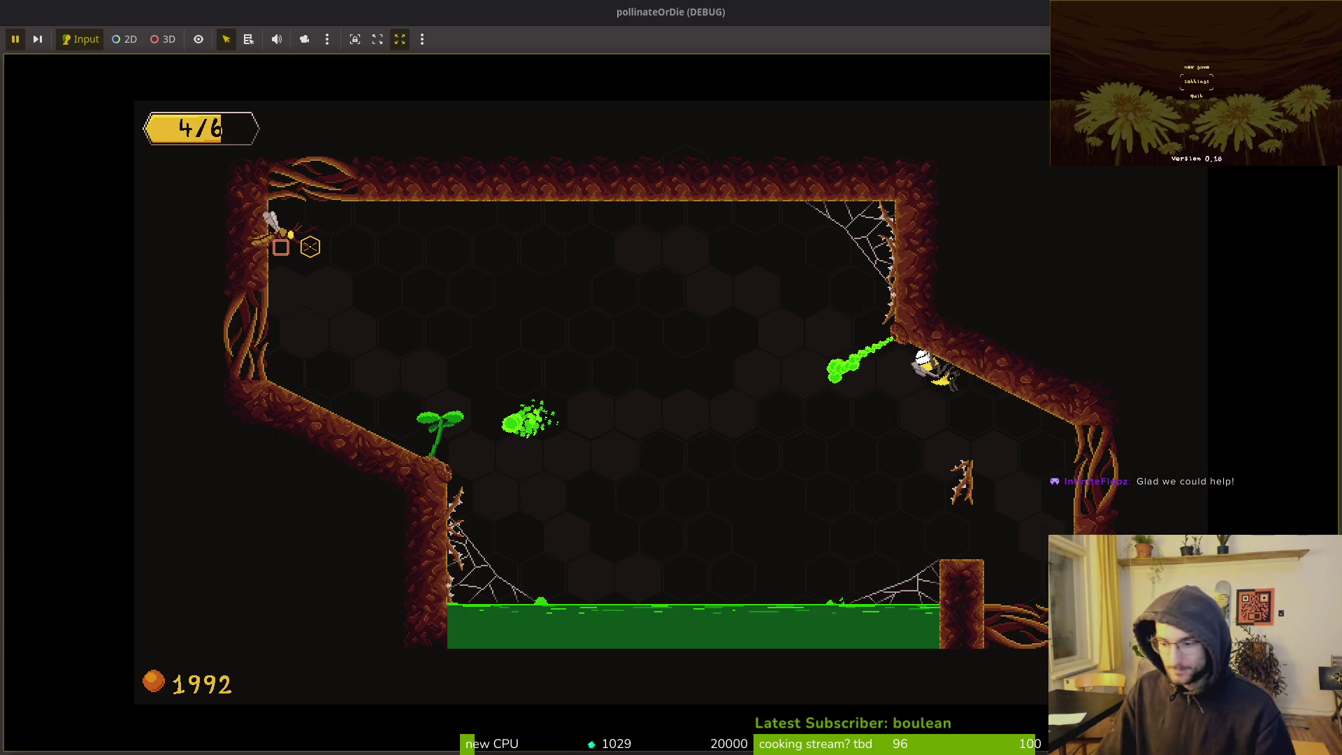
key("Return")
key("Left")
key("Left")
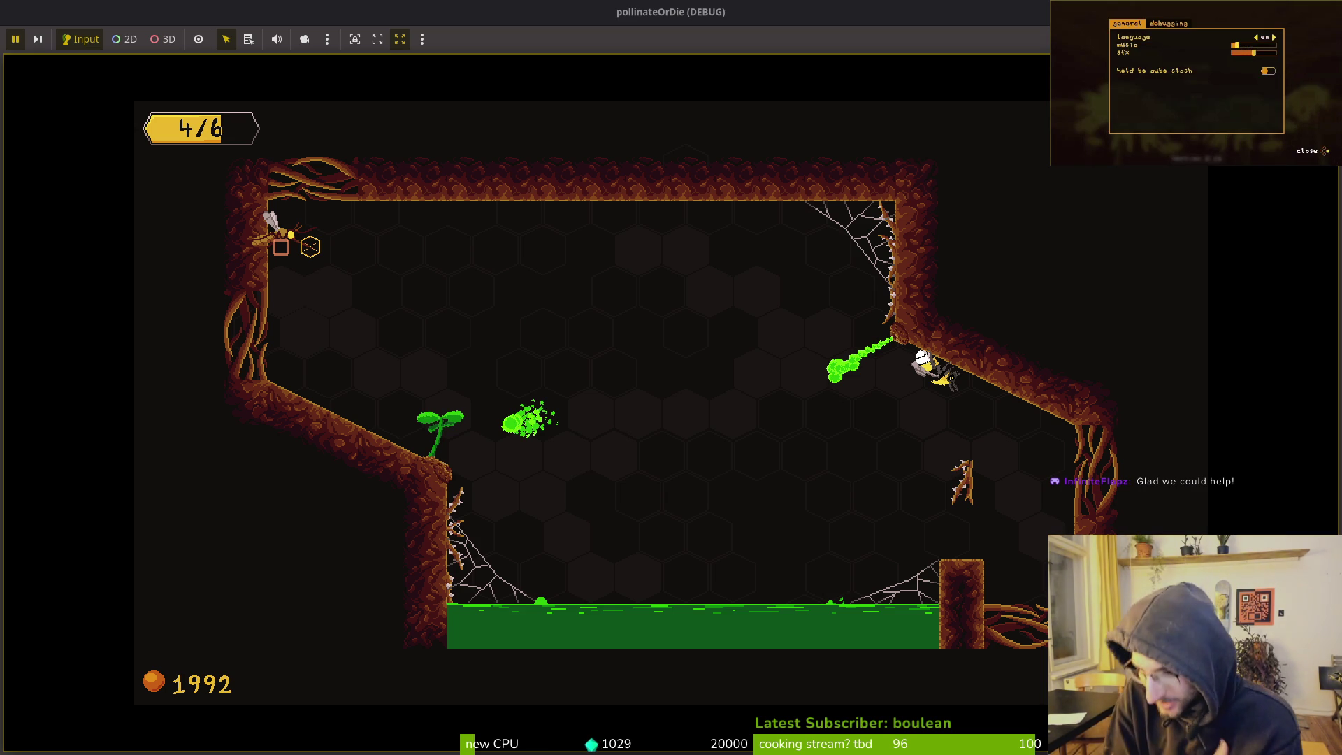
Return to the title menu, start the tutorial, then stop the game with F8
key("Escape")
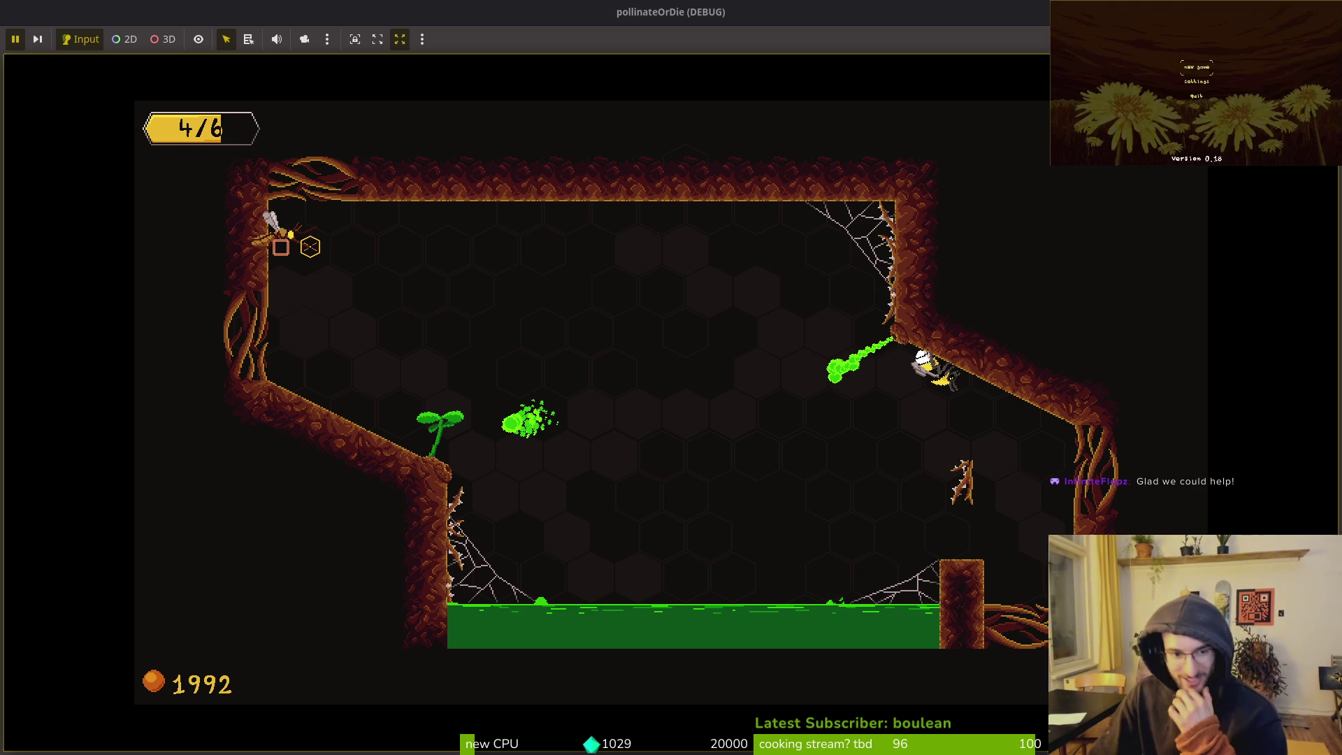
key("Return")
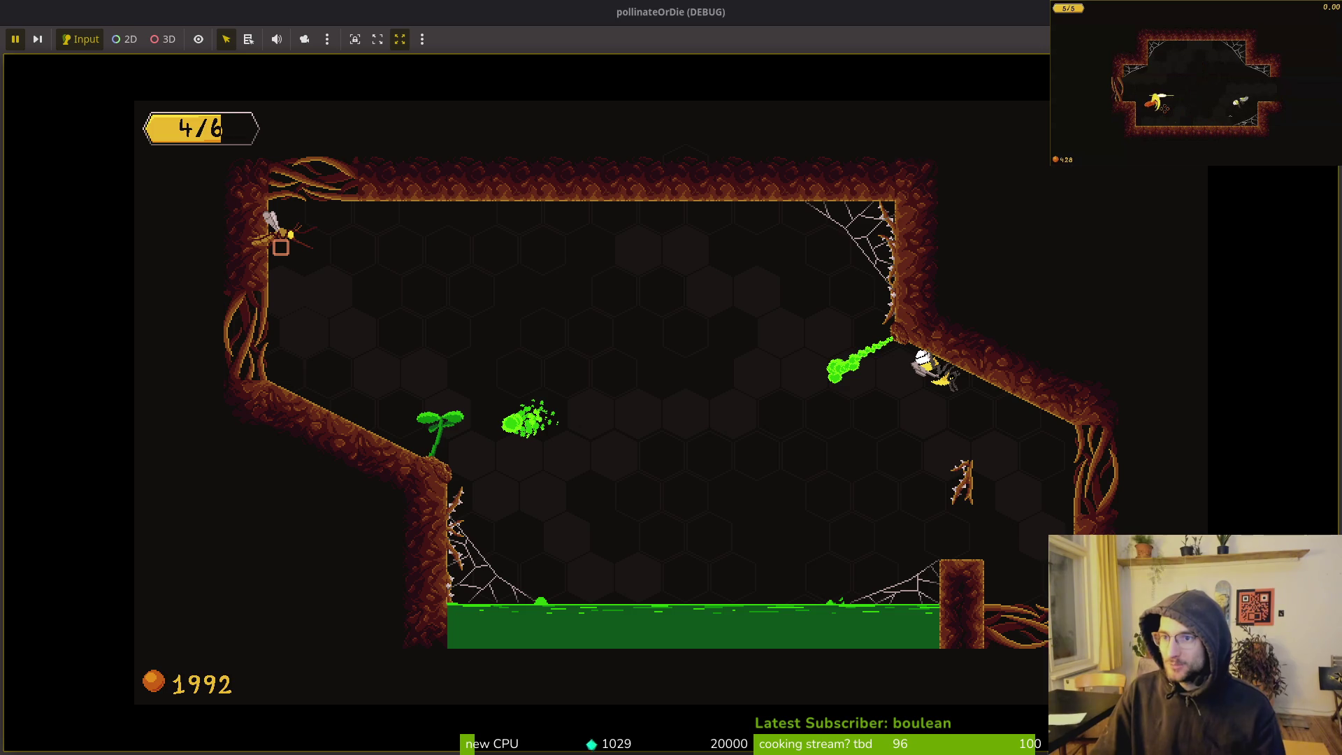
key("F8")
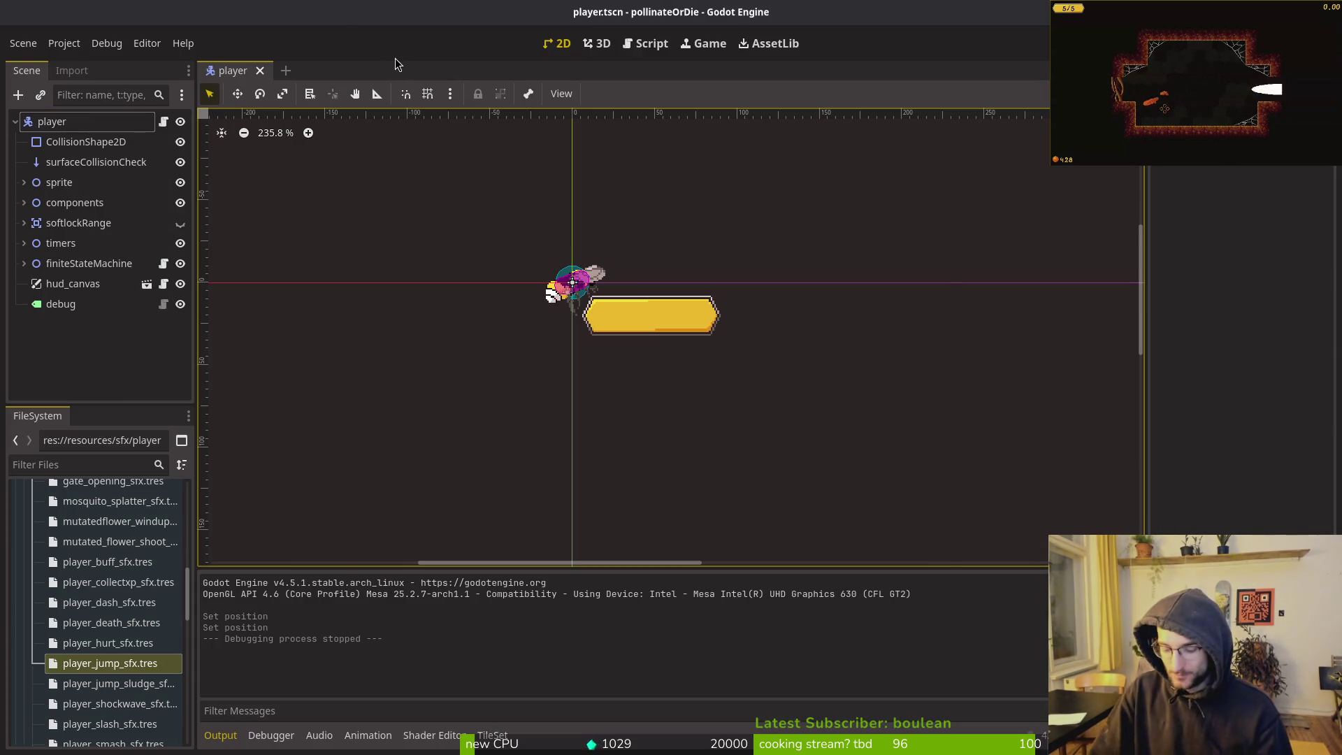
Open devlevel.tscn through Quick Open by searching 'deve'
key("alt+shift+o")
type("deve")
key("Down")
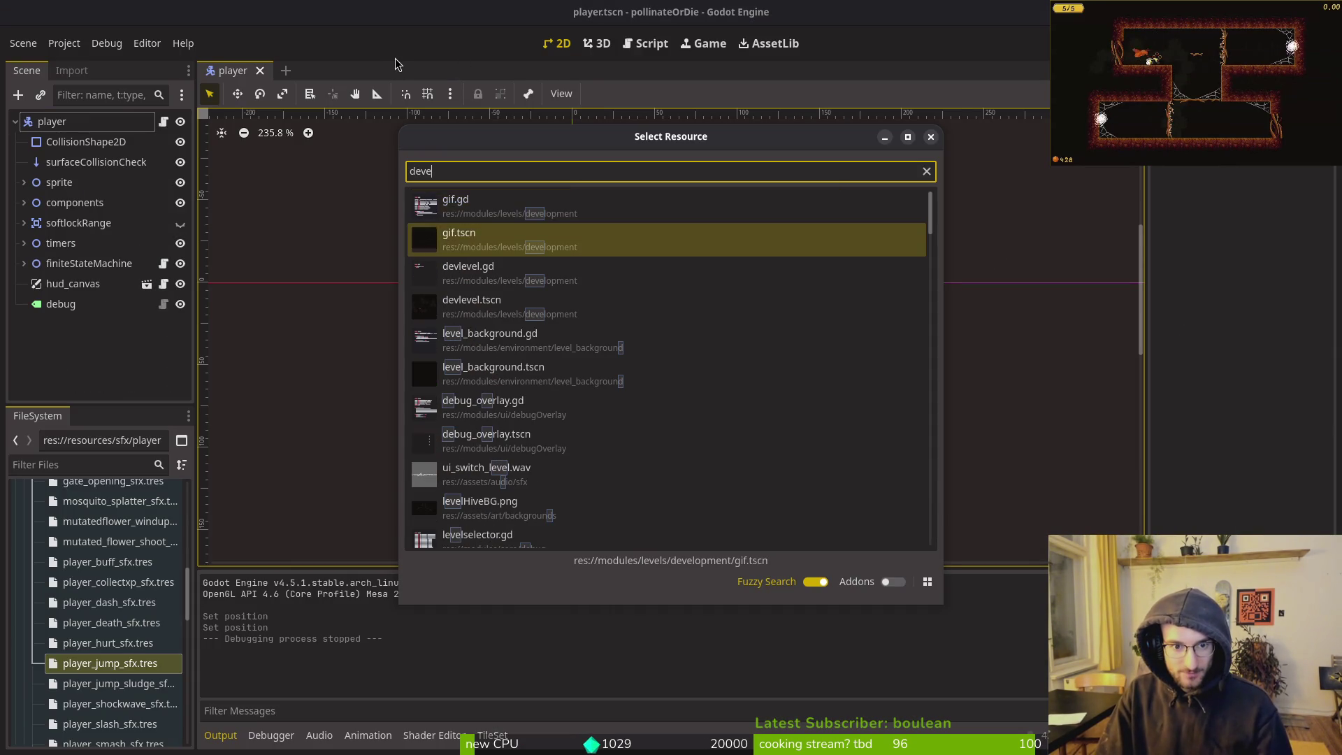
key("Down")
key("Down")
key("Return")
key("ctrl+shift+o")
key("Escape")
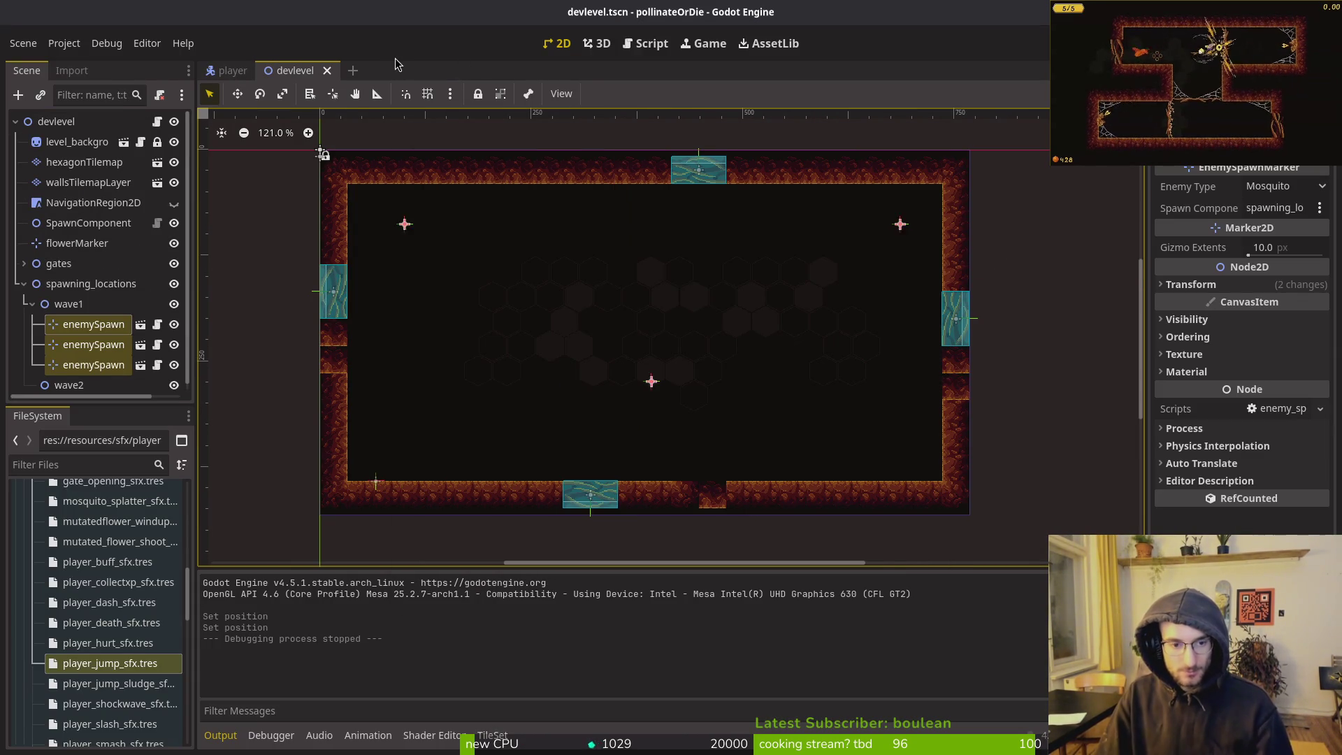
key("Escape")
Copy the three wave1 enemySpawn markers, paste them under wave1 twice, then undo
left_click(81, 325)
left_click(82, 365, "shift")
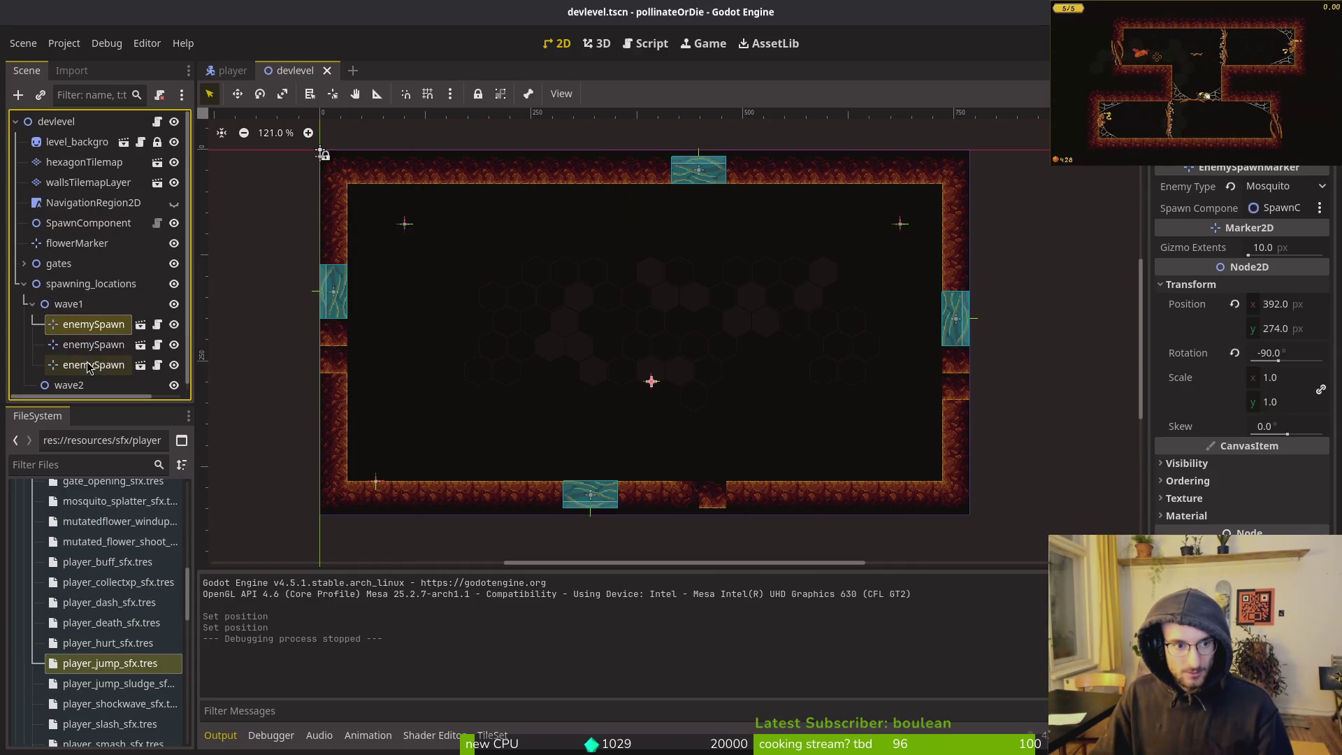
key("ctrl+c")
left_click(69, 304)
key("ctrl+v")
key("ctrl+v")
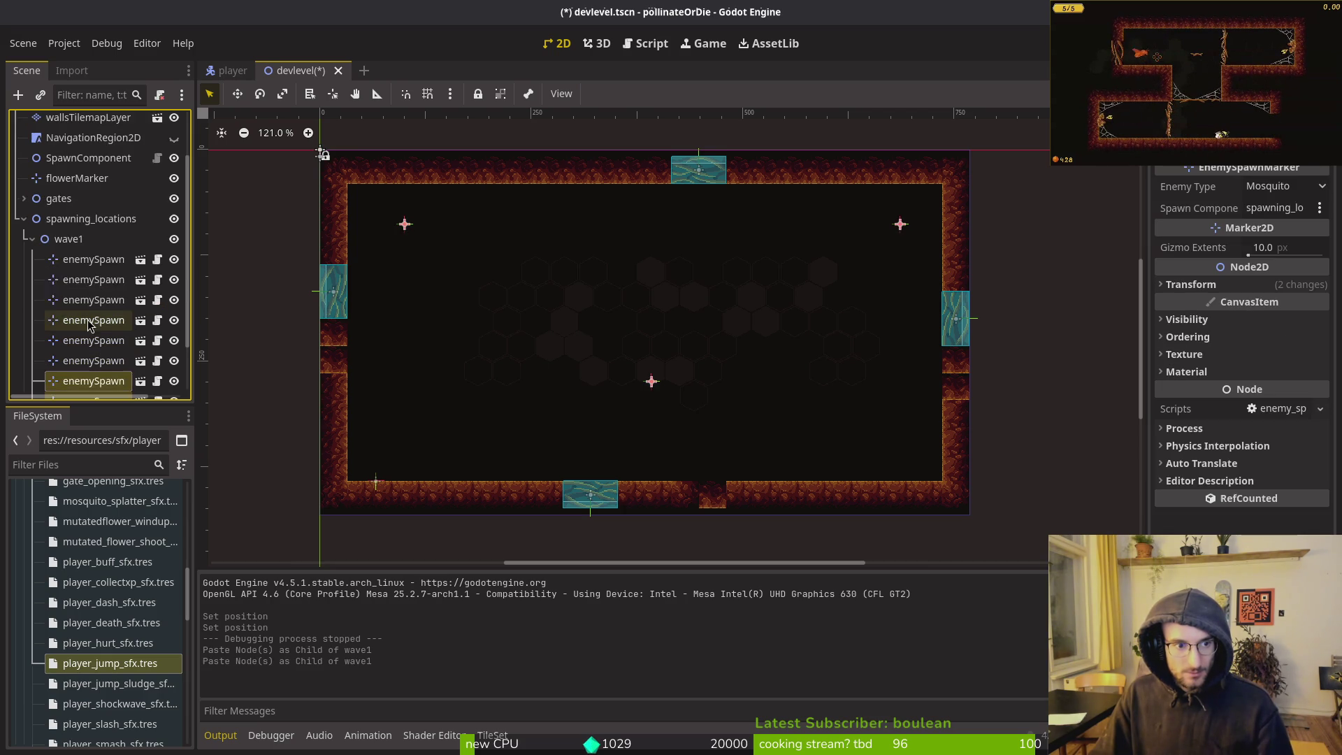
key("ctrl+v")
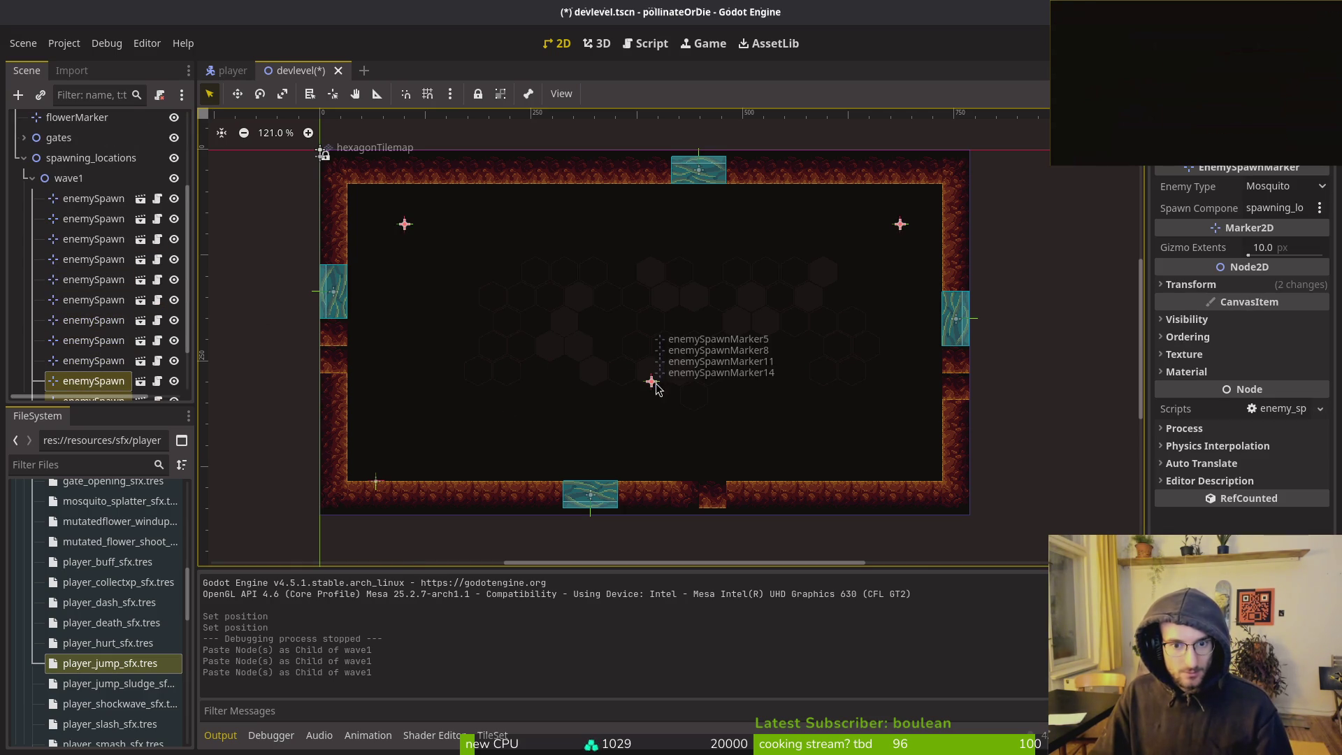
key("ctrl+z")
key("ctrl+z")
key("ctrl+z")
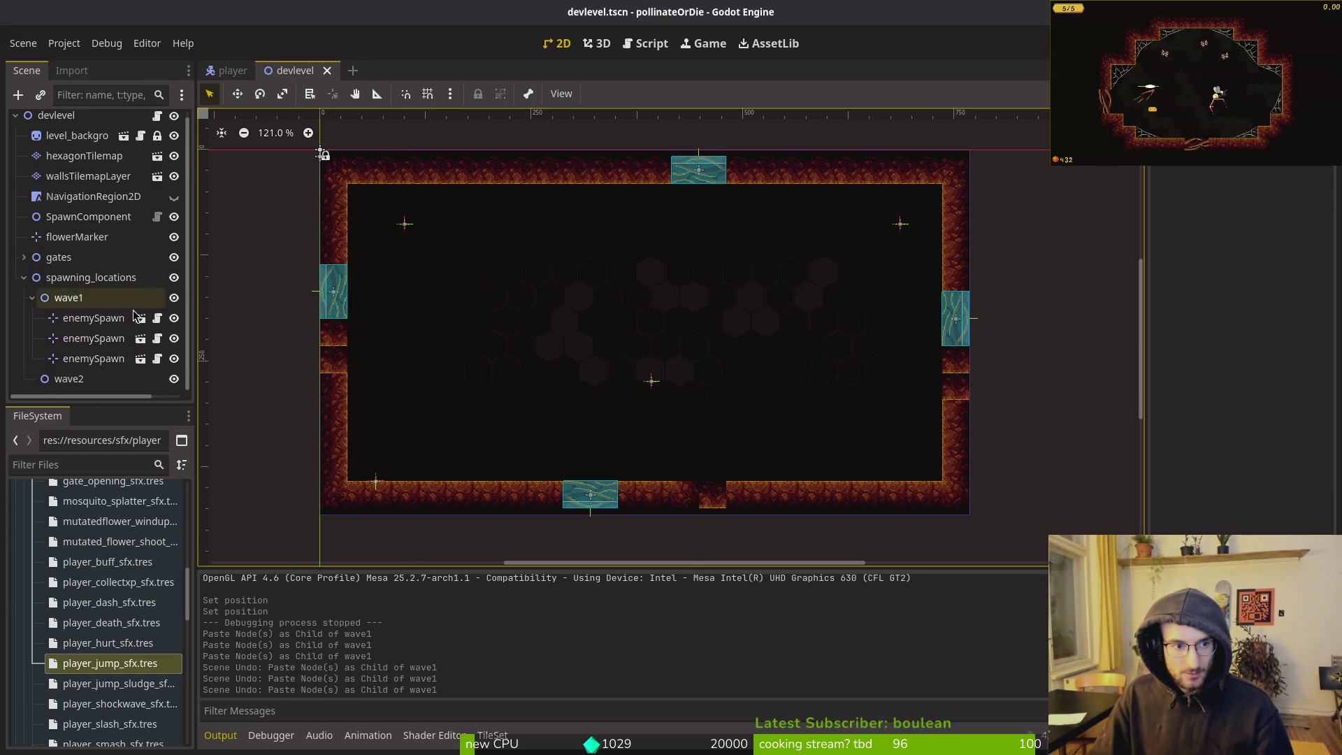
Drag two spawn markers to the arena centre and paste two batches of three under wave1
left_click_drag(407, 225, 630, 374)
mouse_move(898, 238)
left_mouse_down()
mouse_move(698, 374)
mouse_move(656, 356)
mouse_move(650, 412)
left_mouse_up()
left_click(746, 409)
key("ctrl+v")
left_click(101, 305)
key("ctrl+v")
Copy the nine wave1 spawn markers, paste them, and drag the copies left of the cluster
scroll(94, 266, "down", 2)
left_click(94, 358)
left_click(94, 195, "shift")
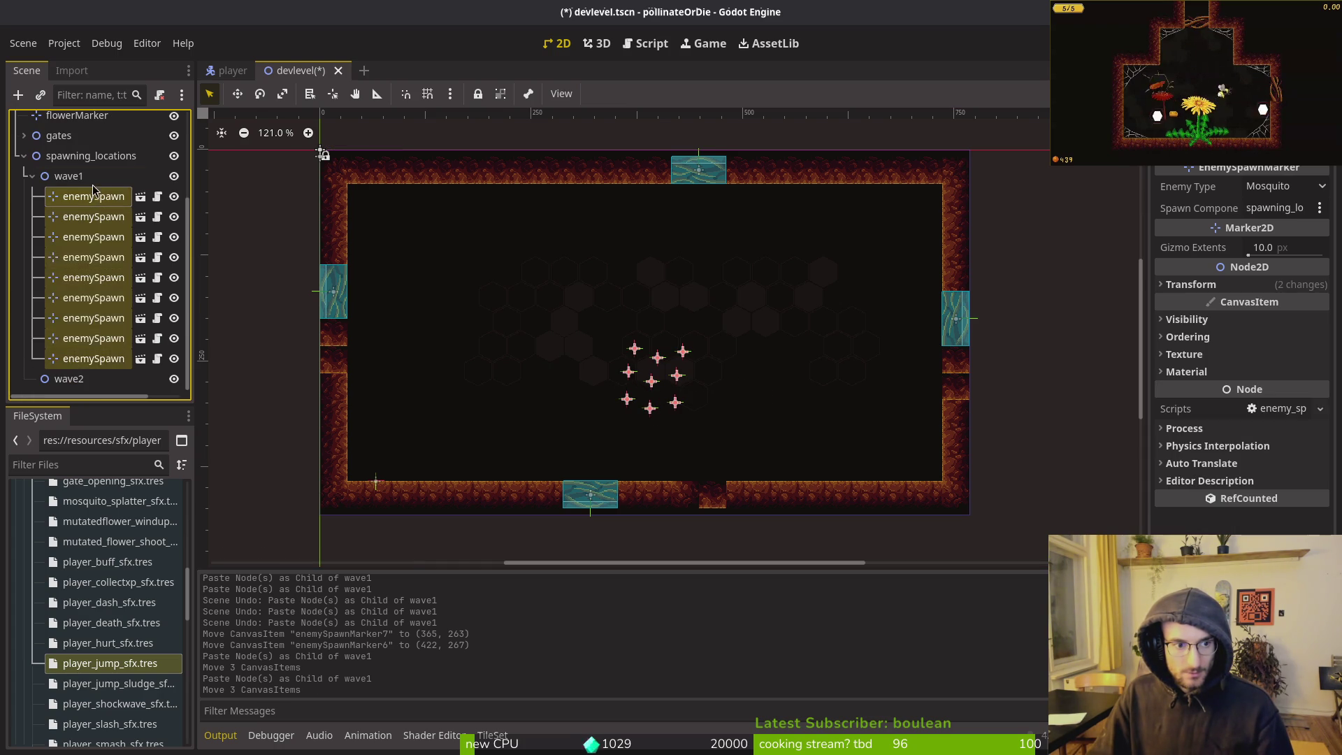
key("ctrl+c")
key("ctrl+v")
mouse_move(653, 414)
left_mouse_down()
mouse_move(633, 411)
mouse_move(643, 400)
left_mouse_up()
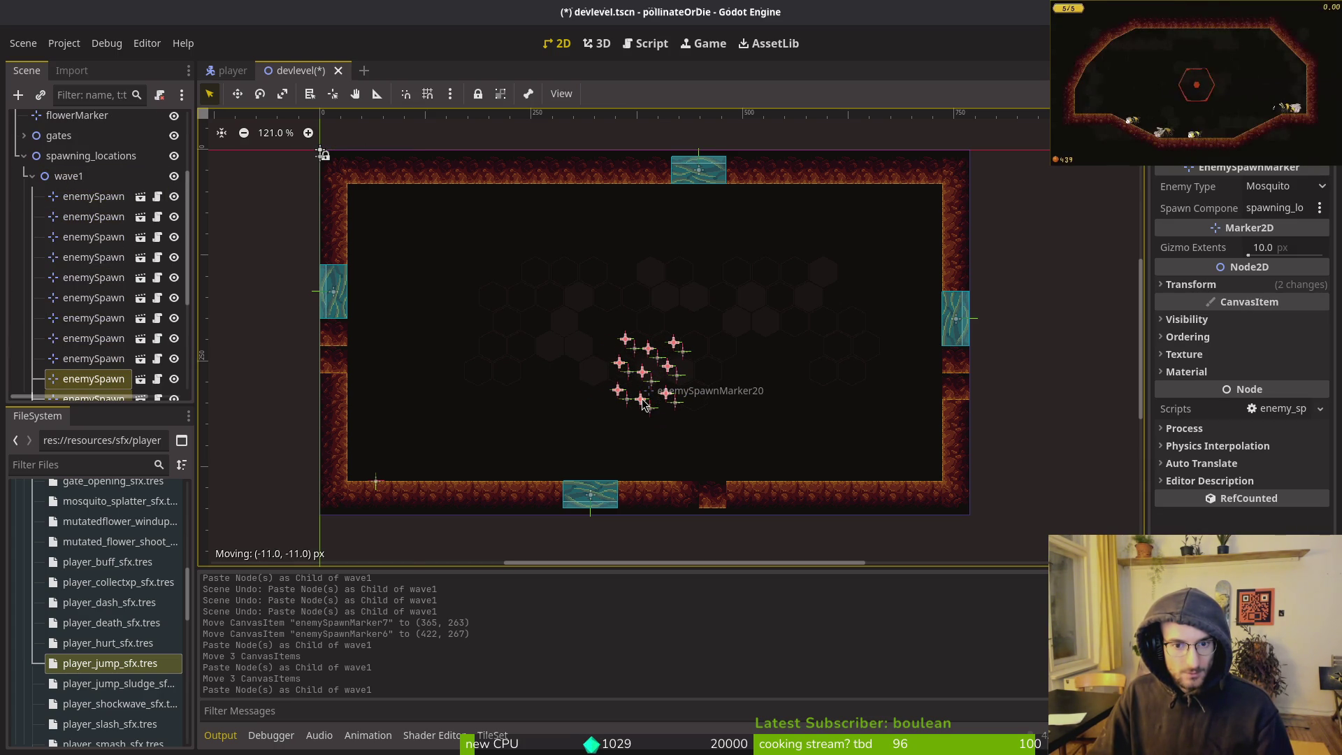
mouse_move(644, 404)
left_mouse_down()
mouse_move(601, 360)
mouse_move(585, 396)
left_mouse_up()
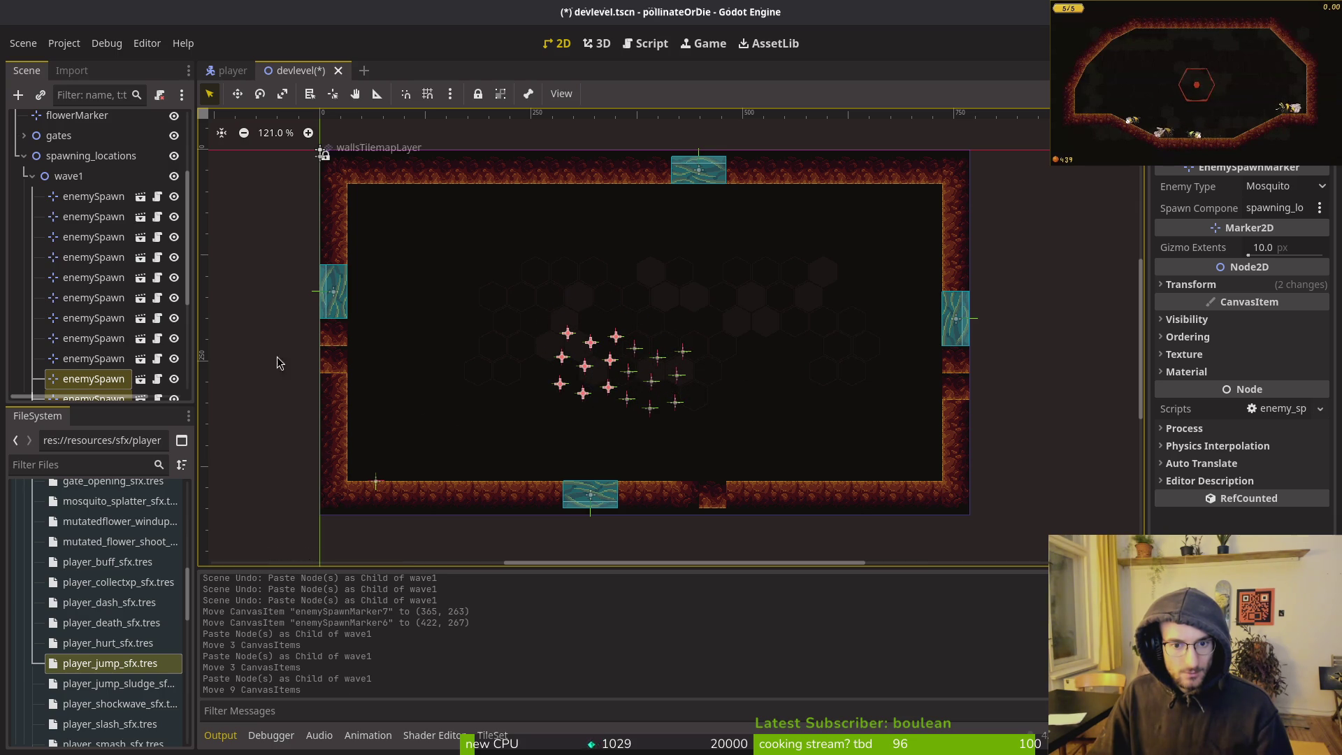
Paste two more marker batches, placing them up-right and up-left of the cluster
left_click(84, 176)
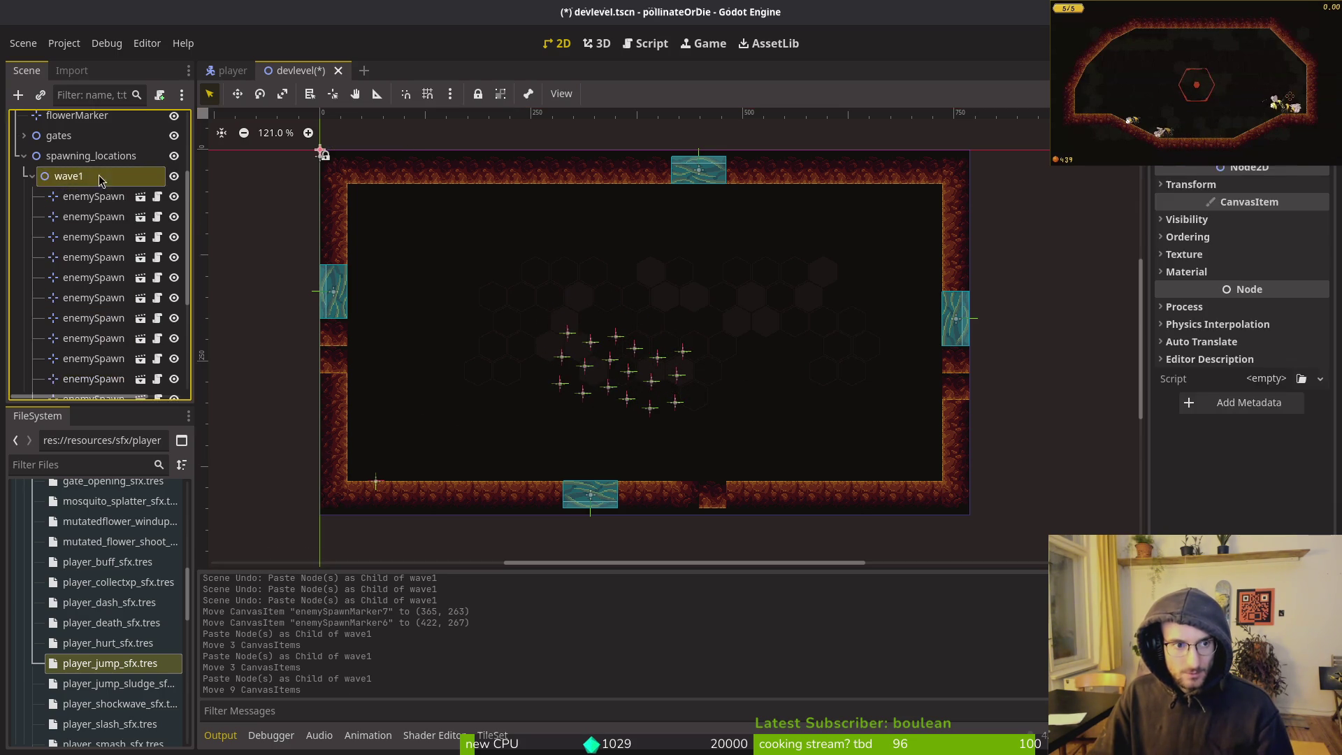
key("ctrl+v")
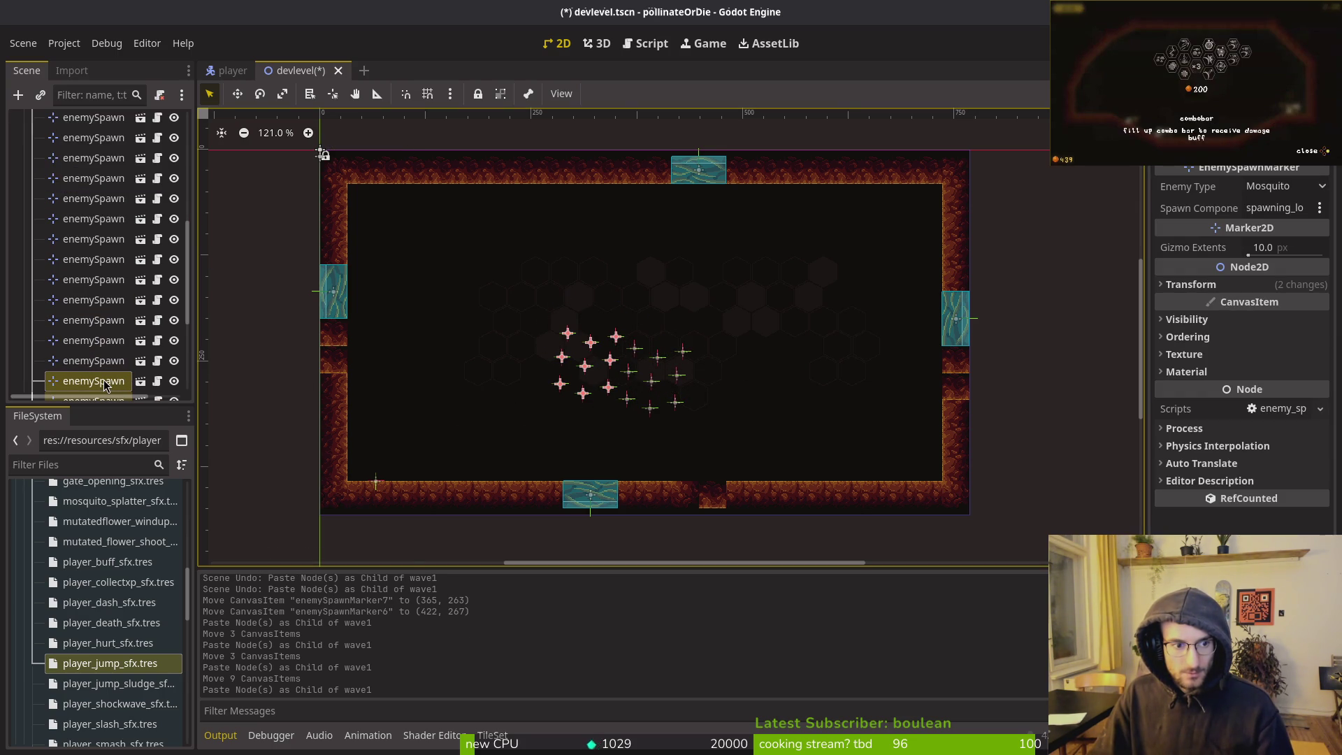
mouse_move(96, 389)
left_mouse_down()
mouse_move(620, 213)
mouse_move(89, 358)
left_mouse_up()
left_click_drag(610, 361, 684, 306)
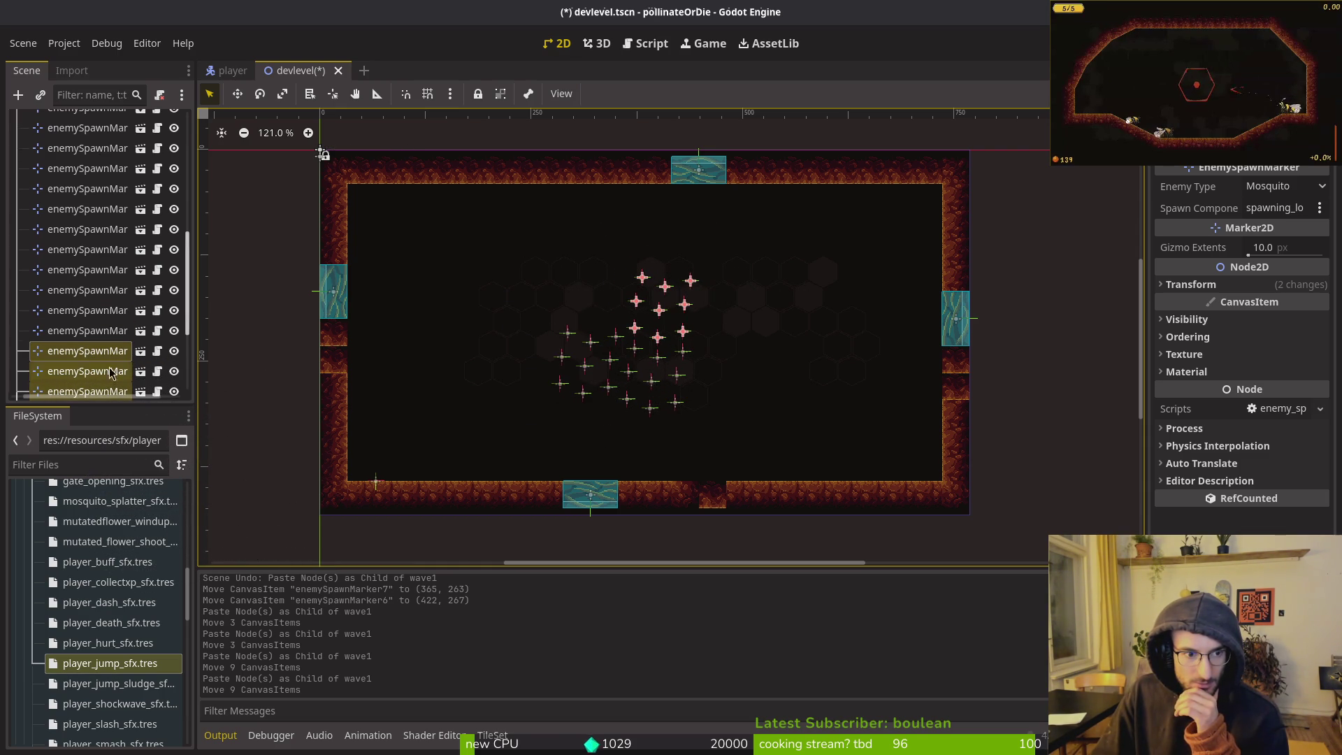
scroll(105, 294, "up", 5)
left_click(140, 142)
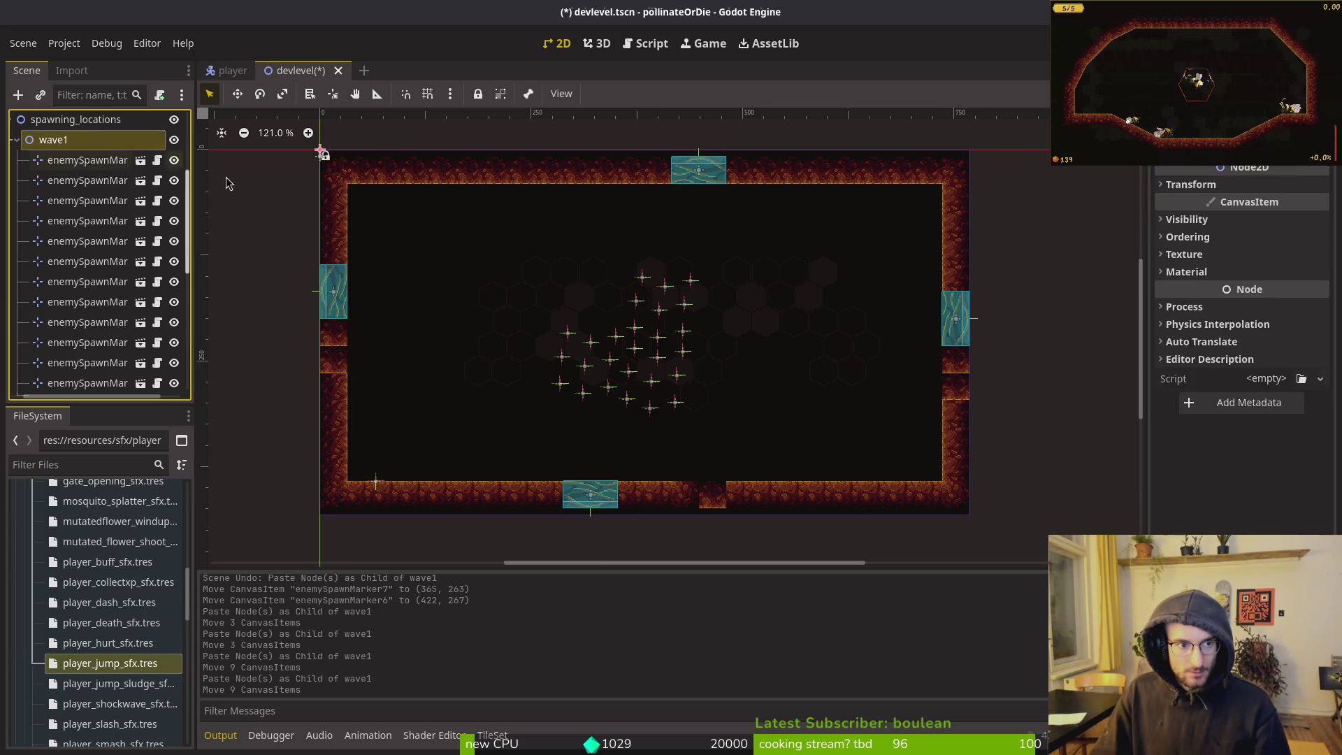
key("ctrl+v")
left_click_drag(684, 337, 619, 322)
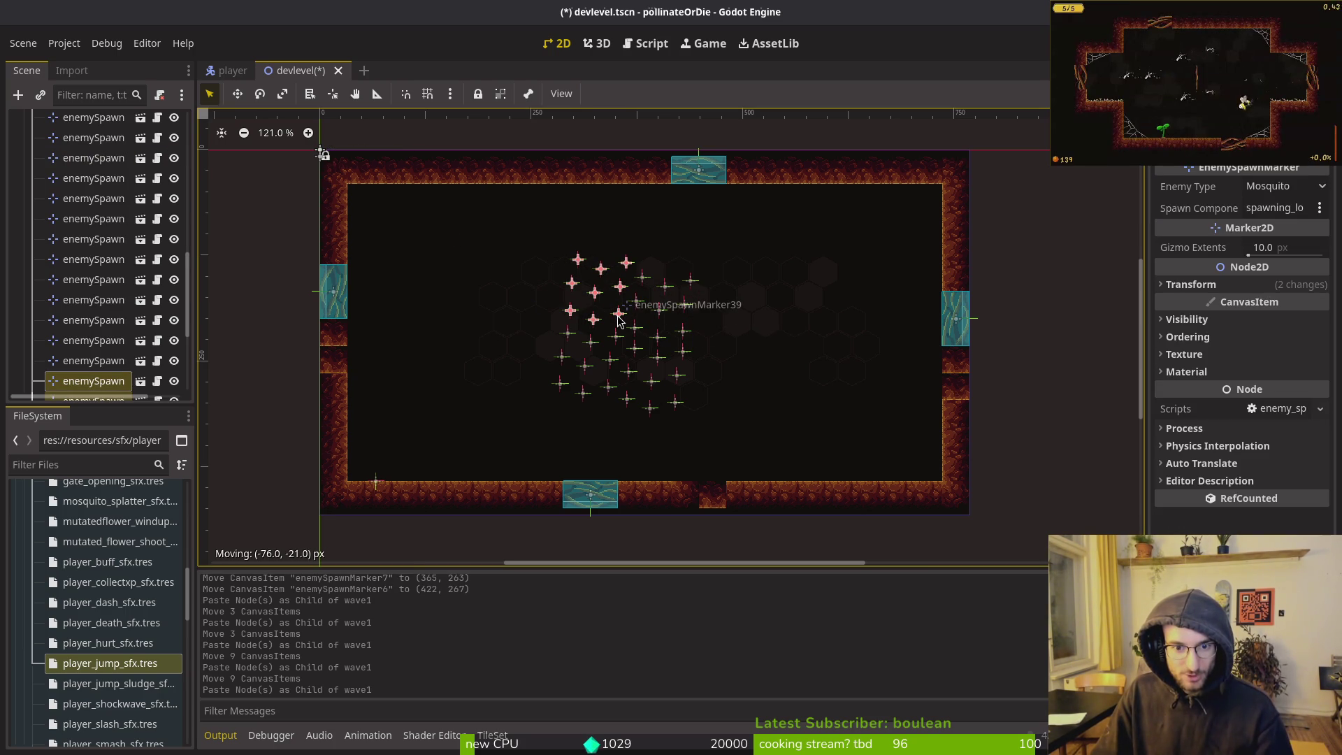
left_click(392, 454)
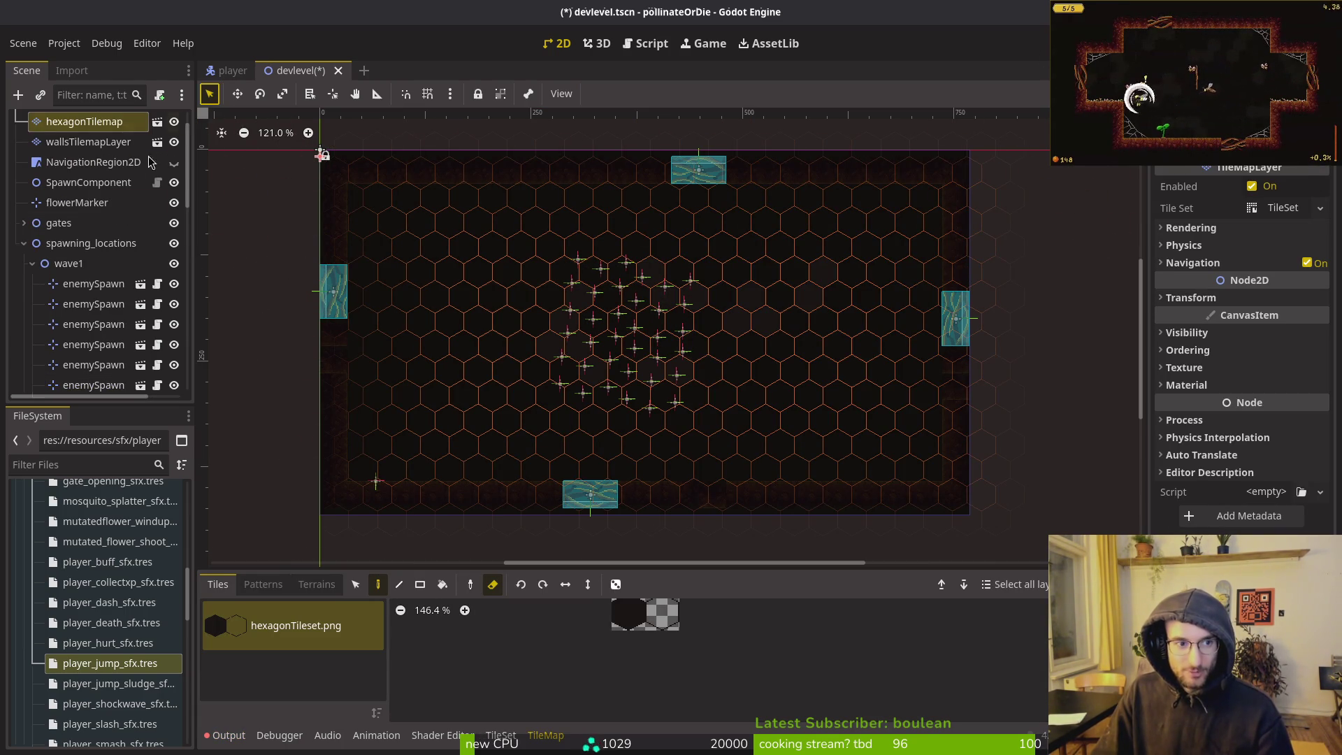
Save devlevel, run the game fullscreen, continue into the hive level, then pause
left_click(24, 243)
key("ctrl+s")
key("F5")
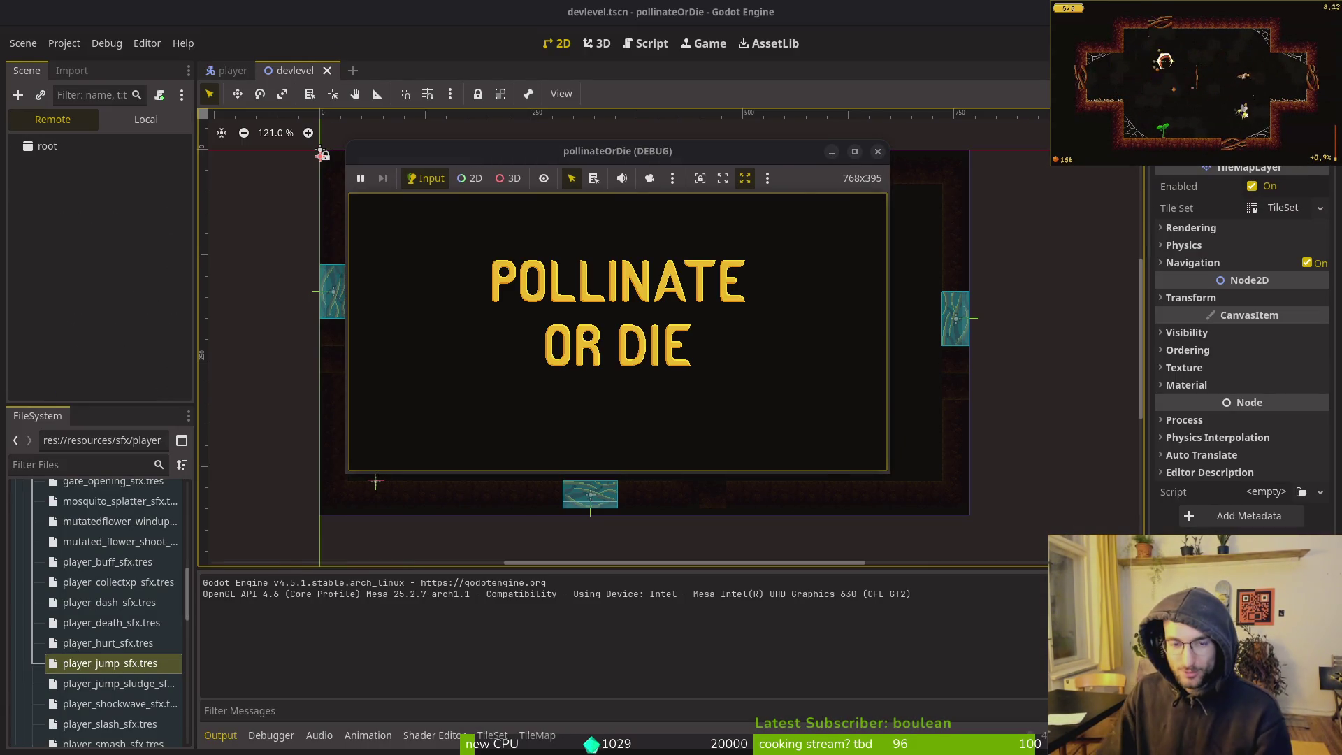
key("super+Up")
key("Return")
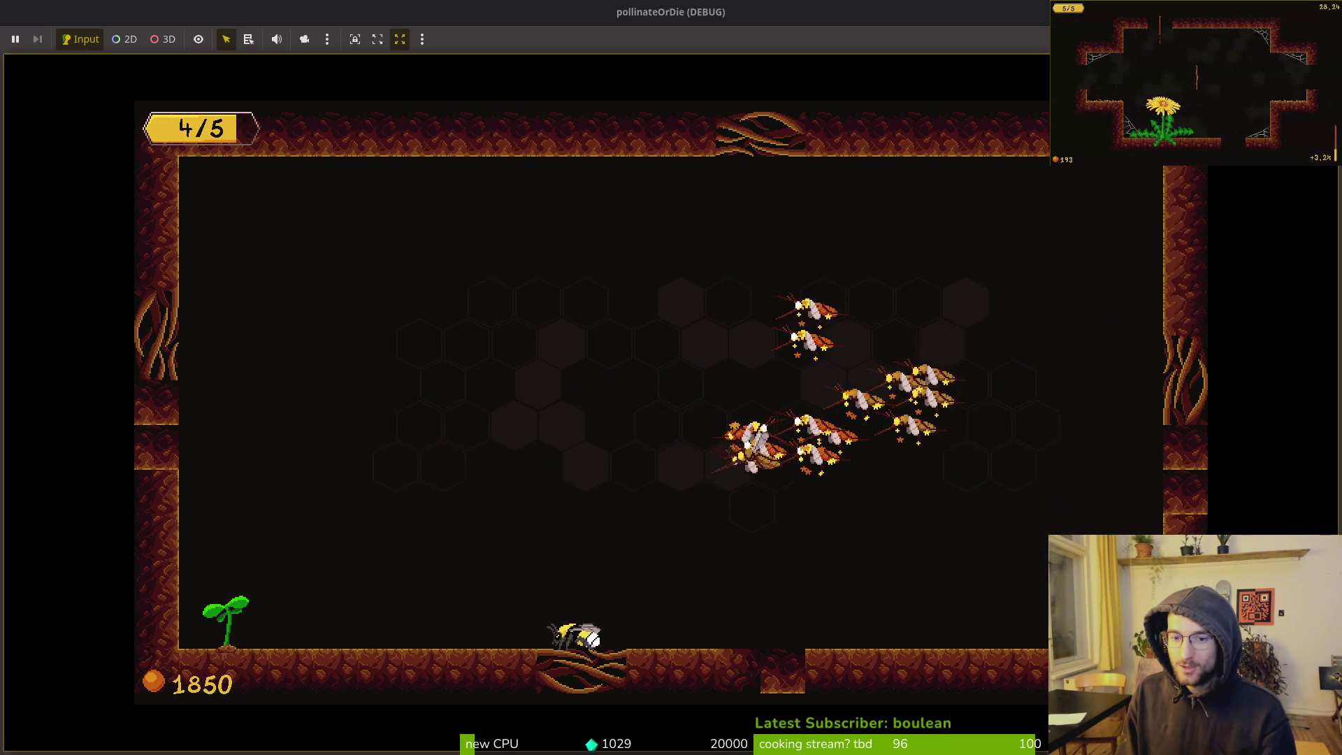
key("Escape")
key("Escape")
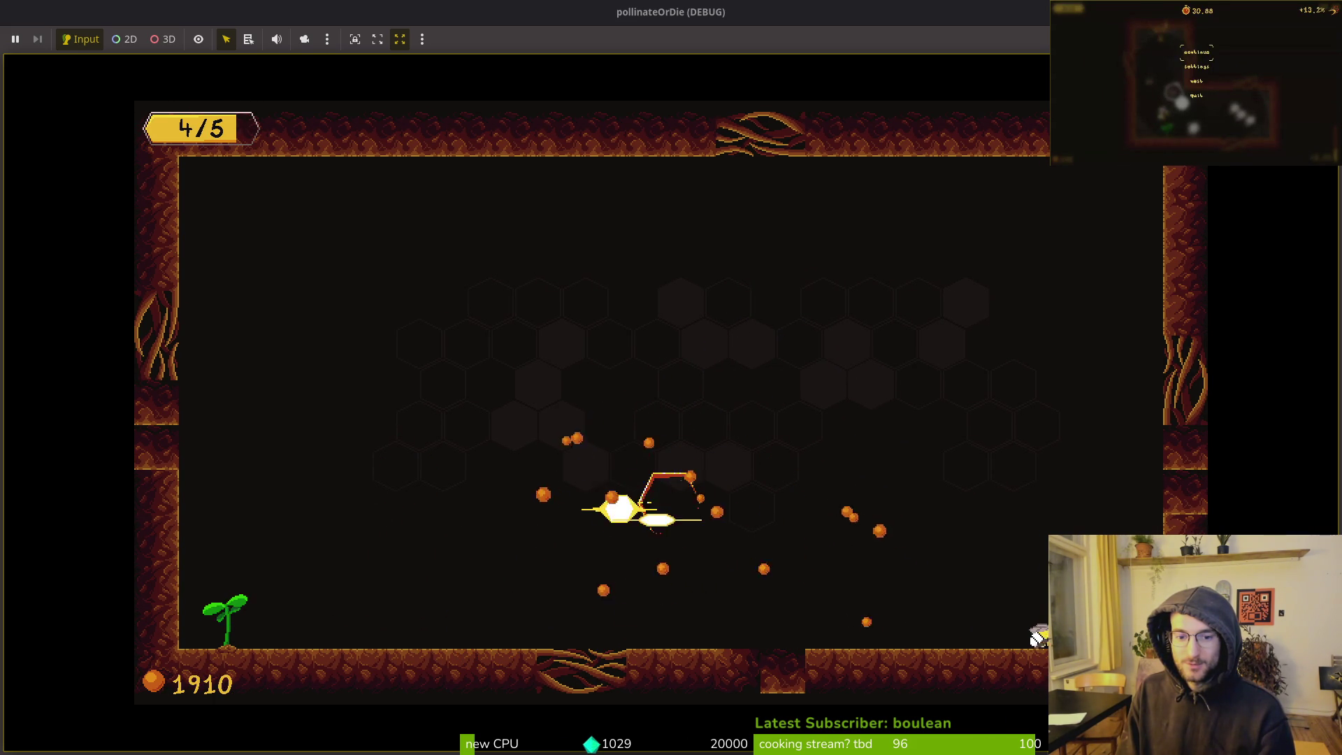
double_click(564, 23)
scroll(66, 300, "down", 4)
scroll(91, 308, "up", 4)
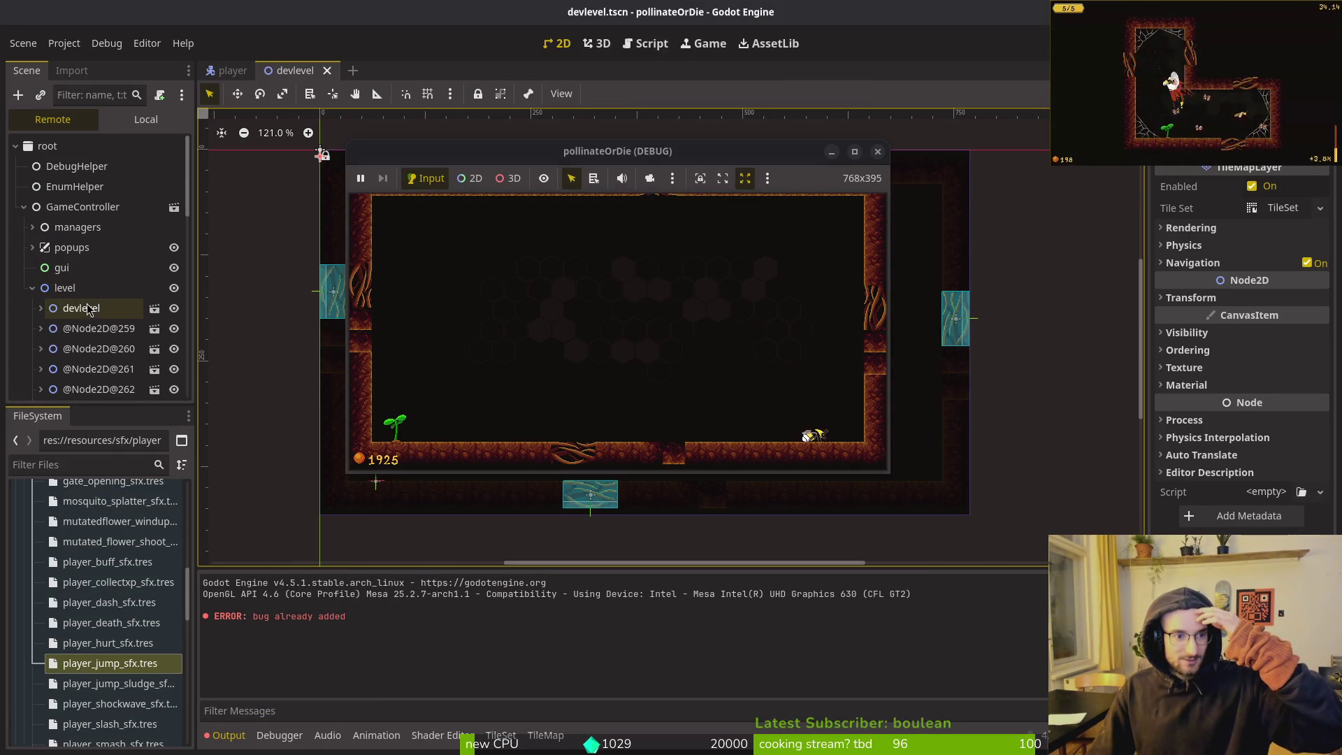
left_click(77, 329)
left_click(41, 329)
scroll(84, 336, "down", 4)
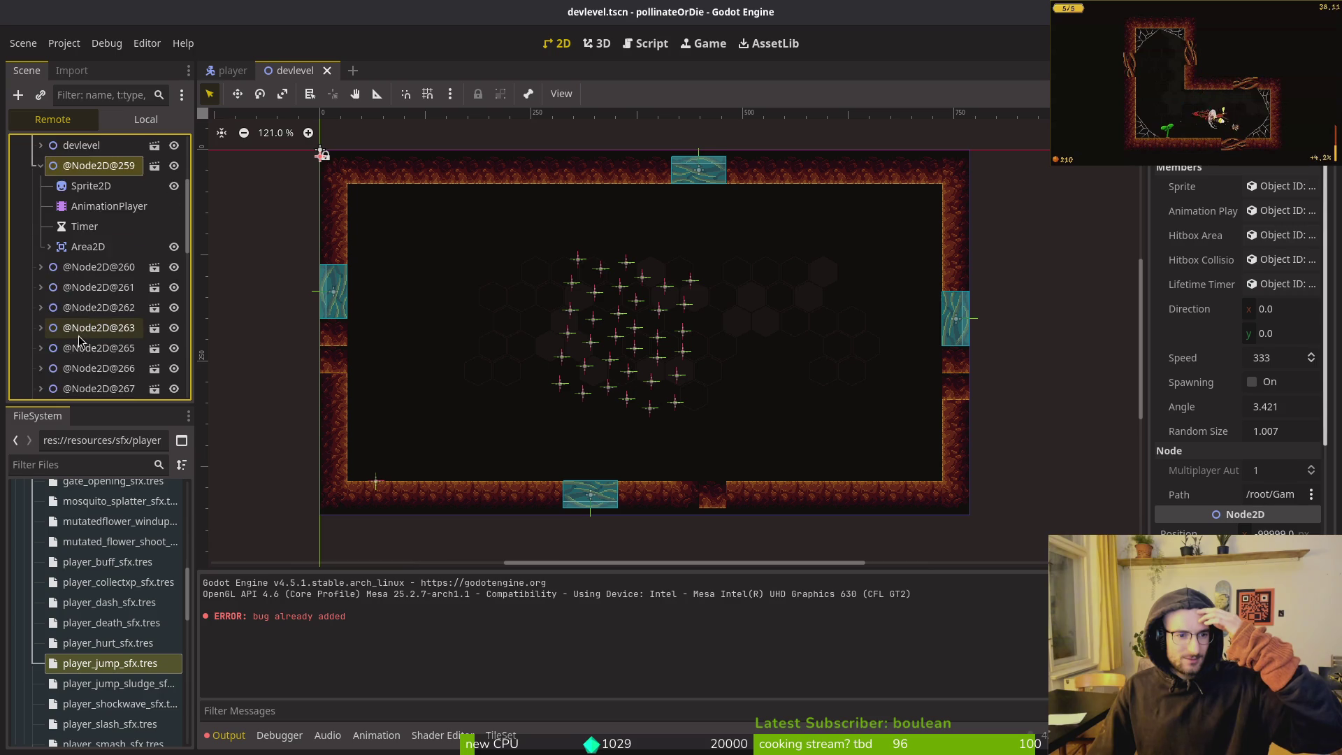
scroll(90, 318, "up", 3)
mouse_move(91, 297)
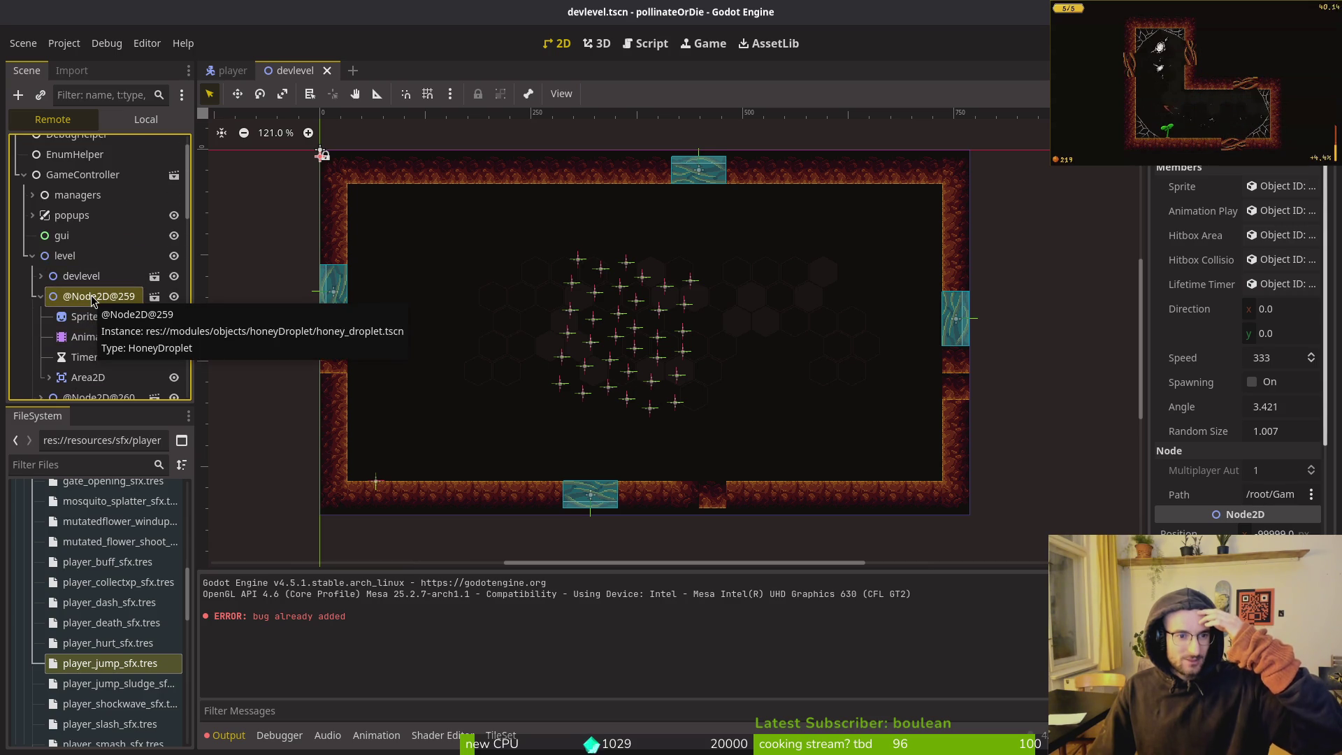
left_click(40, 297)
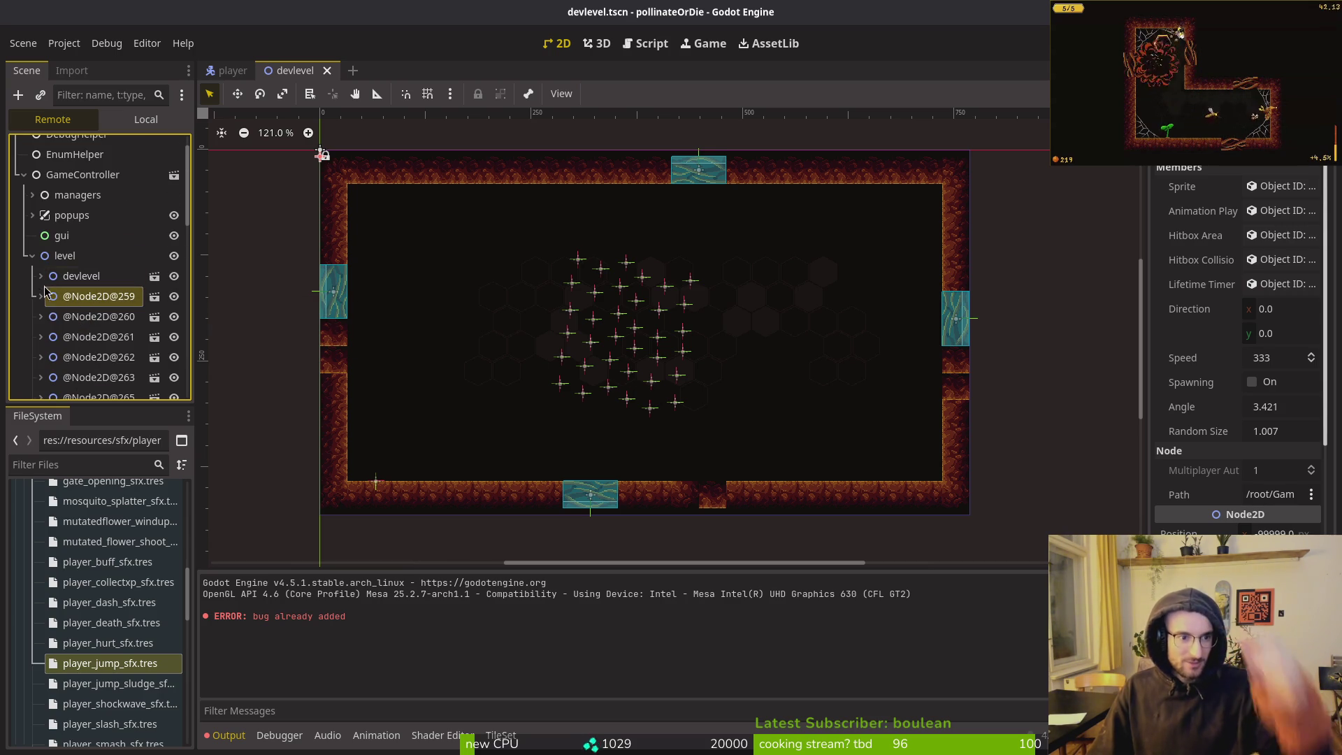
scroll(493, 299, "down", 4)
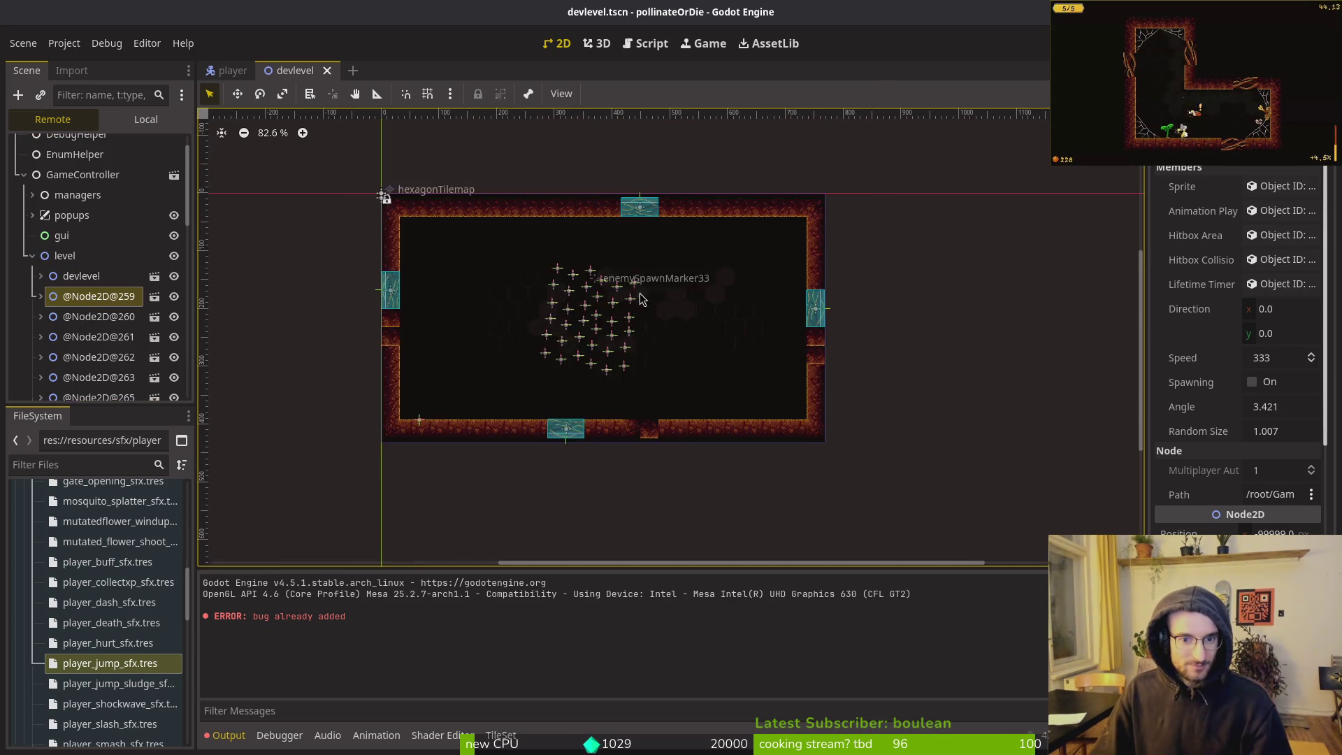
Enable the game camera override with the 2D editor camera and pan across the level
left_click(649, 178)
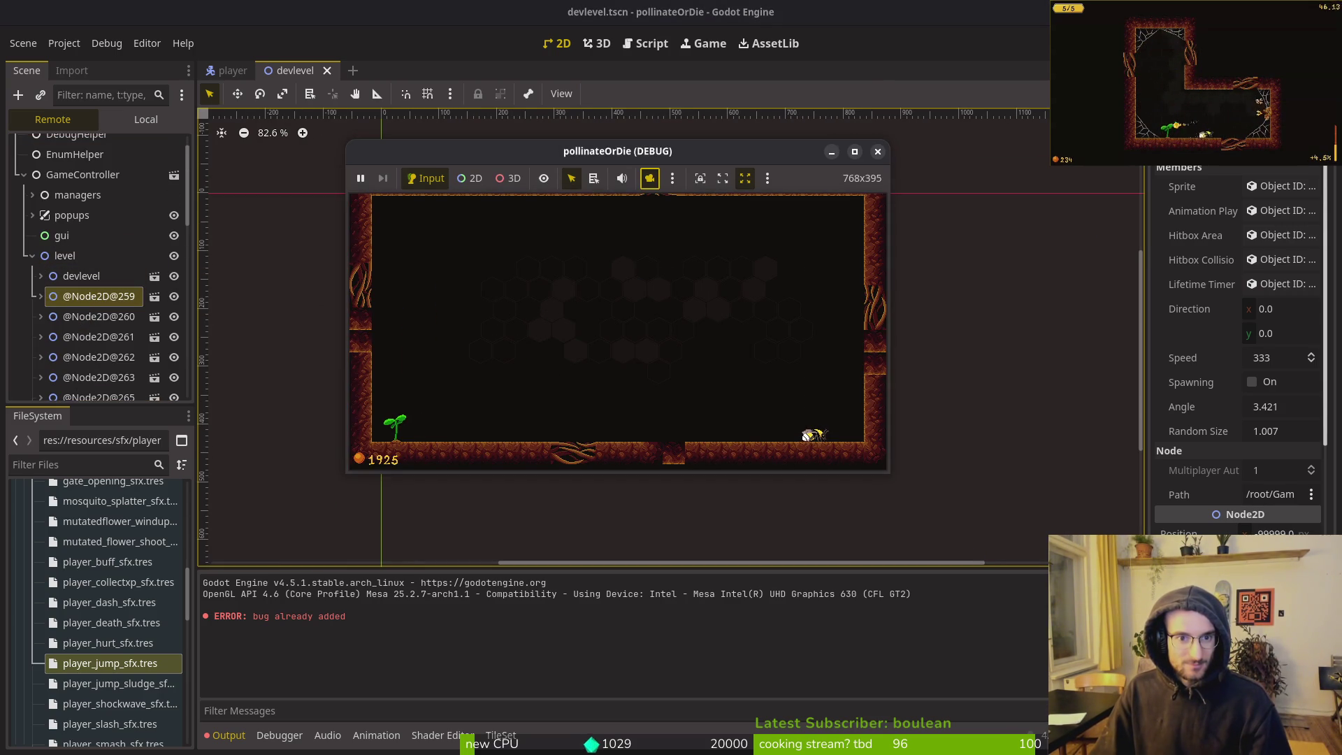
left_click(475, 180)
scroll(655, 337, "down", 5)
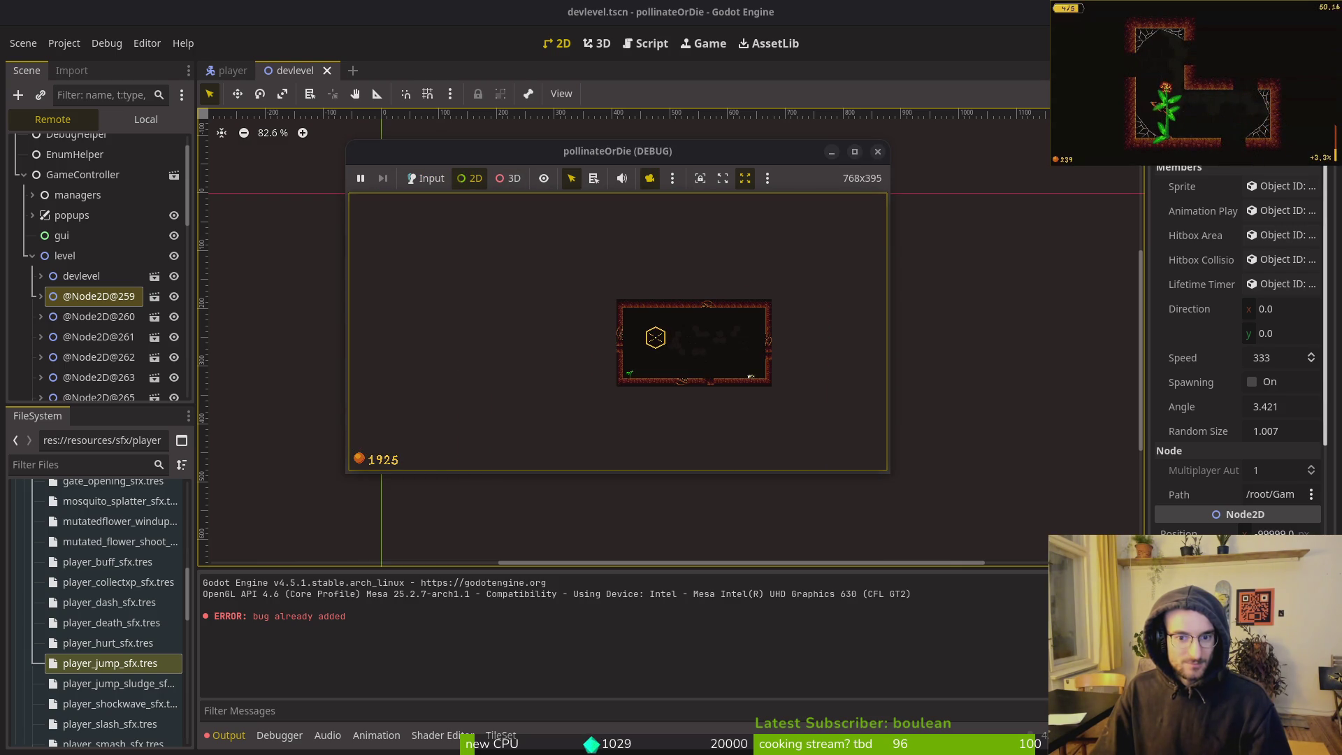
left_click_drag(655, 337, 481, 339)
left_click(107, 301)
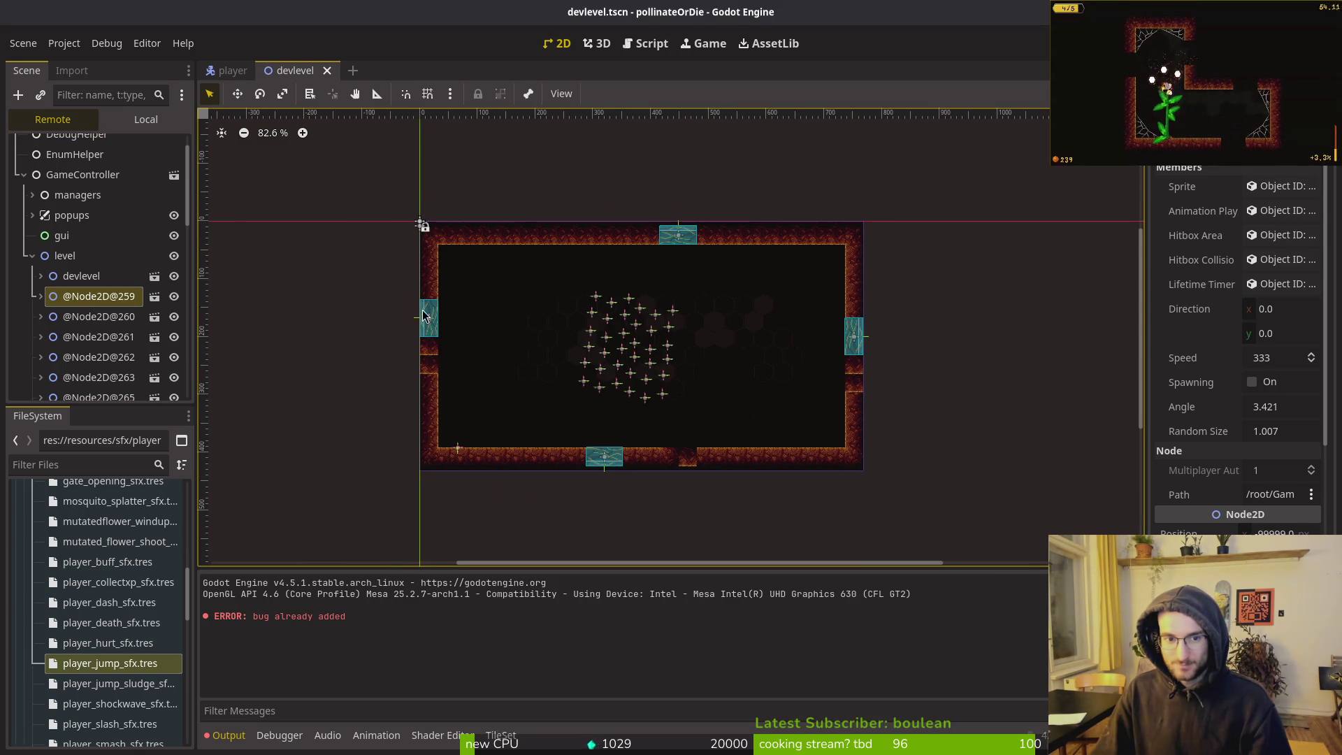
key("alt+Tab")
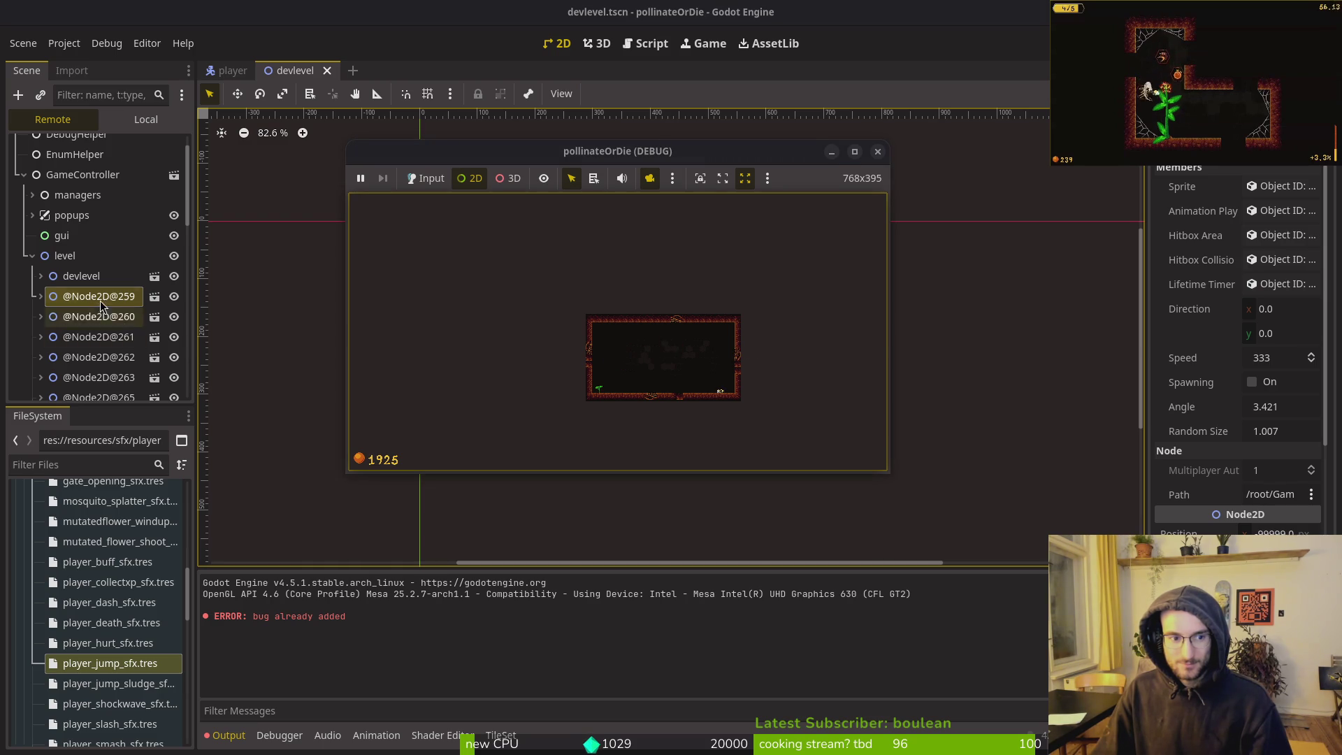
Expand devlevel and spawning_locations in the live Remote scene tree
left_click(93, 300)
scroll(93, 299, "down", 10)
scroll(87, 314, "down", 5)
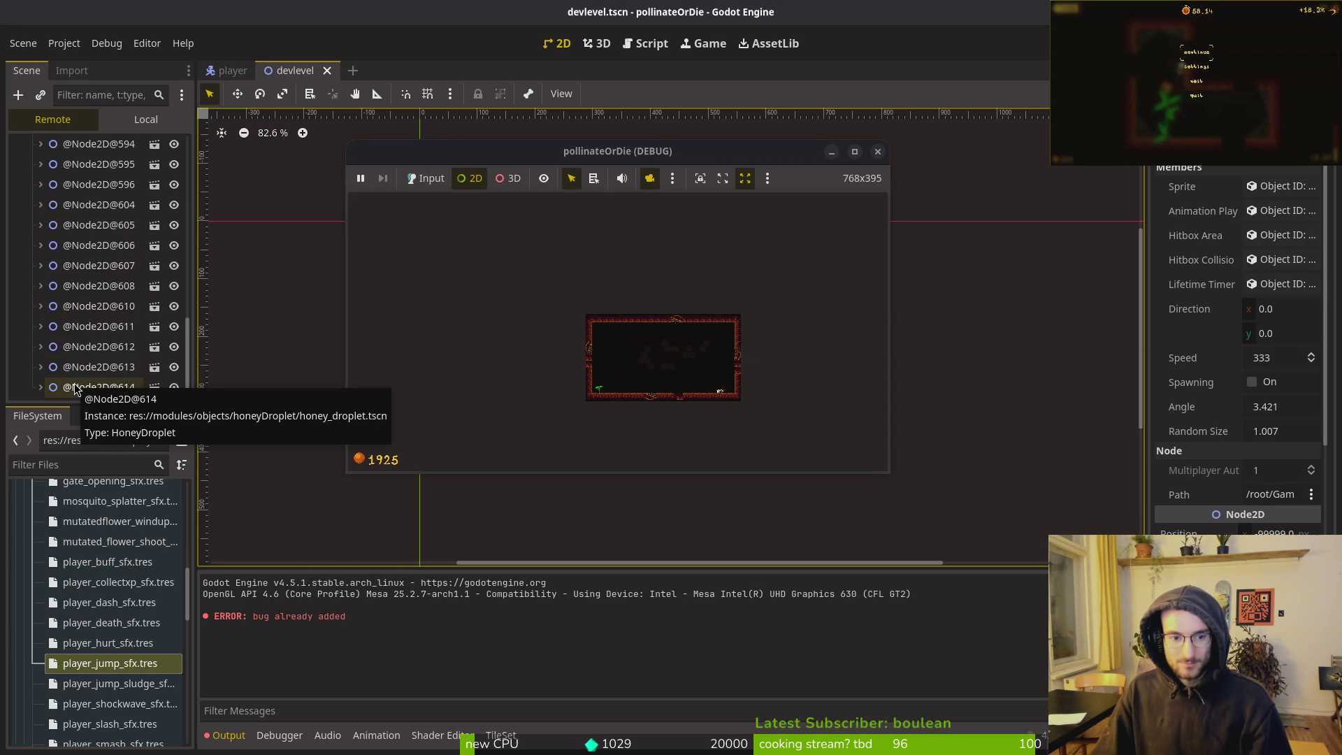
scroll(86, 263, "up", 20)
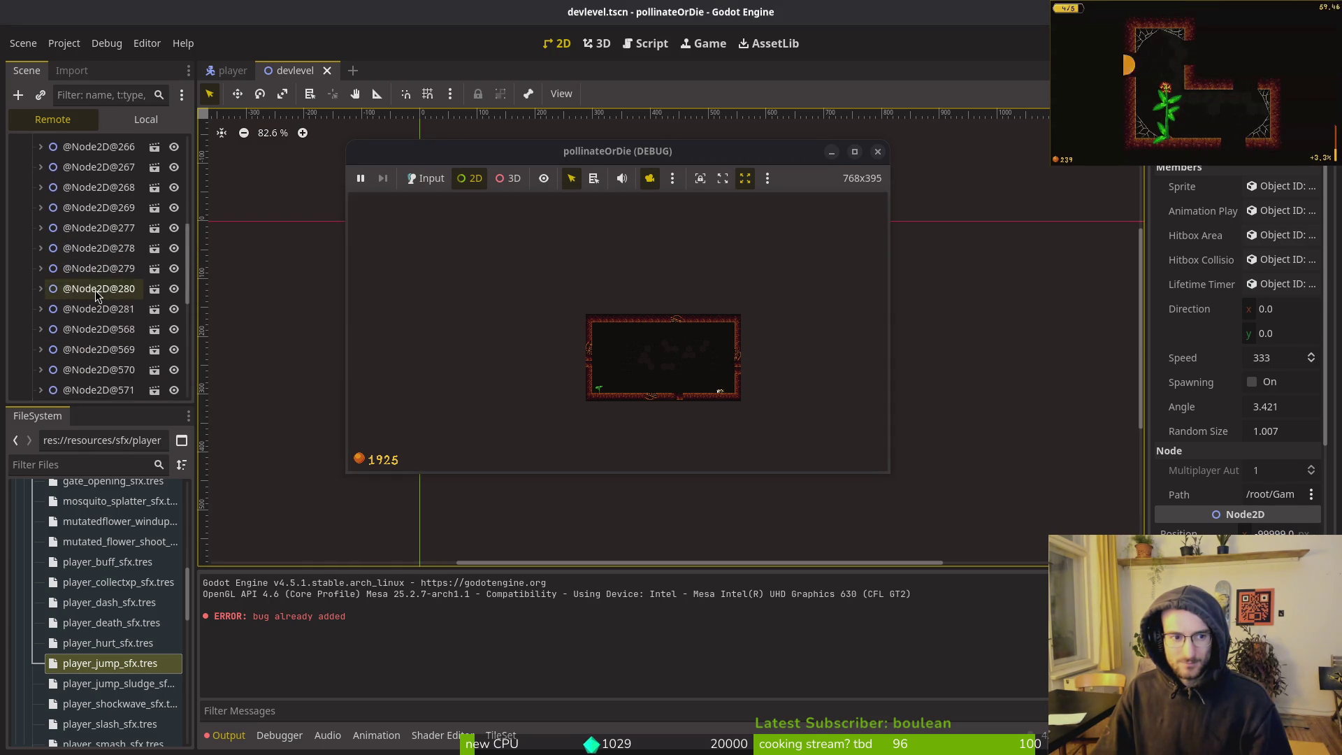
left_click(40, 300)
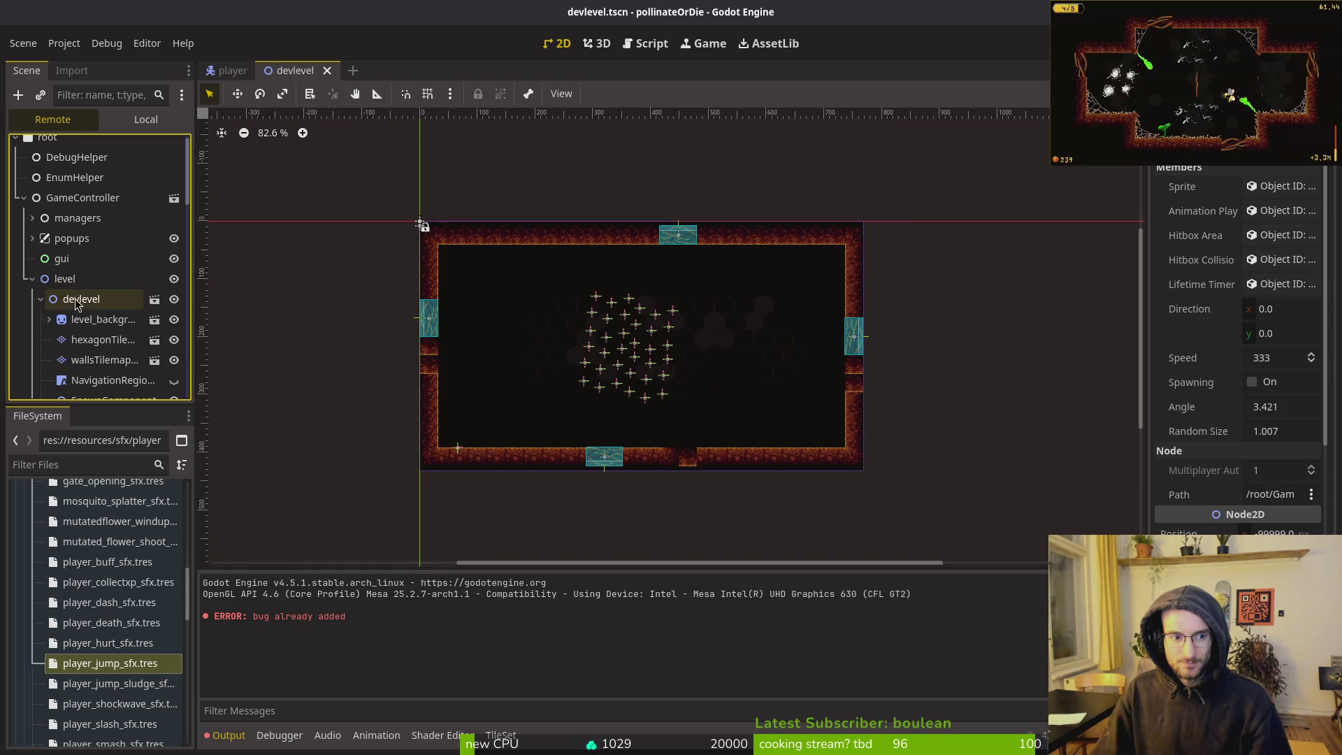
scroll(70, 336, "down", 5)
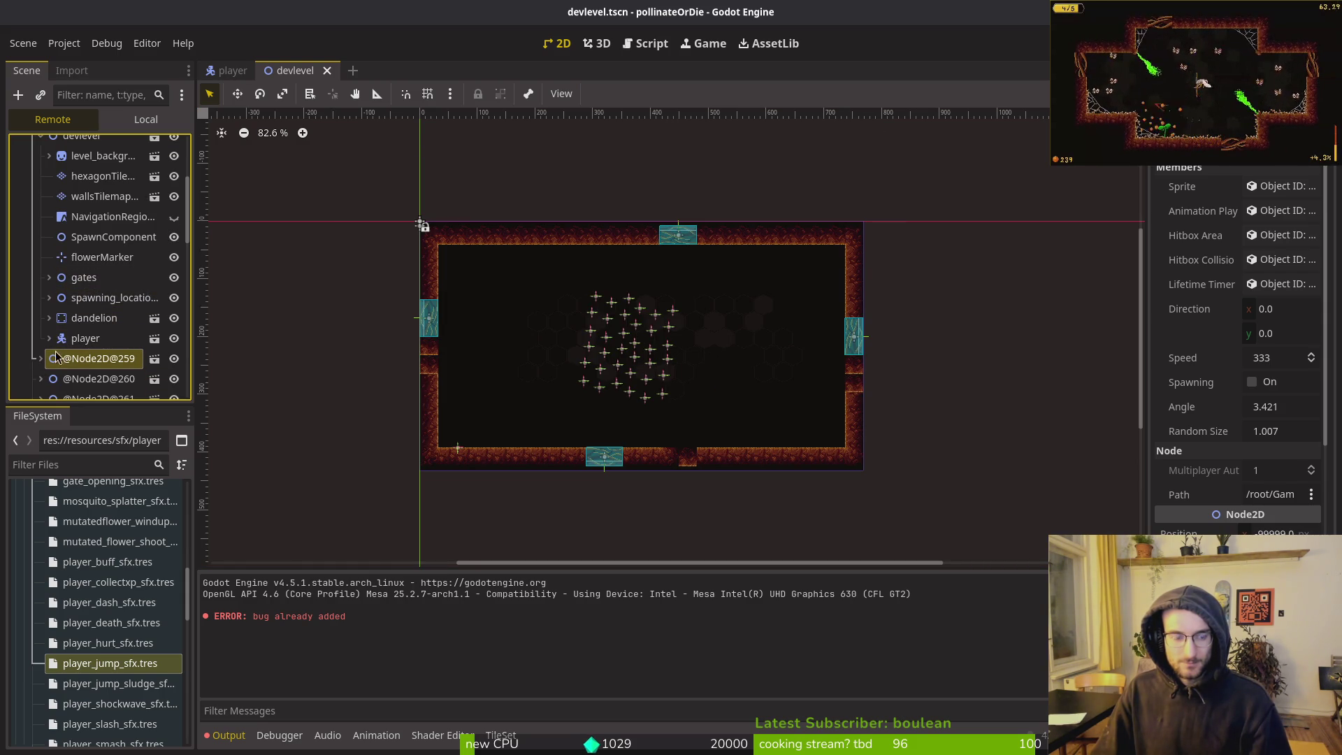
left_click(49, 298)
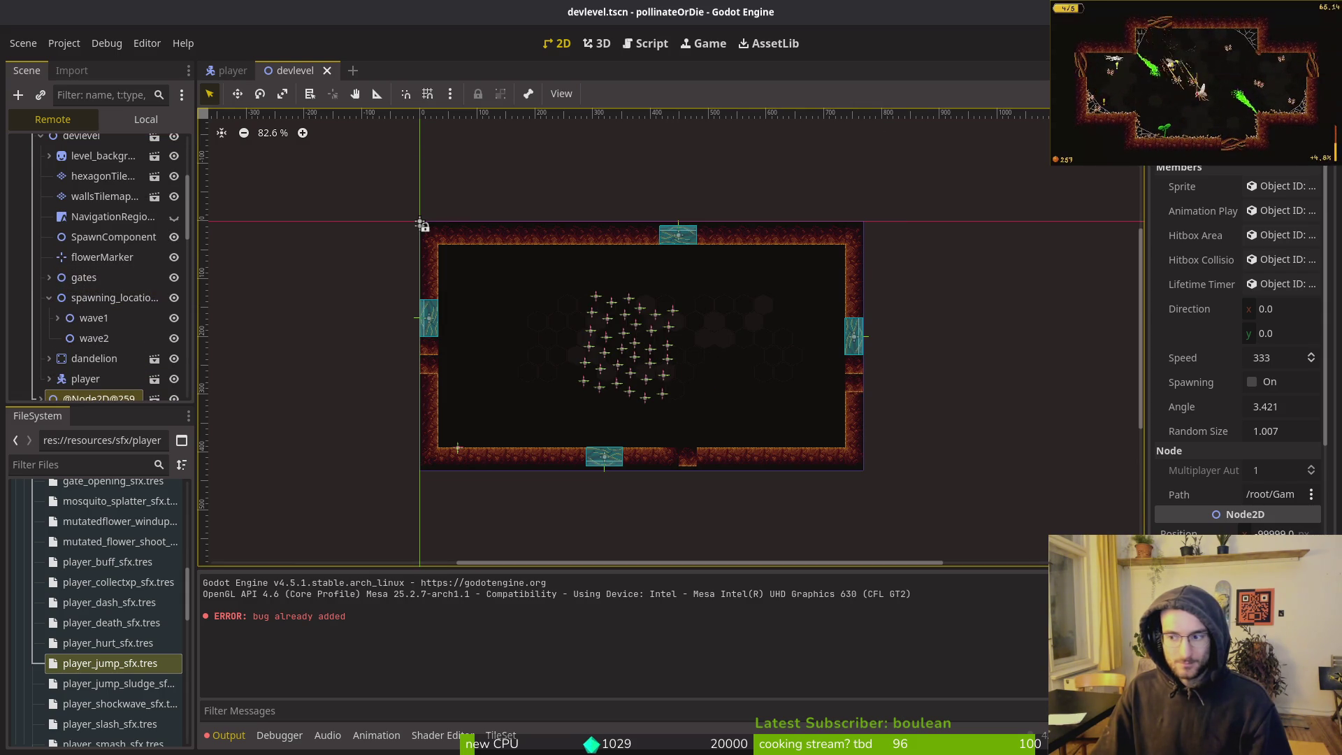
Expand wave1 and select an enemy CharacterBody to view its properties
key("alt+Tab")
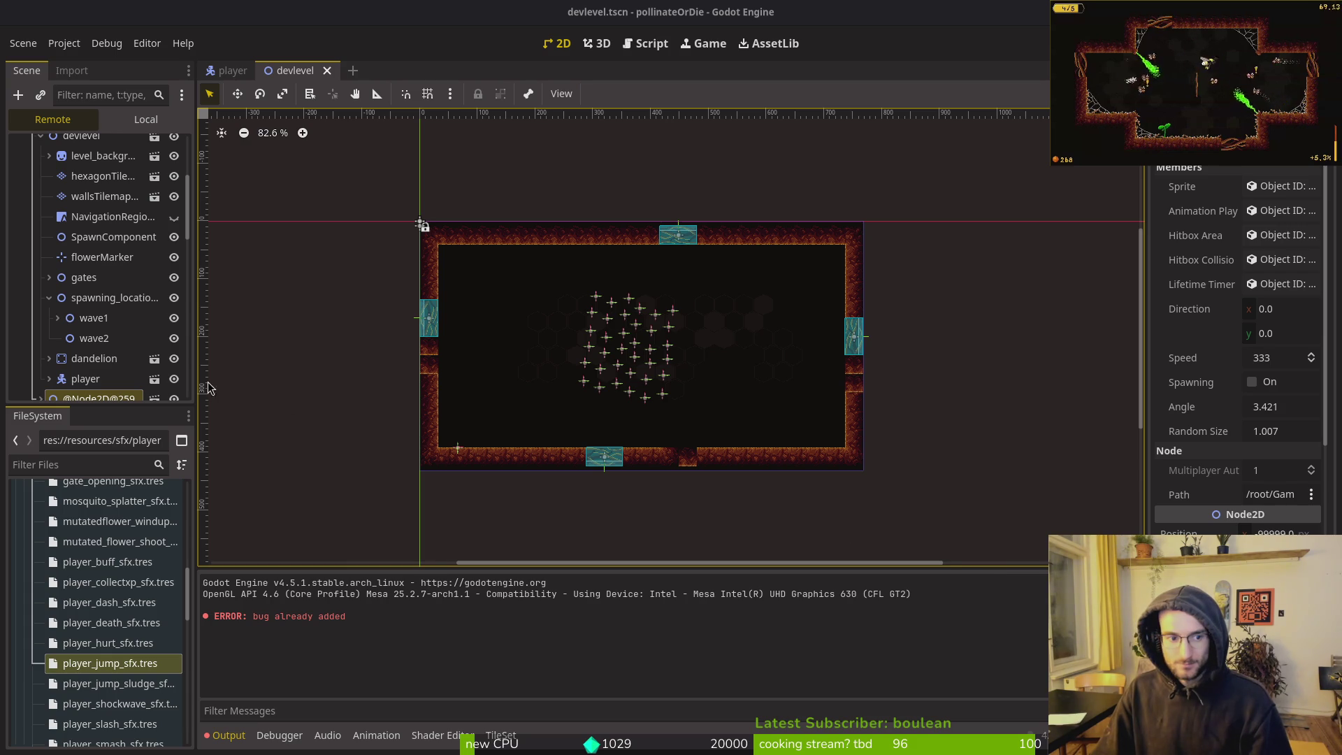
scroll(98, 280, "down", 5)
scroll(98, 265, "up", 3)
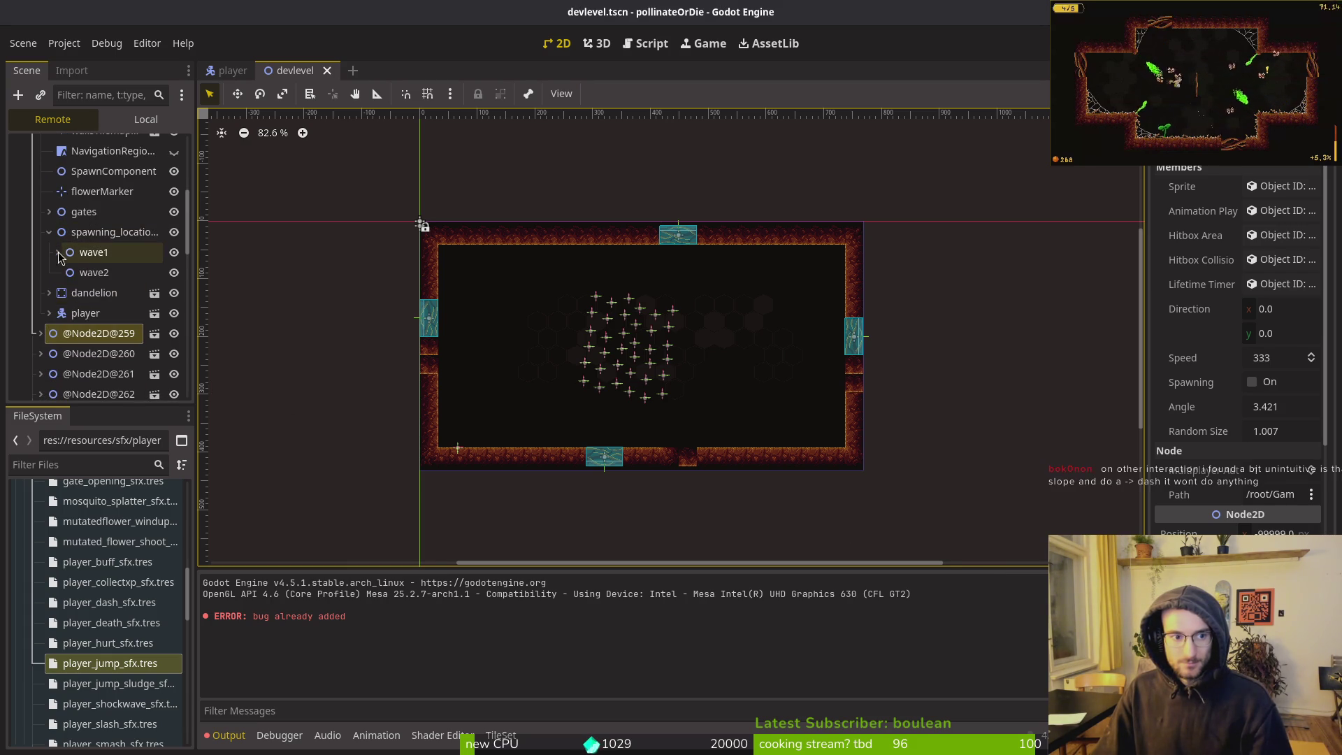
left_click(58, 253)
scroll(105, 279, "down", 5)
scroll(110, 273, "down", 3)
left_click(110, 259)
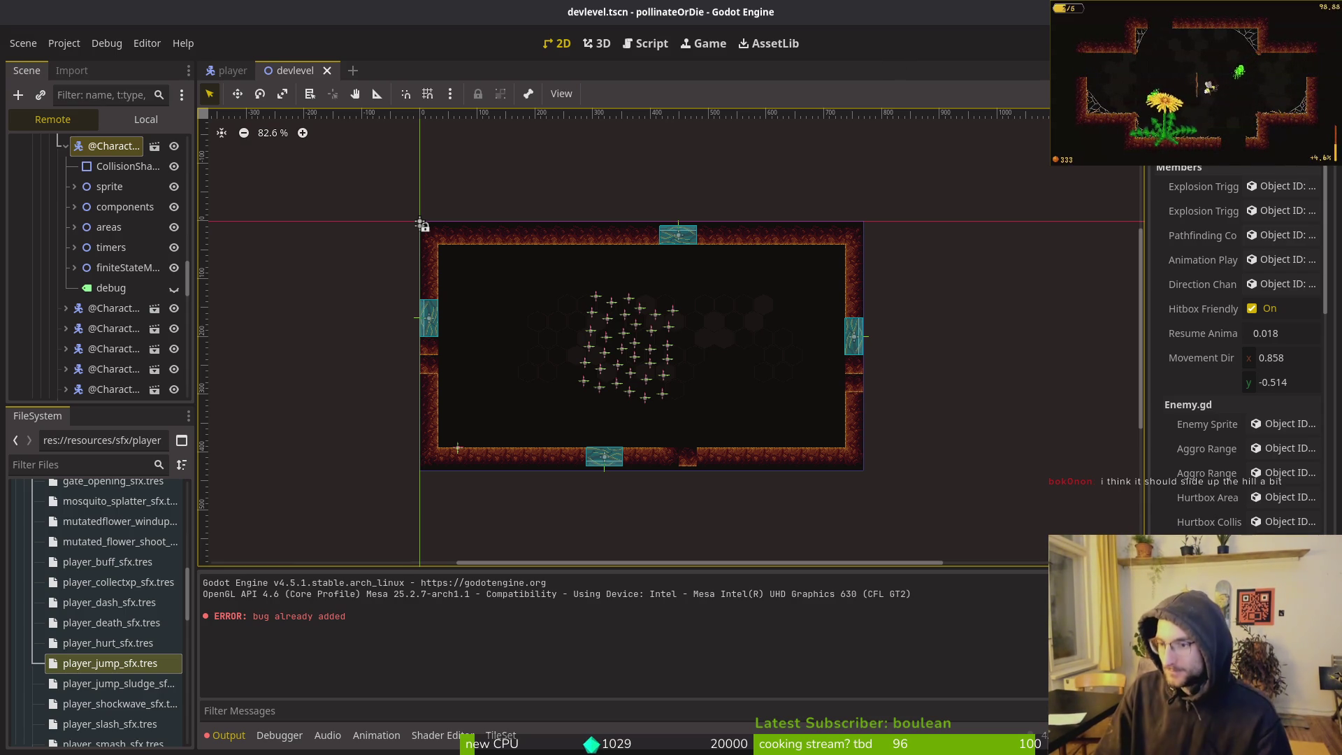
key("alt+Tab")
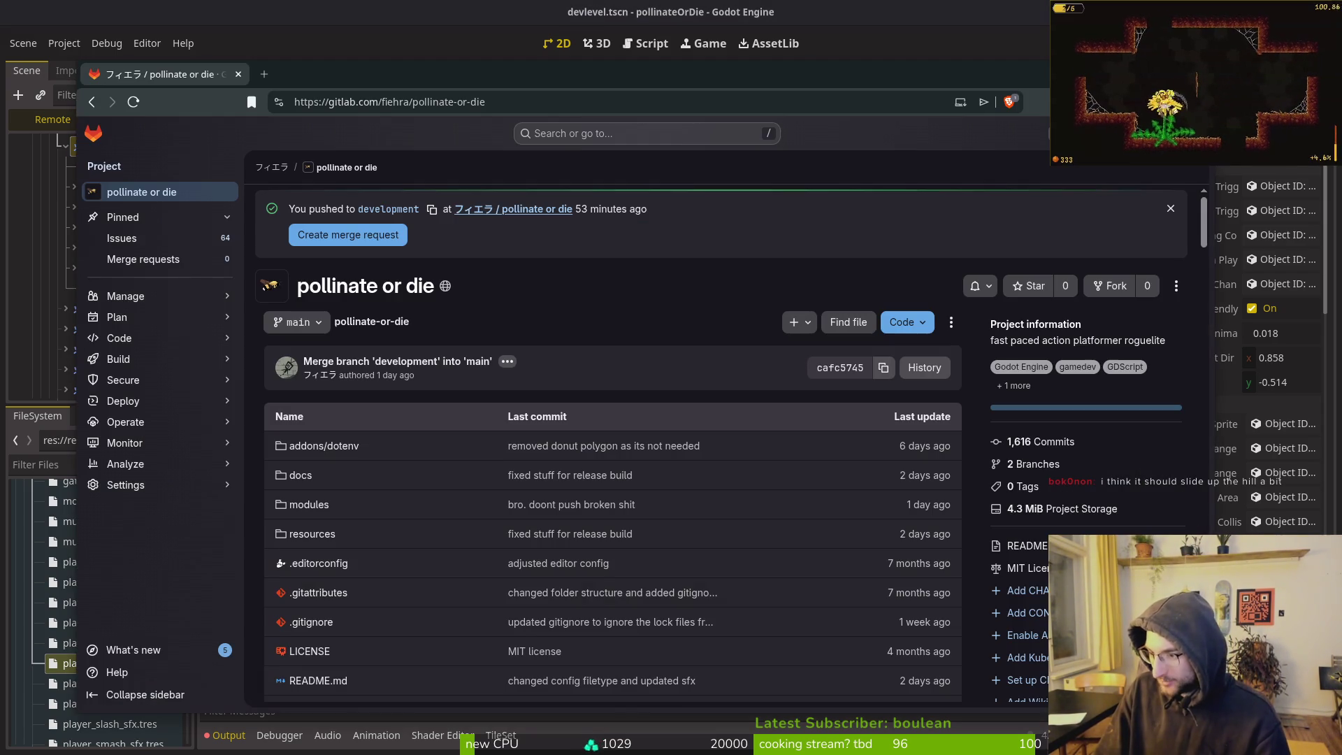
Start a new issue titled 'allow dashing when on slanted floors' with a dash-adjustment description
left_click(157, 245)
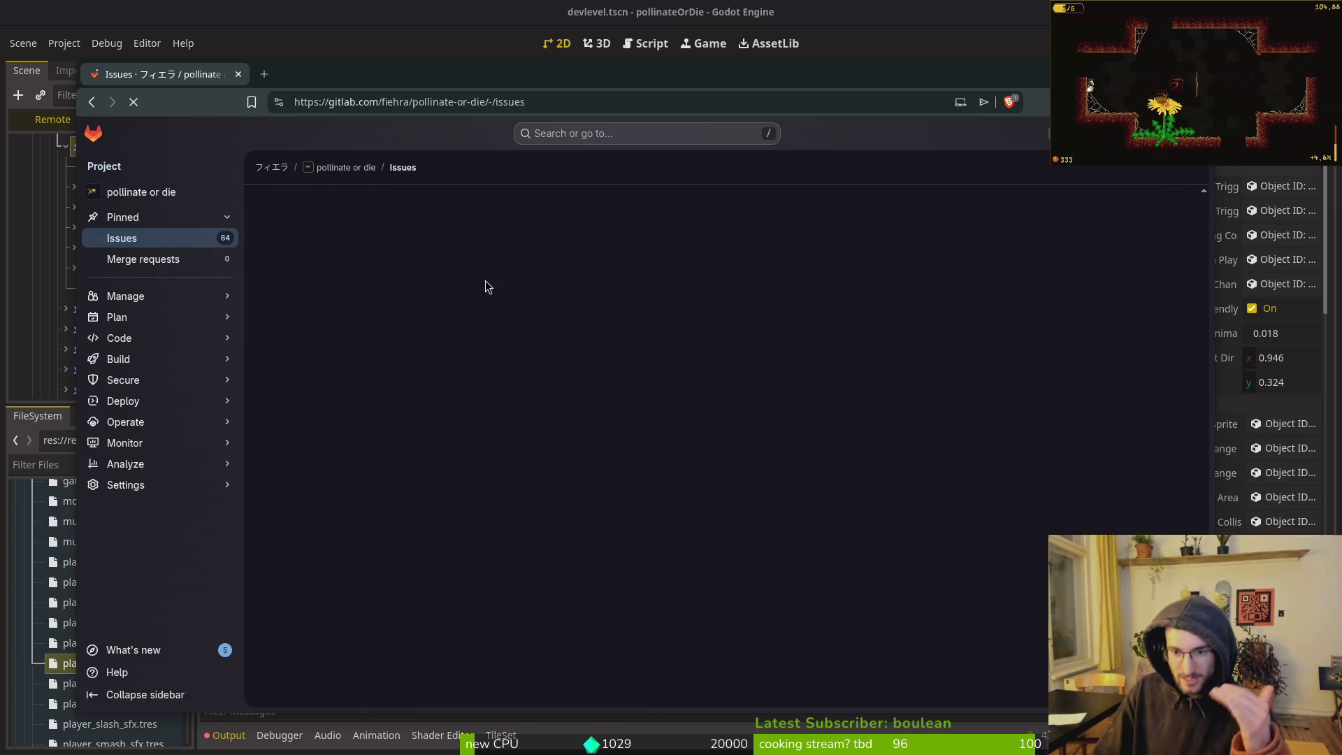
left_click(1130, 202)
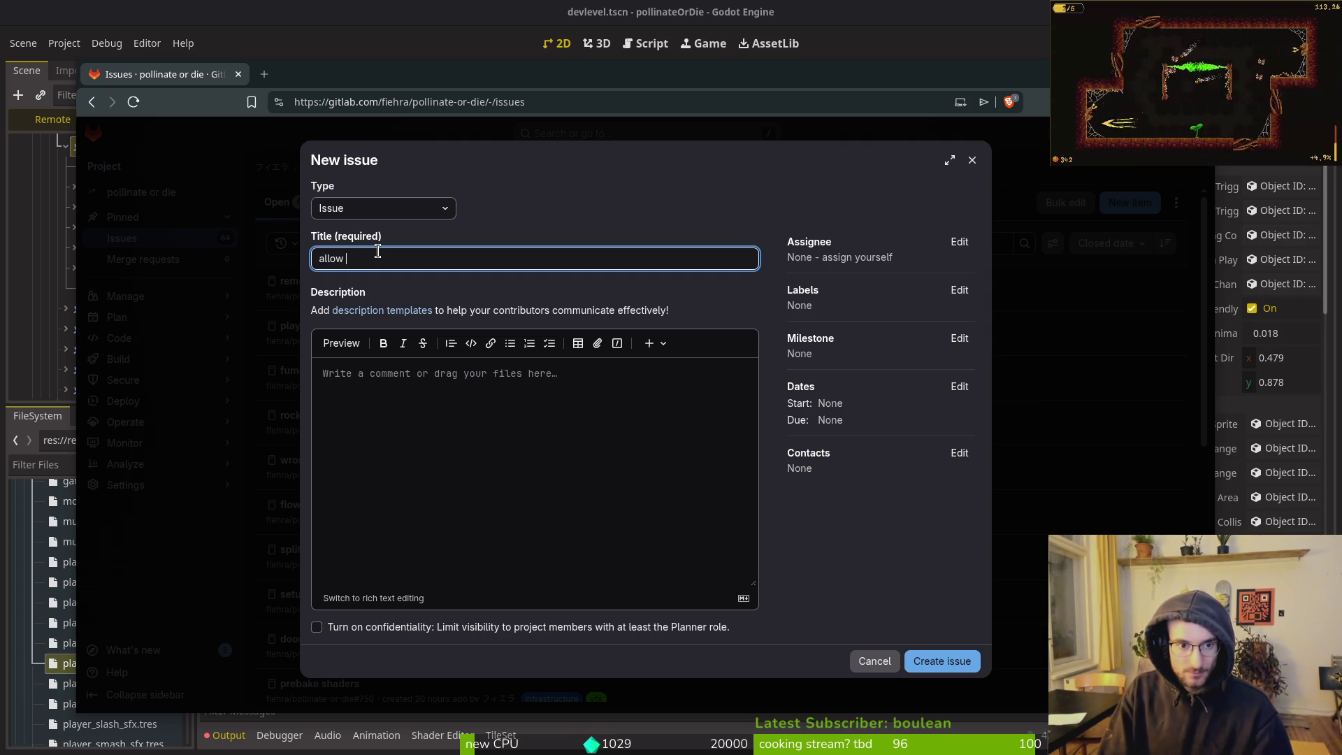
key("BackSpace")
key("BackSpace")
key("BackSpace")
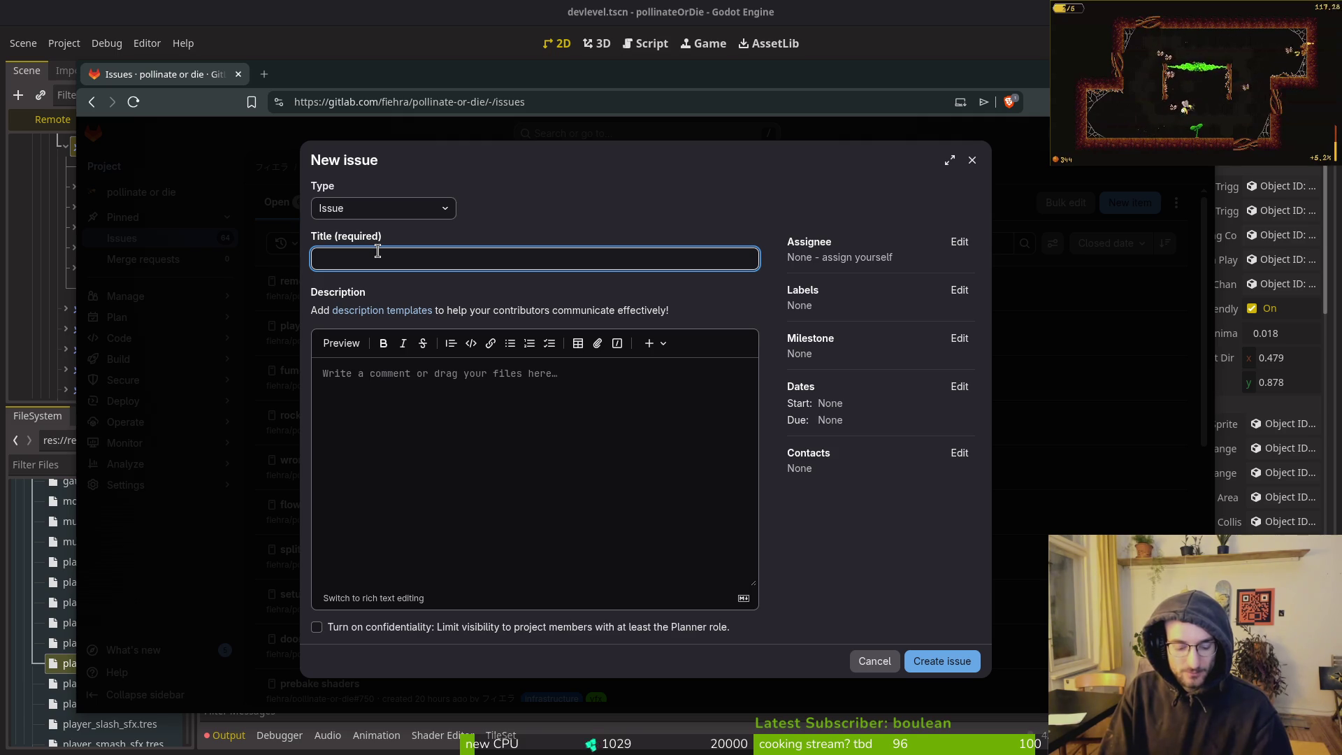
type("allow dashing when on slanted floors")
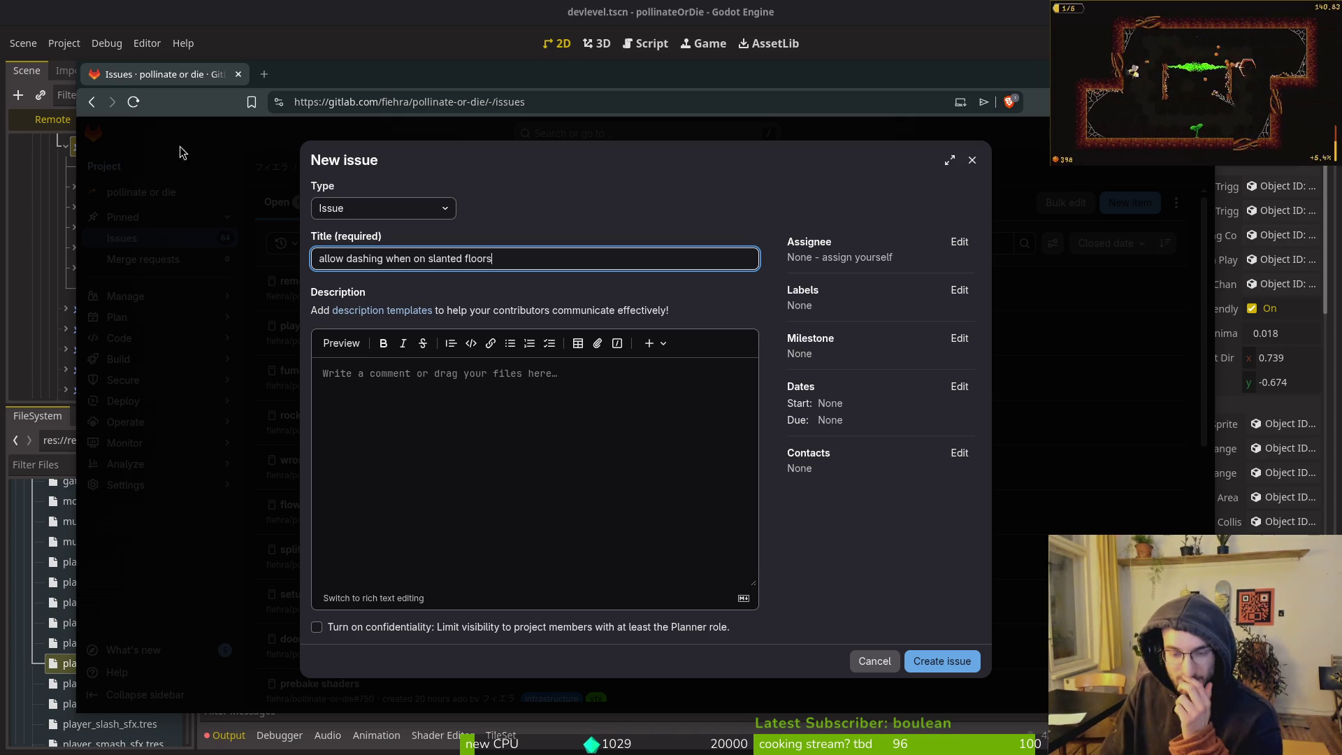
left_click(482, 420)
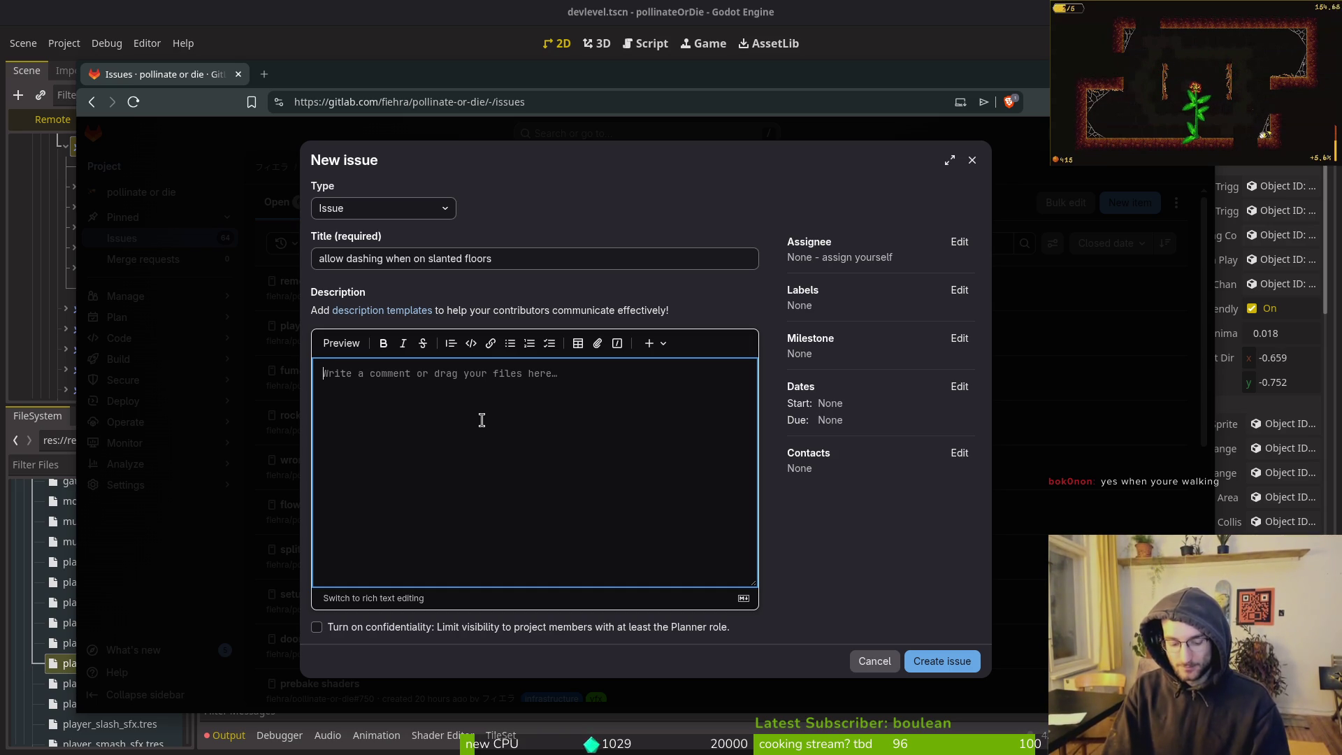
type("adjust dash input to go along the walls")
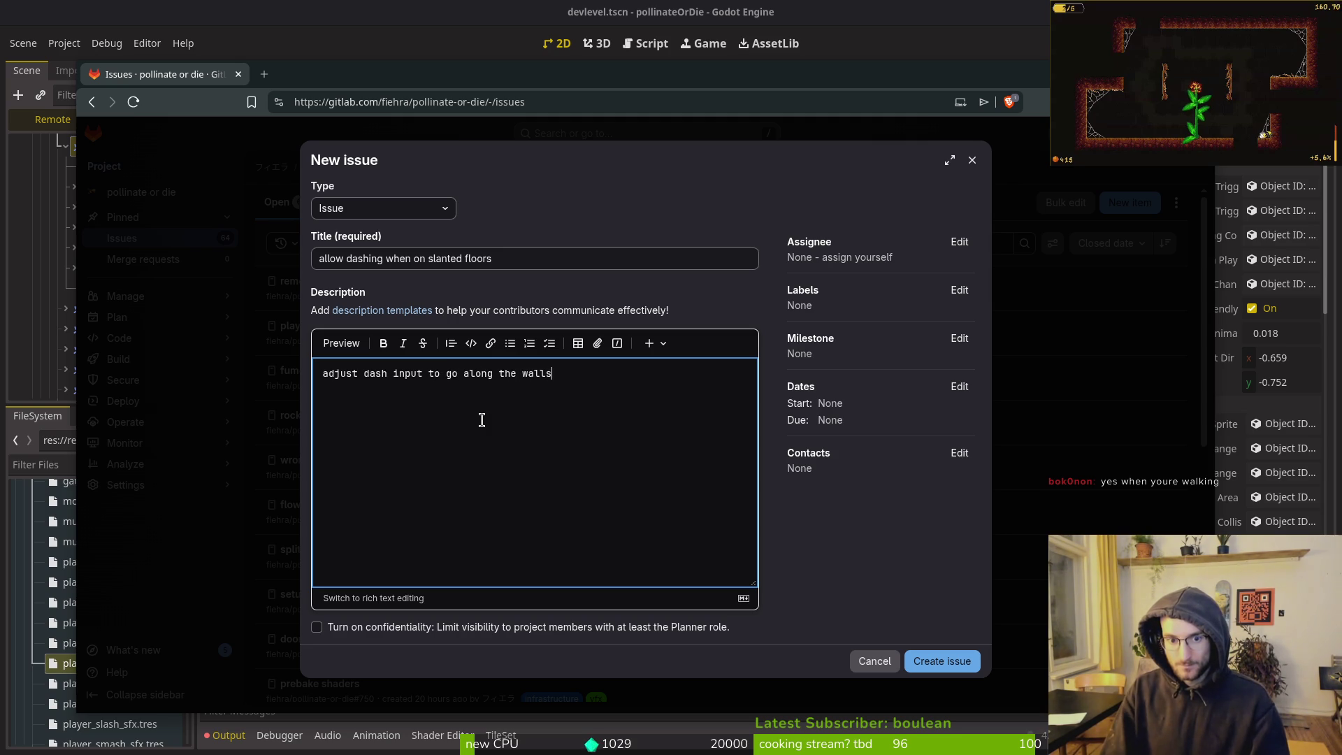
Add the mechanics and refactor labels and submit the issue
left_click(961, 290)
scroll(885, 441, "down", 2)
left_click(890, 456)
left_click(855, 431)
left_click(854, 568)
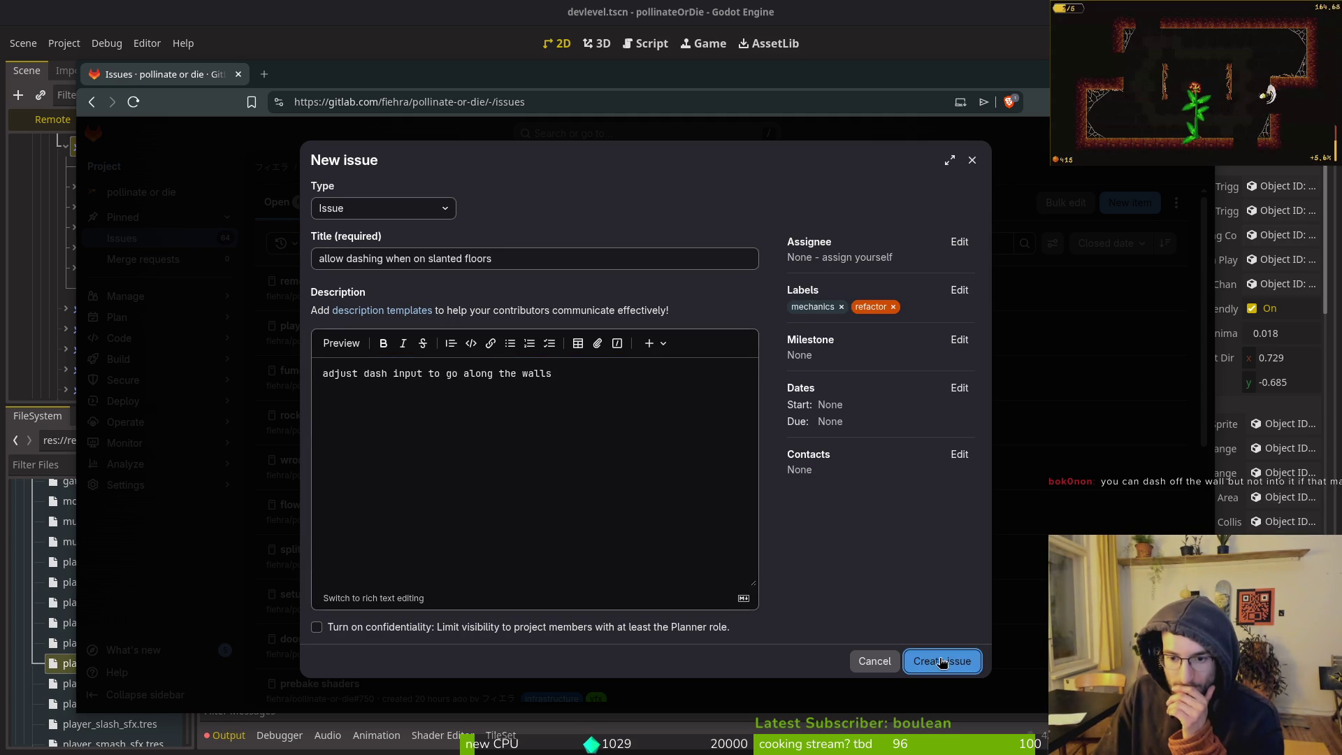
left_click(940, 661)
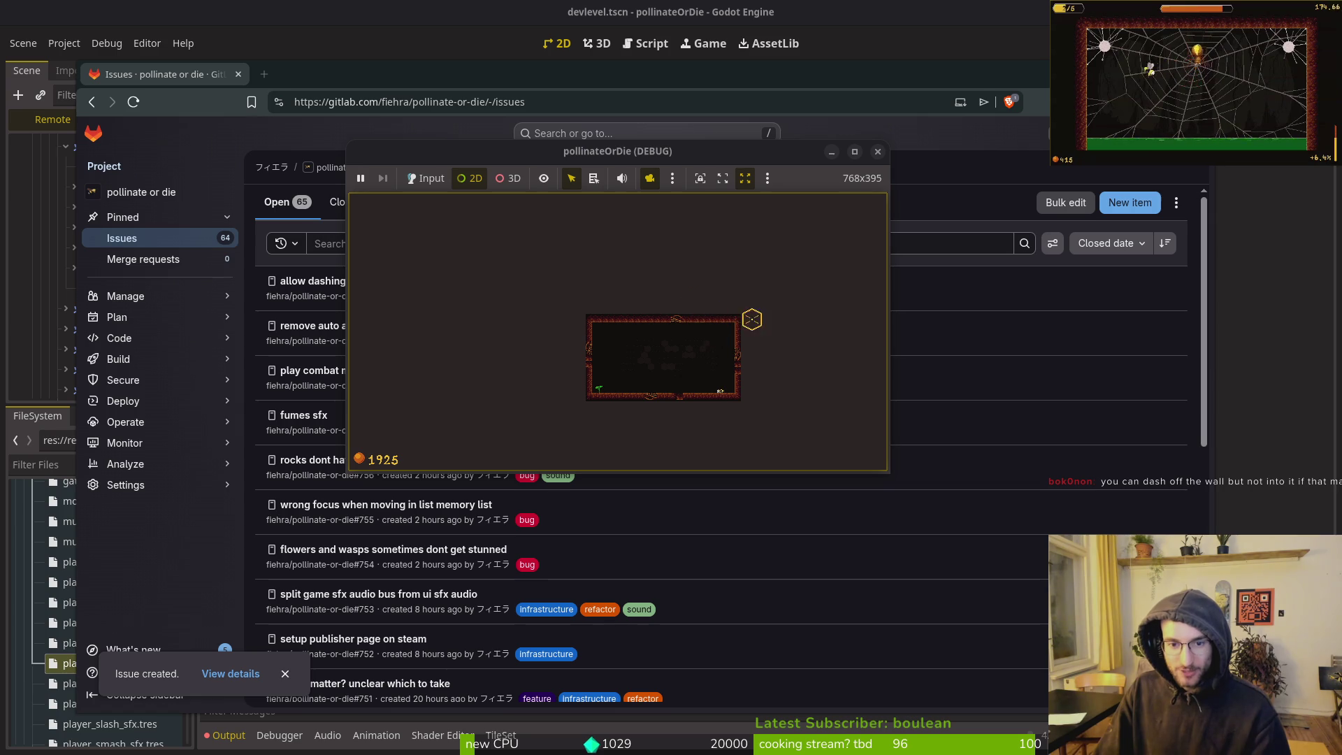
Maximise the game and return to the nest from the pause menu
double_click(565, 143)
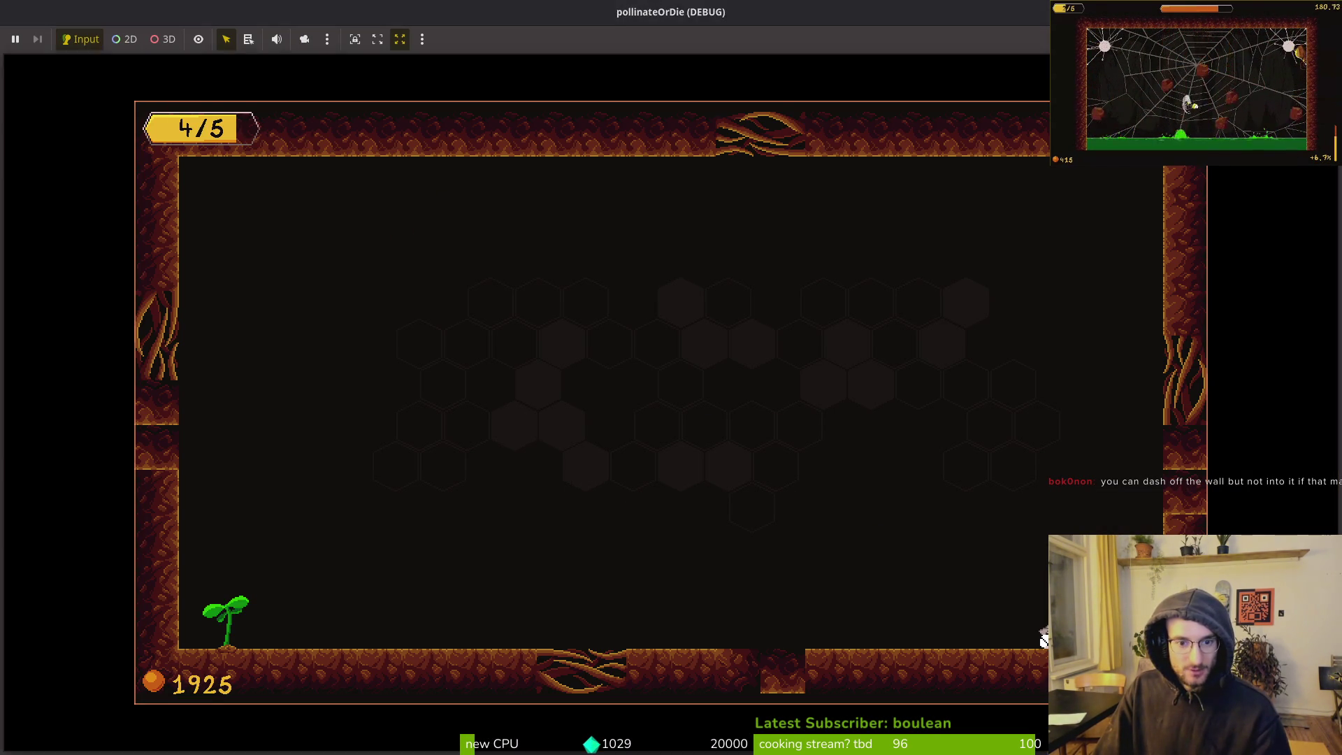
key("Escape")
left_click(682, 389)
left_click(602, 422)
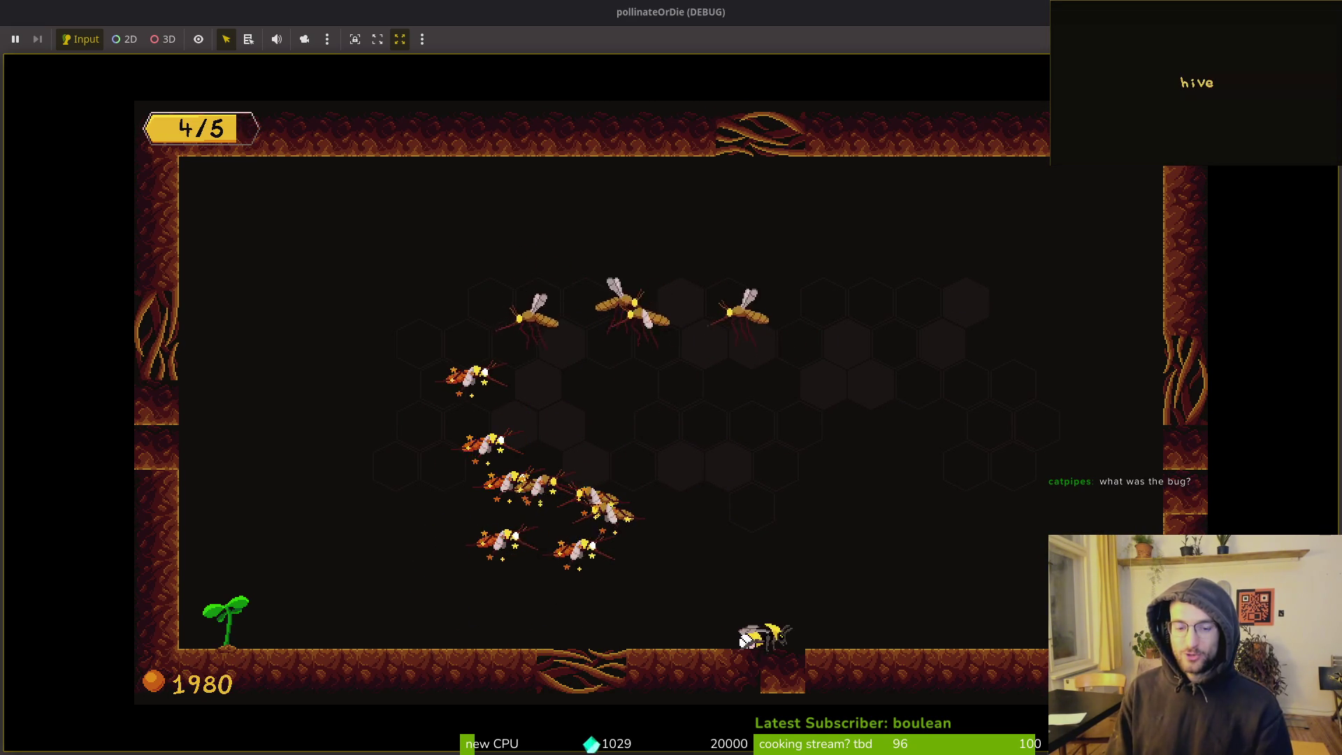
Pause mid-fight, restore the game to a small window, and expand devlevel in the editor's live tree
key("Escape")
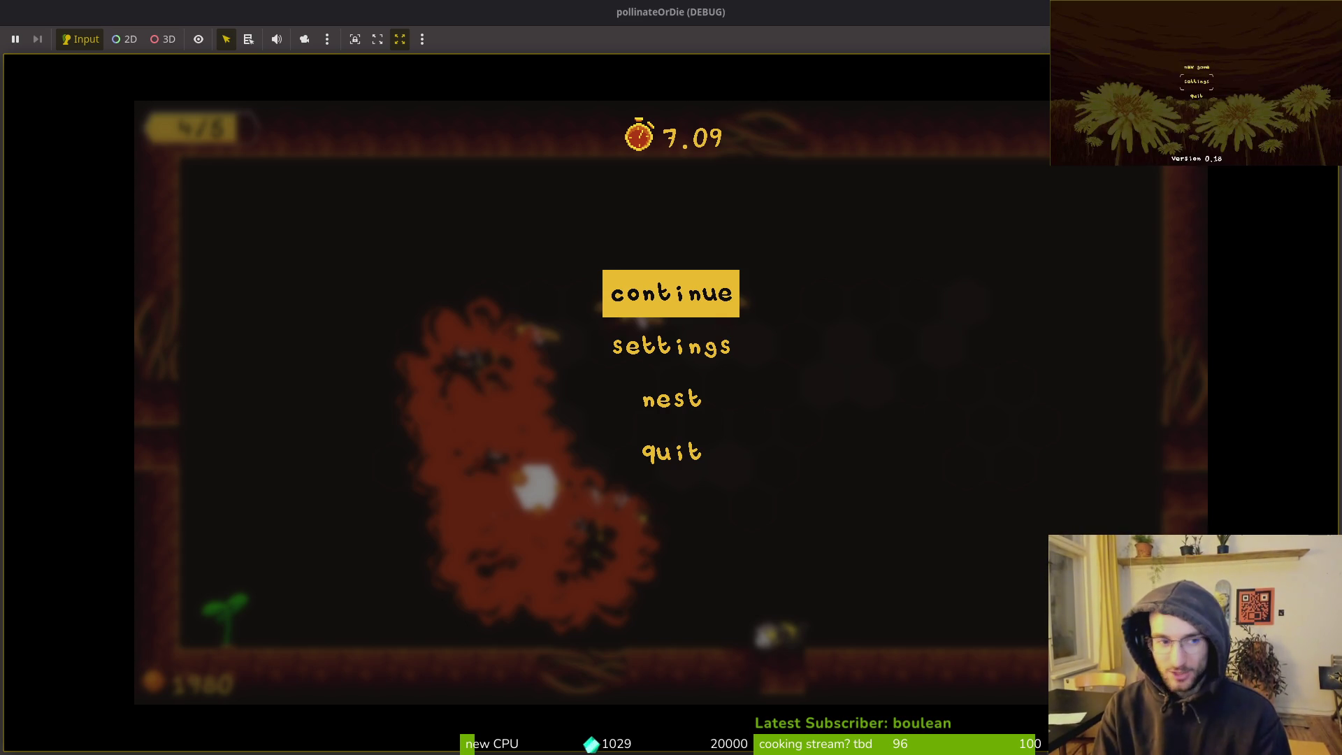
double_click(343, 10)
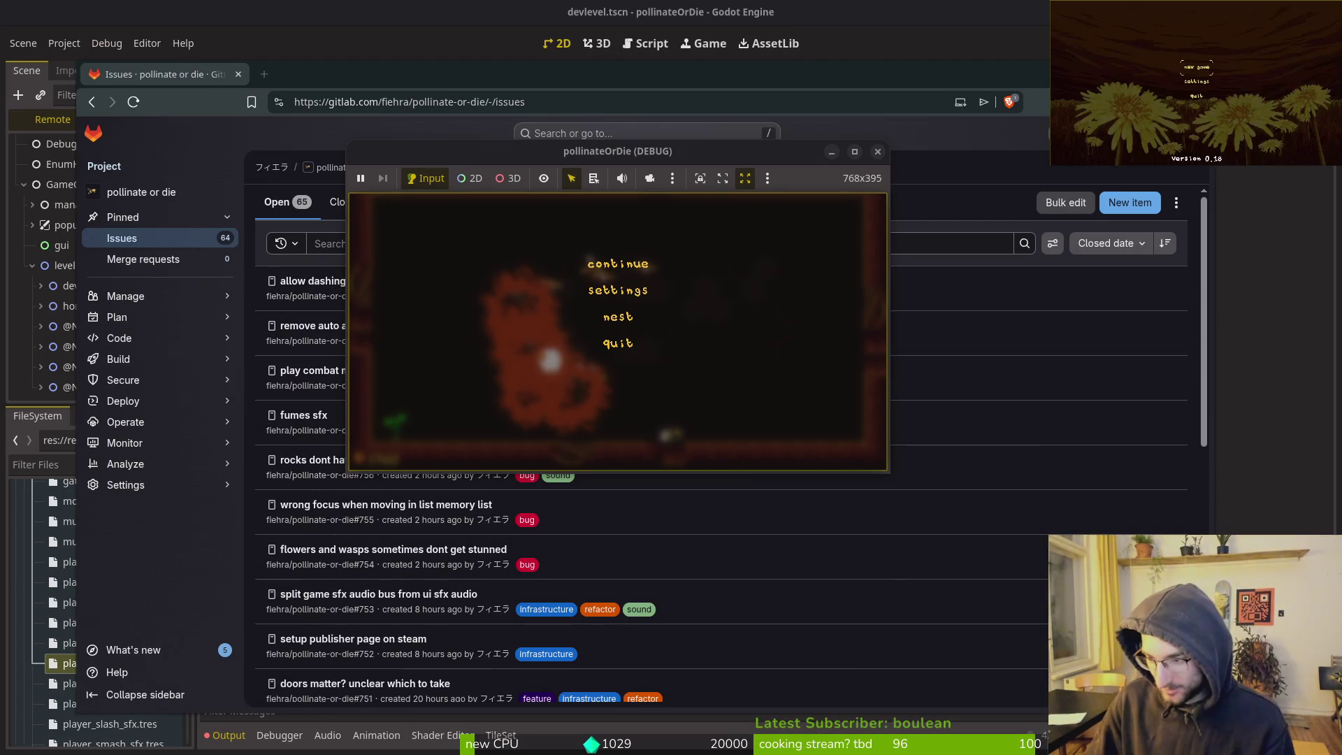
key("alt+Tab")
left_click(41, 286)
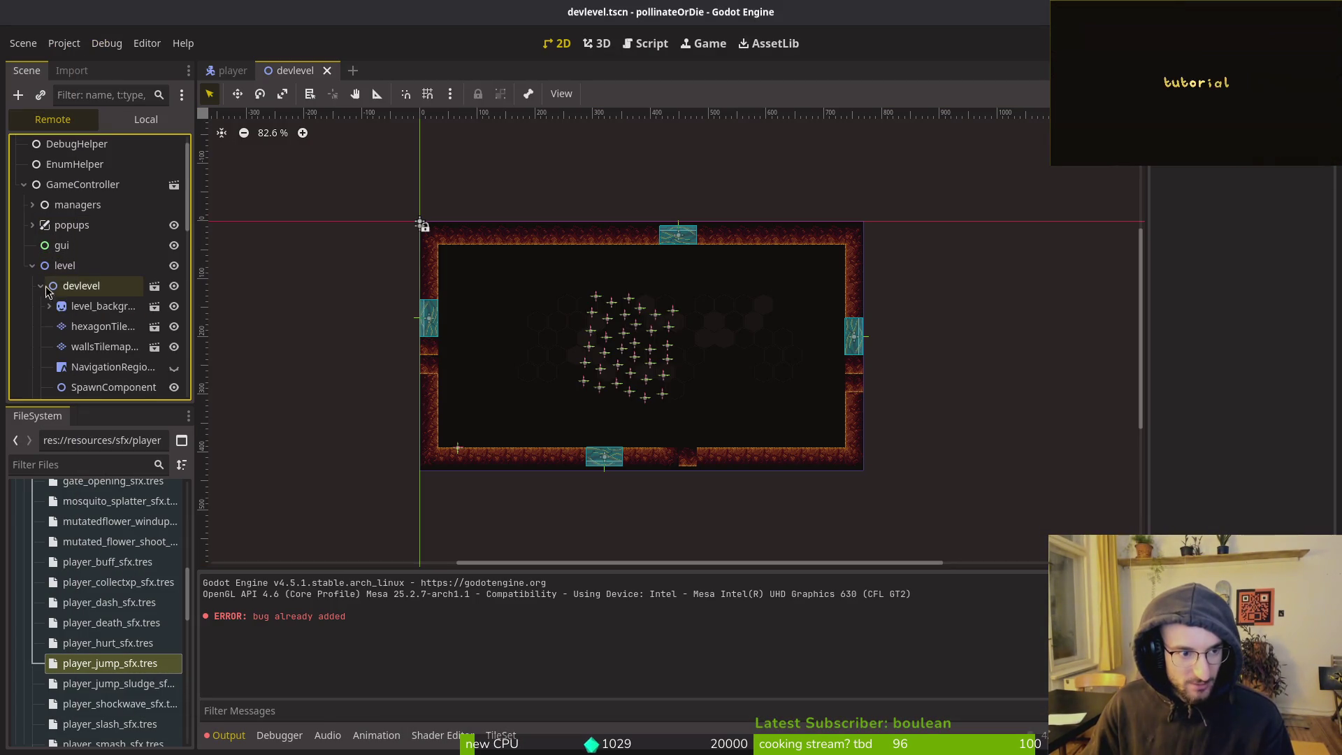
Expand spawning_locations and wave1 in the Remote scene tree
scroll(46, 291, "down", 3)
left_click(48, 286)
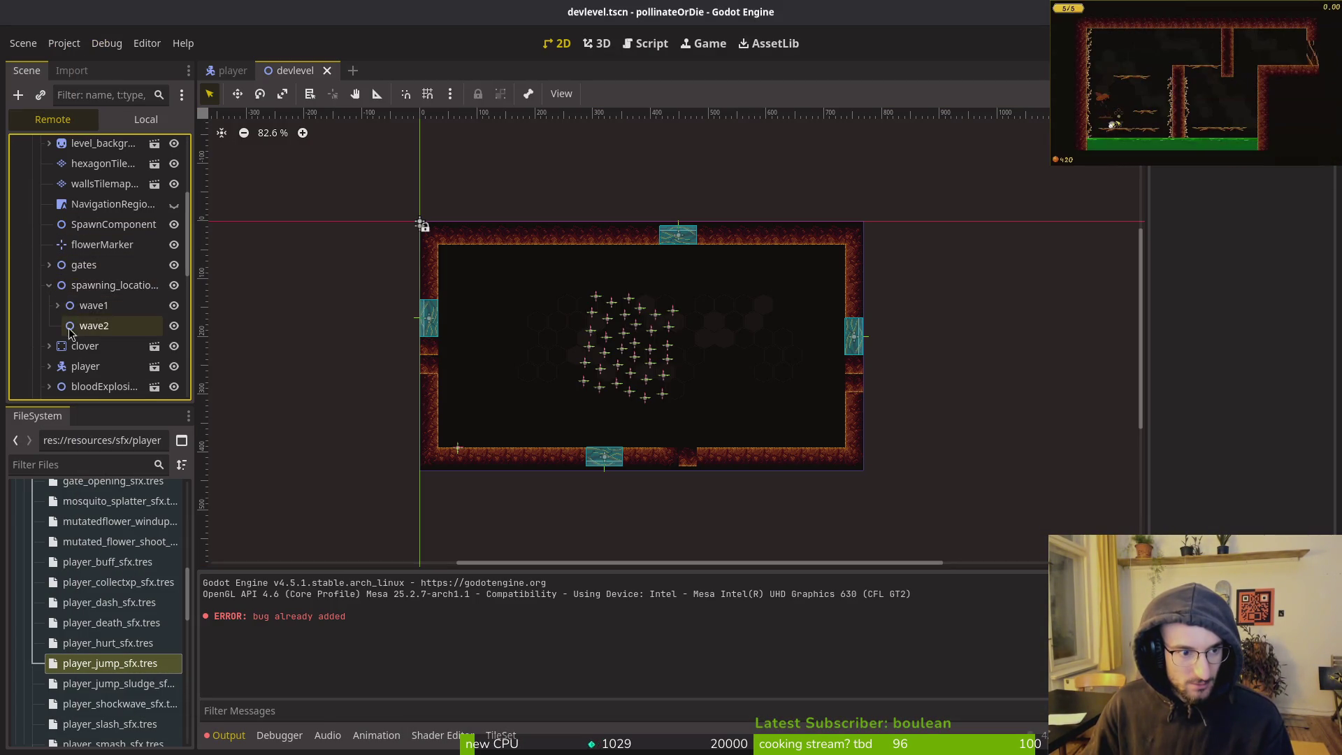
left_click(57, 305)
Resume the game and fight the mosquito swarm, moving and slashing with the bee
key("alt+Tab")
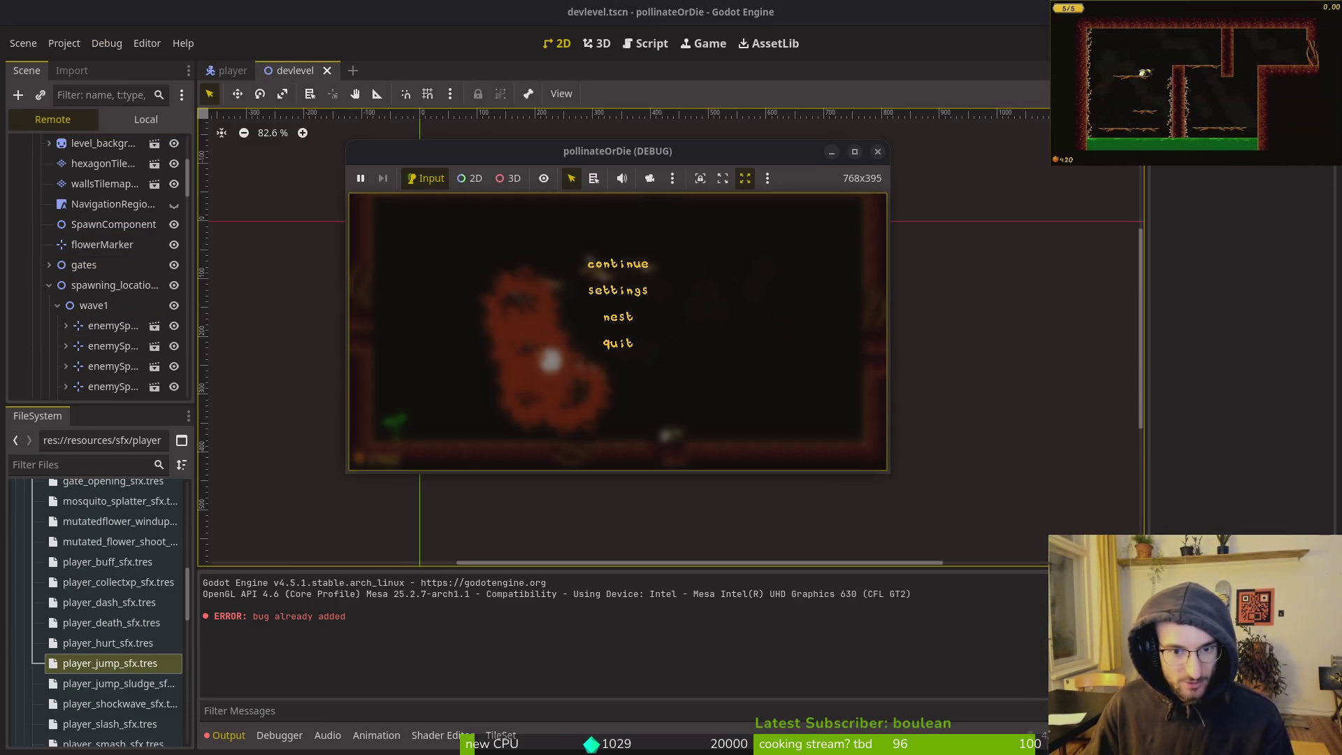
key("Escape")
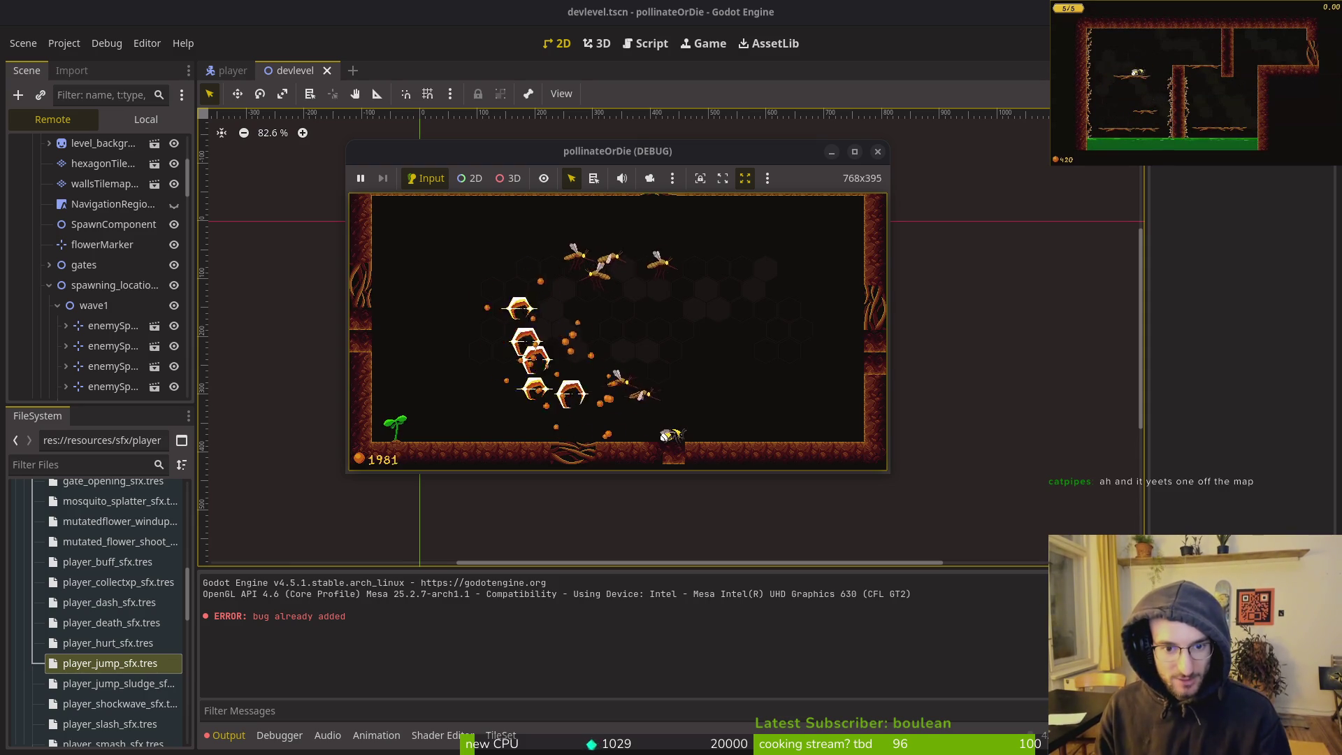
key("d")
key("j")
key("a")
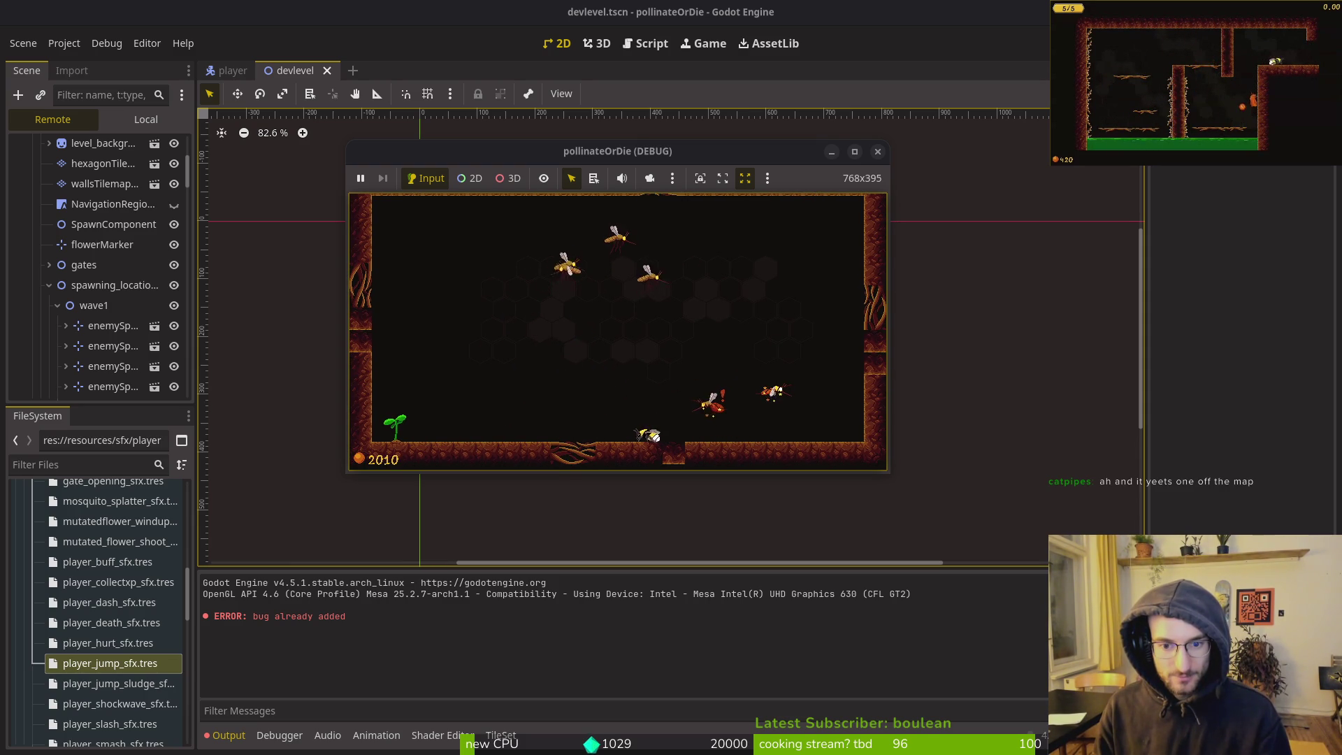
key("w")
key("a")
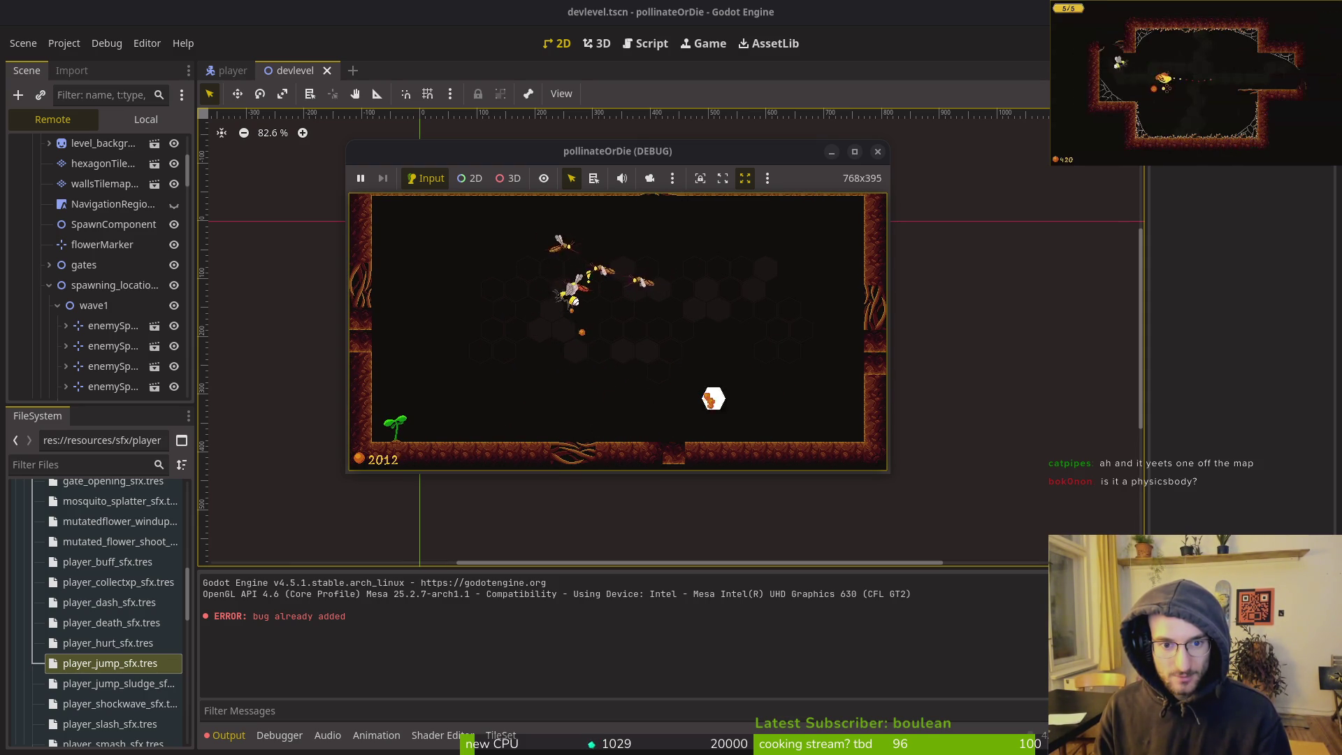
key("j")
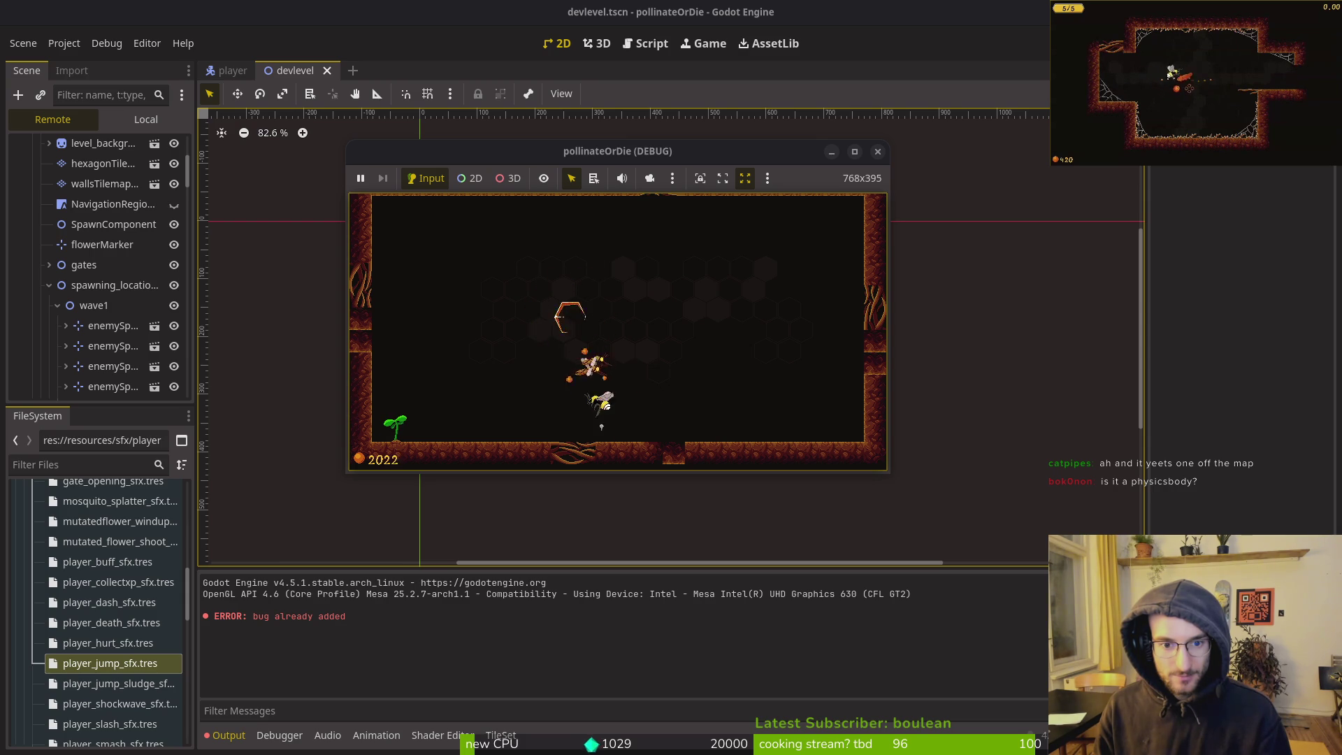
key("a")
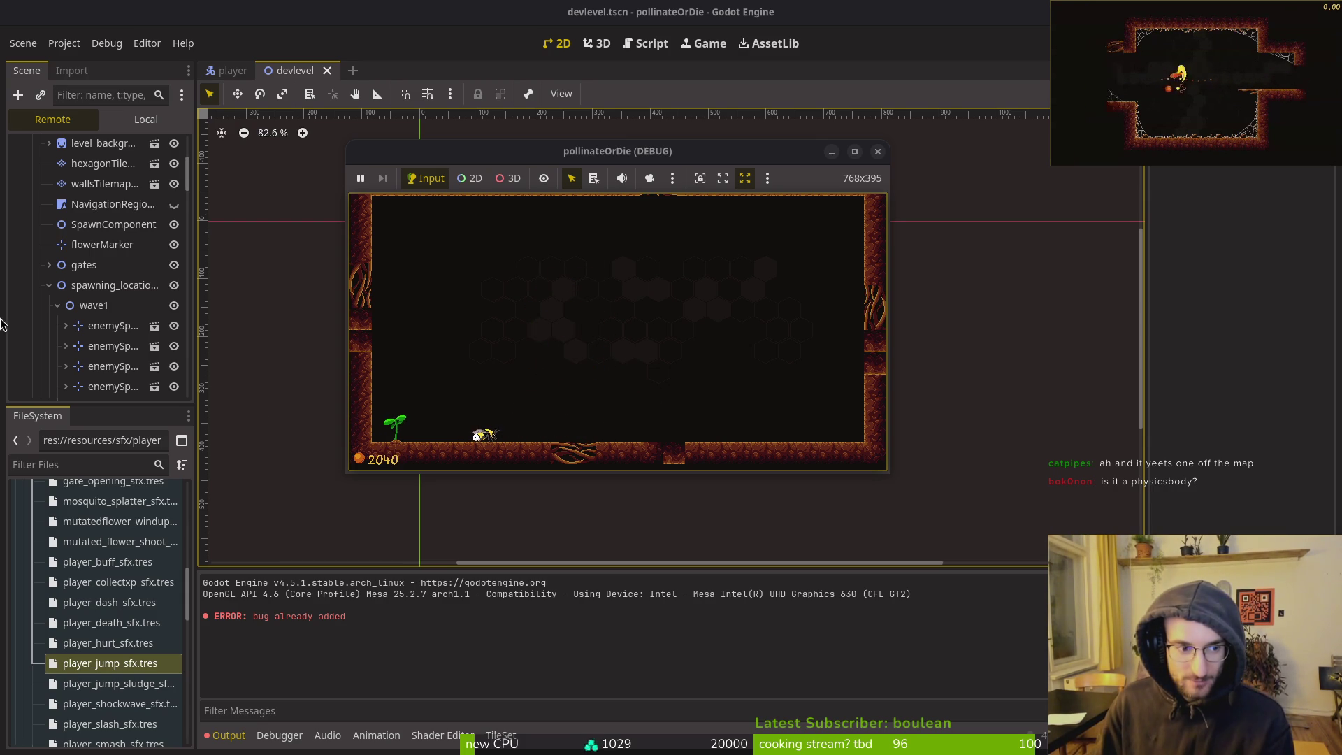
scroll(84, 314, "down", 3)
scroll(95, 203, "down", 3)
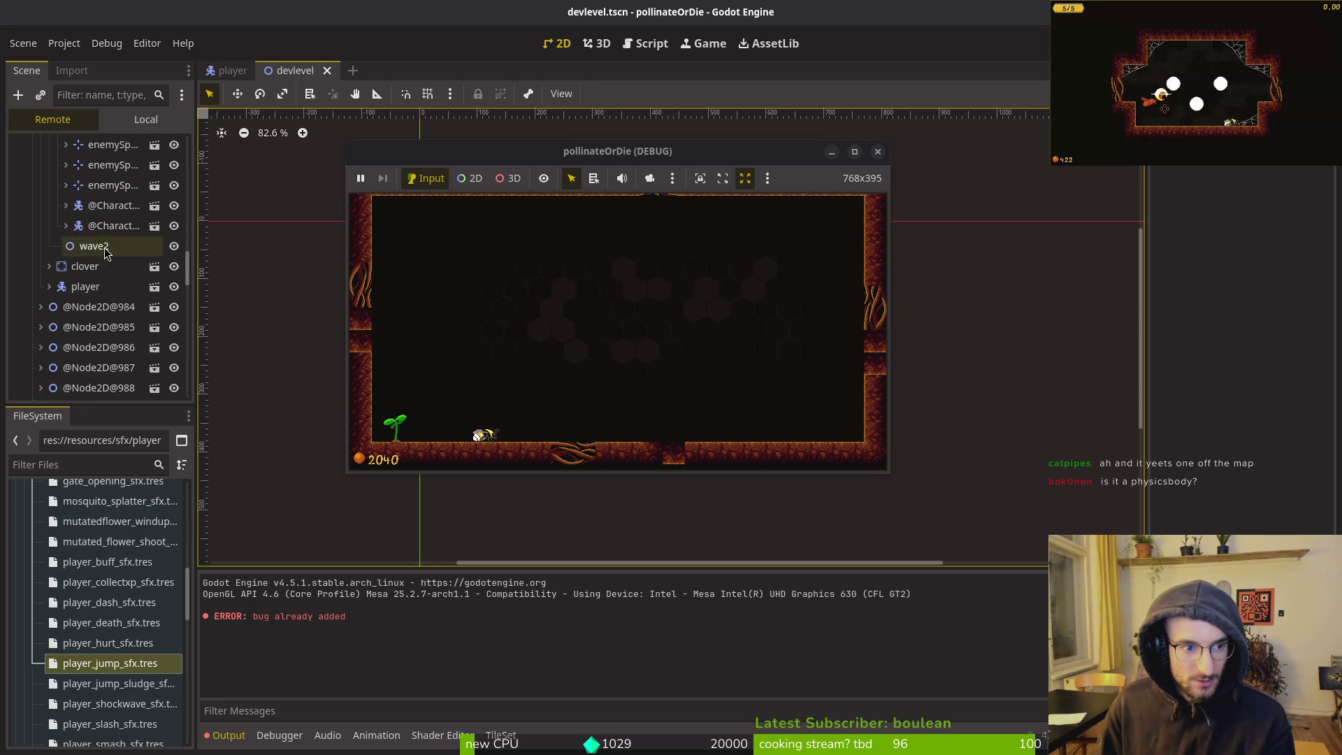
left_click(105, 213)
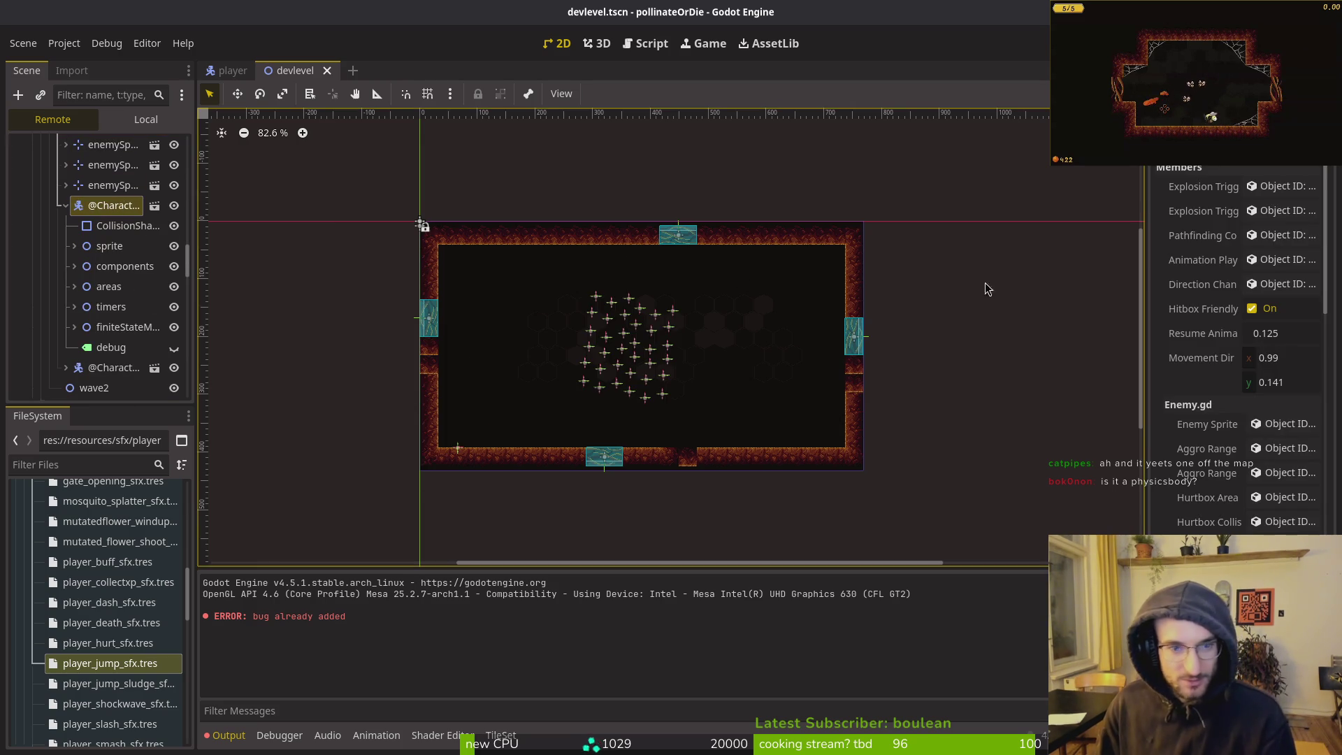
Set the first mosquito's position to x 100, y 100
scroll(1285, 417, "down", 5)
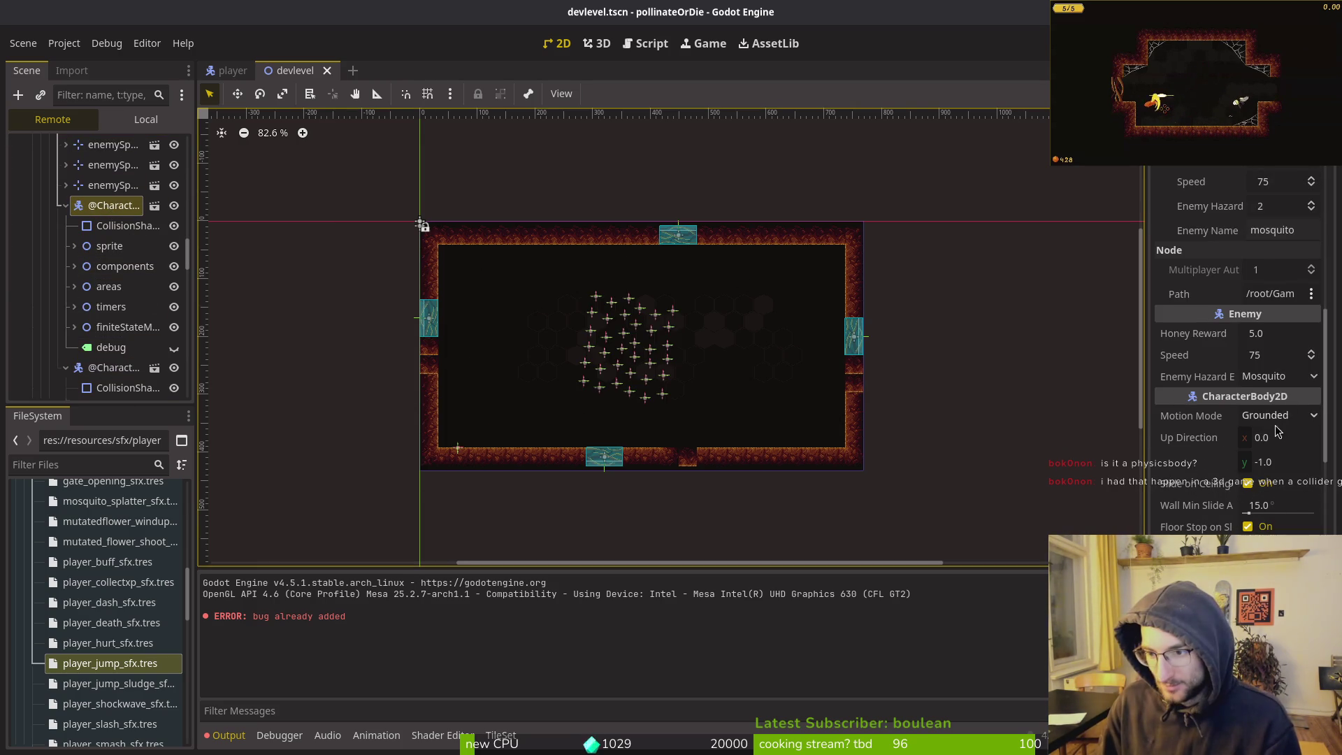
scroll(1252, 447, "down", 10)
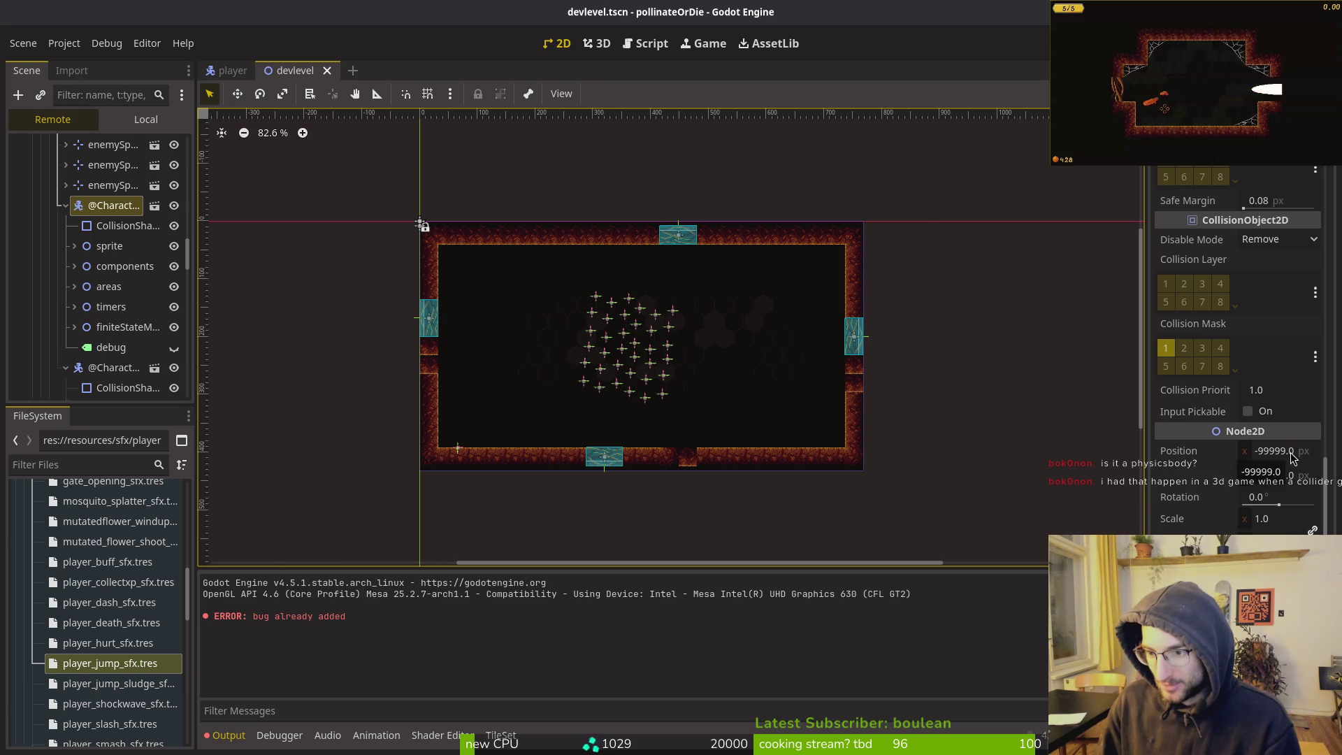
left_click(1292, 451)
type("100")
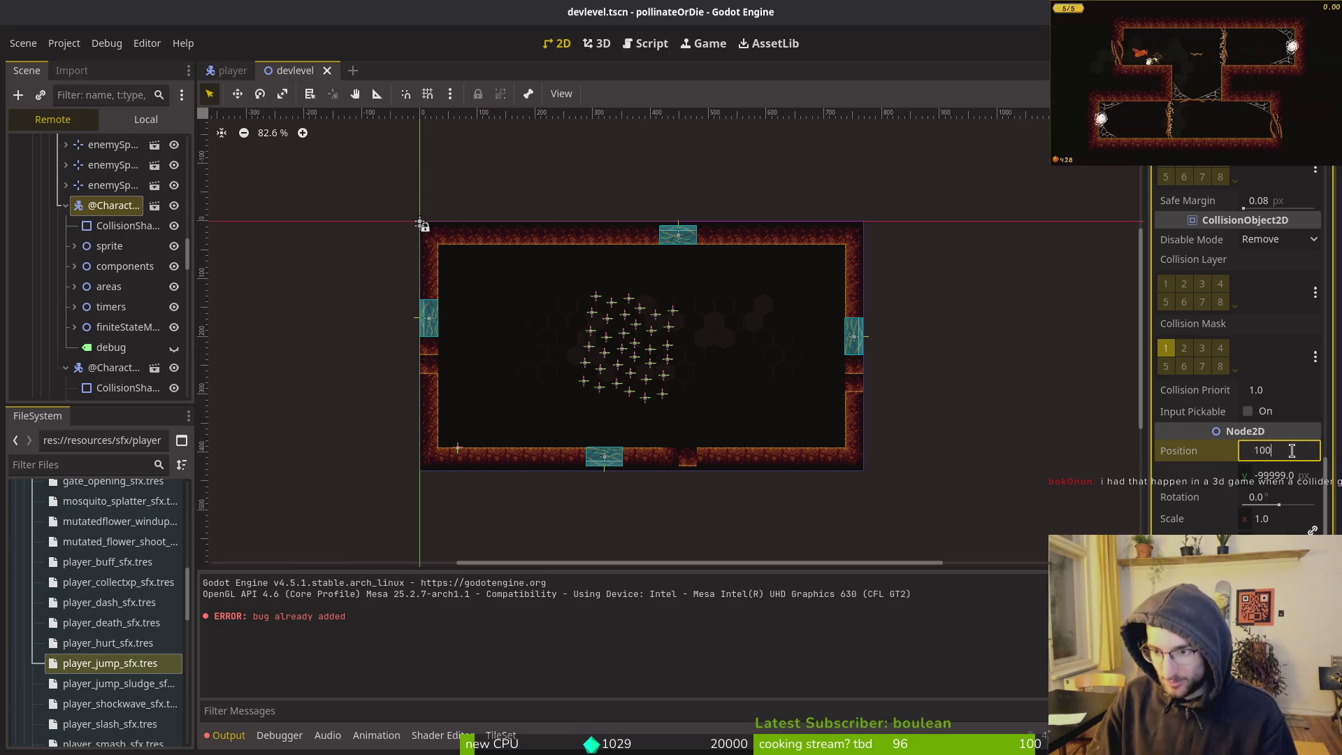
key("Tab")
type("10")
key("Return")
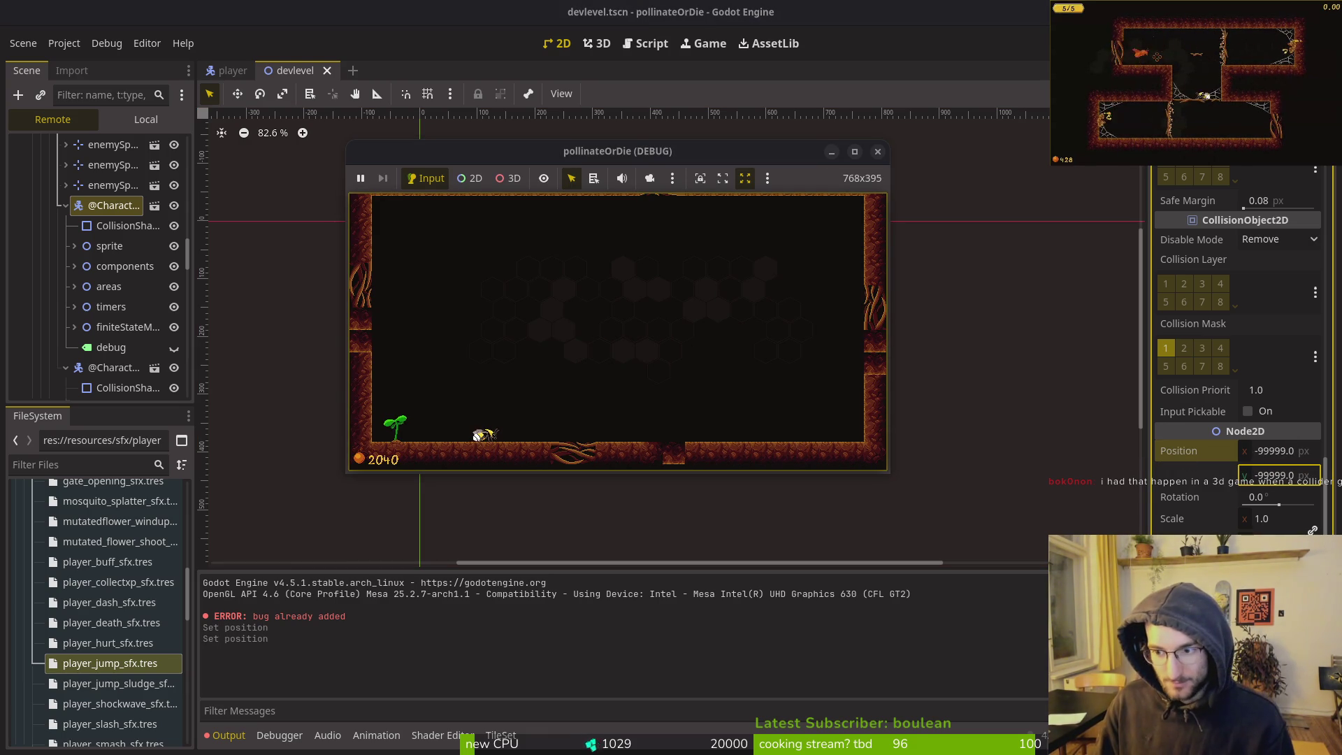
left_click(1283, 474)
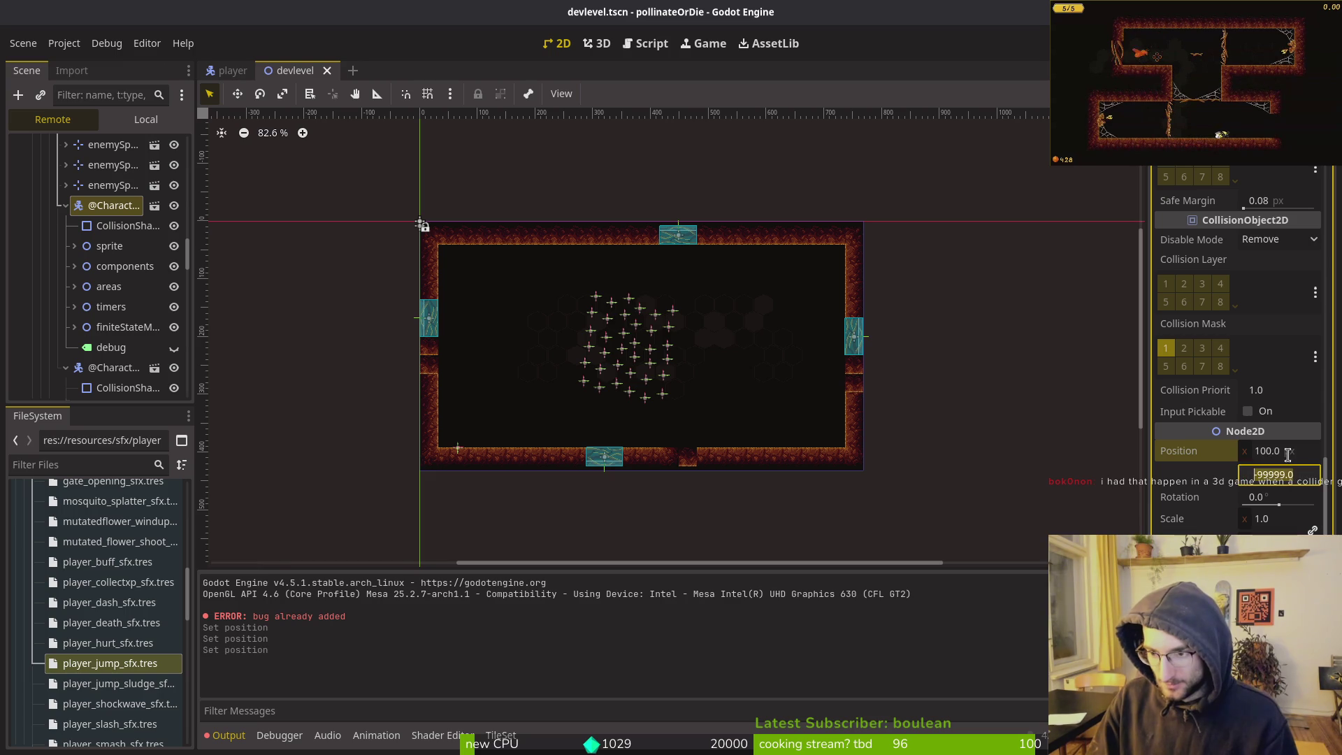
type("100")
Check the running game in 2D inspection, zoomed out over the whole world
key("Return")
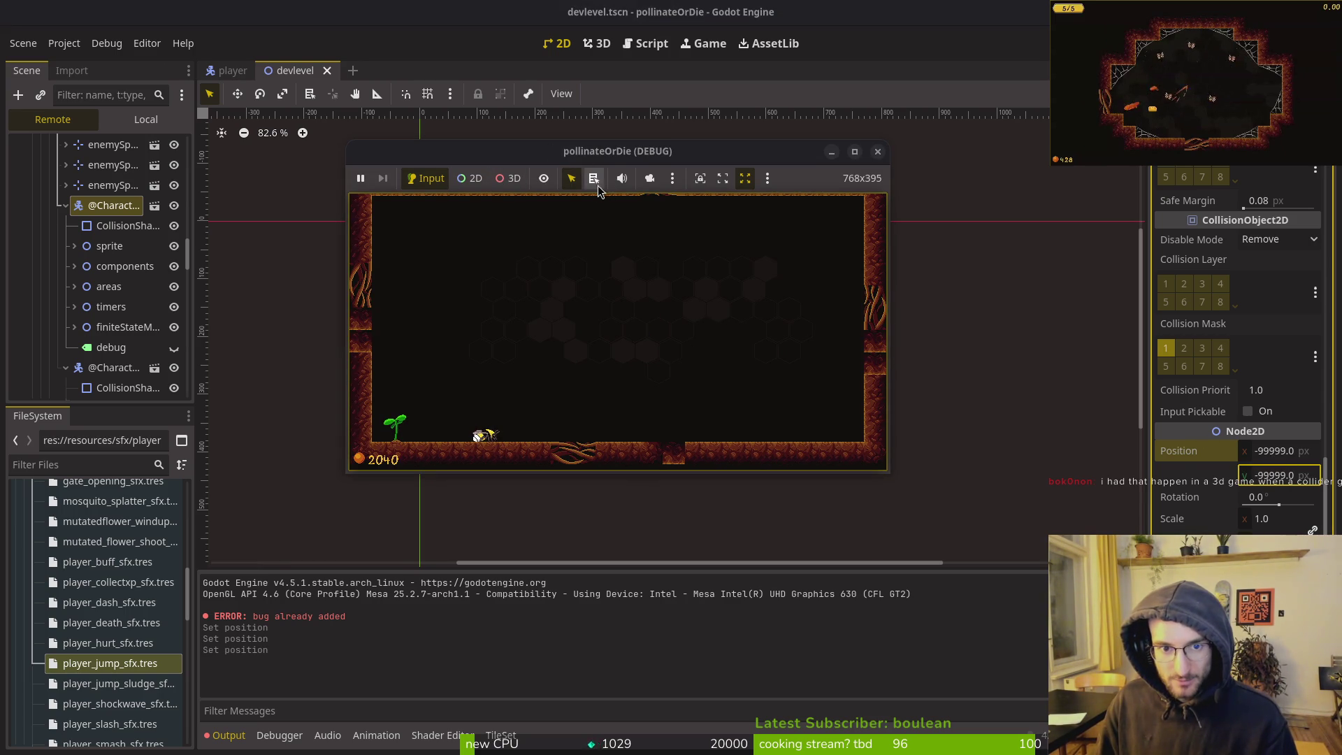
left_click(473, 181)
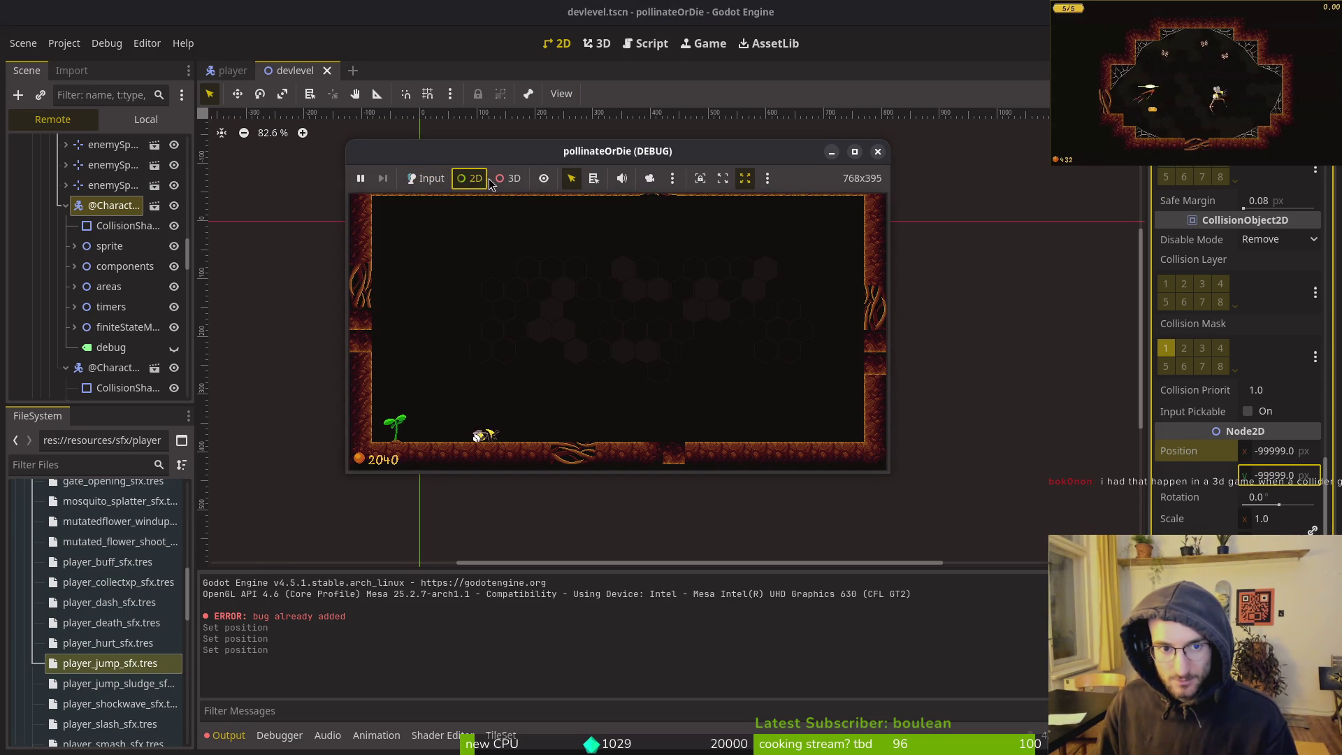
left_click(650, 179)
scroll(651, 210, "down", 5)
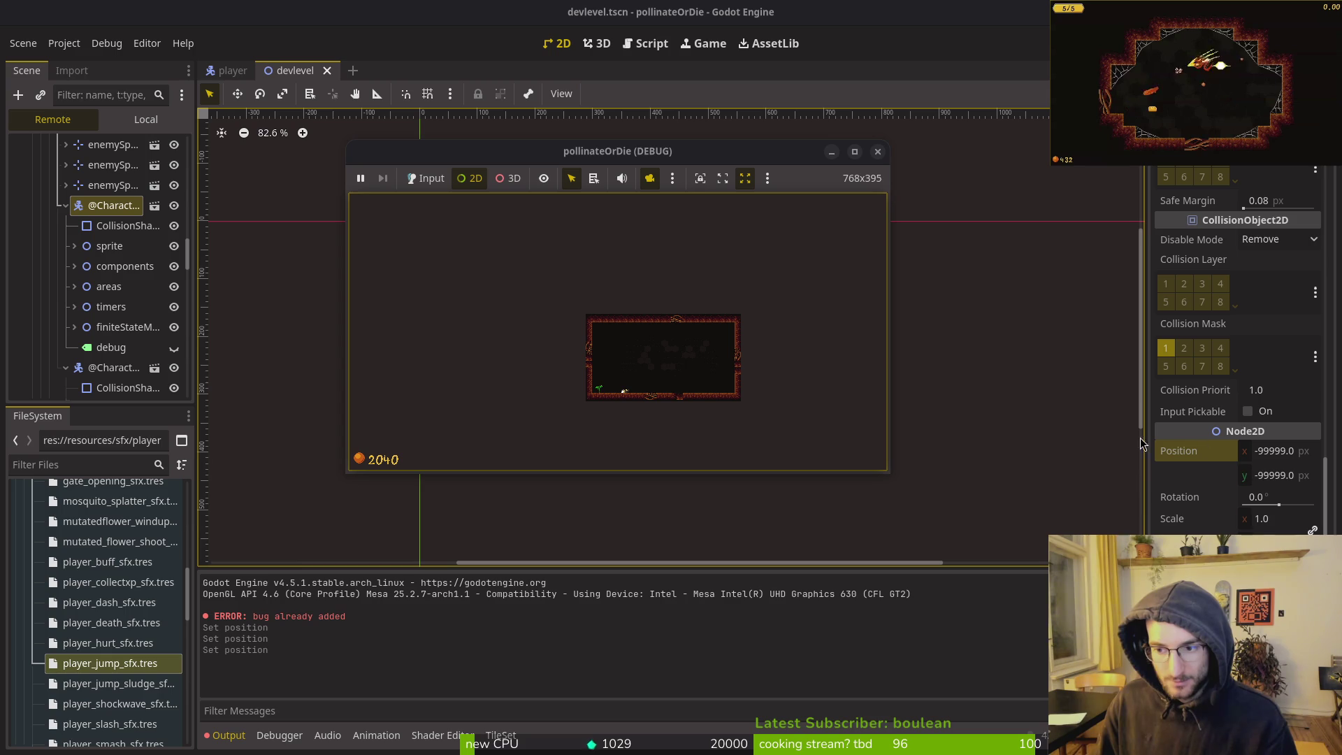
Set the next mosquito's position to x 100, y 100 as well
left_click(65, 206)
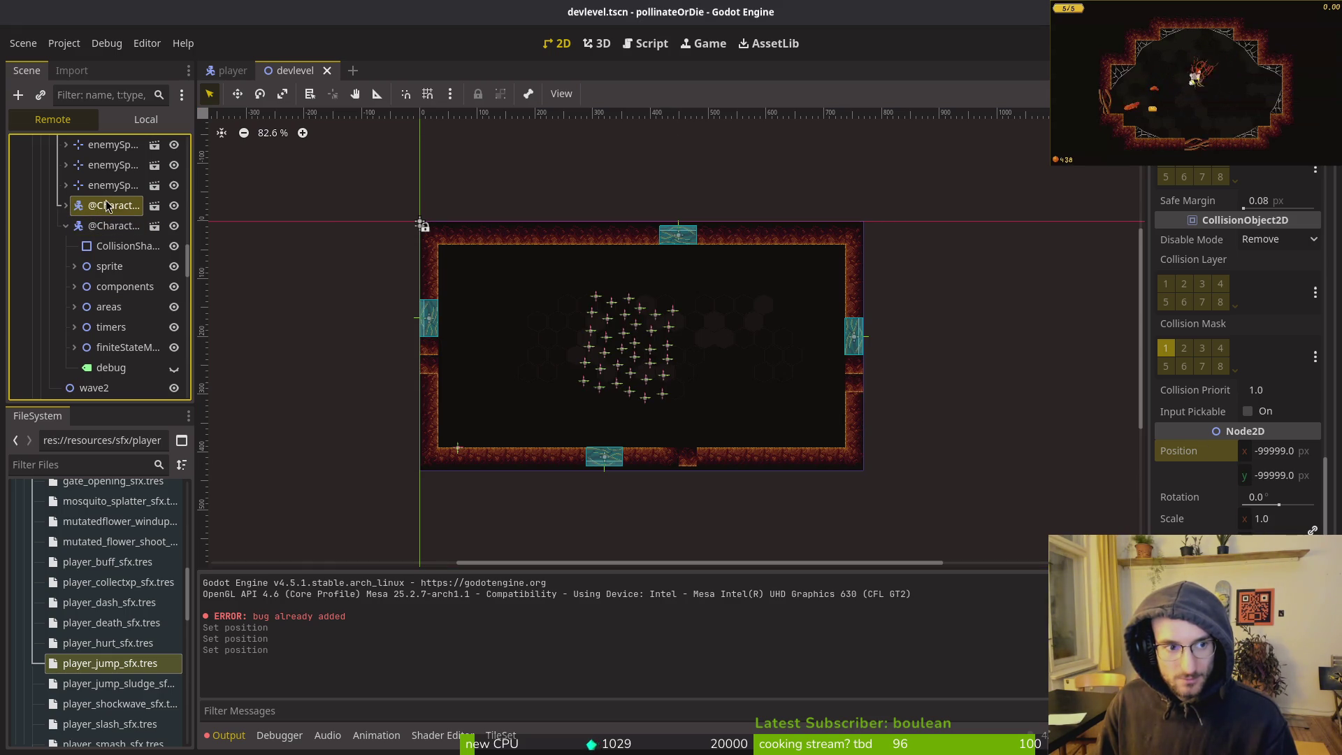
left_click(1298, 458)
type("100")
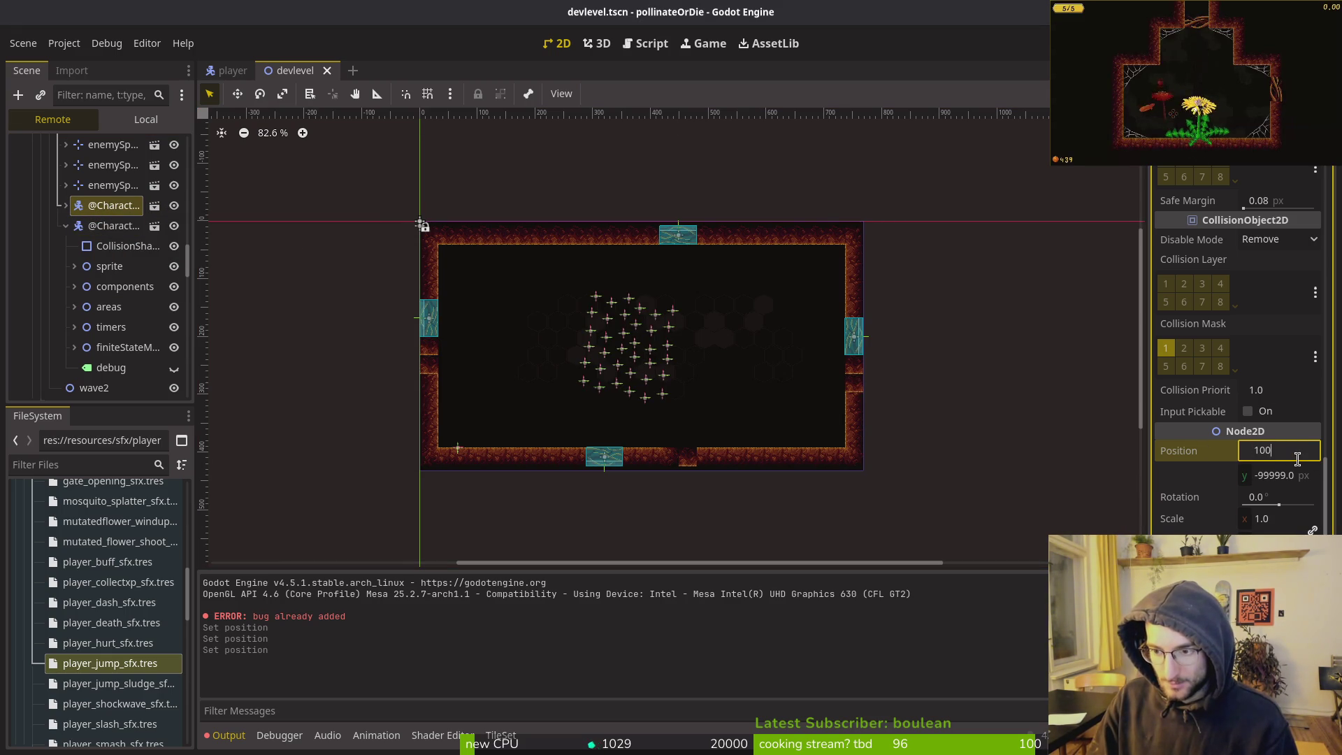
key("Tab")
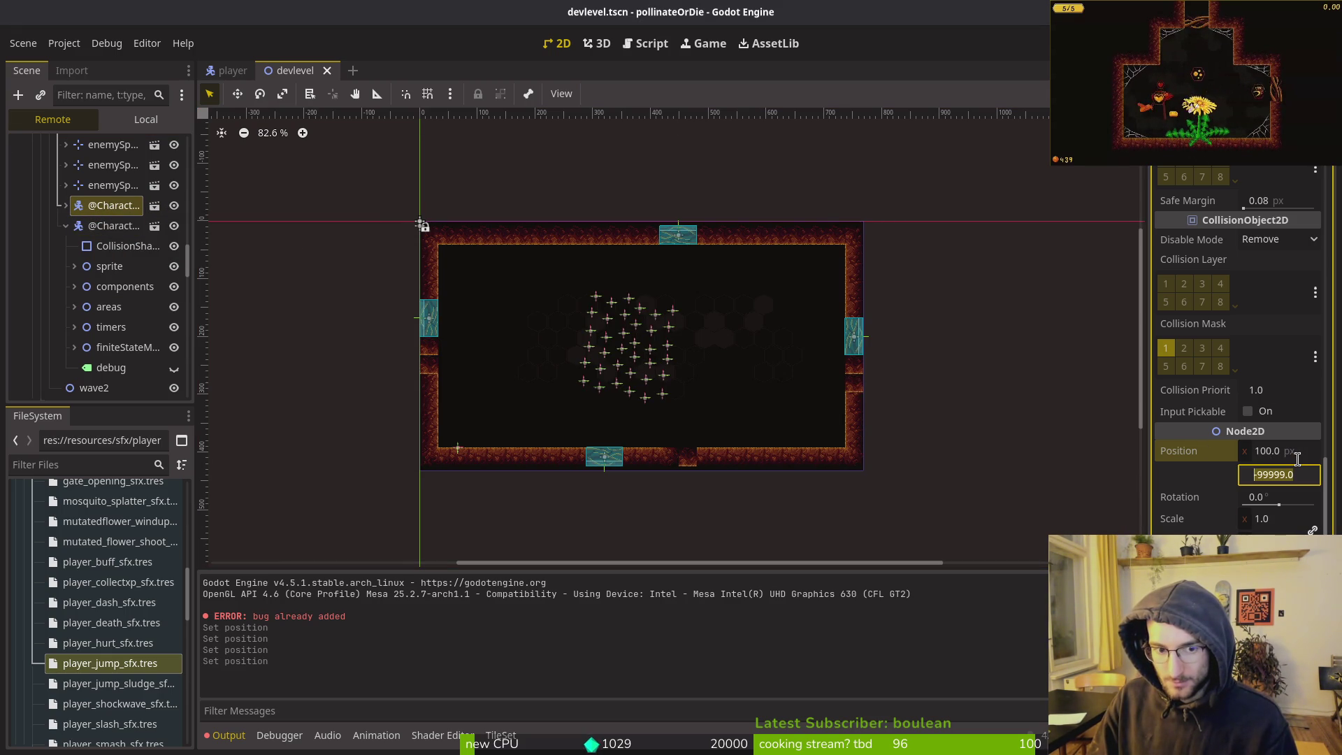
type("100")
key("Return")
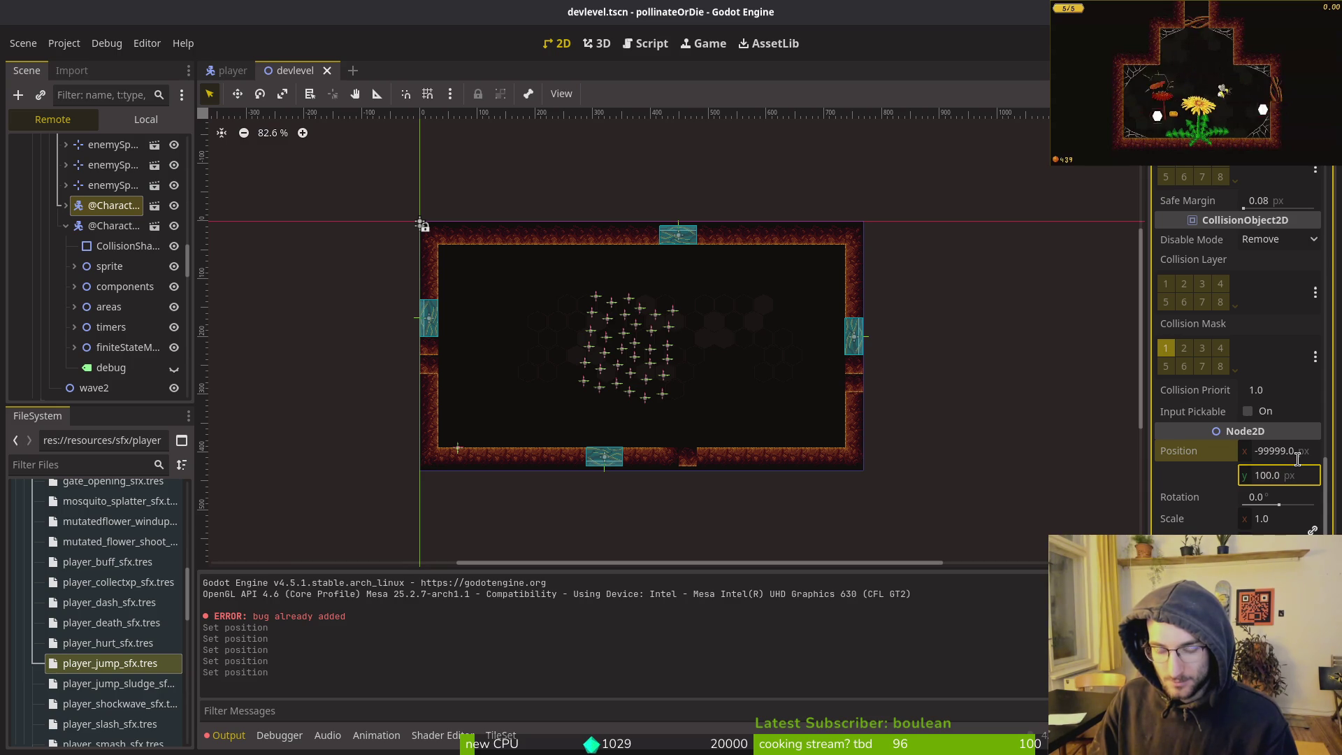
Run the game, close the in-game upgrade shop, and stop debugging
key("F5")
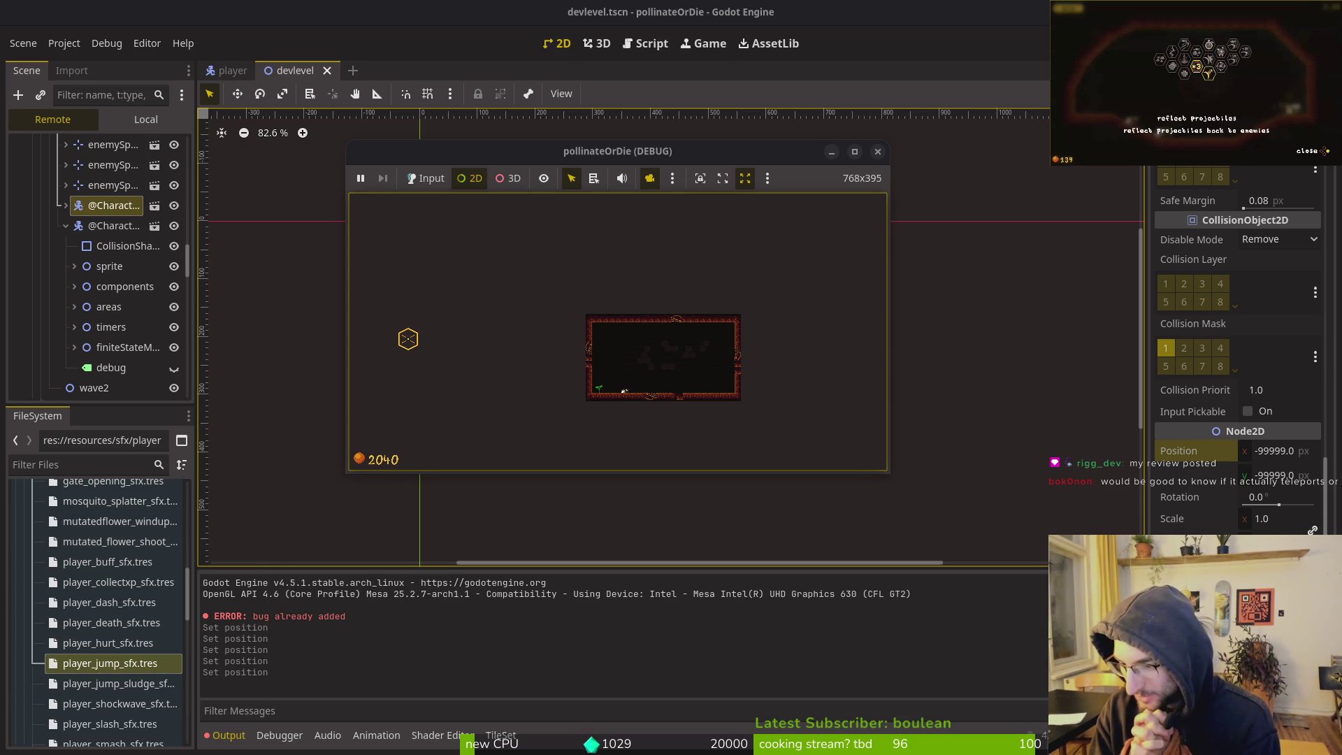
left_click(1323, 151)
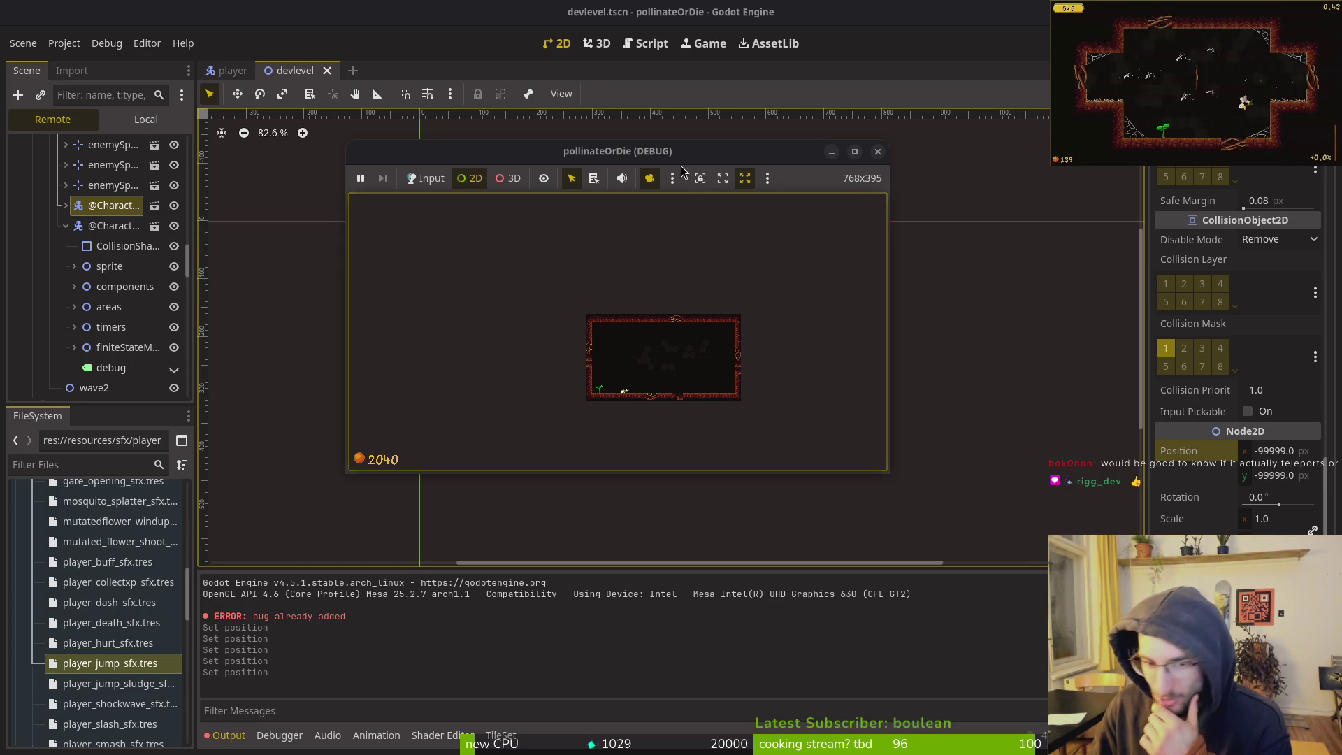
left_click(879, 152)
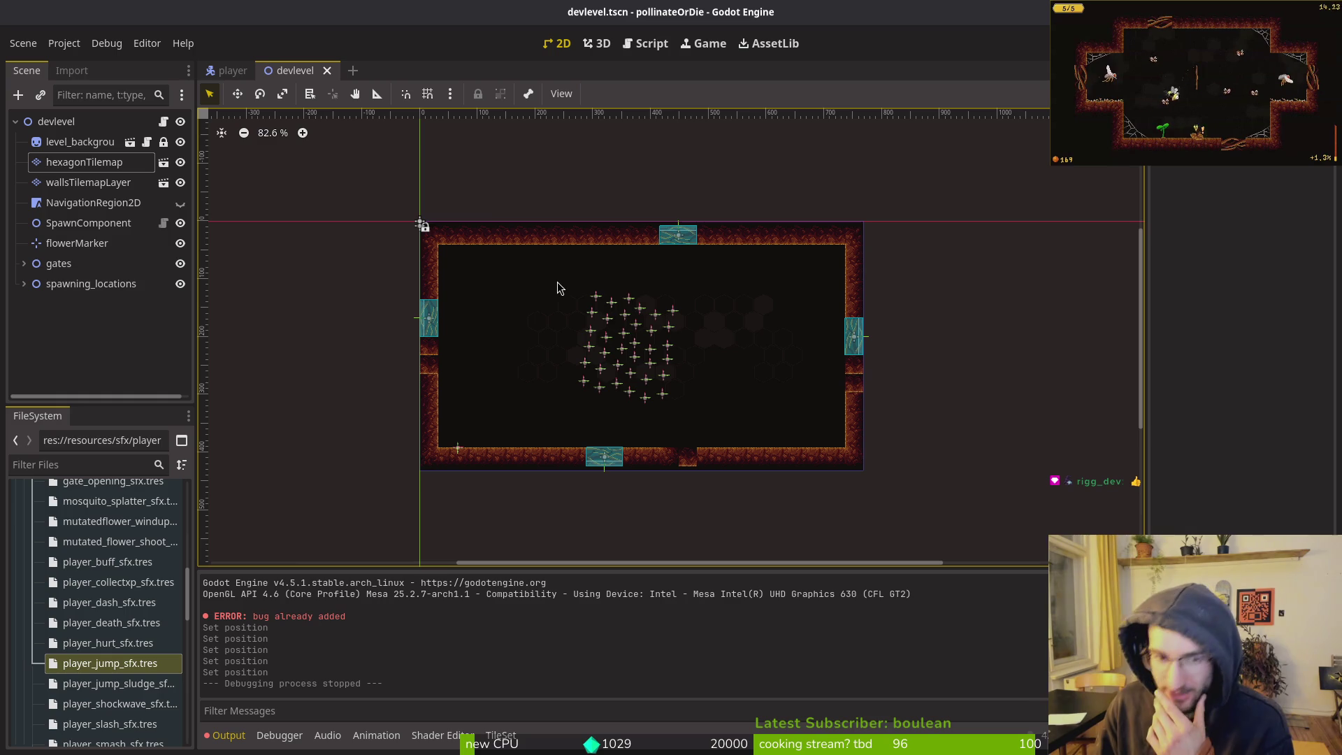
Quick-open mosquito.tscn by searching for 'mosq'
key("alt+Tab")
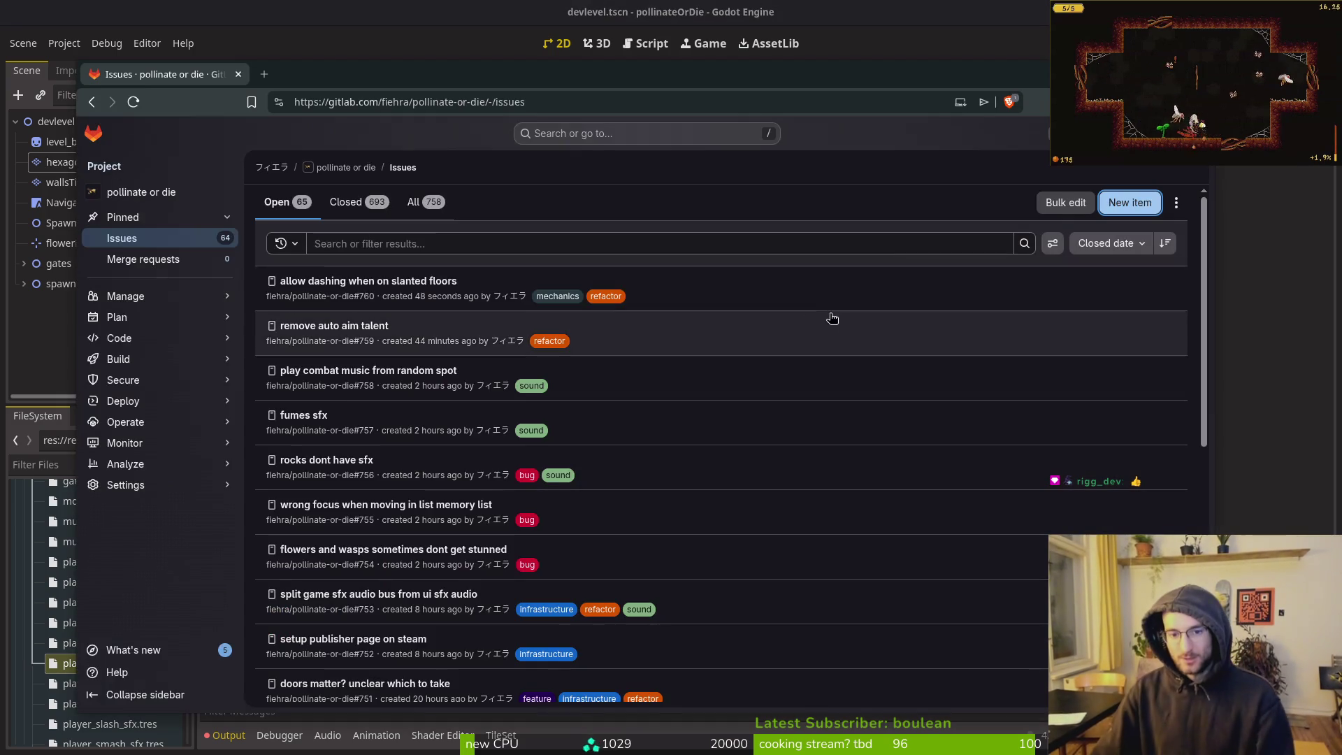
key("alt+Tab")
key("ctrl+shift+o")
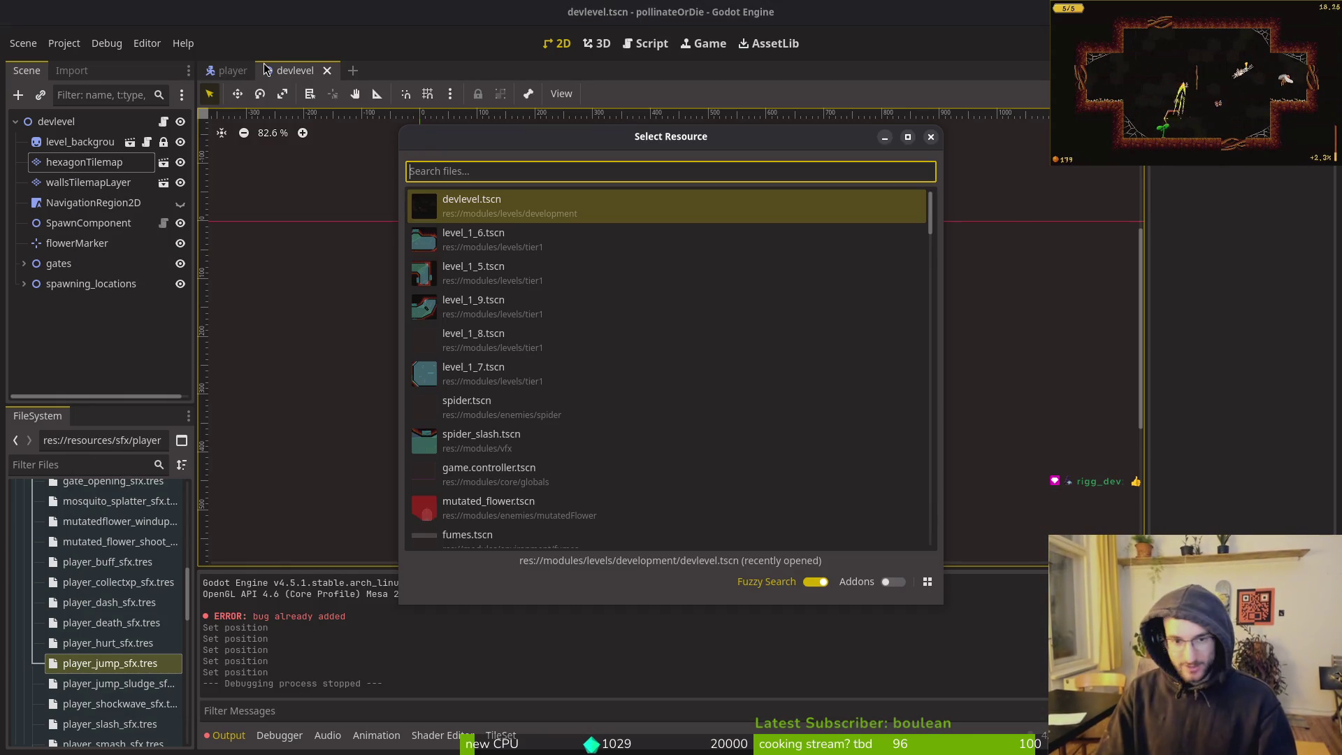
type("mosq")
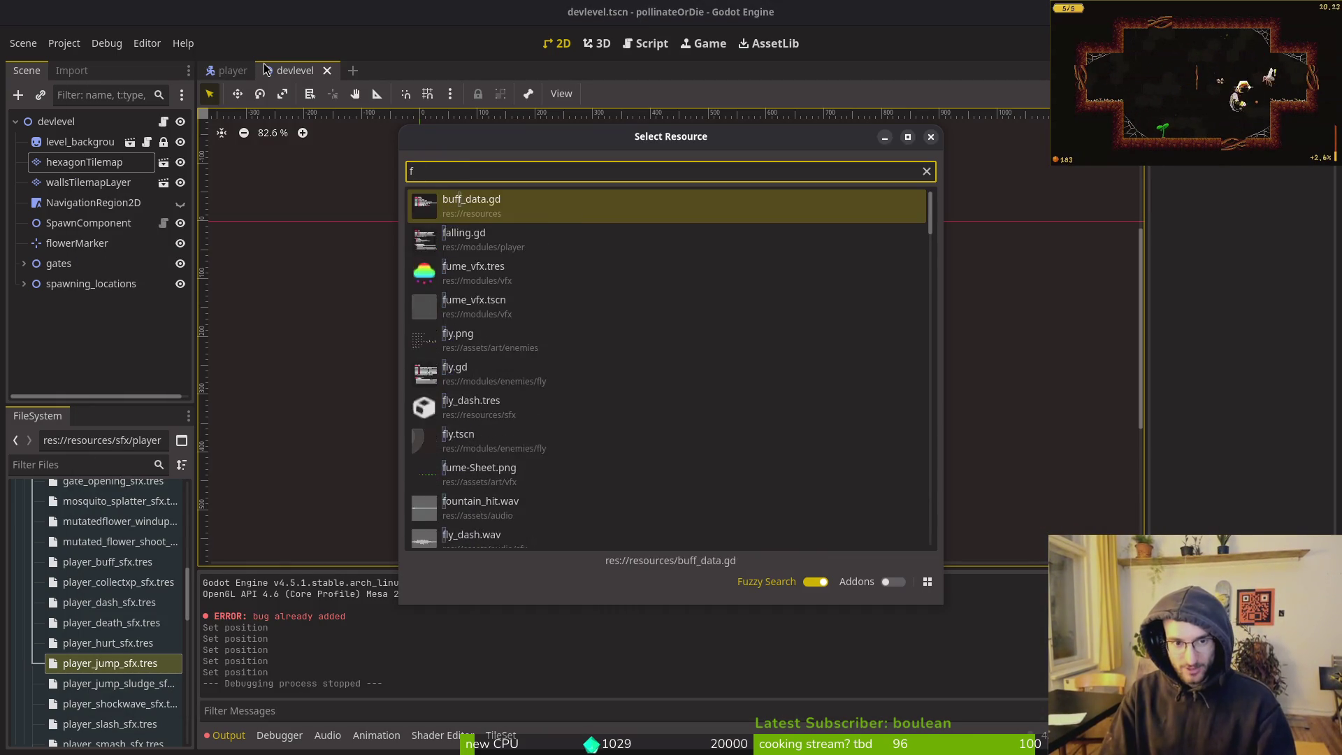
type("ts")
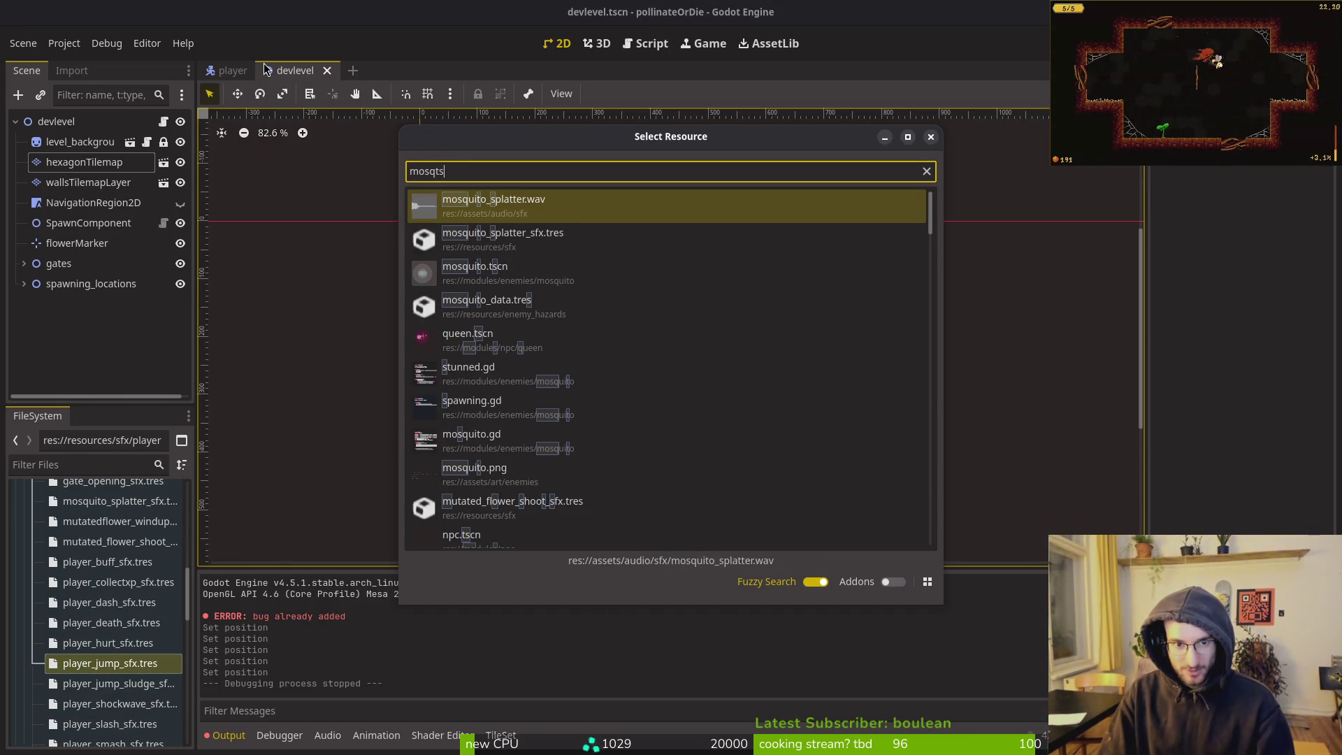
key("Down")
key("Down")
type("s")
key("Return")
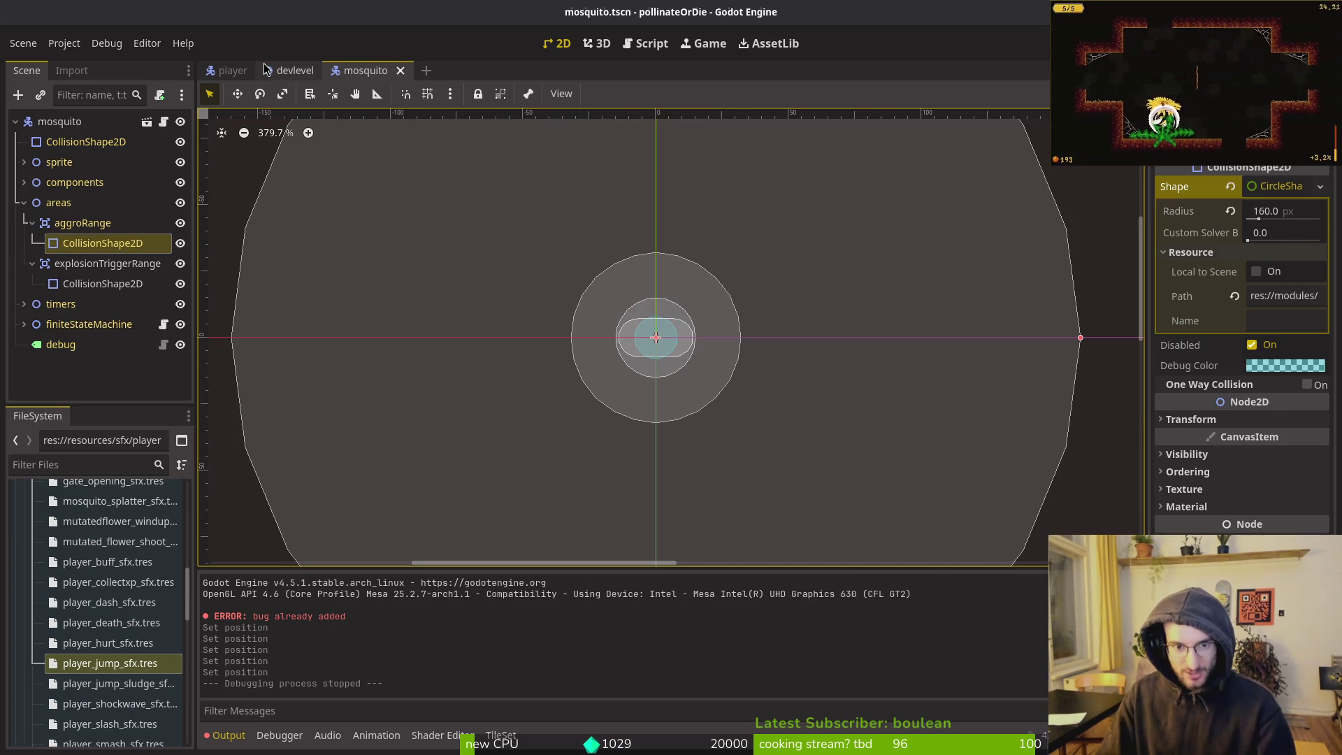
Expand components and check the stunnedHitbox collision shape's Disabled setting
left_click(23, 202)
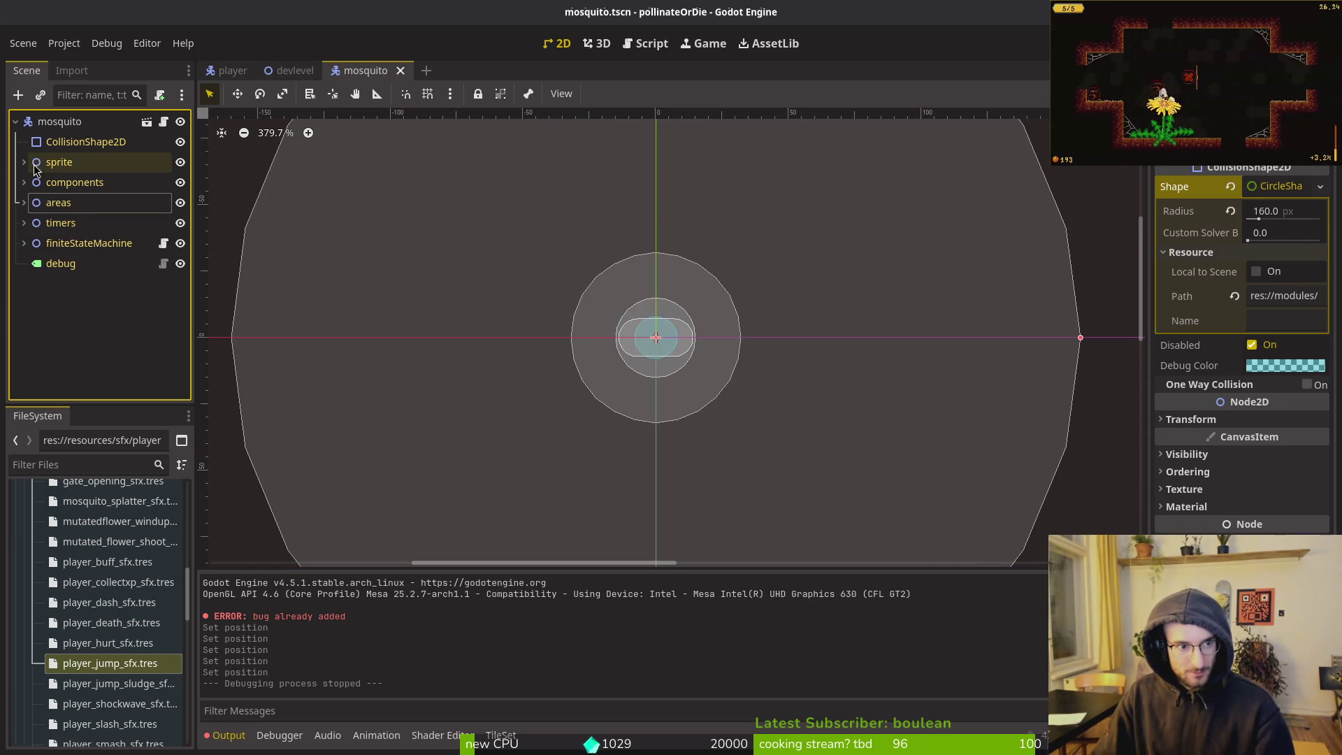
left_click(24, 182)
scroll(36, 184, "down", 2)
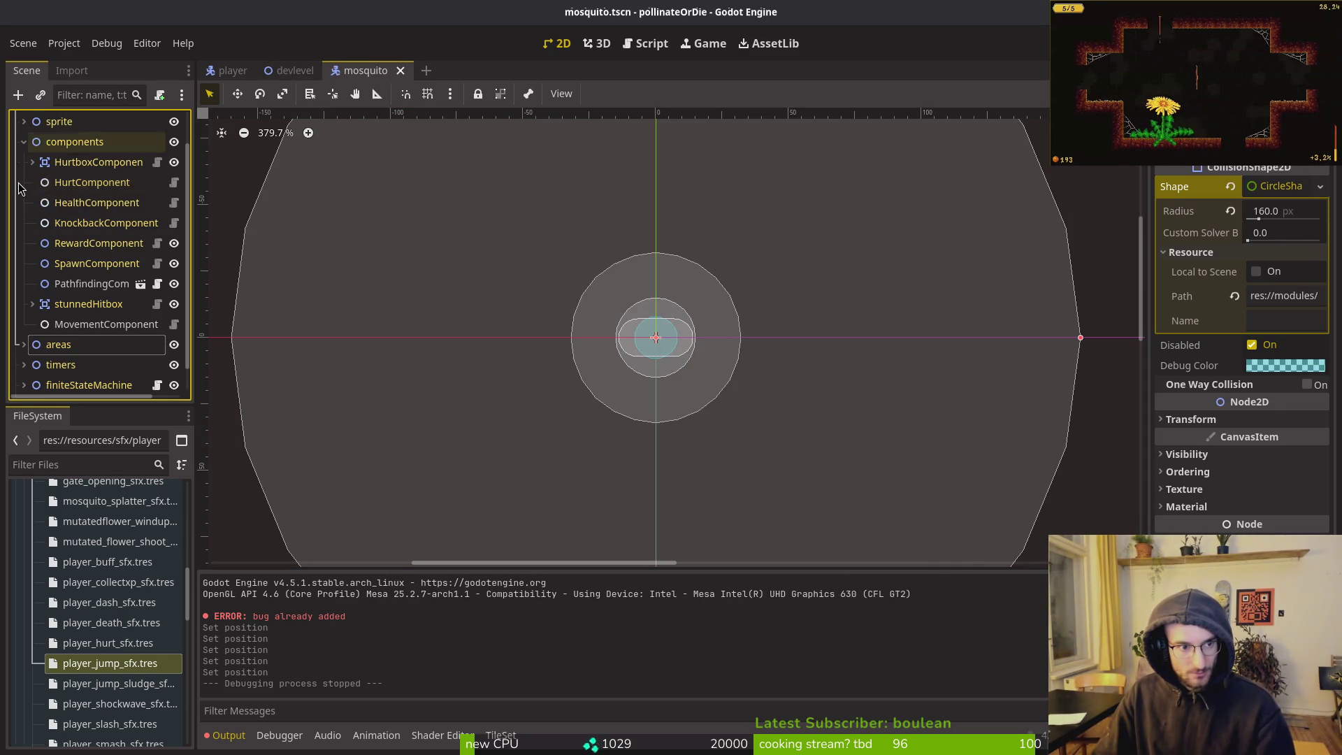
left_click(65, 306)
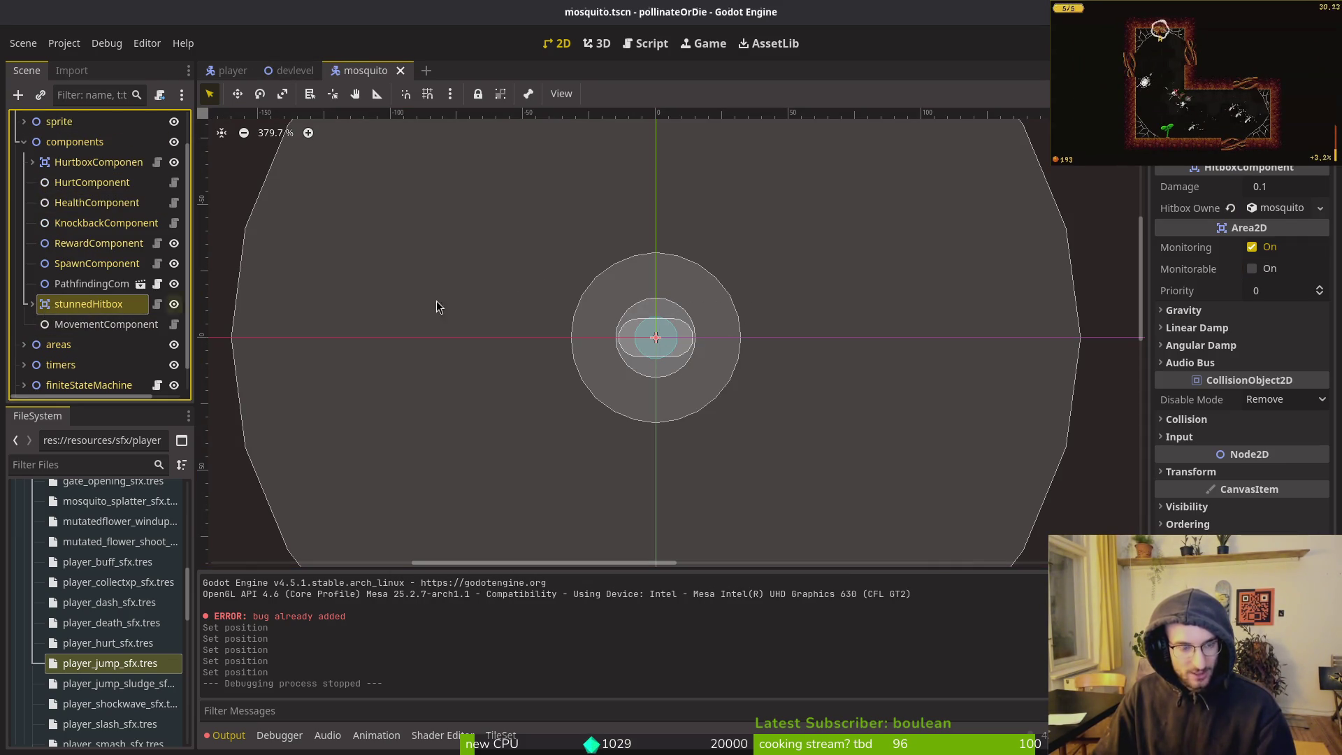
left_click(32, 304)
left_click(98, 325)
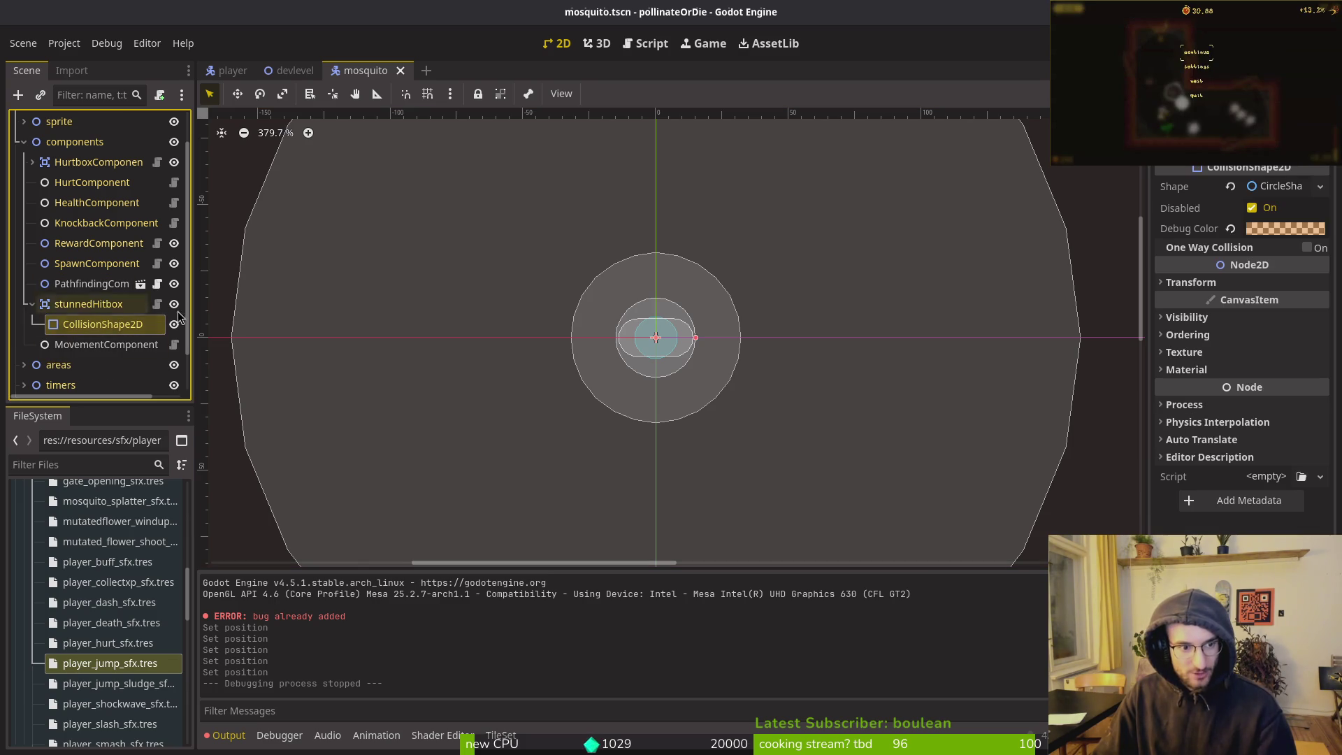
left_click(1248, 207)
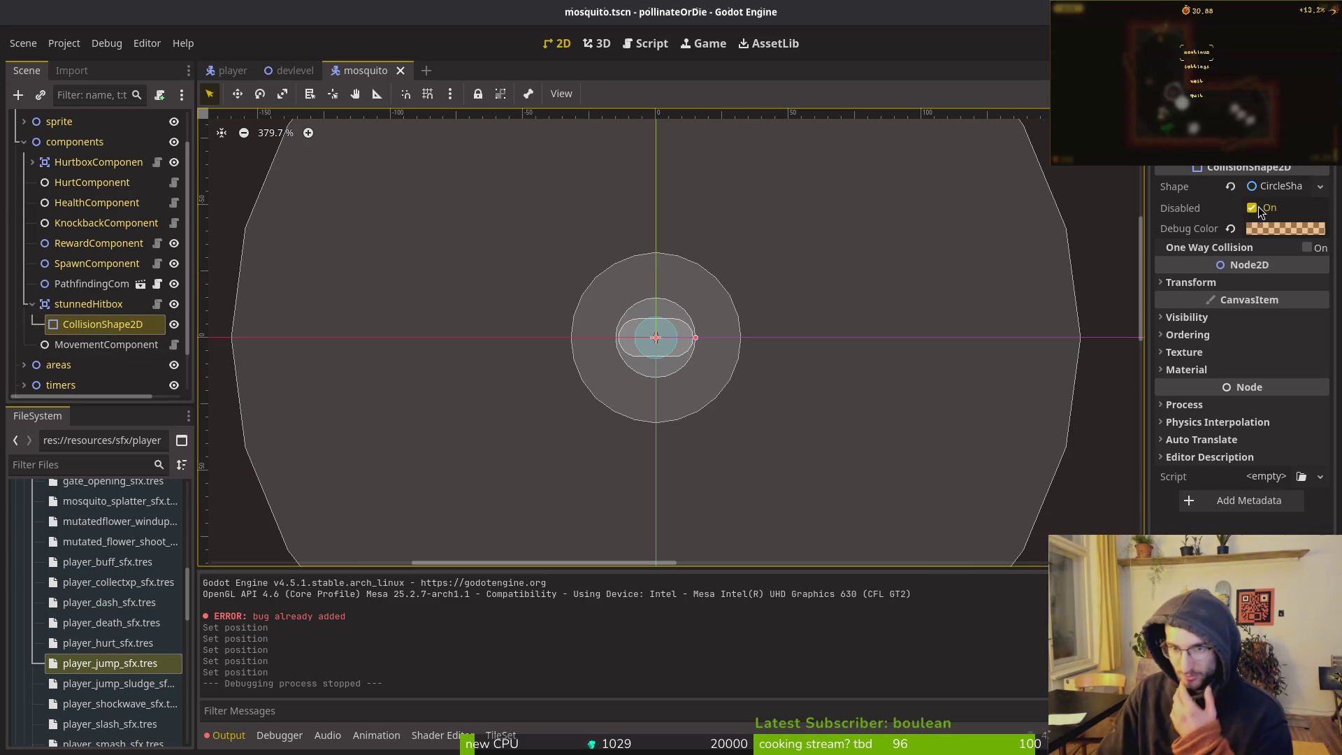
Add layer 3 to stunnedHitbox's collision mask
left_click(102, 308)
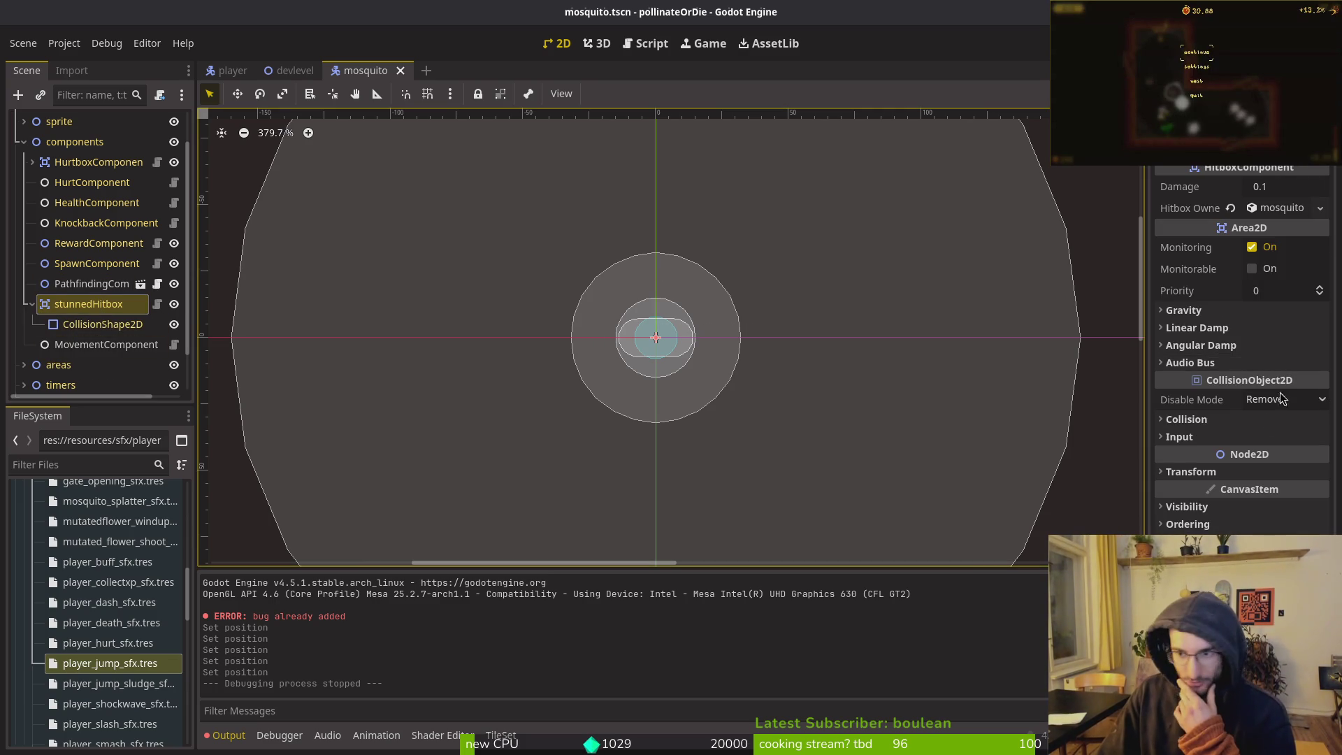
left_click(1220, 421)
left_click(1211, 528)
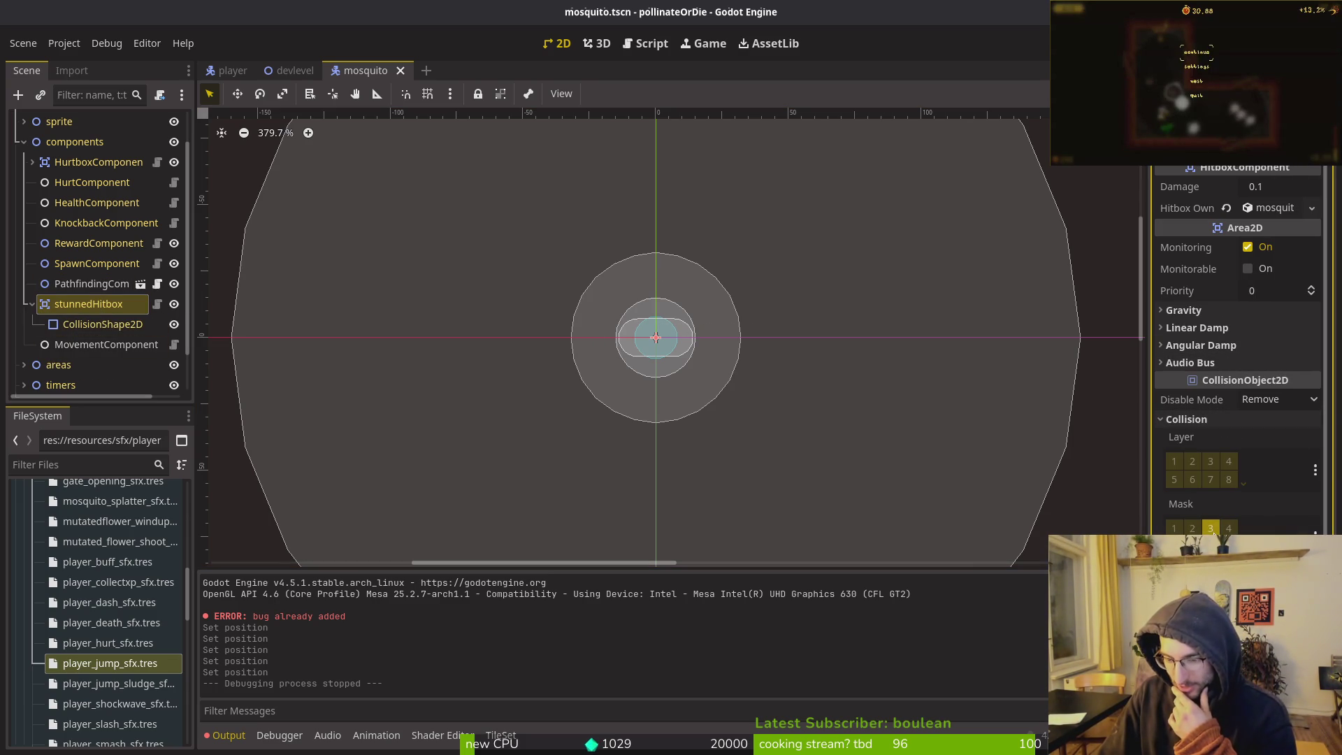
Review HurtboxComponent's collision layer and mask, then launch the game with F5
scroll(105, 244, "up", 2)
left_click(60, 121)
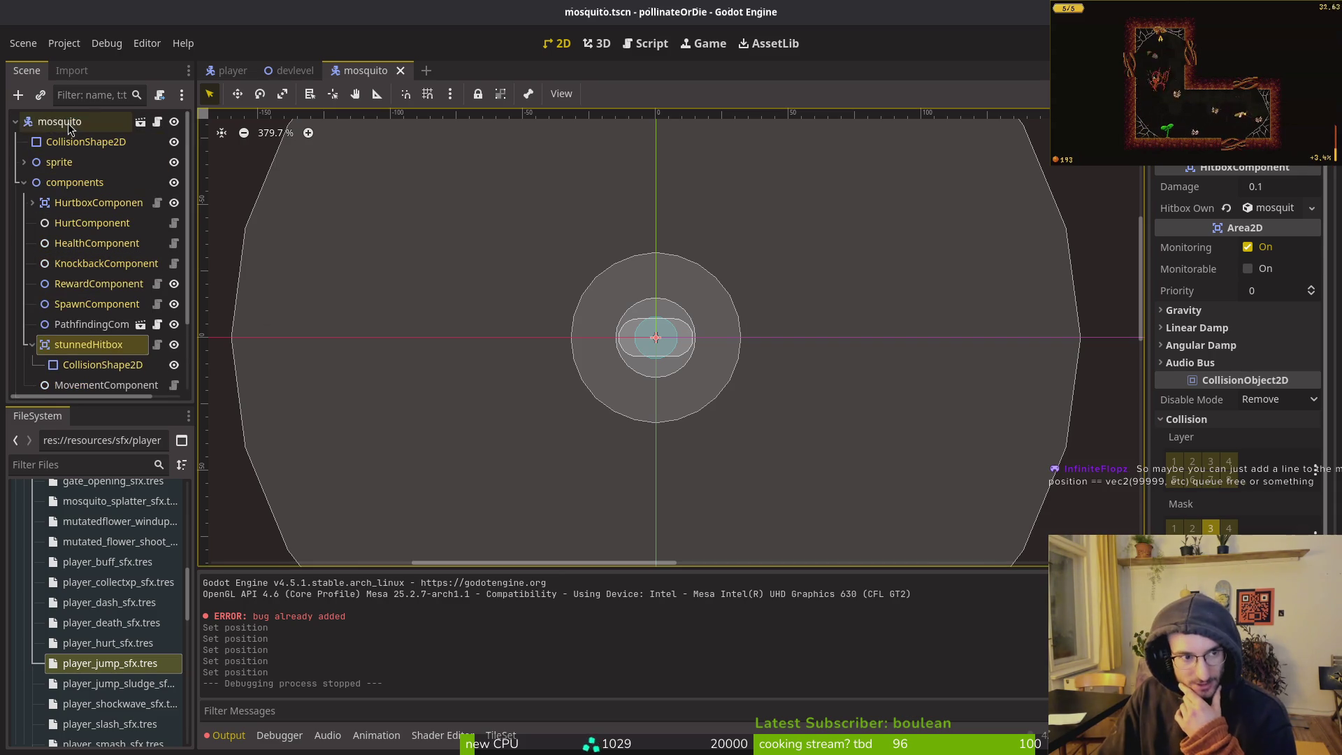
left_click(97, 202)
left_click(1186, 358)
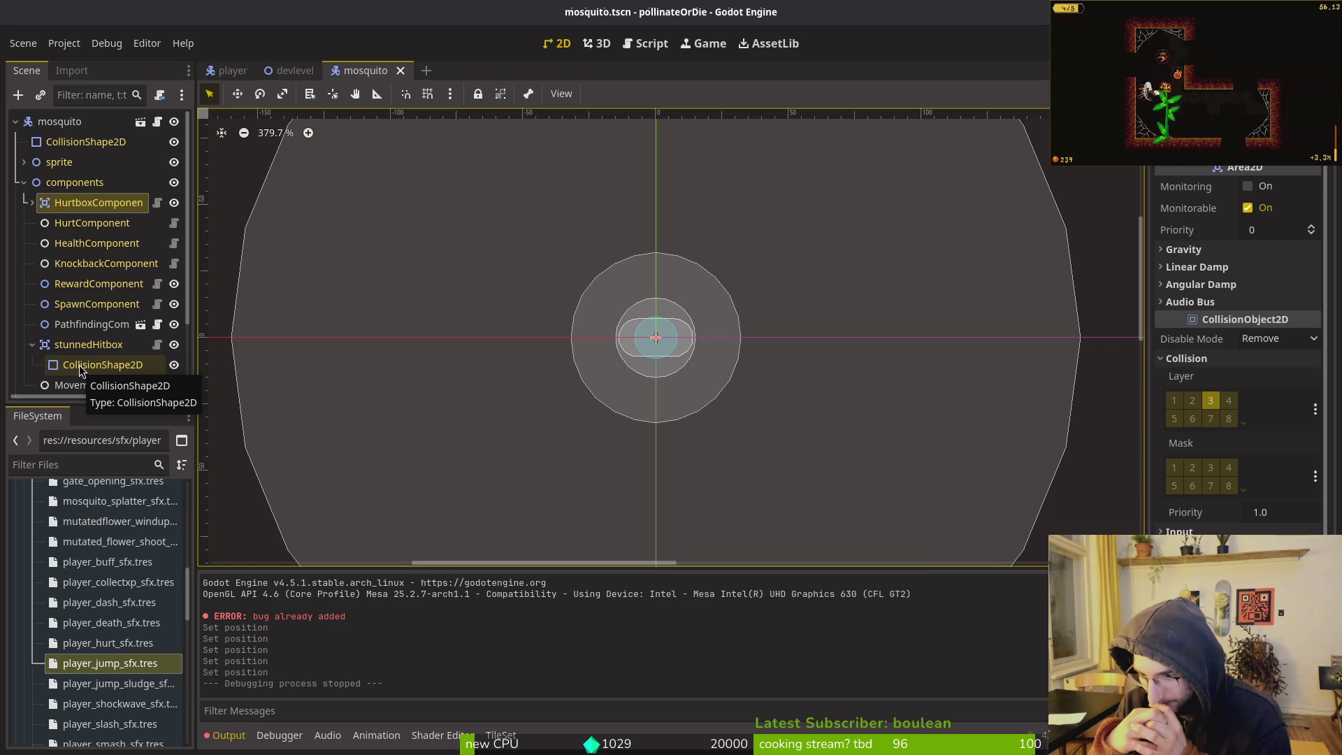
key("Escape")
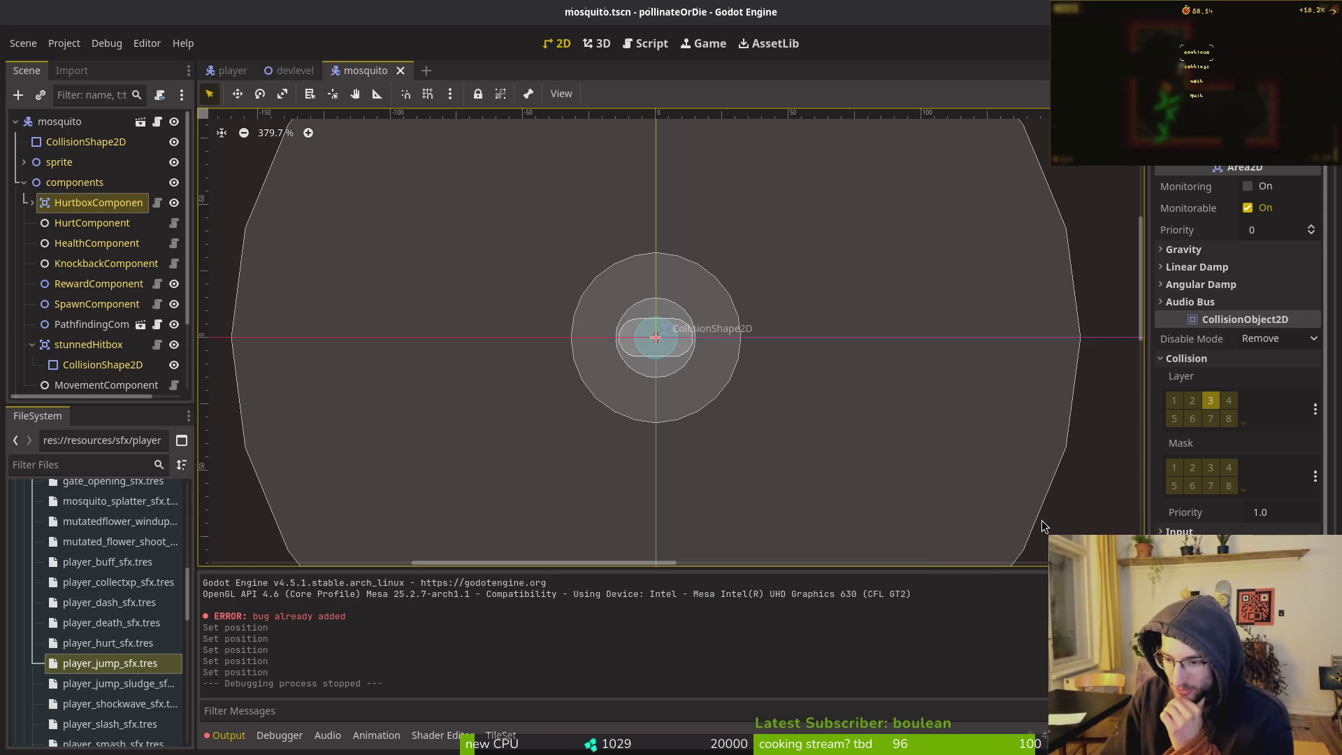
key("Escape")
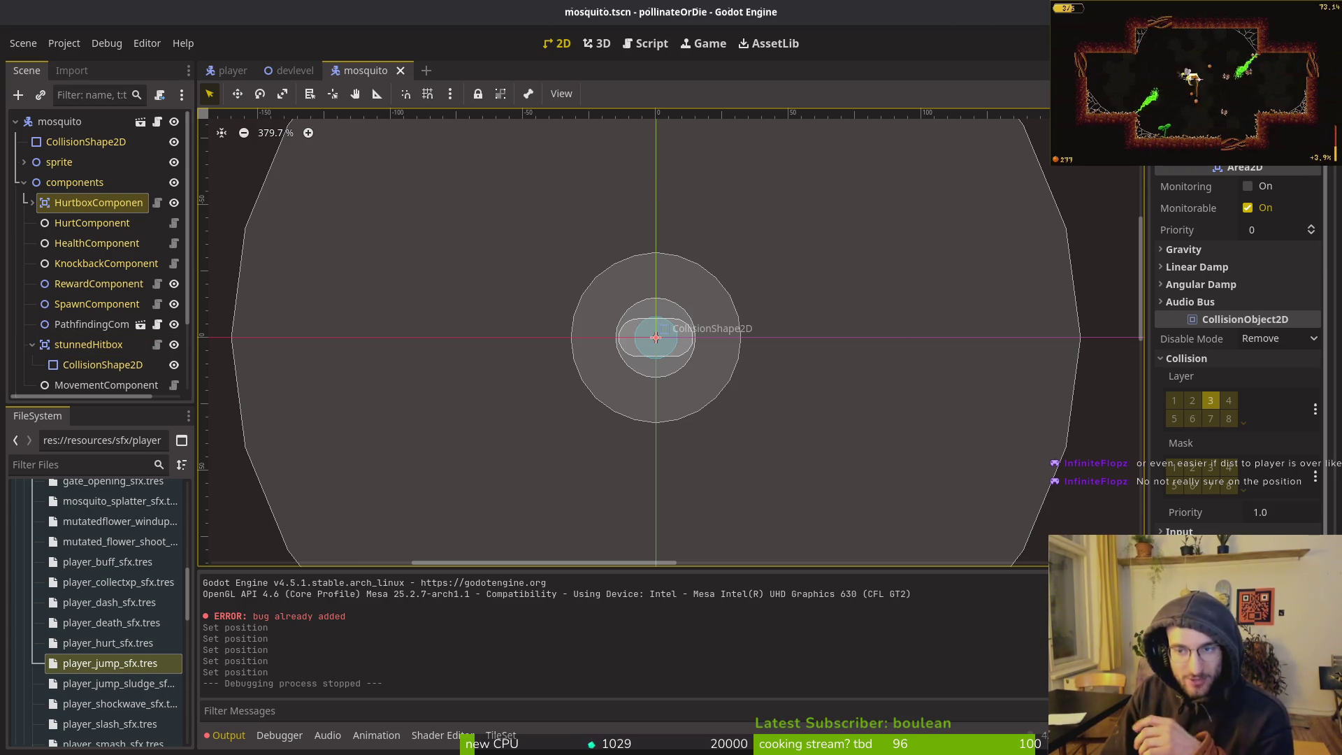
key("F5")
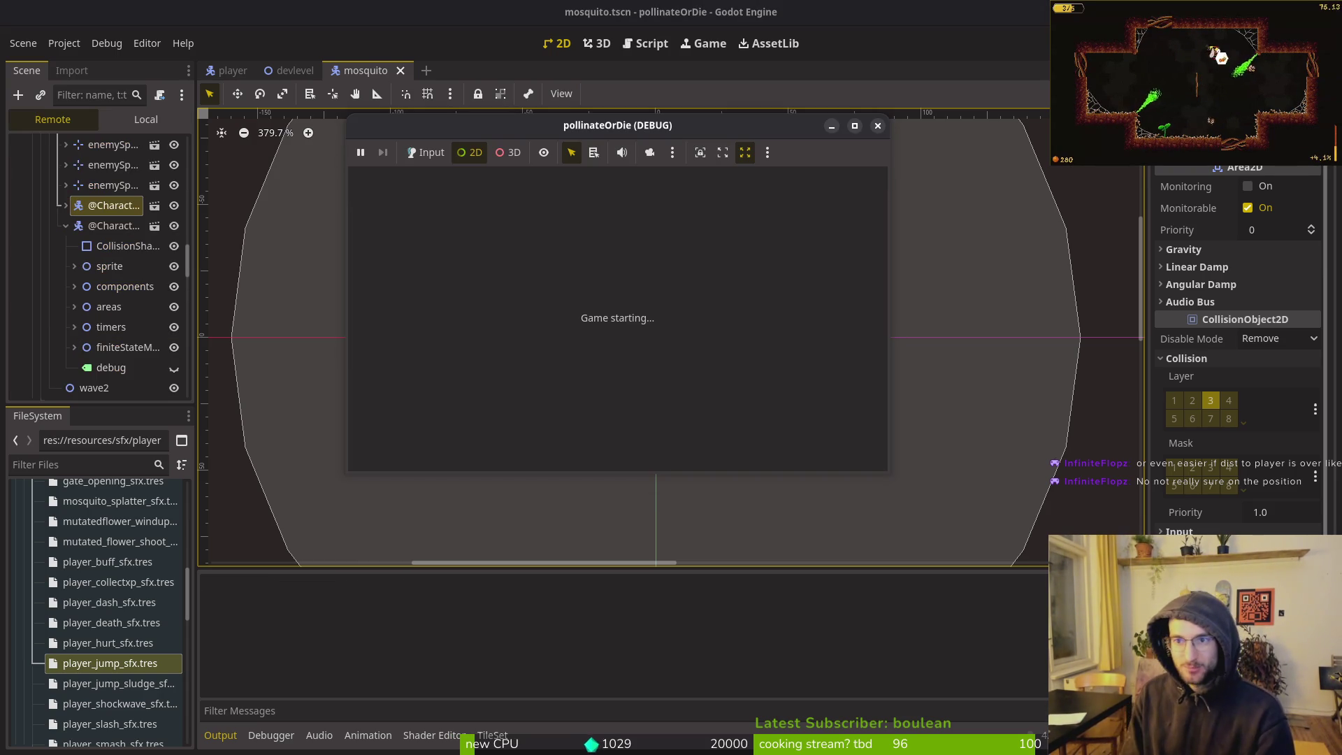
Maximize the debug window, continue the saved game, and fly the bee up the shaft
double_click(547, 135)
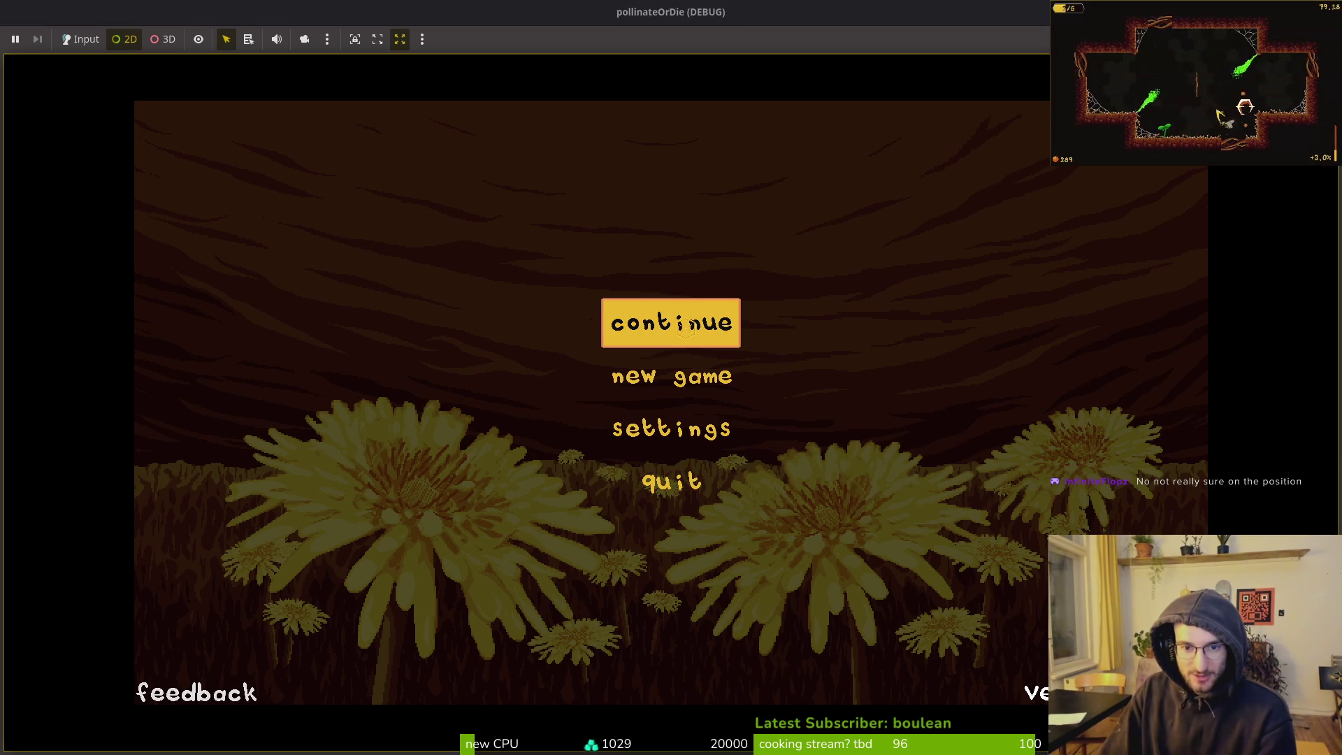
left_click(94, 41)
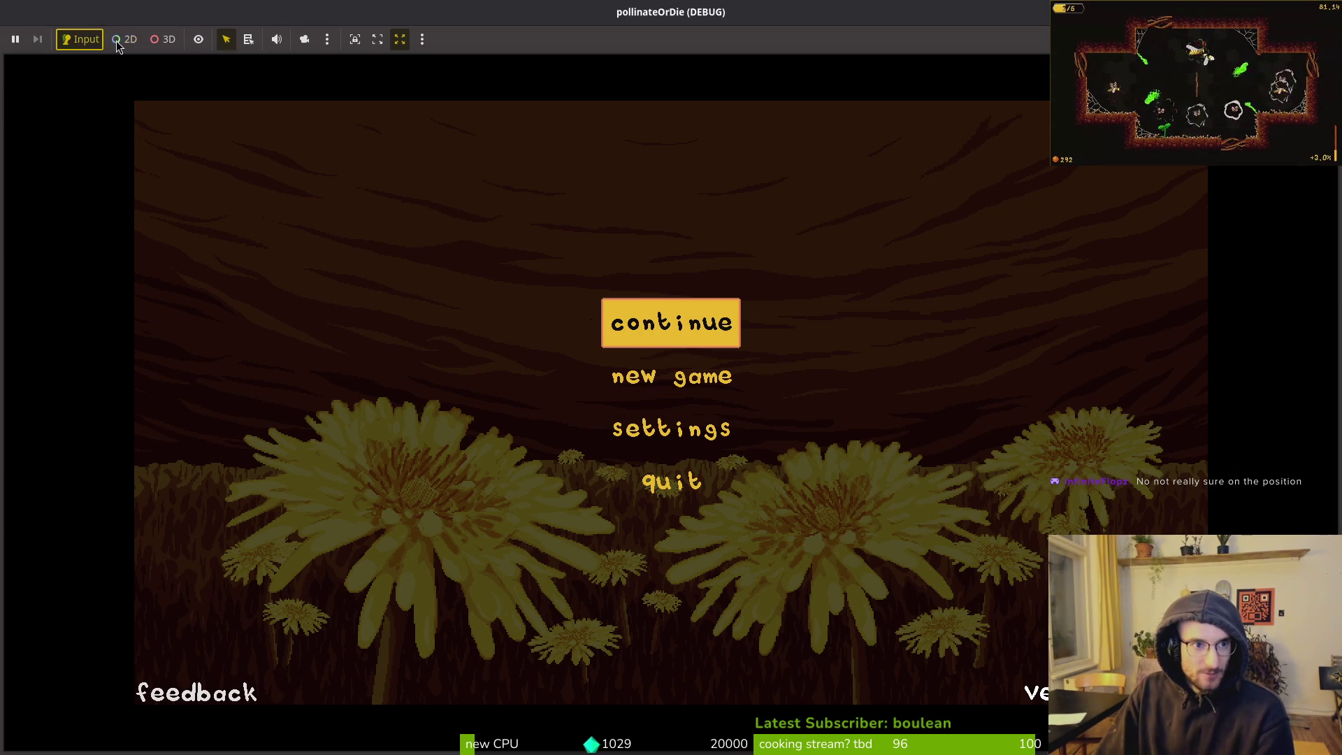
left_click(234, 59)
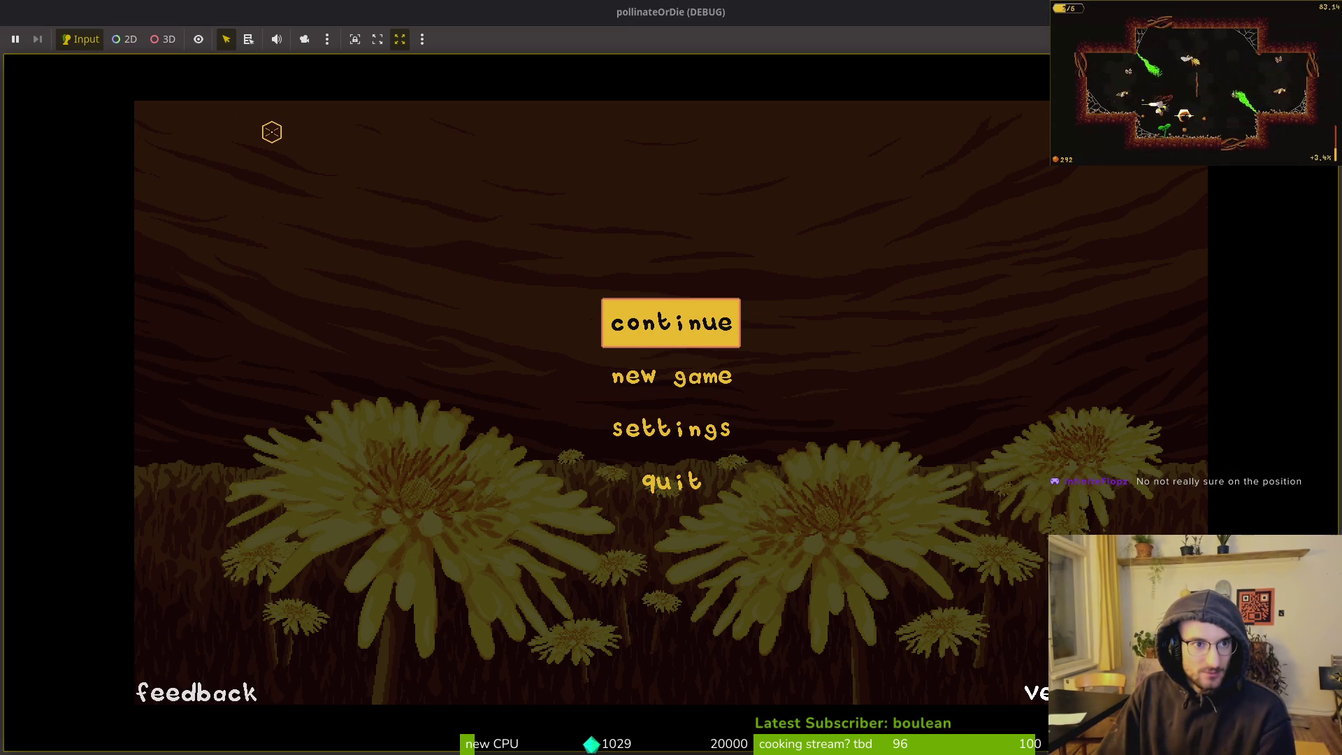
key("Return")
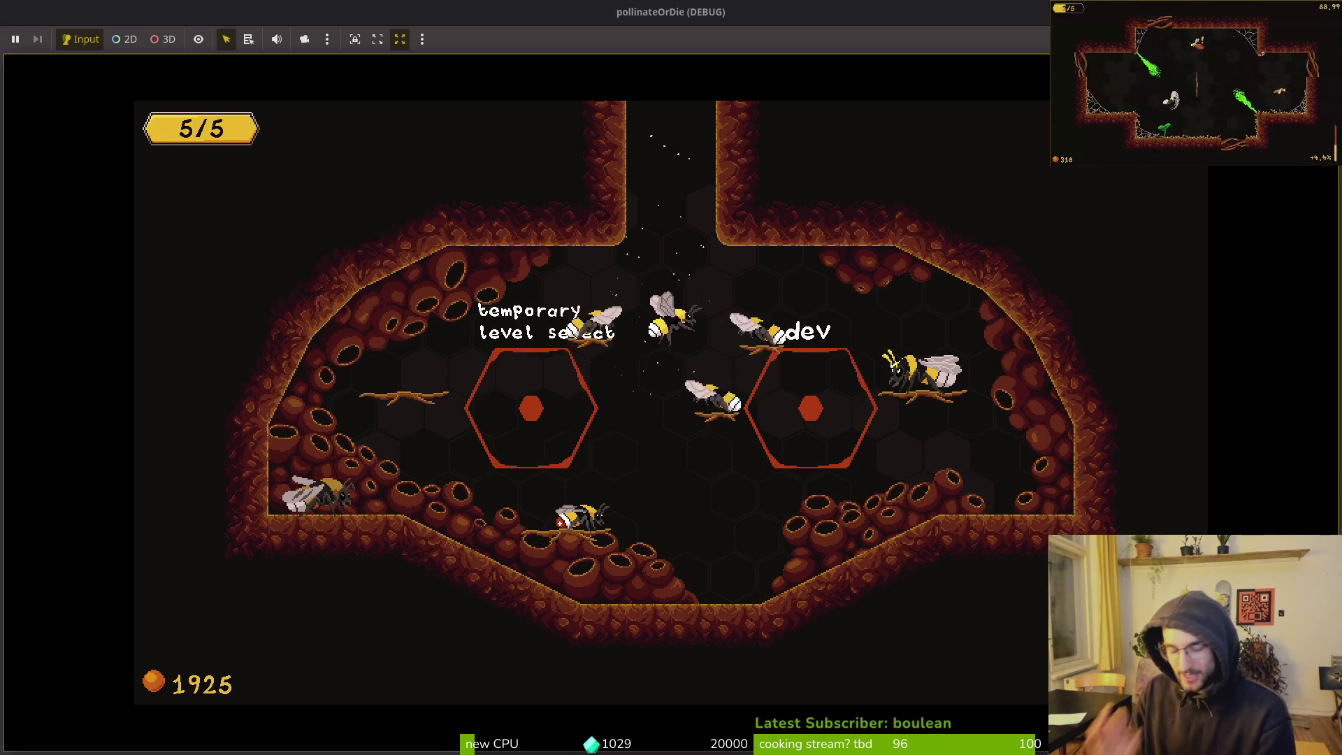
key("w")
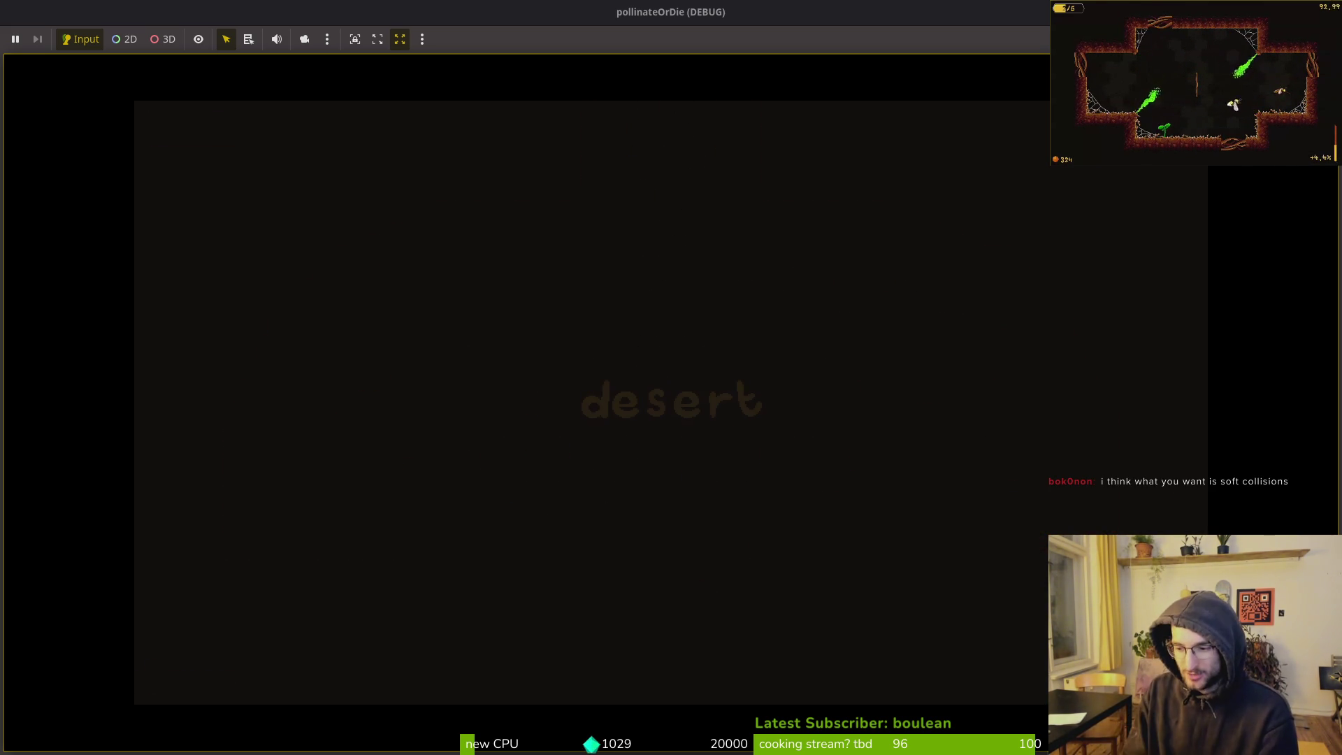
Defeat the level's enemies and move the bee onto the grown flowering plant
key("a")
key("s")
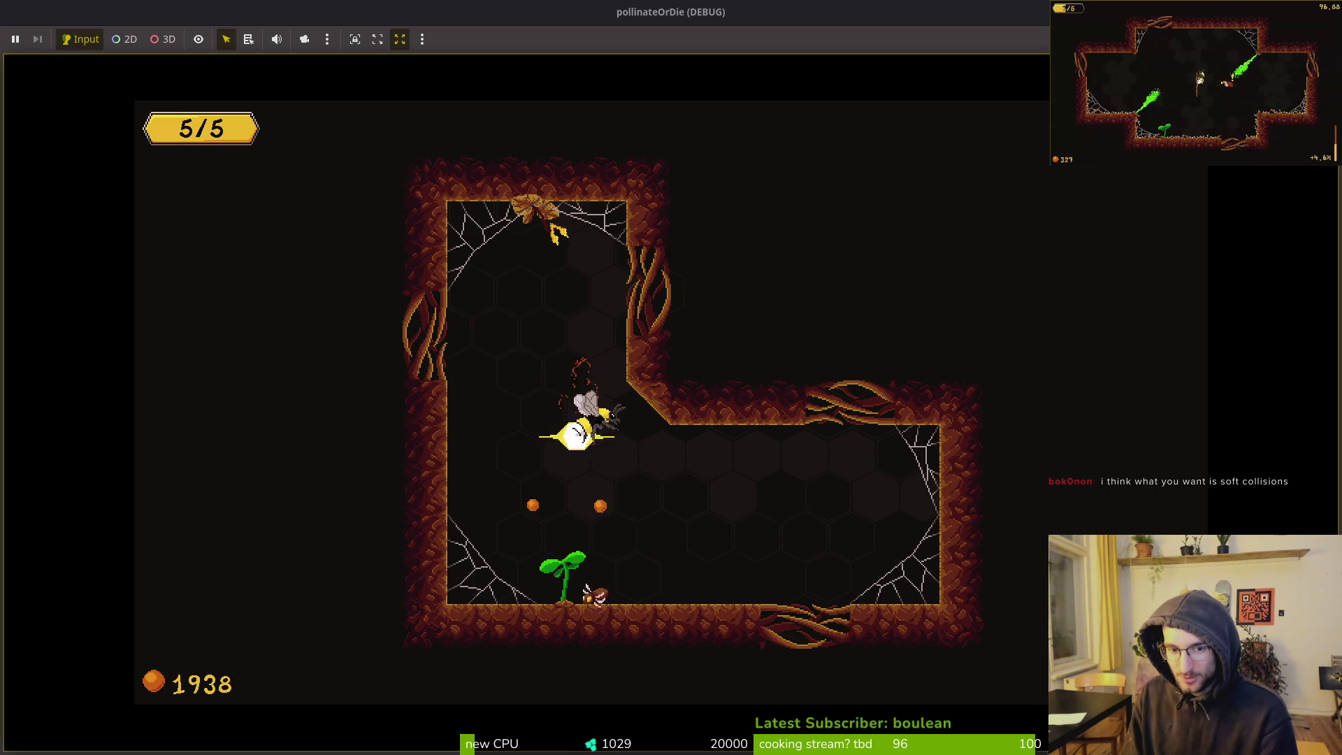
key("w")
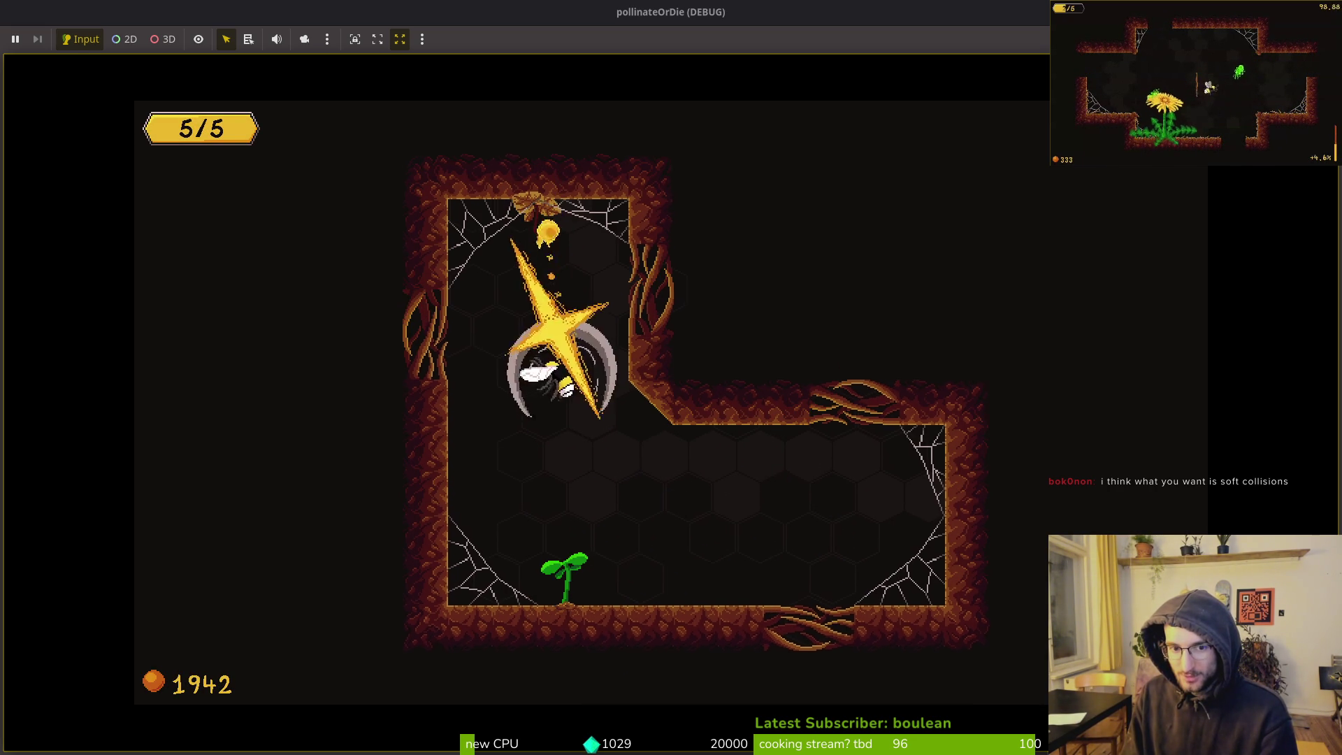
key("s")
key("d")
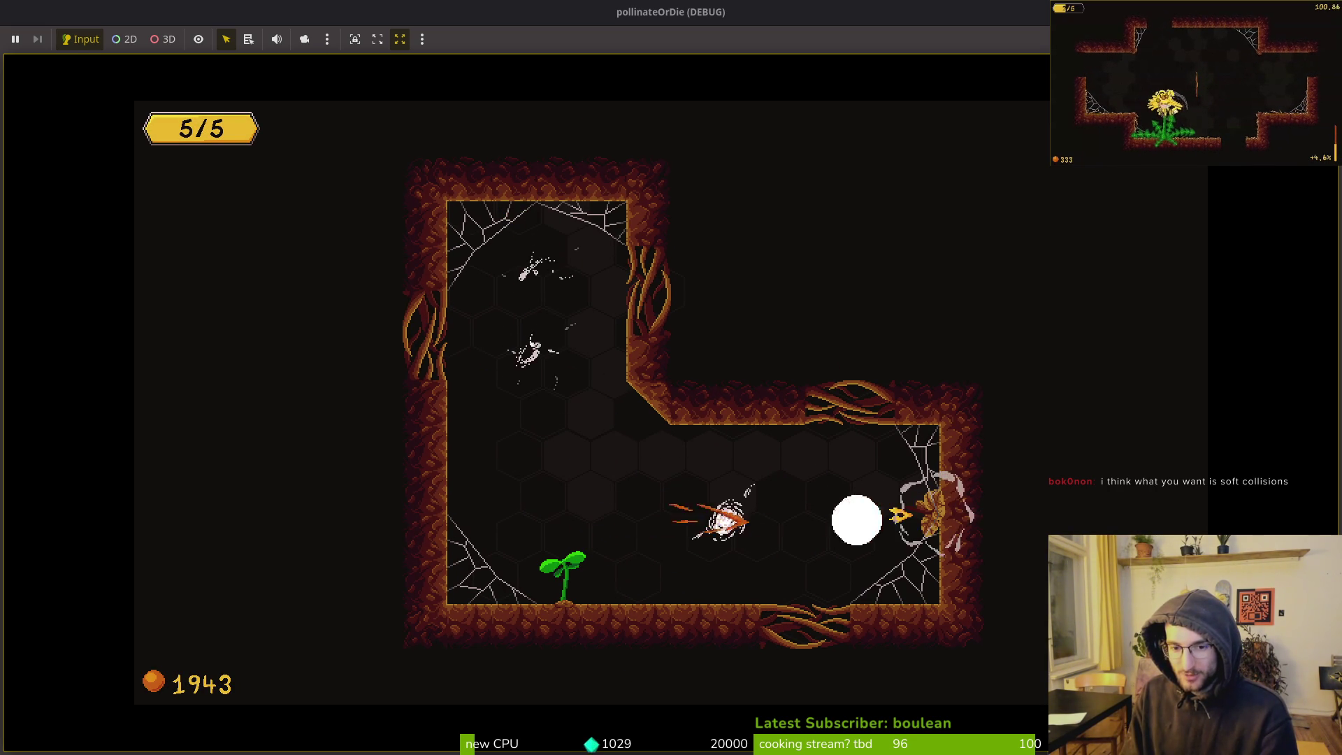
key("a")
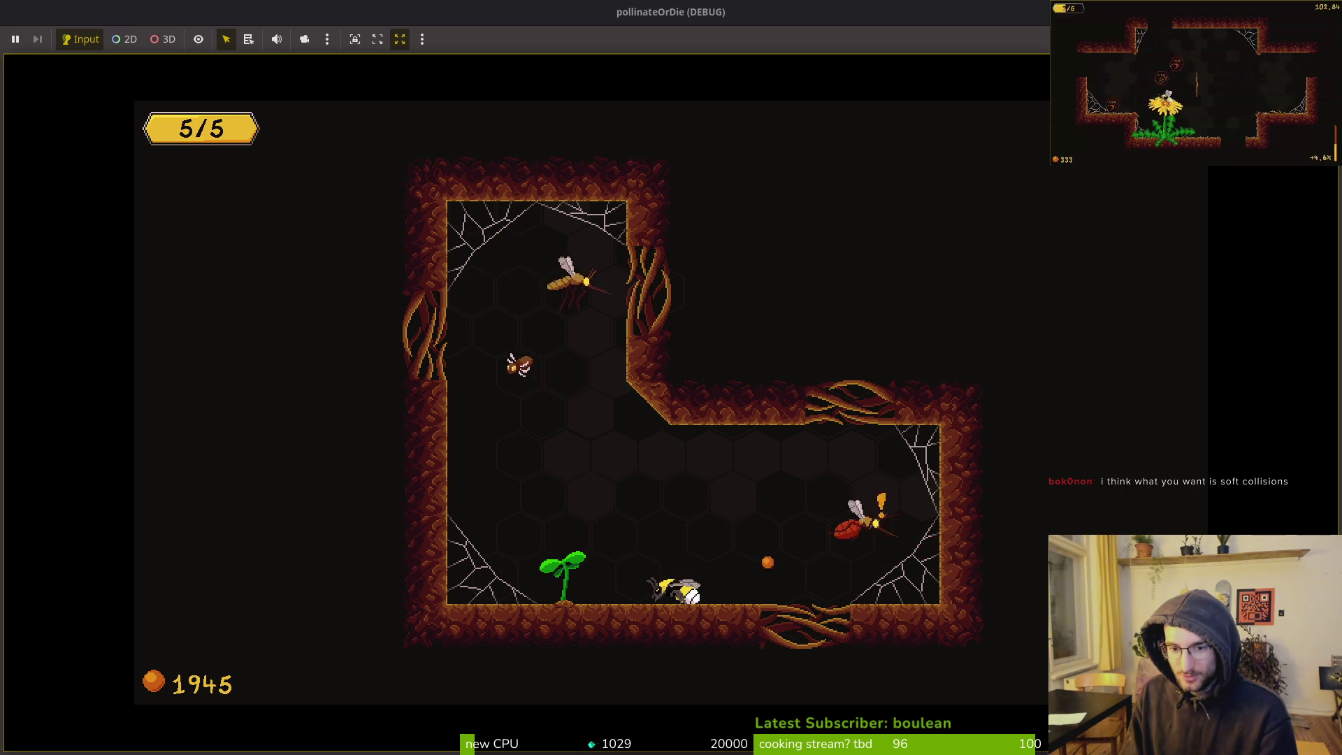
key("w")
key("d")
key("s")
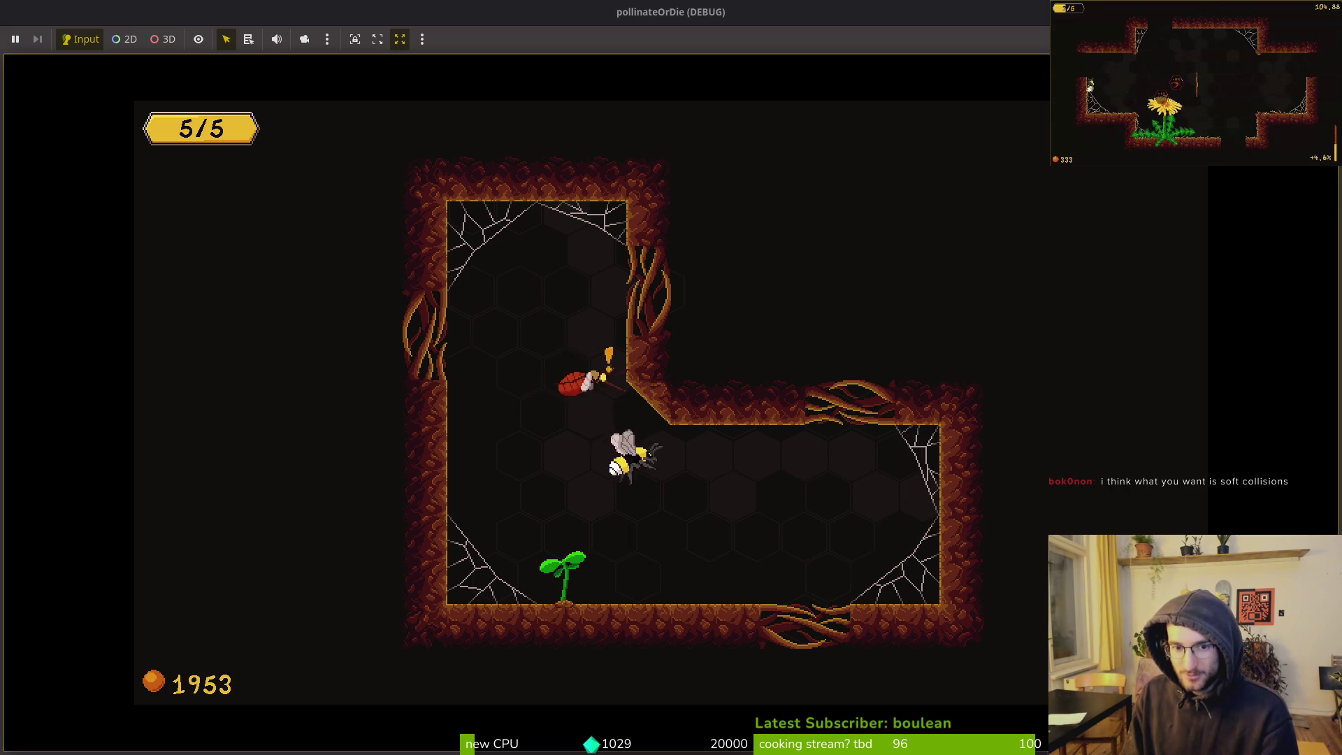
key("a")
key("w")
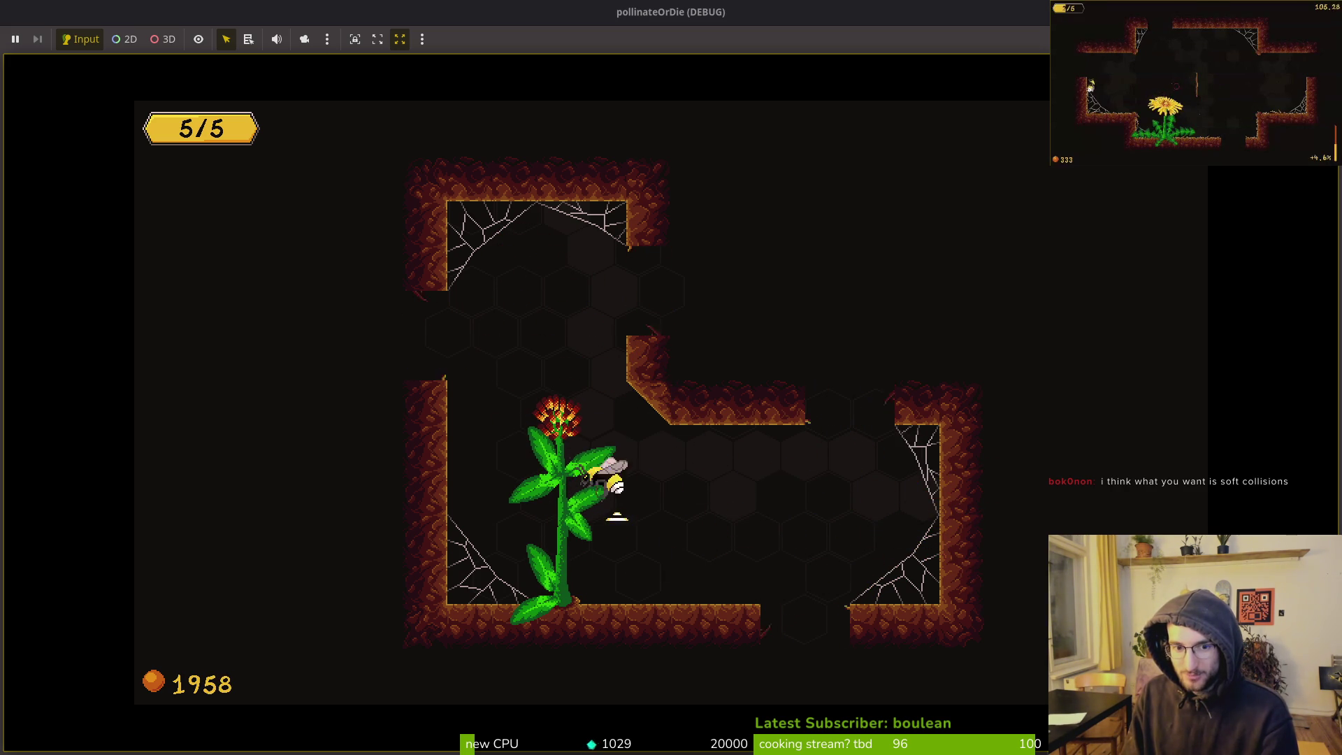
key("s")
key("w")
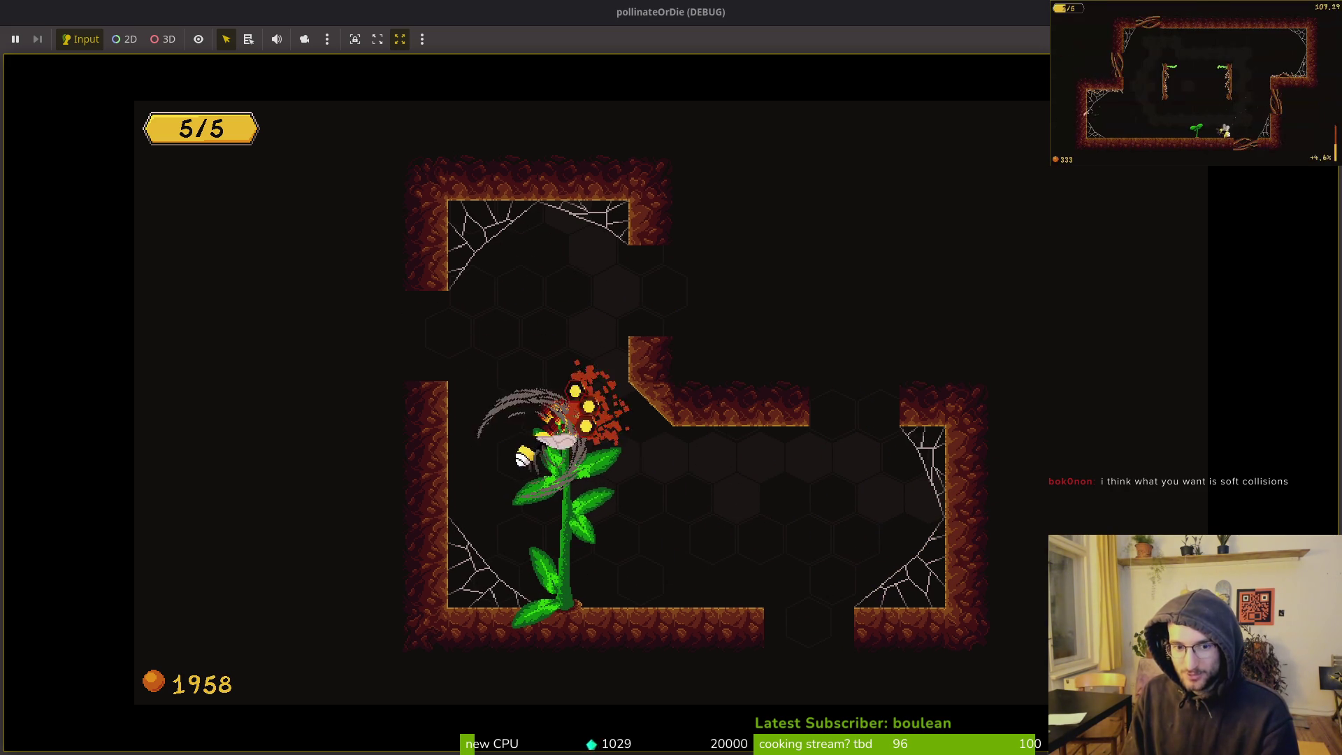
Return to the hive hub and enter the dev portal to load the dev level
key("s")
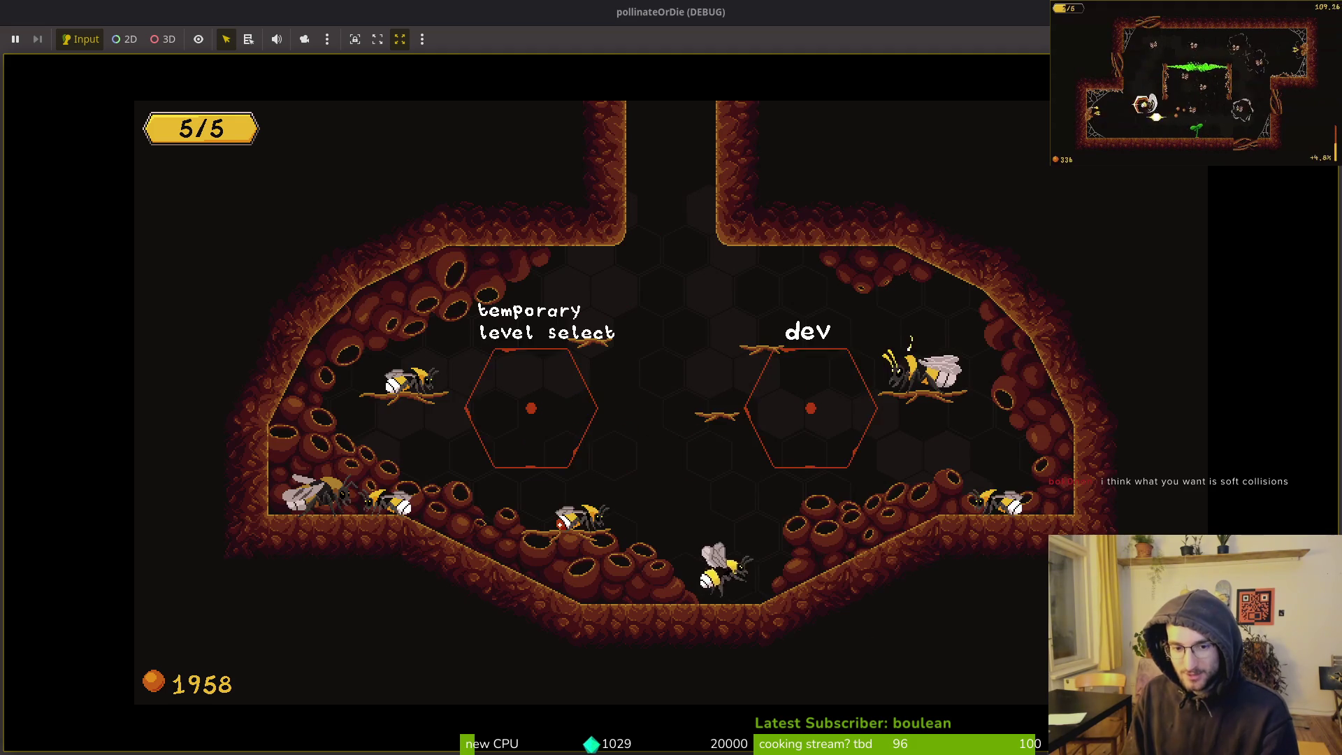
key("d")
key("w")
key("a")
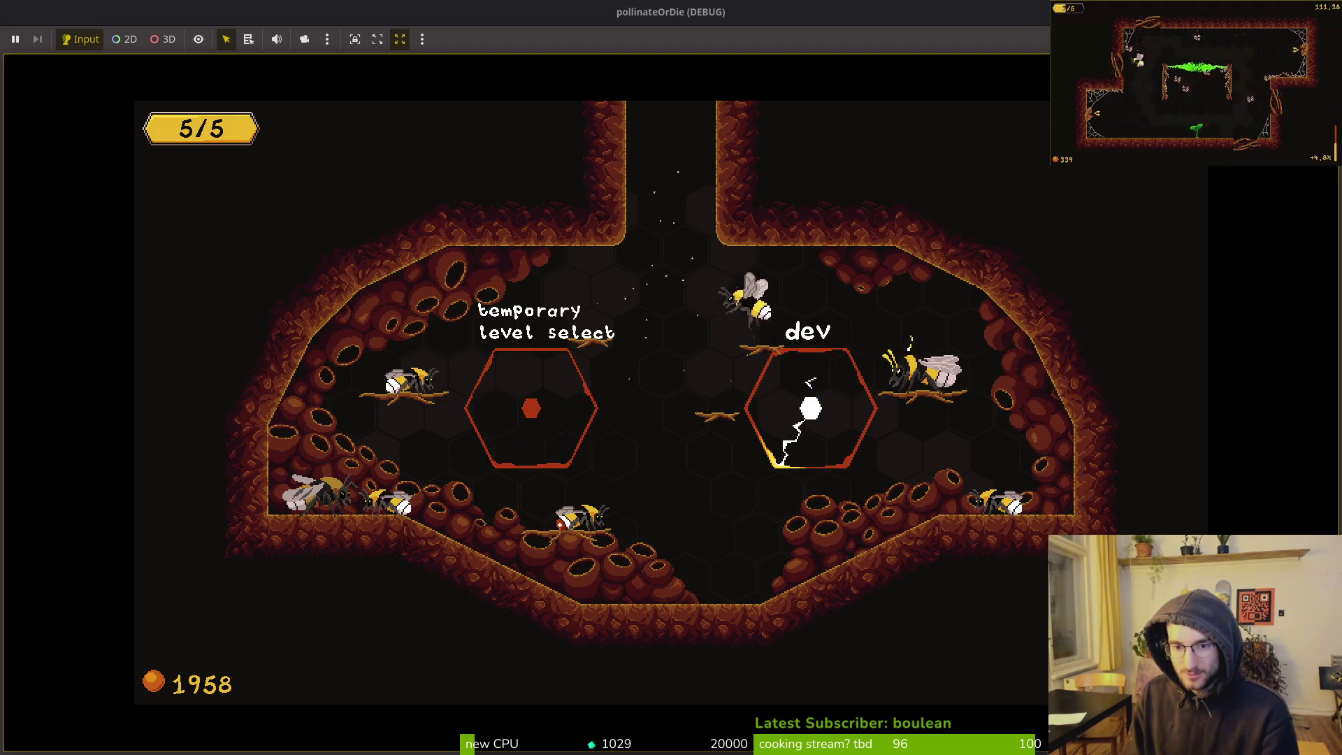
key("d")
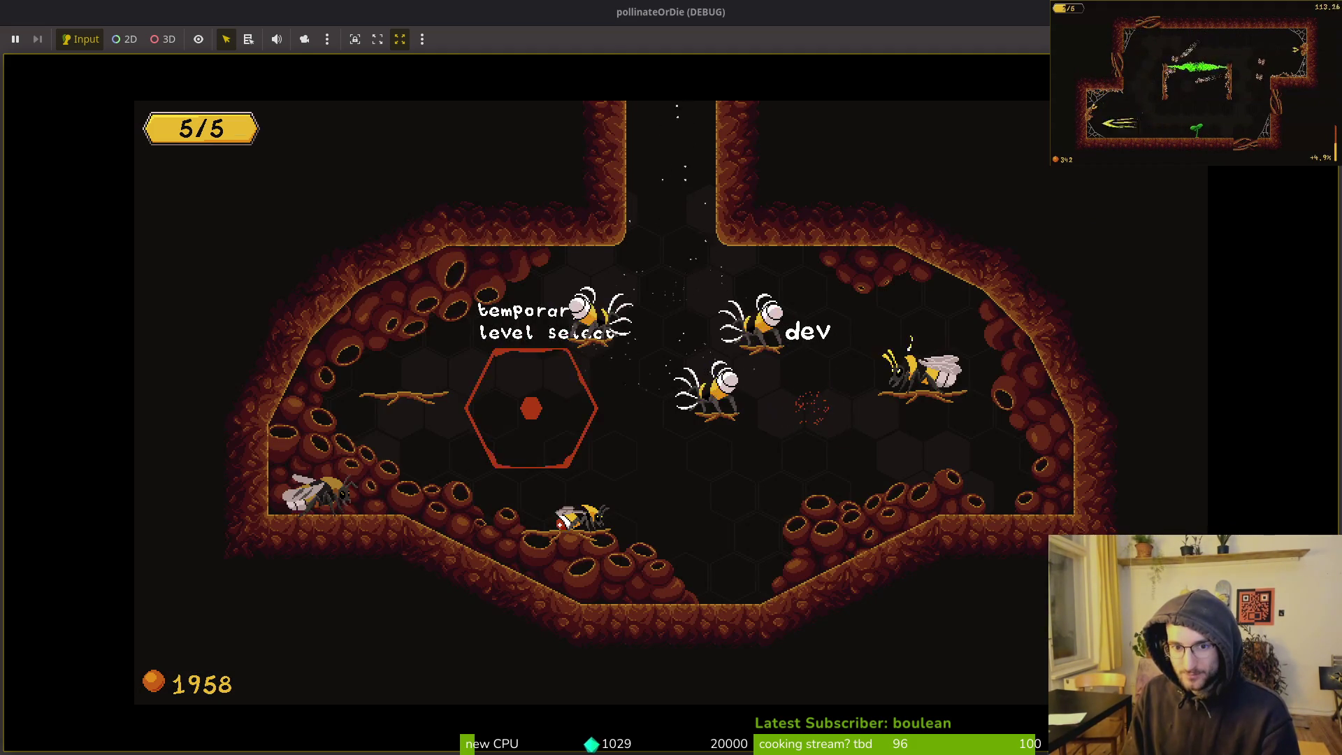
Spawn a mosquito swarm in the dev level and burst it so the sprout blooms
key("s")
key("d")
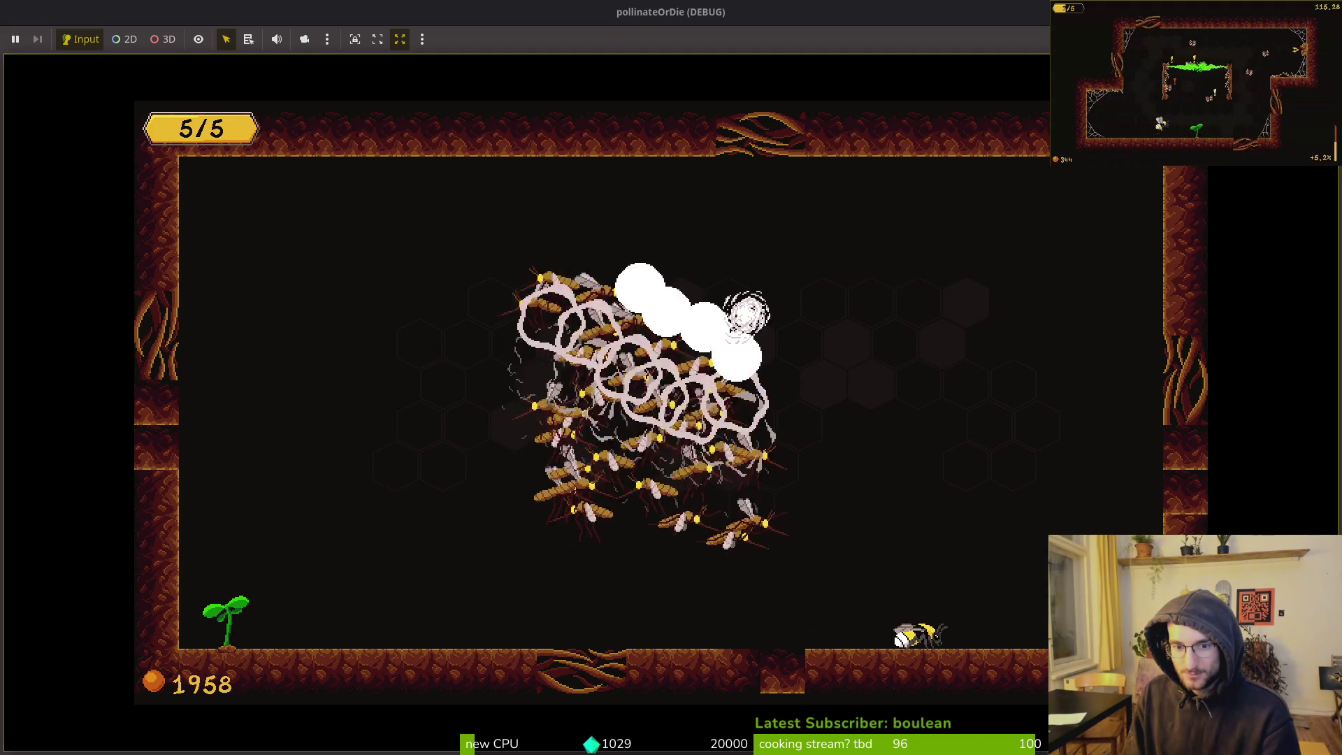
key("w")
key("a")
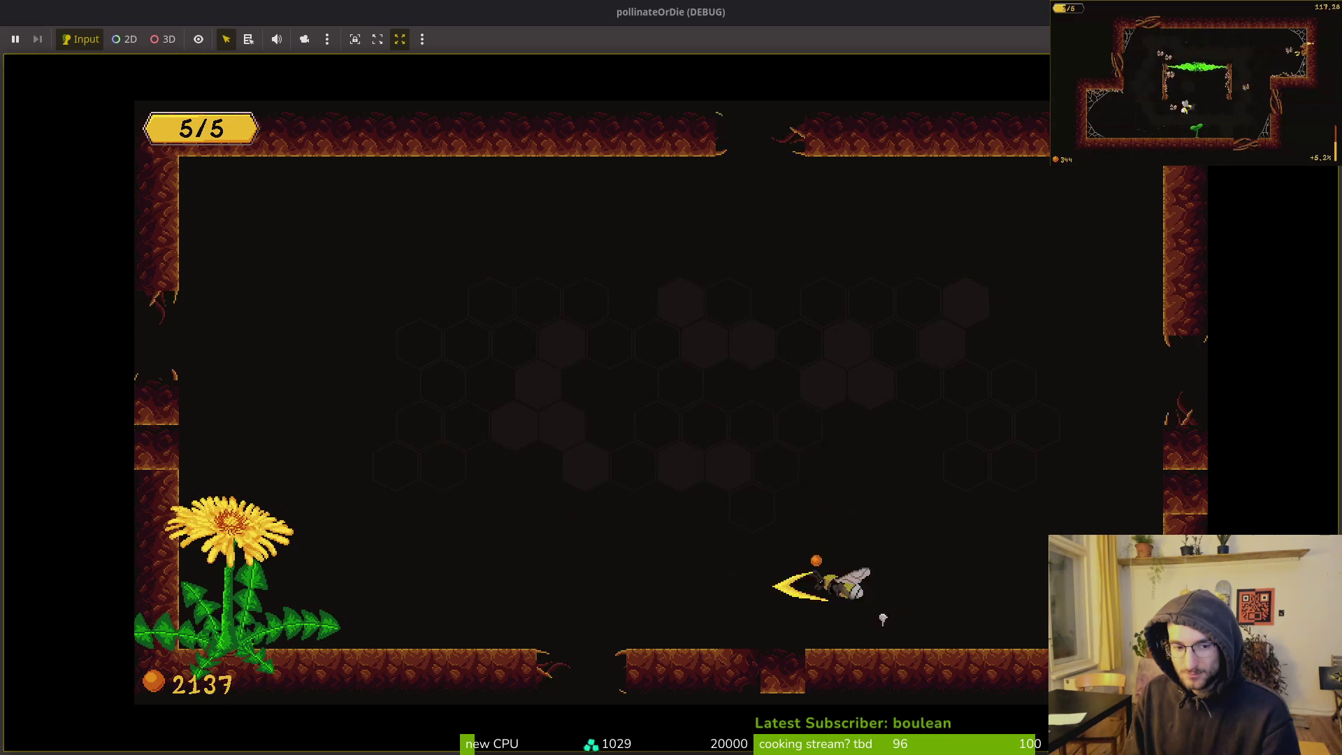
key("a")
key("s")
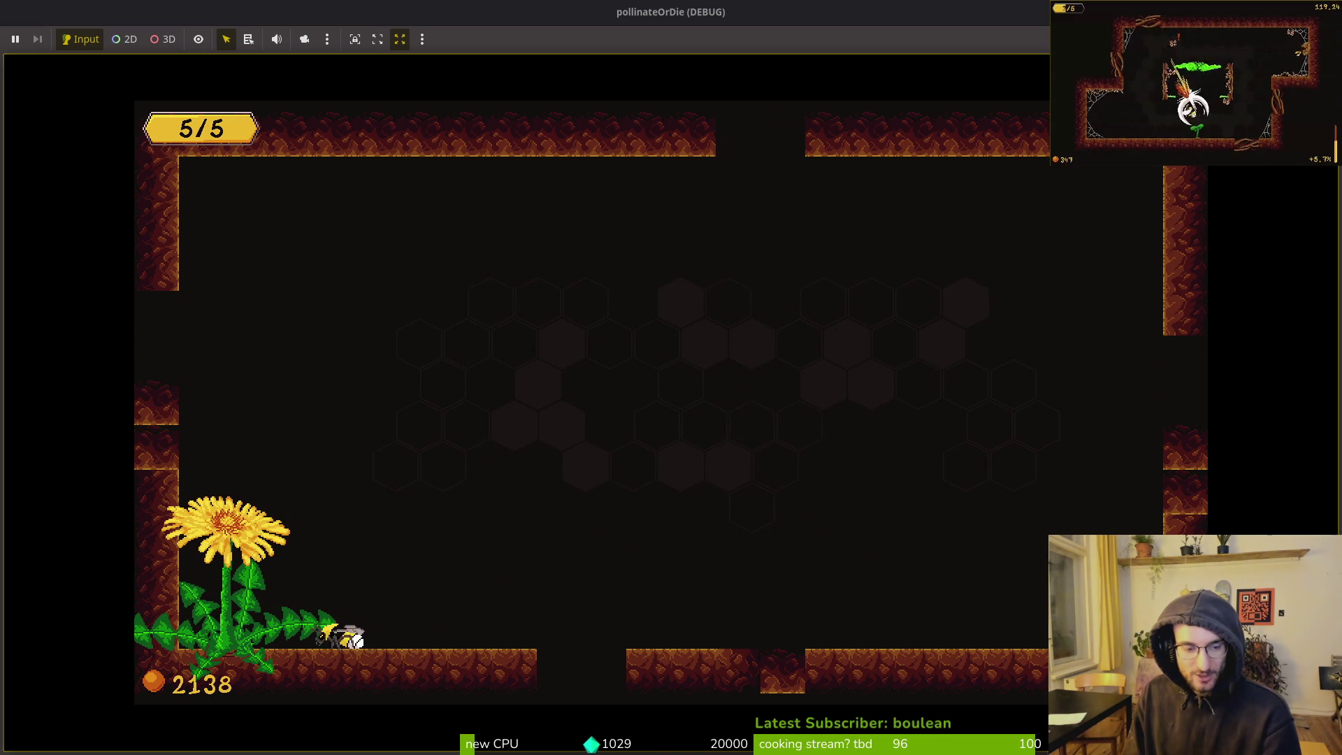
key("a")
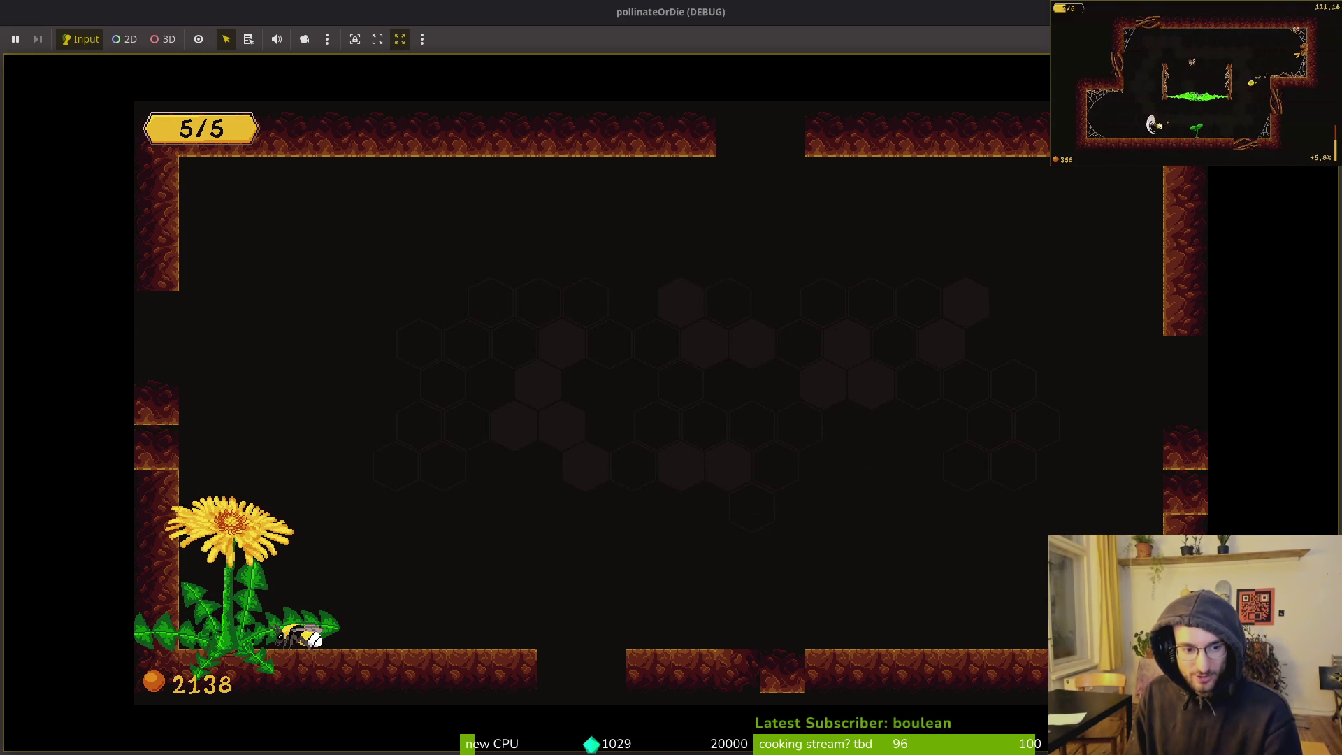
key("w")
key("space")
key("s")
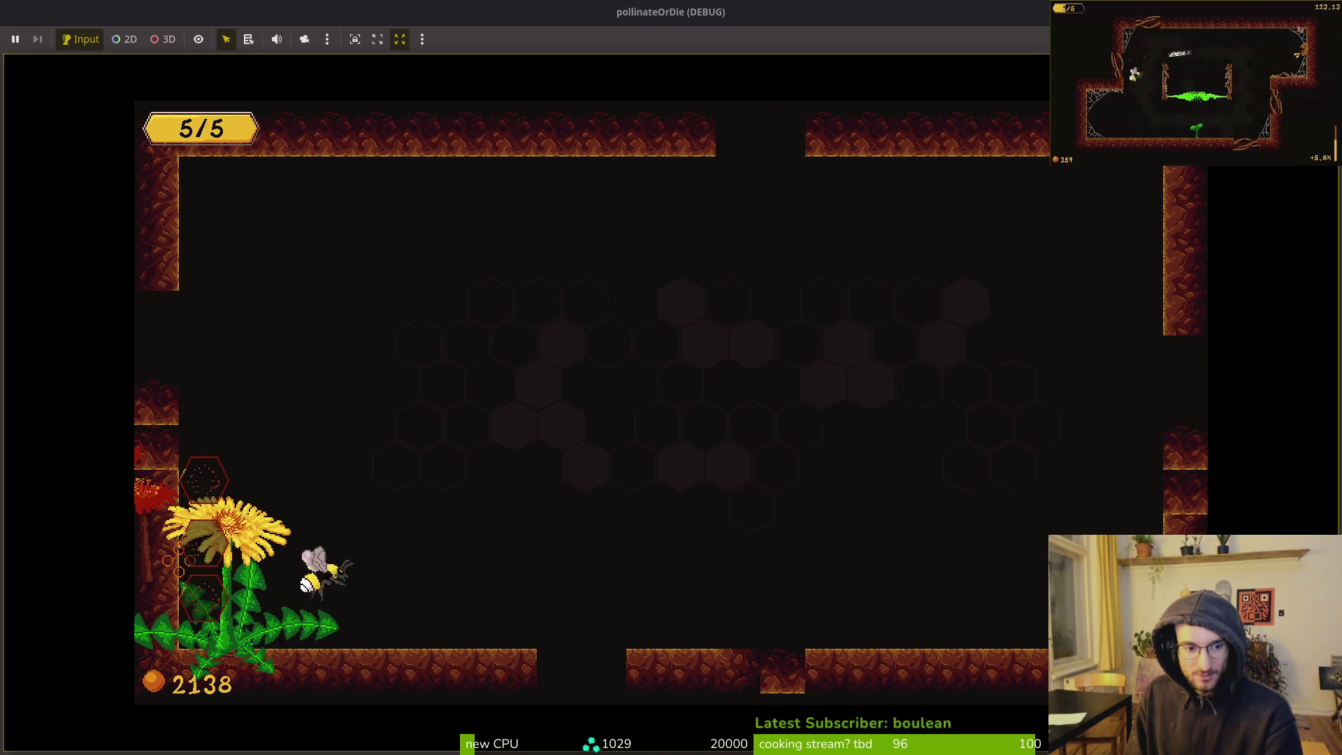
key("d")
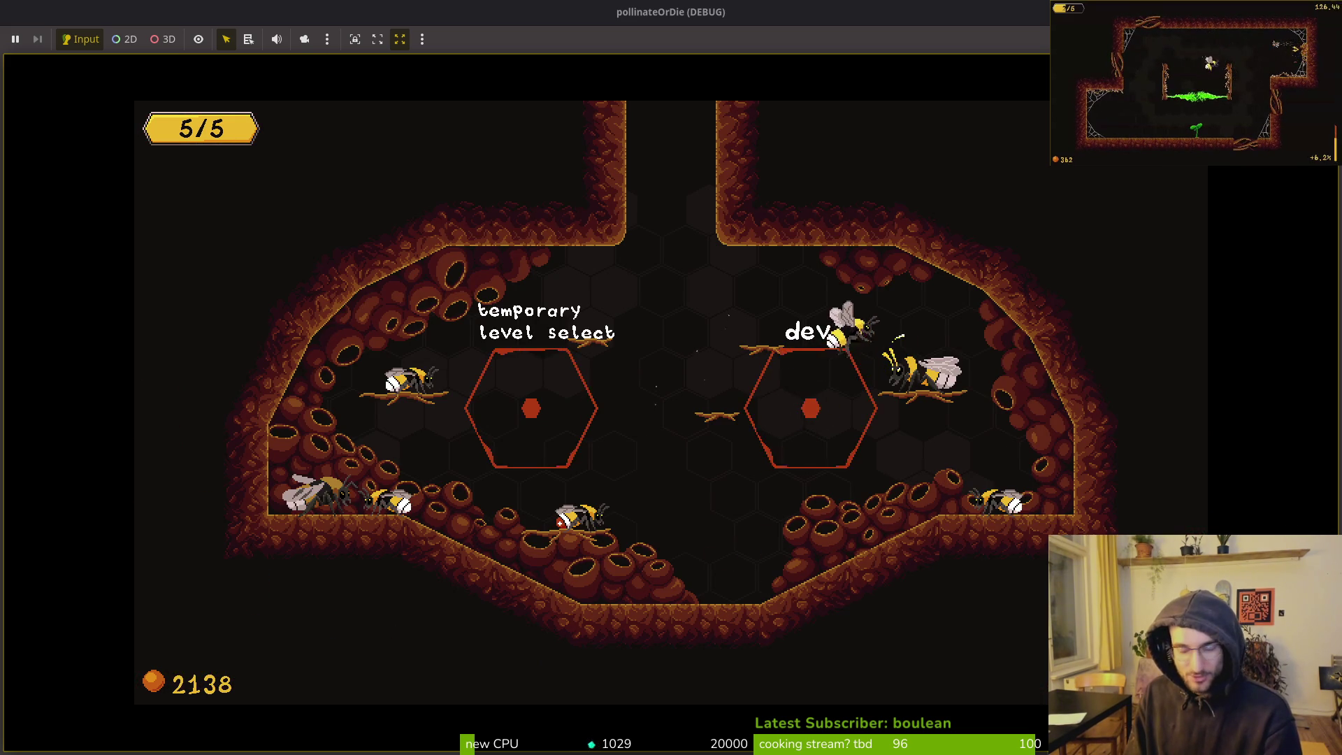
Bloom the remaining seedling, then bring up the 'soft collision godot' search results
key("Up")
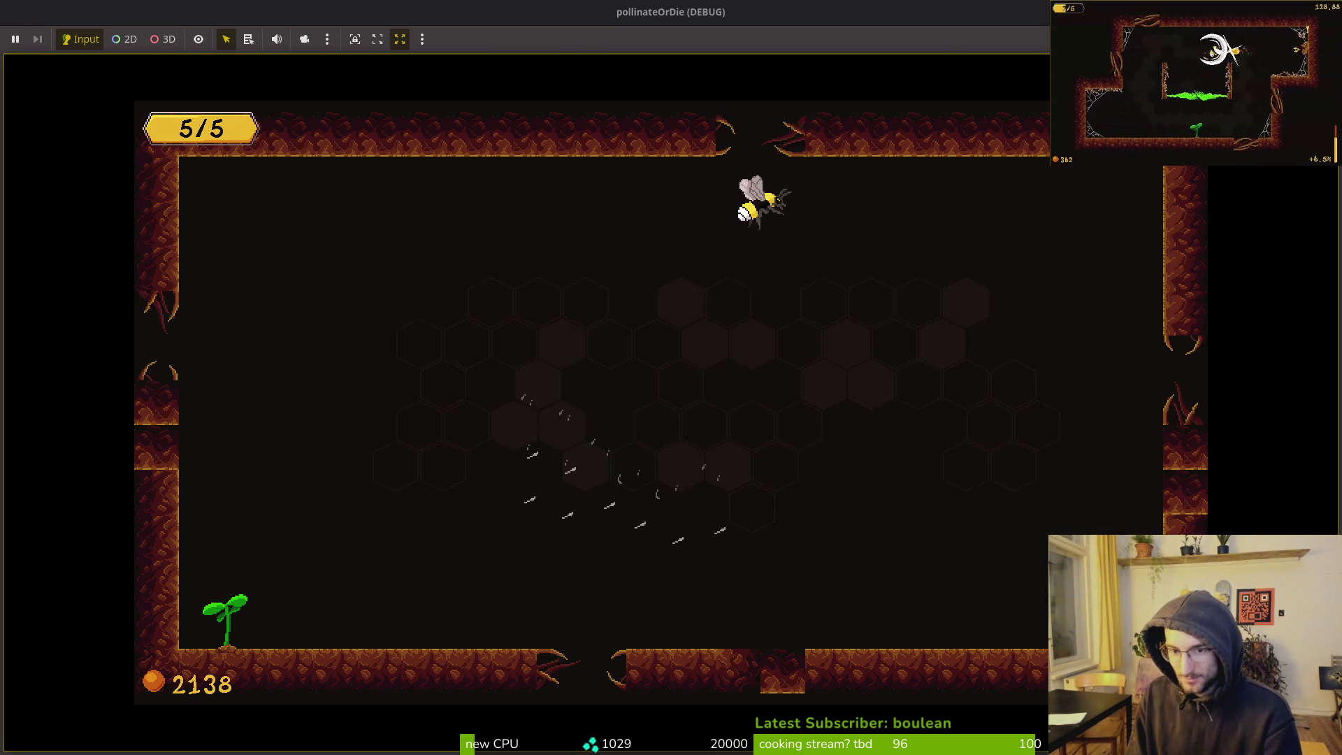
key("Left")
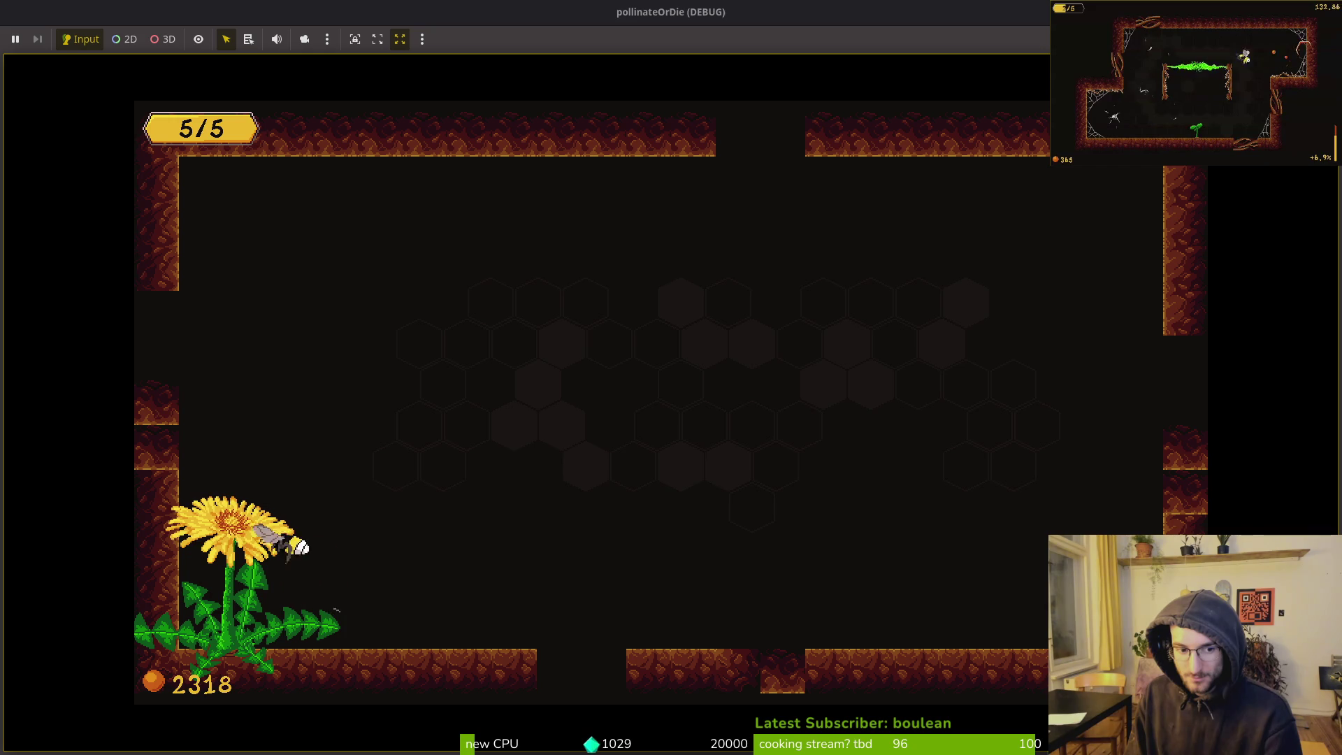
key("Right")
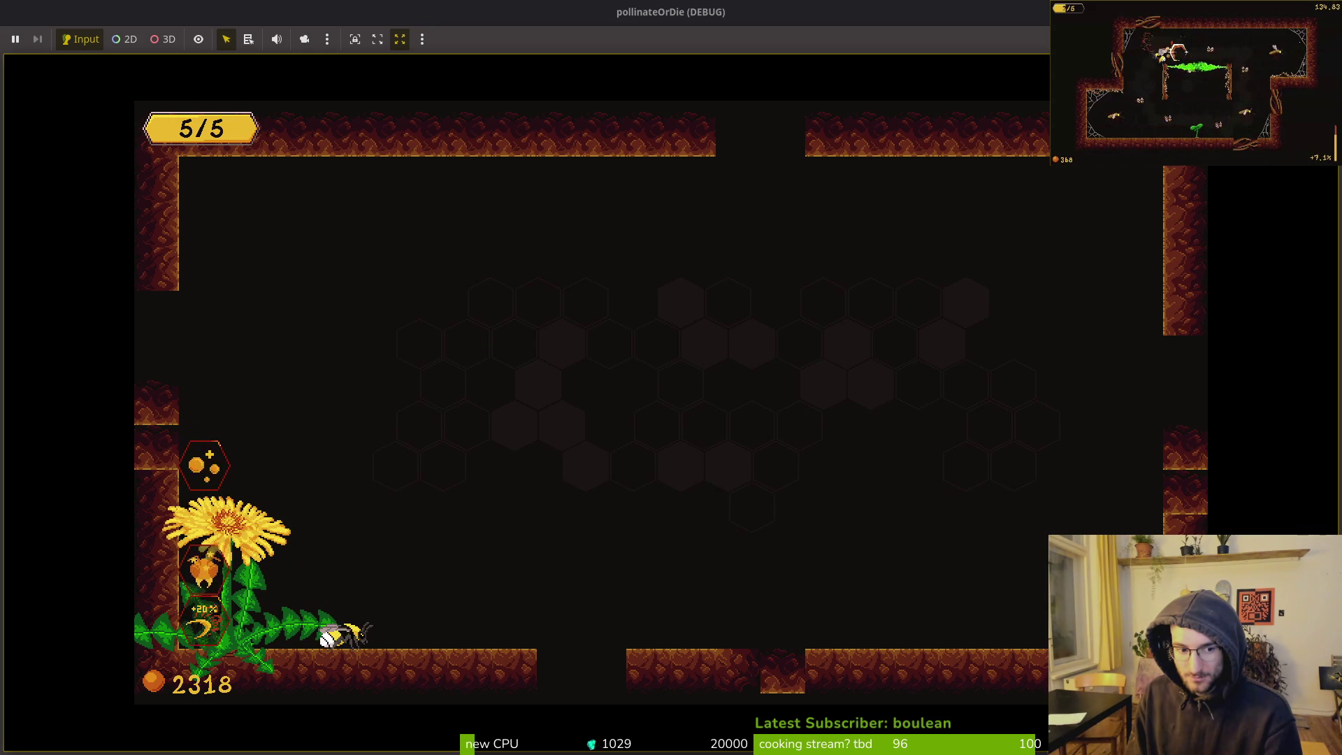
key("Left")
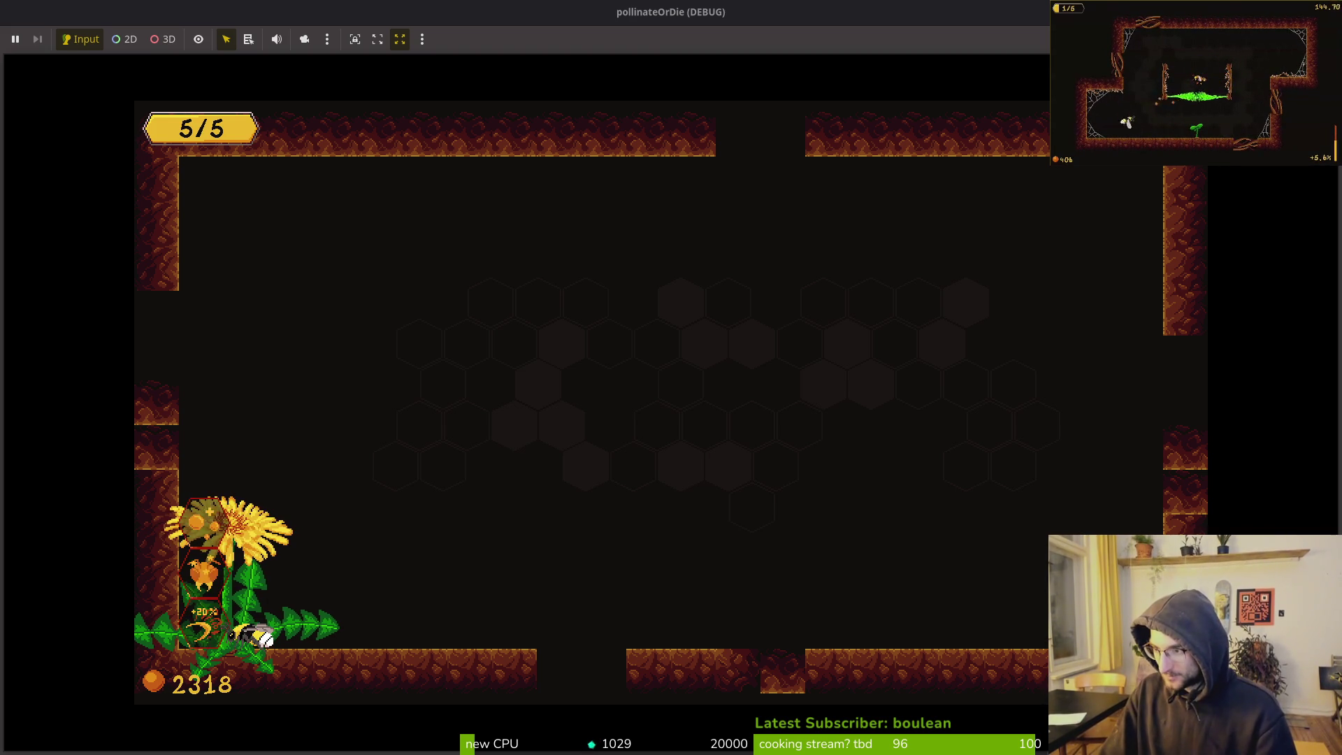
key("alt+Tab")
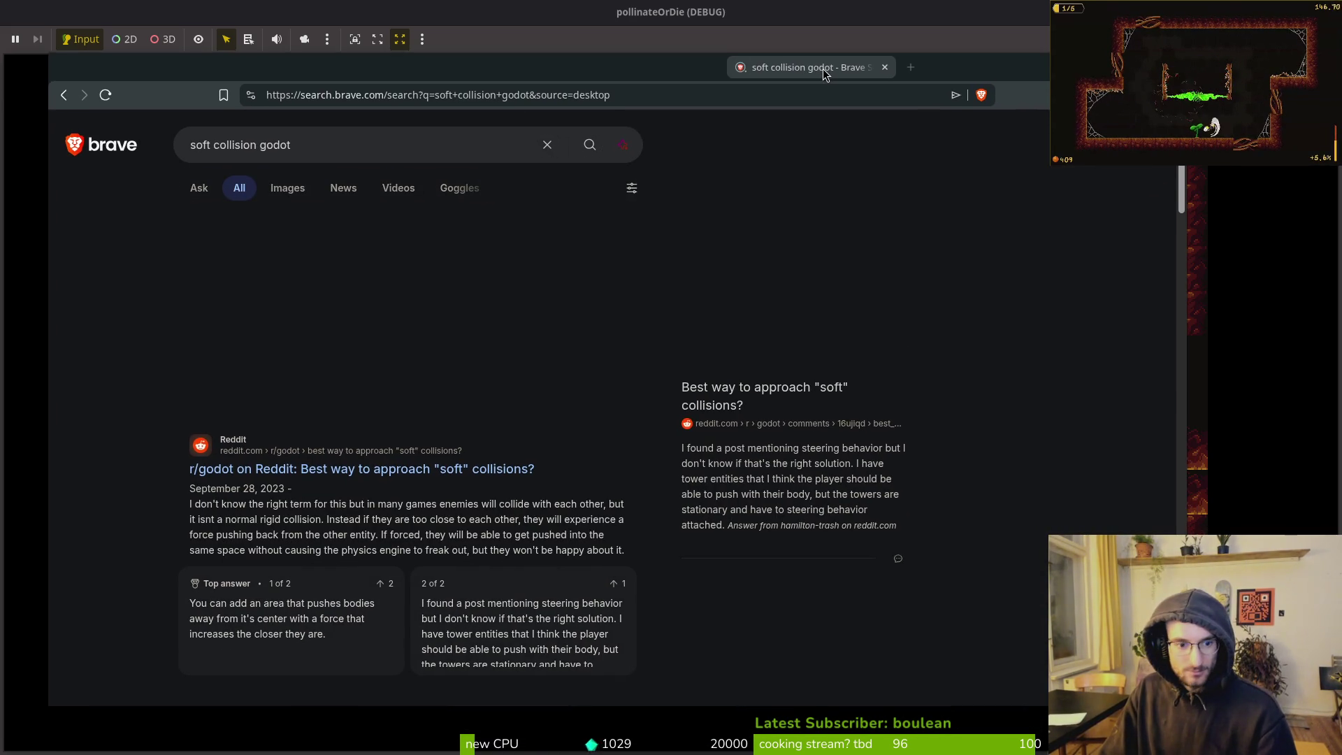
Open the Reddit soft-collisions thread, then start typing 'godot phsics body overlapping' in a new tab
left_click(521, 469)
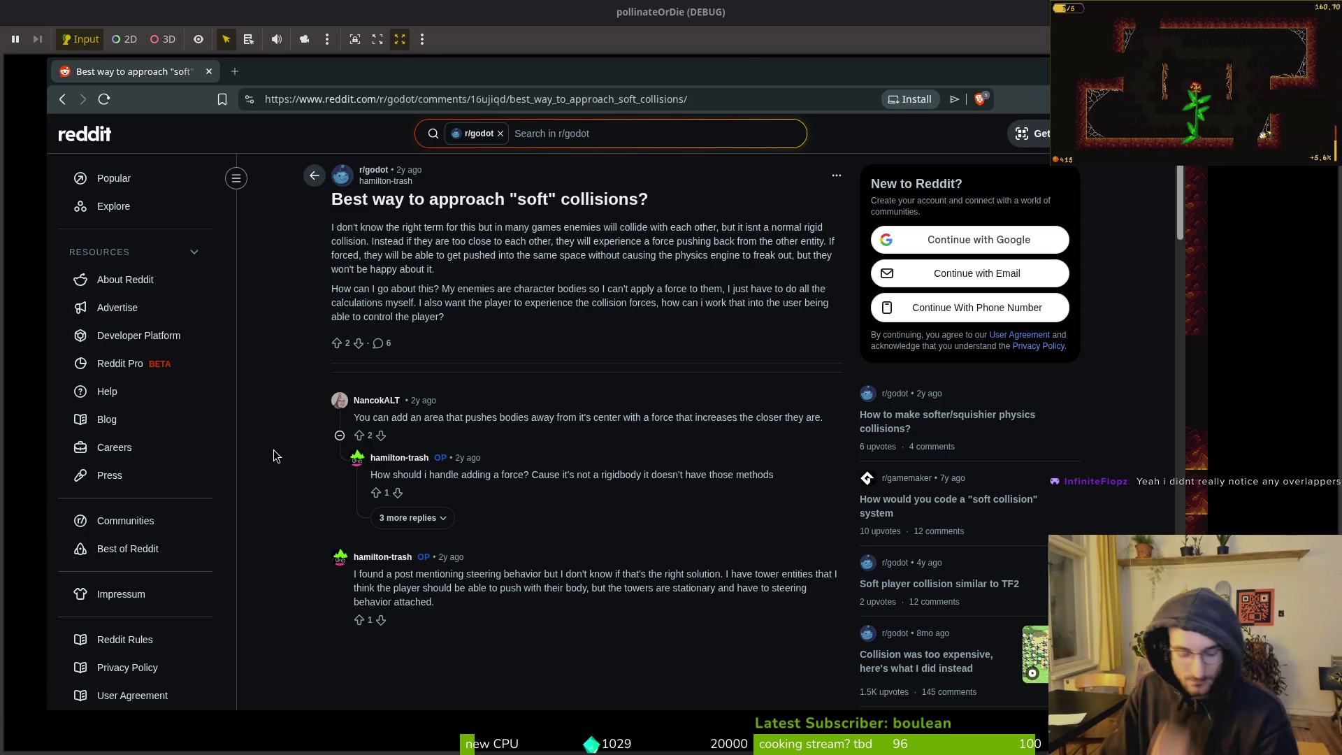
key("ctrl+t")
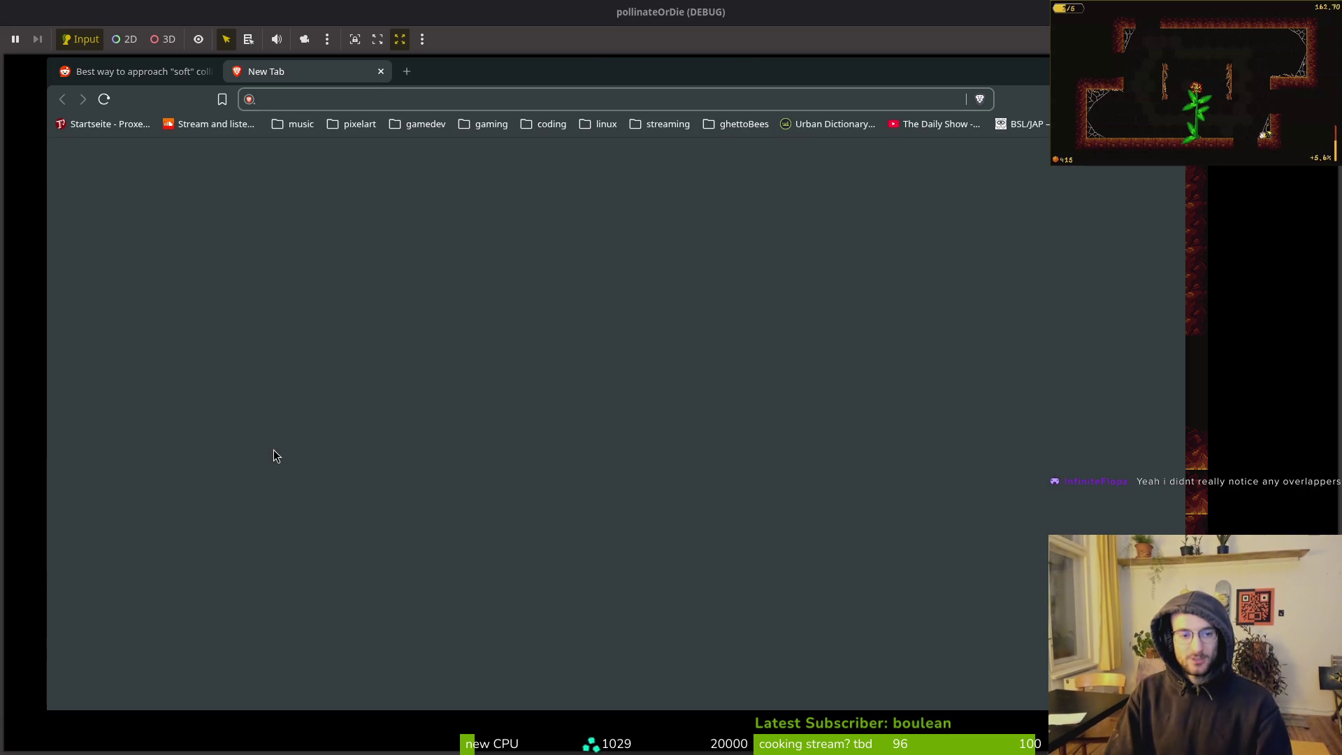
type("godot phsics ")
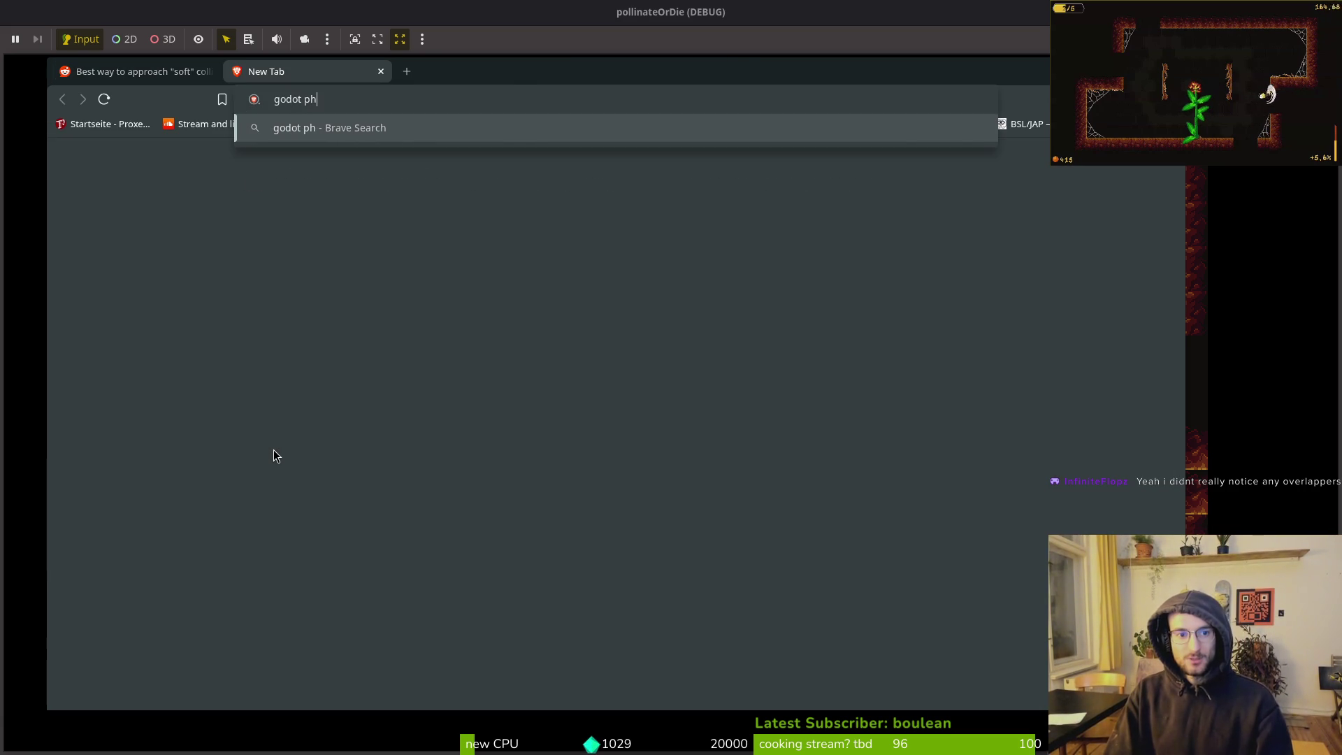
type("body overlapping")
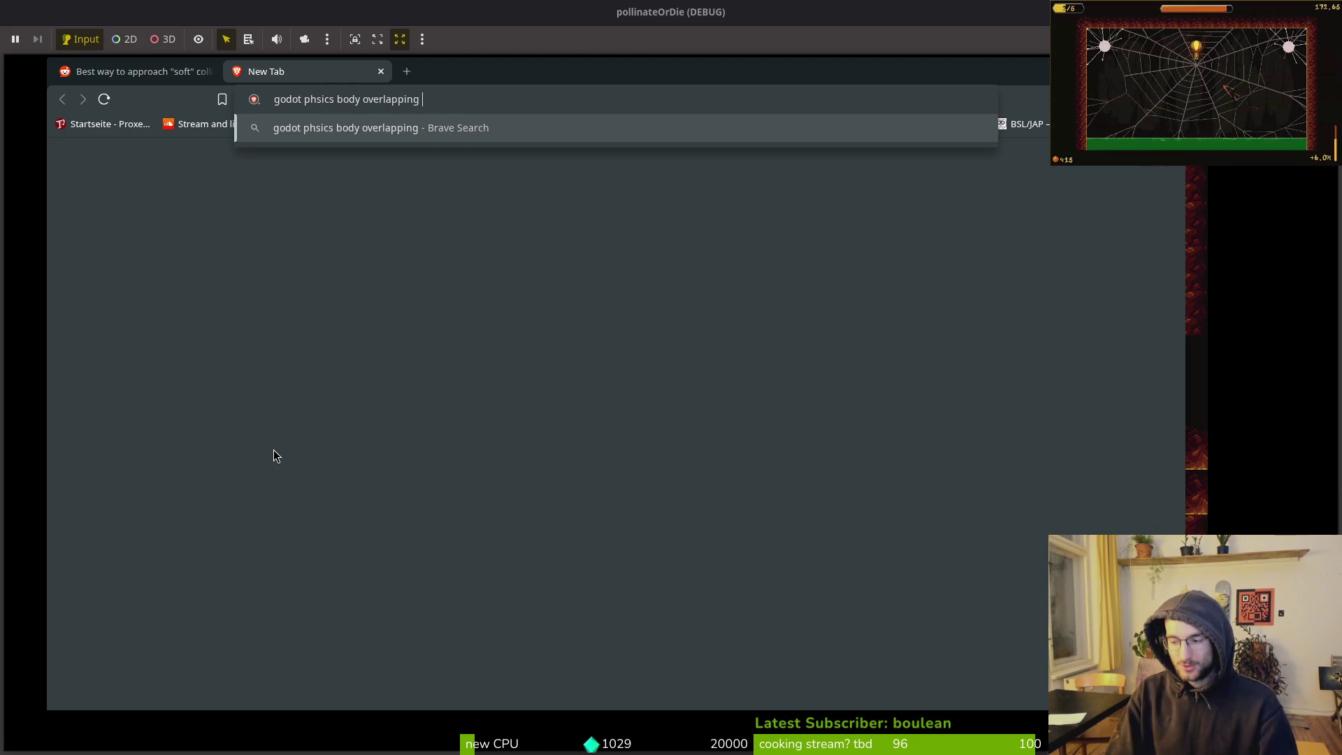
Search for 'godot phsics body overlapping freaks out the engine'
key("Return")
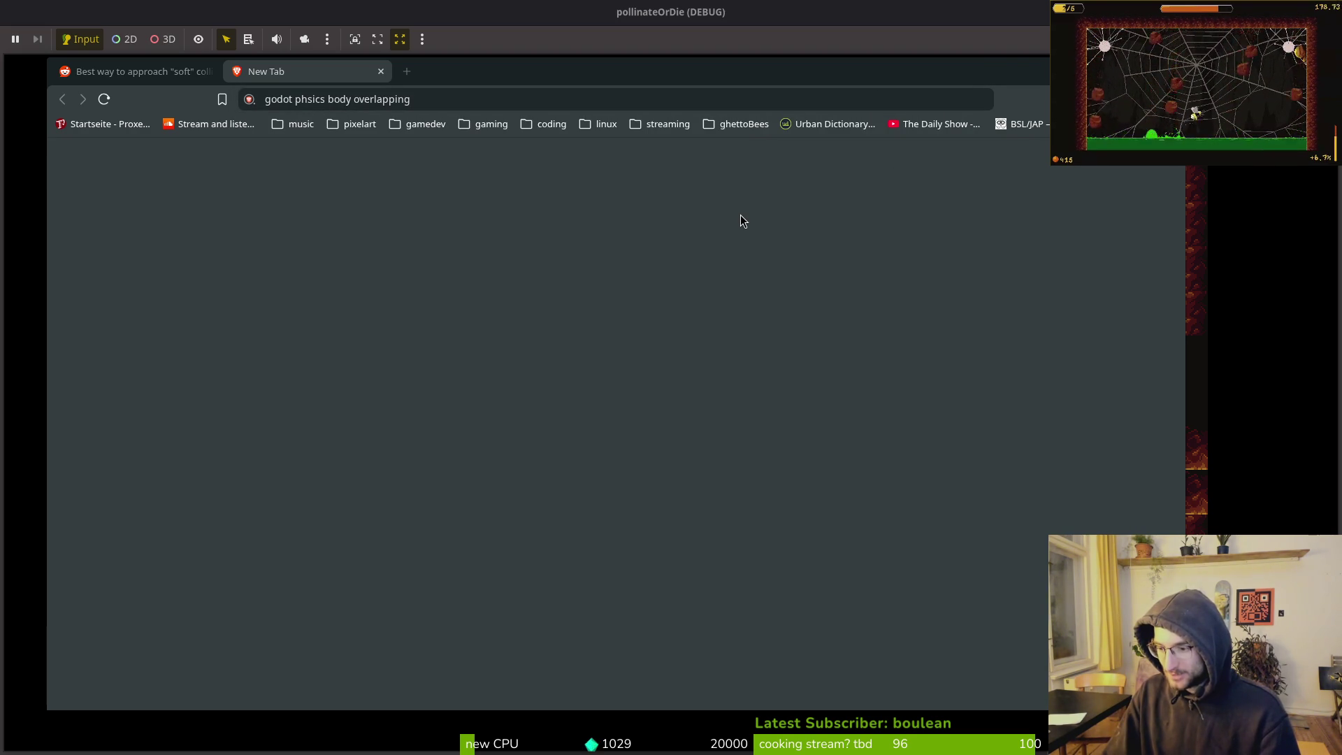
left_click_drag(442, 62, 472, 67)
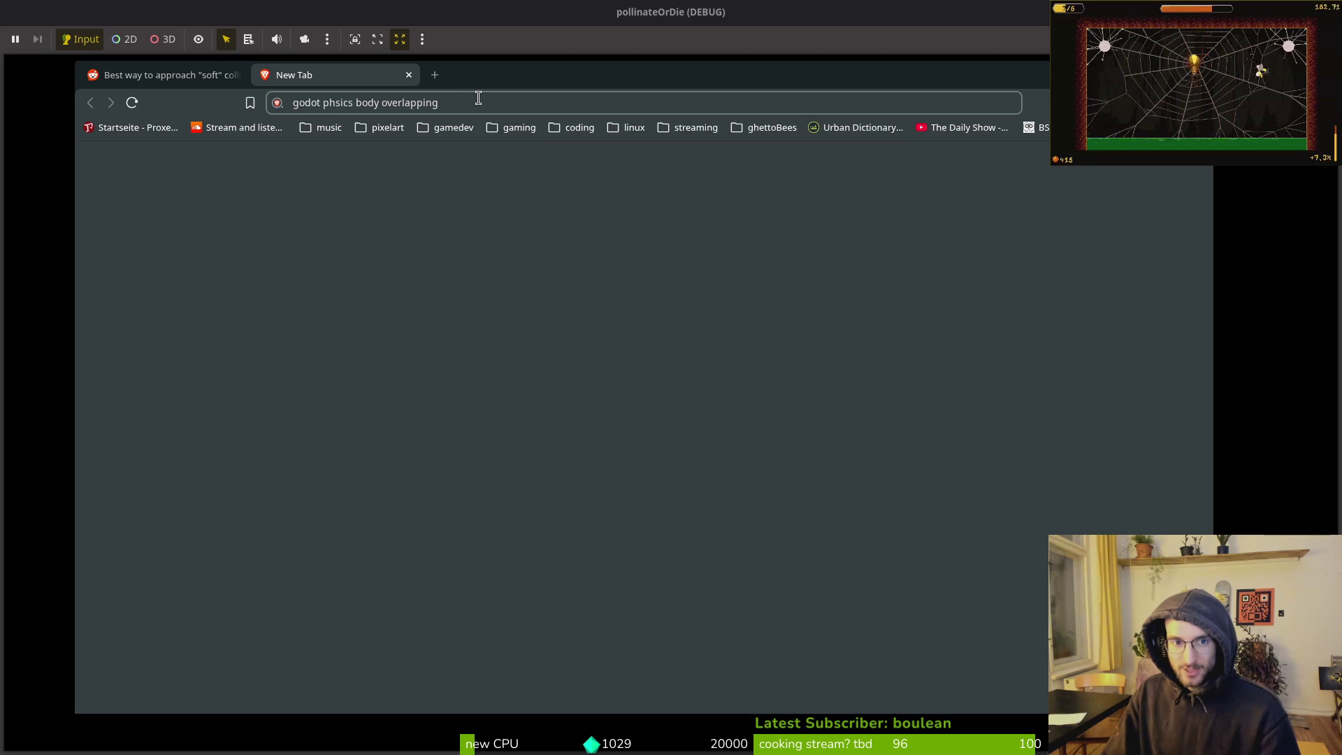
left_click(479, 99)
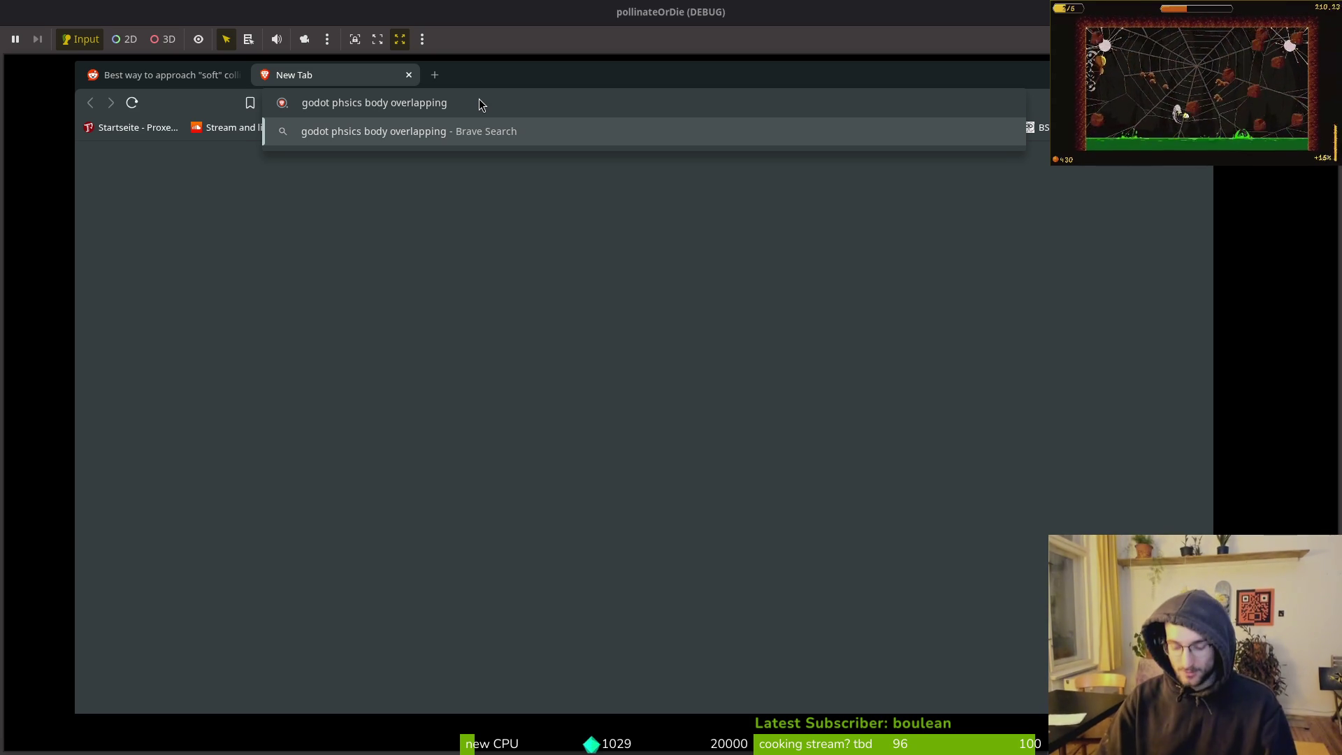
type(" freaks out the engine")
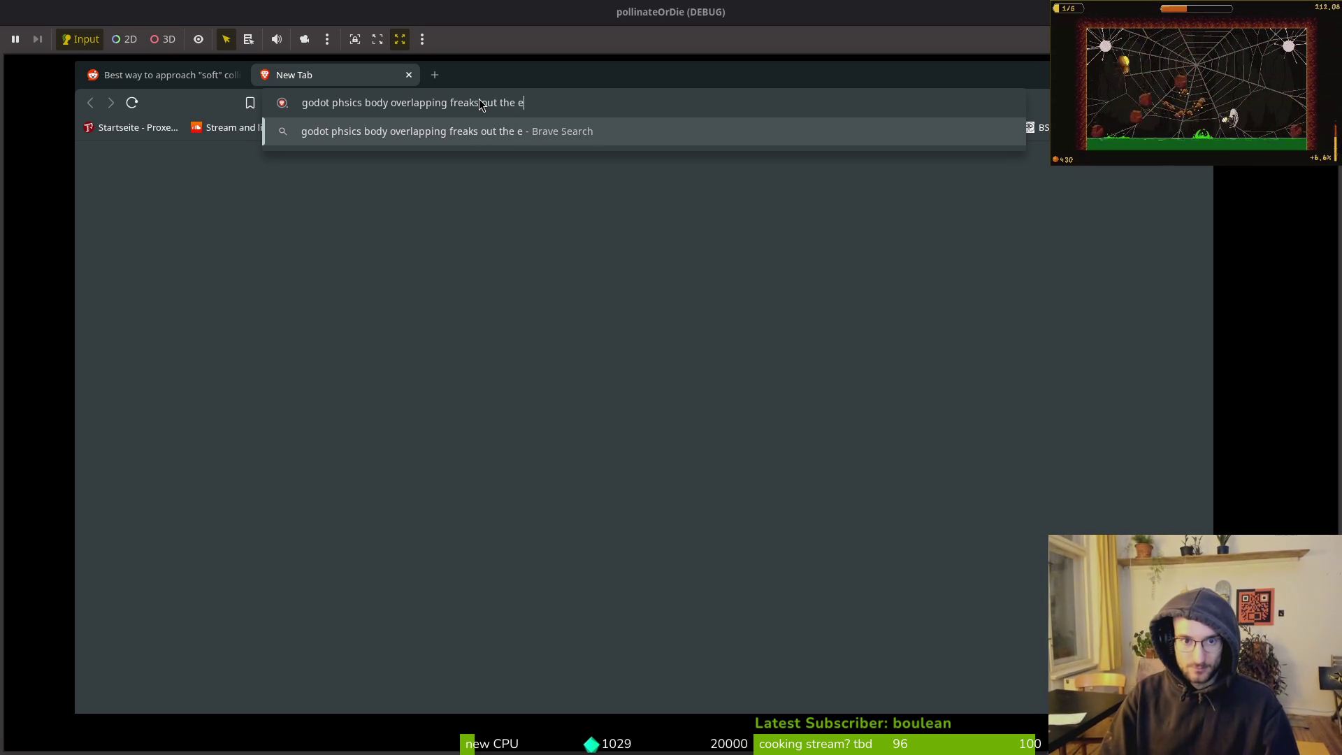
key("Return")
Load perplexity.ai in a new tab, closing the extra empty tab
key("ctrl+t")
type("perp")
key("Return")
key("ctrl+t")
type("p")
key("ctrl+w")
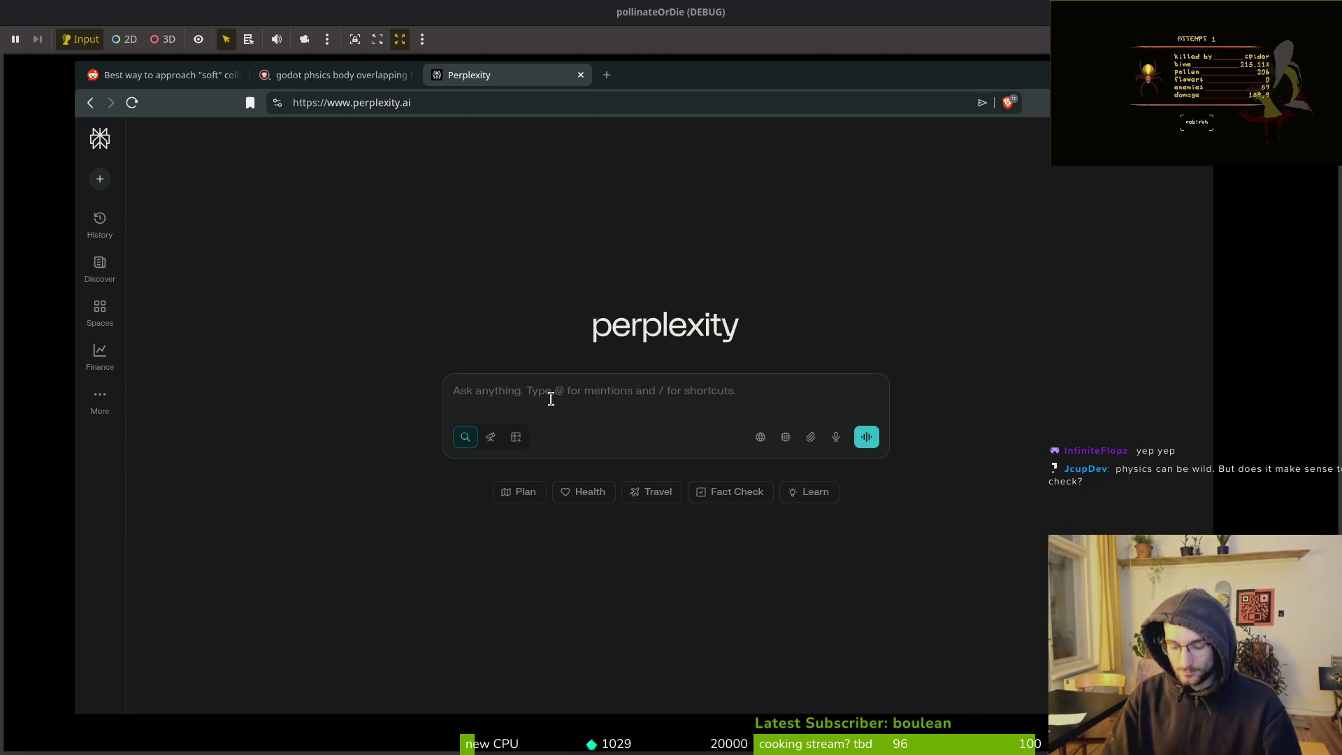
Write a Perplexity question about overlapping stun hitboxes yeeting enemies off the map, then return to Godot
type("in godot")
key("ctrl+a")
type("in my godot gam")
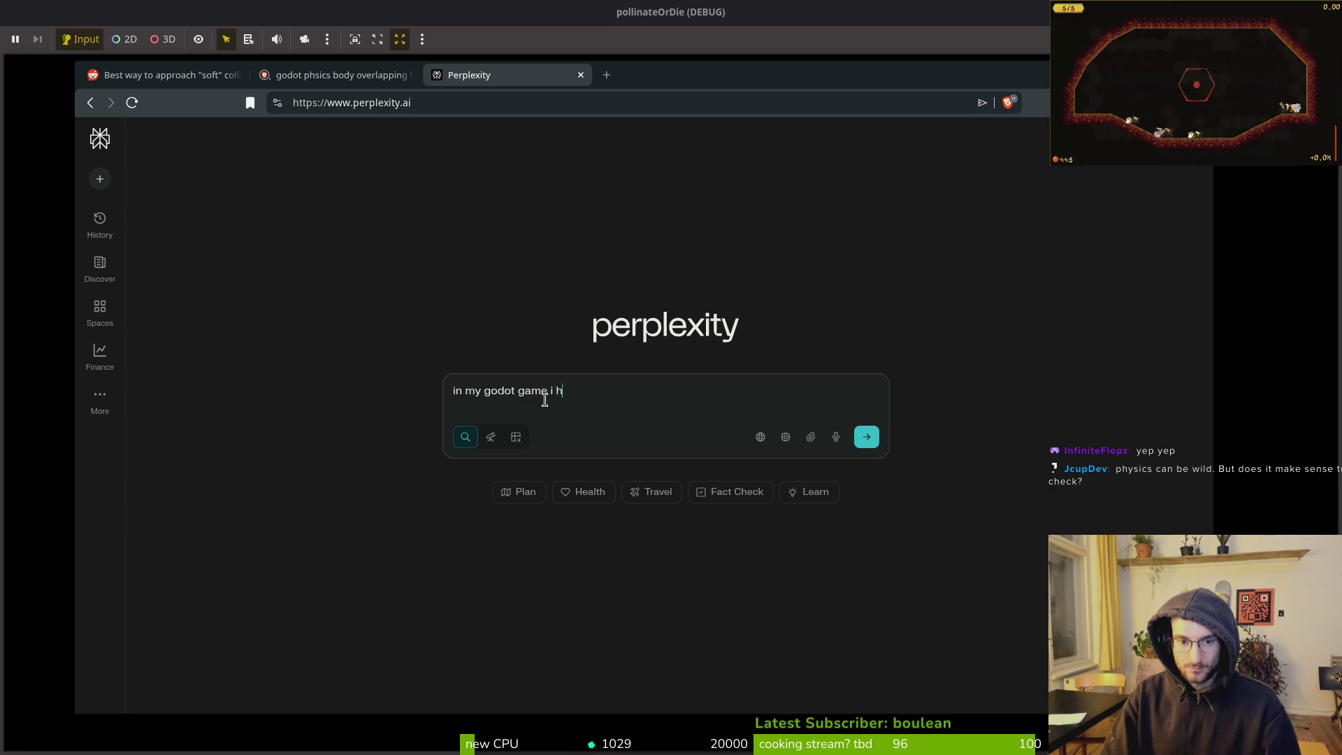
type("e i have enemies that wh")
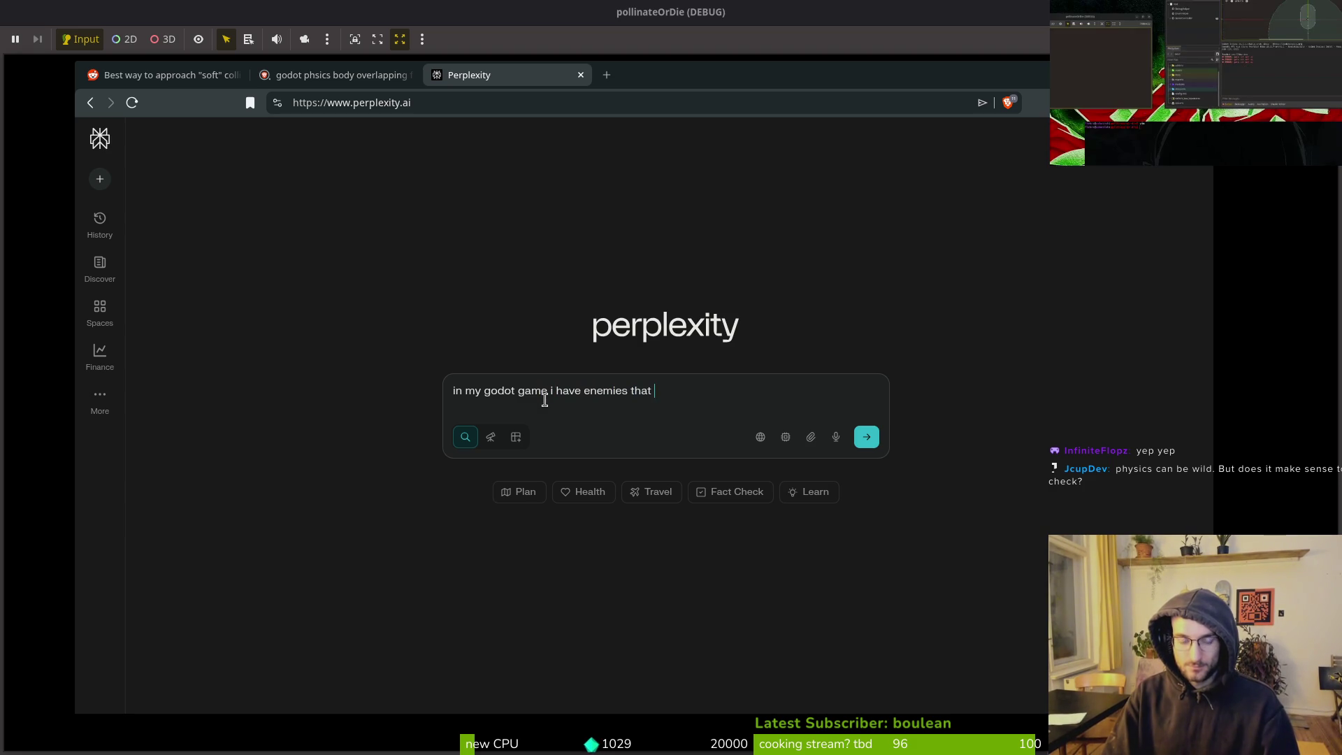
type("en ")
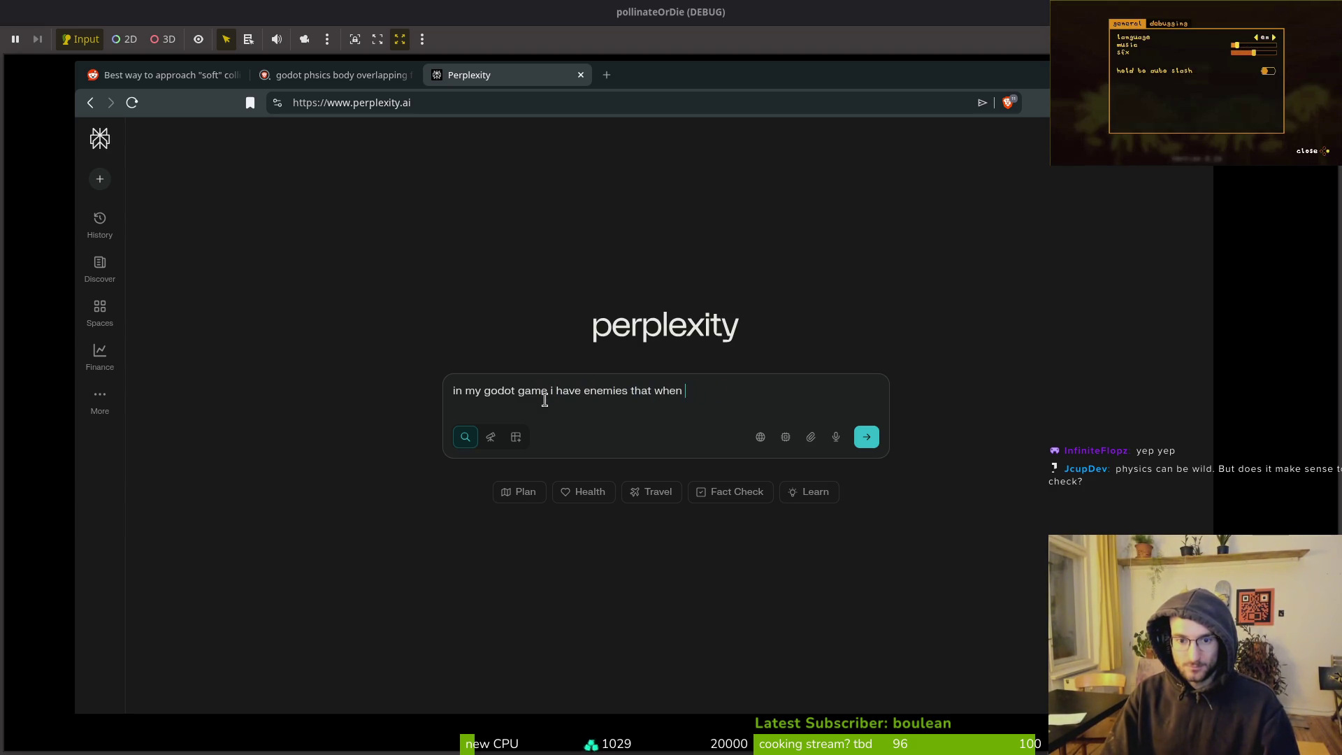
type("stunned ")
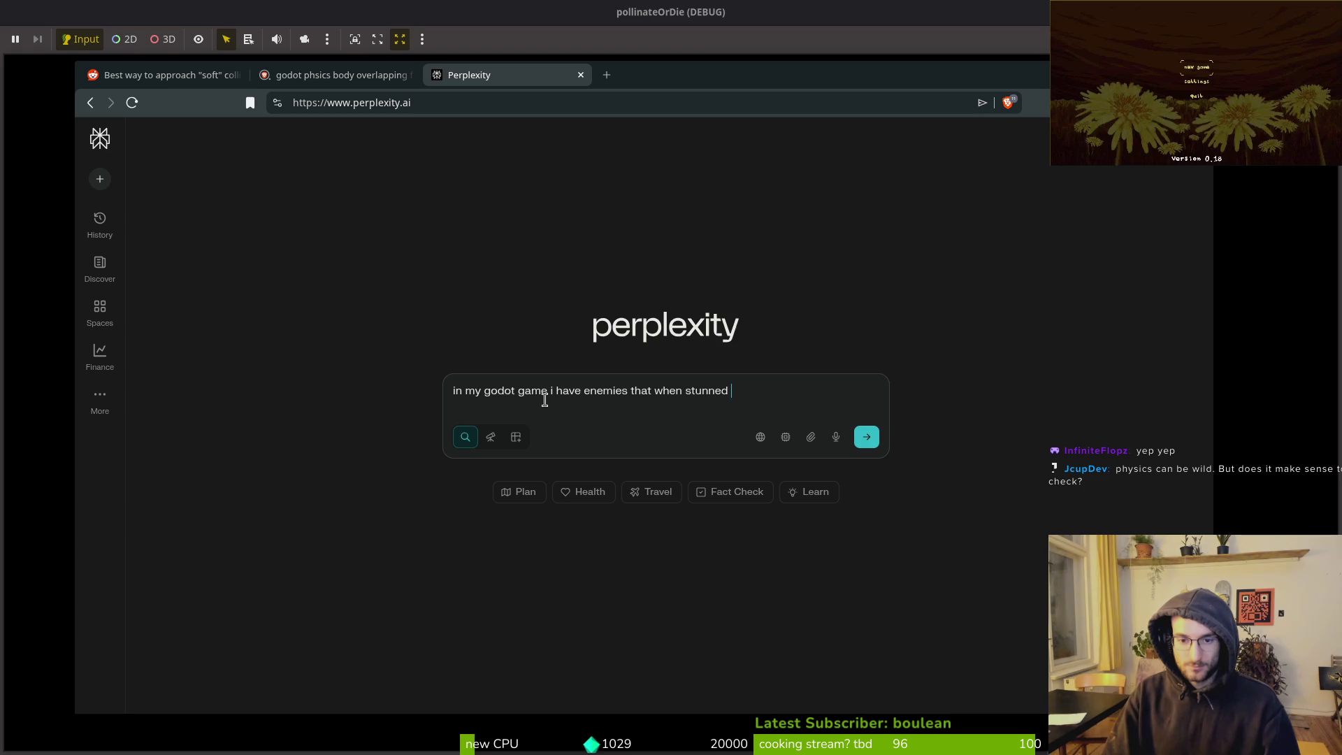
type("have a stun hitbox")
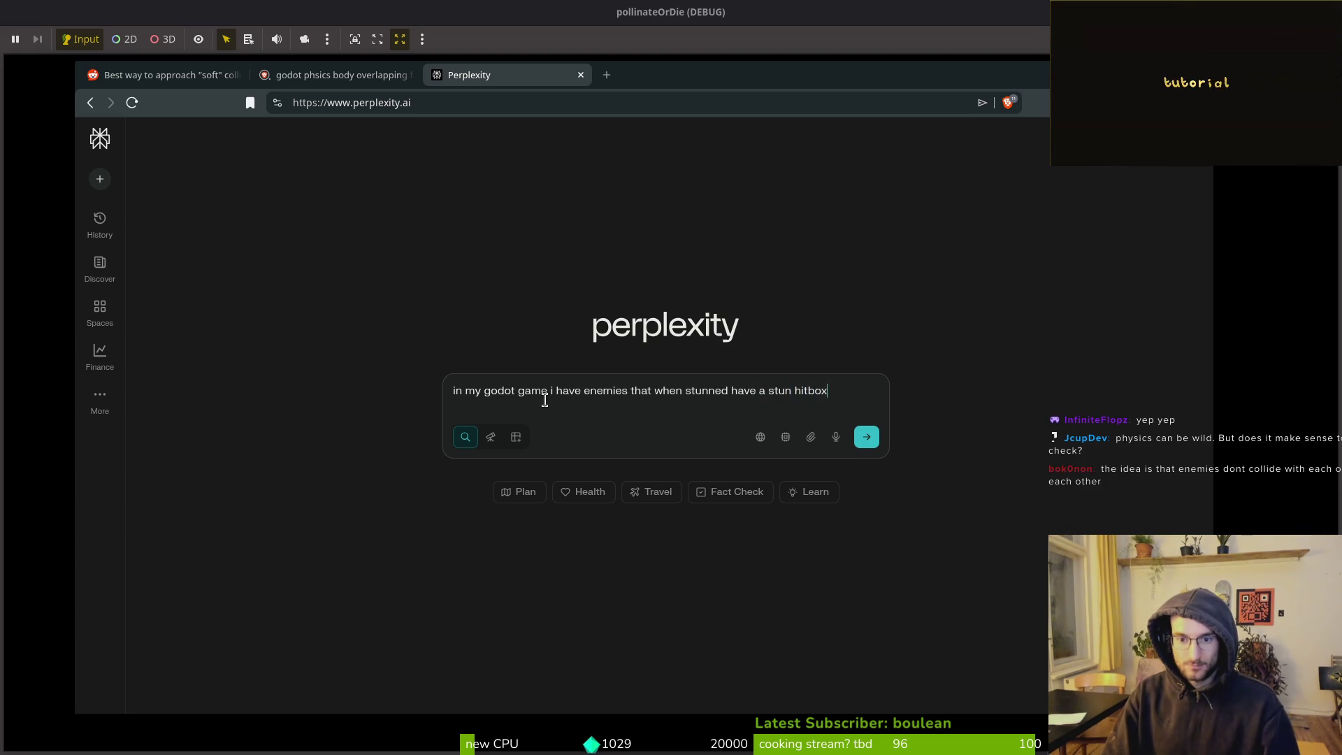
type(" enabled that")
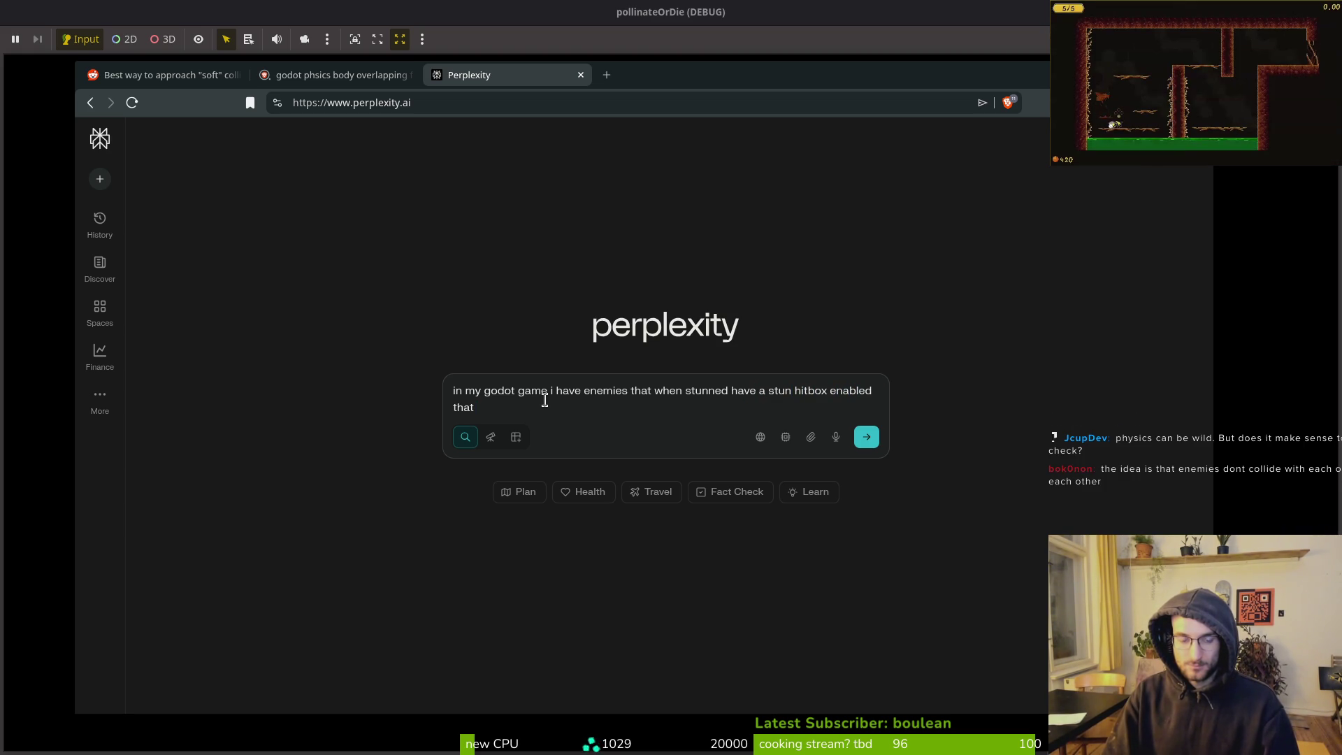
type(" collides with other ")
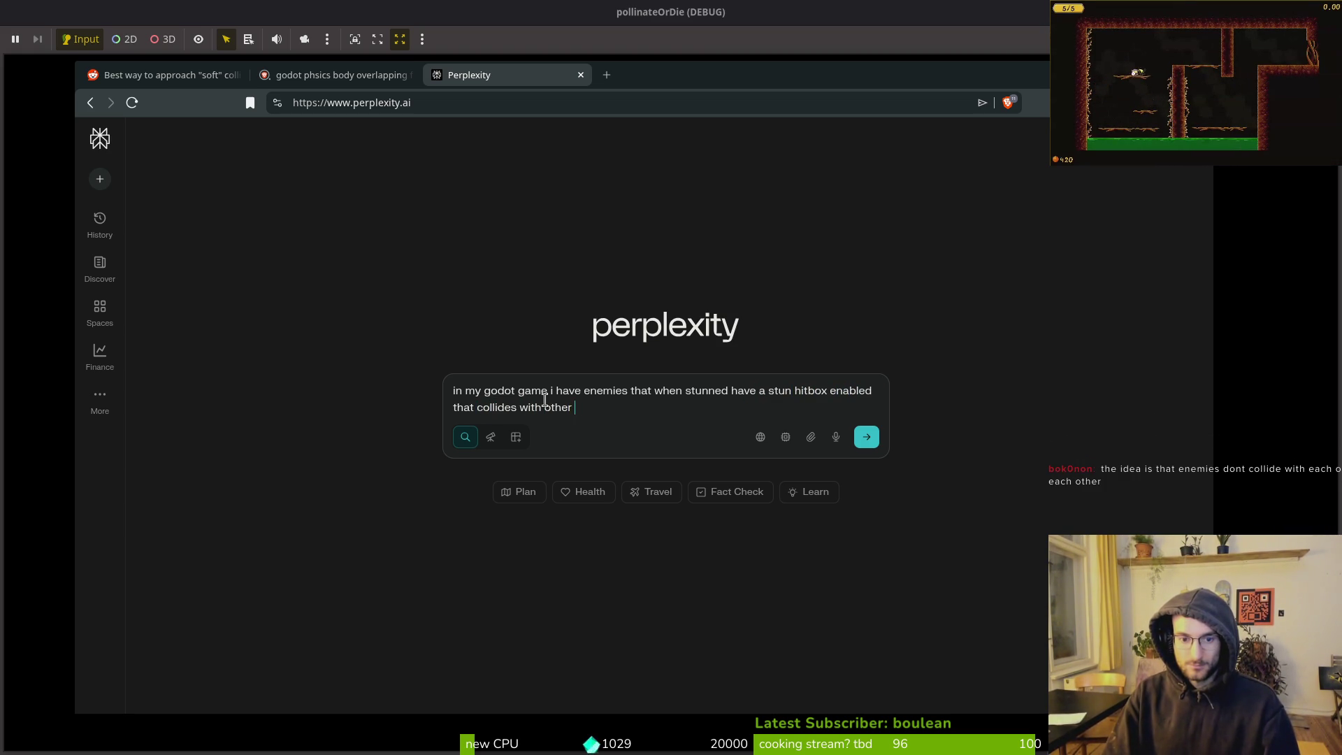
type("enemies to deal dama")
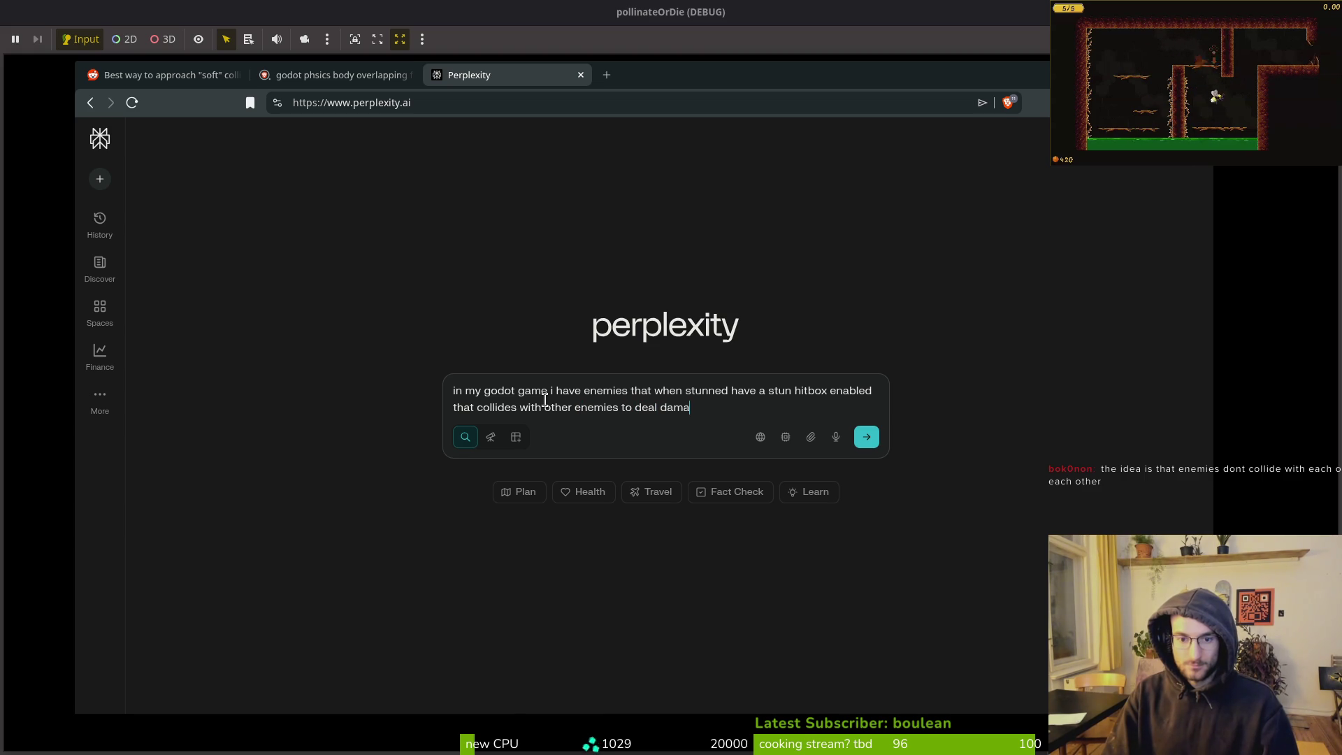
type("ge to them. but when it")
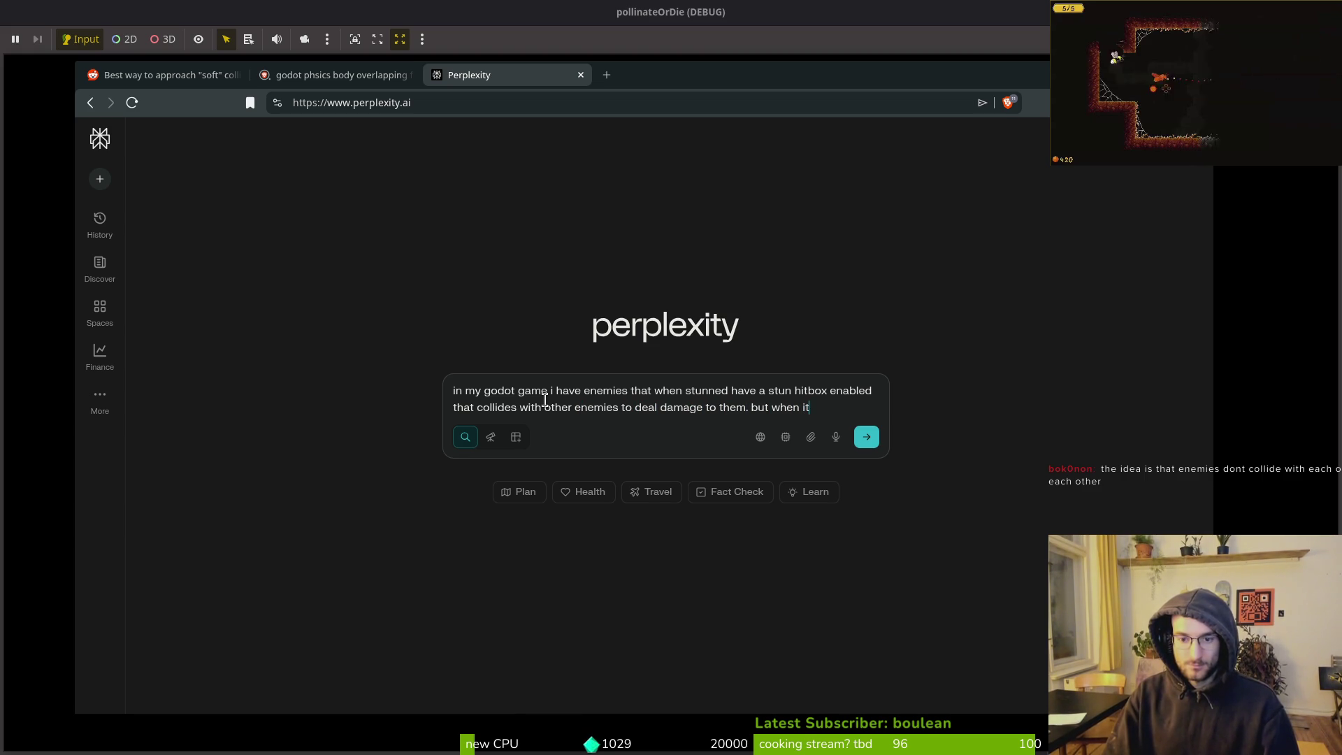
key("BackSpace")
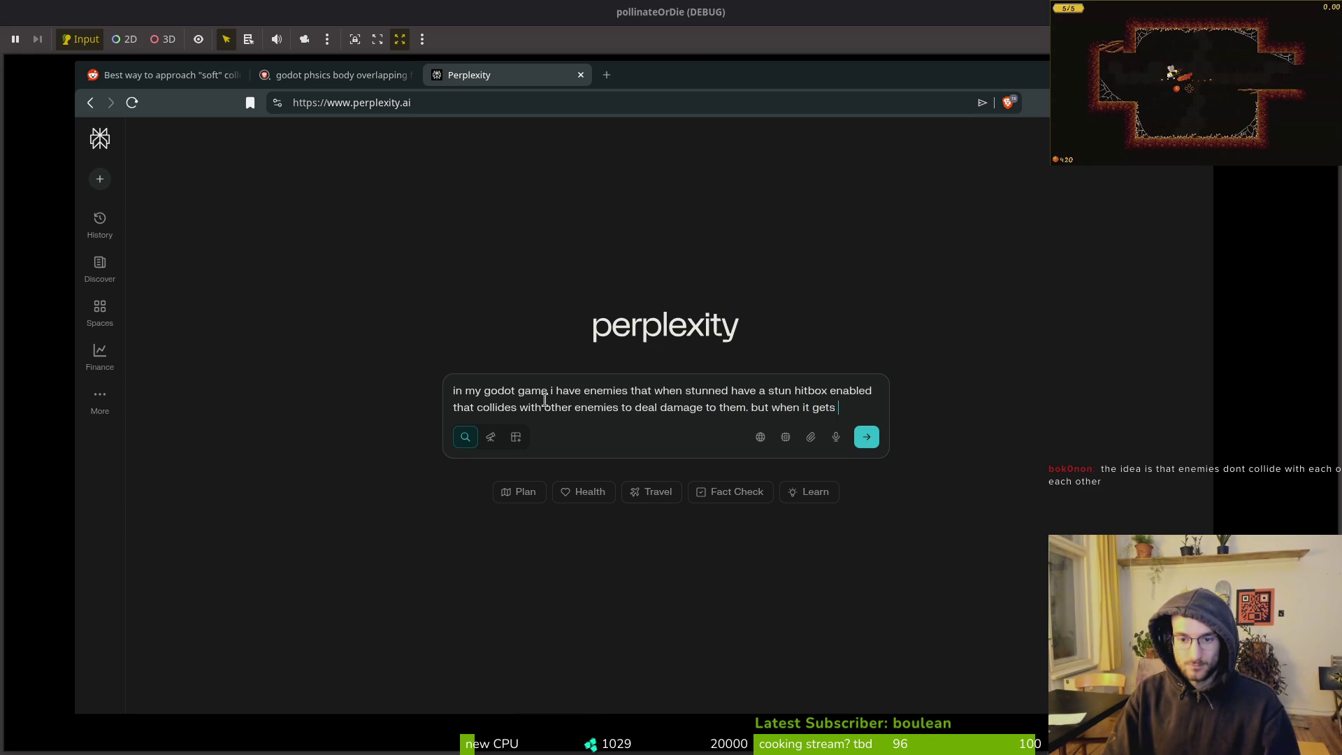
type("triggered while ")
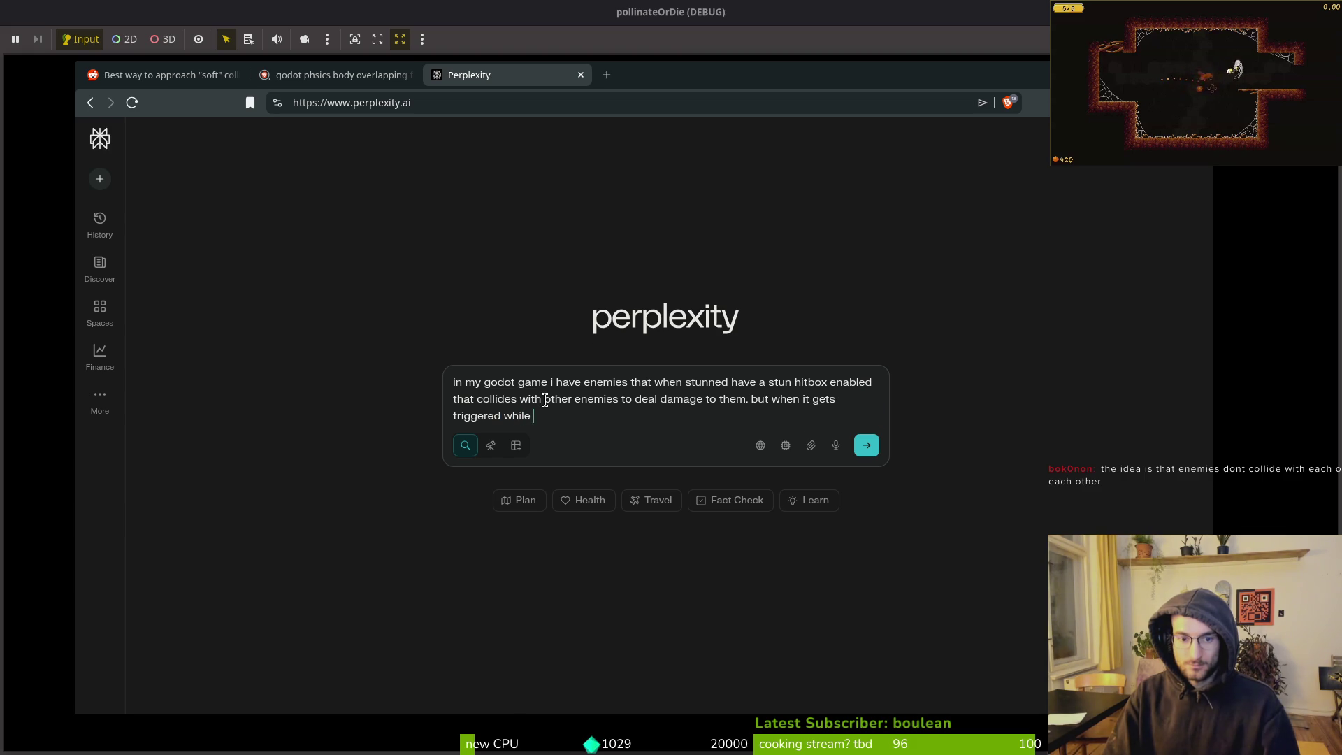
type("overlapping anothe")
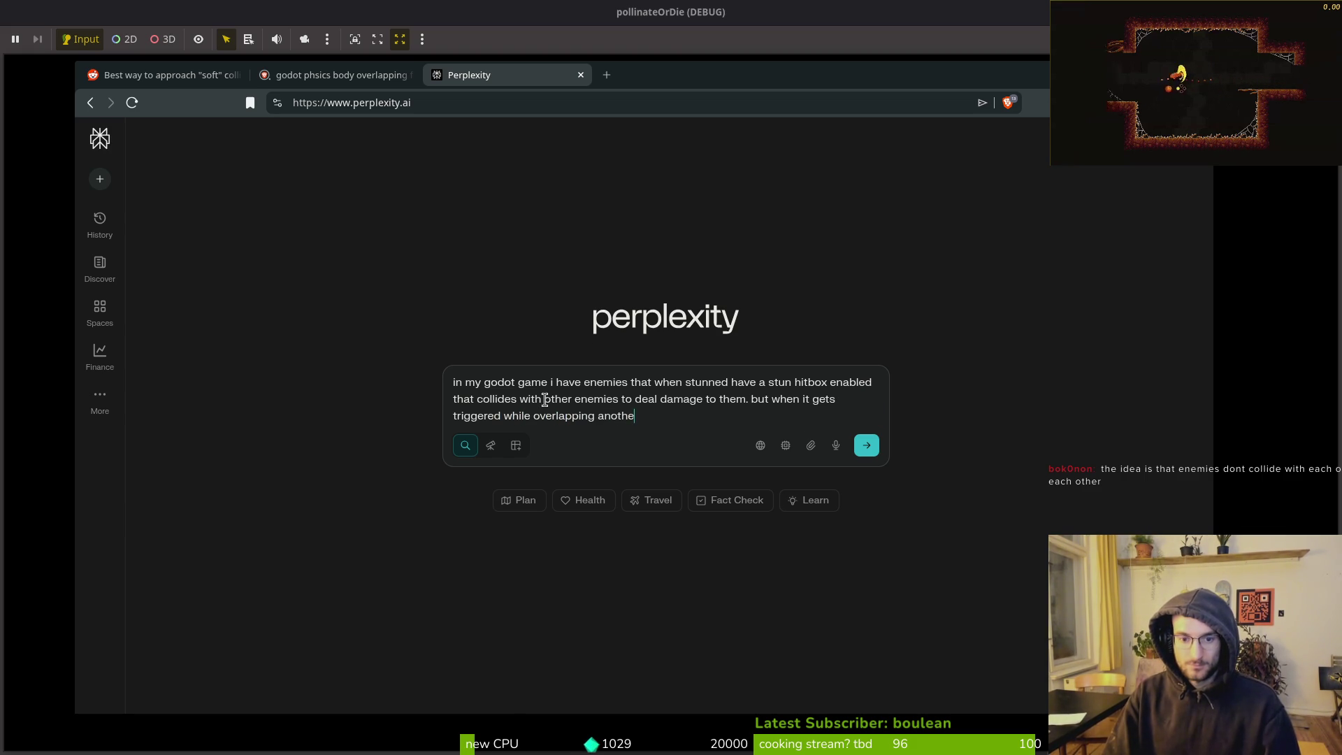
type("r enemy sometimes th")
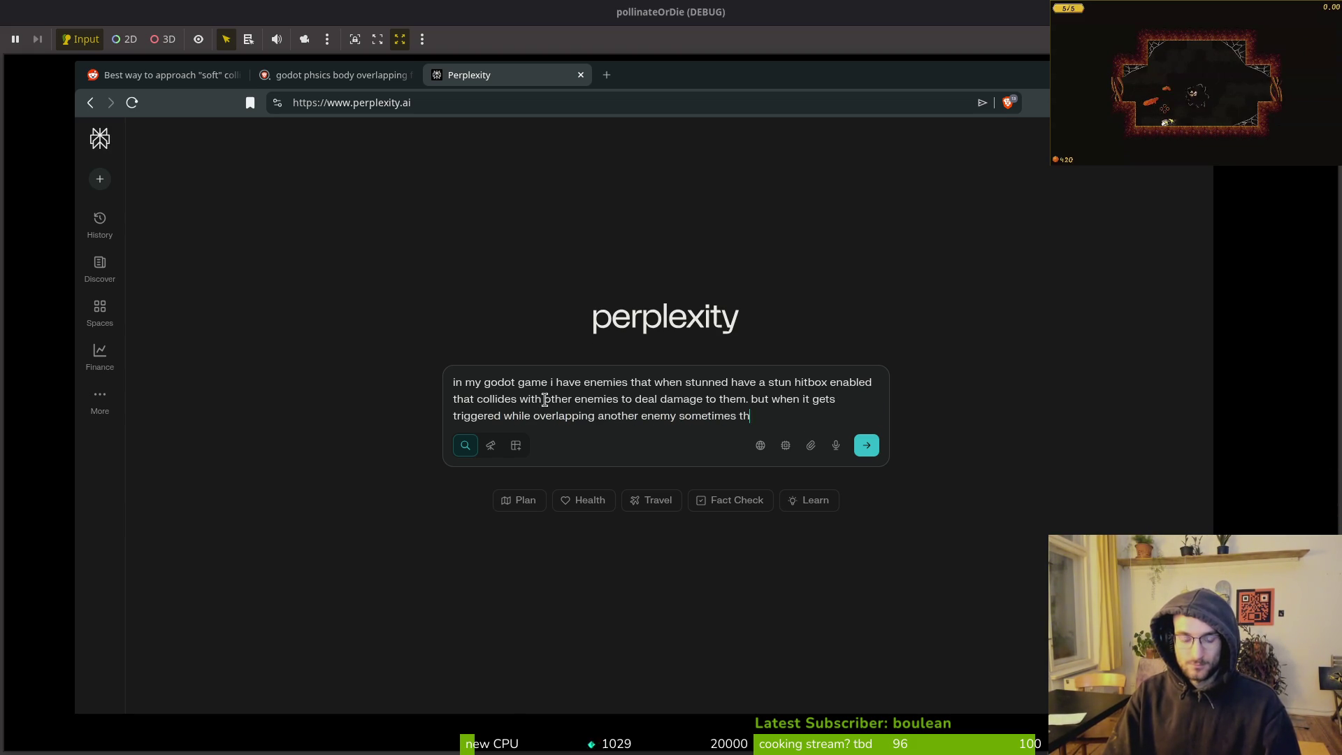
type("e phsics engine ")
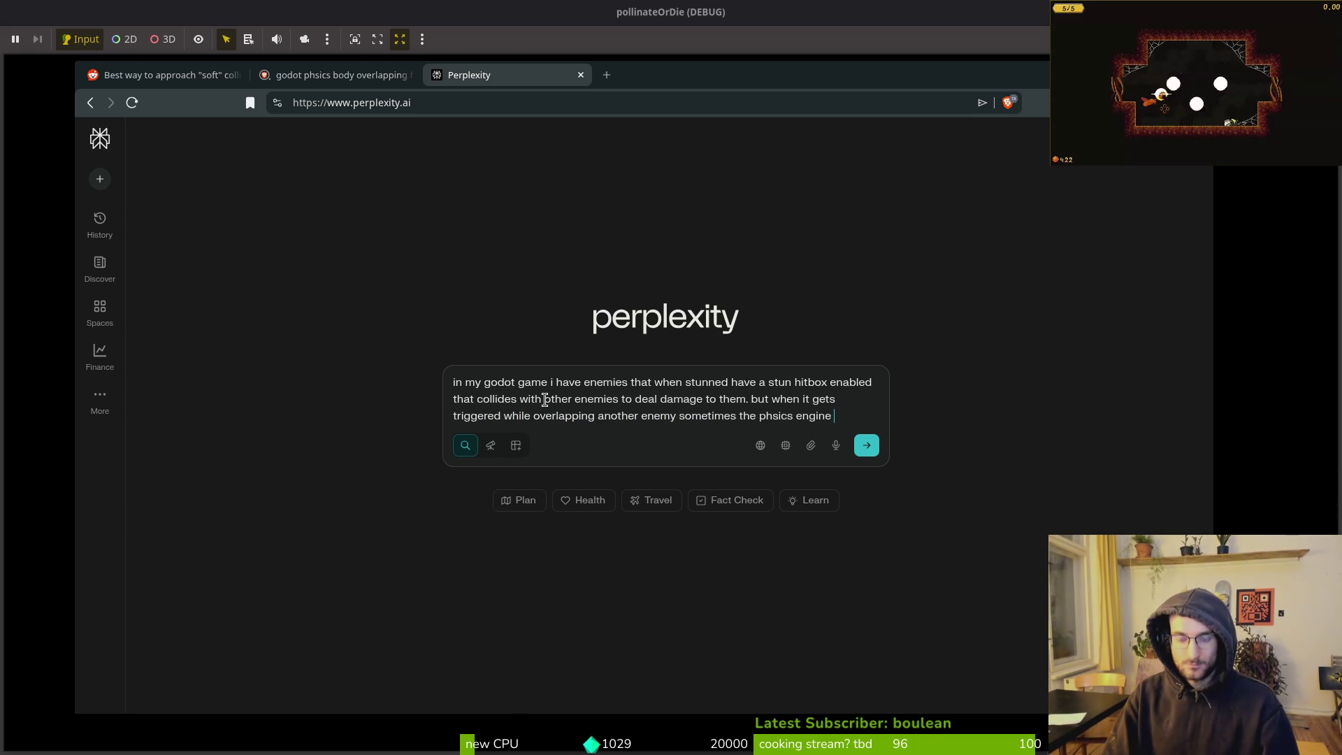
type("yeets the en")
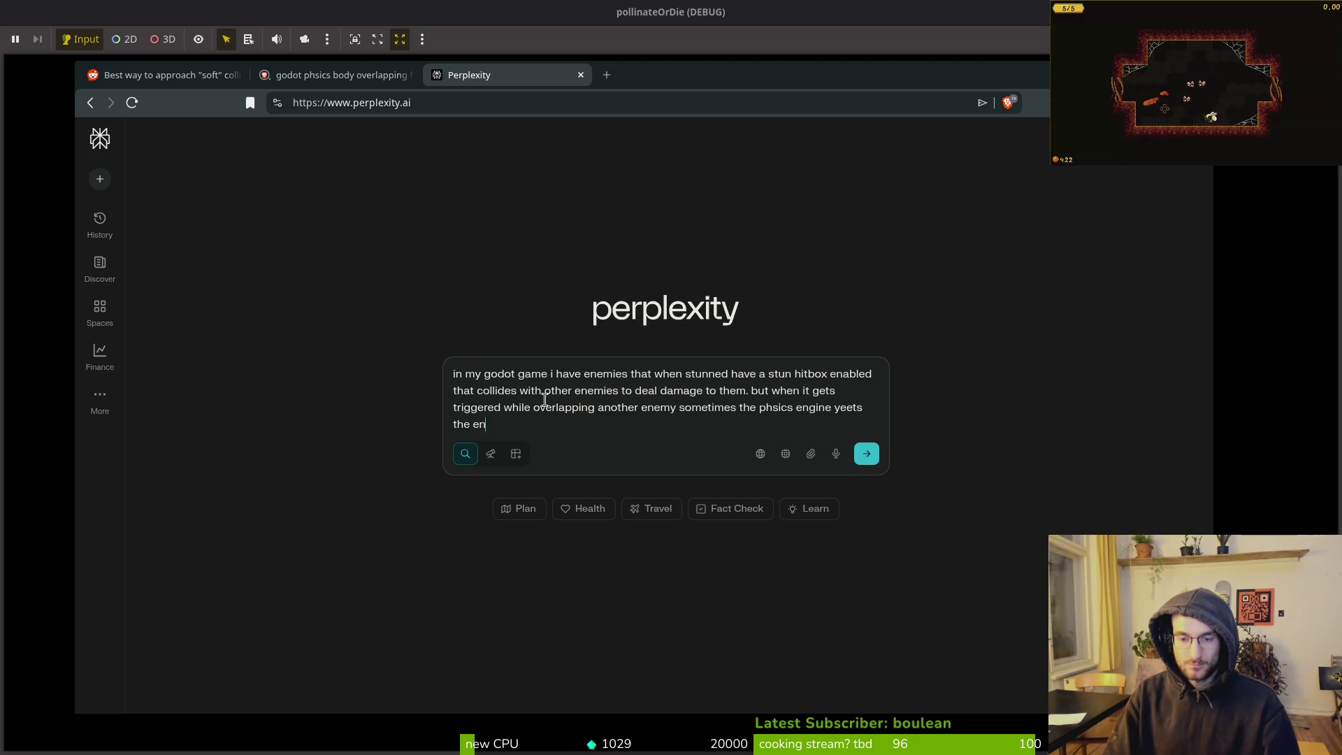
type("emy off map to")
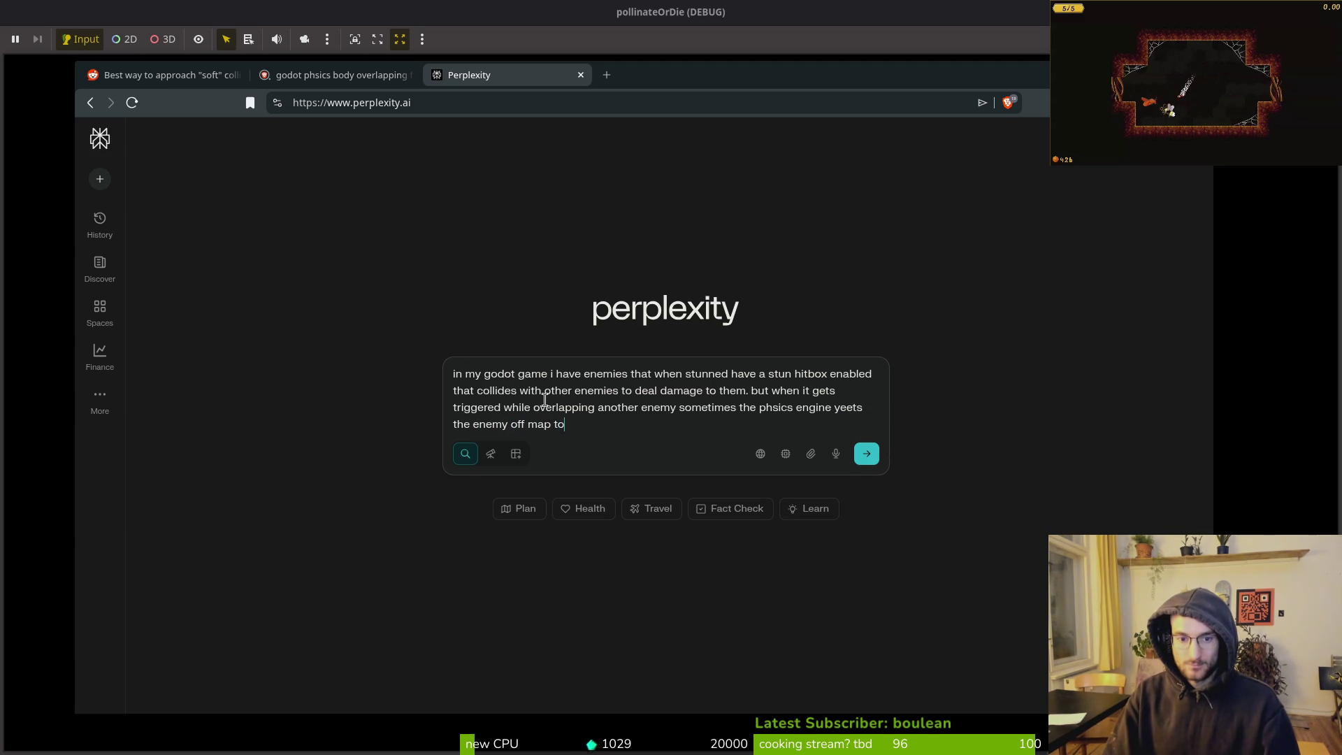
type(" a position really really far away")
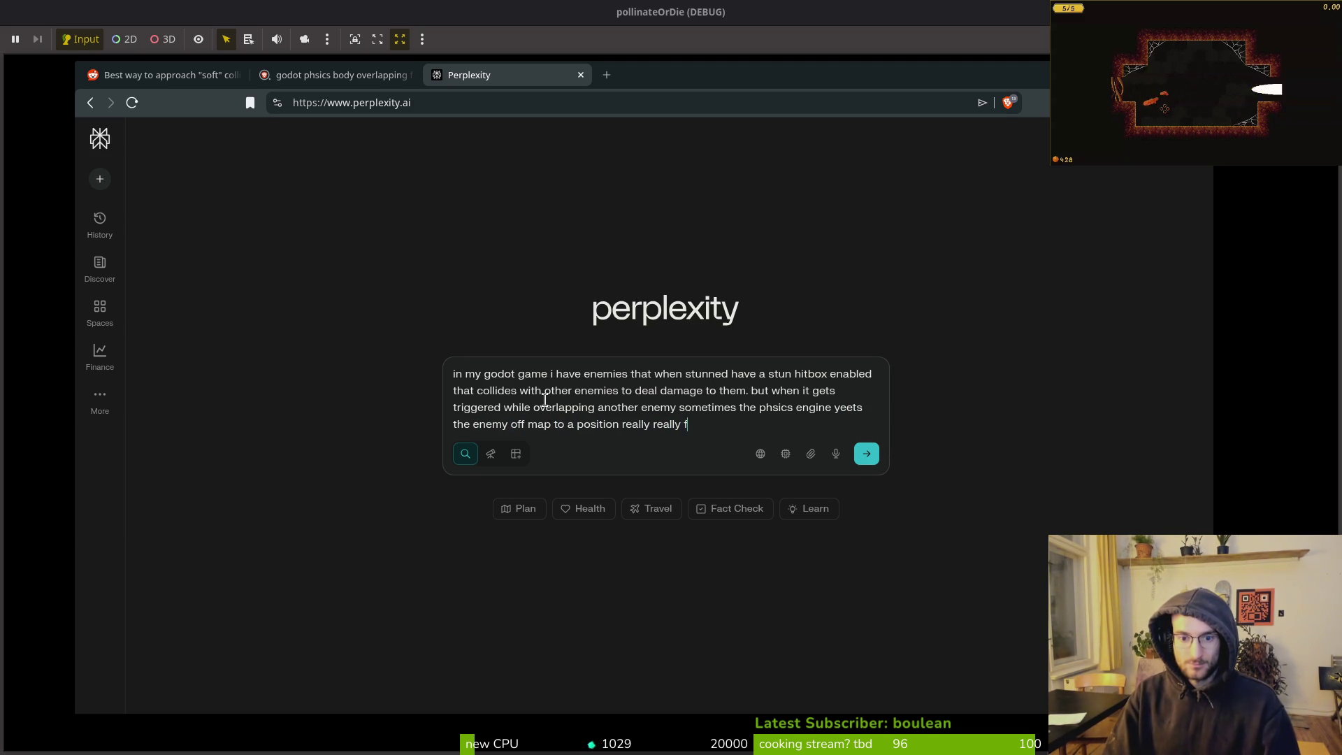
type(".")
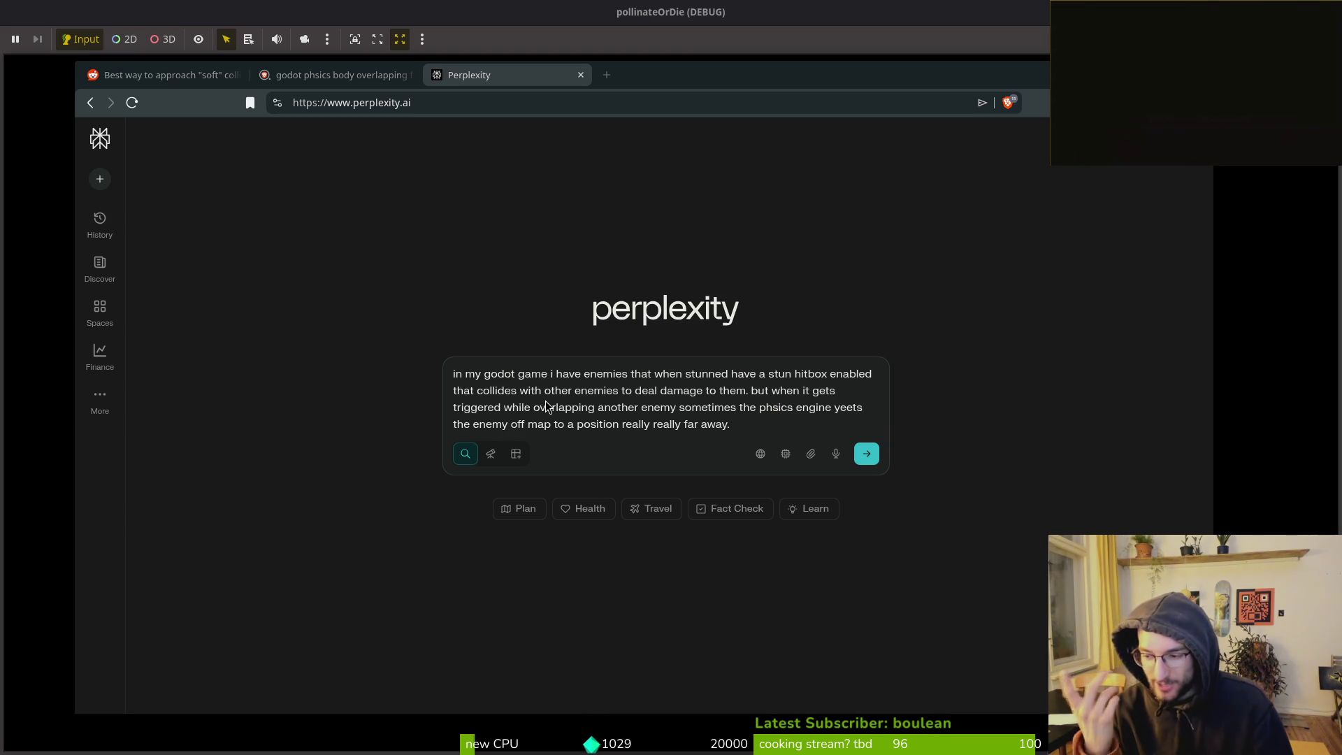
key("alt+Tab")
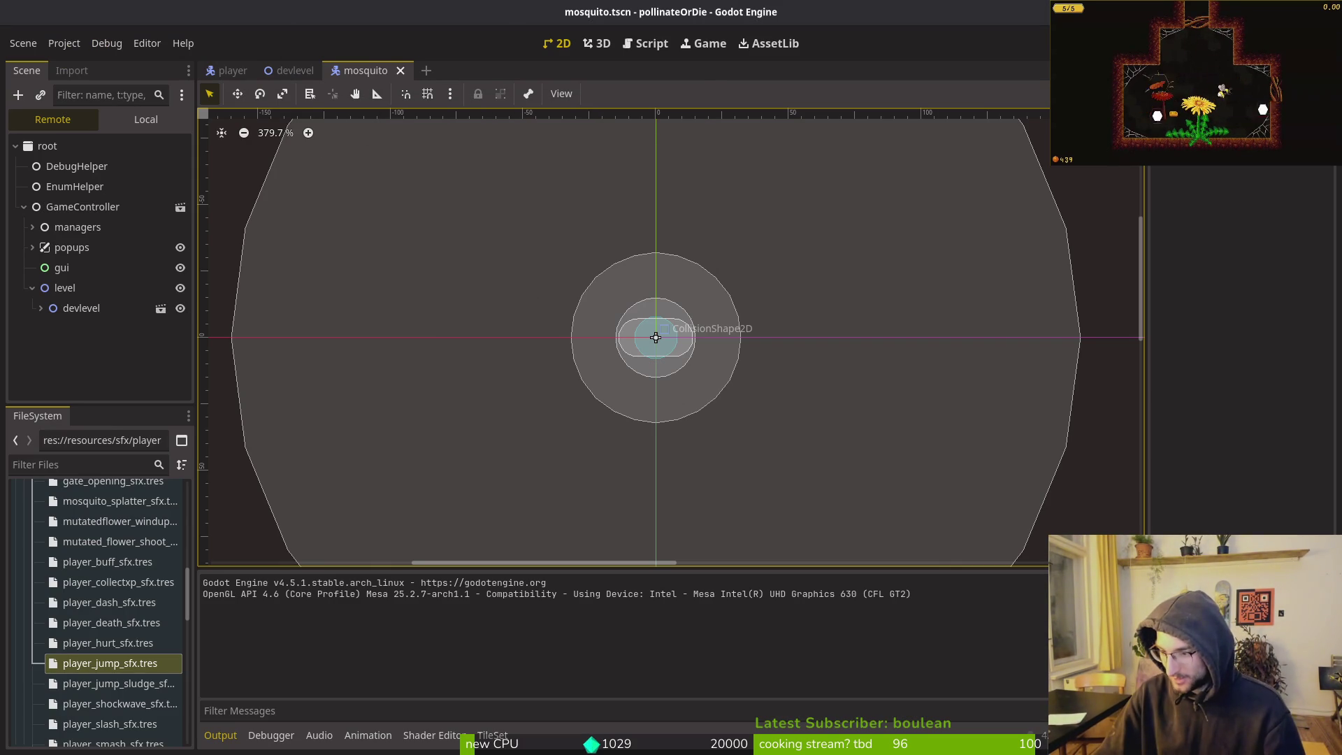
In devlevel's local scene tree, delete 30 of wave1's enemy spawn markers
left_click(290, 70)
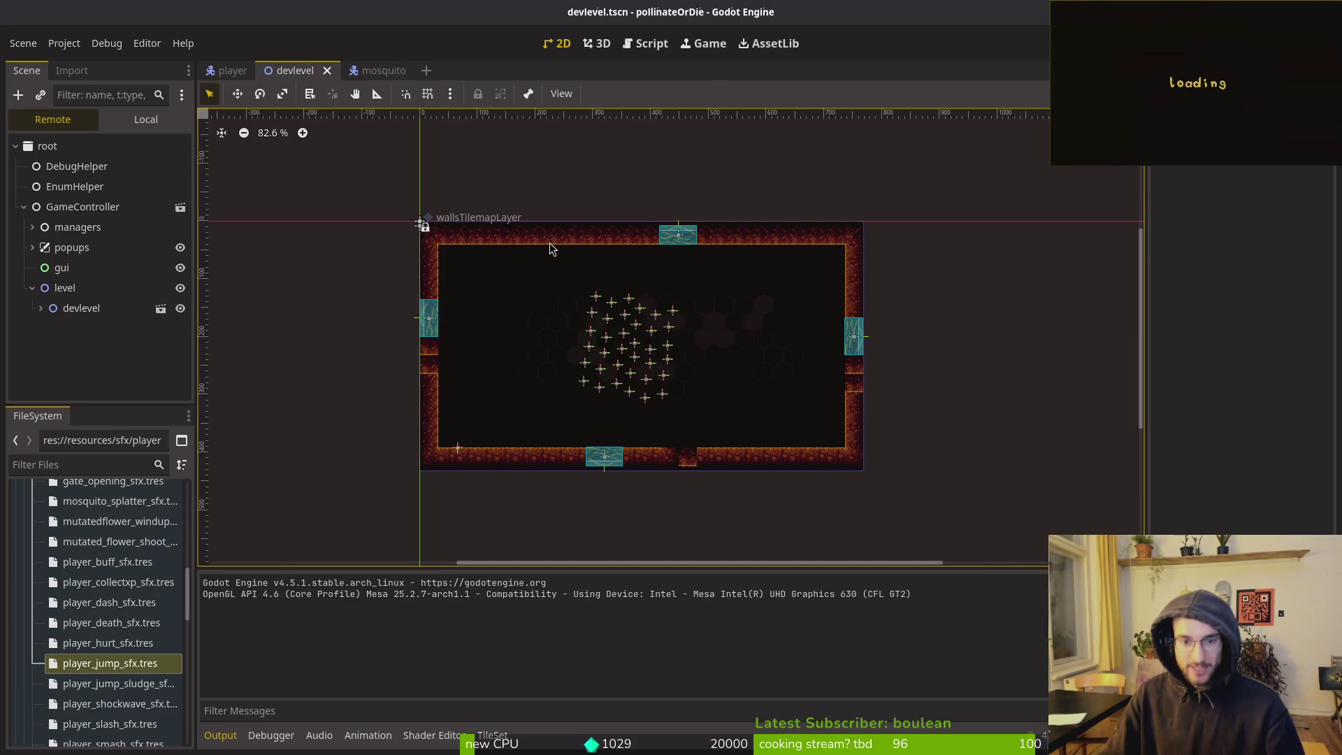
scroll(631, 324, "up", 4)
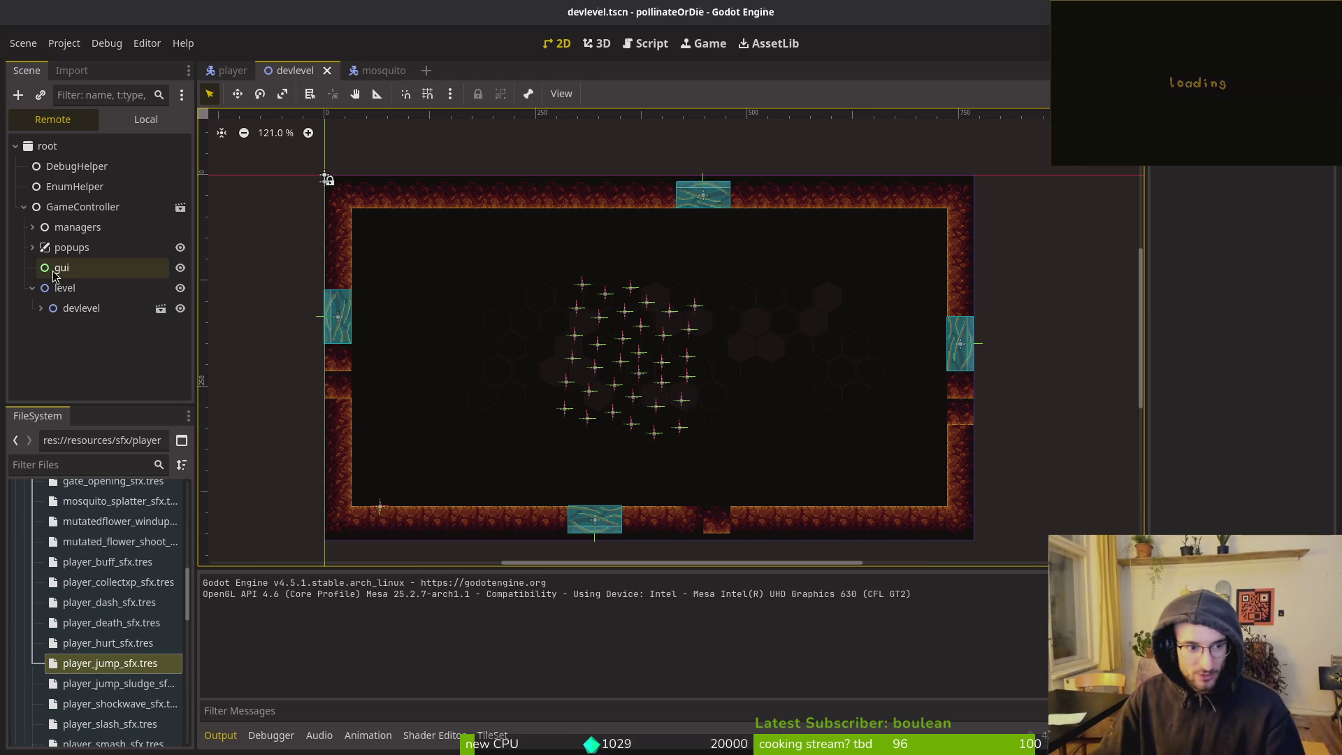
left_click(119, 120)
left_click(26, 297)
left_click(93, 308)
scroll(86, 339, "down", 3)
left_click(98, 301)
scroll(119, 308, "down", 2)
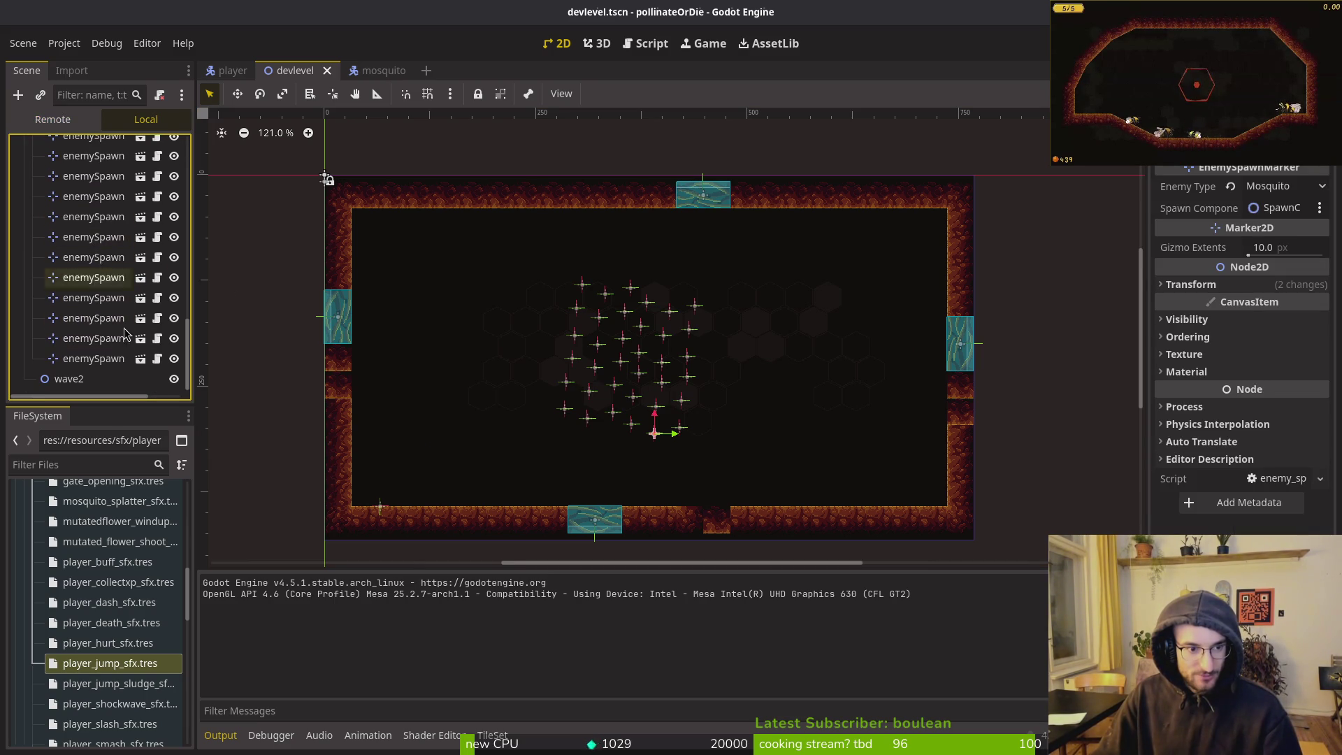
left_click(93, 358, "shift")
key("Delete")
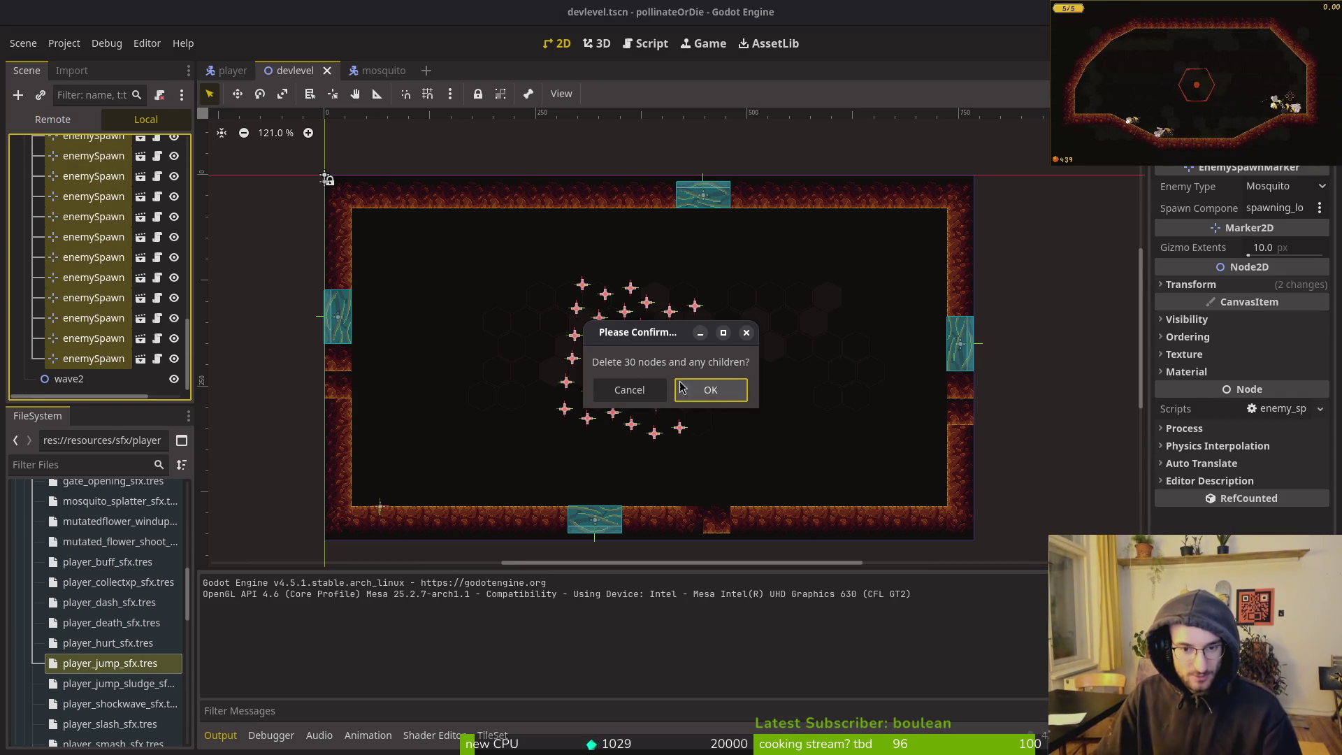
left_click(677, 384)
Delete the leftover extra spawn markers
left_click(93, 297)
left_click(80, 358, "shift")
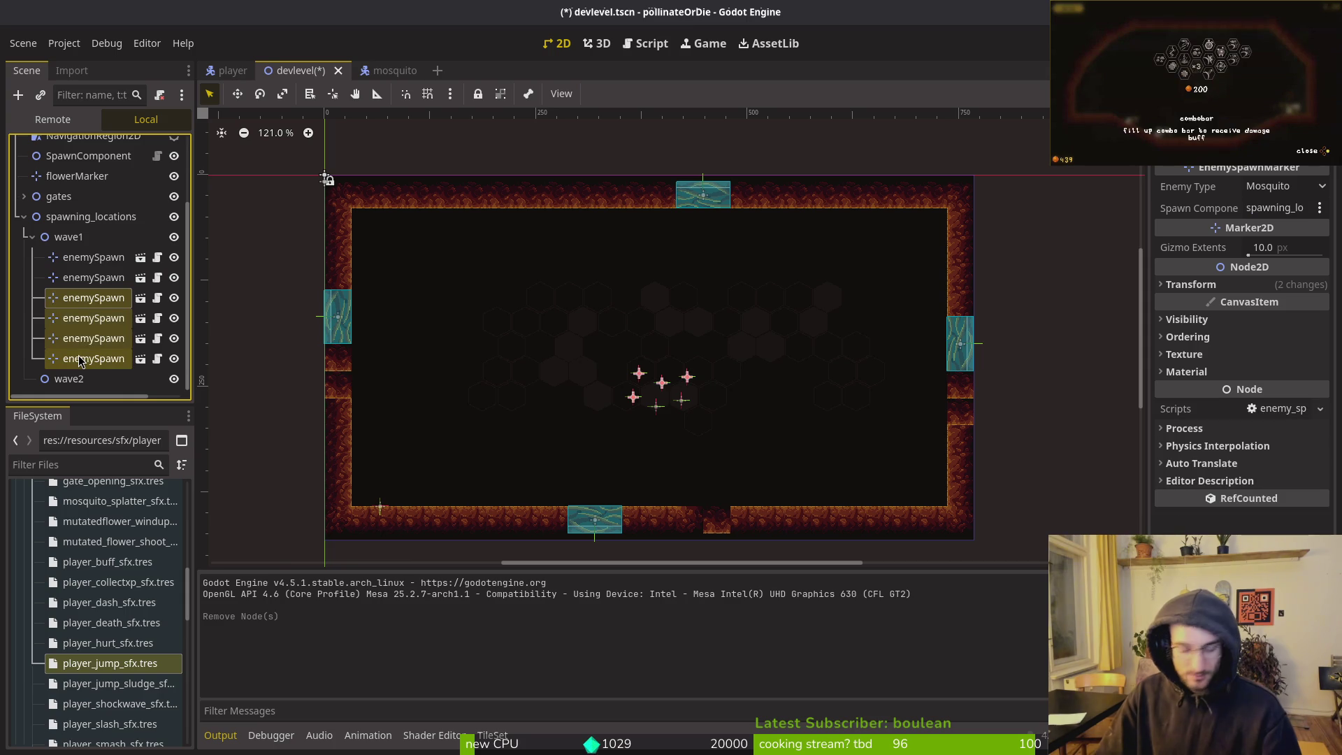
key("Delete")
left_click(707, 386)
Move the two remaining markers, paste copies into wave1 higher up, then save and run
scroll(656, 428, "up", 4)
mouse_move(656, 429)
left_mouse_down()
mouse_move(504, 437)
mouse_move(691, 458)
left_mouse_up()
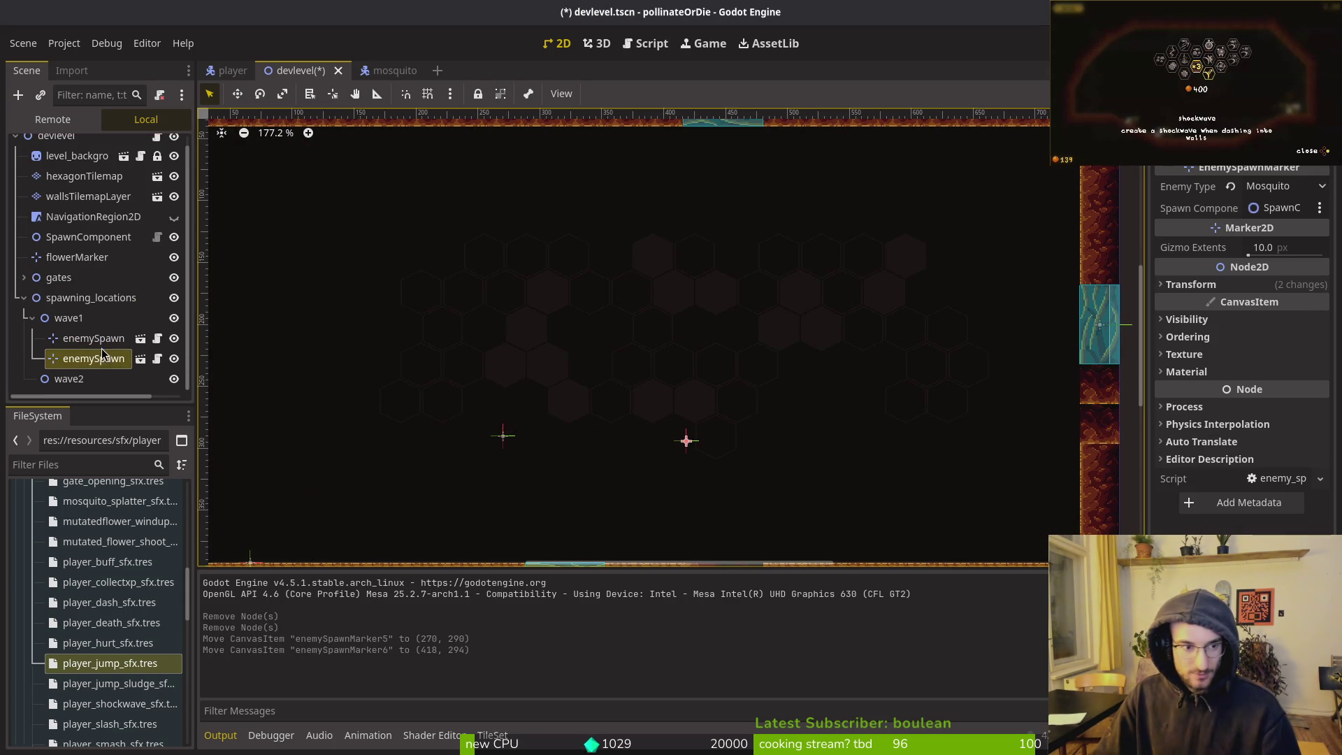
left_click(98, 339, "shift")
left_click(78, 316)
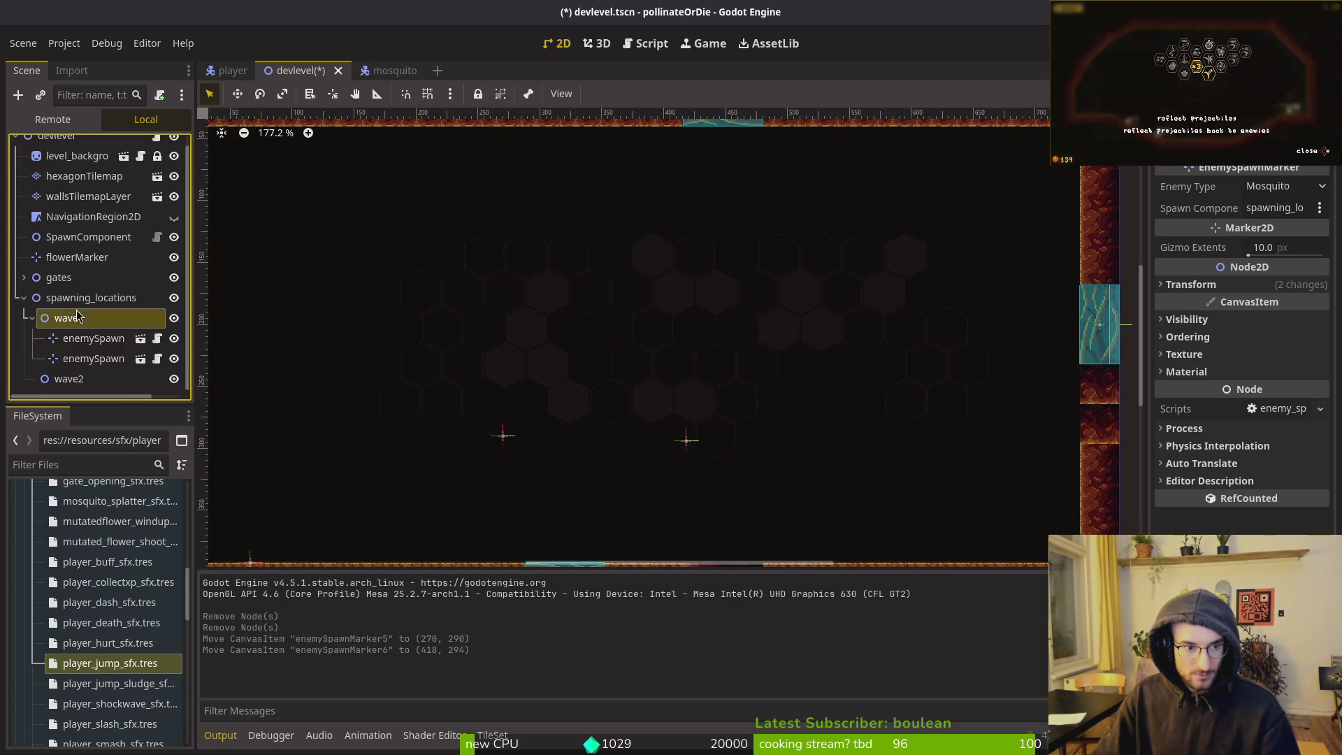
key("ctrl+v")
left_click_drag(504, 434, 511, 302)
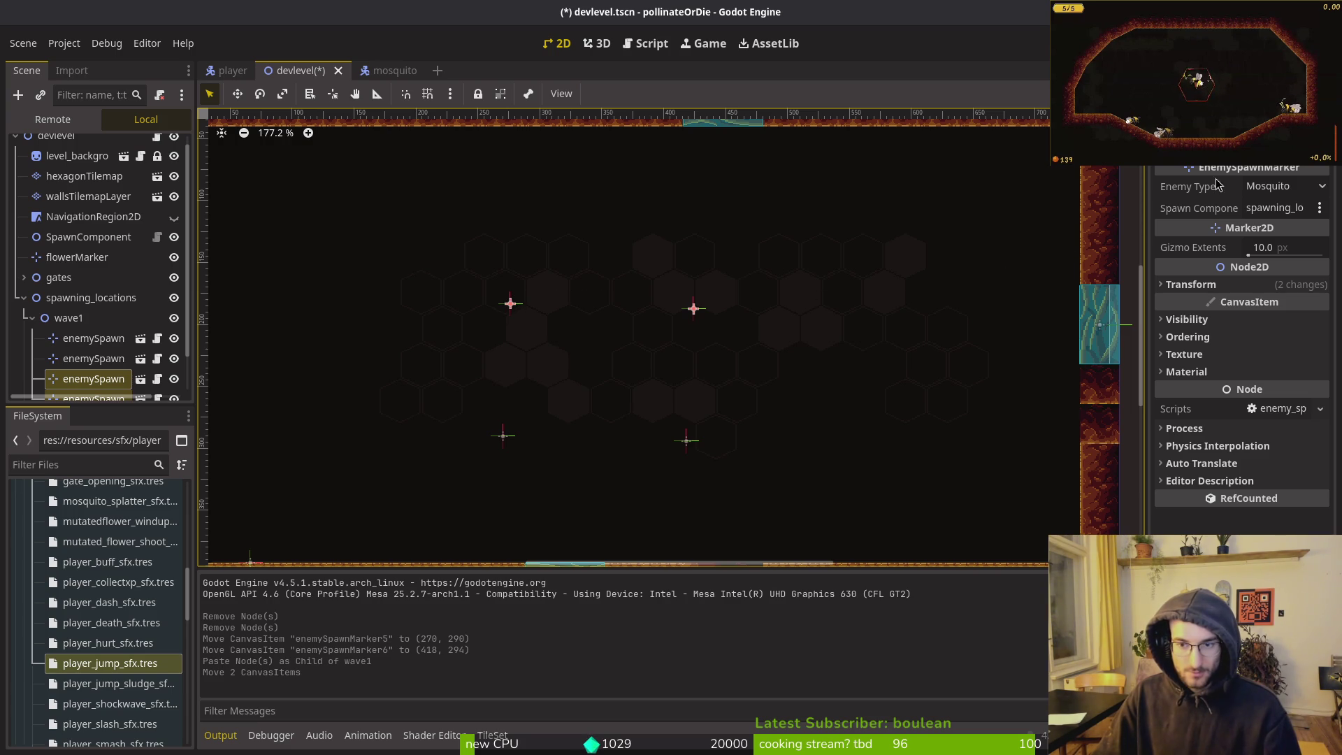
key("F5")
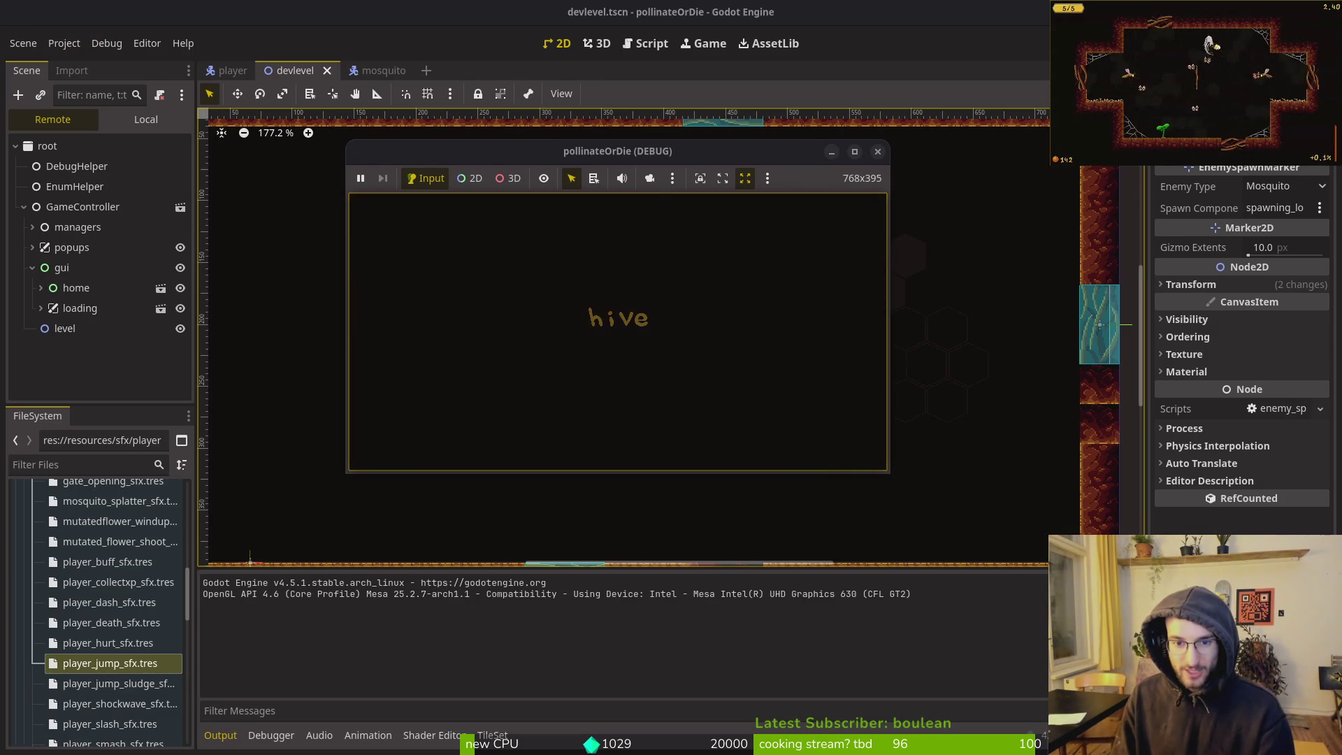
Fly the bee into the dev hexagon, strike a nearby mosquito and enter the dev level
key("w")
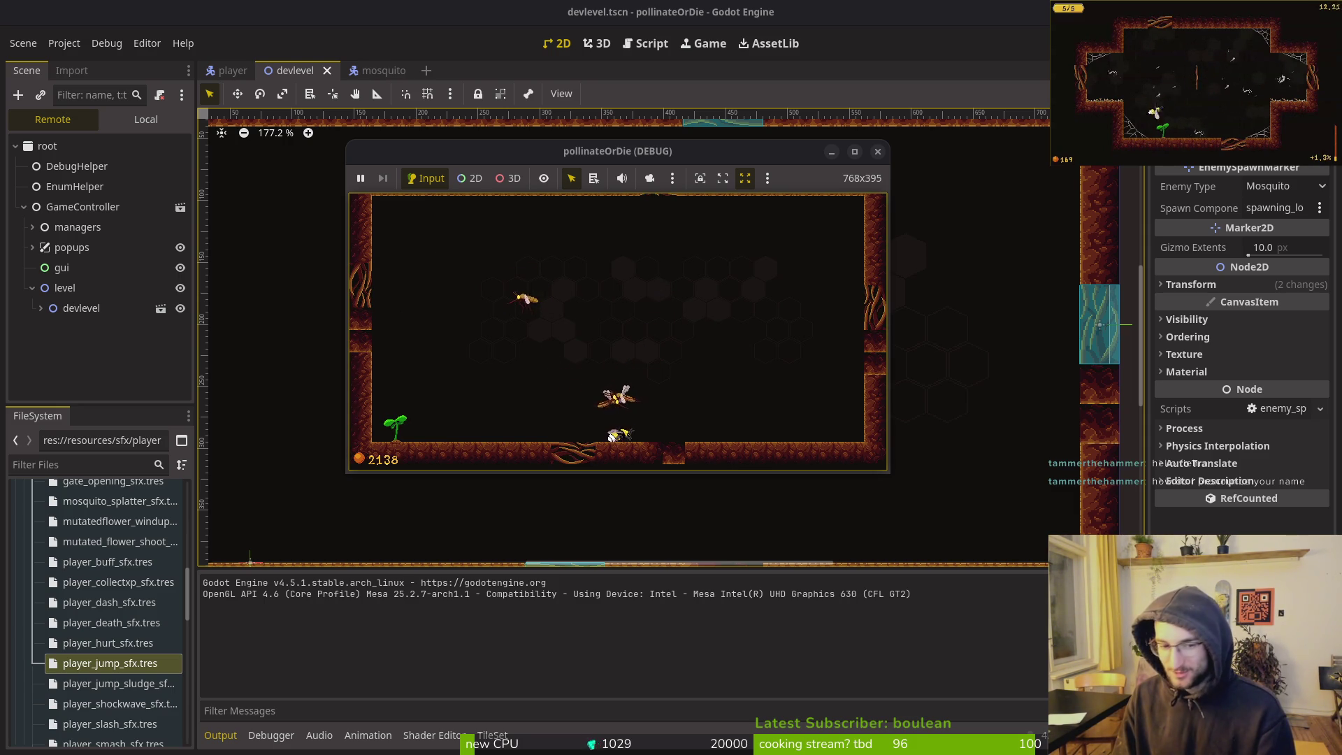
key("Right")
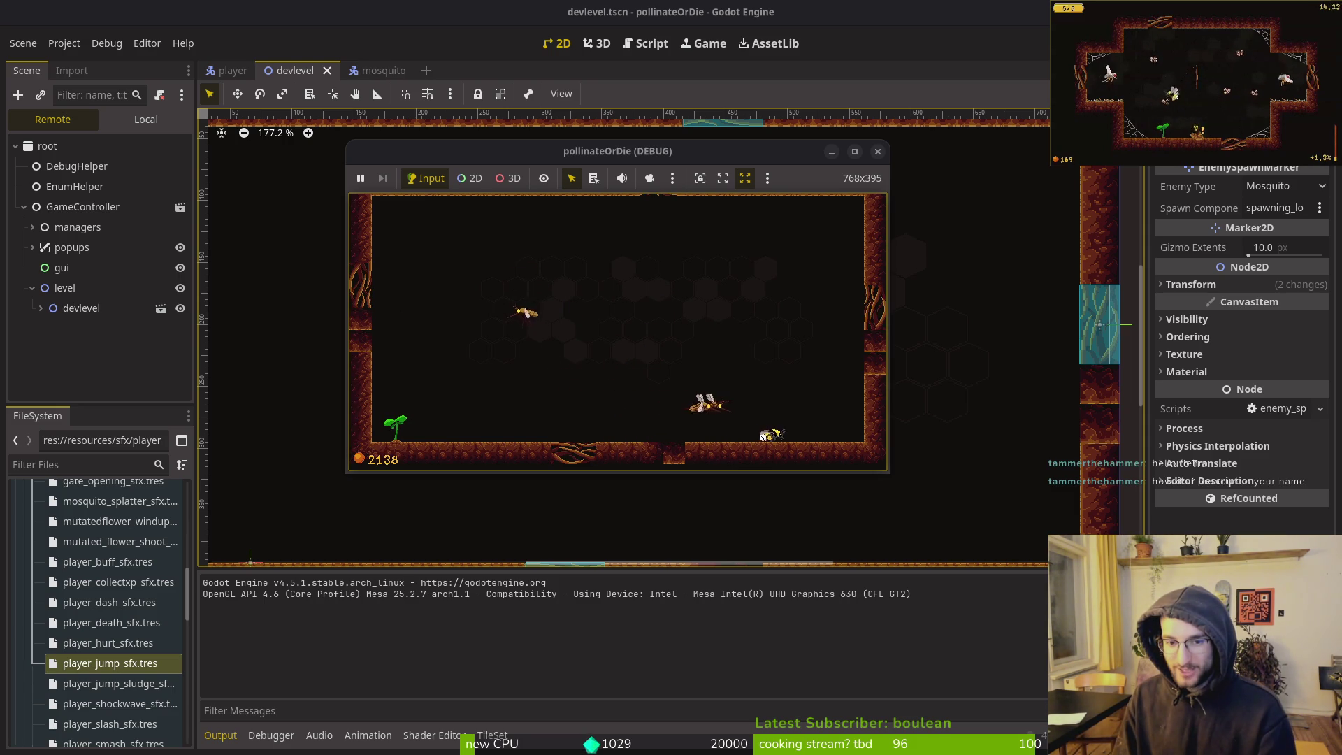
key("x")
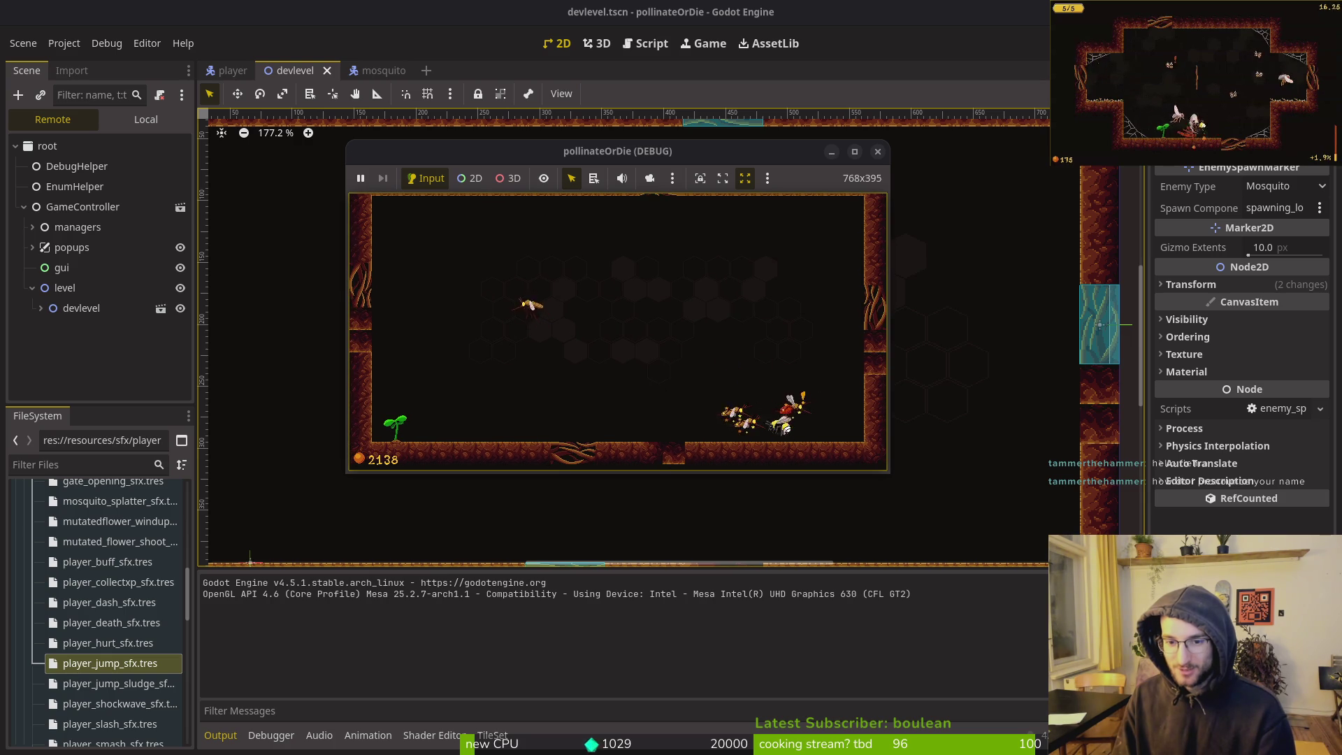
key("Left")
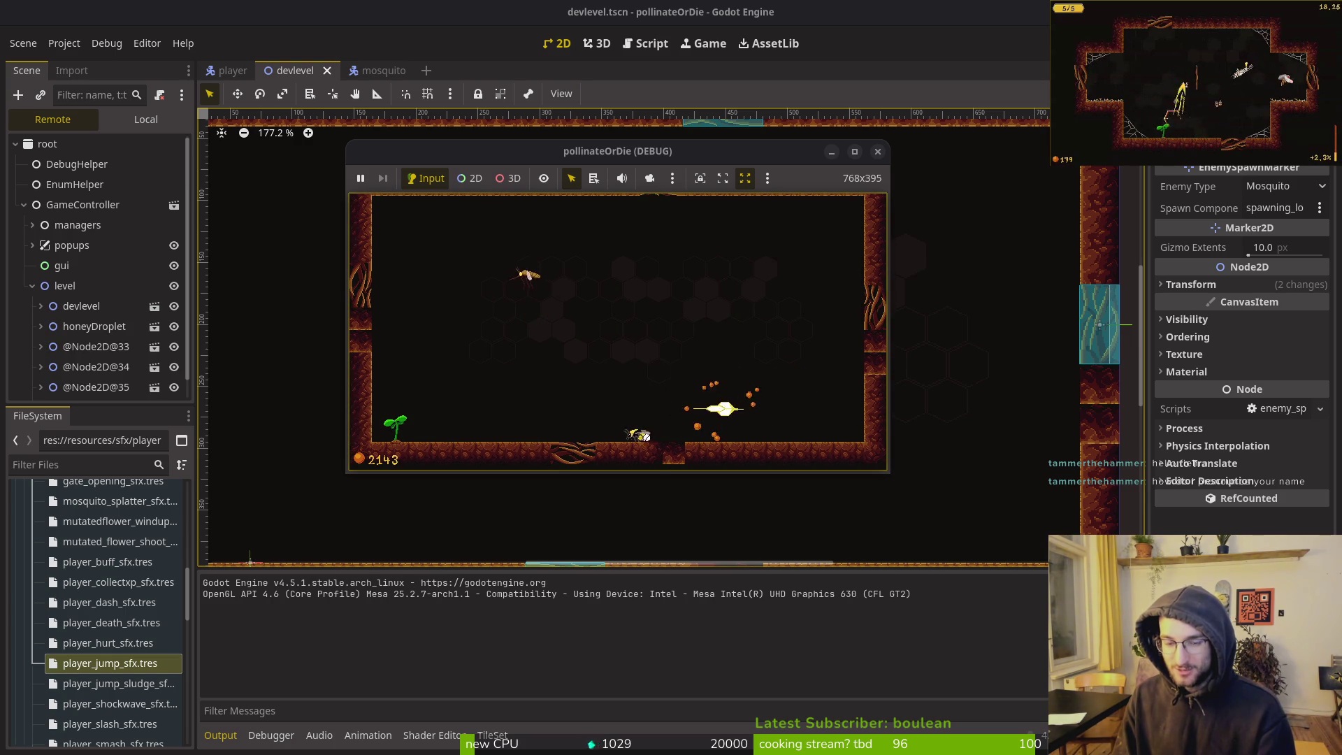
key("Right")
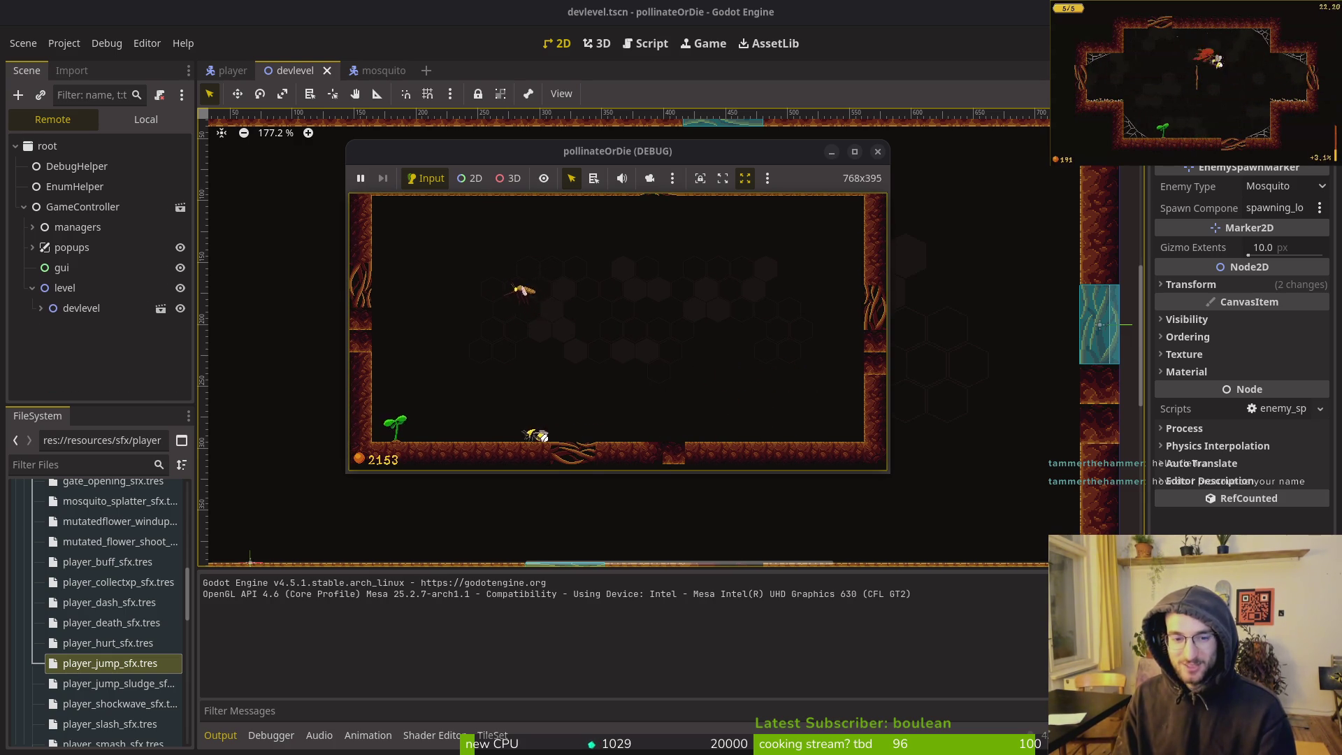
key("Up")
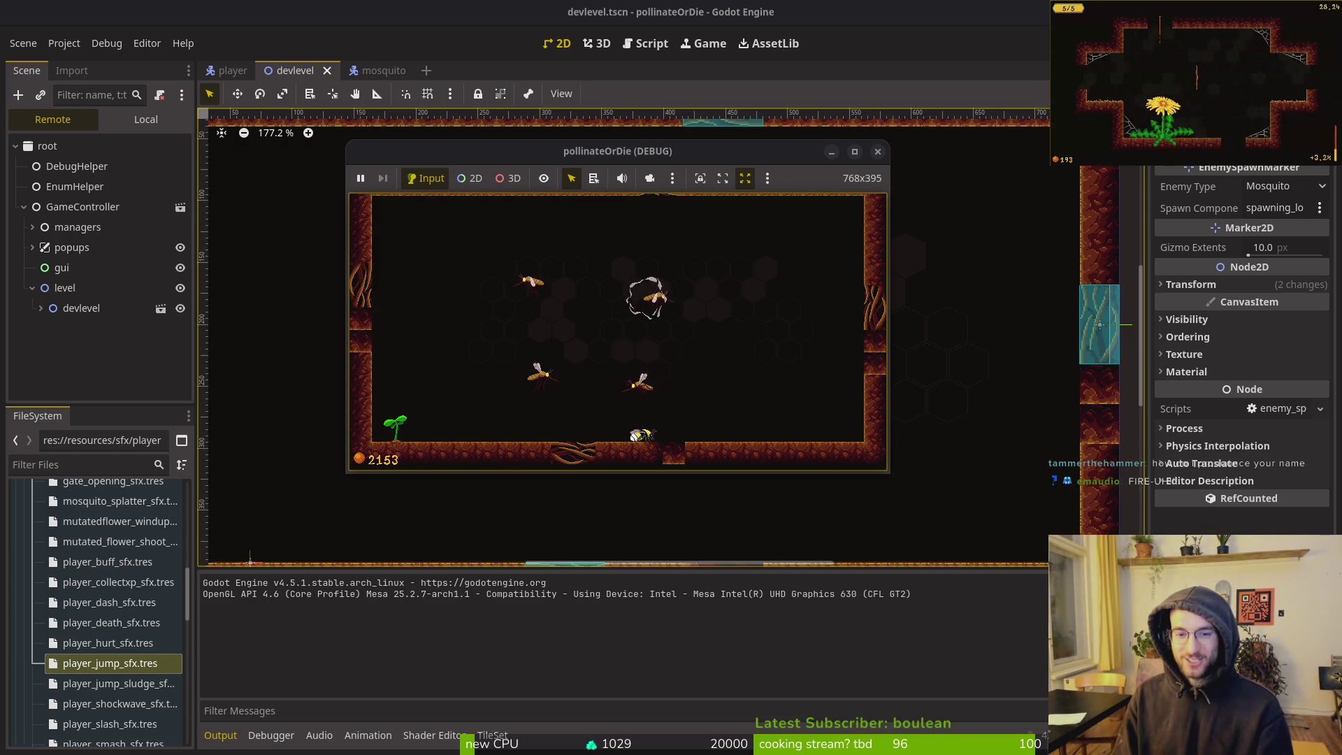
key("Right")
Slash the mosquitoes, collect the dropped pollen, then bring up the mosquito scene in the editor
key("x")
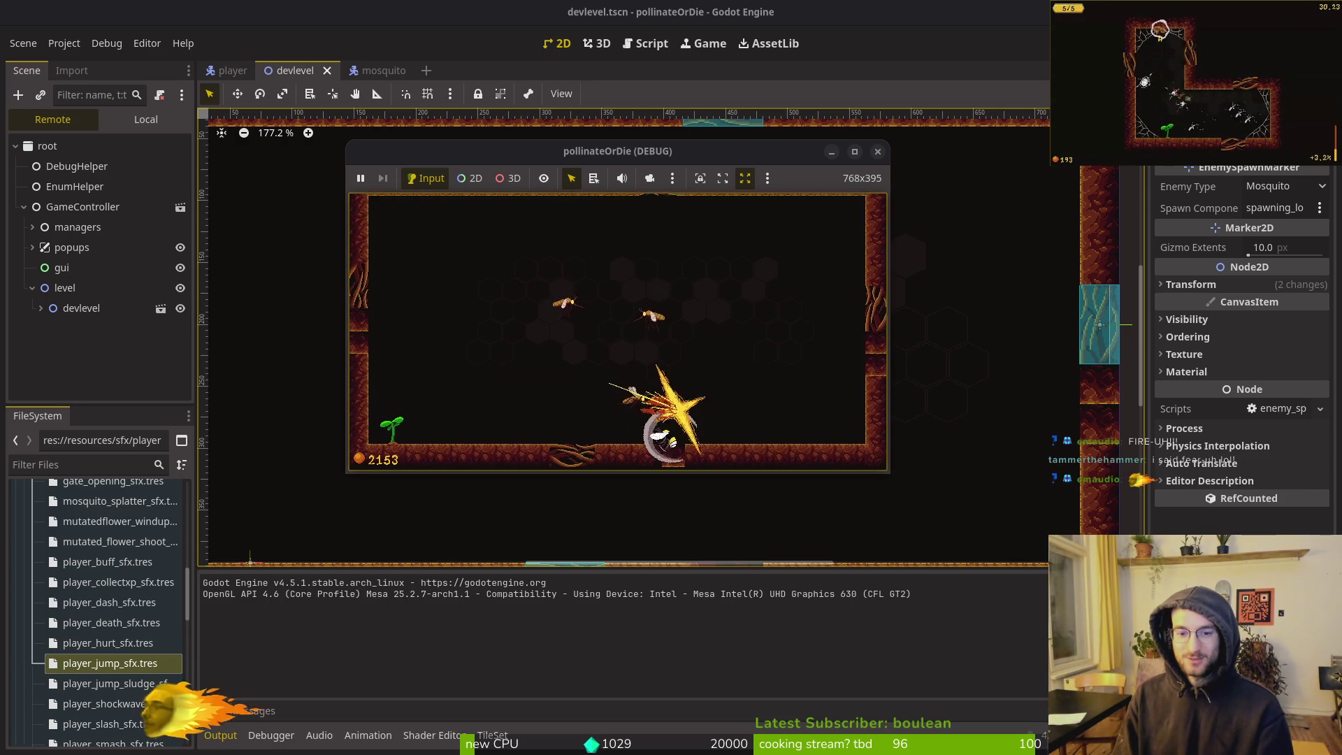
key("x")
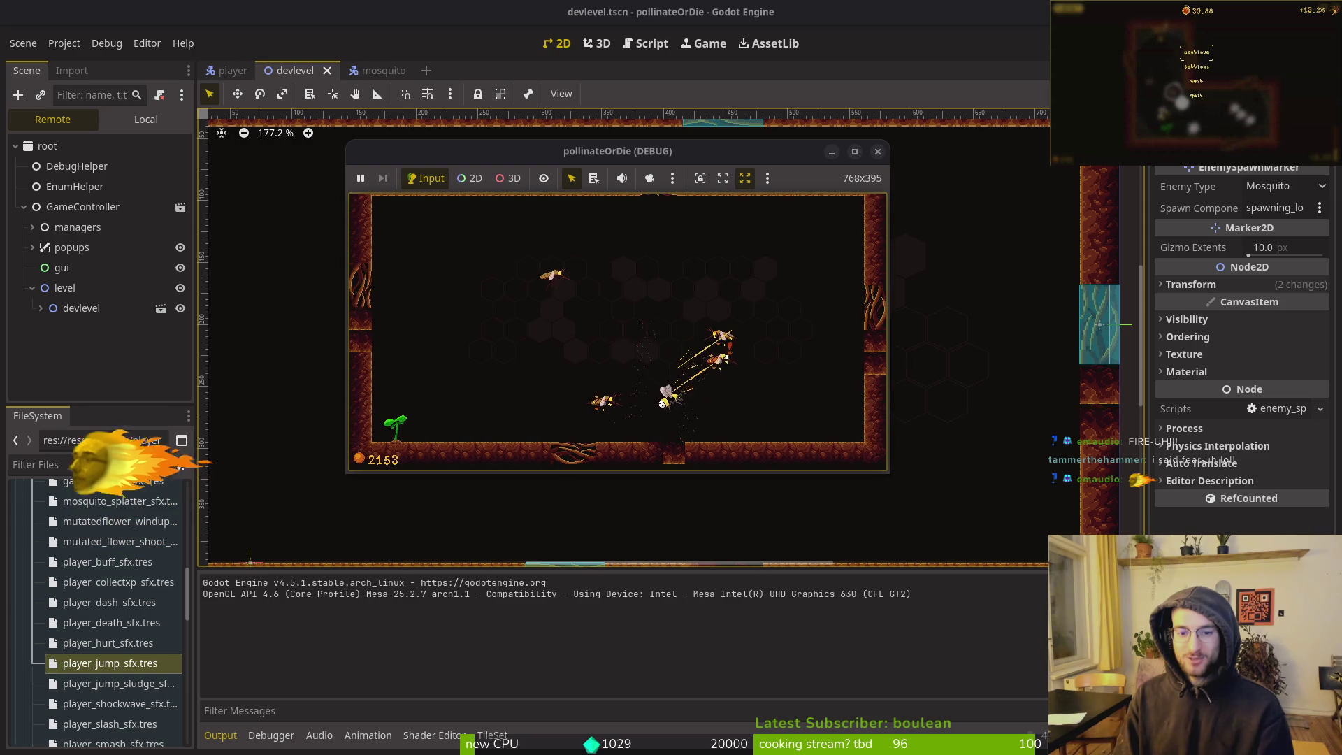
key("x")
key("Right")
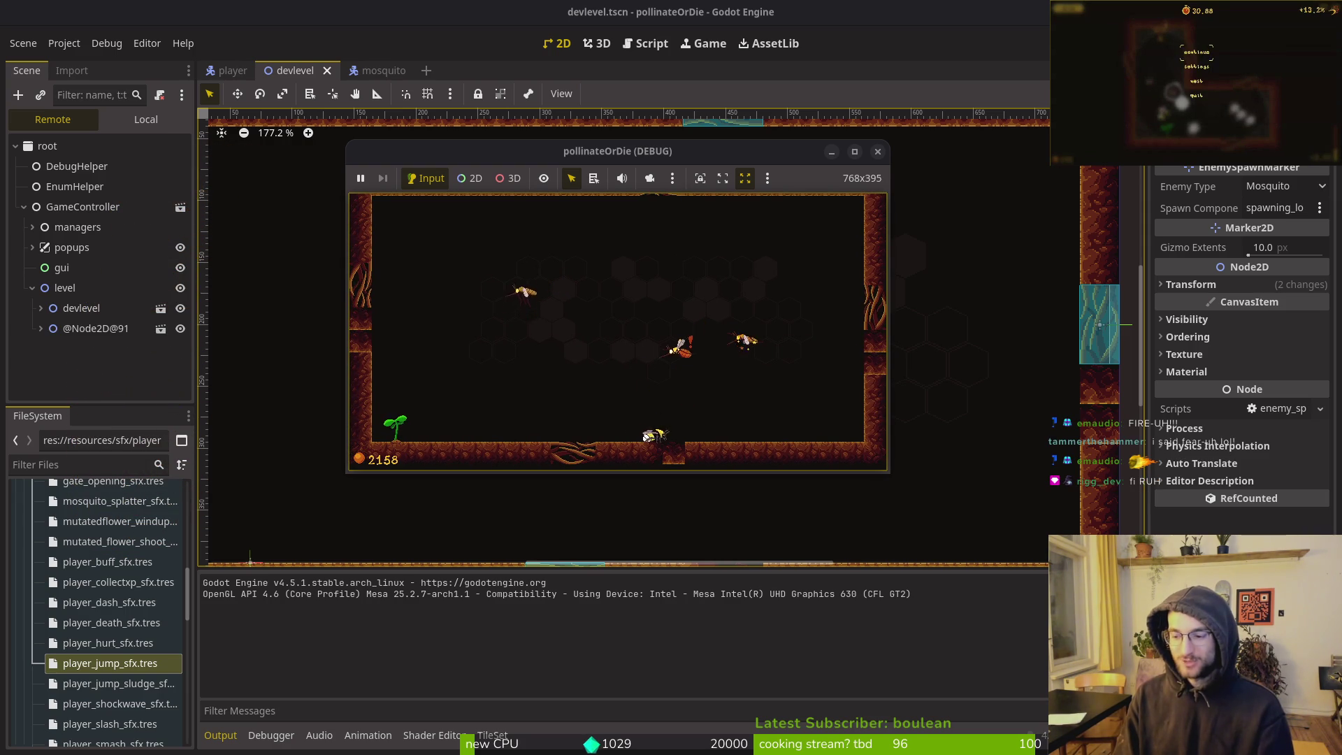
key("x")
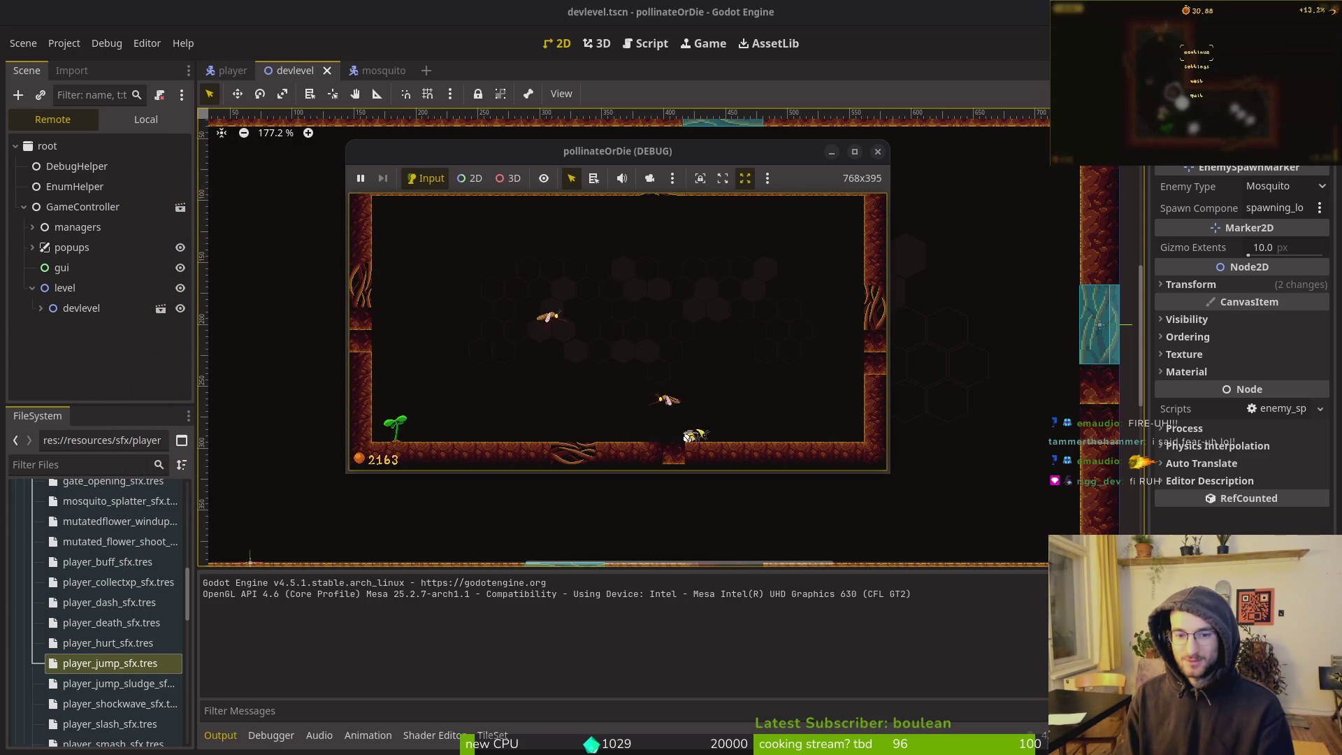
key("x")
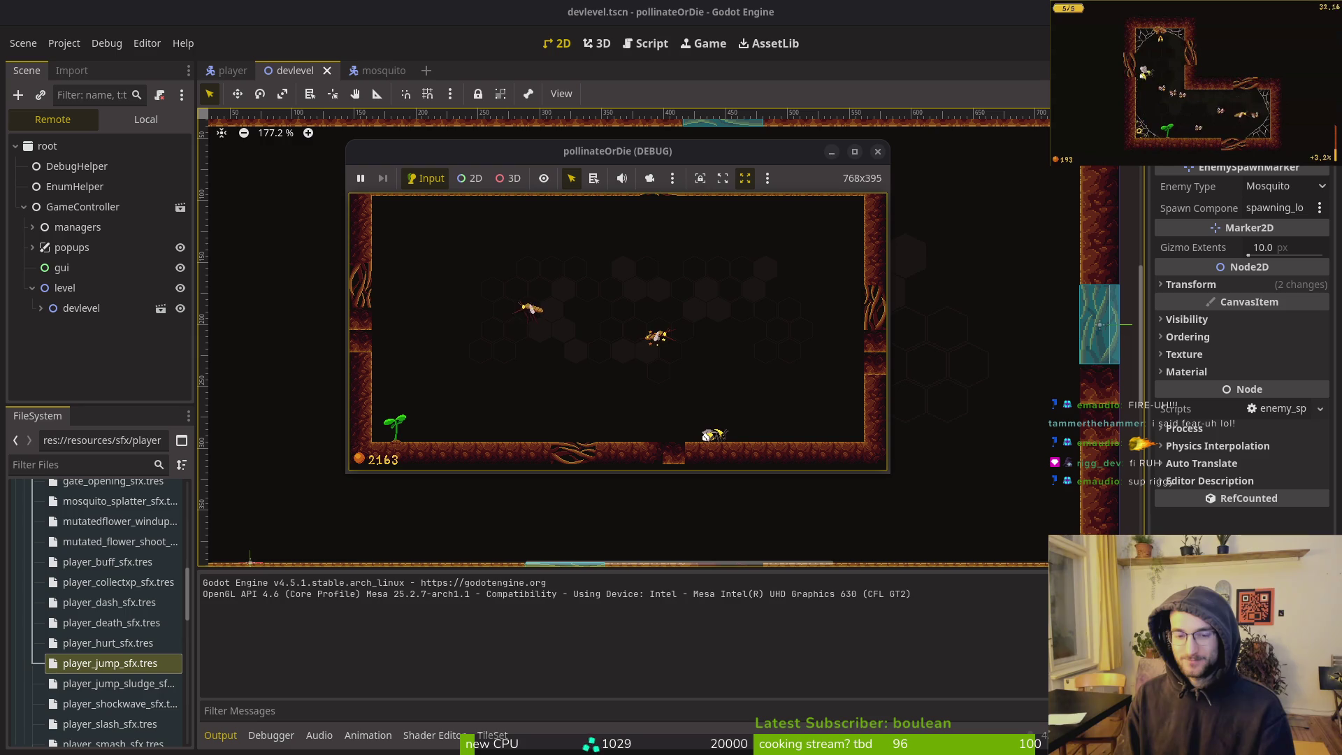
key("x")
key("x")
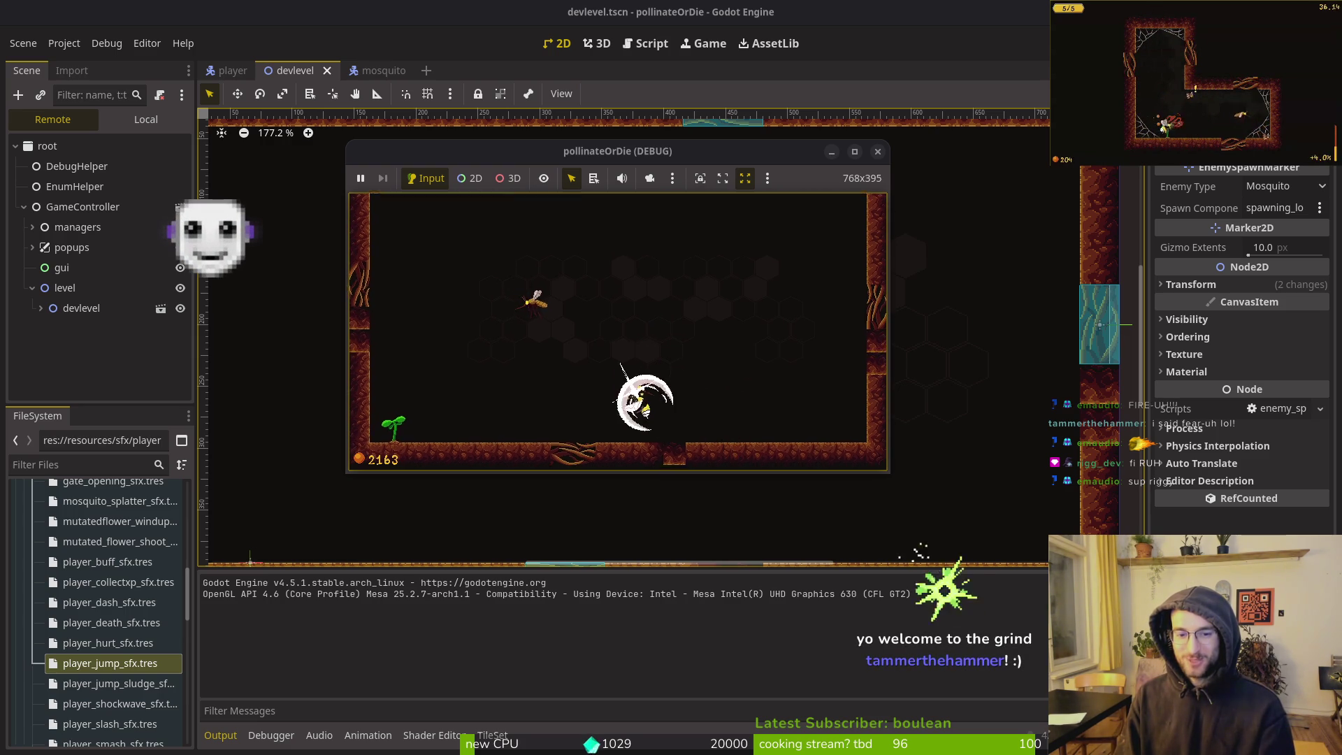
key("x")
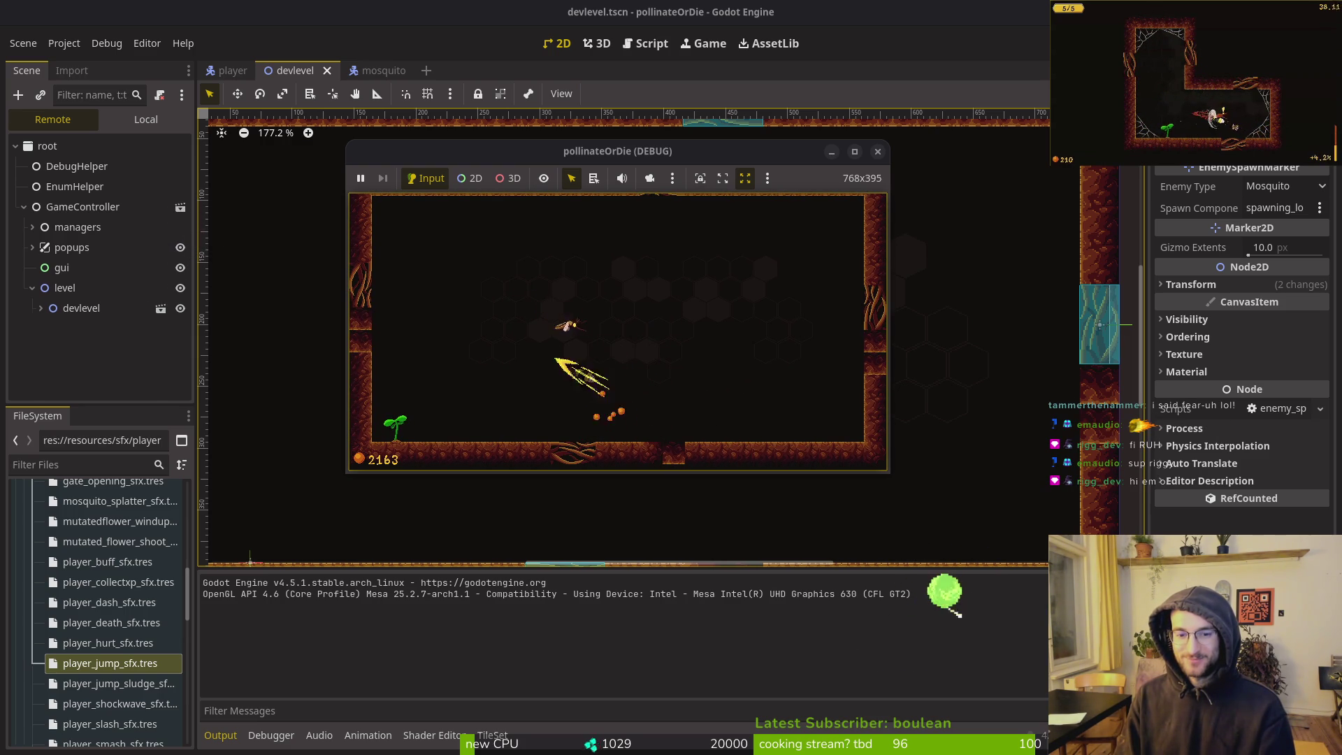
key("x")
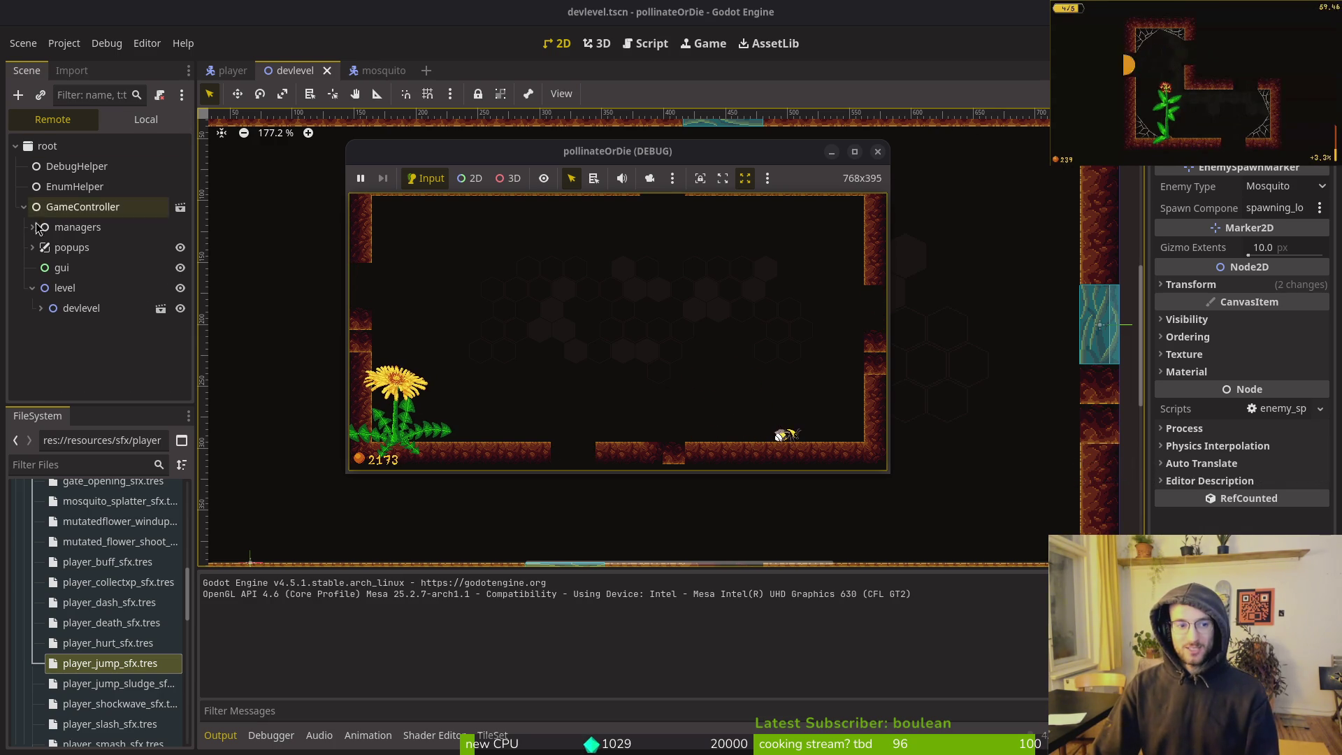
left_click(385, 73)
left_click(145, 120)
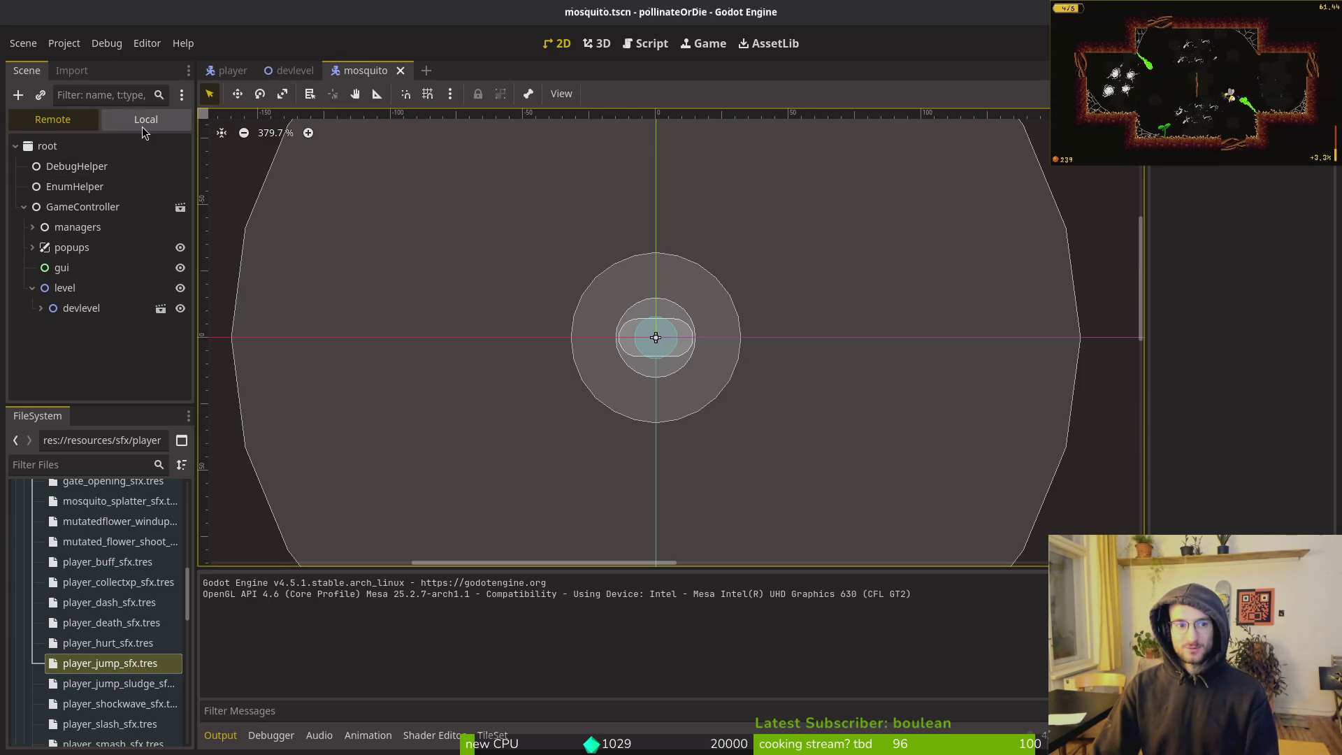
Restart the game for another mosquito playtest, then stop it
key("F8")
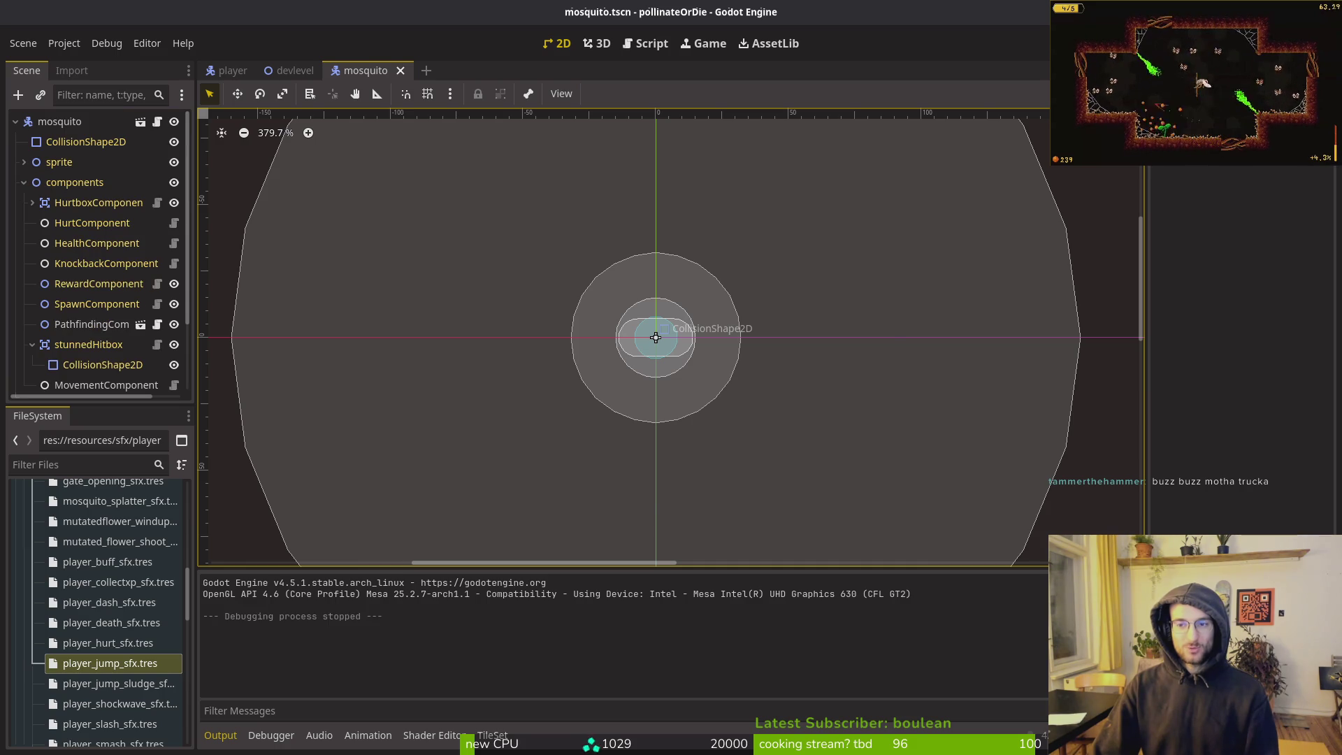
key("F5")
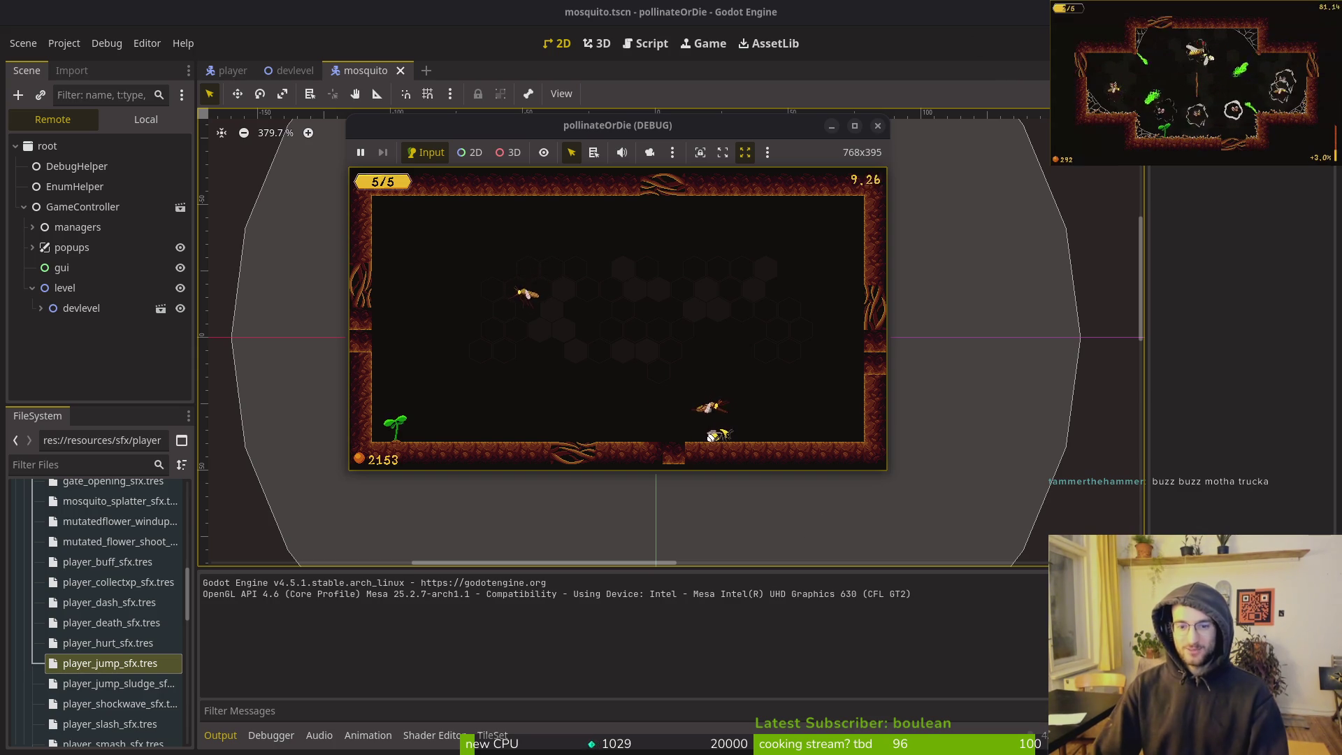
key("F8")
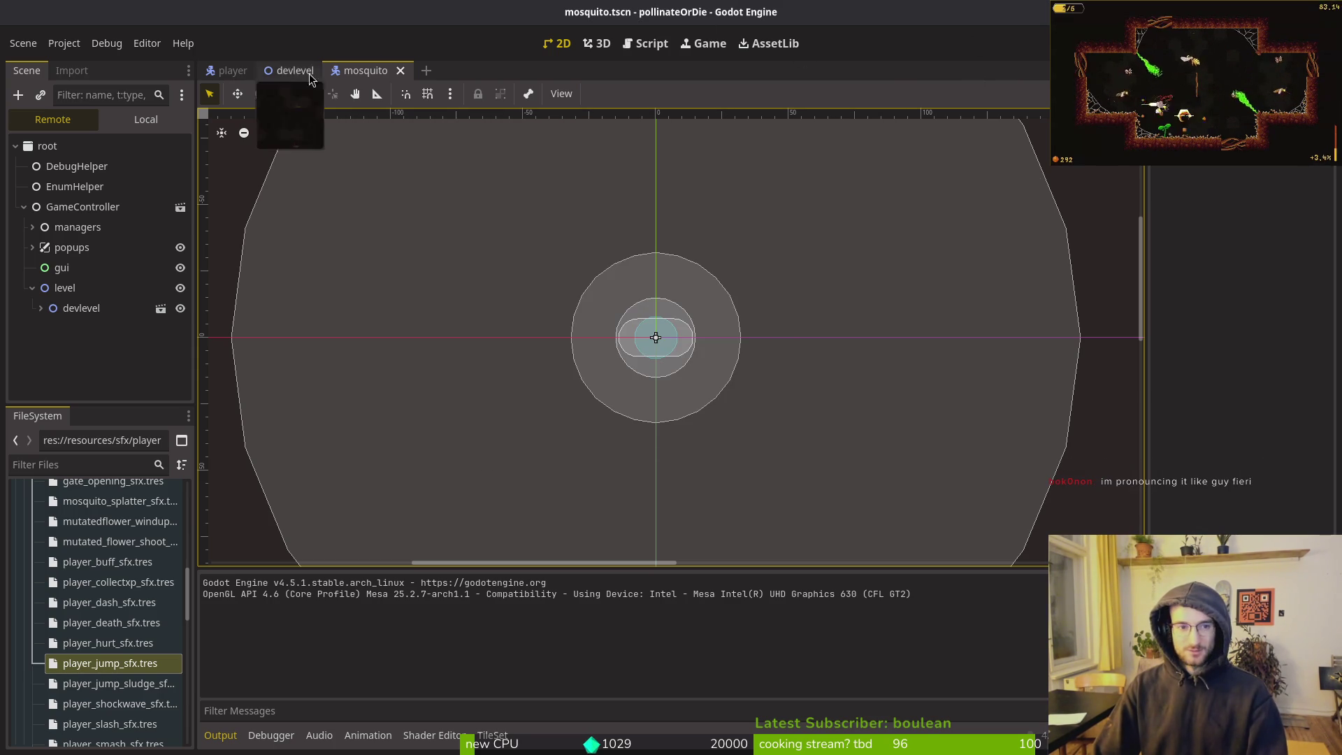
Quick-open the pathfinding_component.tscn scene by searching 'pathfin'
key("alt+shift+o")
type("pathfin")
key("Return")
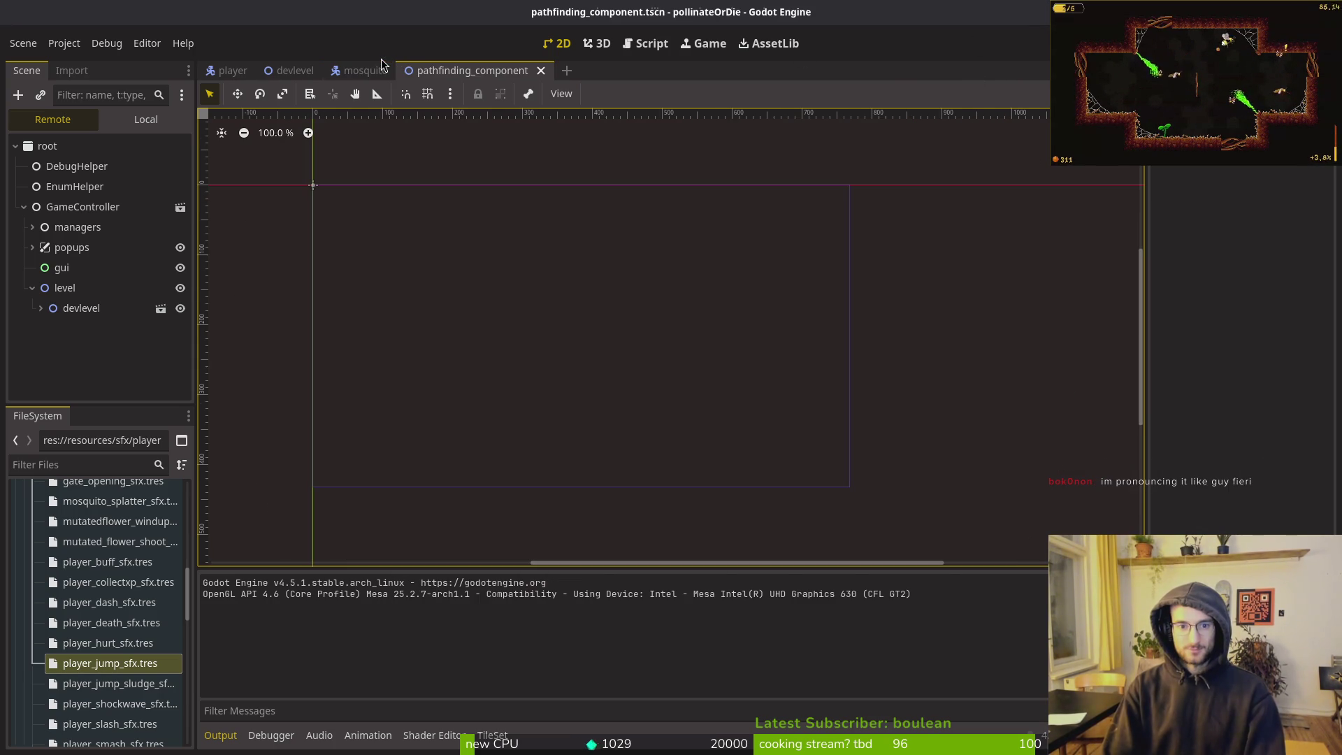
Select the pathfinding component's NavigationAgent2D to inspect its pathfinding settings
left_click(127, 123)
left_click(81, 174)
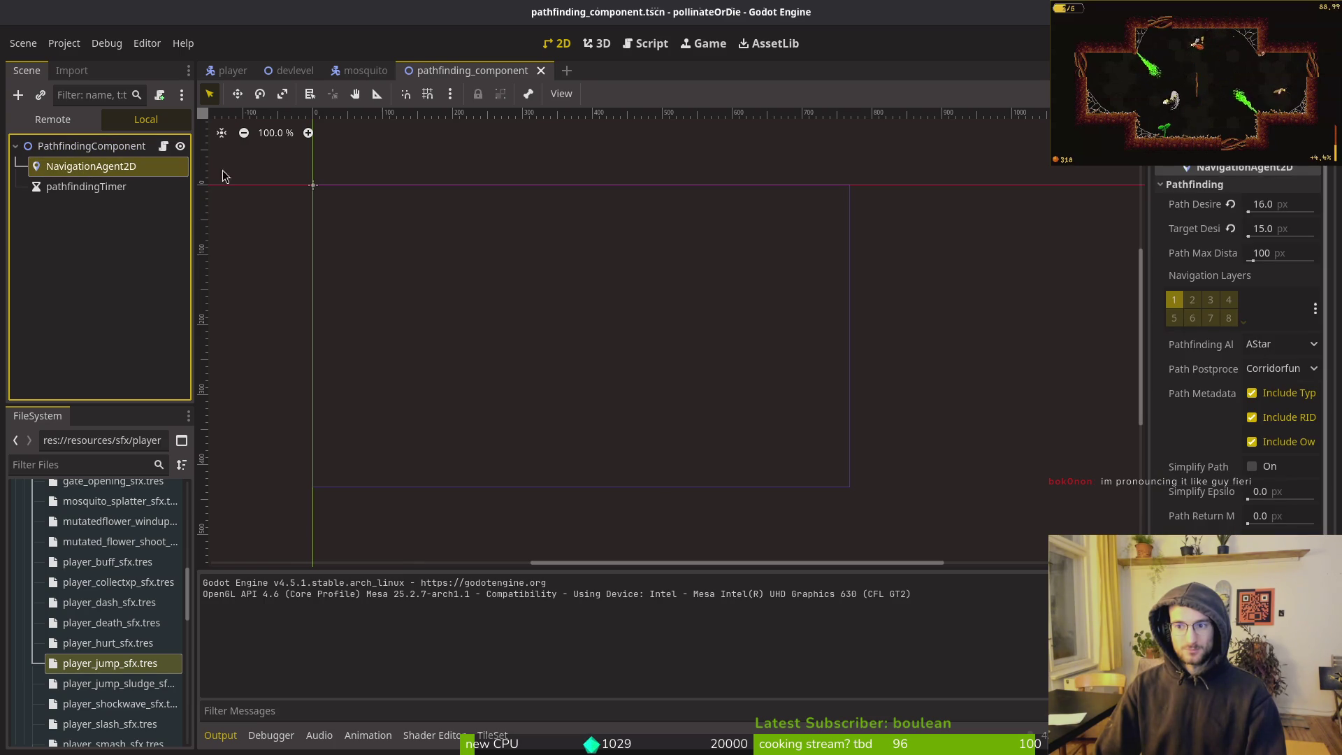
mouse_move(1197, 207)
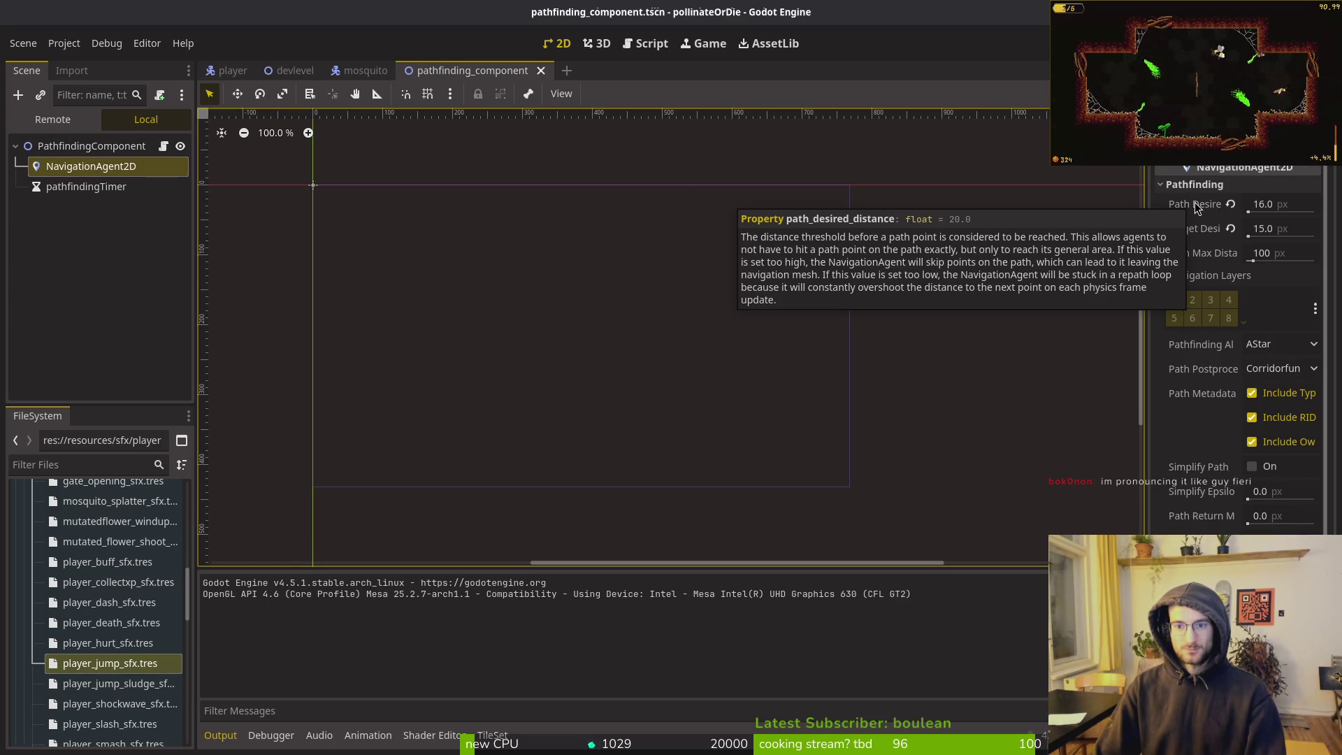
Check the 32 px radius of the mosquito's explosionTriggerRange collision shape
left_click(362, 70)
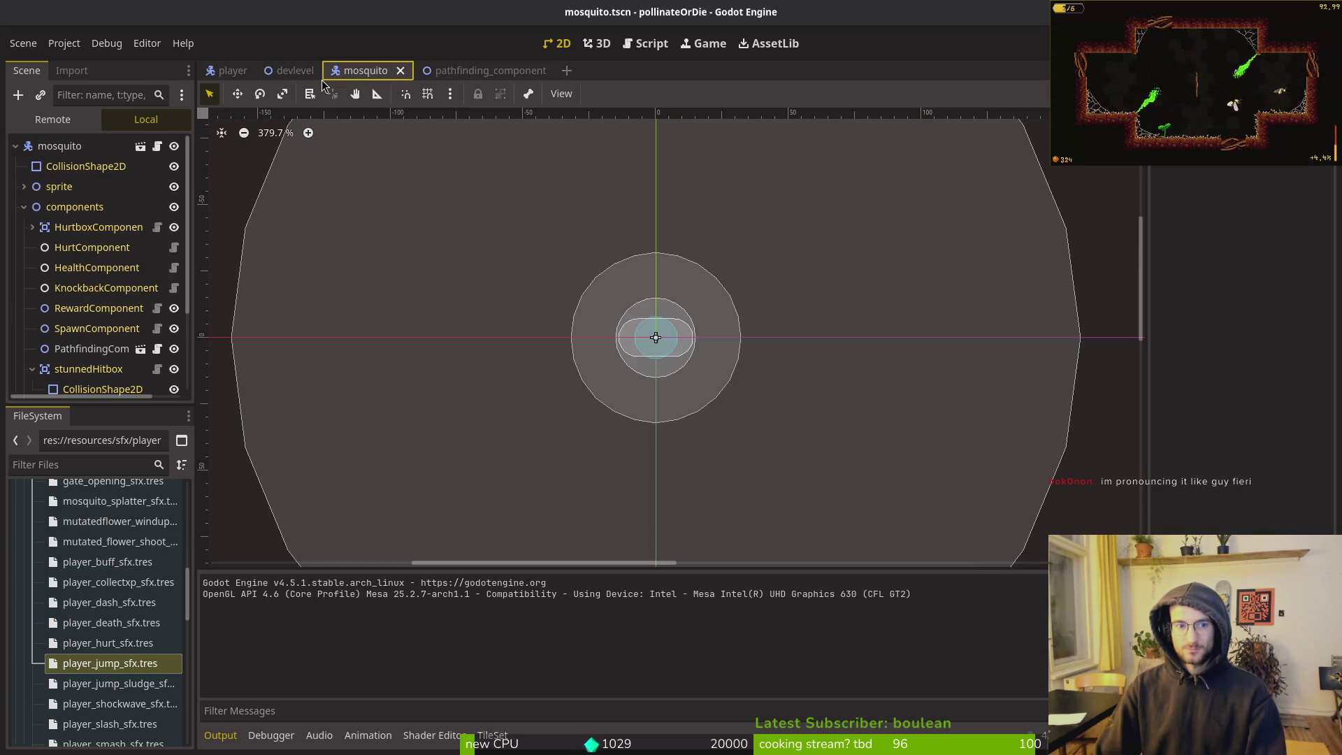
left_click(23, 207)
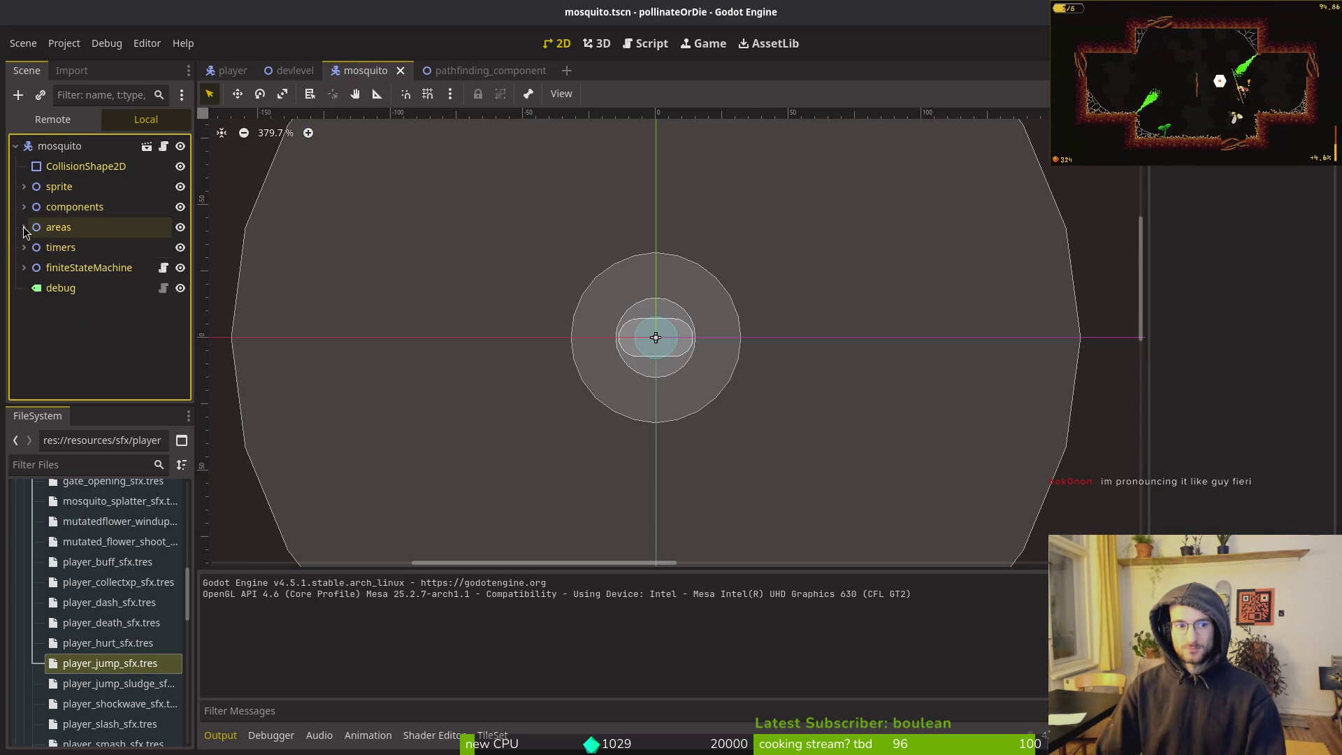
left_click(24, 228)
left_click(90, 290)
left_click(98, 308)
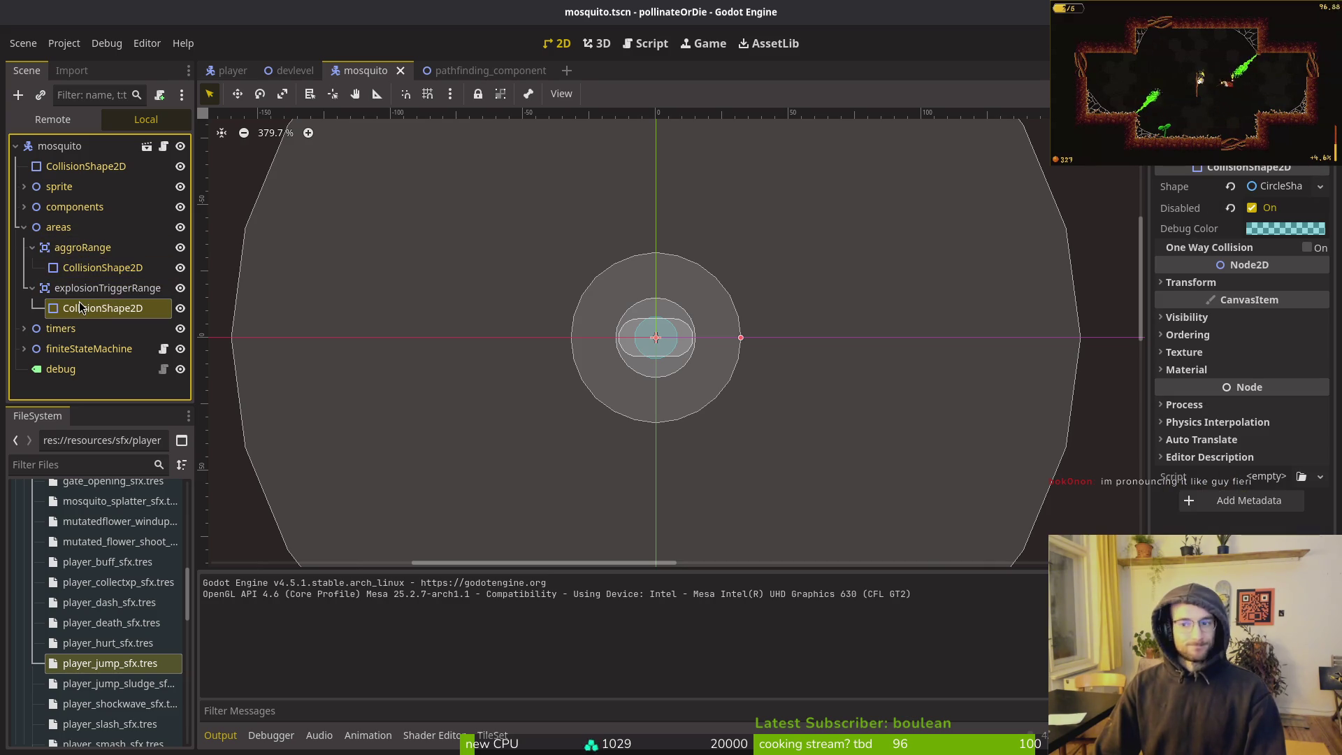
left_click(1284, 187)
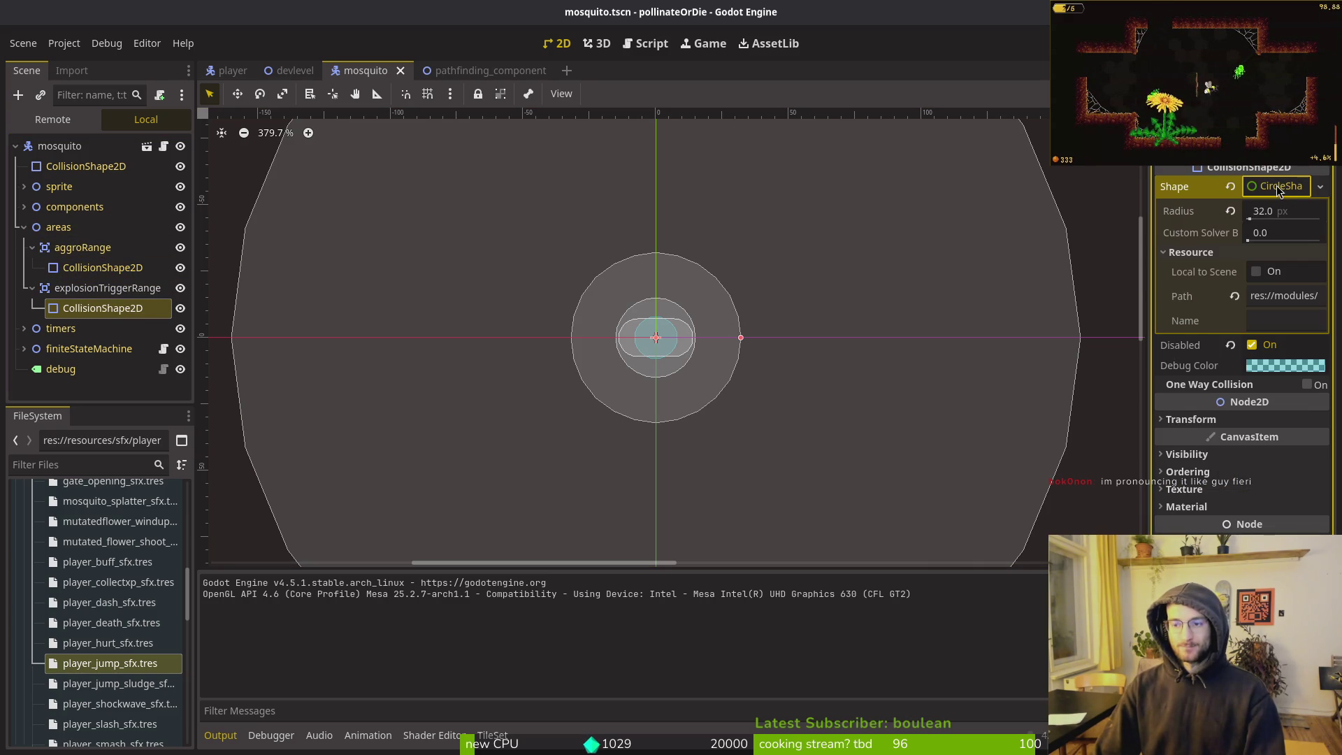
left_click(1285, 187)
Review the NavigationAgent2D's 16 px path and 15 px target desired distances, then run and stop a playtest
left_click(473, 70)
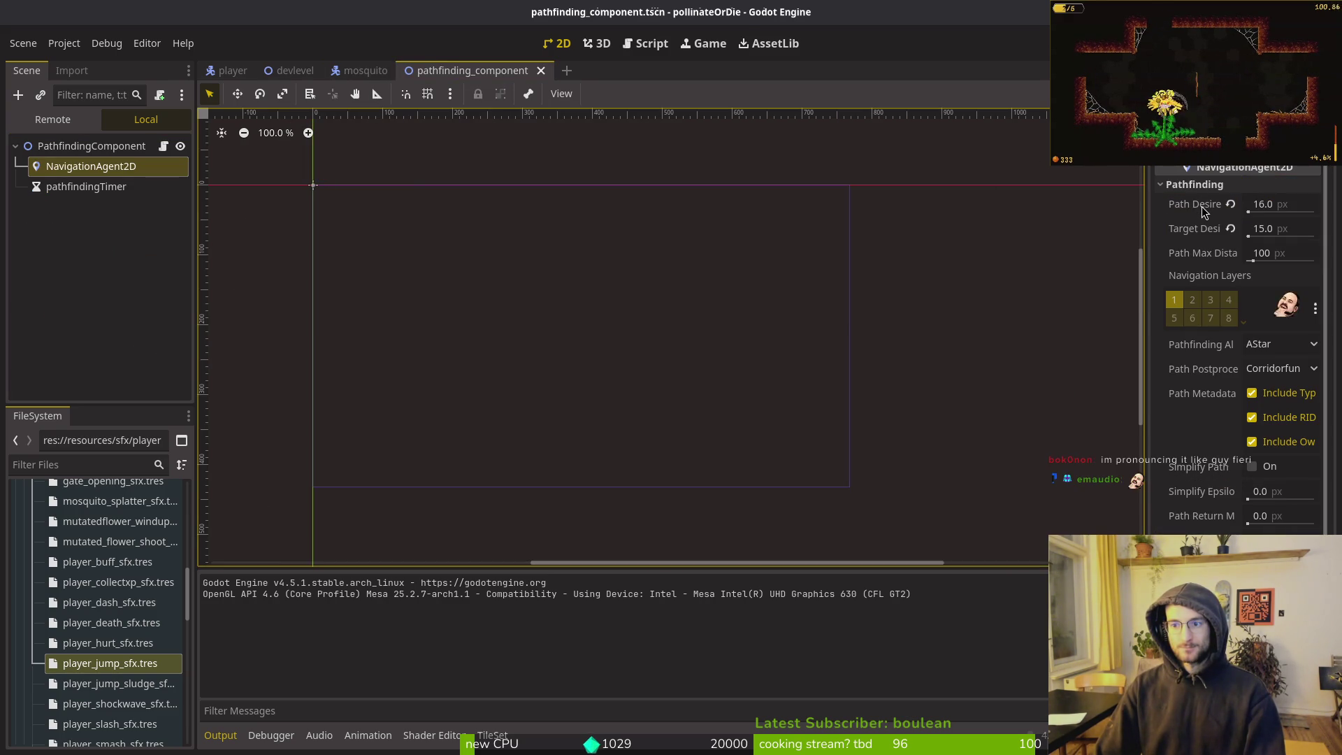
mouse_move(1202, 207)
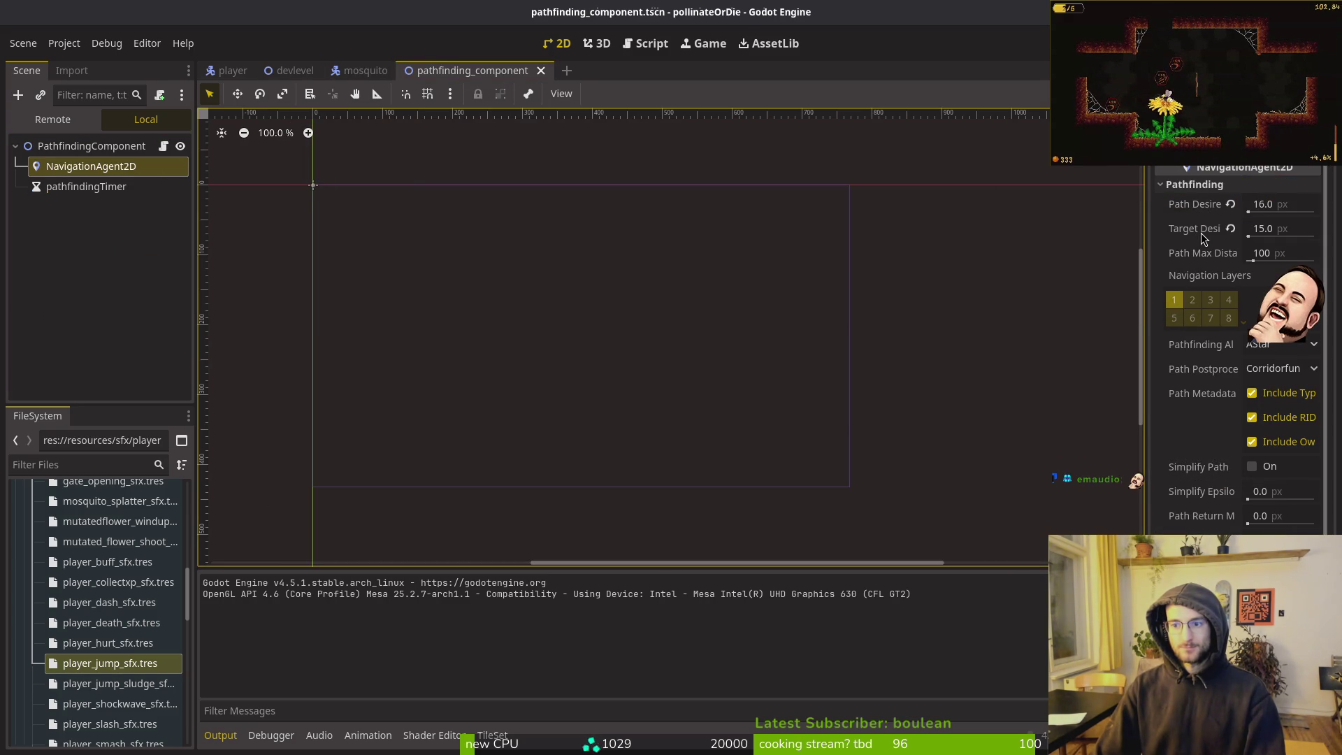
mouse_move(1201, 233)
mouse_move(1214, 258)
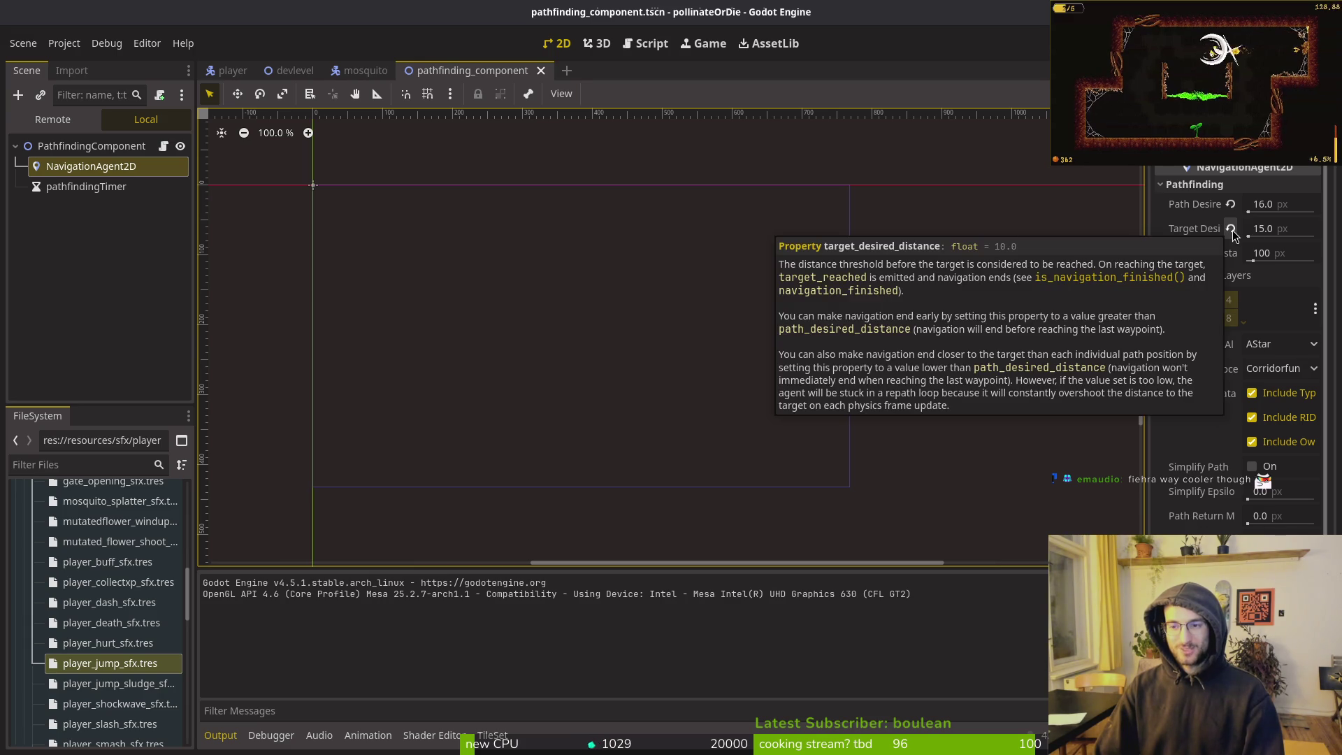
key("F5")
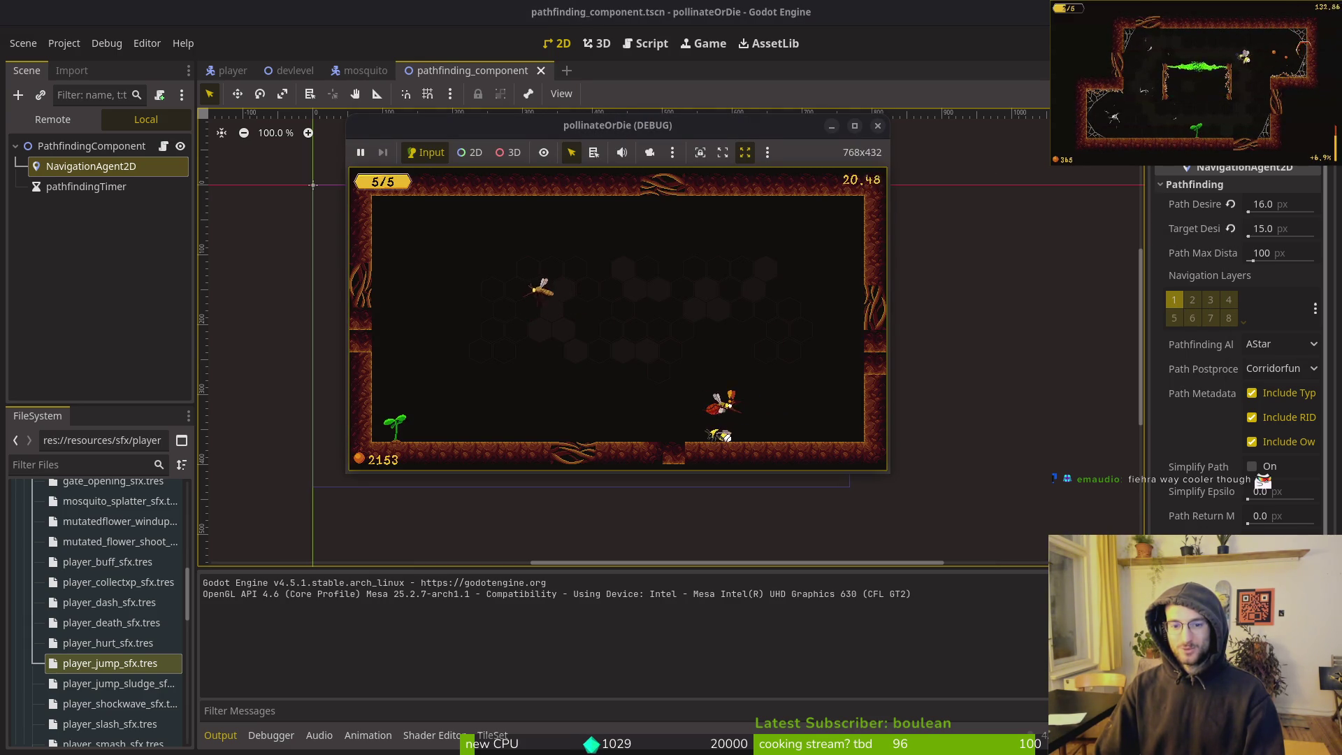
key("F8")
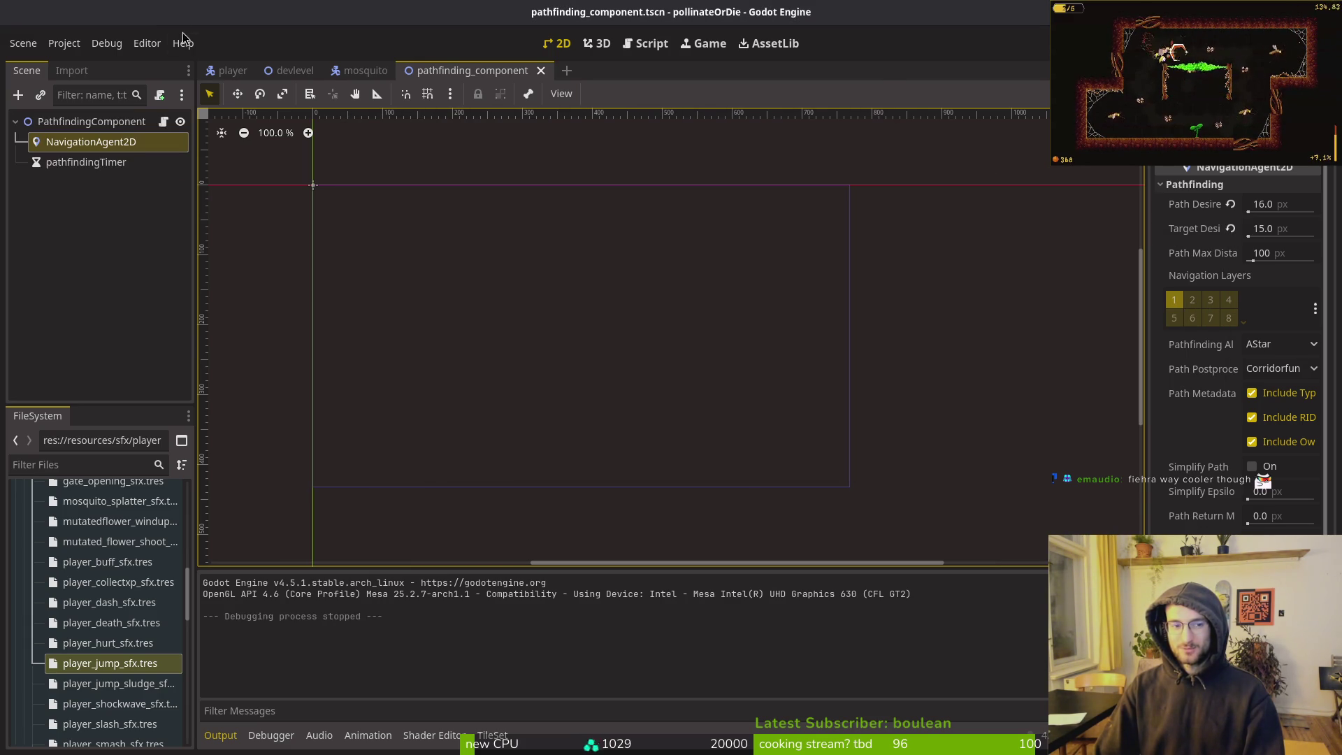
Open debug.helper.gd in Neovim through the Telescope file finder
key("super+1")
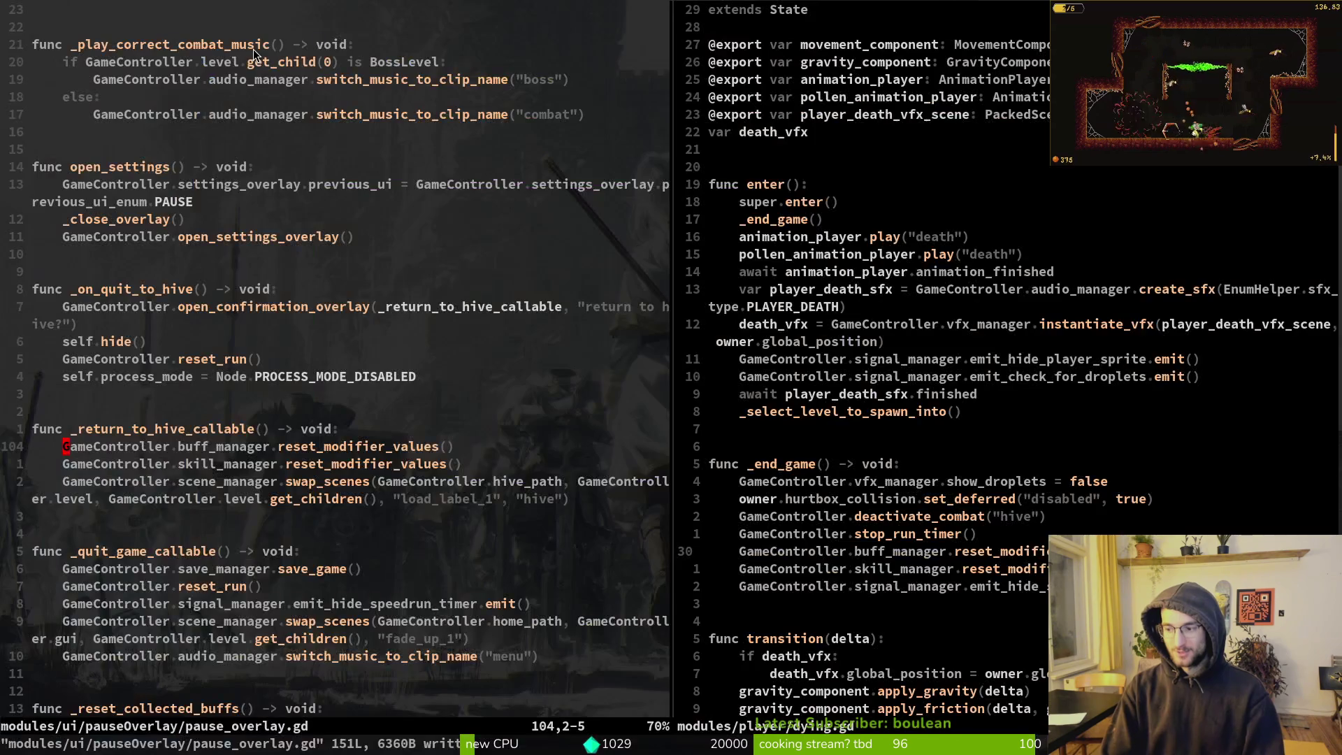
key("space")
key("f")
key("f")
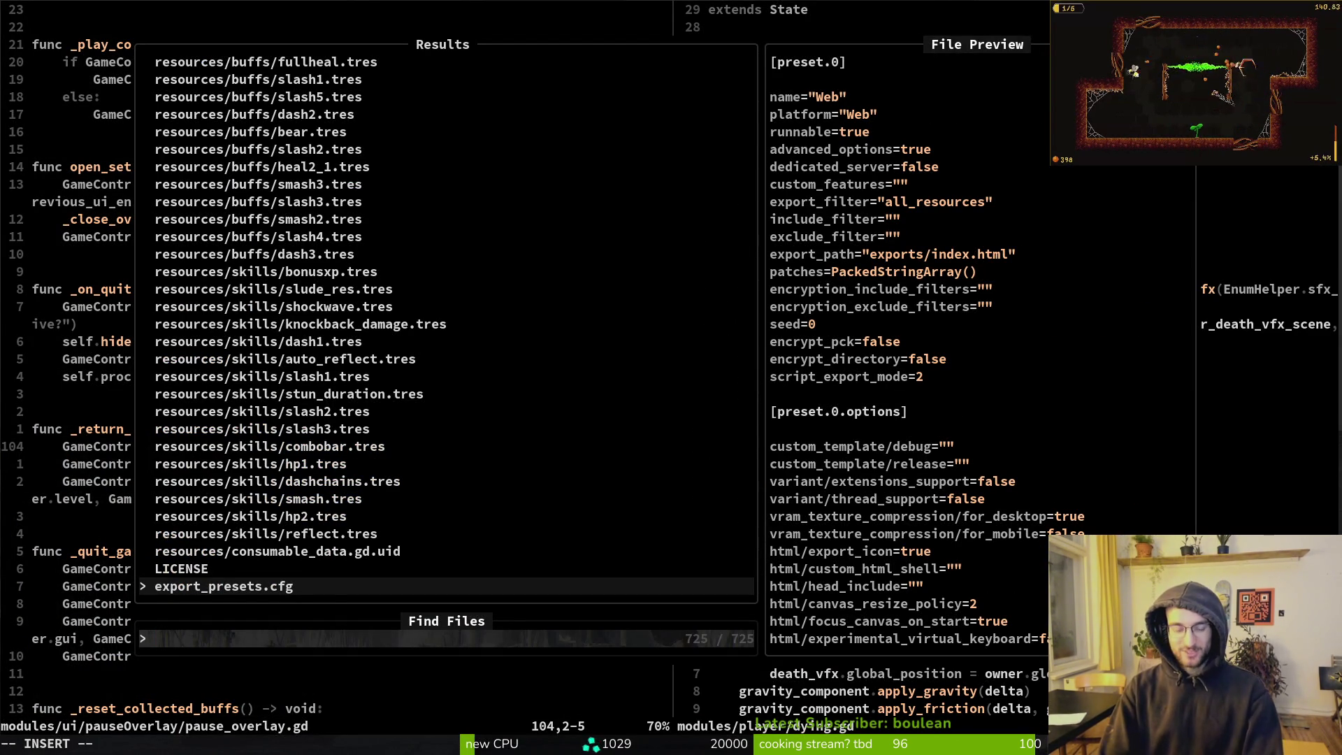
type("debhe")
key("Return")
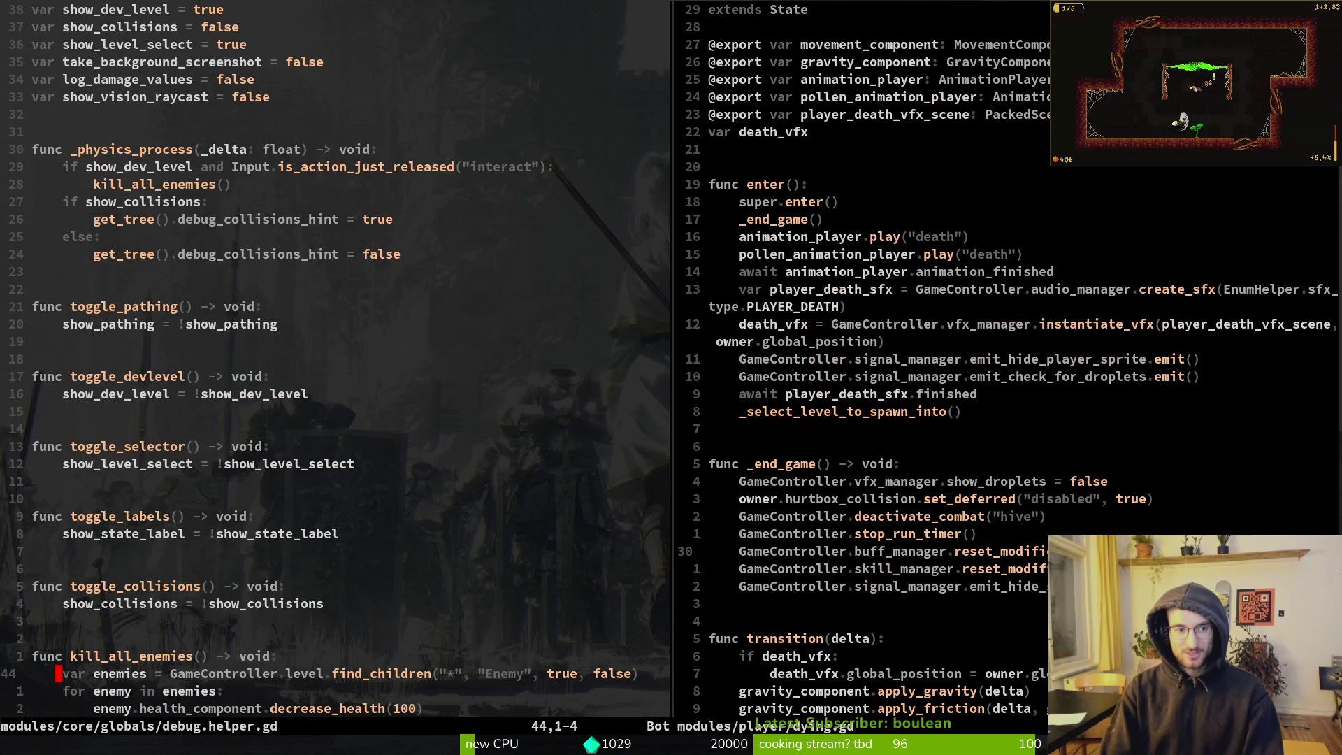
Change show_collisions from false to true, save with :w, and relaunch the game in Godot
key("3")
key("8")
key("k")
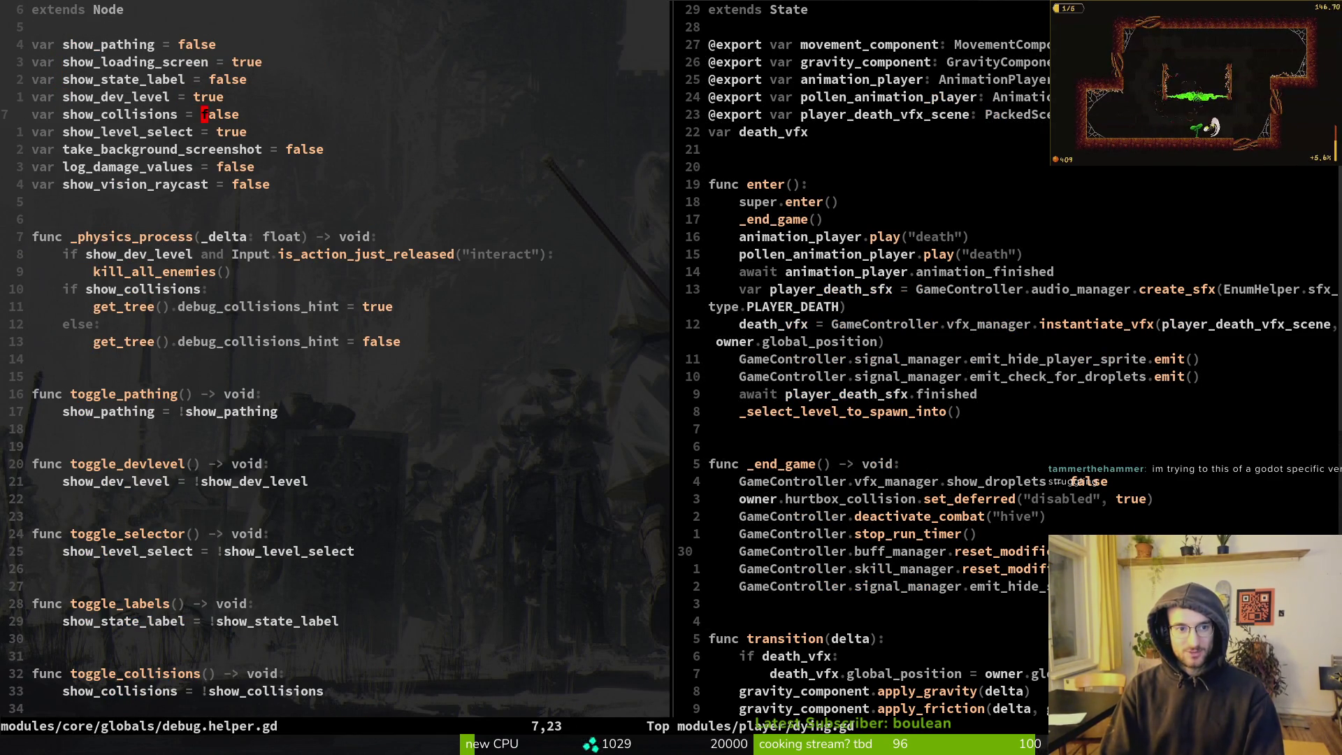
type("ue")
key("Escape")
type(":w")
key("Return")
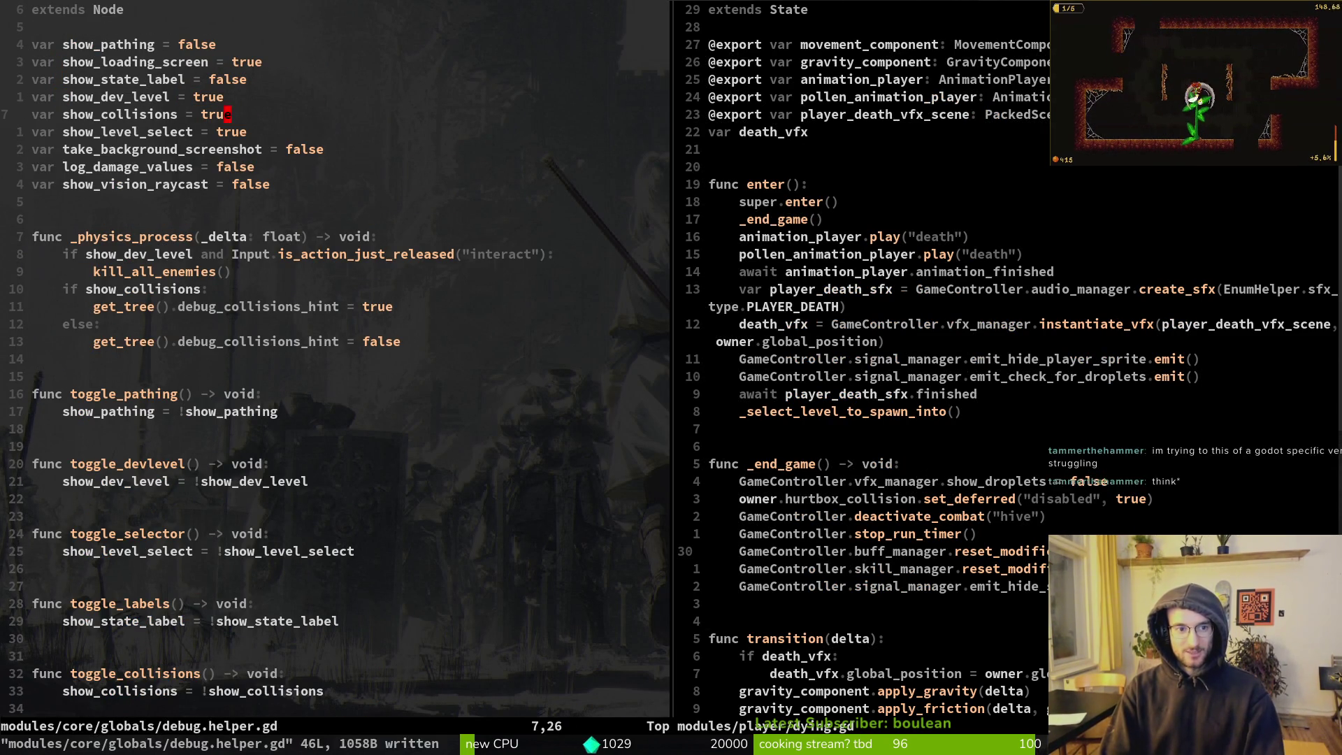
key("alt+Tab")
key("F5")
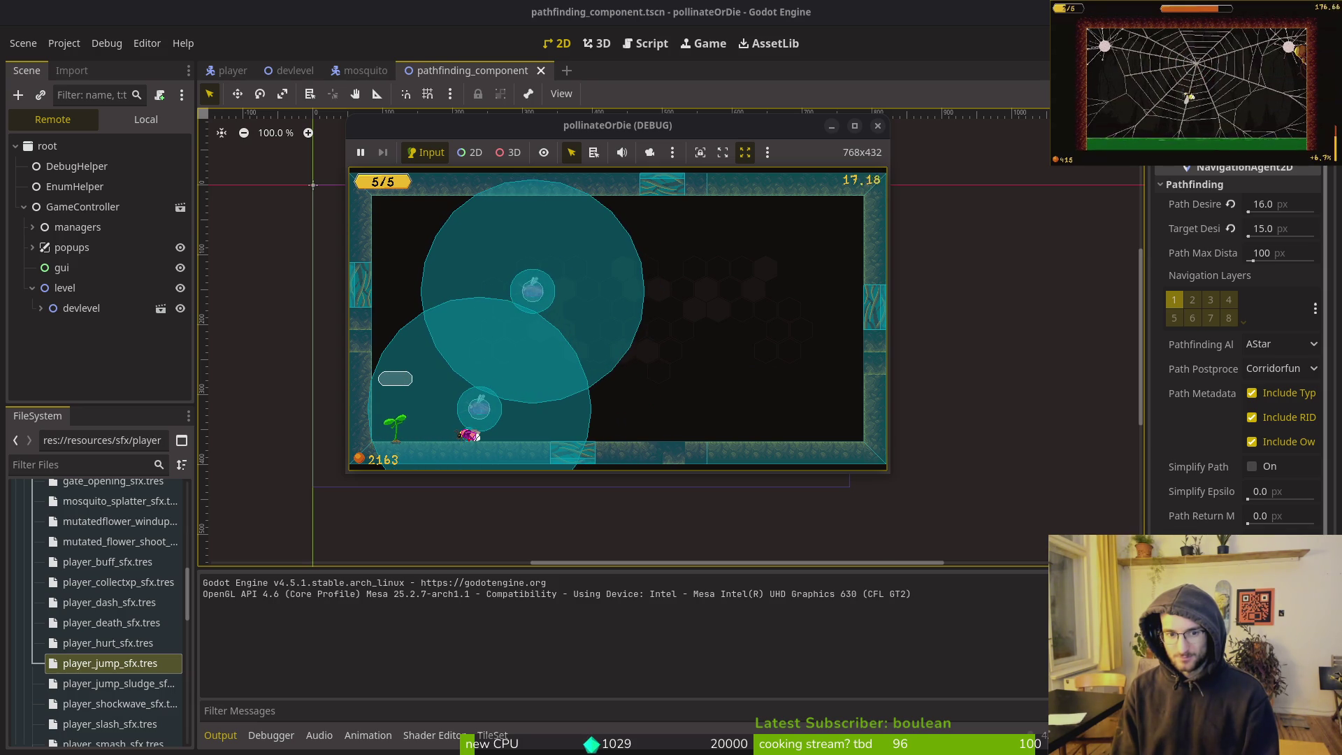
Maximize the game window to watch the mosquitoes' collision circles, then stop the game
left_click(612, 131)
double_click(612, 131)
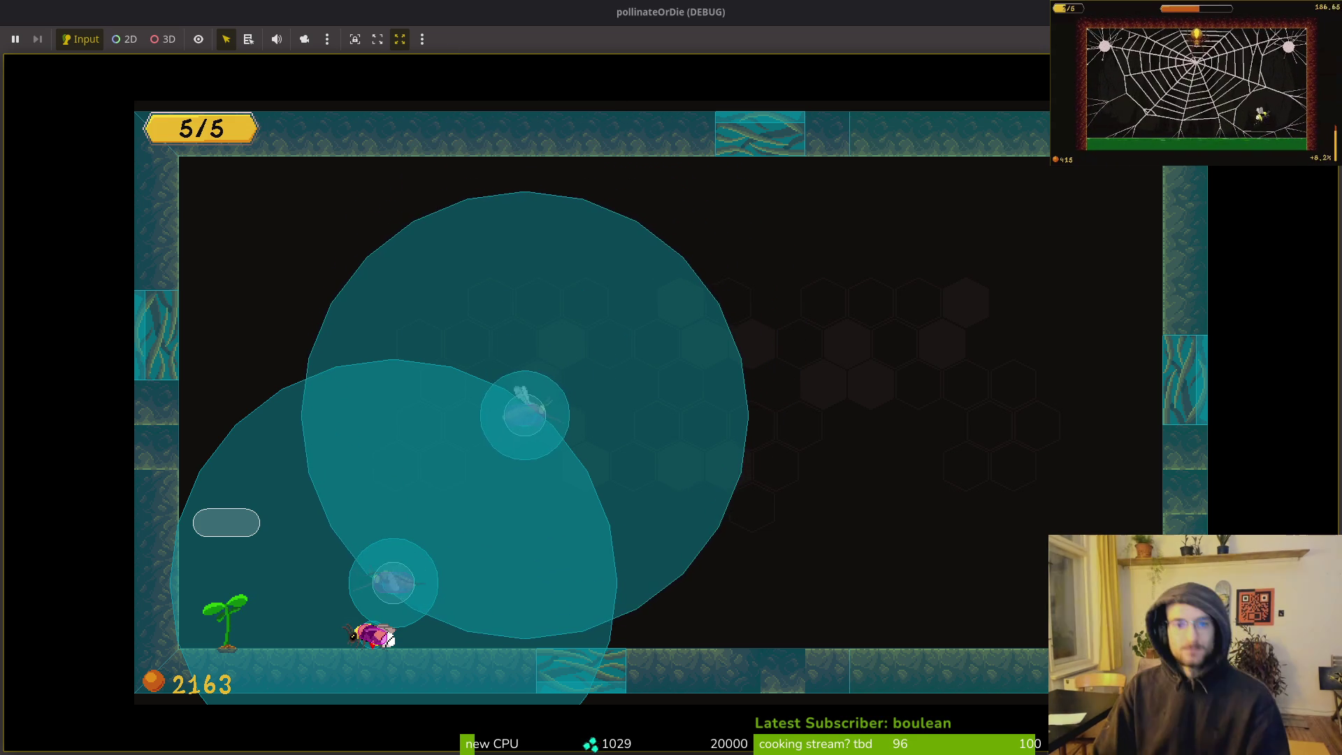
key("F8")
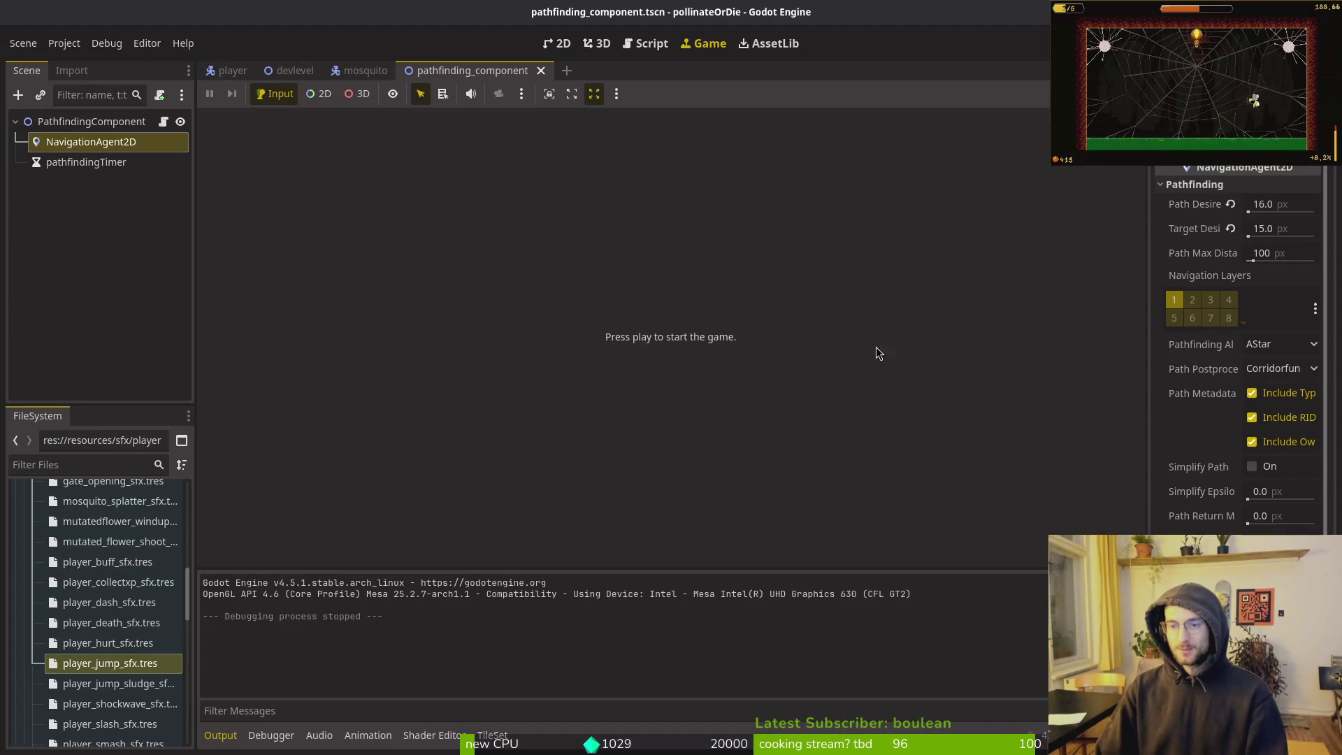
Set show_pathing to true in debug.helper.gd, save, relaunch the game, then return to Neovim
key("super+2")
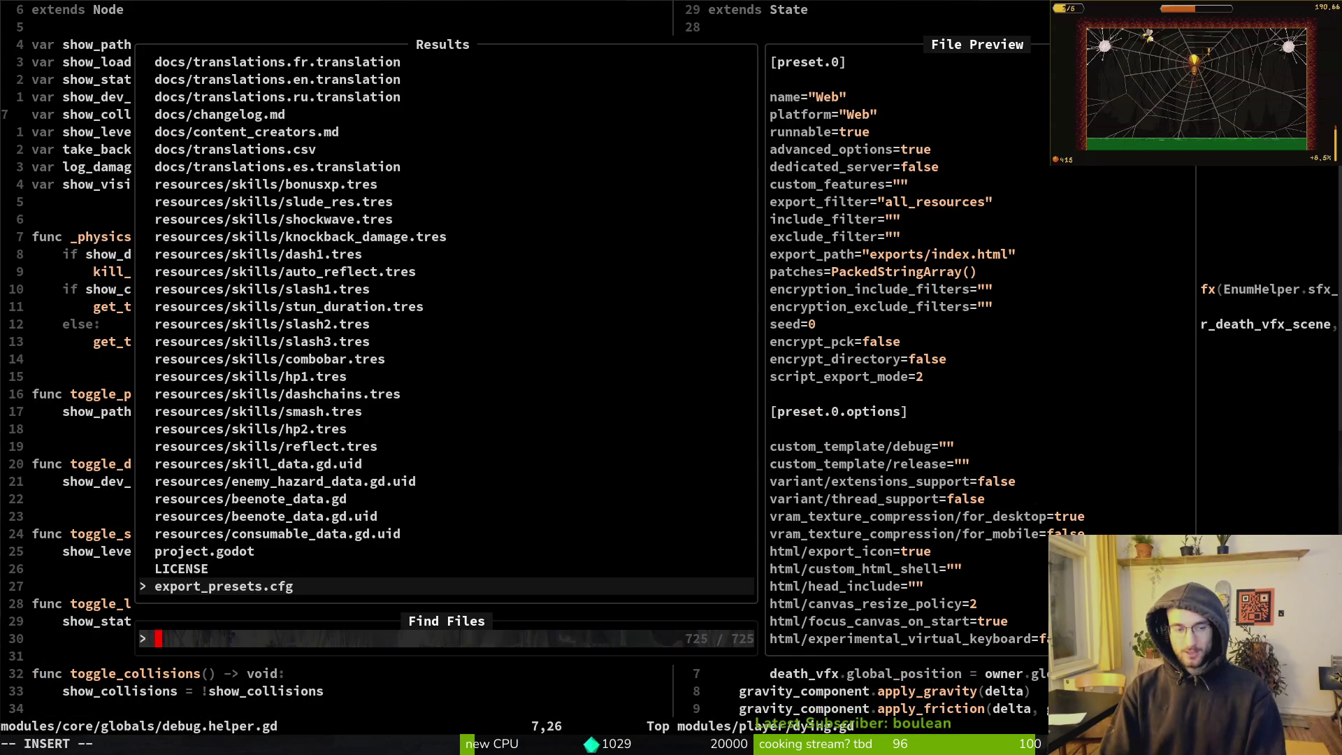
key("Escape")
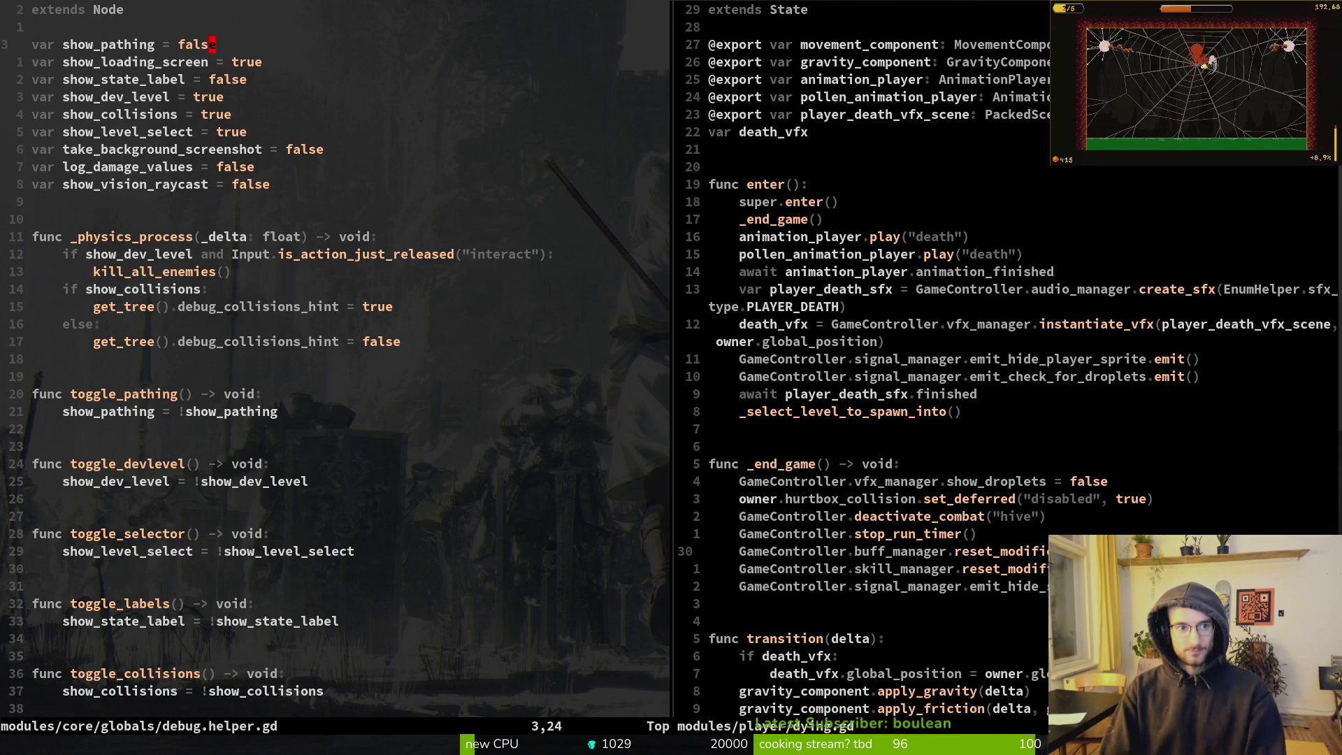
type("ue")
key("Escape")
type(":w")
key("Return")
key("super+1")
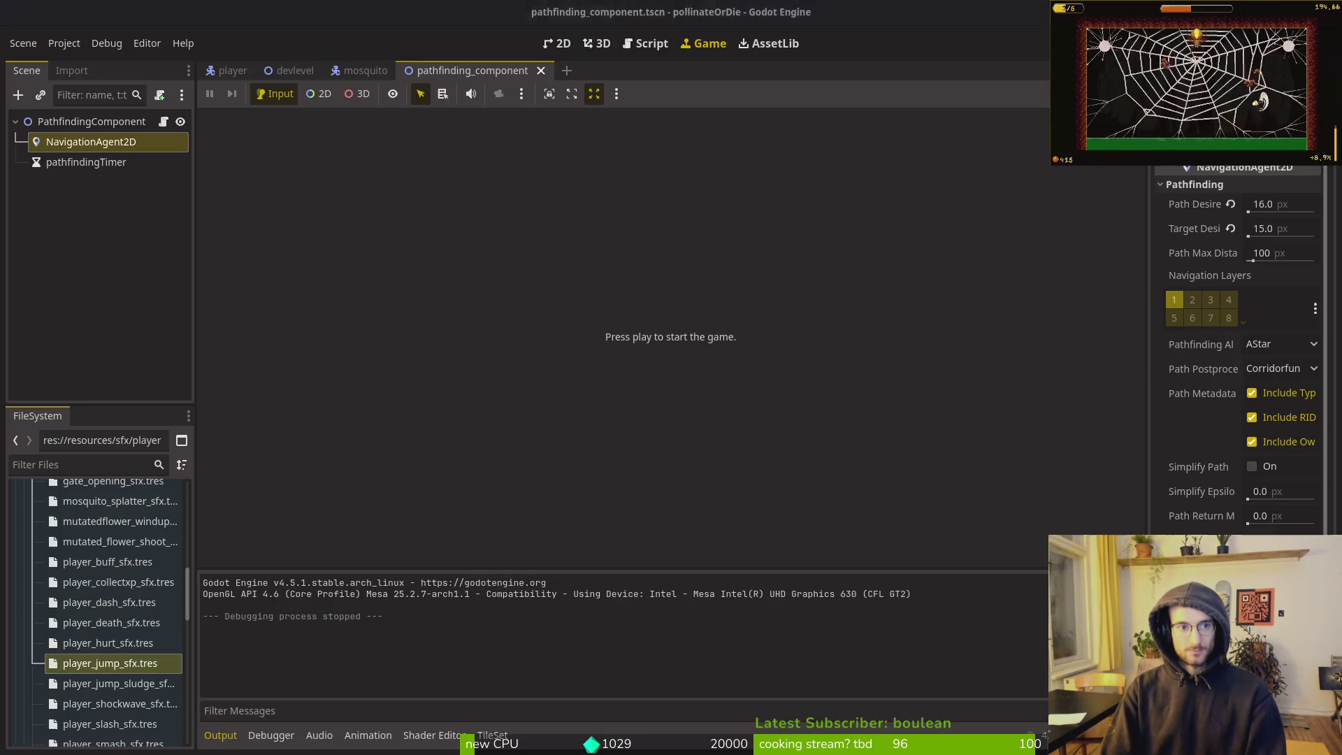
key("F5")
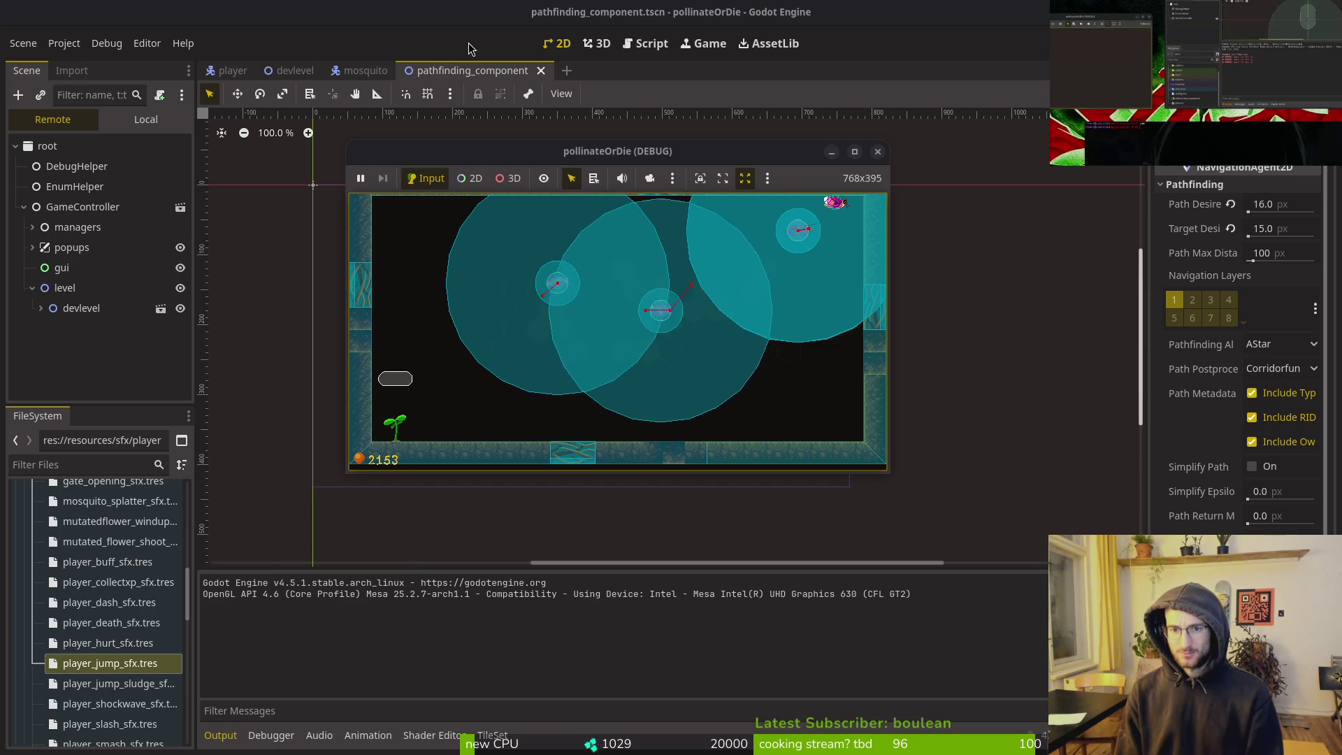
key("alt+Tab")
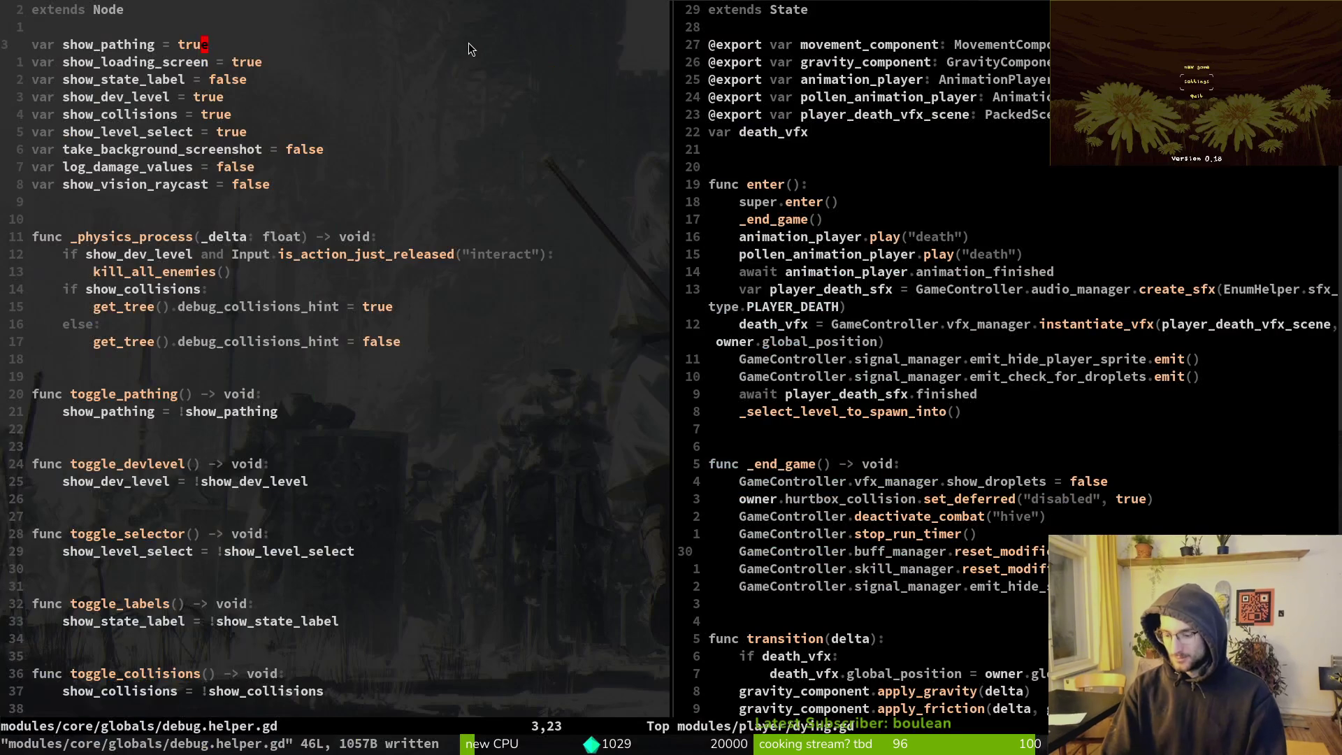
Open pathfinding_component.gd with the Telescope file finder
key("space")
key("f")
key("f")
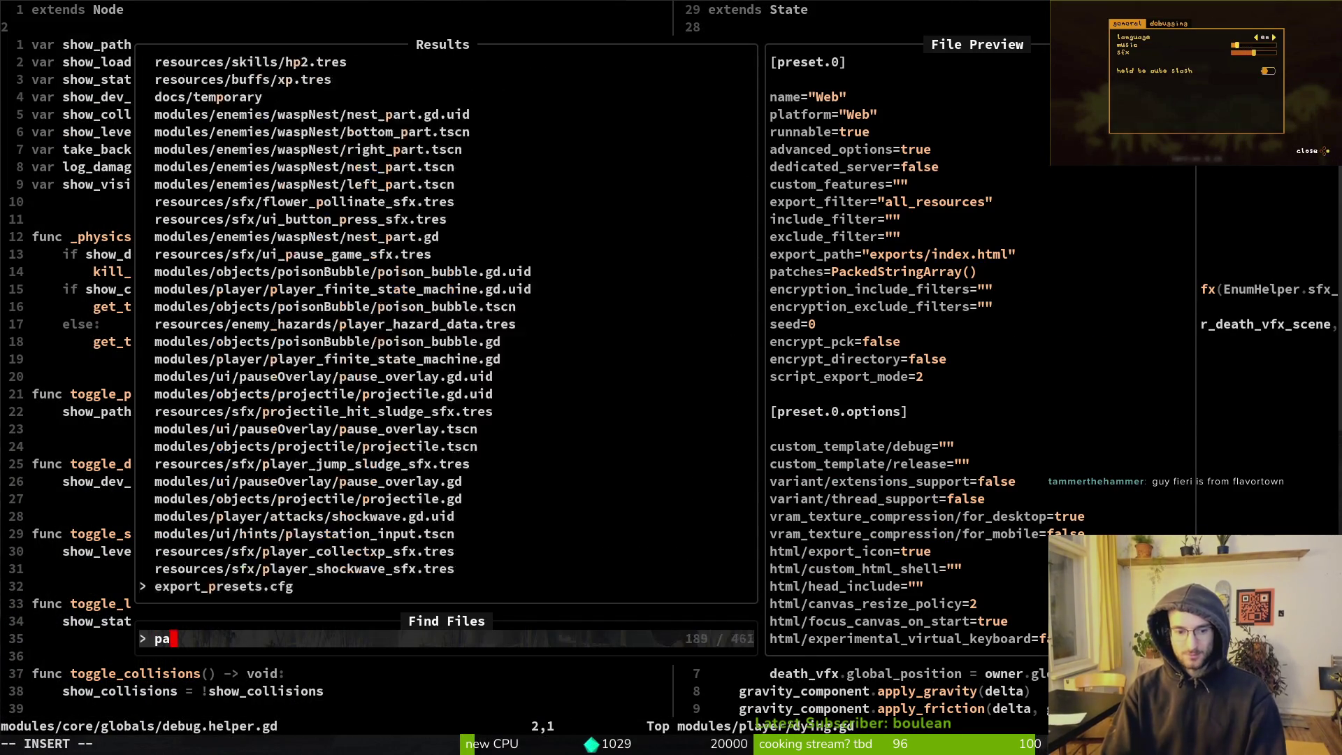
type("pathfi")
key("Return")
Move to the dying.gd split and save and close it with :wq
key("ctrl+w")
key("l")
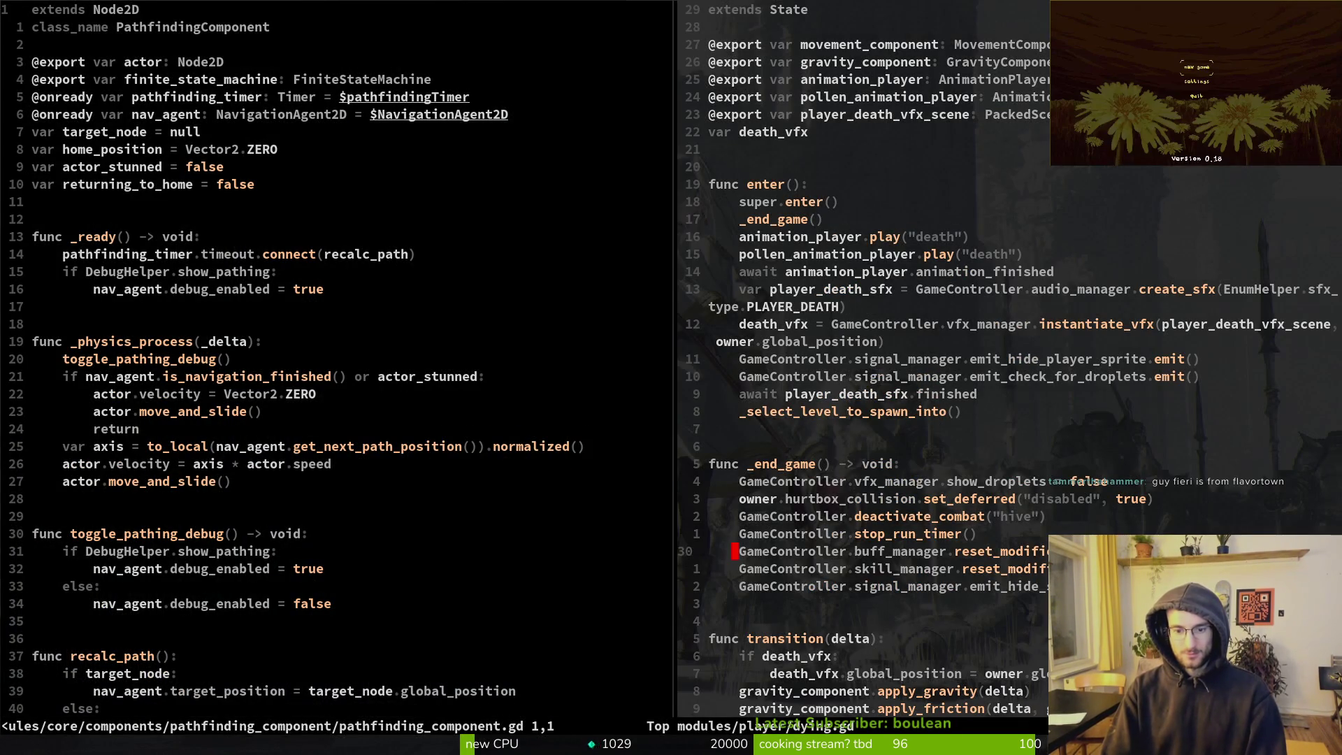
type("j")
type(":wq")
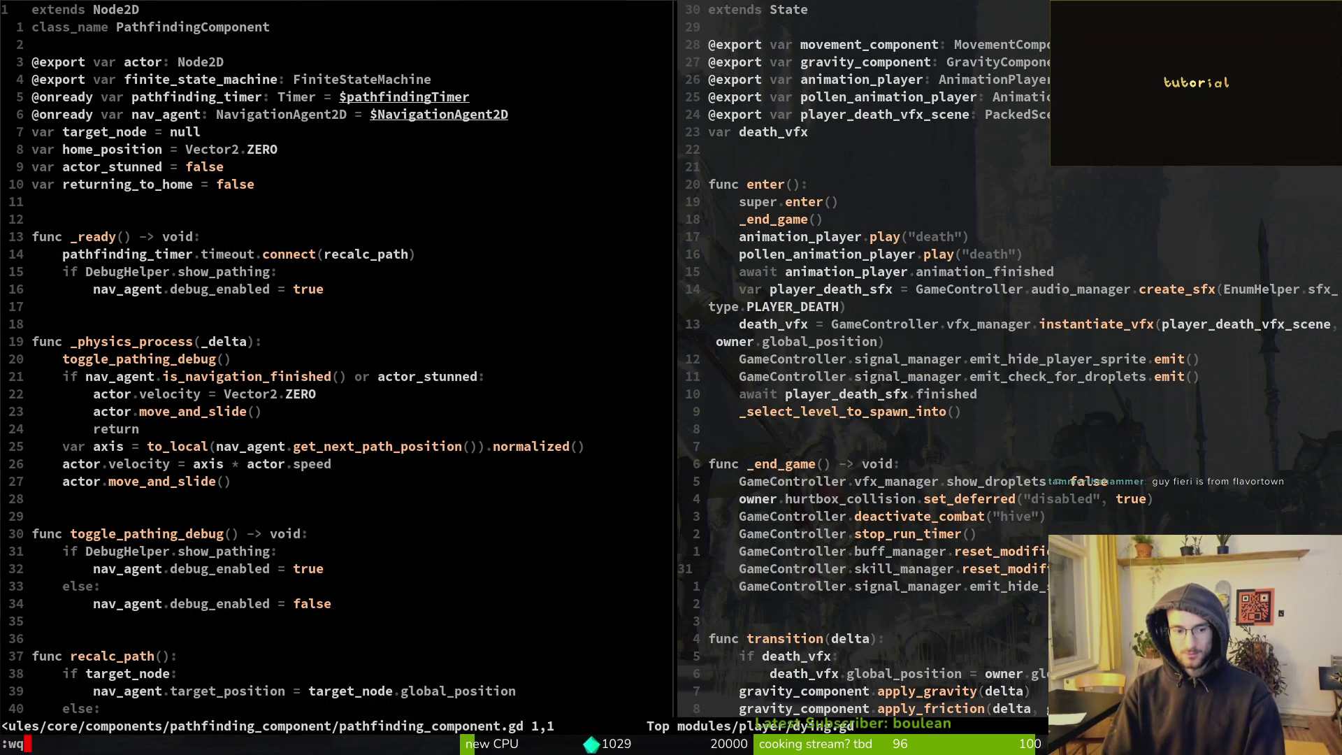
key("Return")
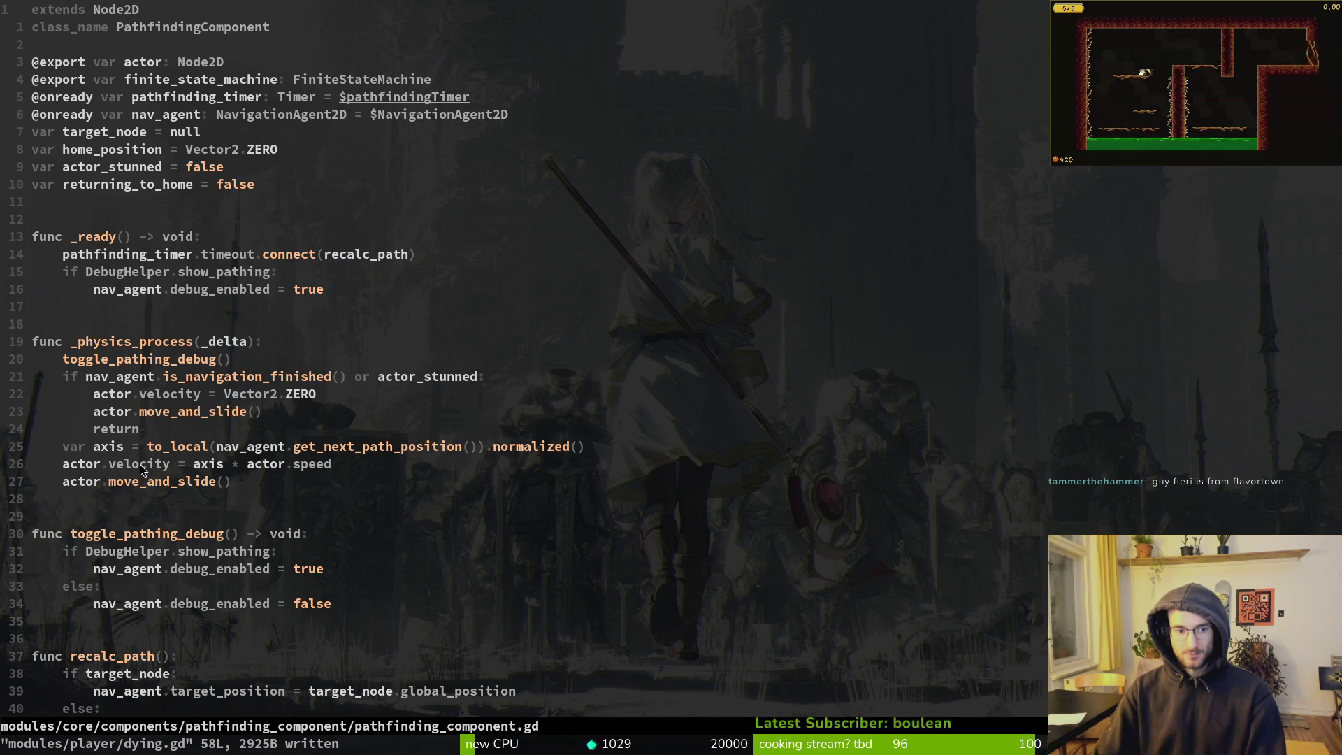
Check on the running pathing-debug game, then stop it and return to the Godot editor
scroll(212, 535, "down", 5)
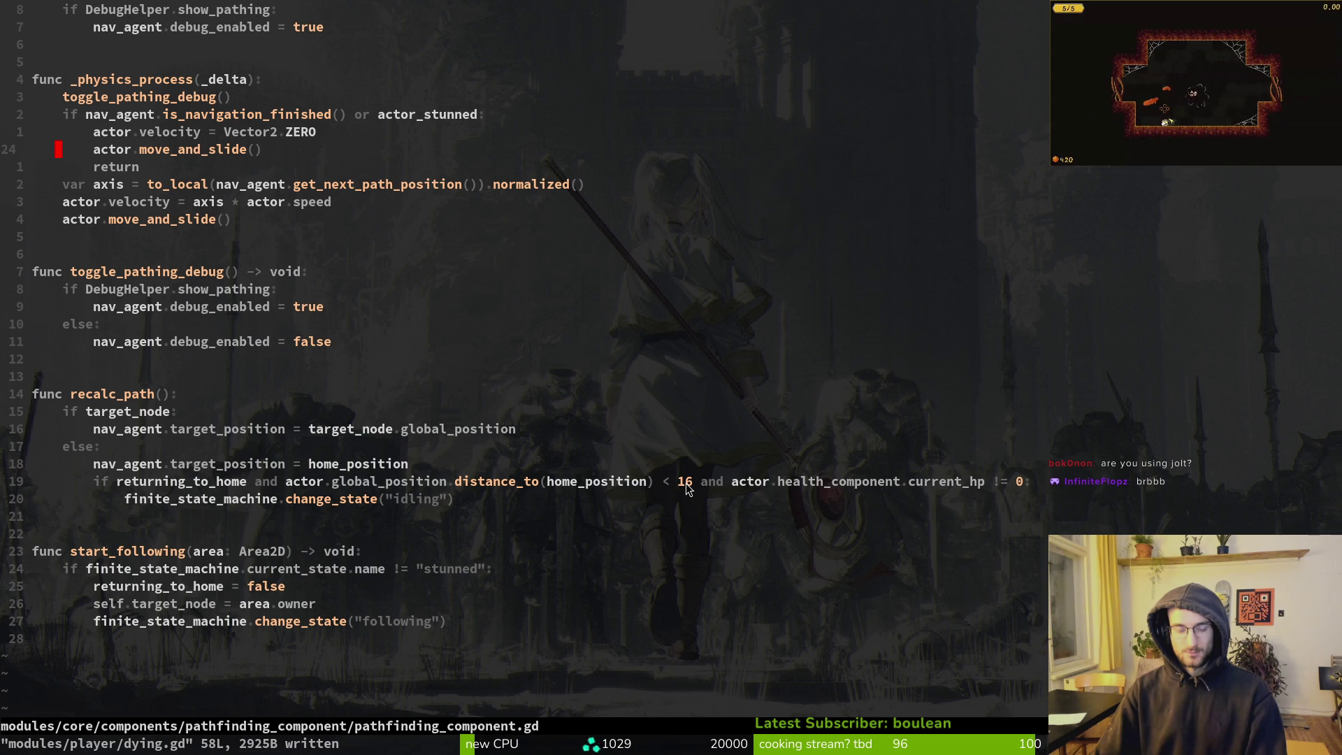
key("F5")
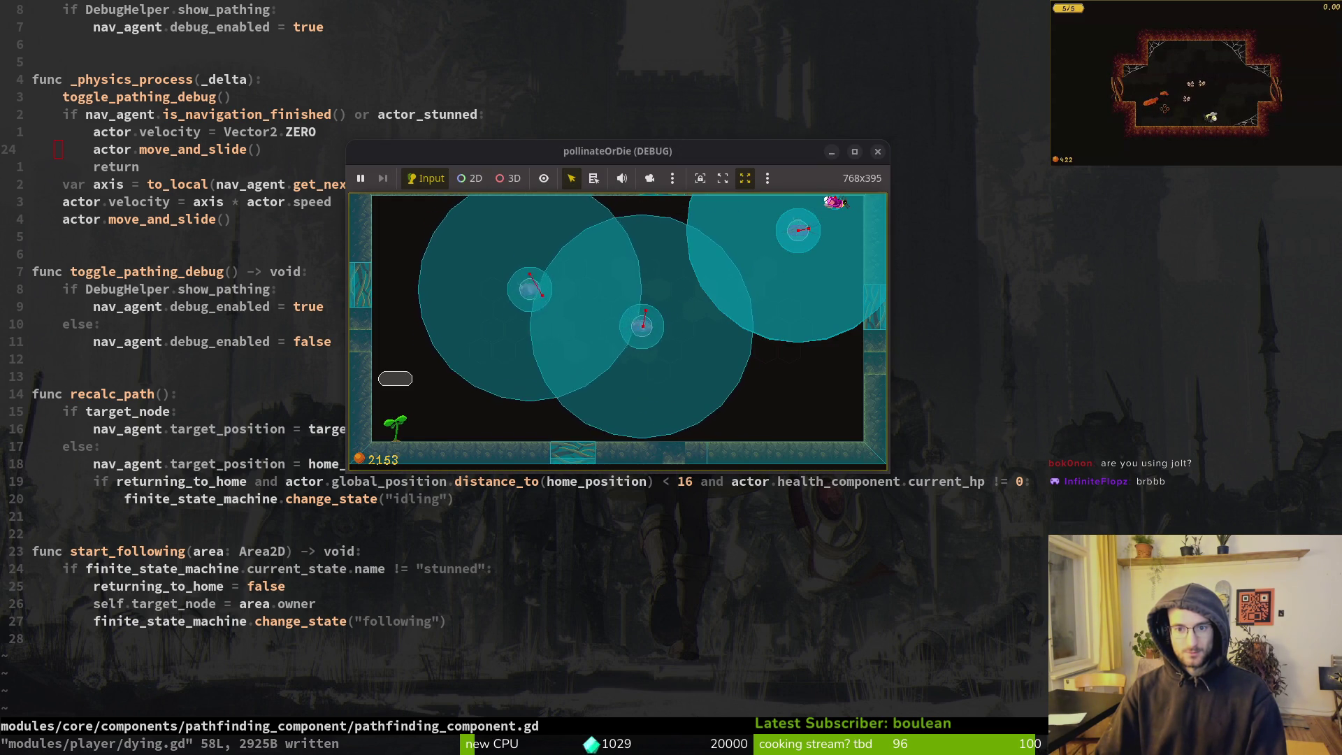
key("alt+Tab")
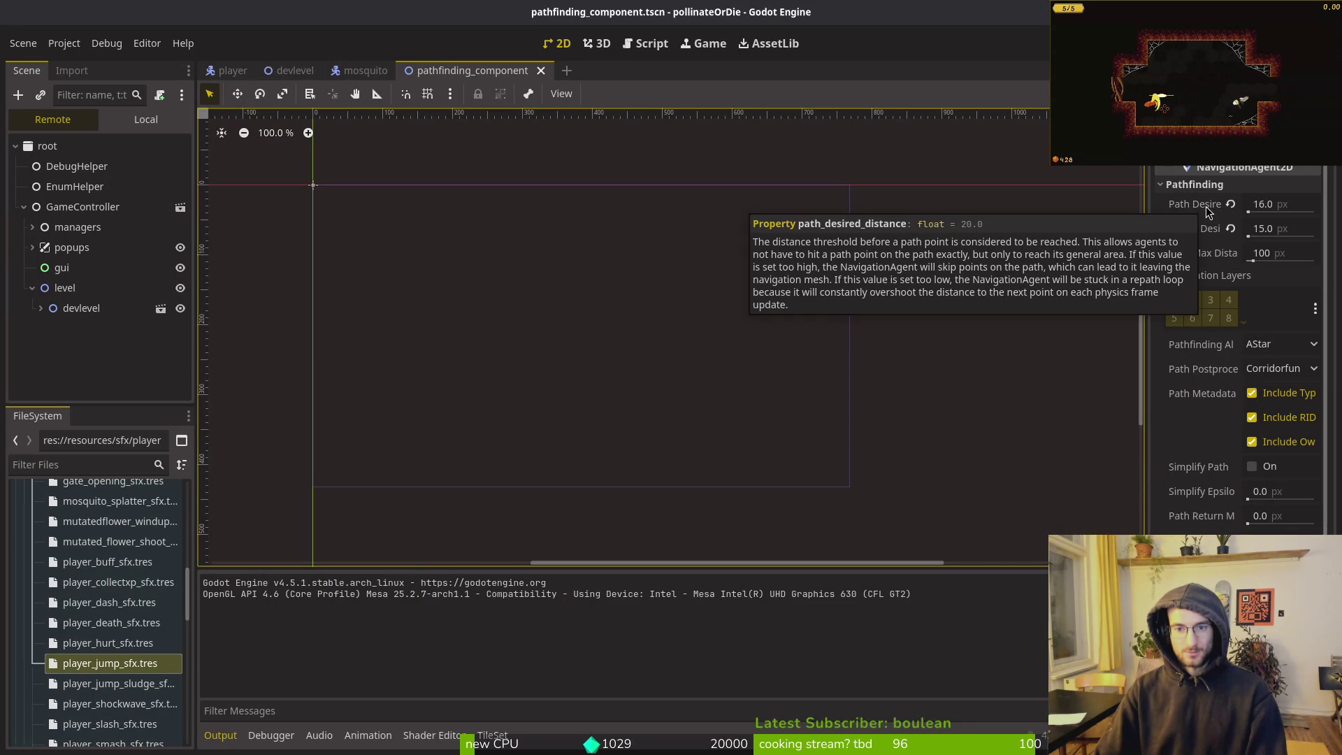
key("alt+Tab")
key("alt+Tab")
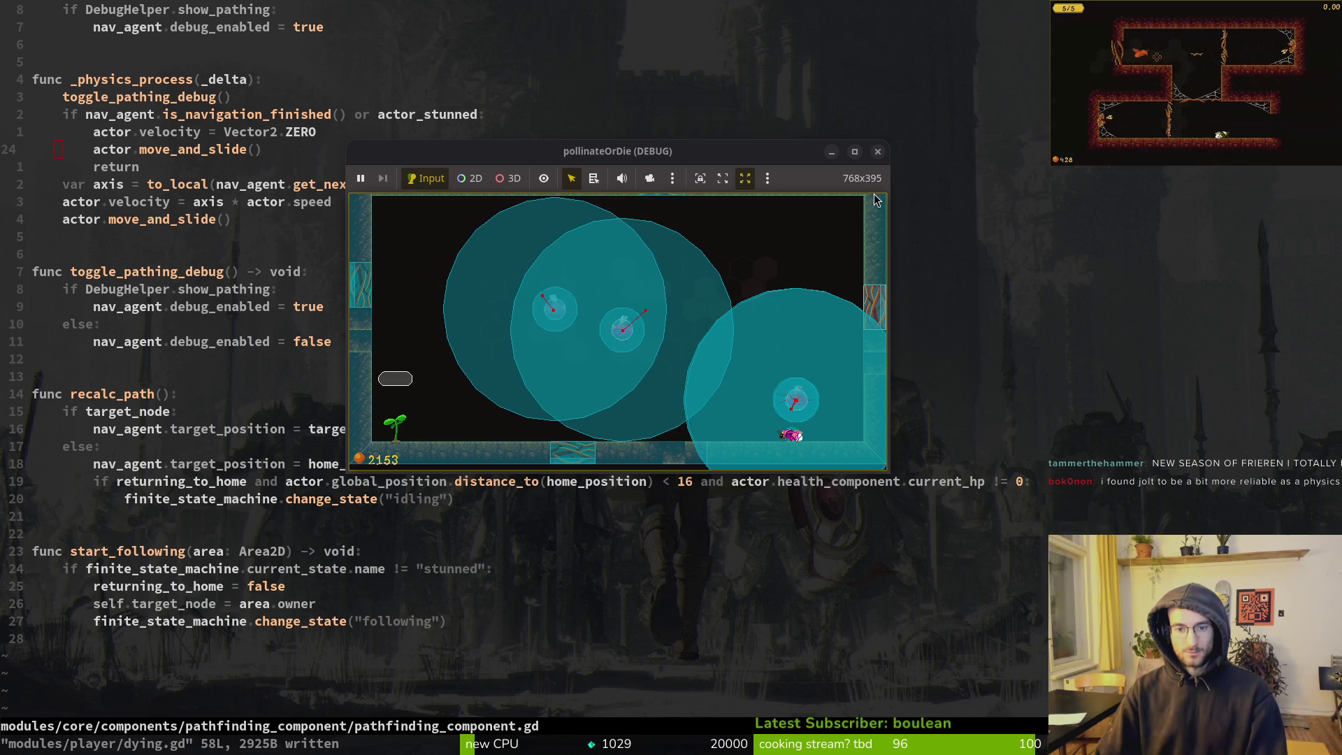
key("Escape")
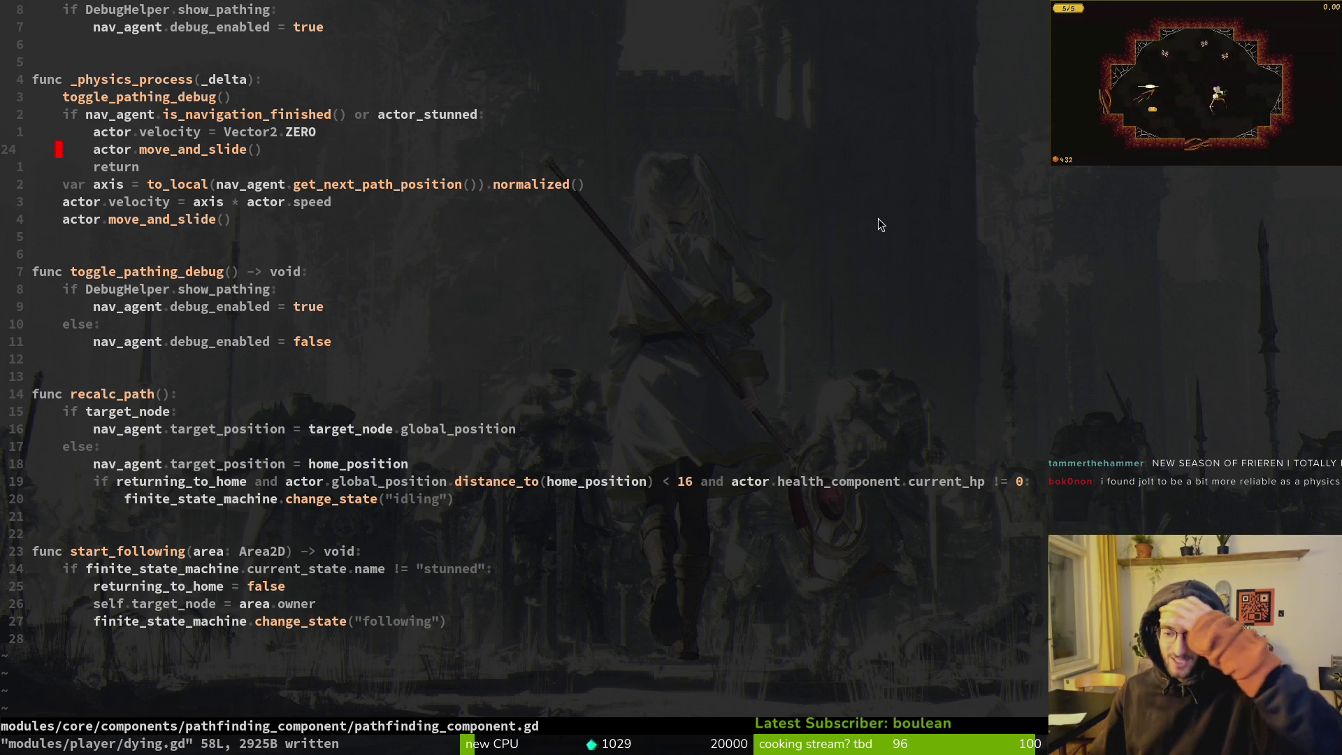
key("F5")
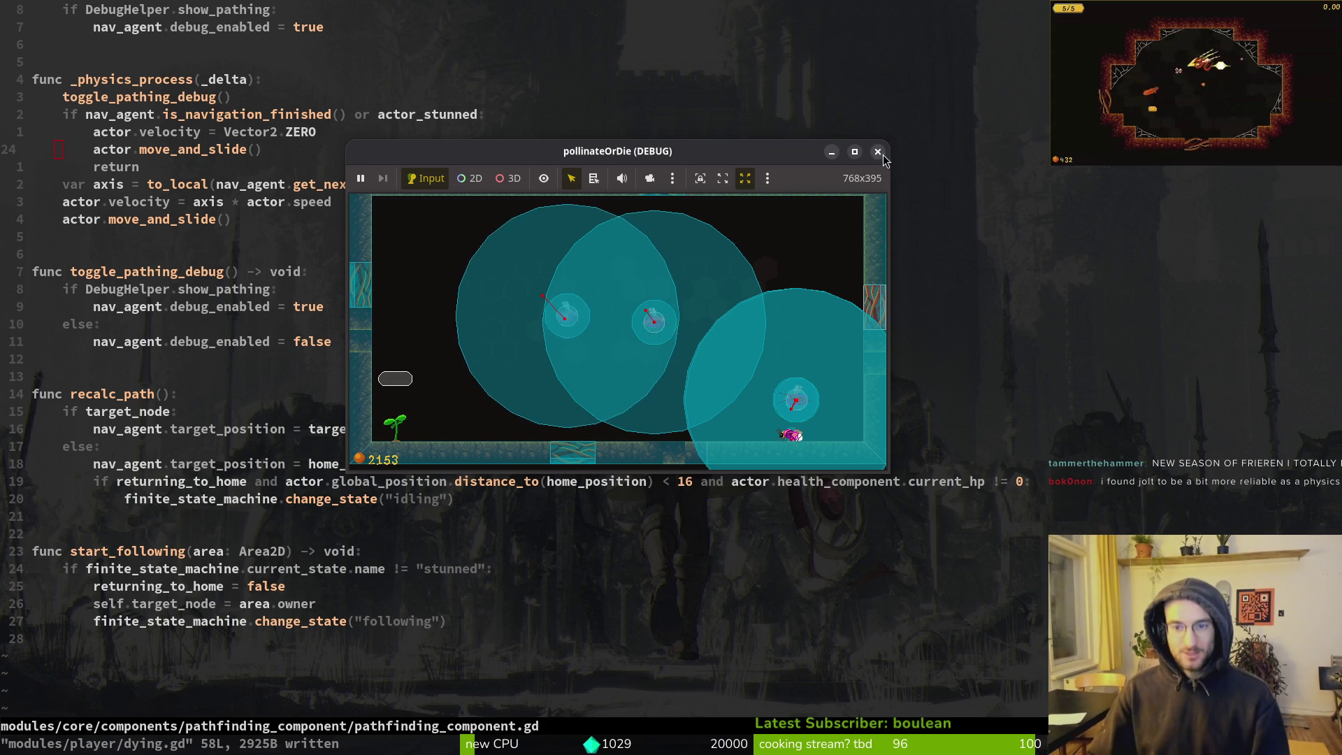
key("Escape")
key("alt+Tab")
Open Project Settings from the Project menu, dismissing an accidental Find in Files
left_click(64, 42)
left_click(78, 84)
key("Escape")
left_click(64, 42)
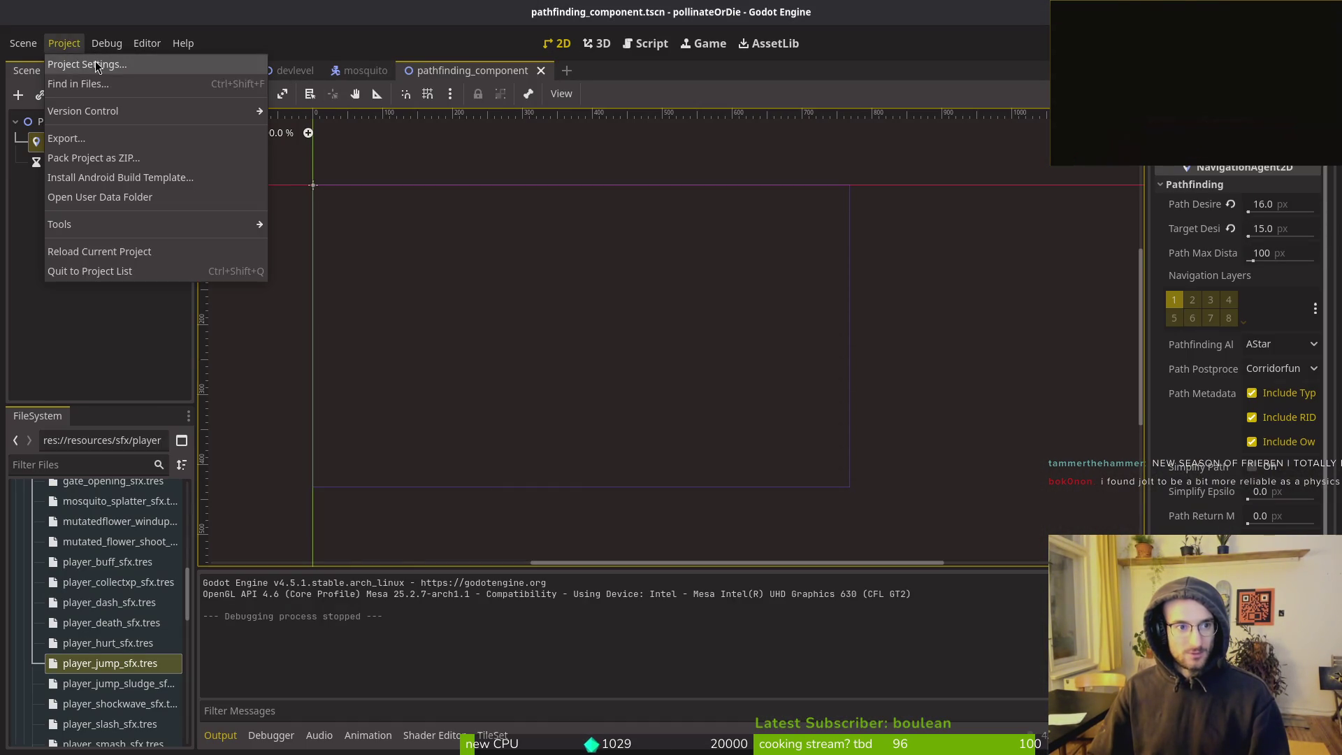
left_click(96, 64)
scroll(366, 413, "down", 5)
Compare the Physics Common, Jolt Physics 3D and 2D pages, noting 980 px/s² gravity and 16 solver iterations
left_click(338, 328)
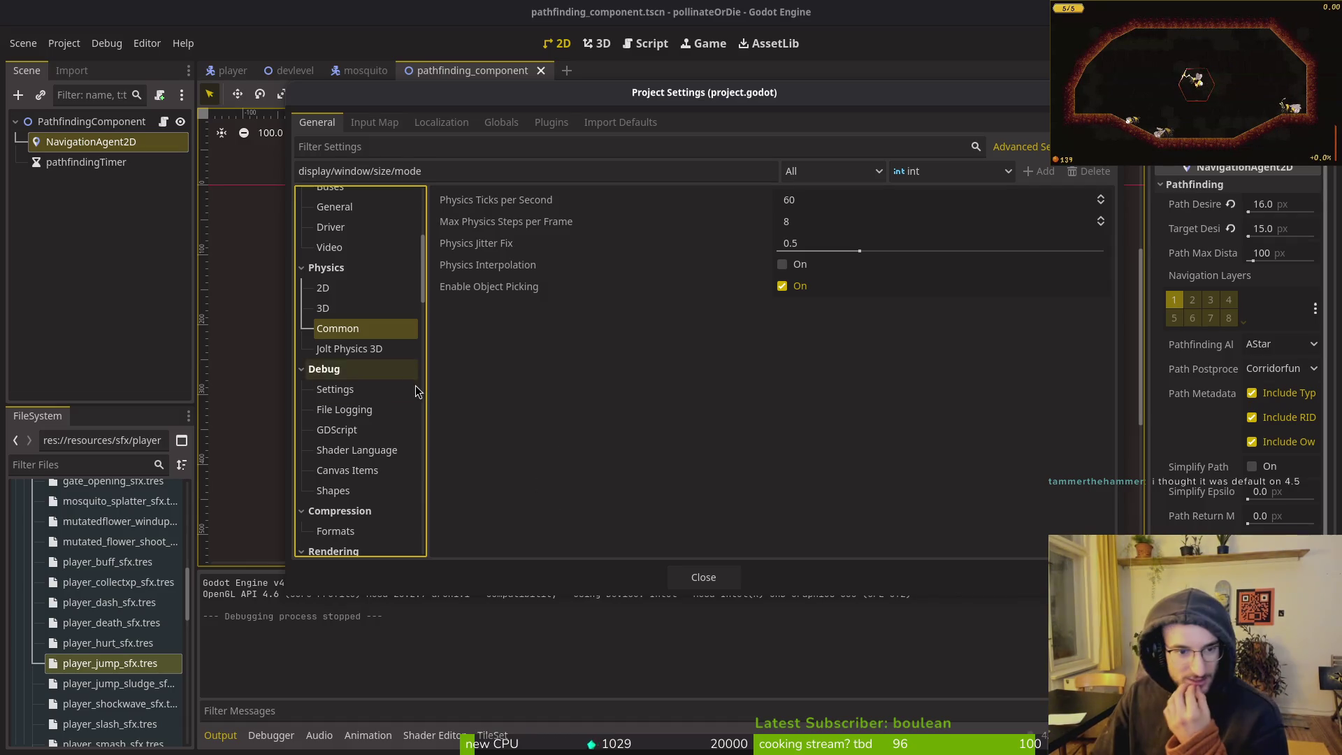
left_click(376, 349)
left_click(359, 287)
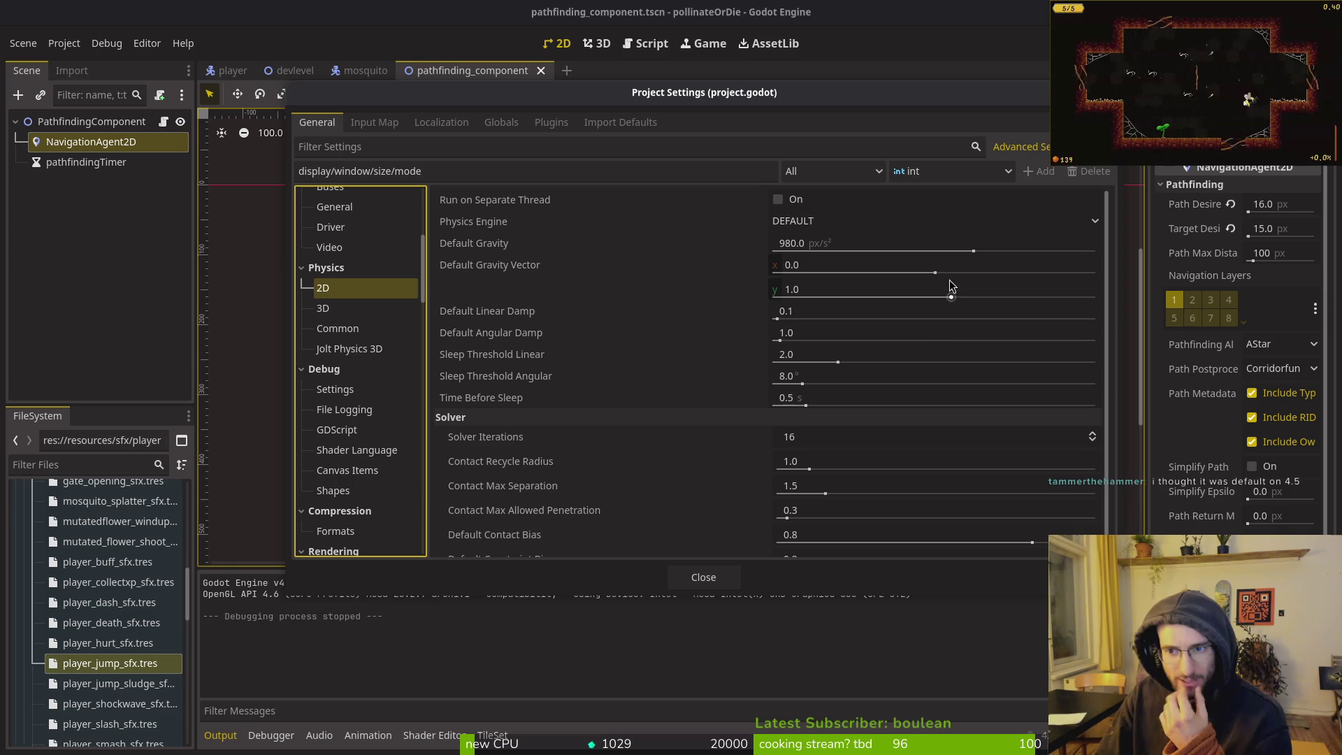
scroll(931, 335, "down", 1)
scroll(931, 336, "up", 1)
left_click(339, 349)
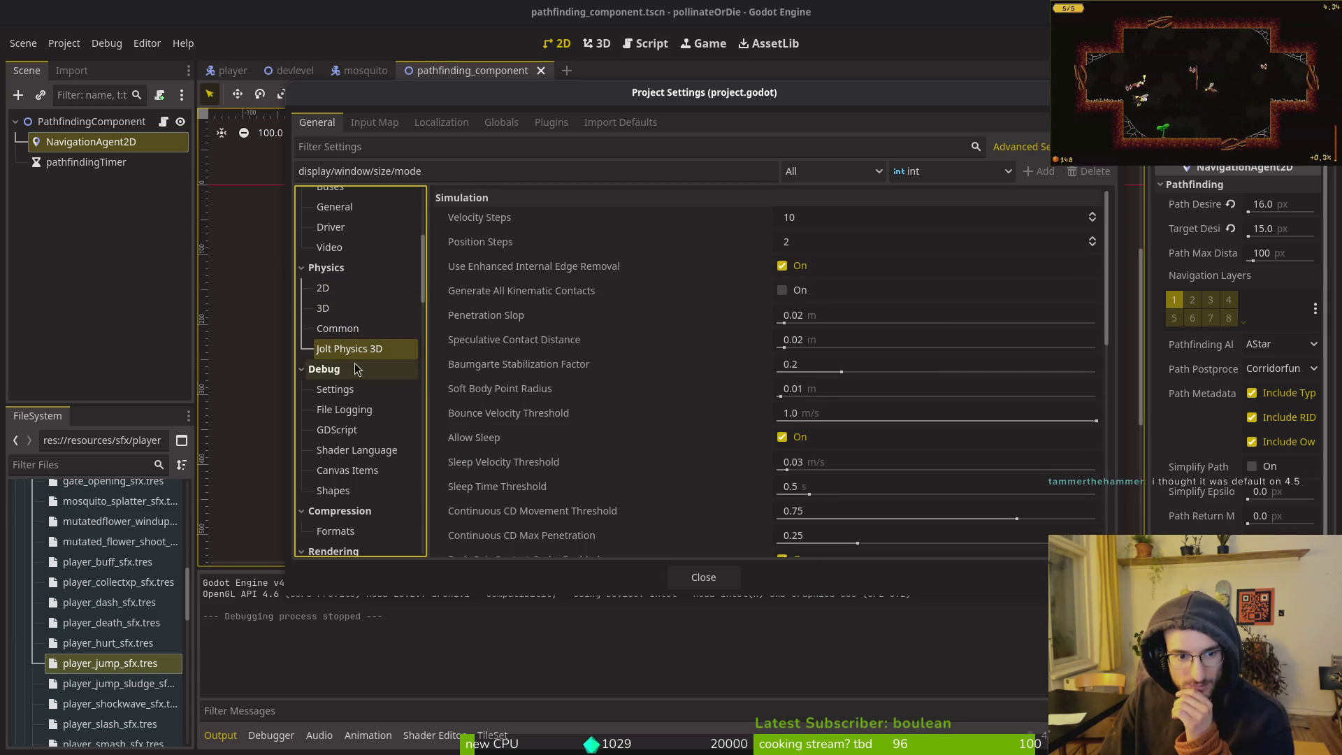
left_click(354, 284)
scroll(354, 287, "up", 5)
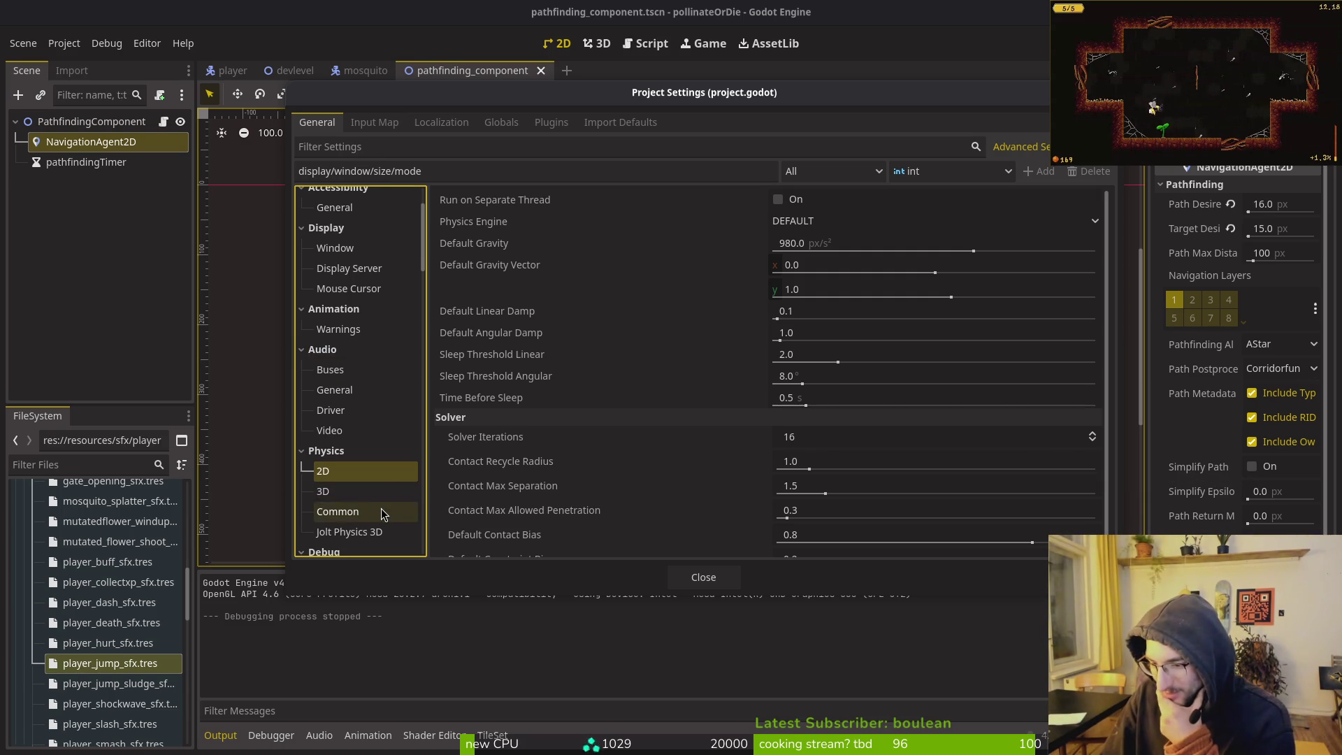
scroll(384, 451, "down", 6)
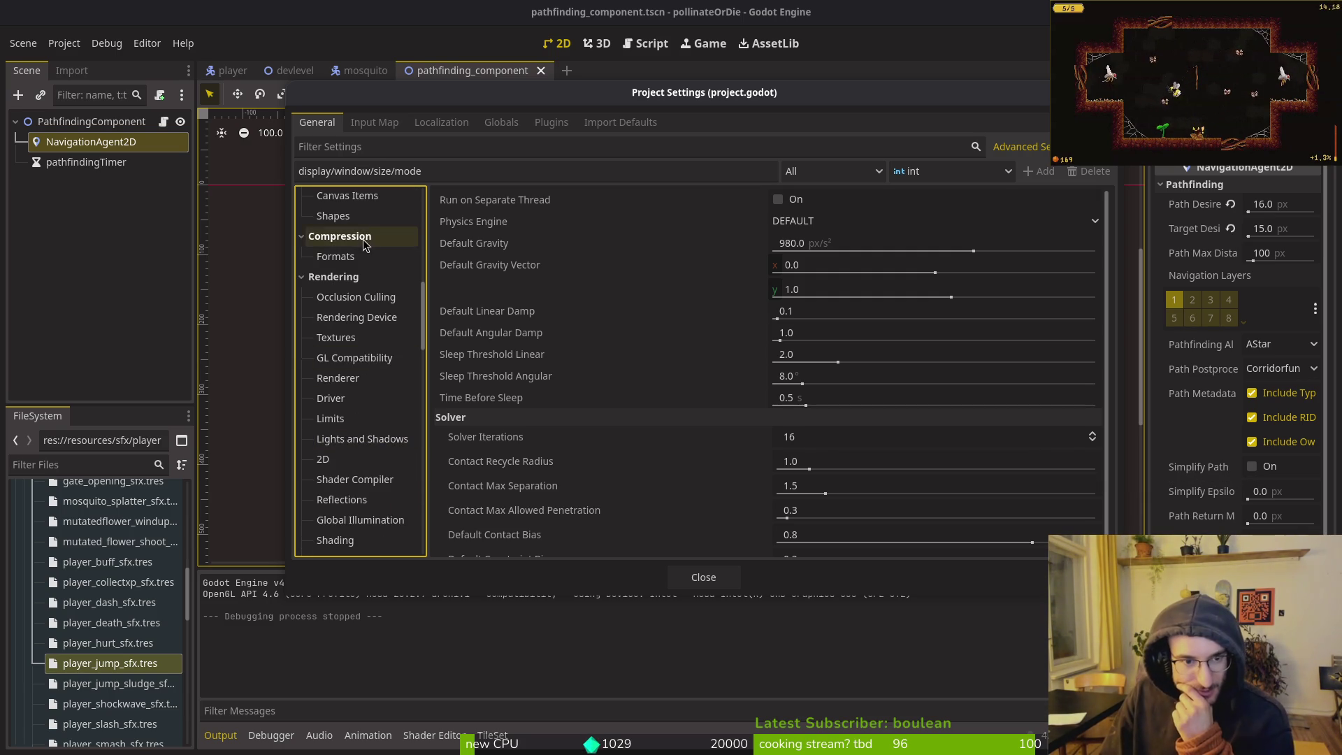
scroll(377, 409, "down", 5)
scroll(381, 279, "down", 5)
left_click(391, 146)
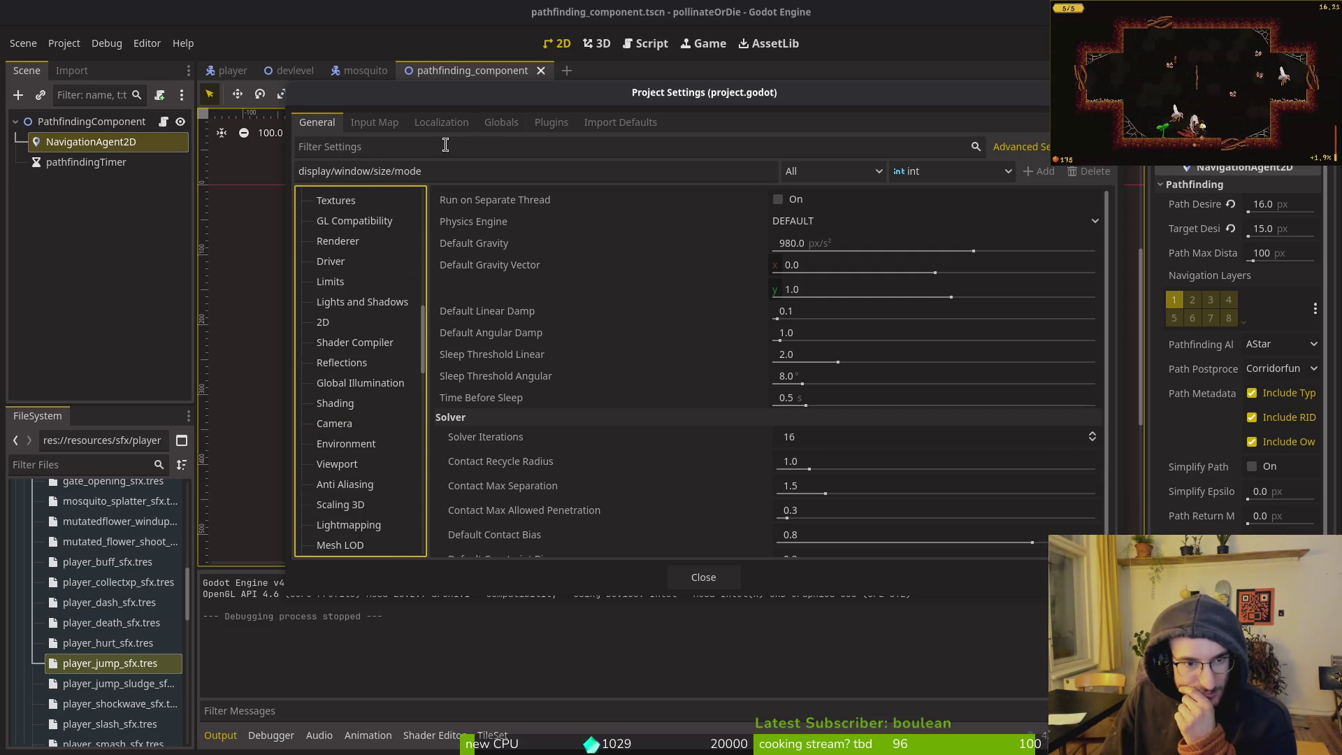
Filter settings by 'physics' and view the 2D physics engine choices, leaving it on DEFAULT
type("physics")
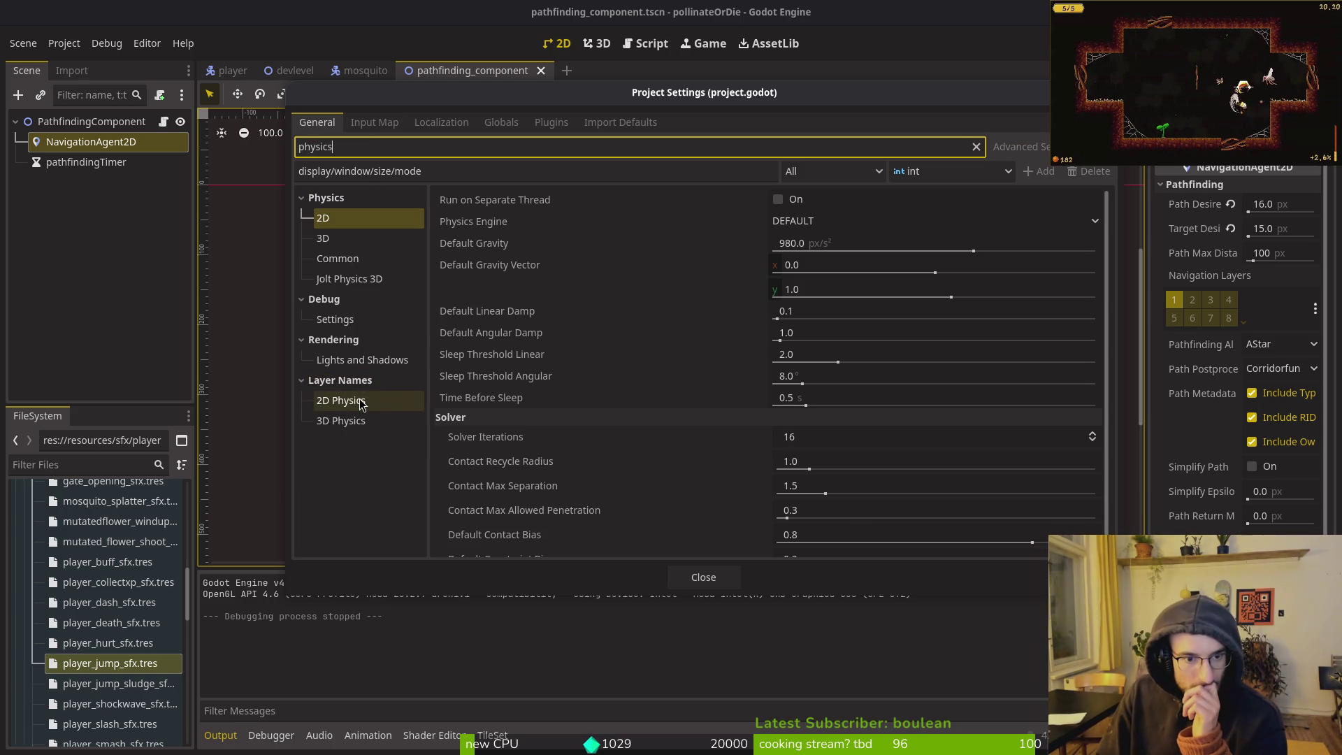
left_click(330, 221)
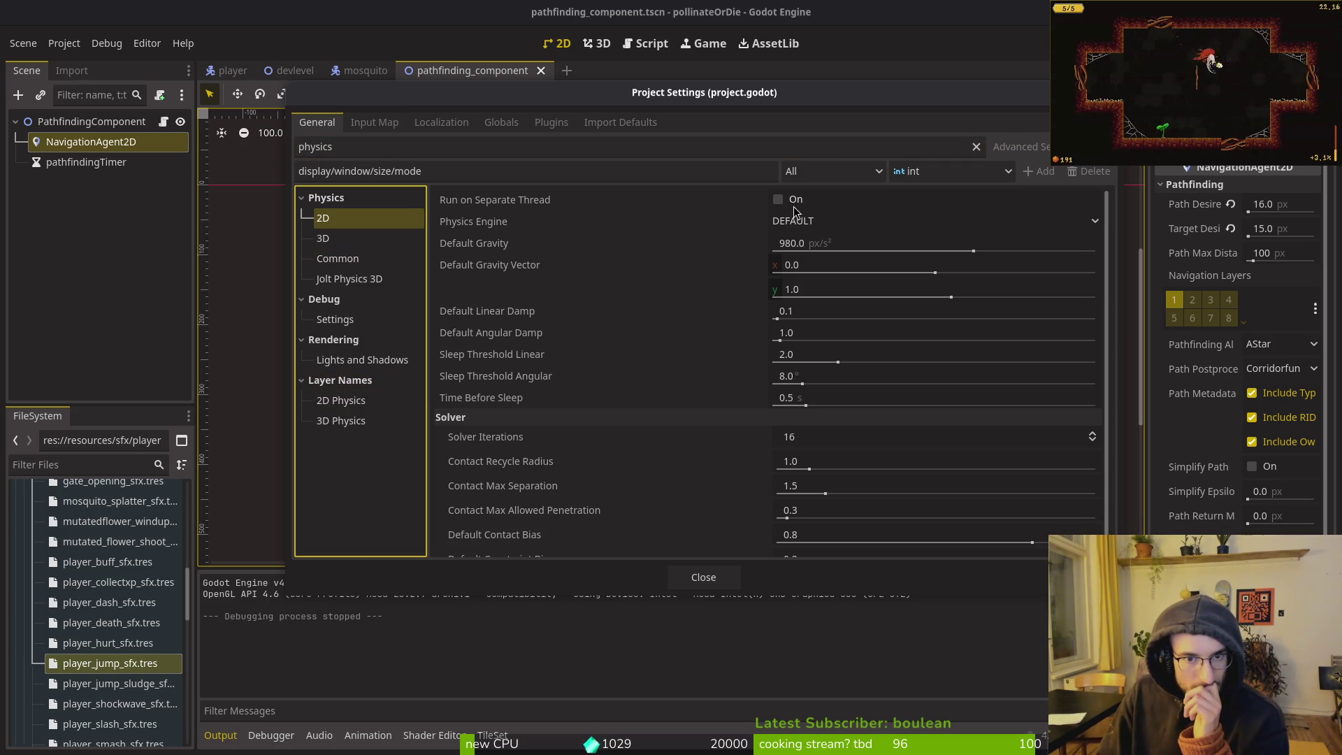
left_click(850, 222)
left_click(492, 228)
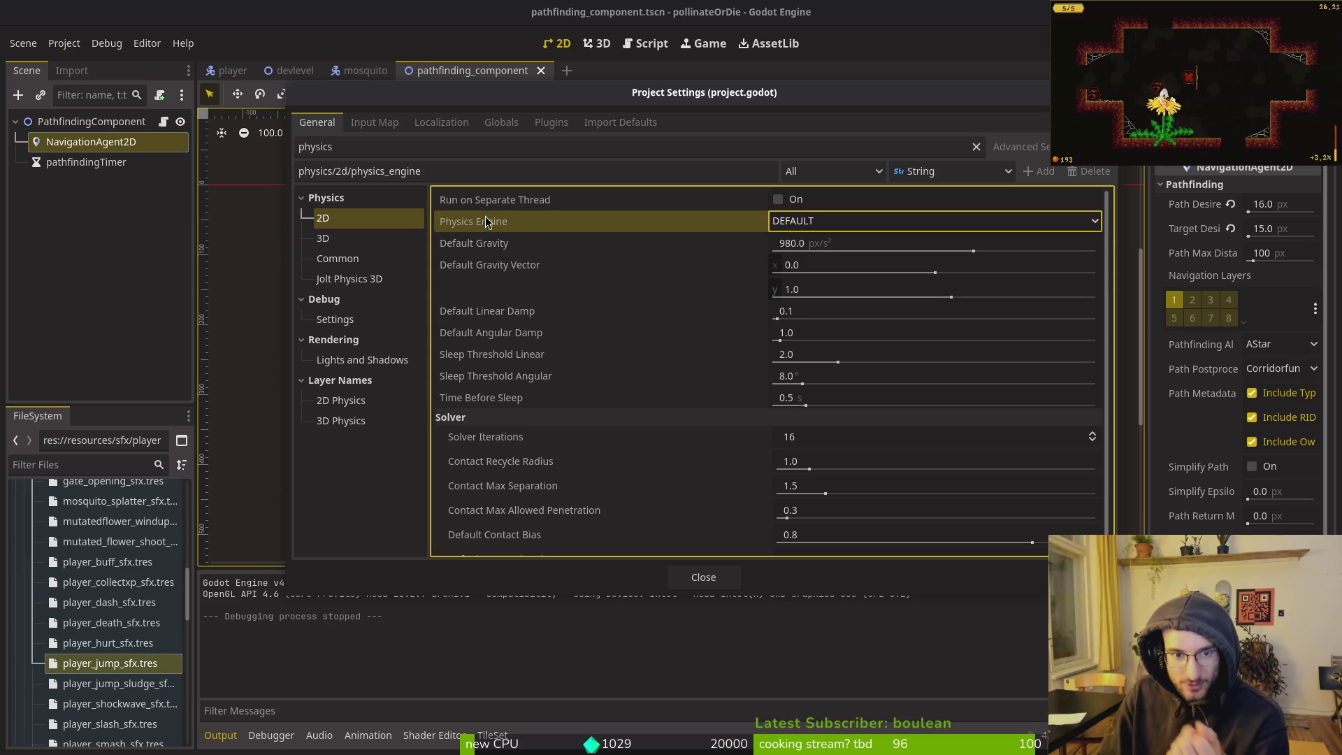
mouse_move(492, 229)
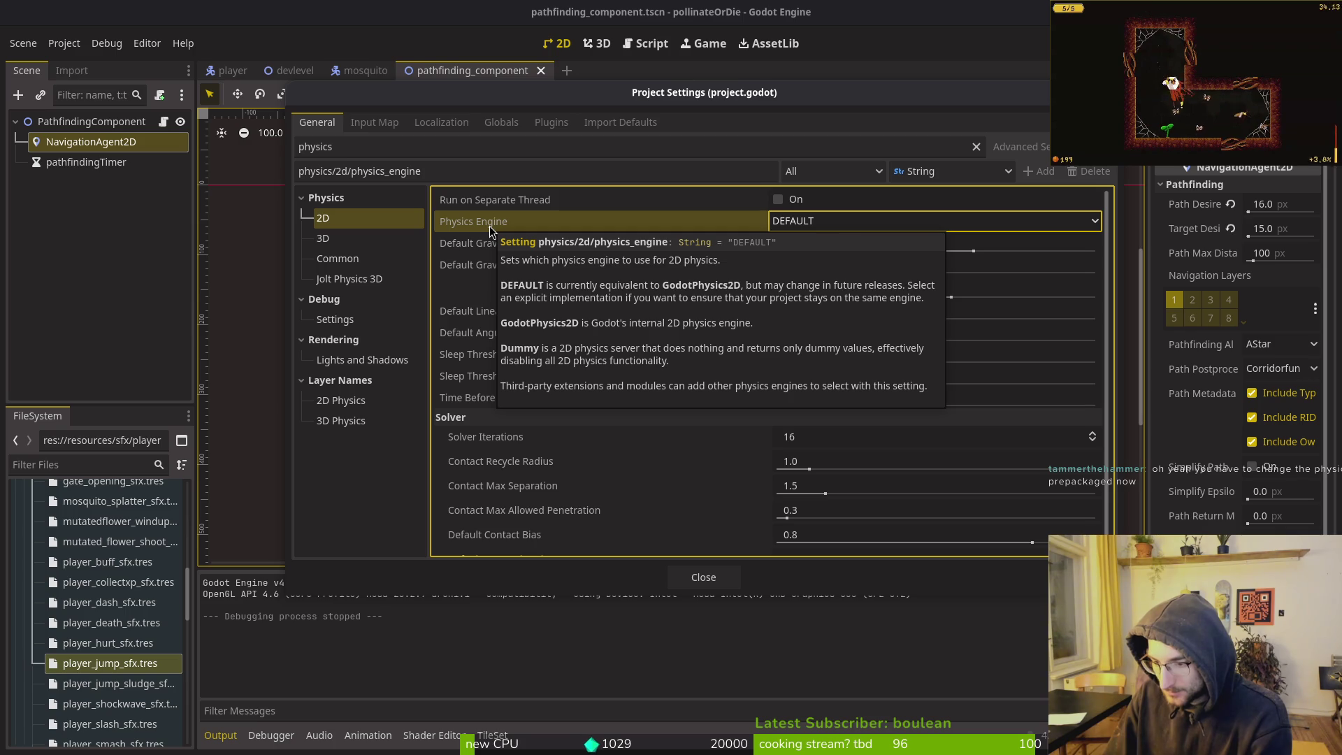
Switch the 2D physics engine to Dummy and back to DEFAULT, then close settings for the Asset Library
left_click(826, 220)
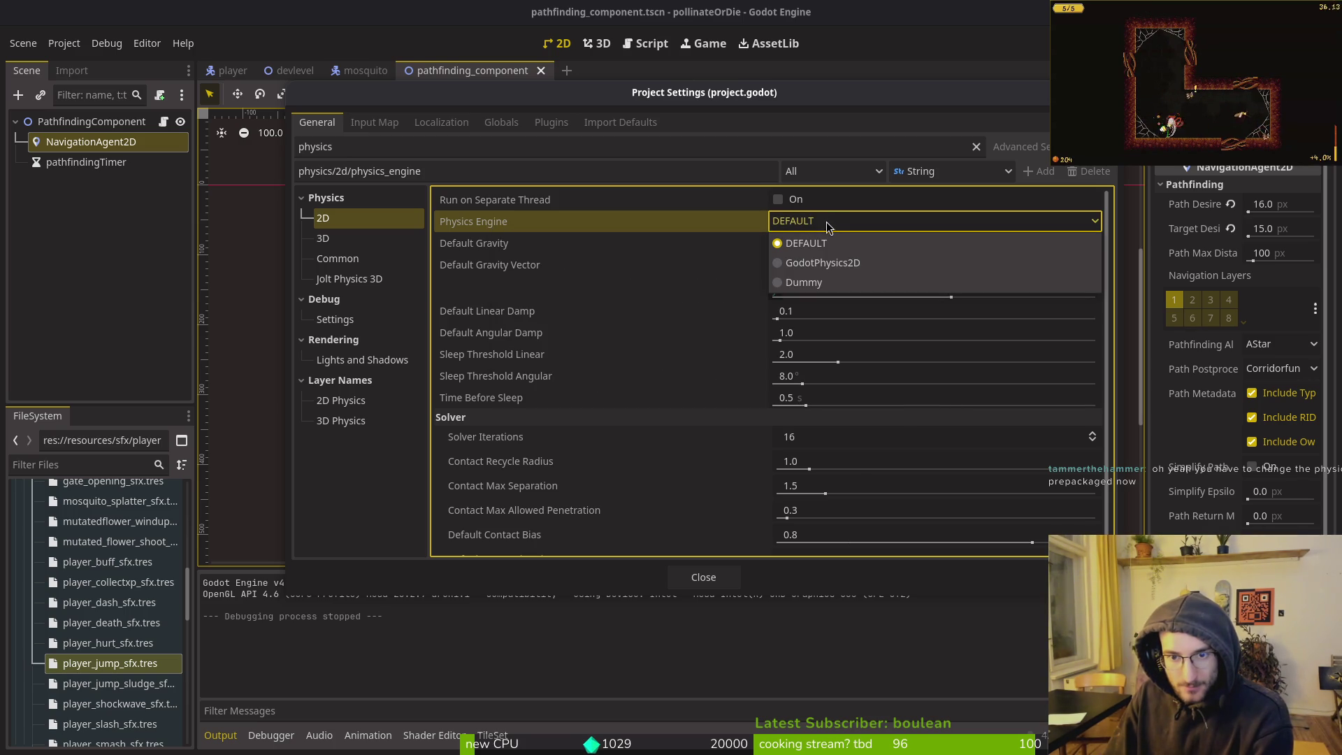
left_click(805, 282)
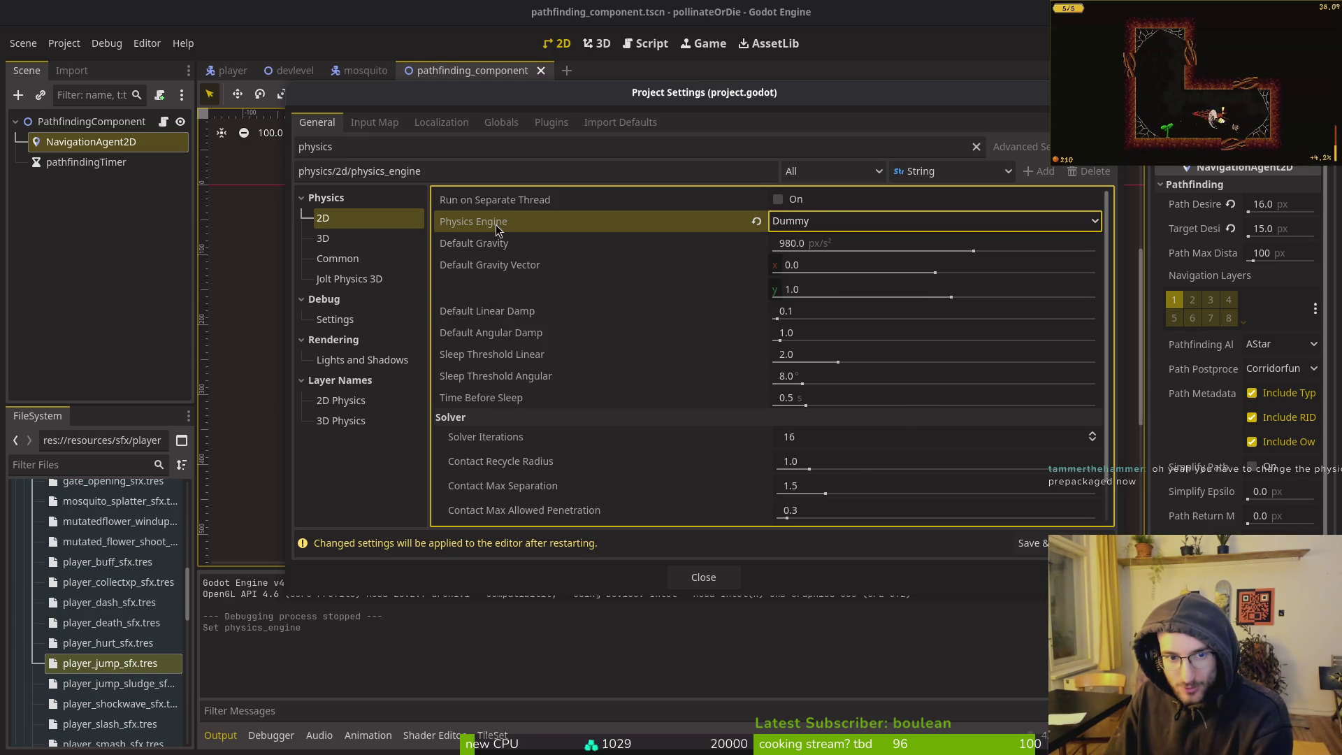
left_click(804, 221)
left_click(776, 241)
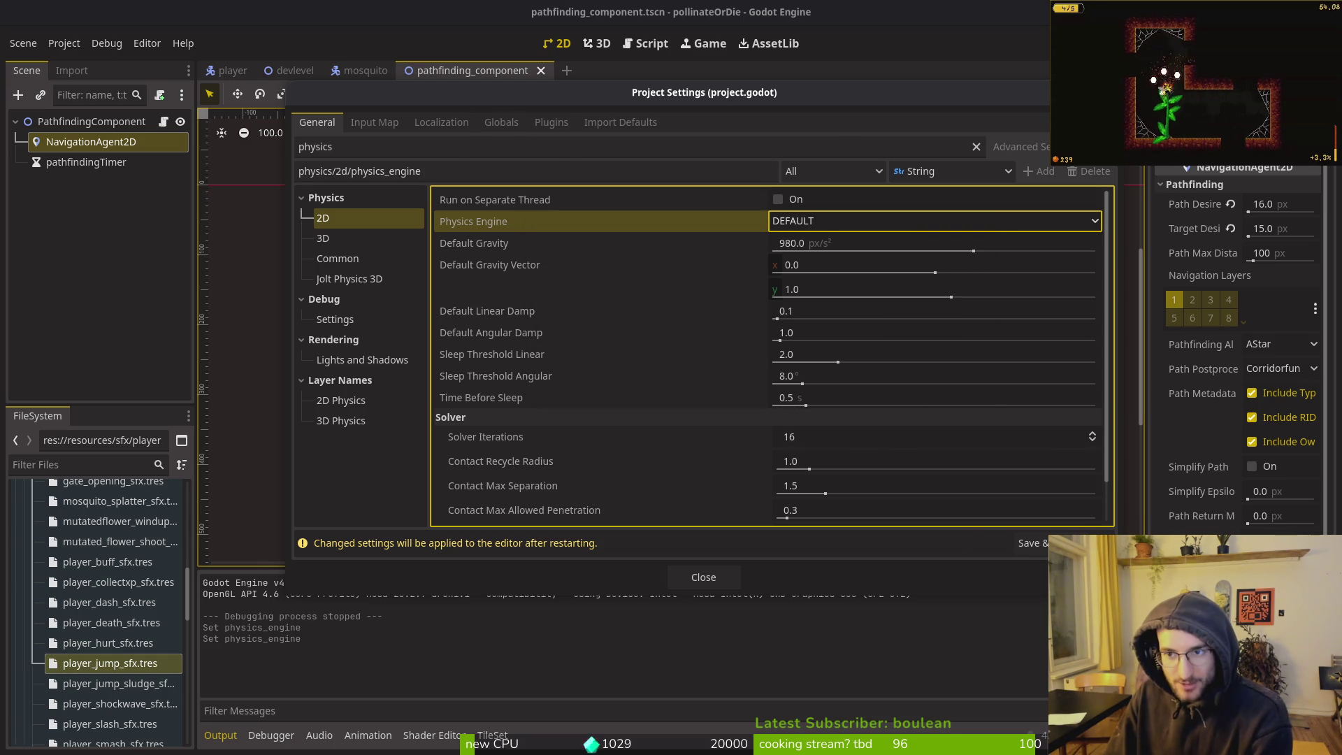
key("Escape")
left_click(769, 43)
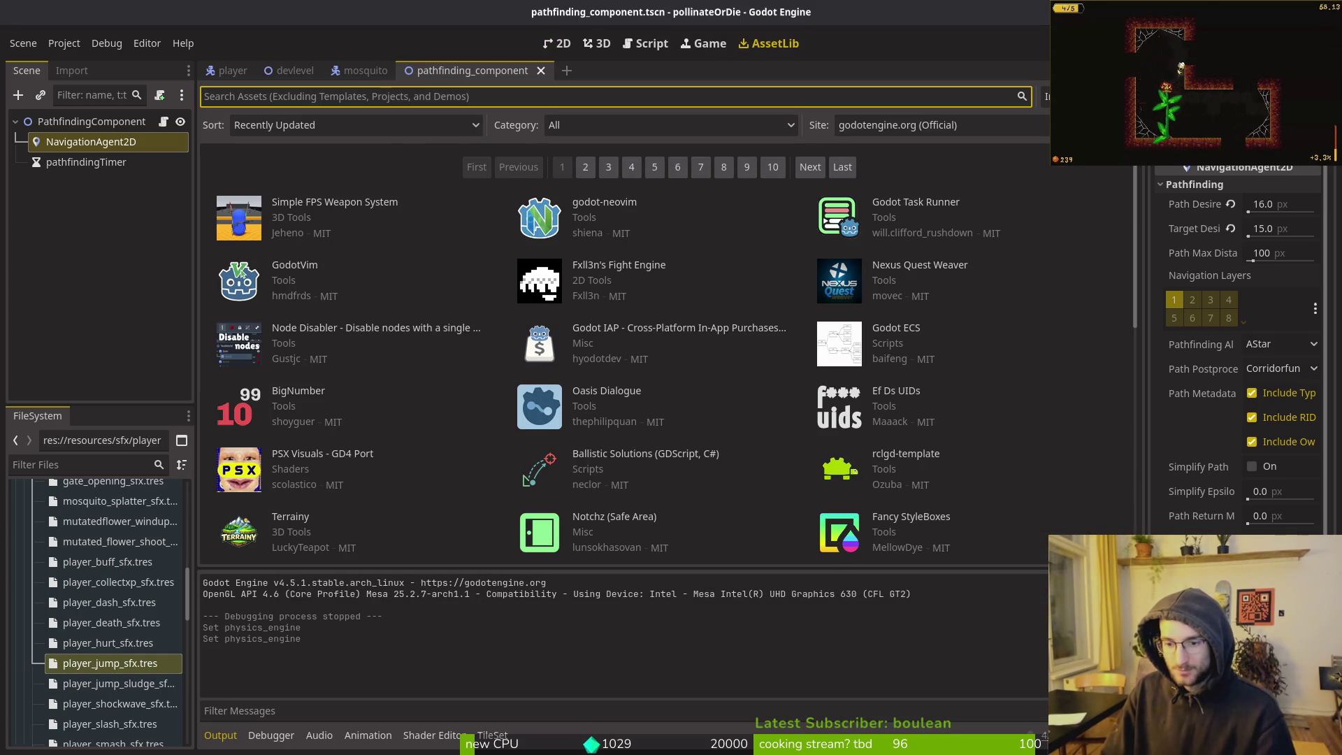
Search the Asset Library for 'jolt', view the Godot Jolt 0.15.0 details, then close them
key("Escape")
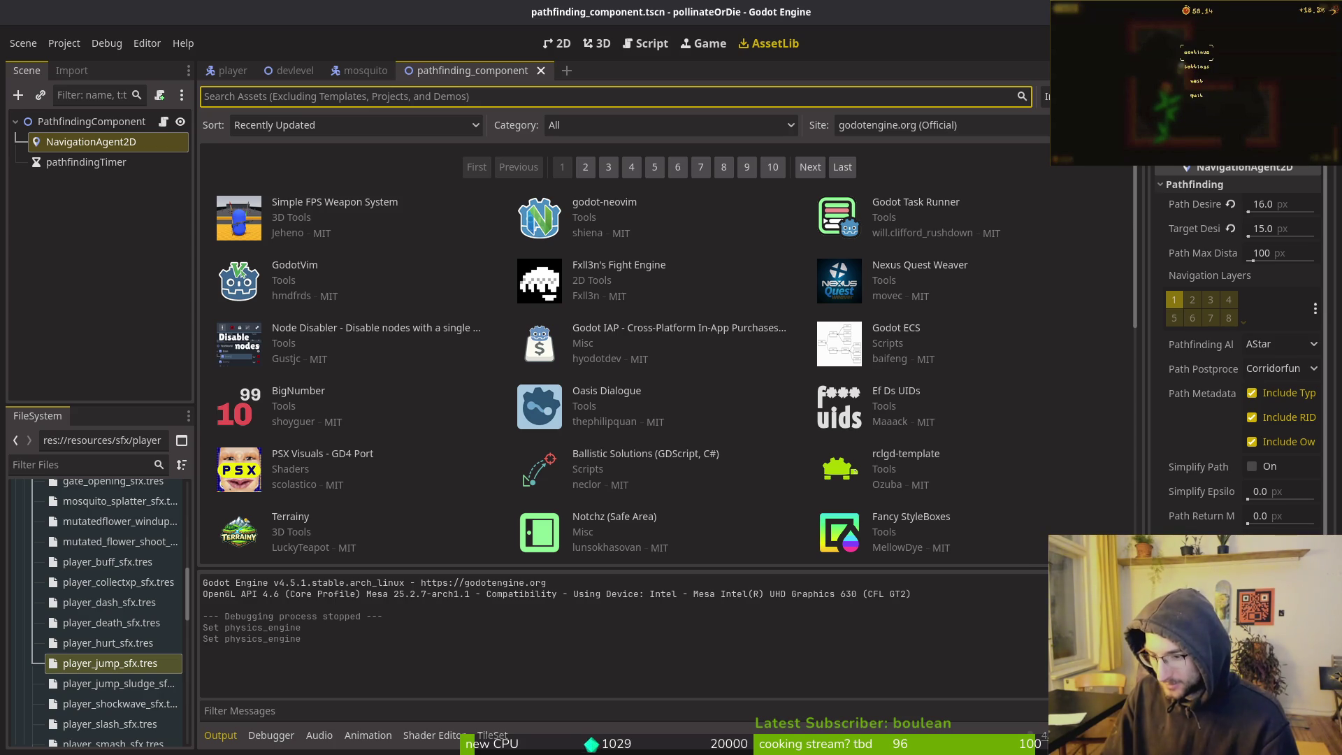
key("Escape")
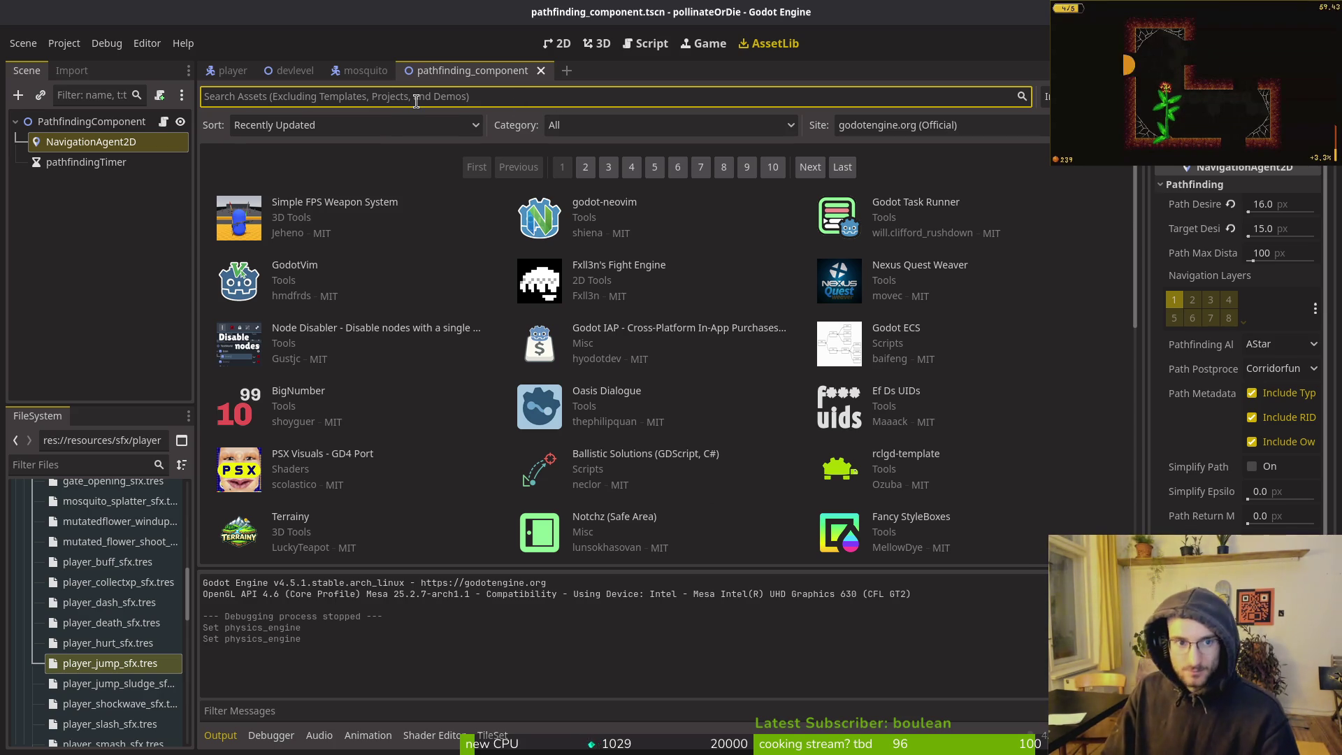
type("jolt")
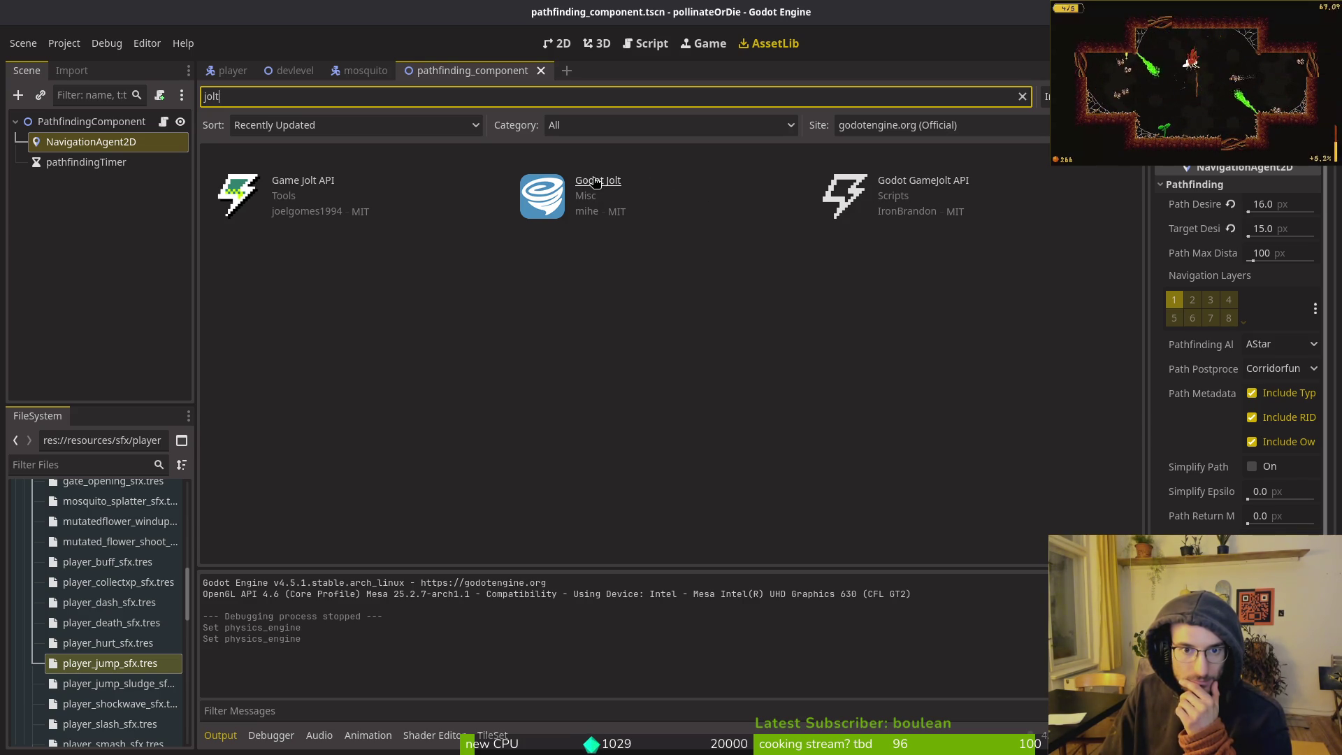
left_click(595, 182)
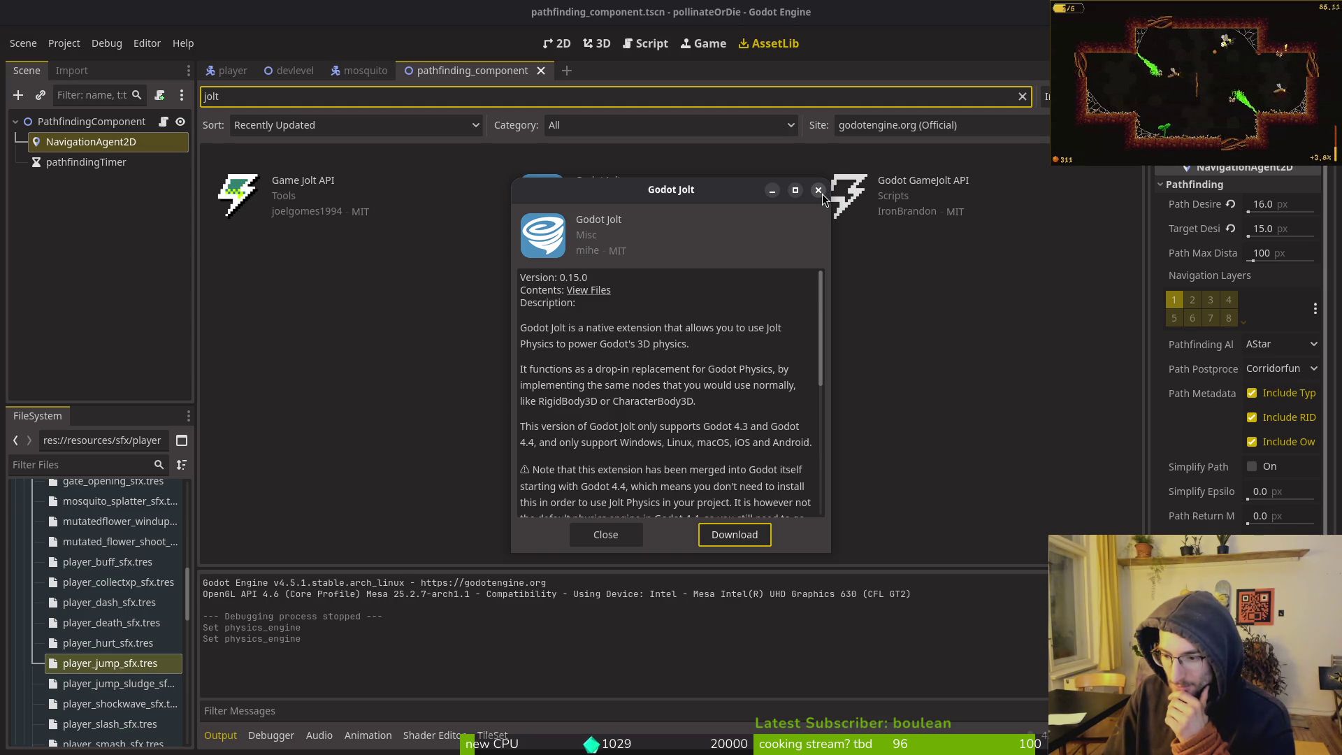
left_click(818, 190)
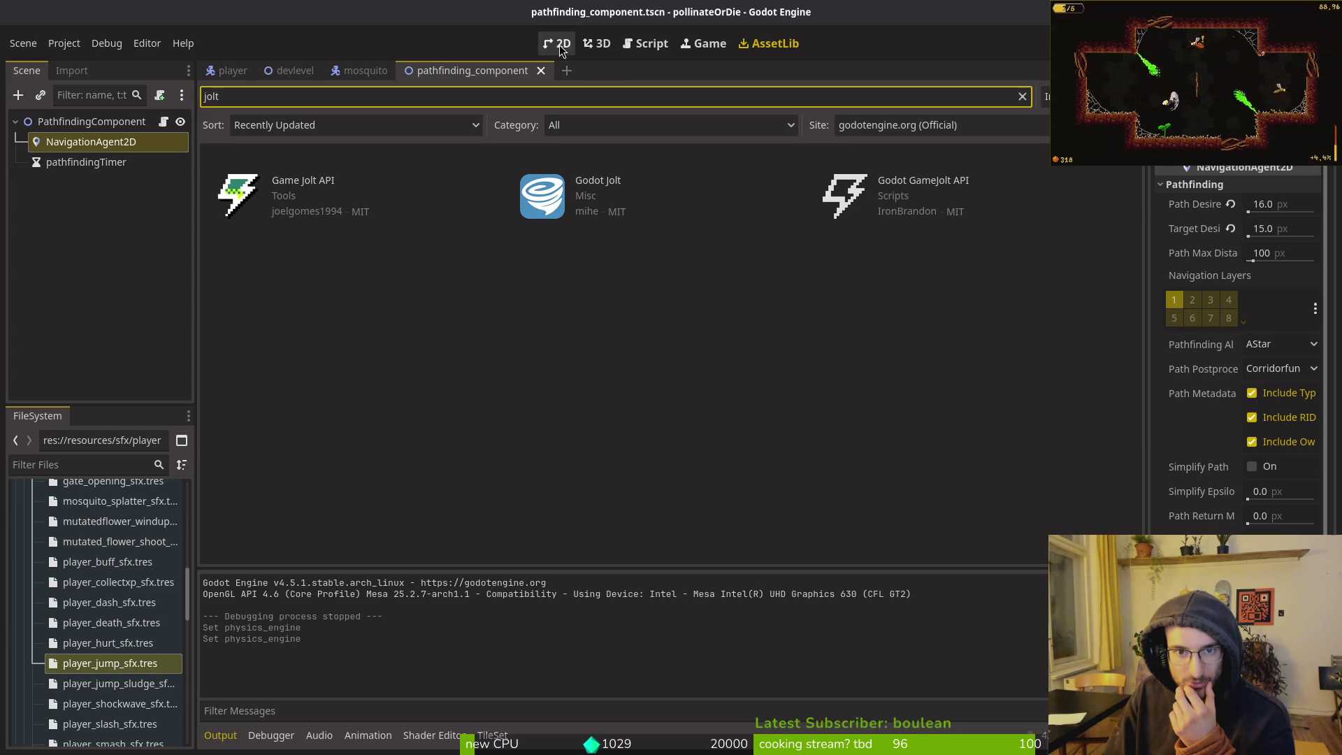
left_click(63, 43)
left_click(84, 62)
mouse_move(497, 224)
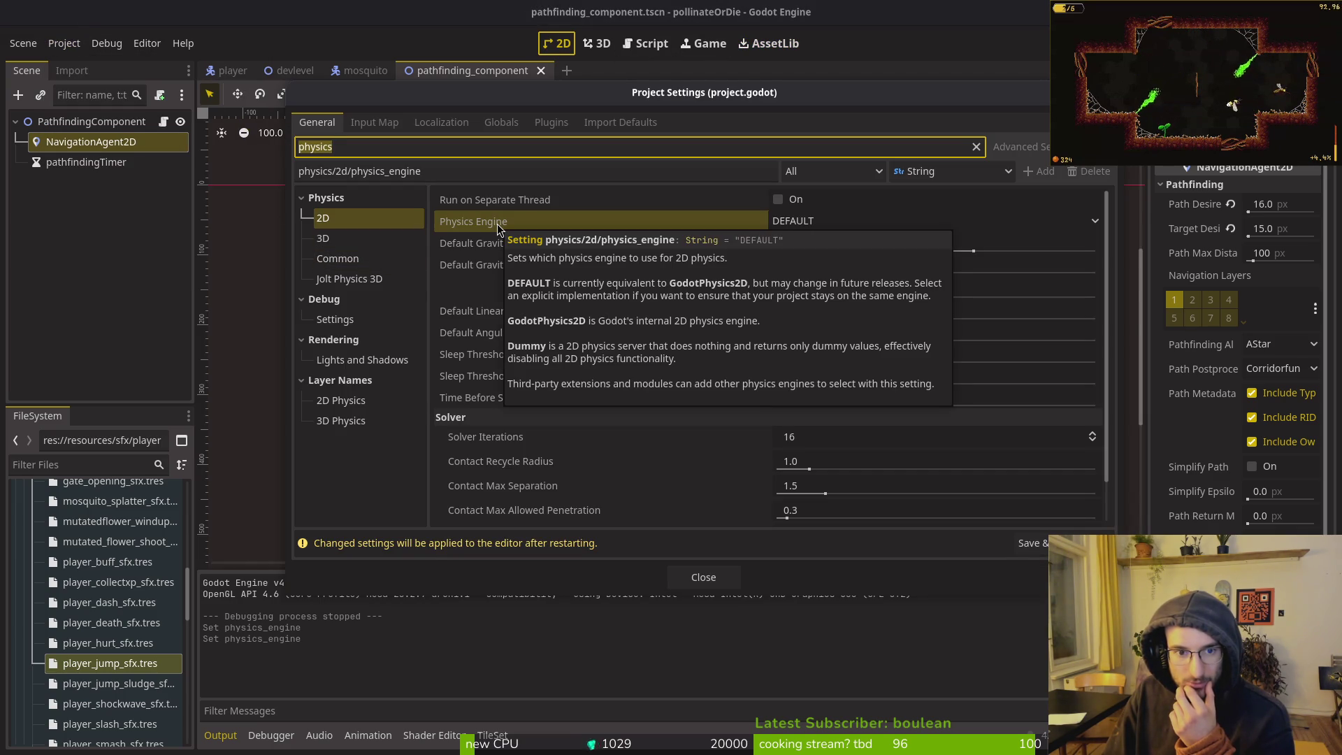
left_click(354, 238)
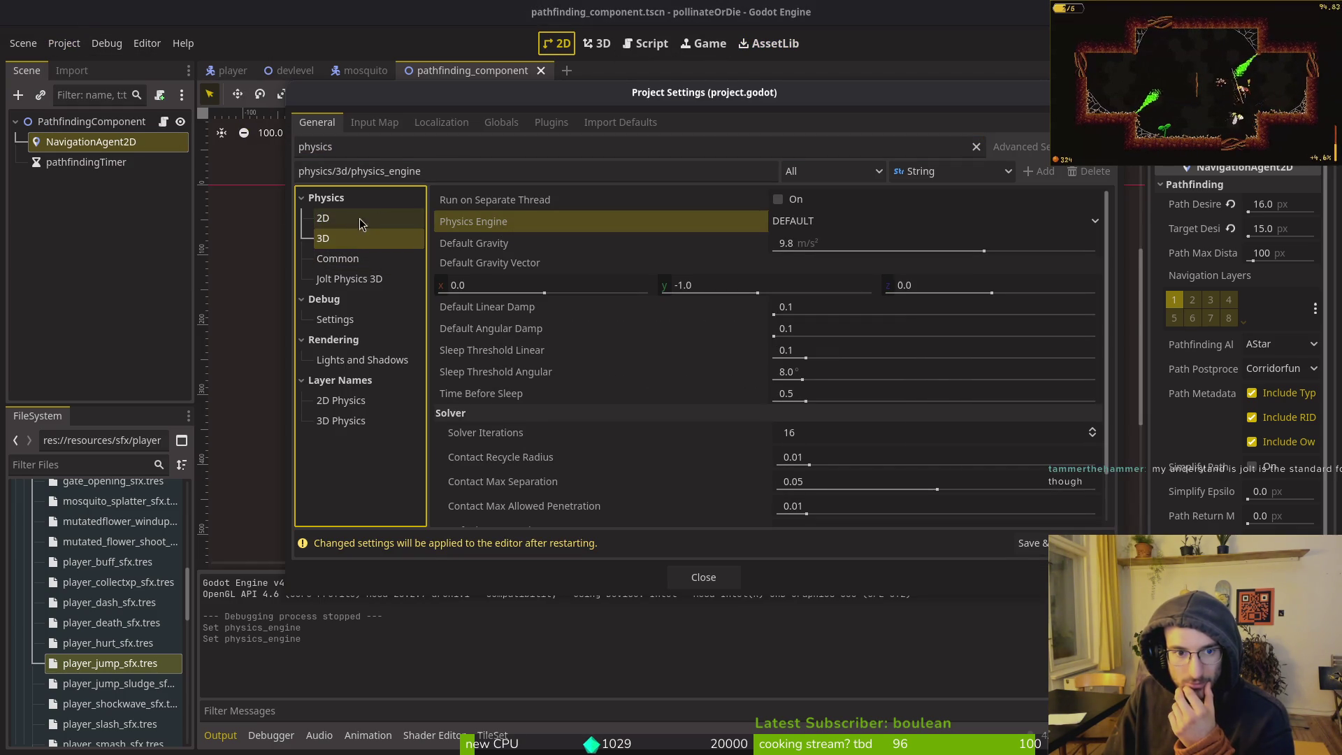
left_click(883, 224)
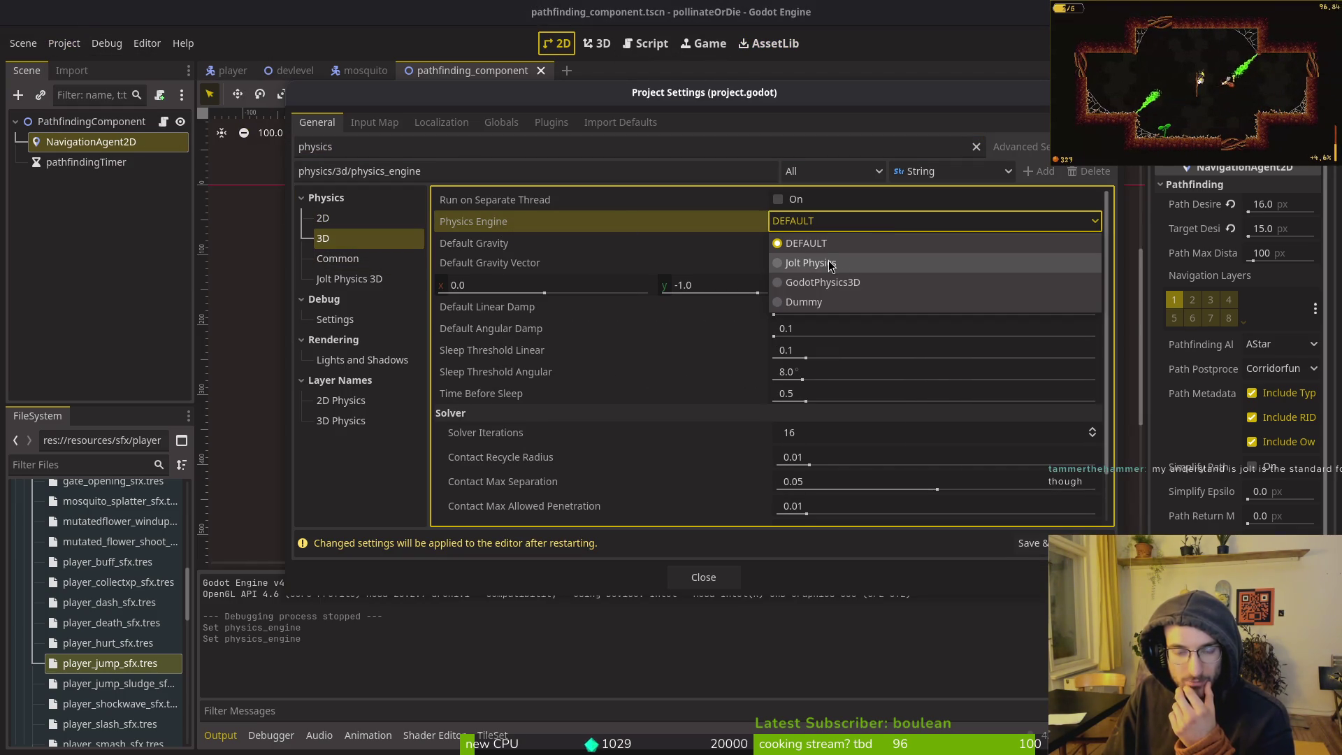
left_click(377, 220)
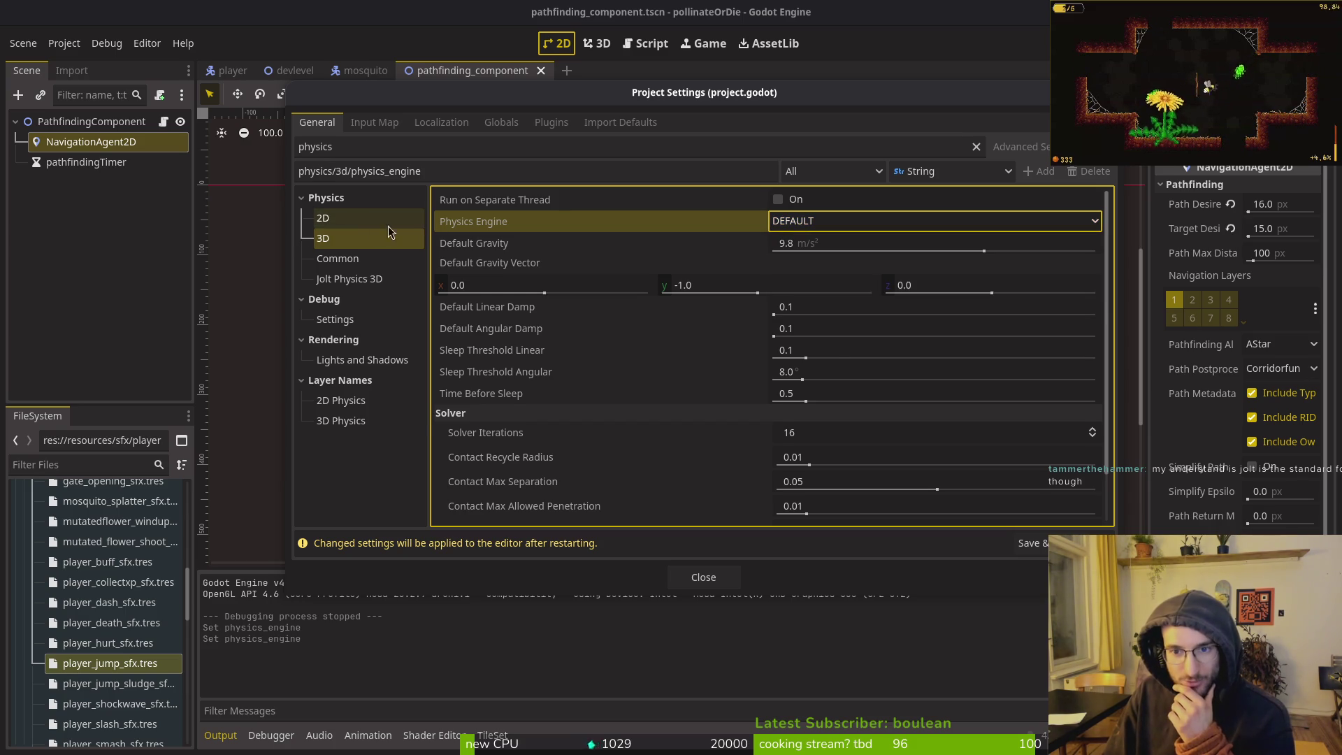
left_click(836, 221)
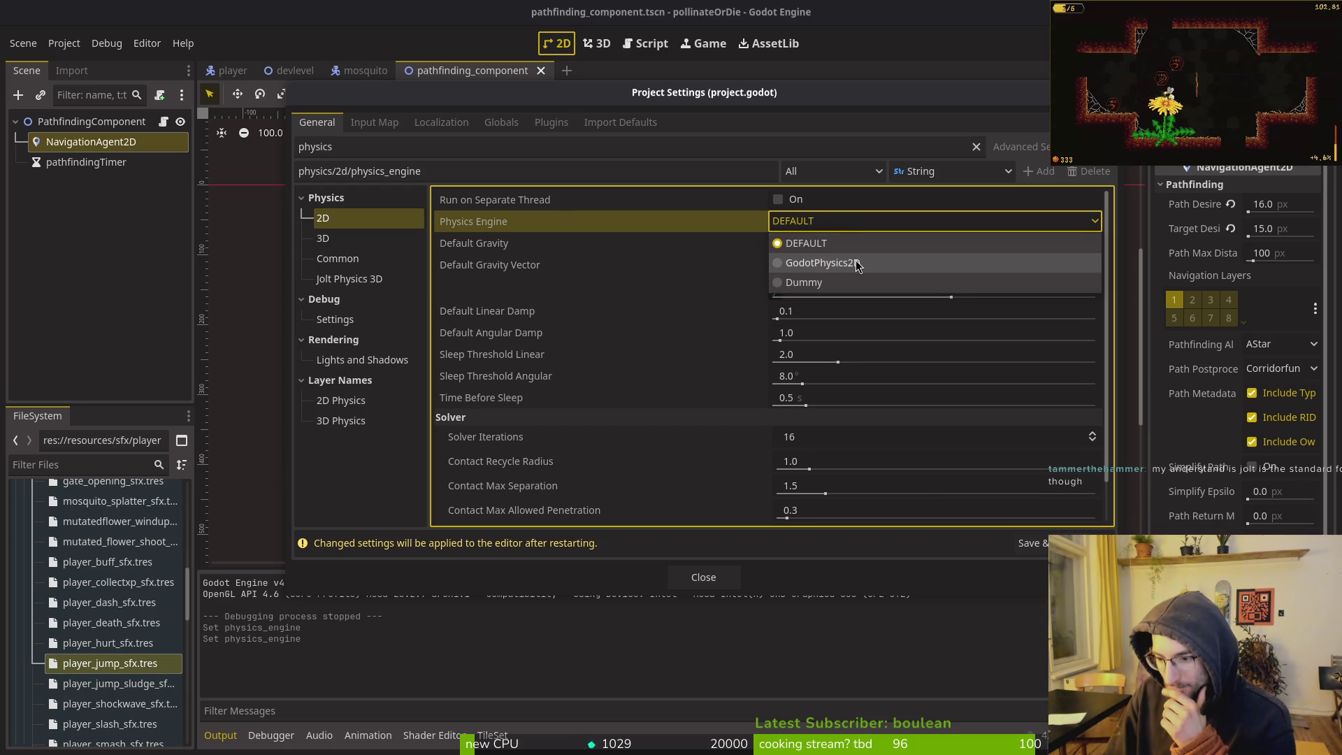
left_click(323, 237)
left_click(849, 221)
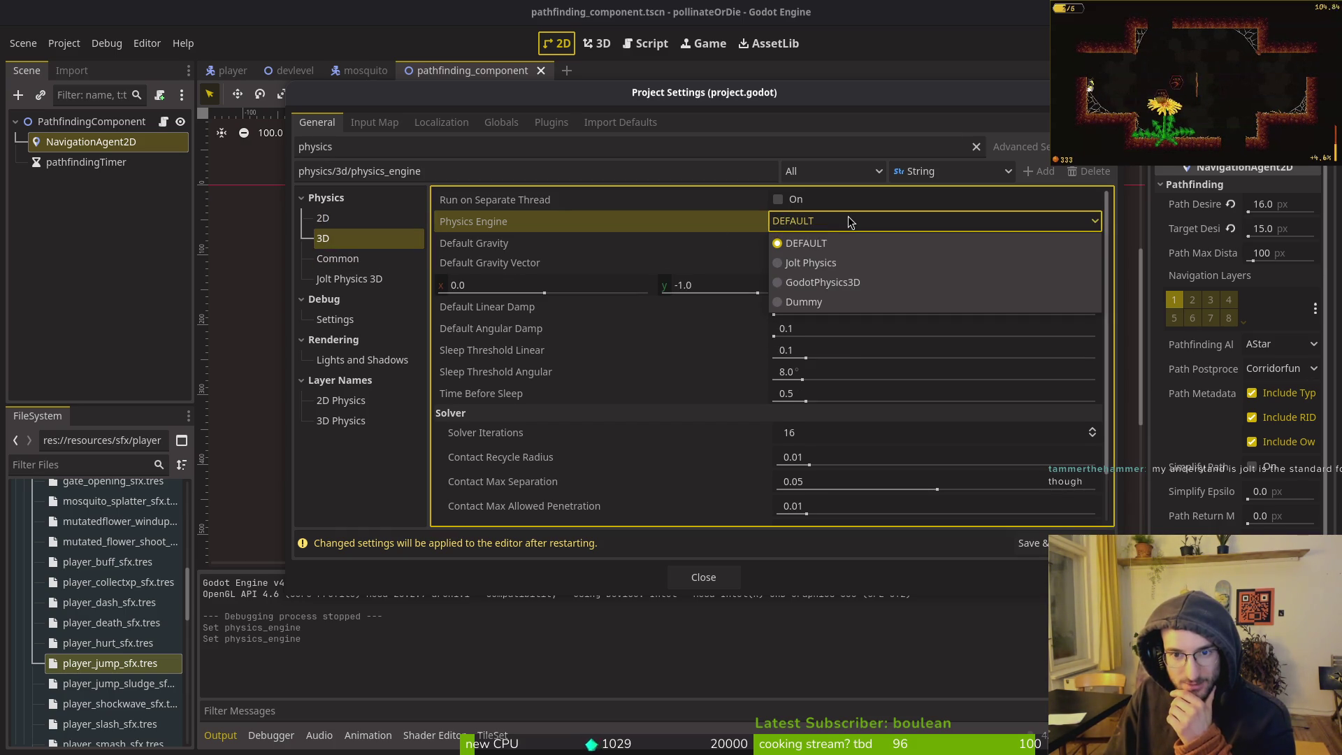
left_click(490, 221)
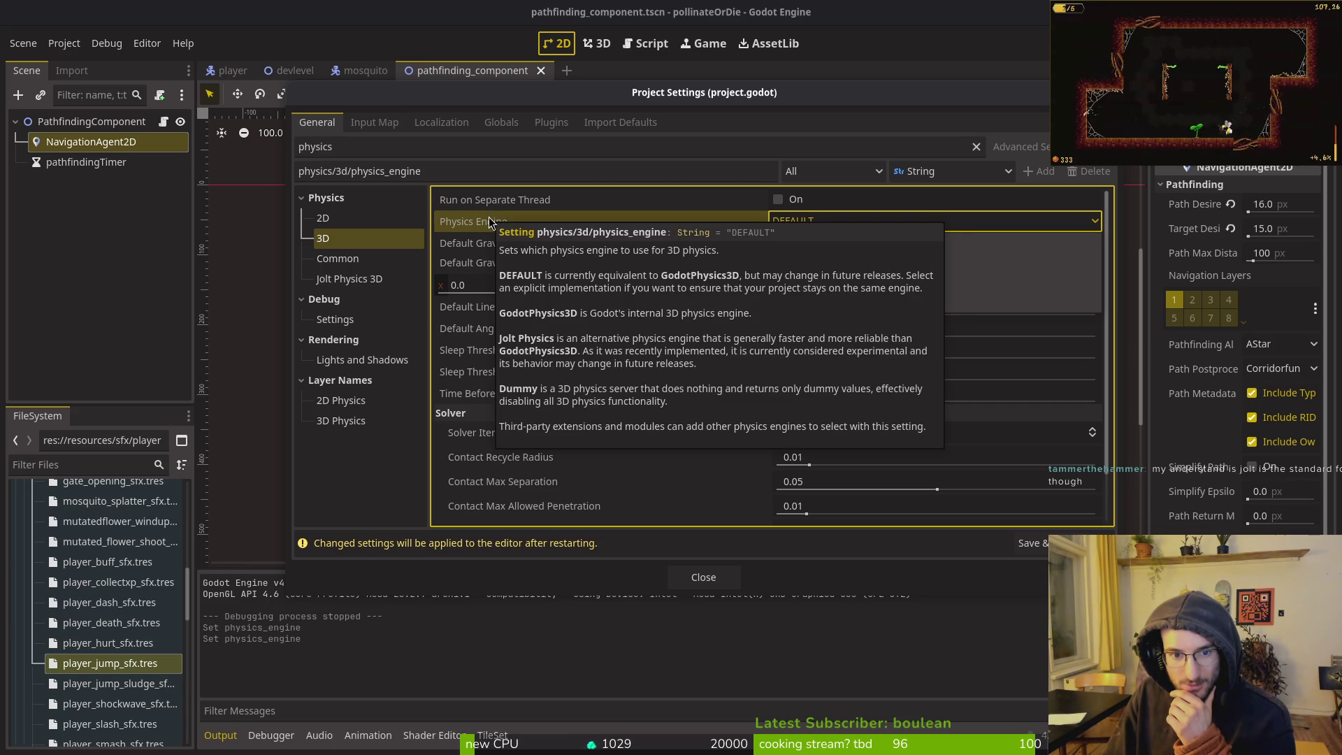
mouse_move(497, 228)
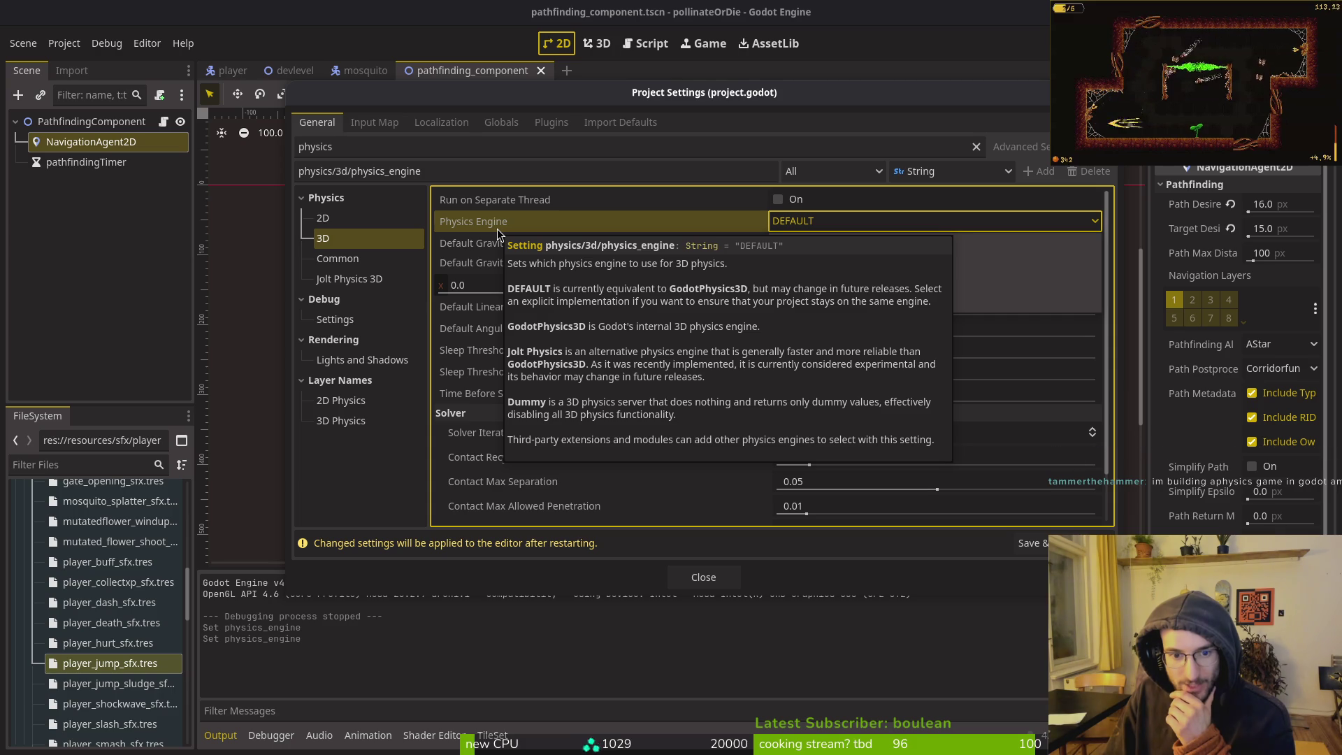
left_click(822, 216)
key("Escape")
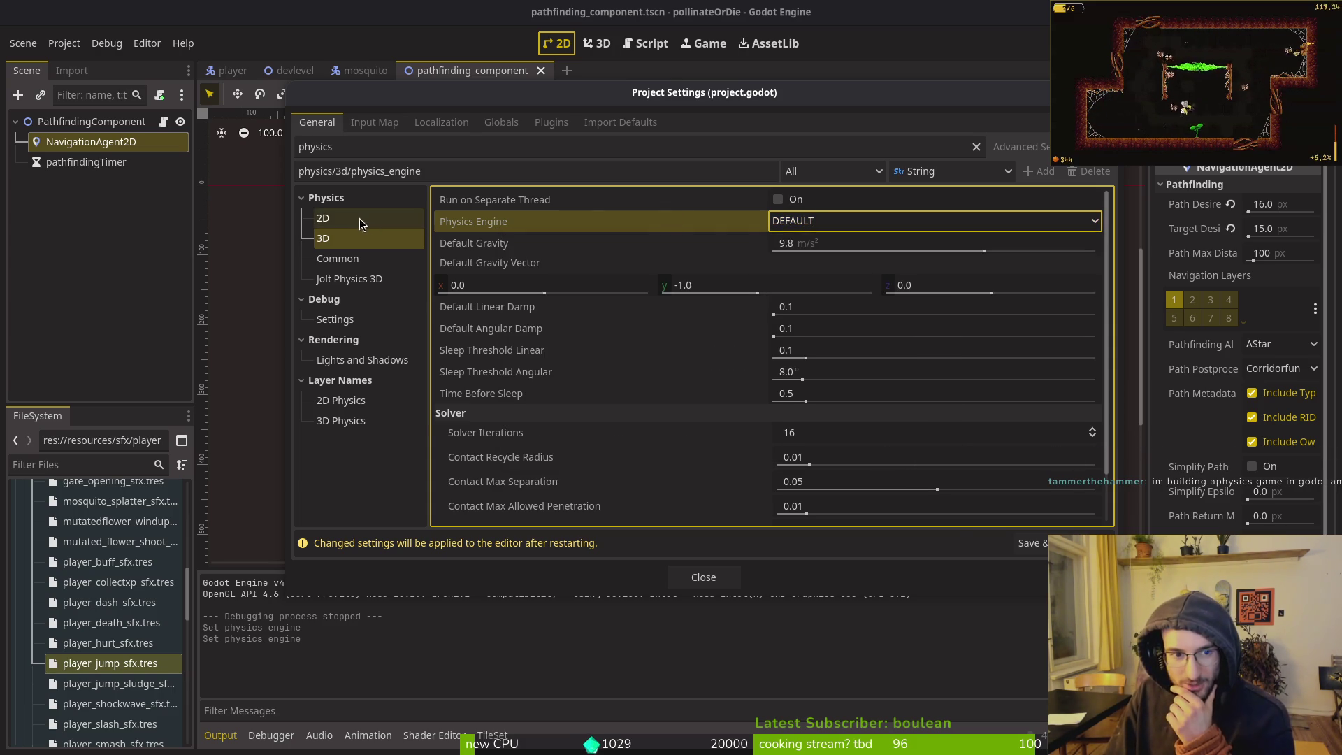
left_click(361, 223)
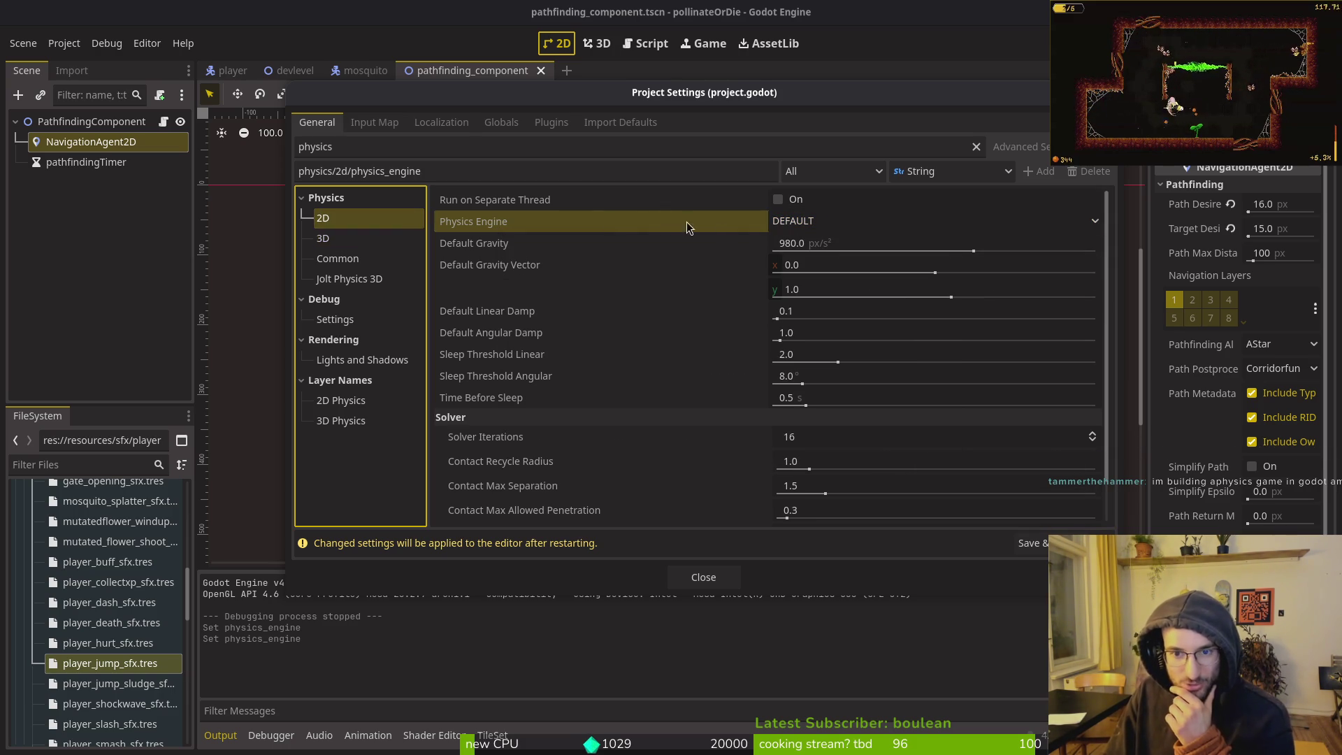
left_click(820, 224)
left_click(820, 223)
left_click(820, 224)
left_click(629, 221)
left_click(835, 222)
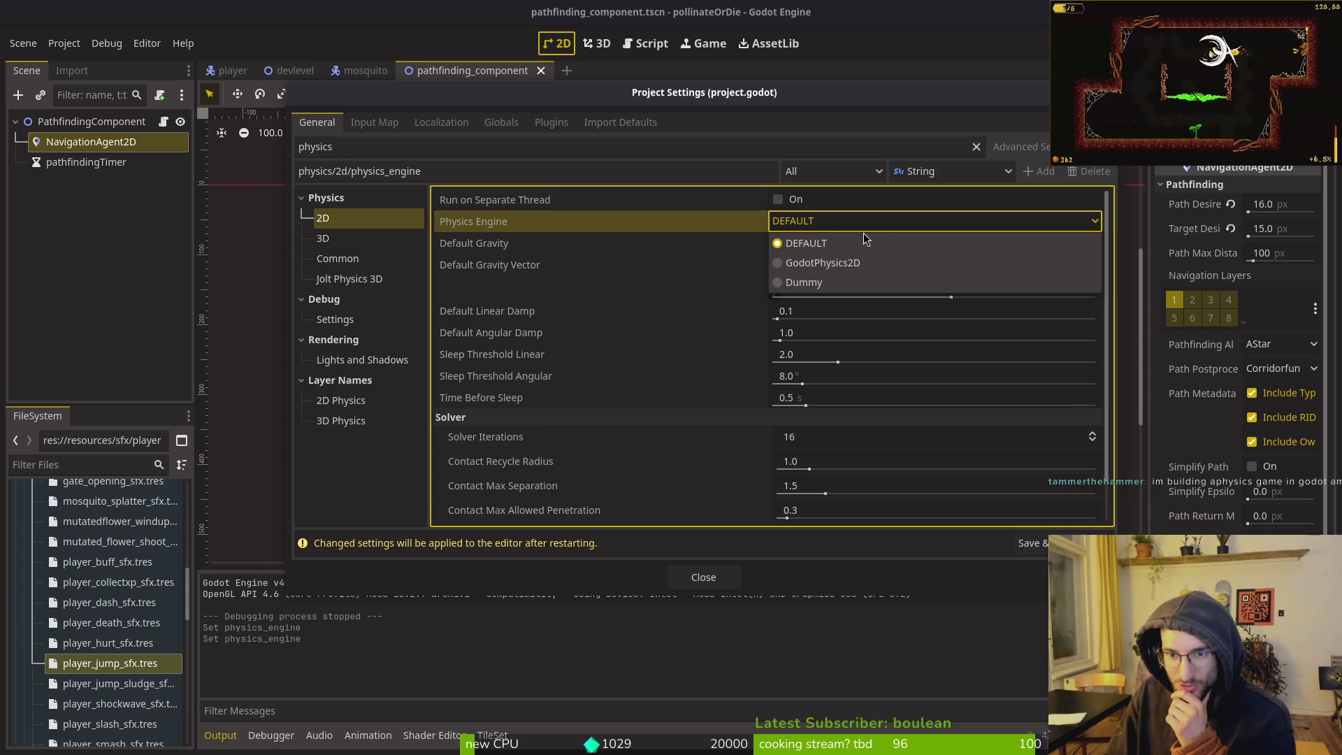
left_click(865, 233)
left_click(703, 576)
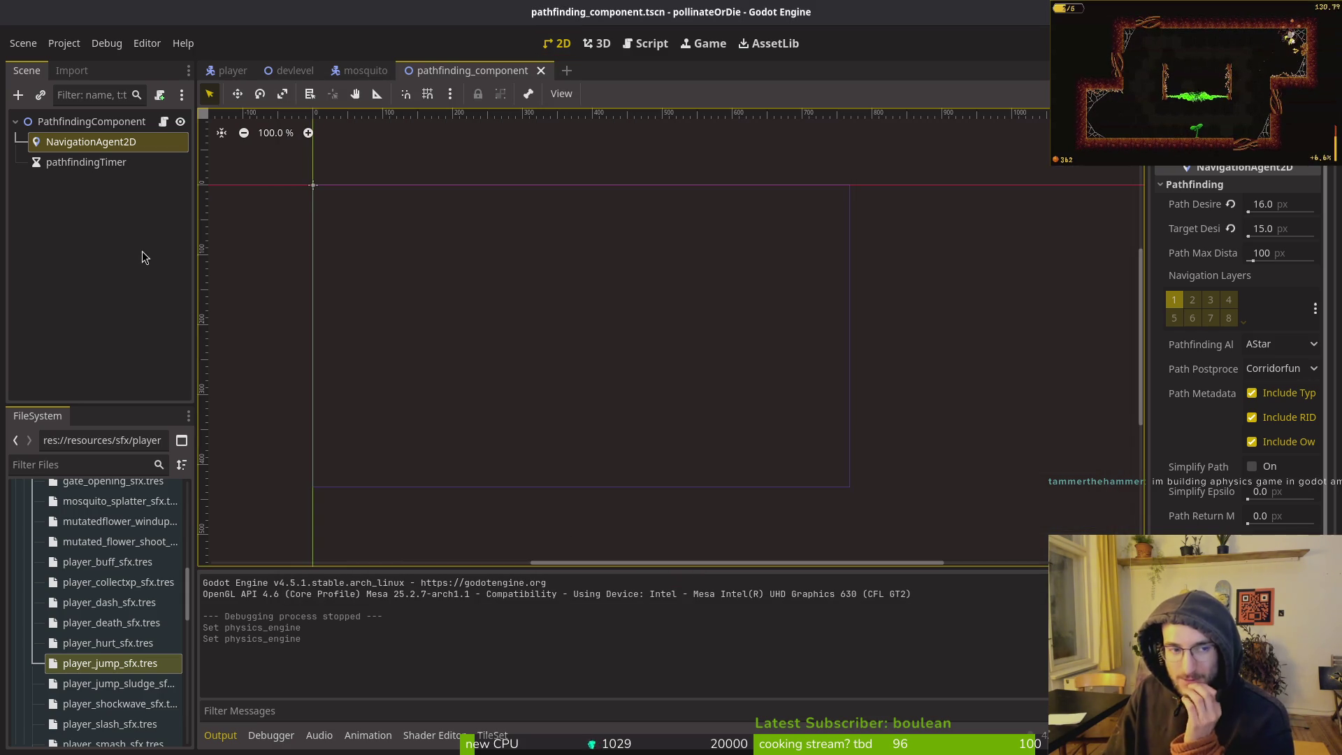
left_click(119, 187)
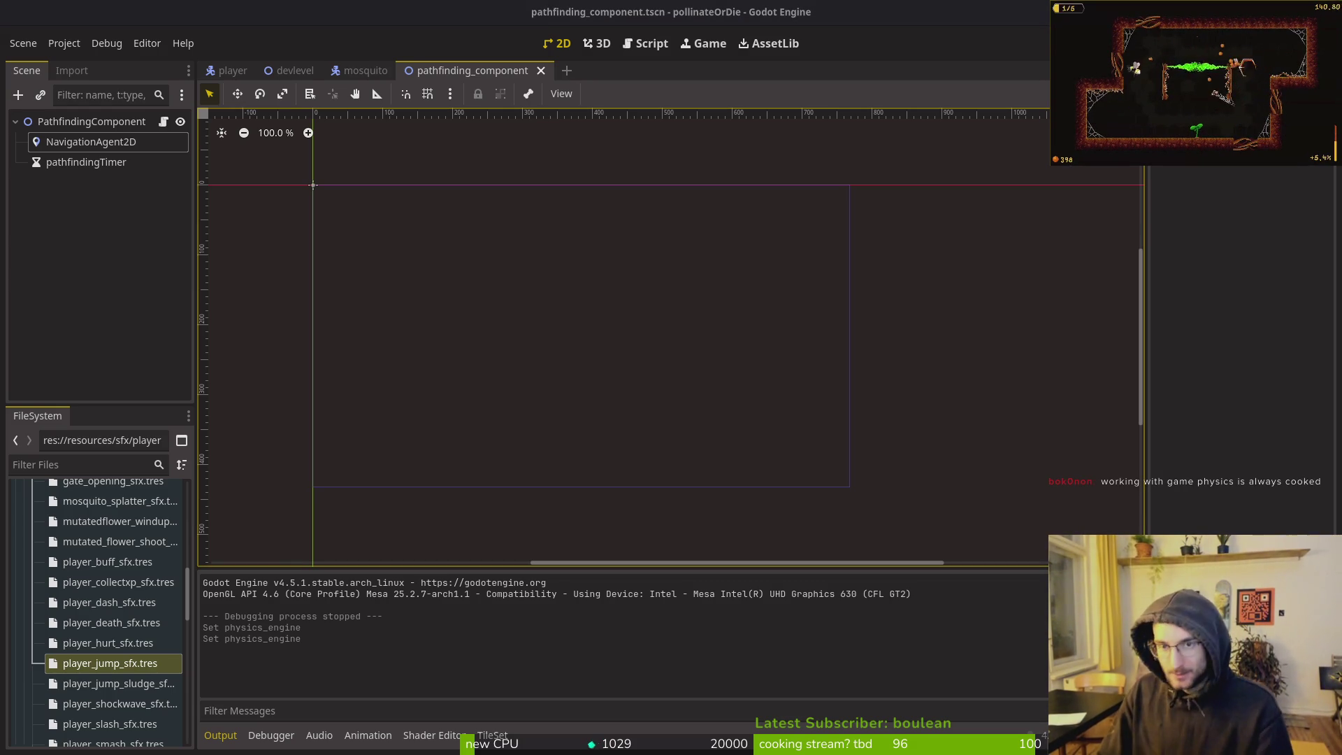
Finish the Perplexity question about stunned enemies being flung off the map, softlocking the player, and submit it
key("alt+Tab")
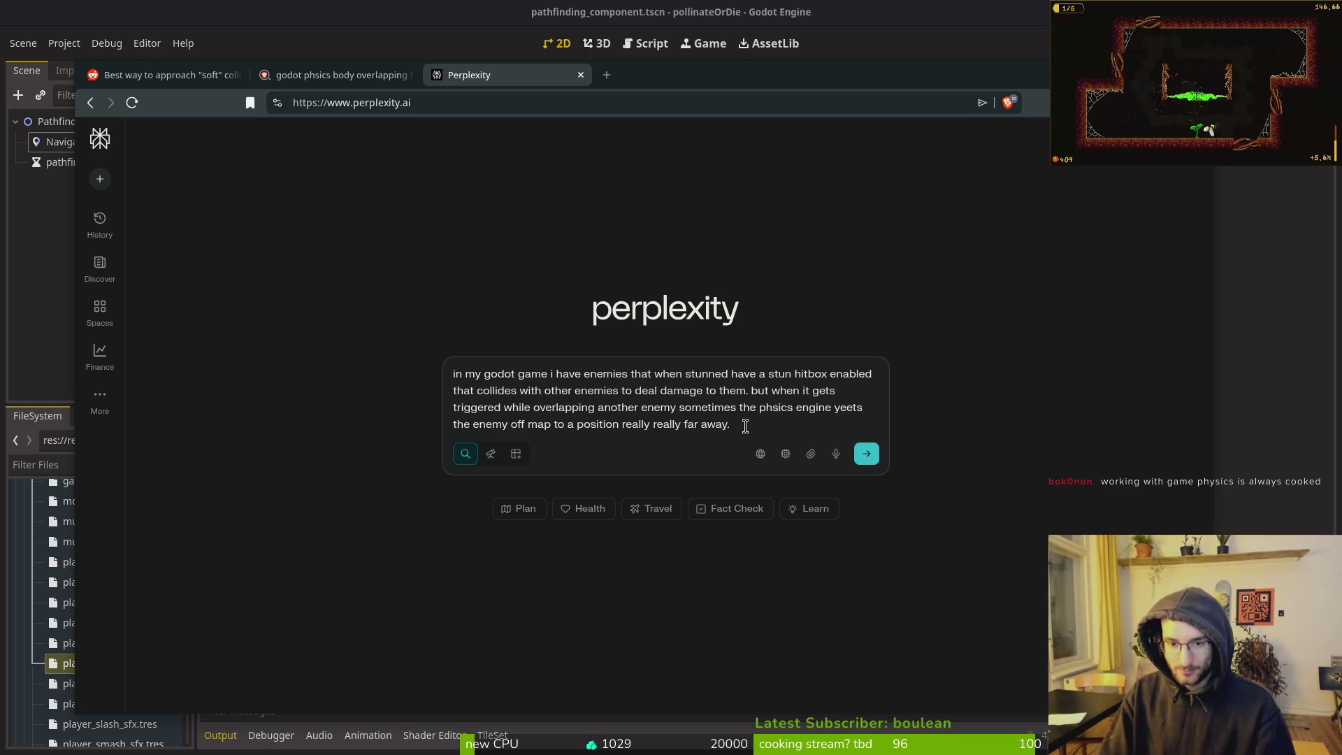
type(" this")
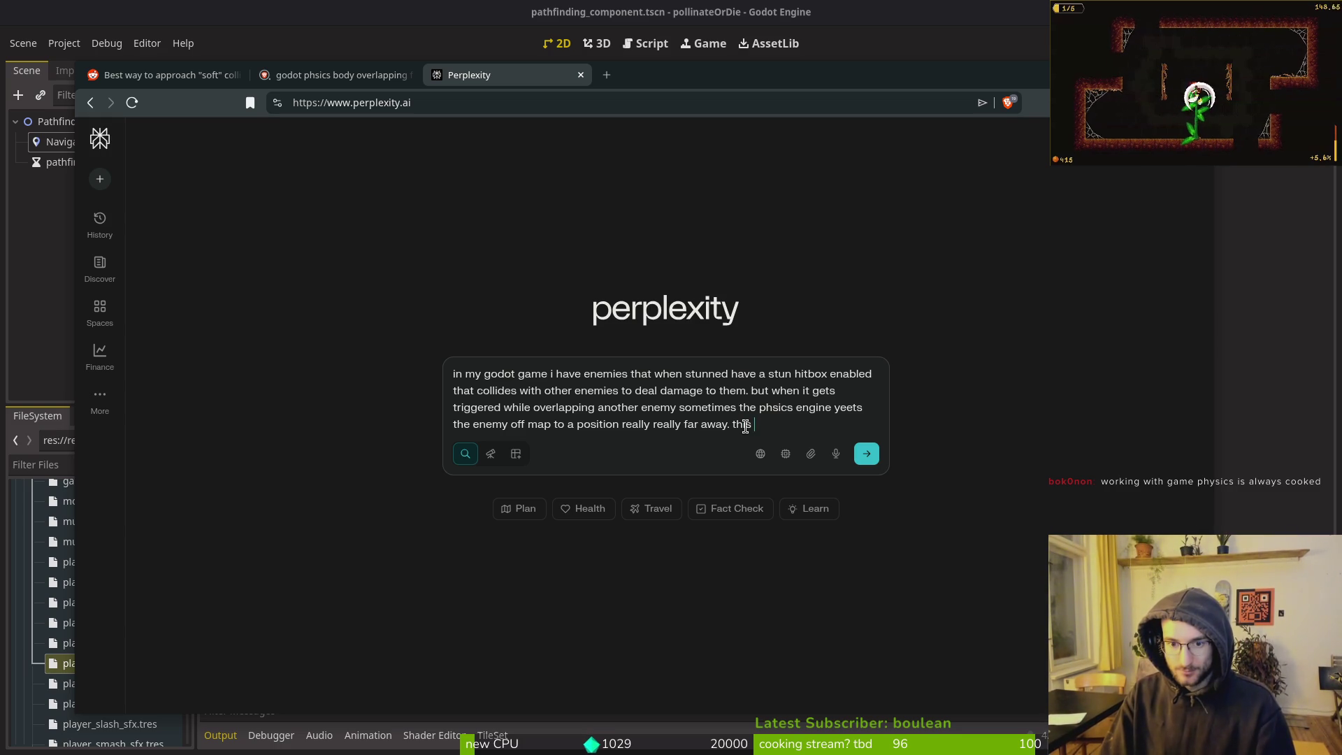
type("softlocks the player")
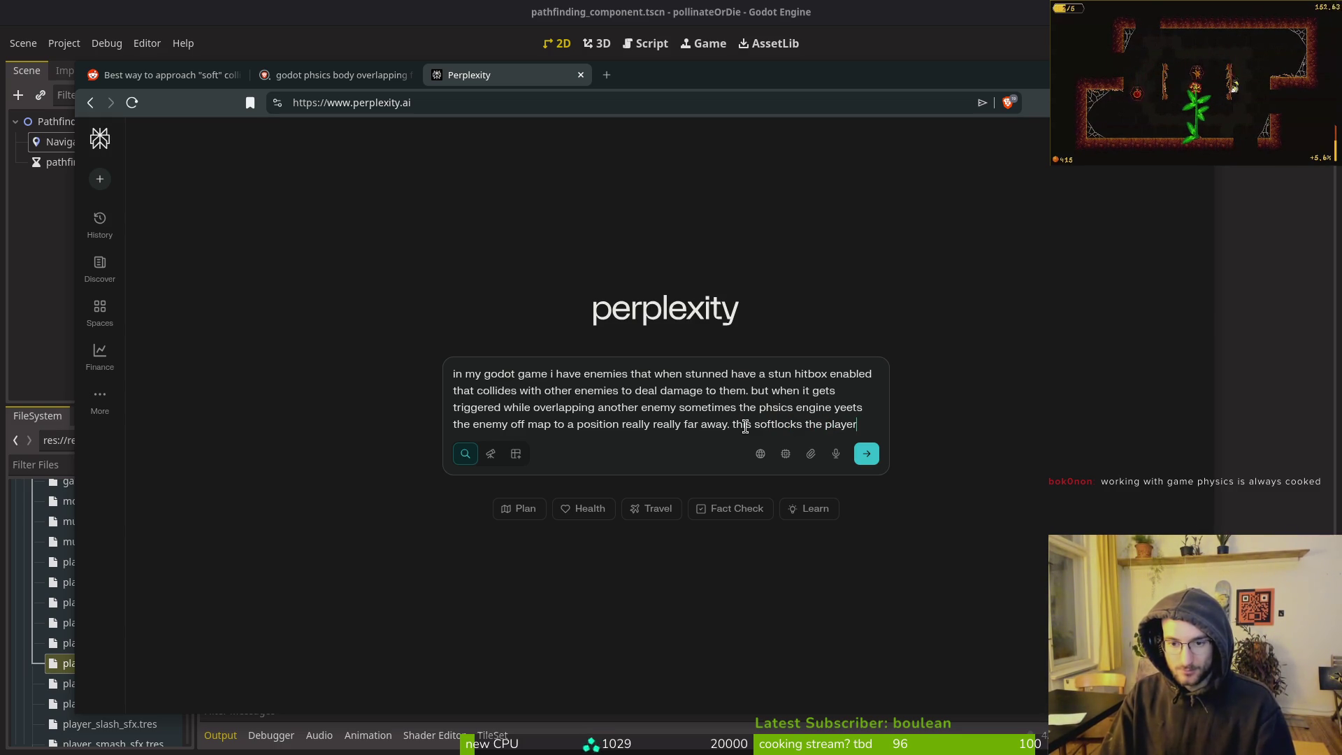
type(" as the enemies can never be killed and the gates to the")
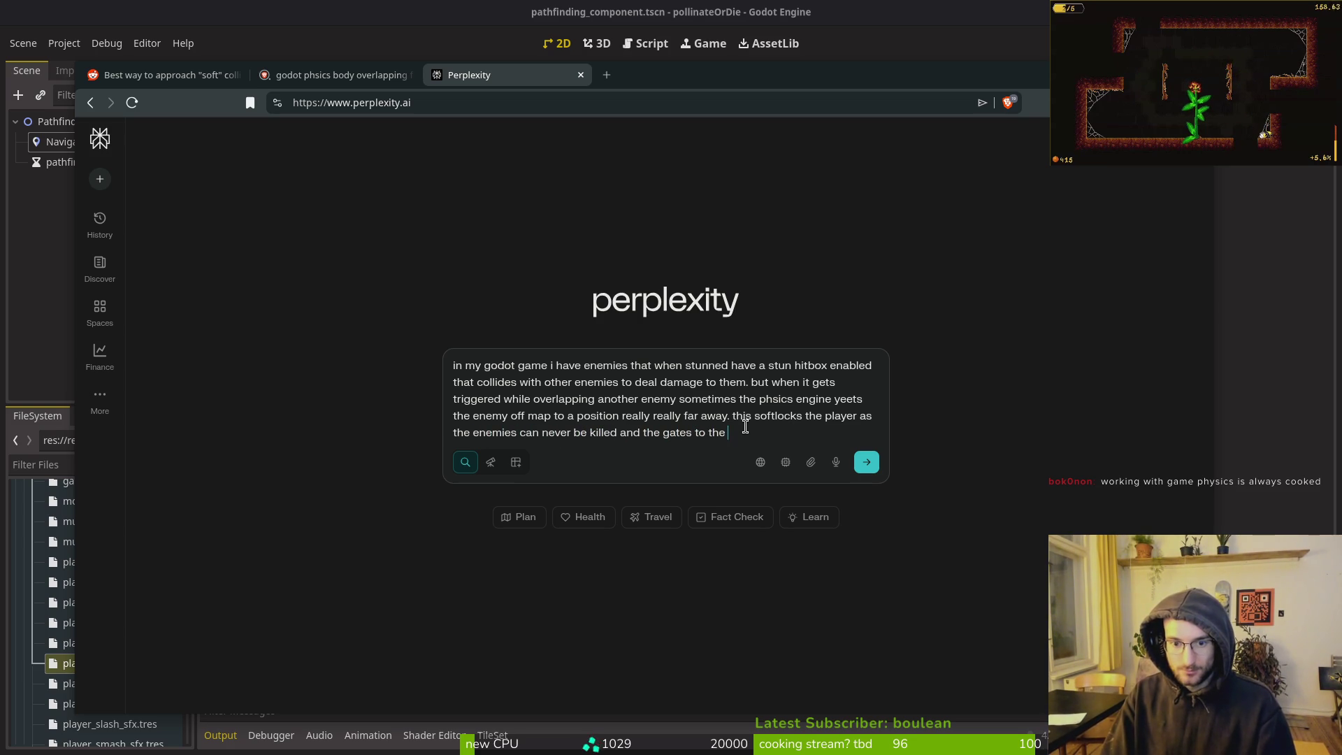
type("r open")
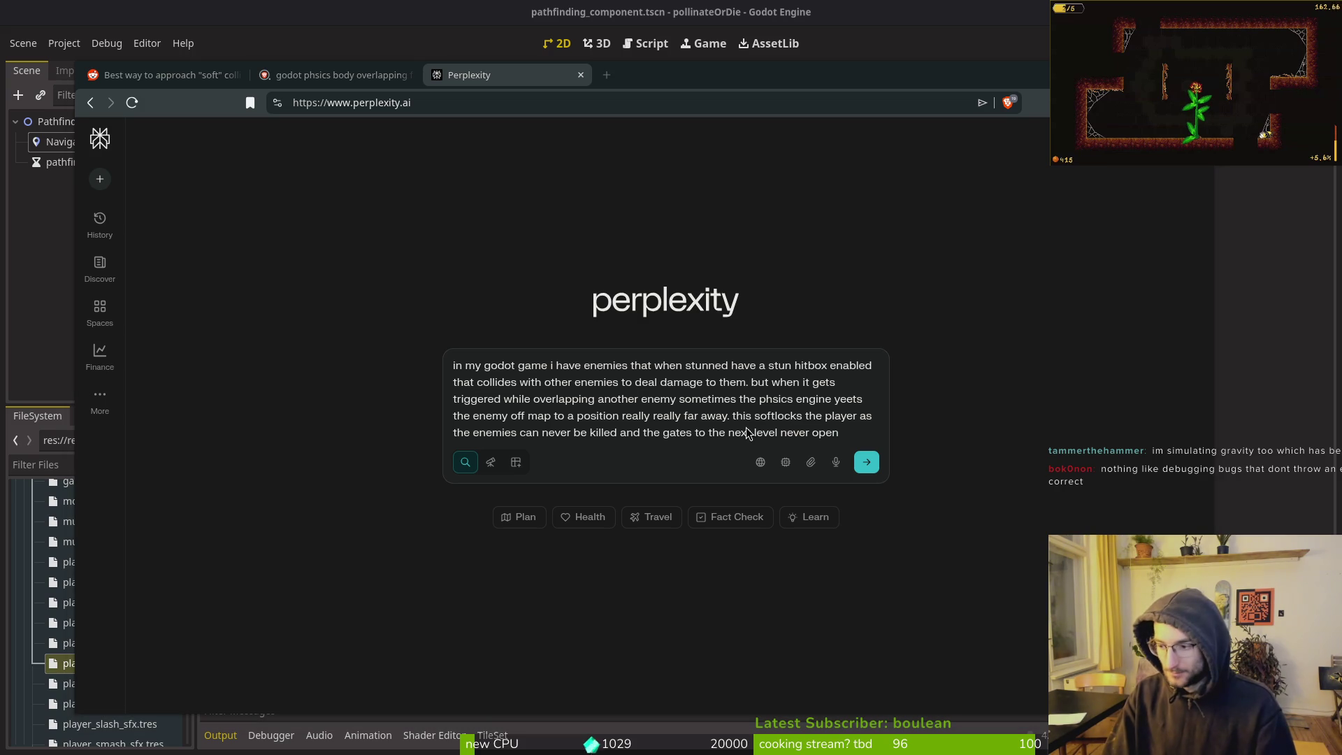
key("super+2")
key("Return")
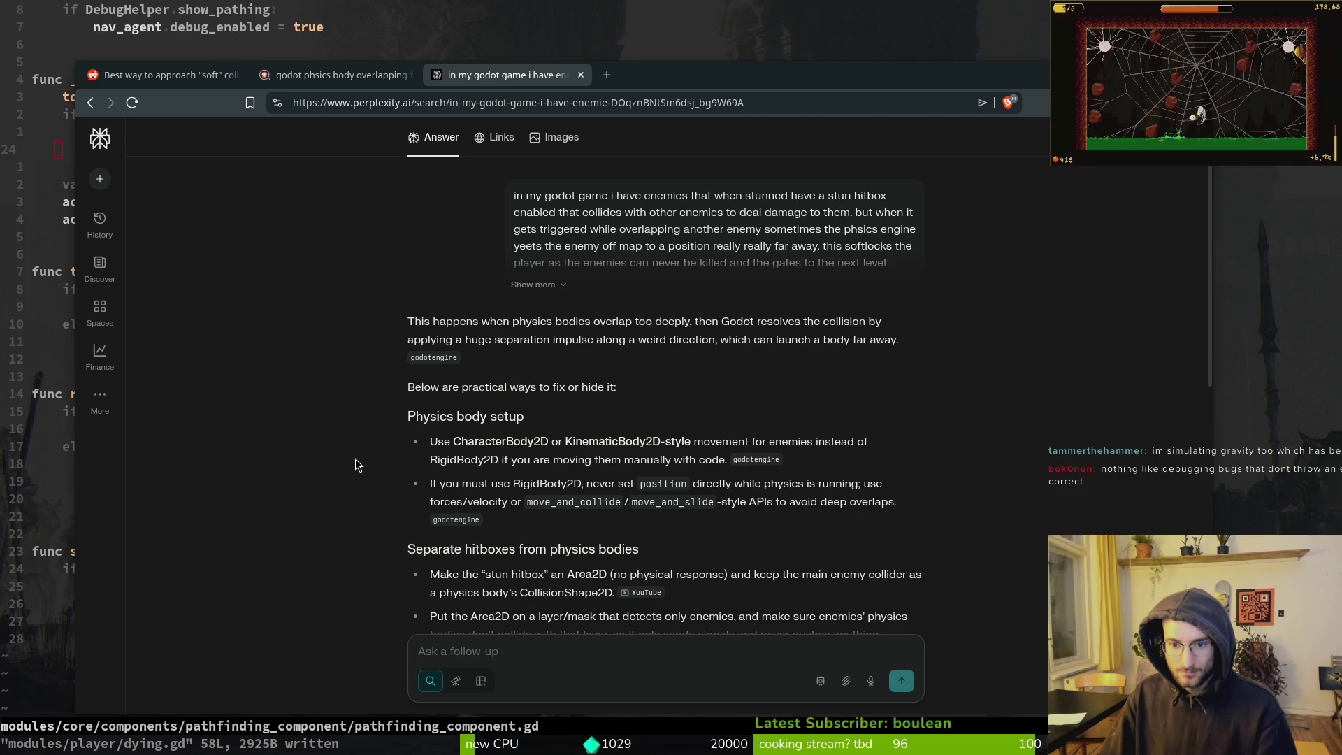
Send Perplexity a follow-up saying the enemies use the enemy base scene collider
scroll(354, 457, "down", 2)
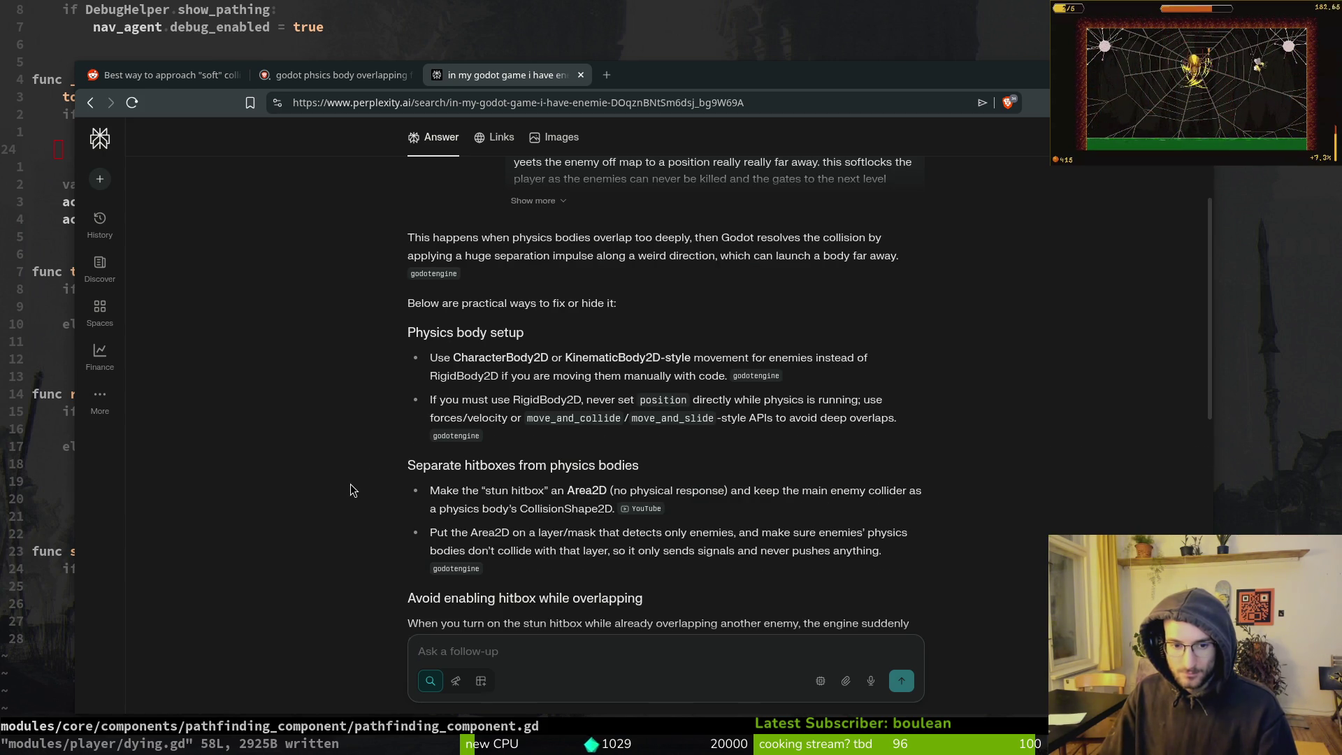
scroll(335, 472, "down", 2)
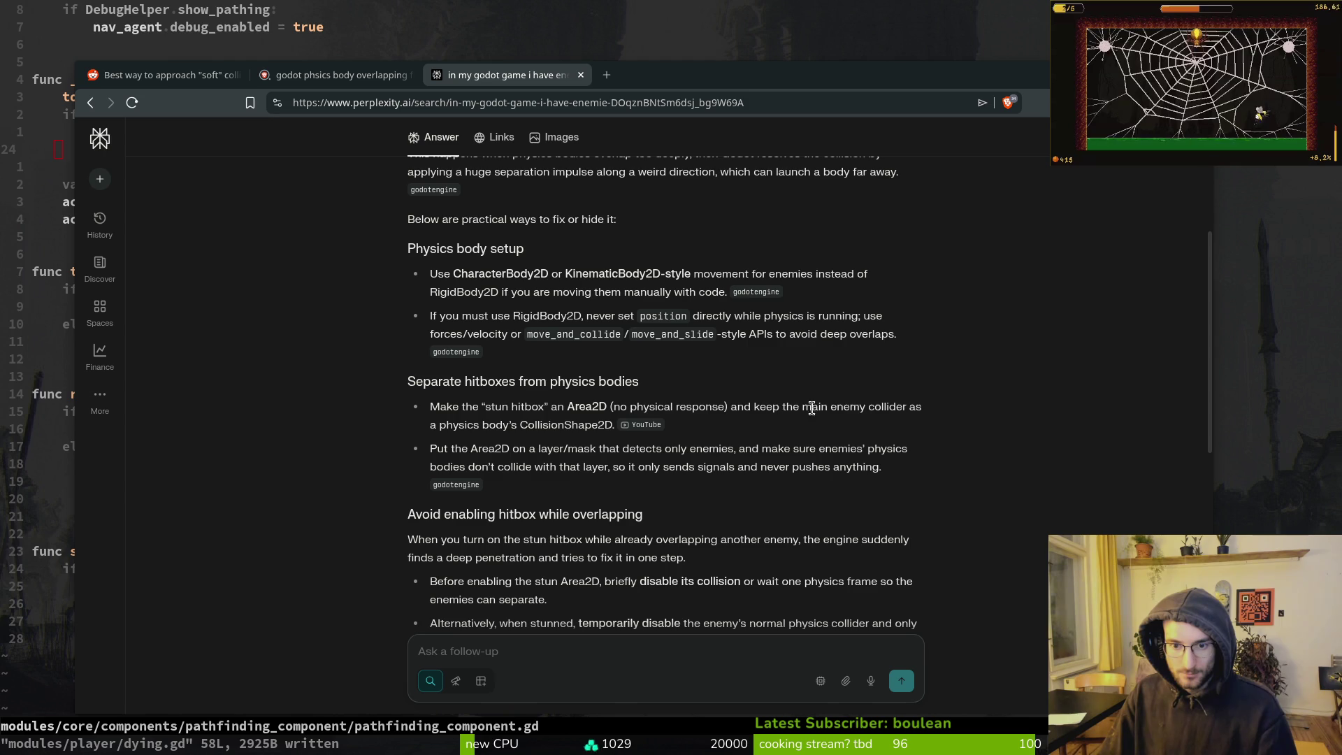
left_click(530, 661)
type("im using ")
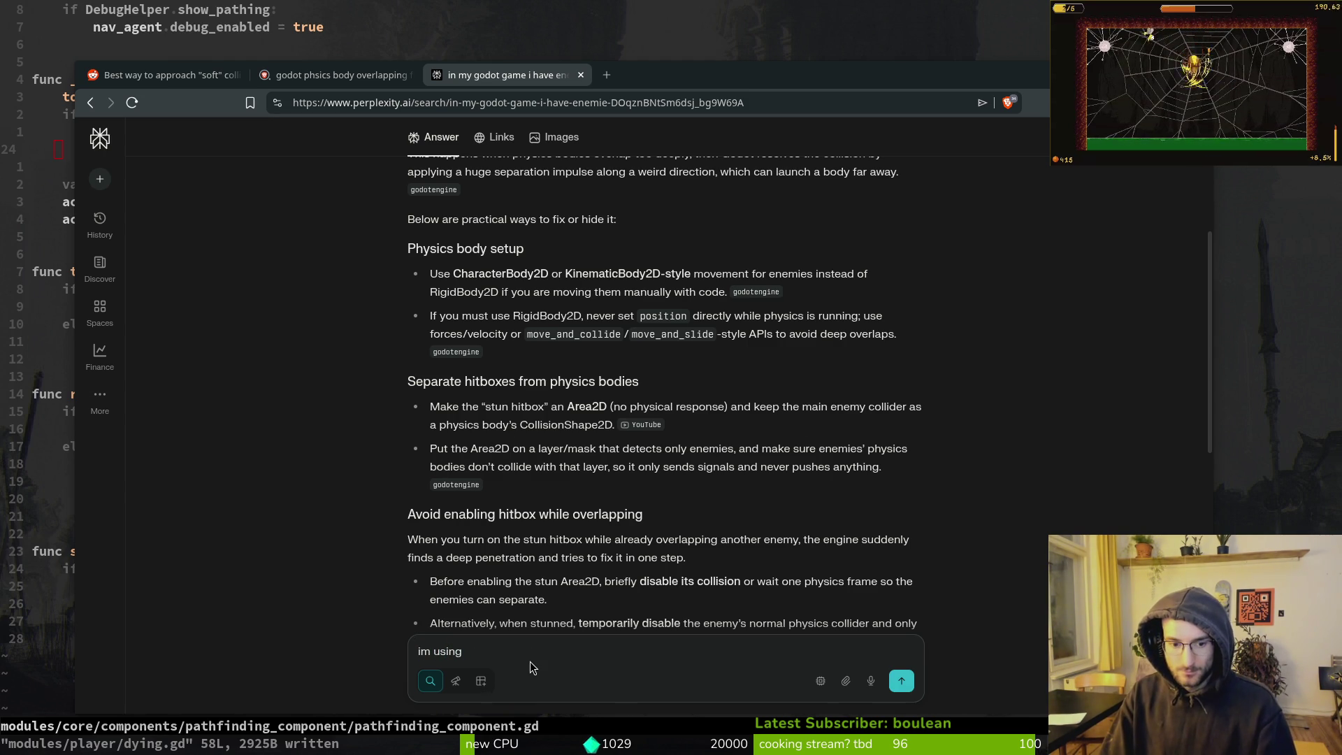
type("the enemz")
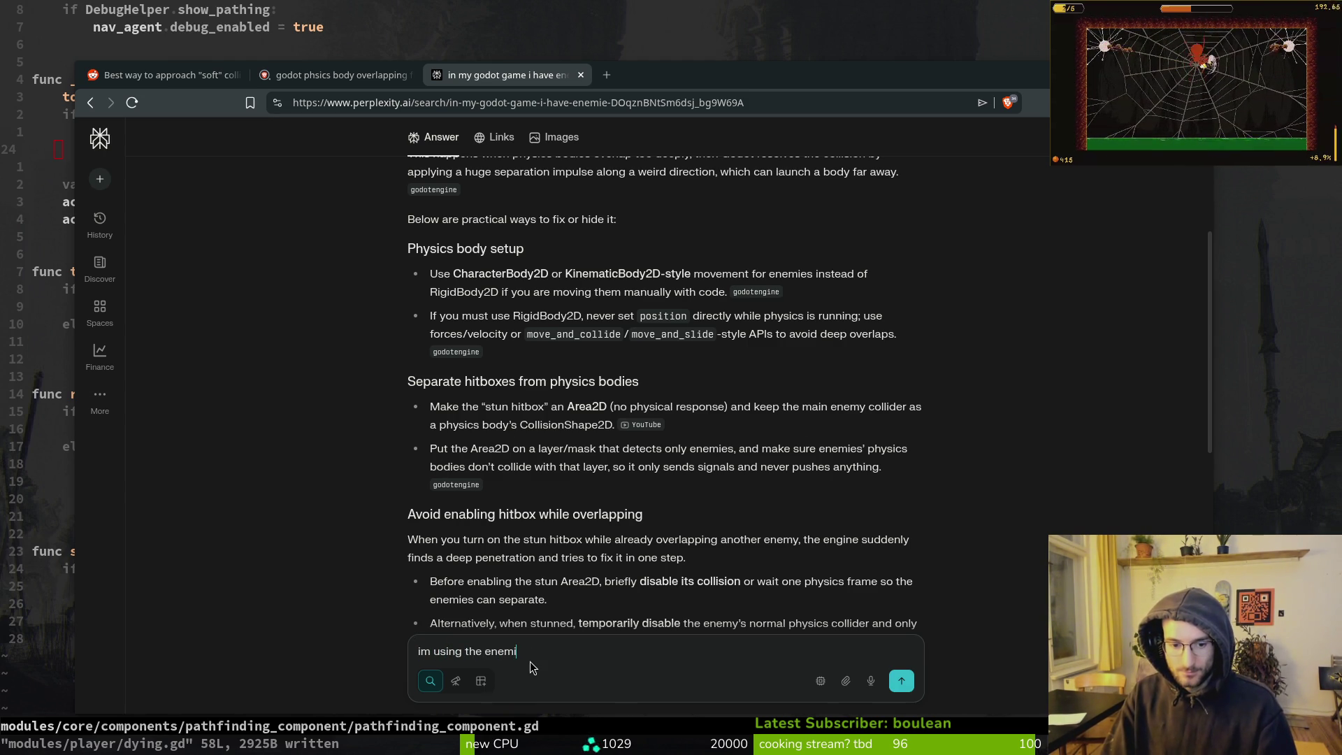
key("BackSpace")
type("y base scene collider to make them bounce of each other.")
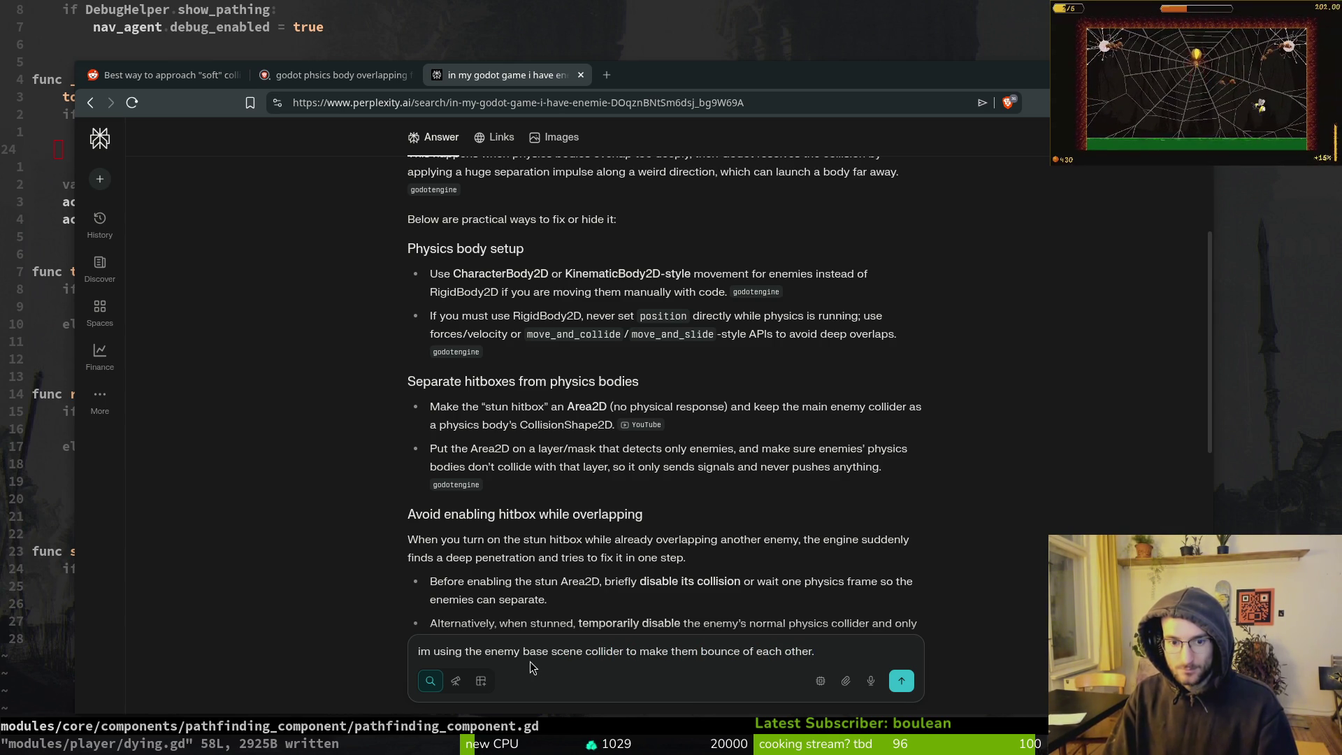
key("Return")
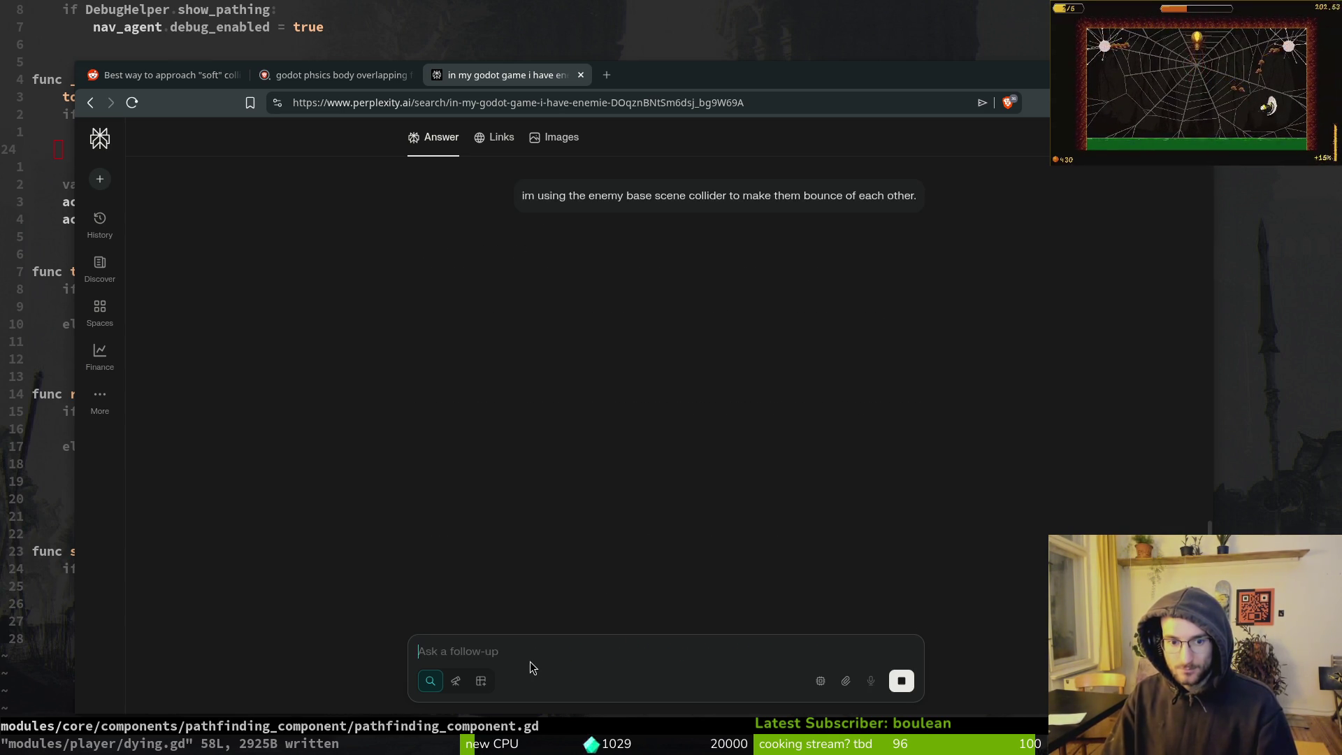
Read the reply's position clamping, stun timeout and collision-layer advice to the end
scroll(524, 451, "up", 5)
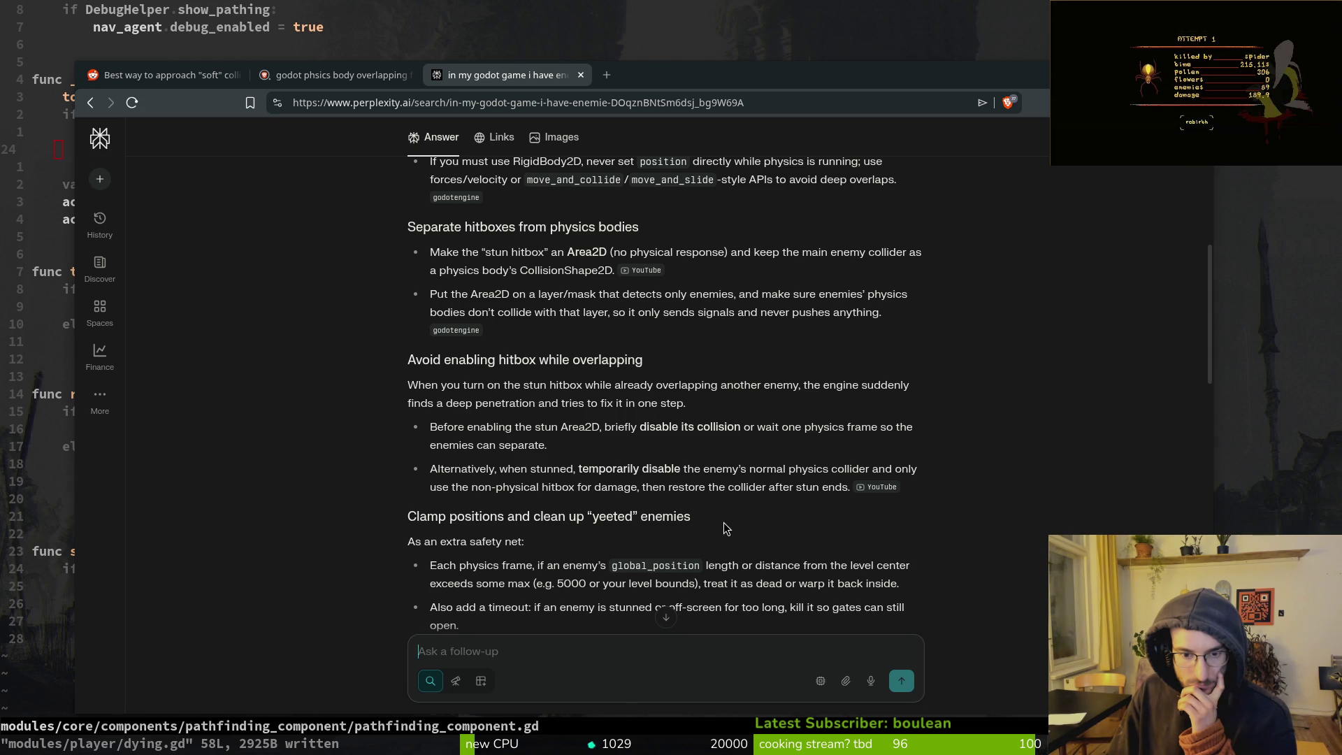
scroll(283, 504, "down", 2)
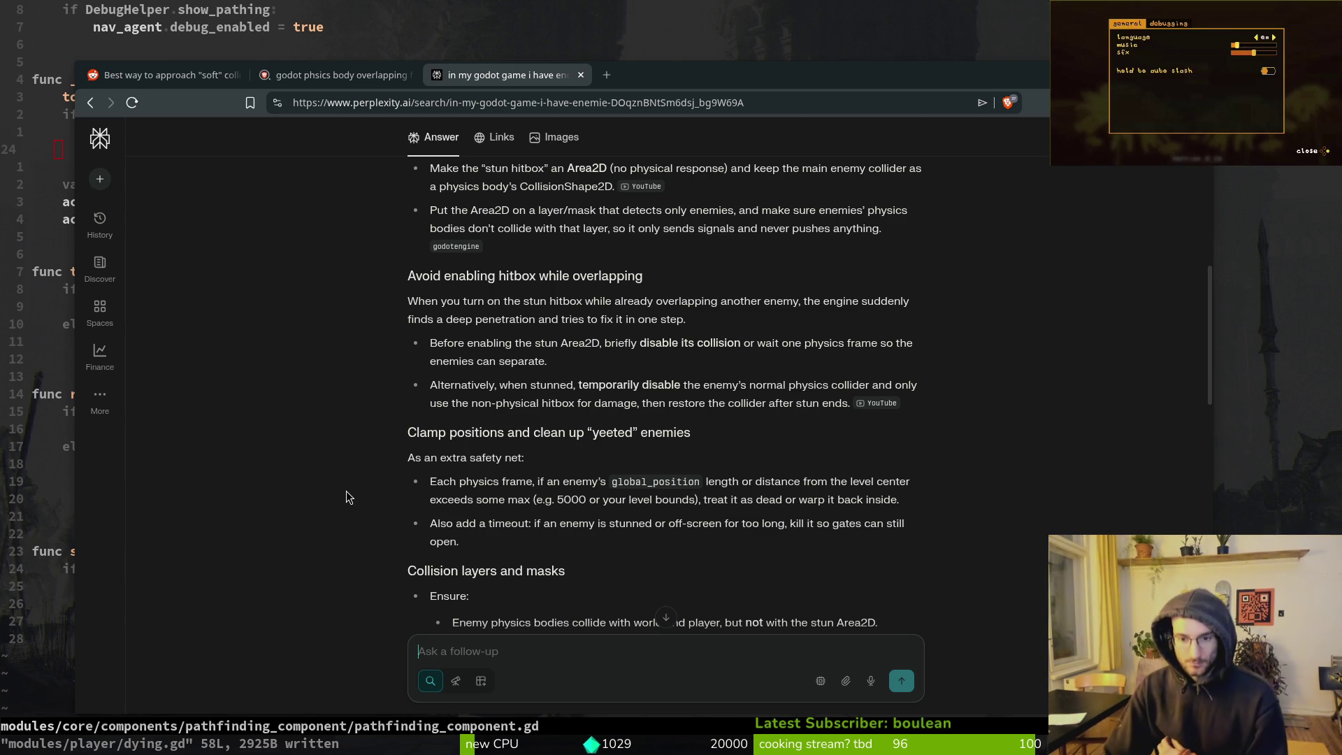
scroll(348, 493, "down", 3)
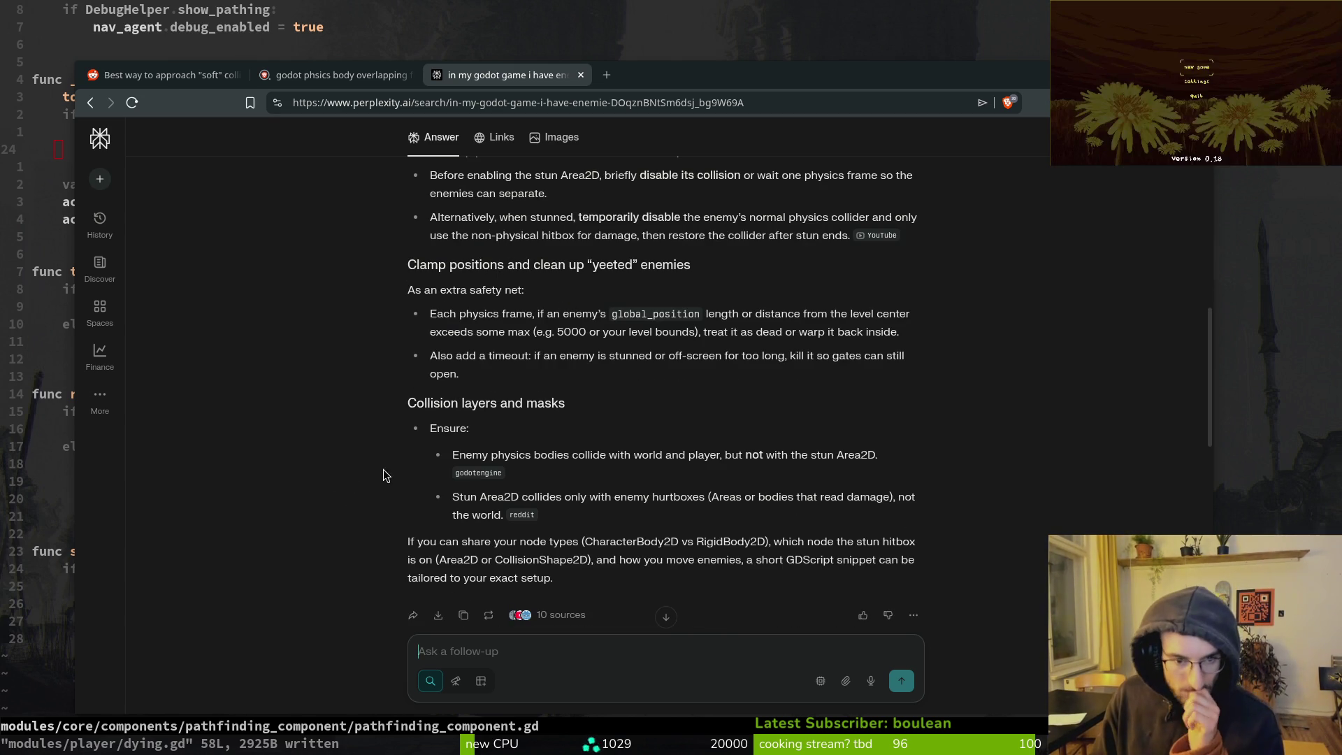
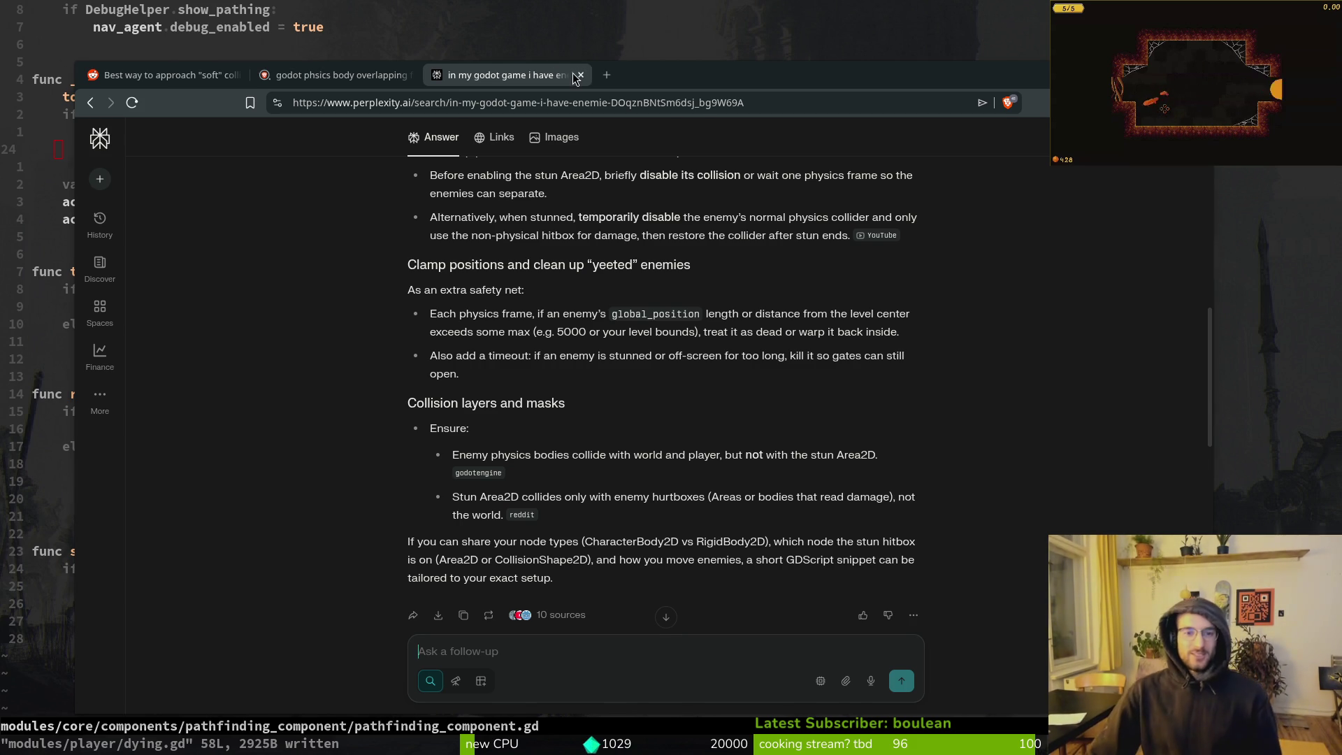
Close the Perplexity answer tab, the remaining search tab, and the browser window
left_click(580, 75)
key("ctrl+w")
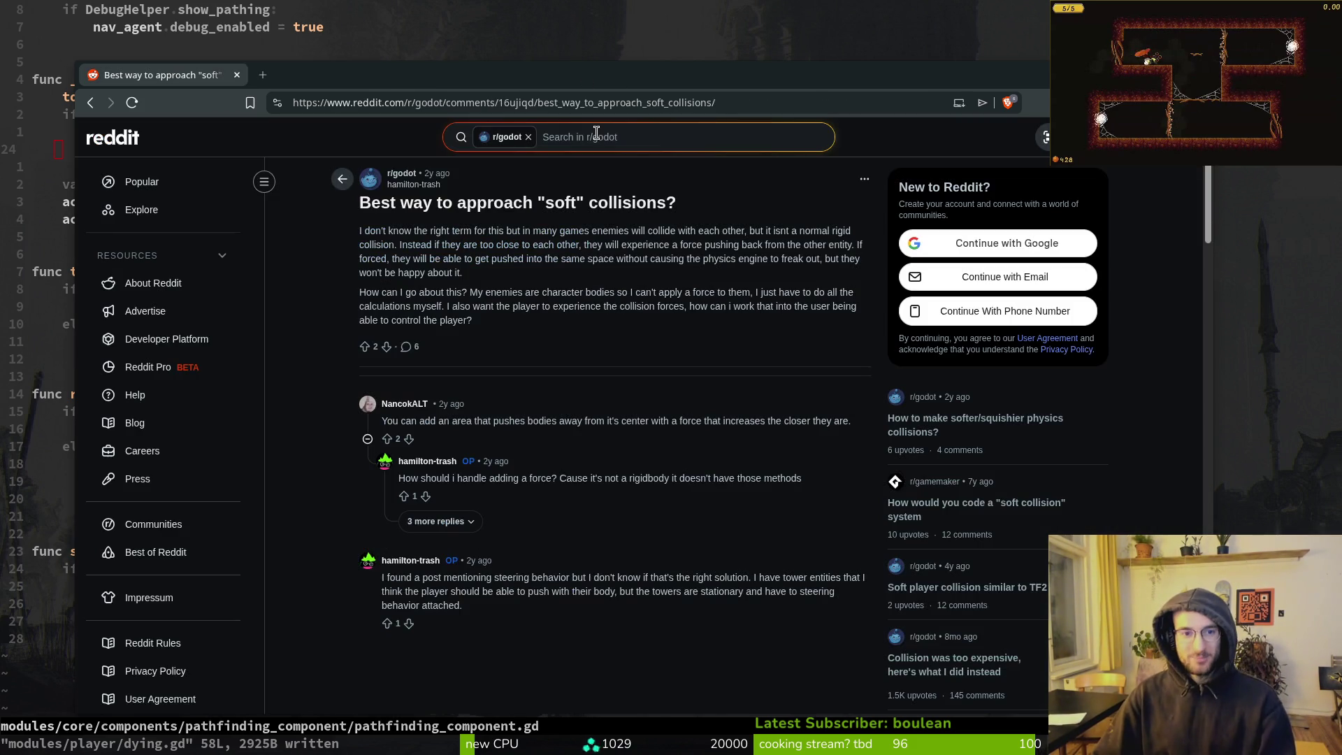
key("ctrl+w")
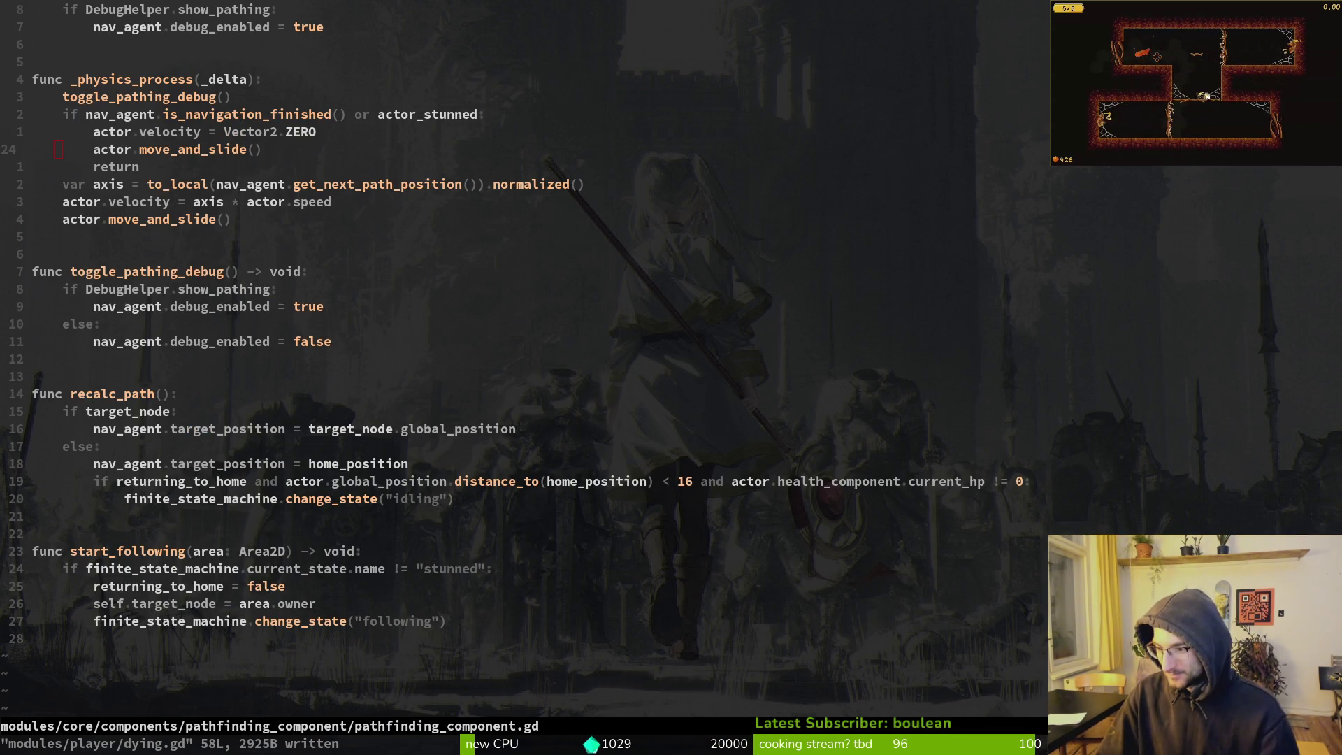
Return to Neovim and save pathfinding_component.gd with :w
key("alt+Tab")
type("8j$")
type(":w")
key("Return")
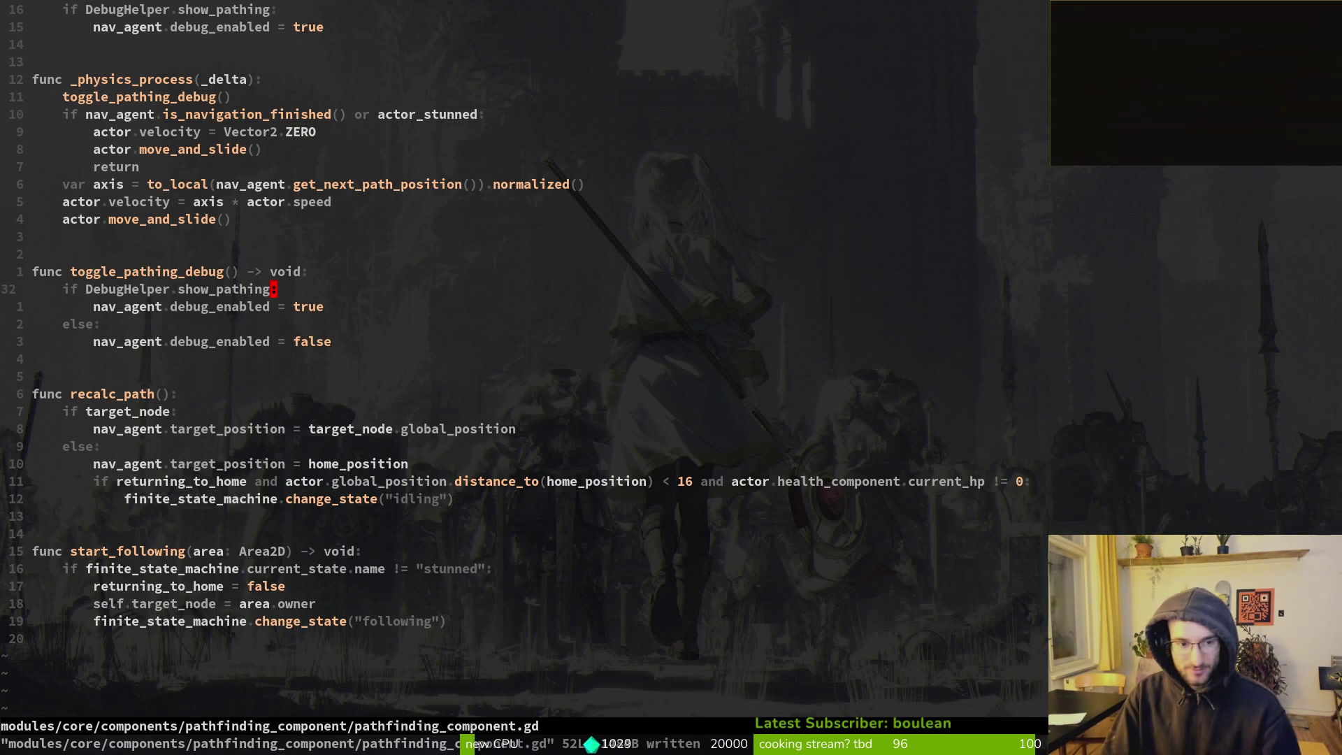
Find and open modules/levels/level.gd through the file finder, then move ten lines down
key("space")
key("f")
key("f")
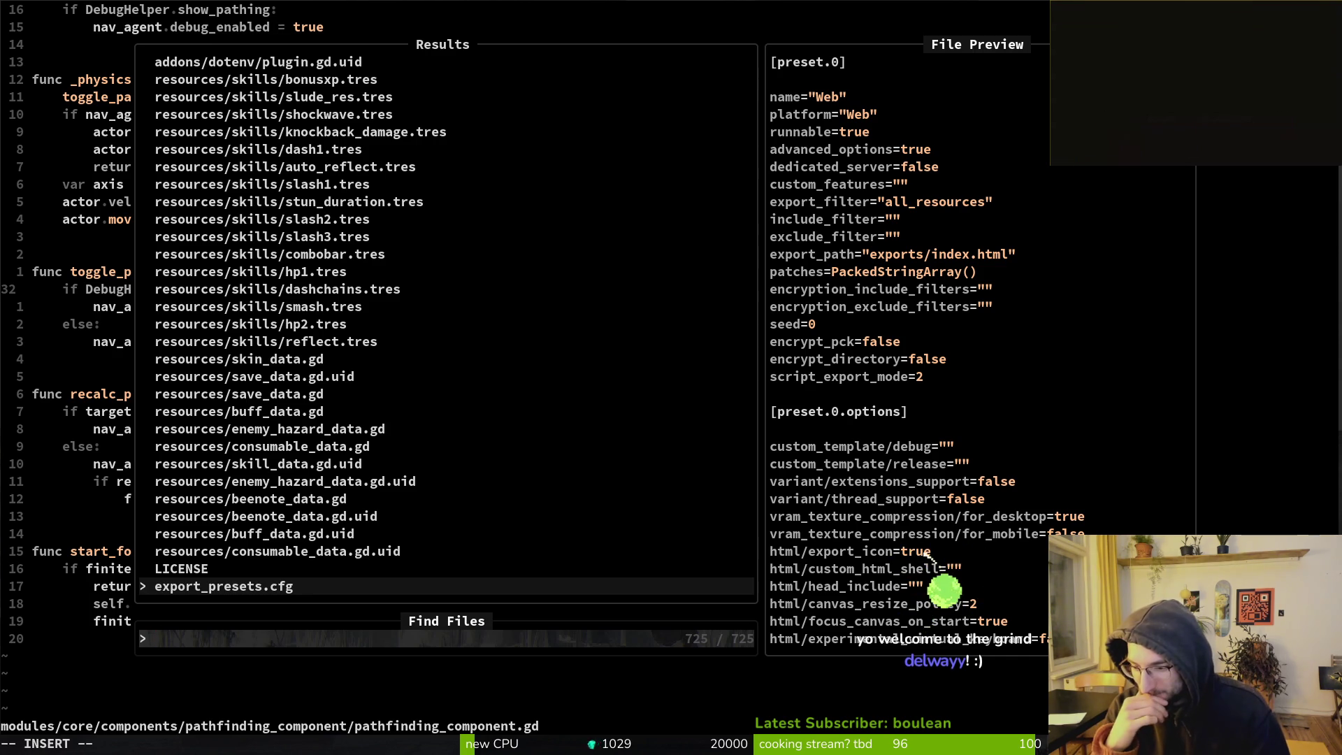
key("Escape")
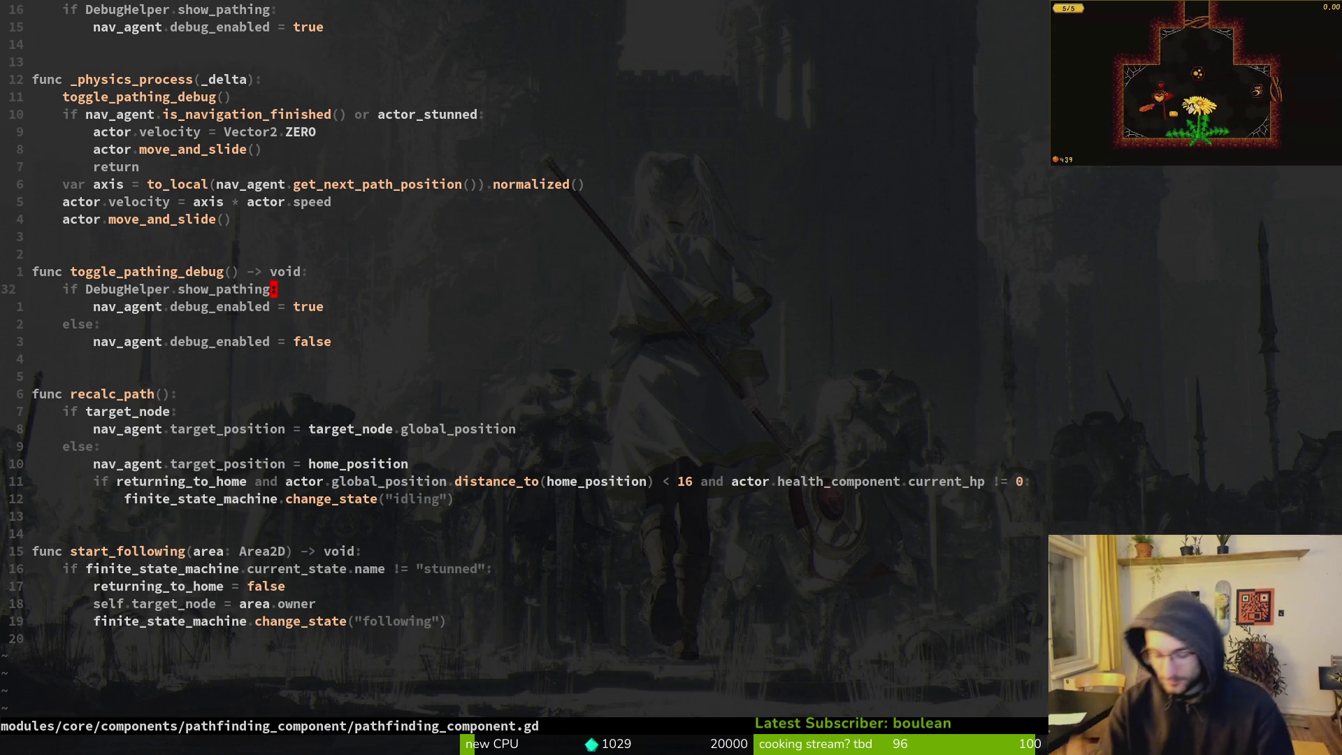
key("space")
key("f")
key("f")
type("level")
key("Return")
key("1")
key("0")
key("j")
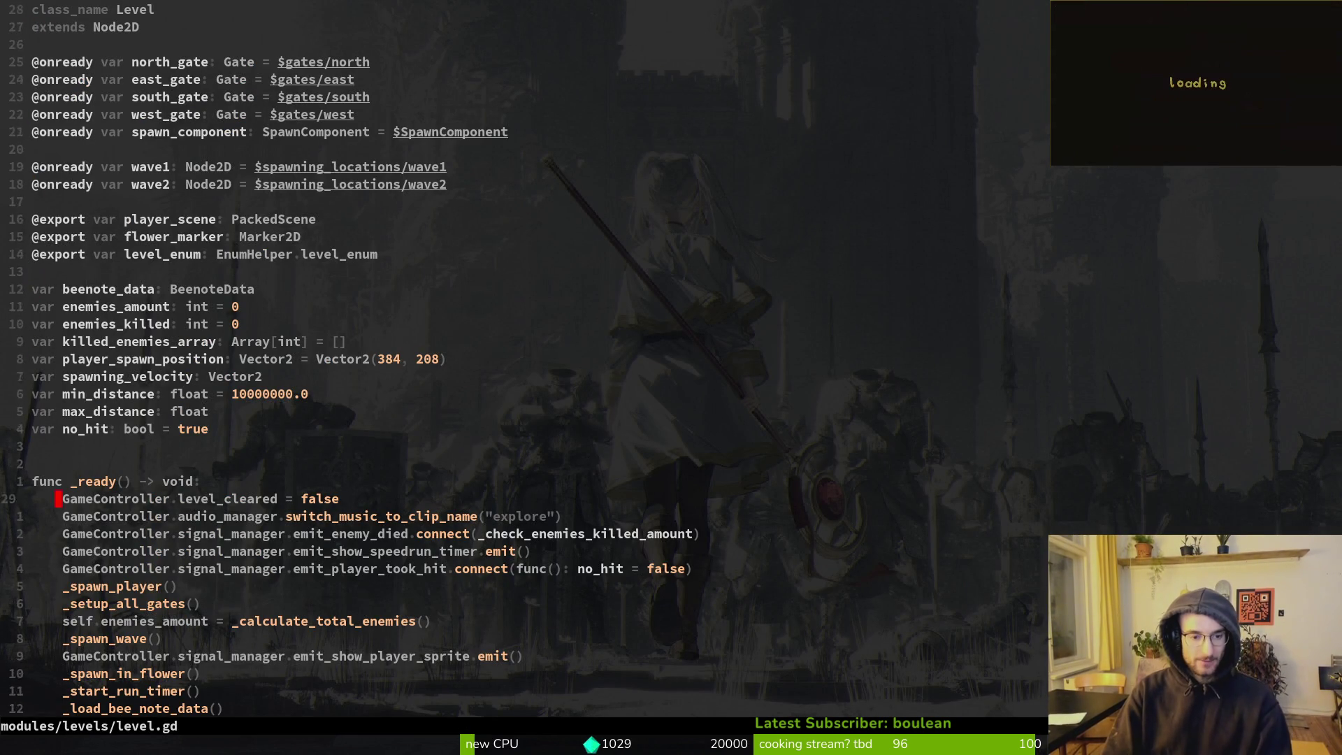
scroll(179, 162, "down", 2)
scroll(353, 292, "down", 5)
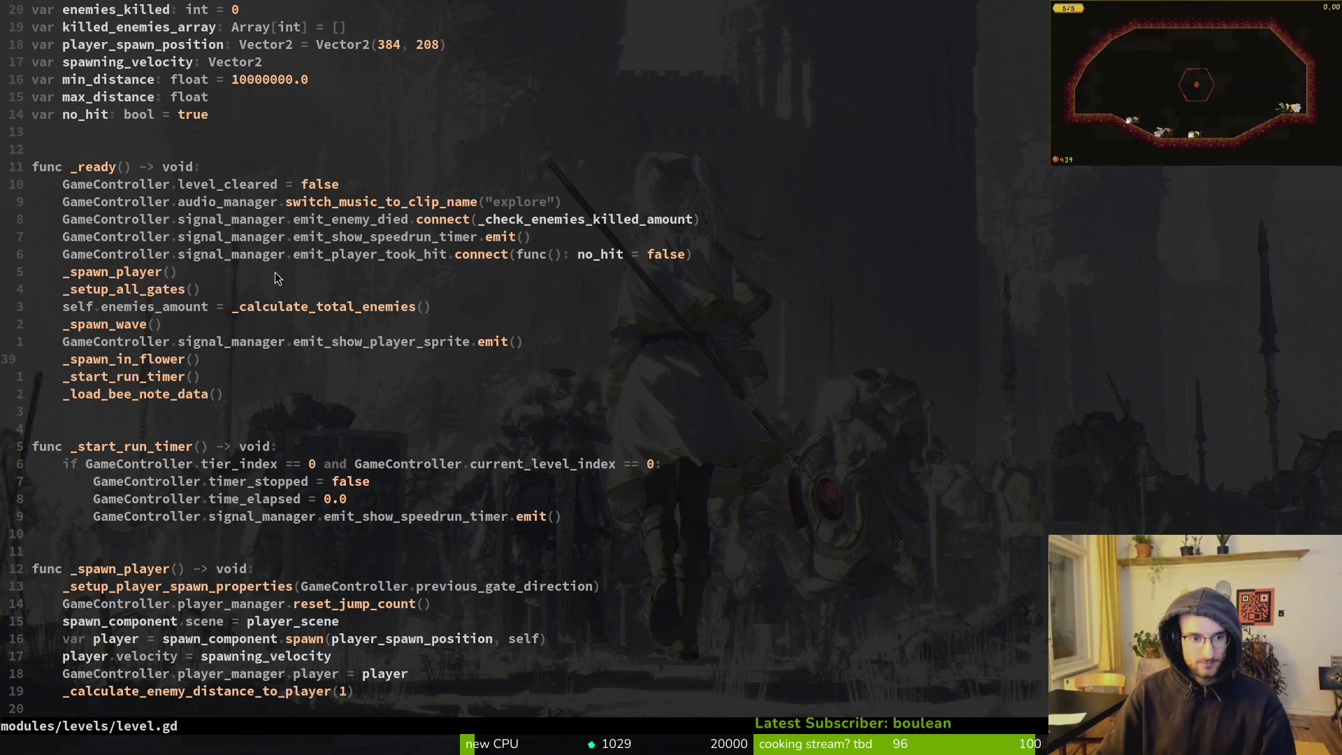
scroll(161, 446, "down", 3)
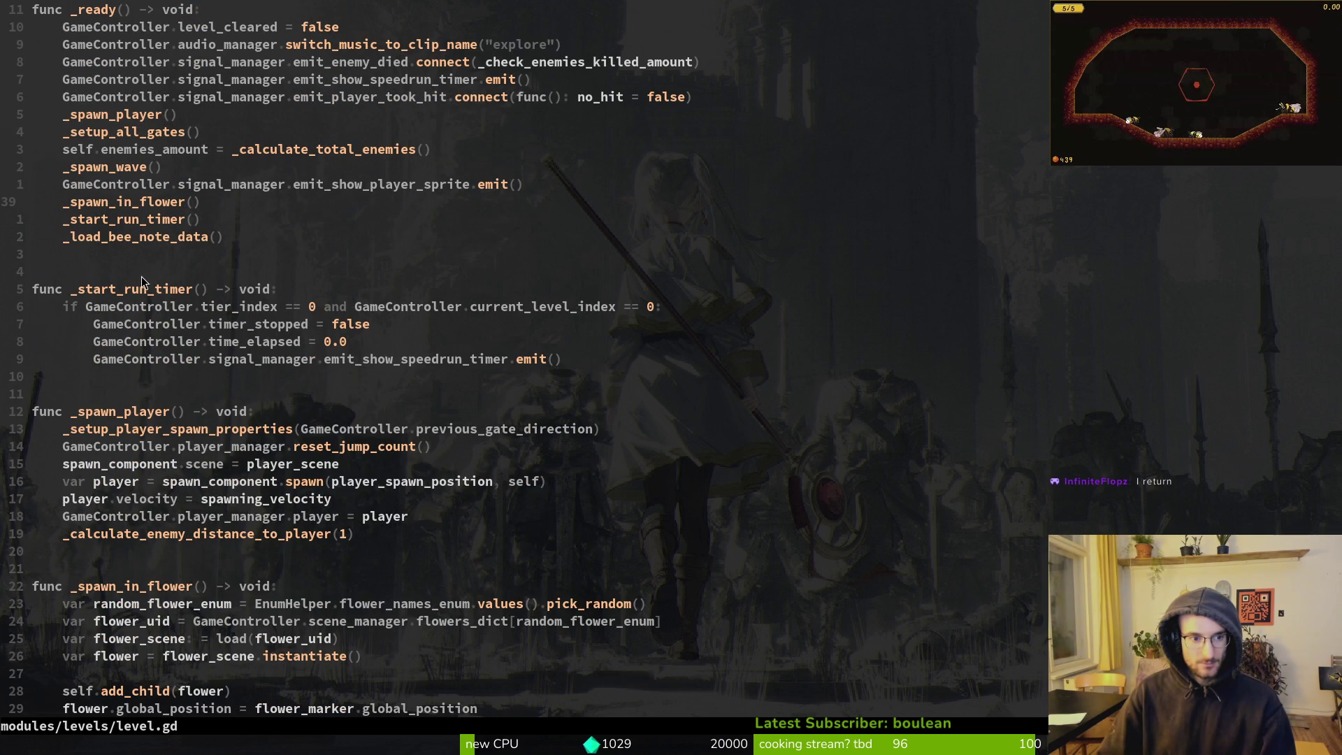
scroll(151, 245, "up", 3)
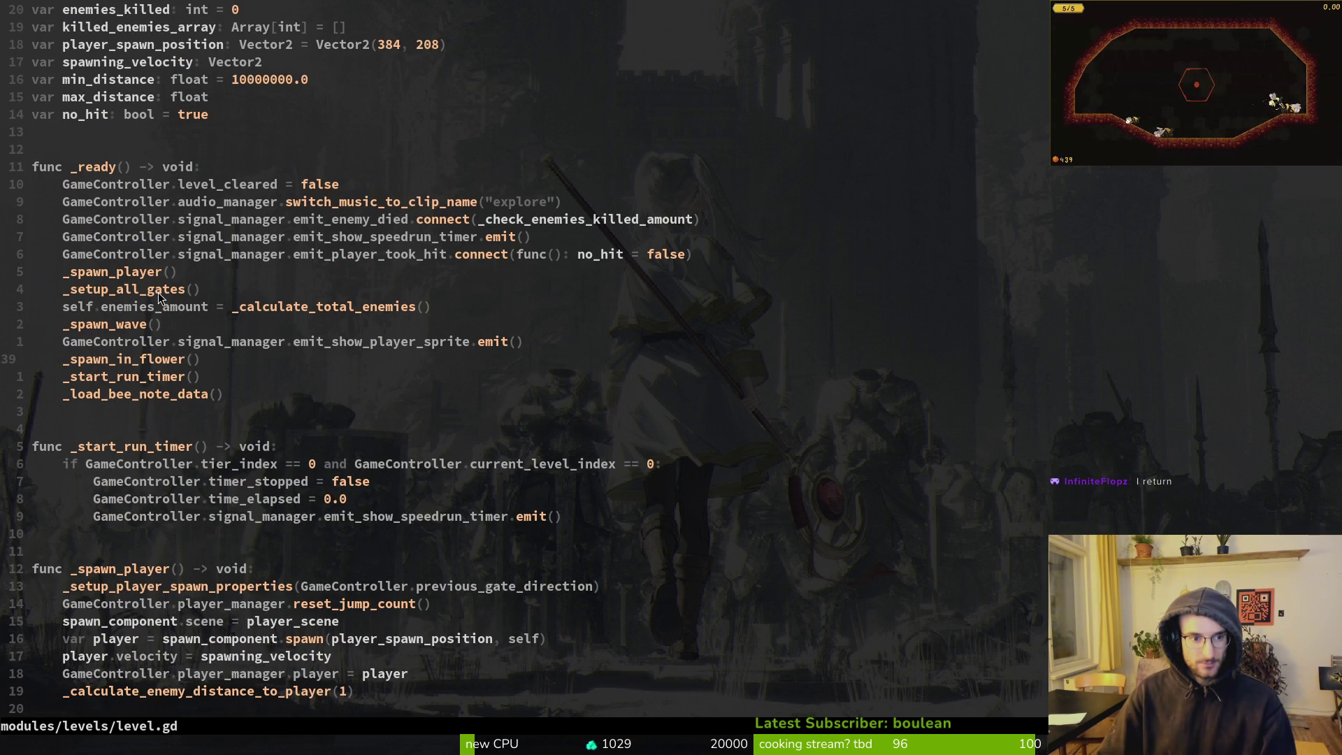
left_click(187, 394)
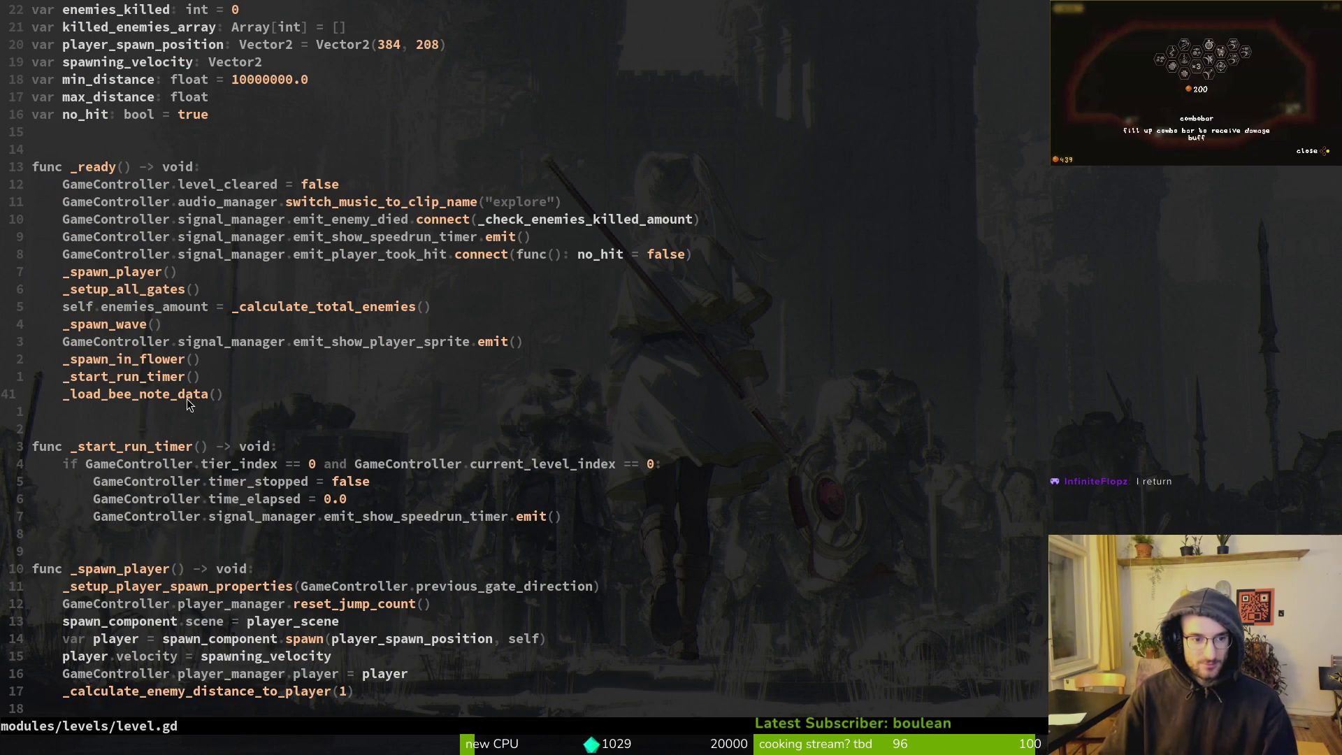
key("k")
key("k")
scroll(262, 265, "up", 4)
scroll(262, 259, "up", 1)
scroll(262, 262, "down", 7)
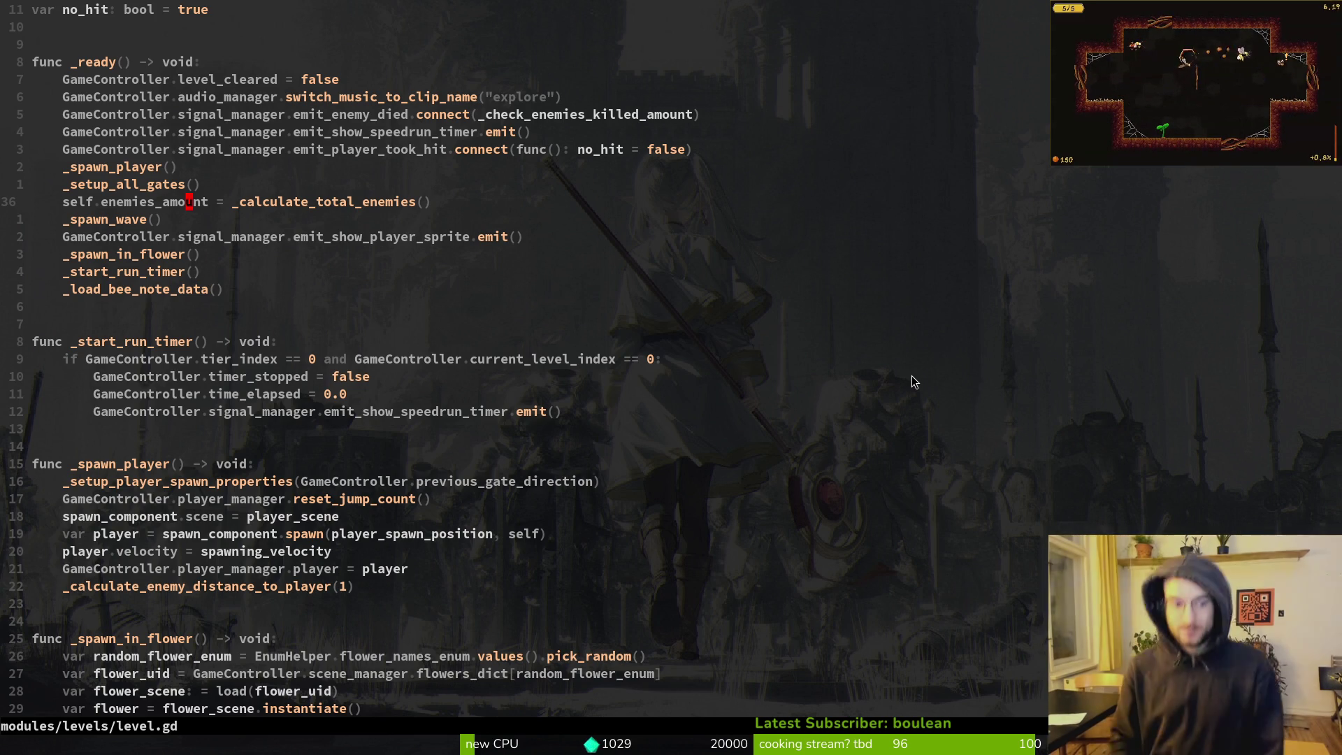
left_click_drag(20, 309, 83, 317)
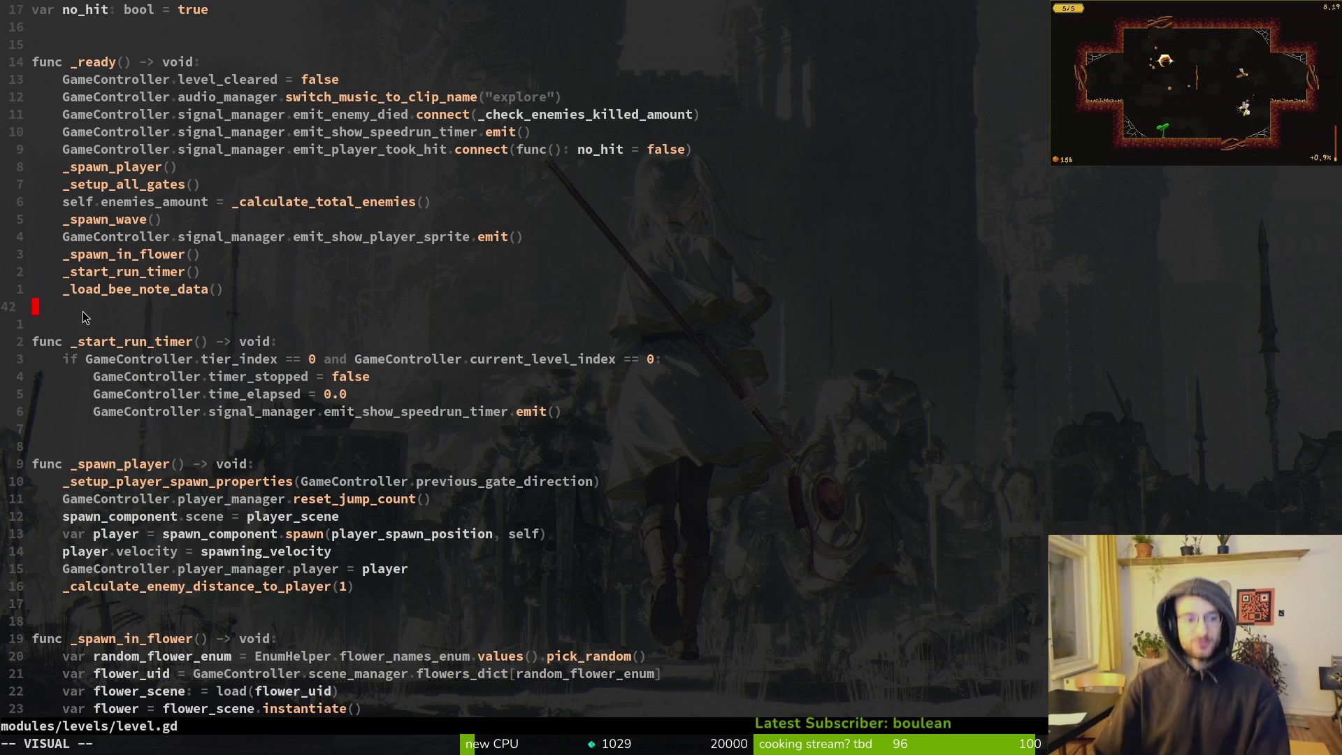
Open enemy.gd through the project file finder
key("Escape")
key("space")
key("f")
key("f")
type("enem")
key("Return")
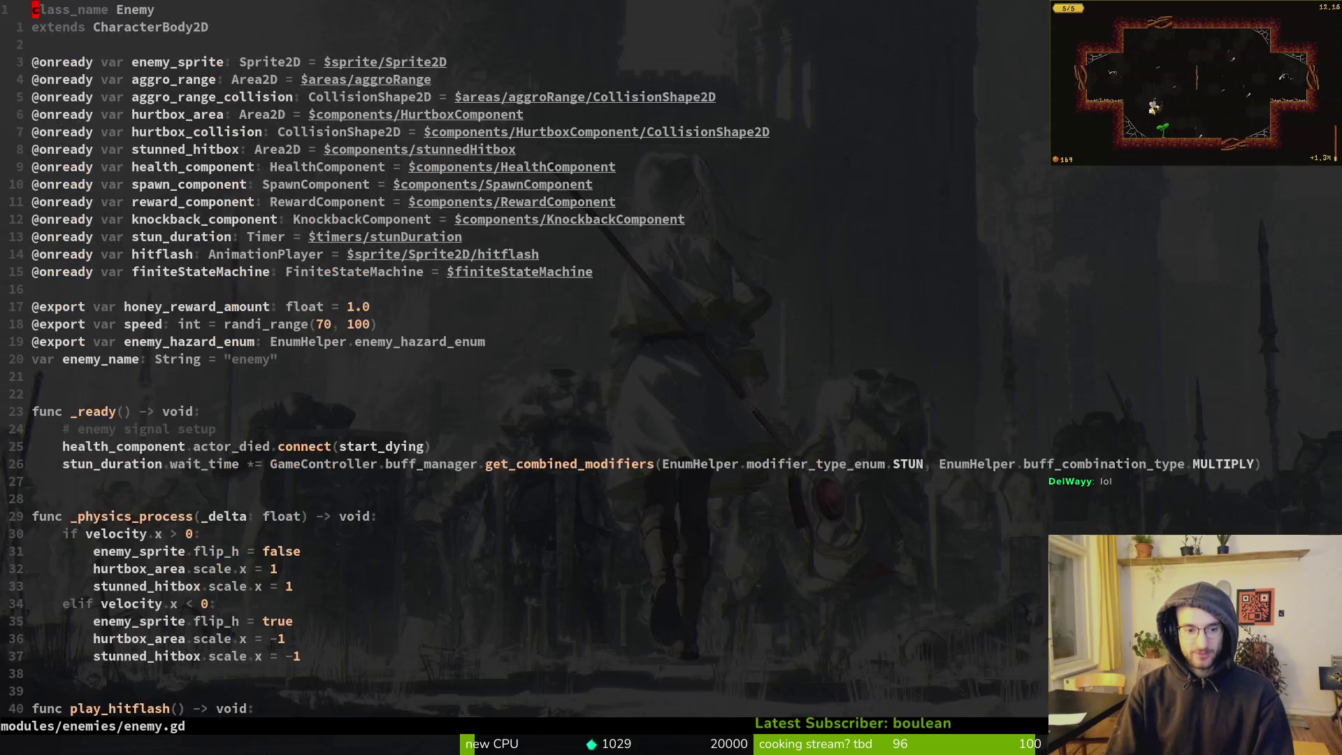
Begin a self.global_position condition on a new line below enemy_name
key("2")
key("0")
key("j")
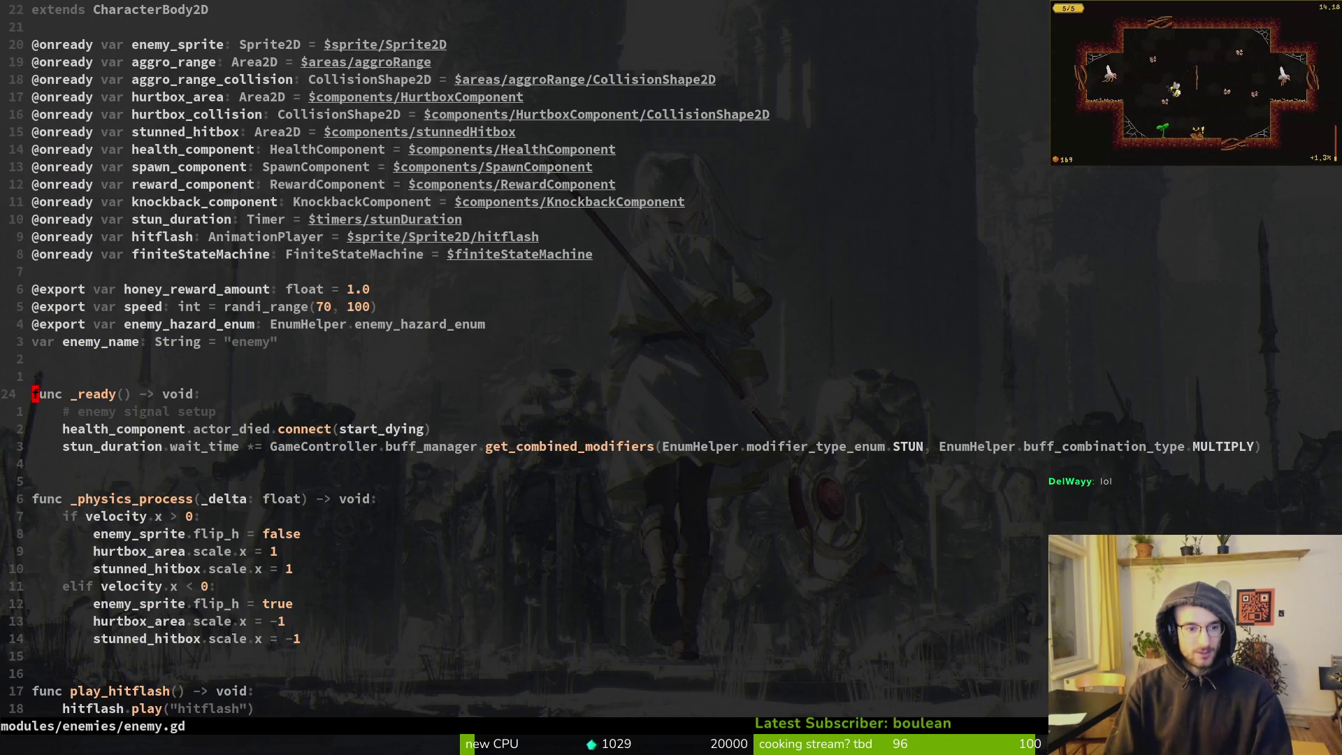
type("oi")
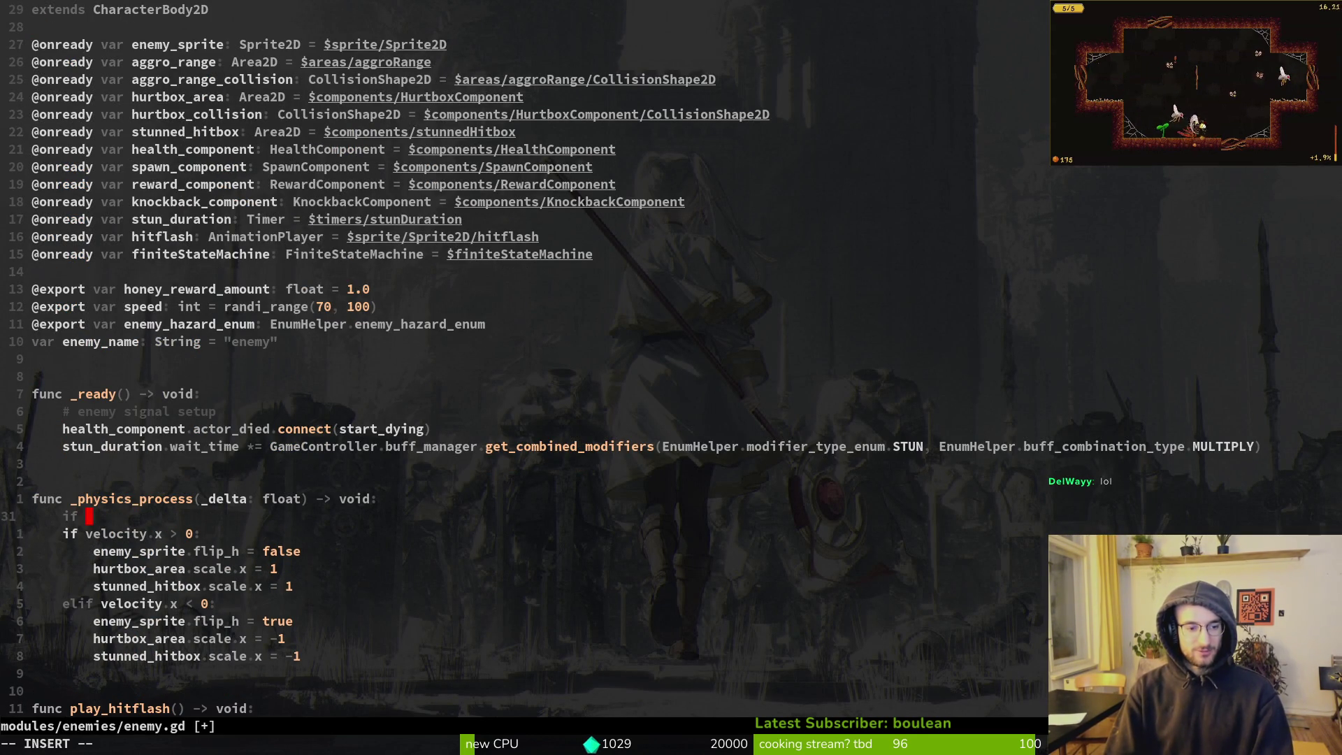
type("lf.position")
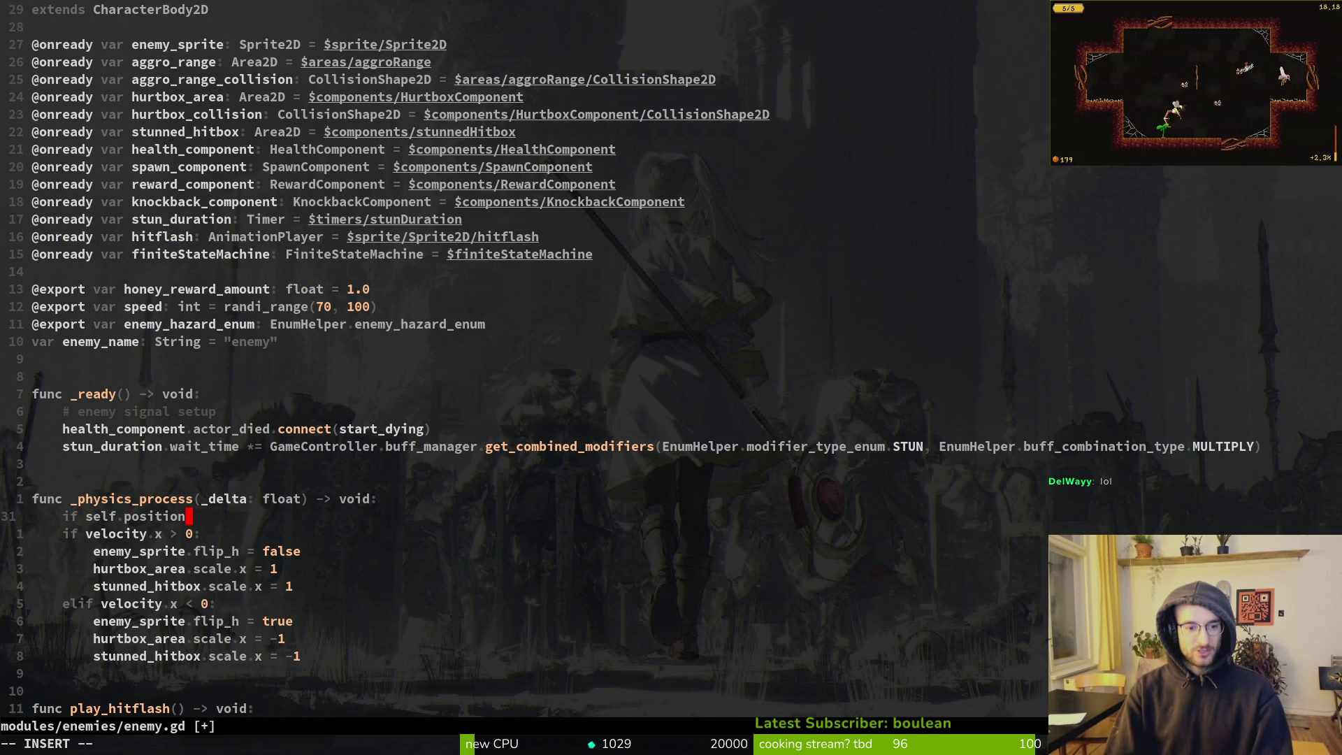
key("ctrl+w")
type("glo")
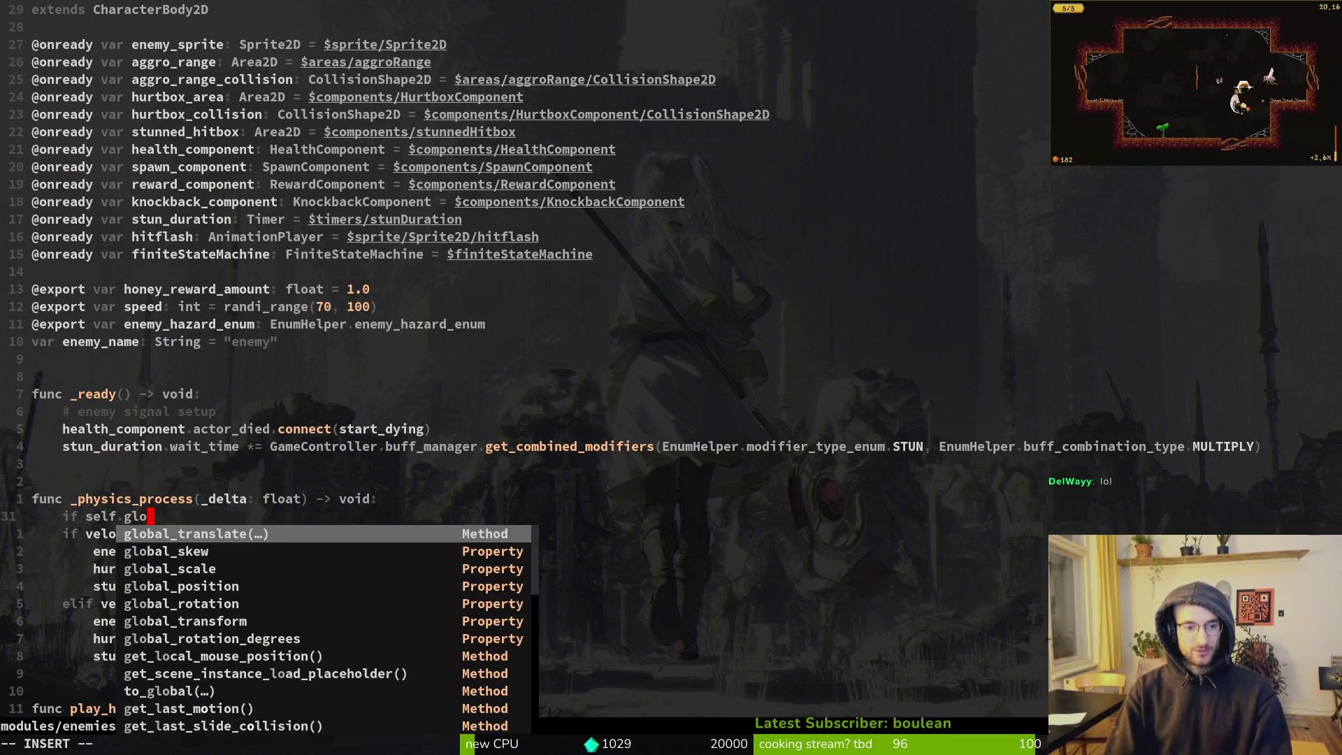
key("Tab")
key("Tab")
key("Return")
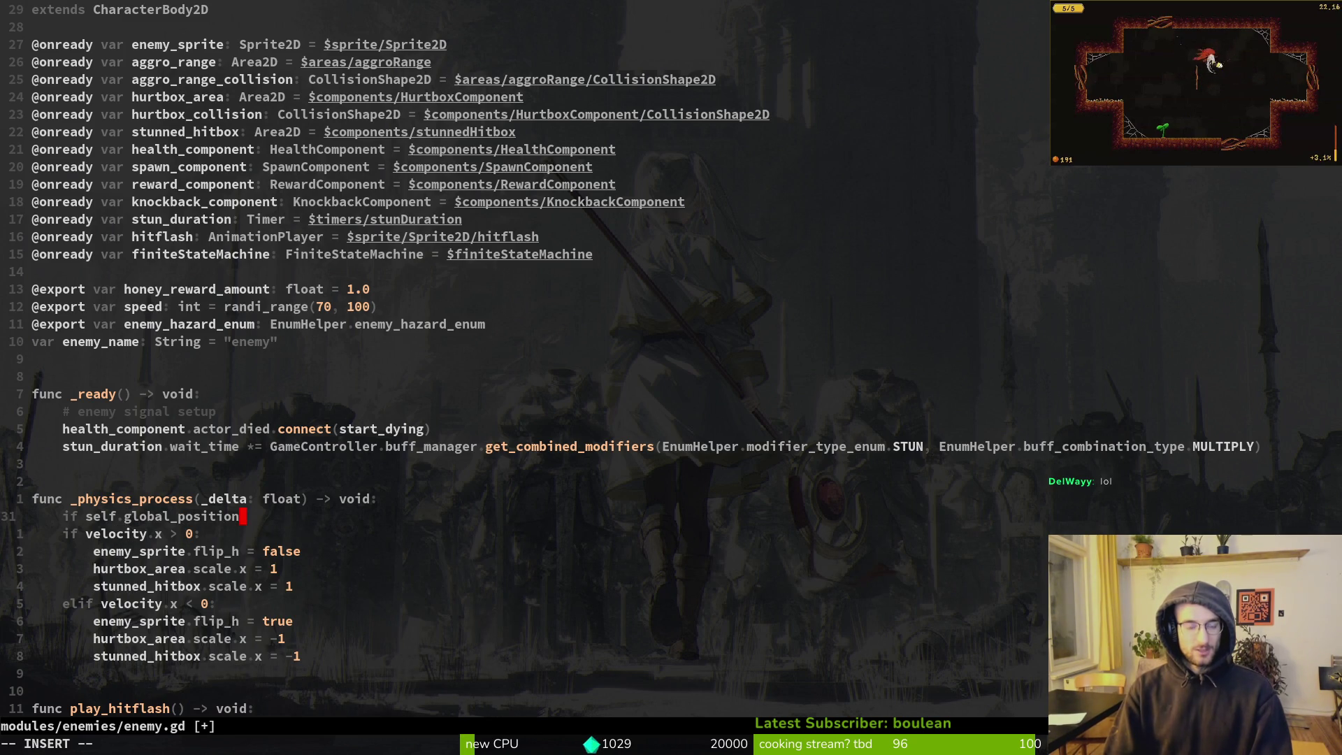
type(".")
key("BackSpace")
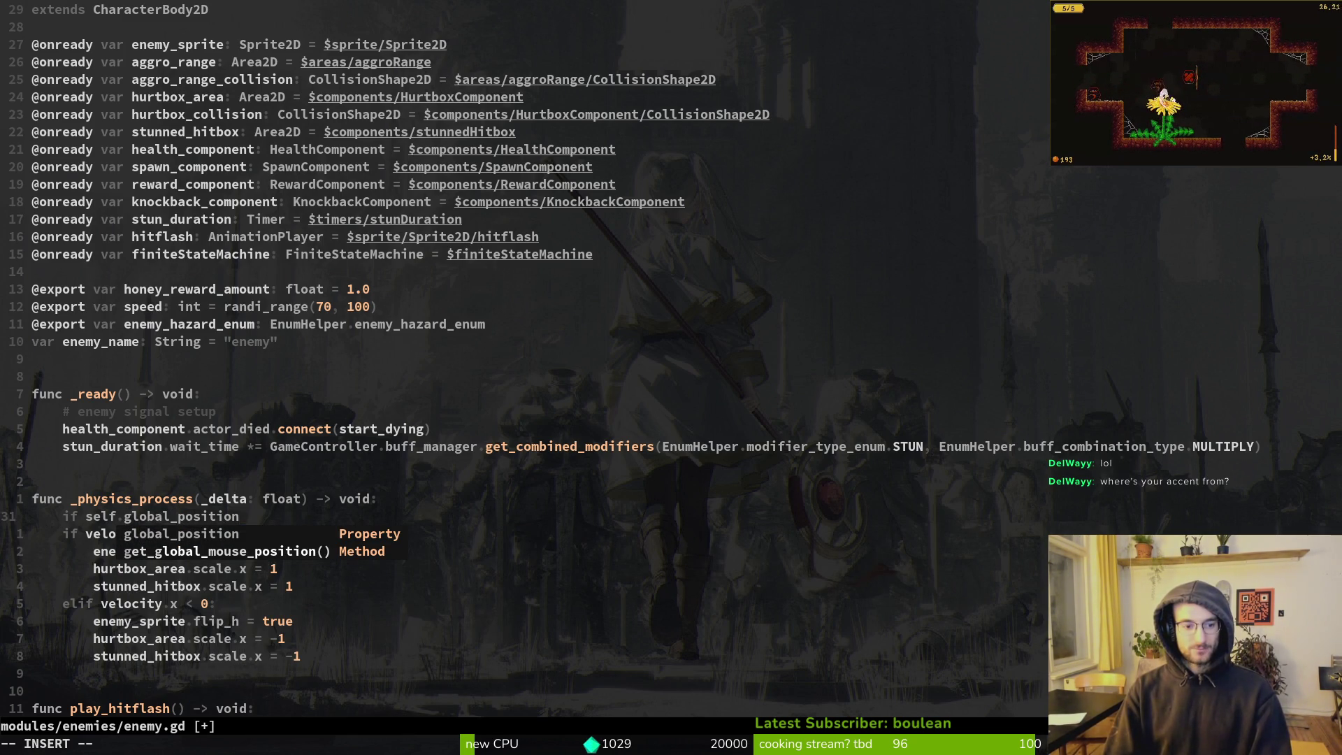
Discard the unfinished if line and save enemy.gd
key("Escape")
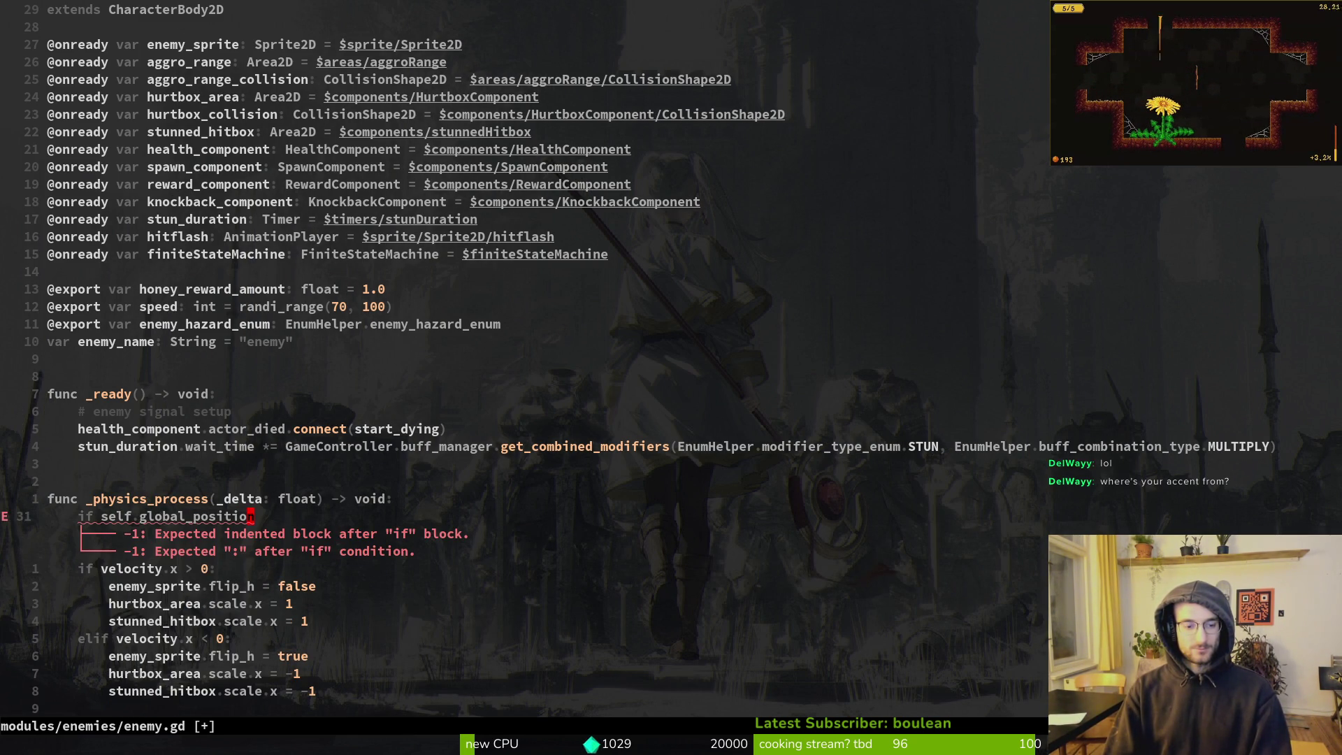
key("d")
key("d")
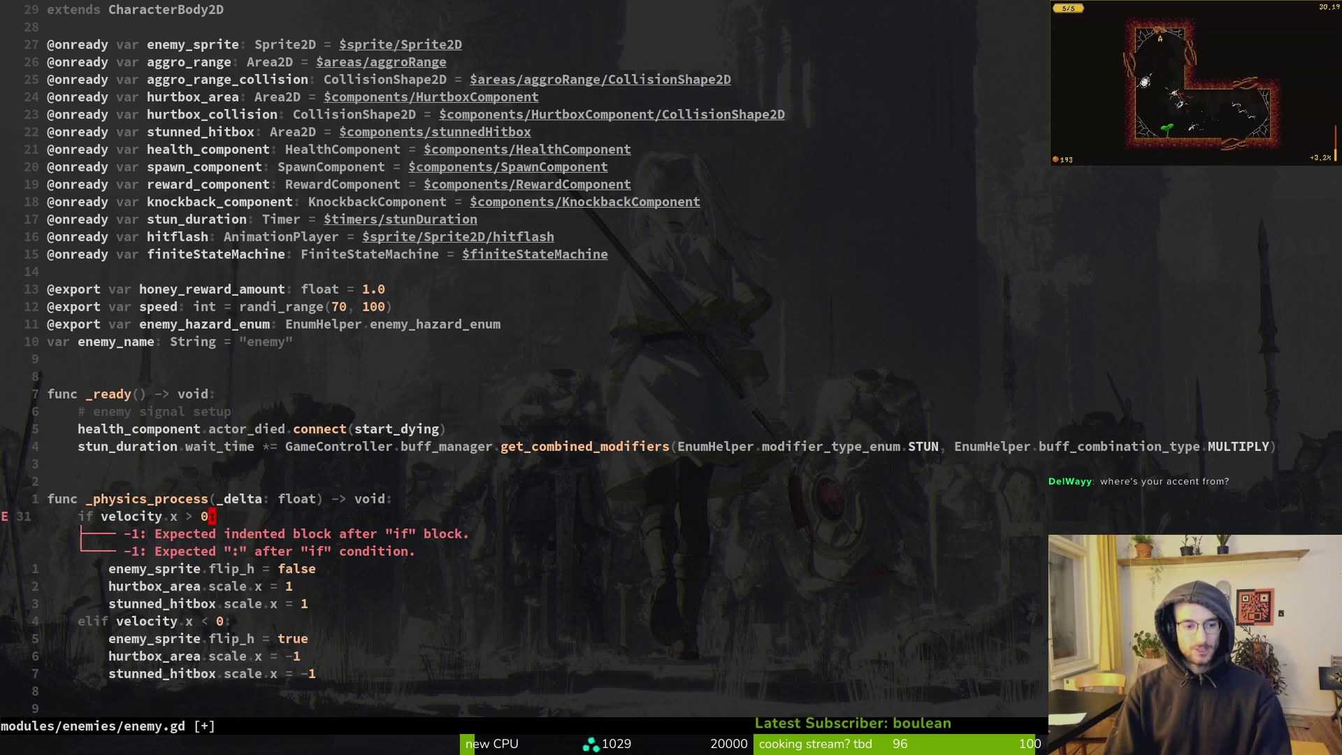
type(":w")
key("Return")
Write an if check that the enemy's distance to the player's global_position exceeds 1000
type("O")
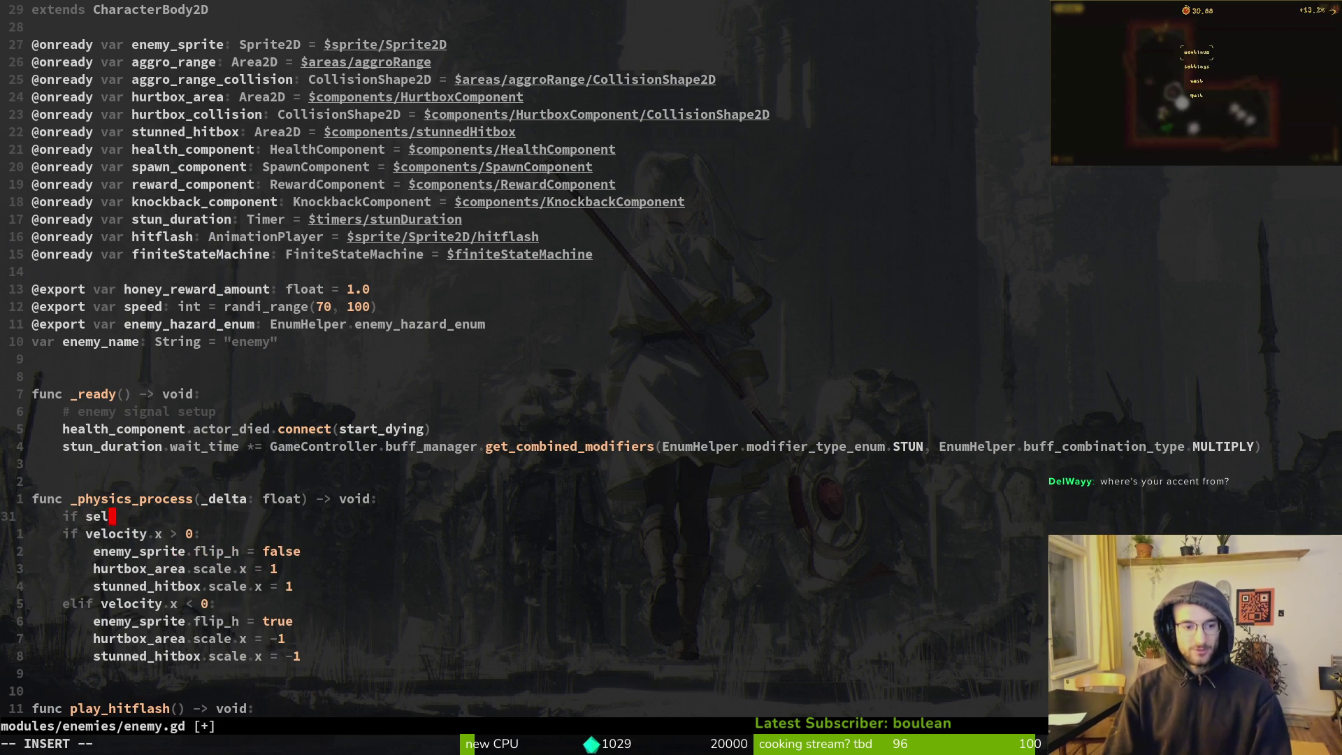
type("lf.glo")
key("BackSpace")
key("BackSpace")
key("BackSpace")
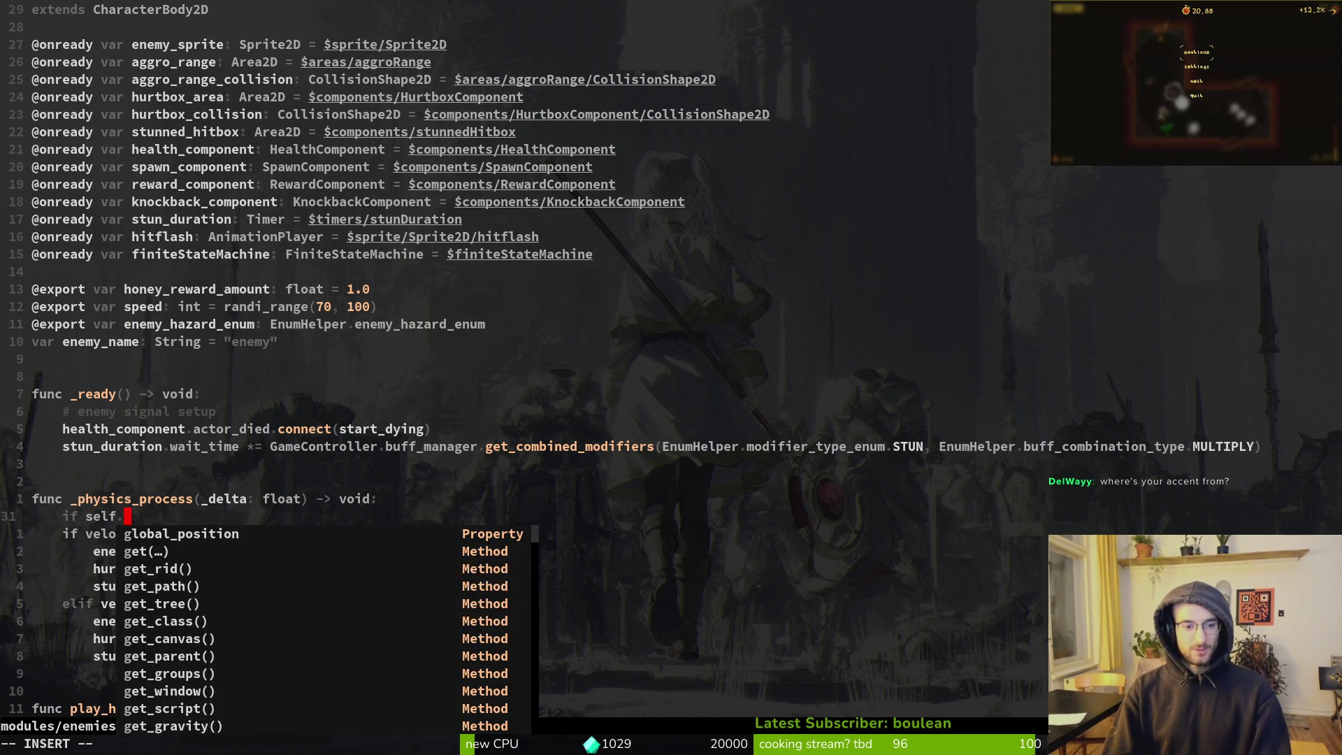
type("dista")
key("BackSpace")
key("BackSpace")
key("BackSpace")
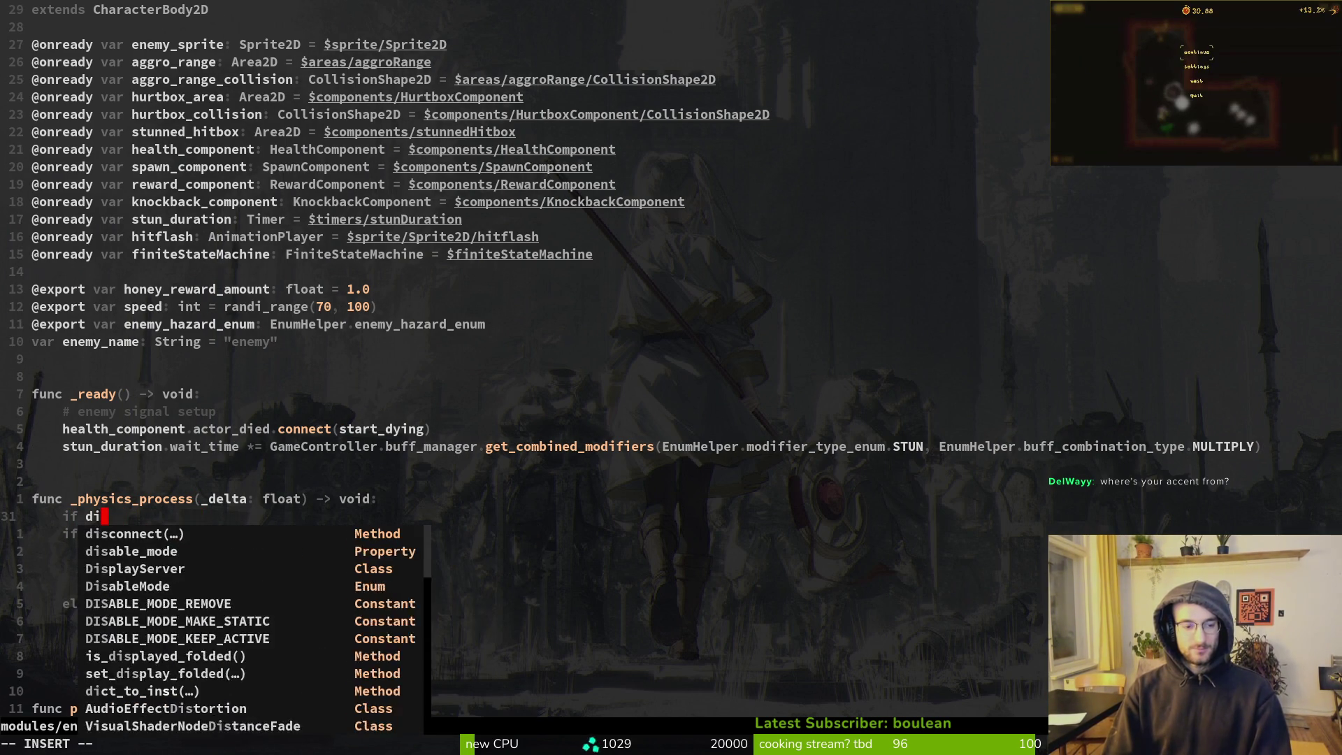
type("self.global_position.distance_to(")
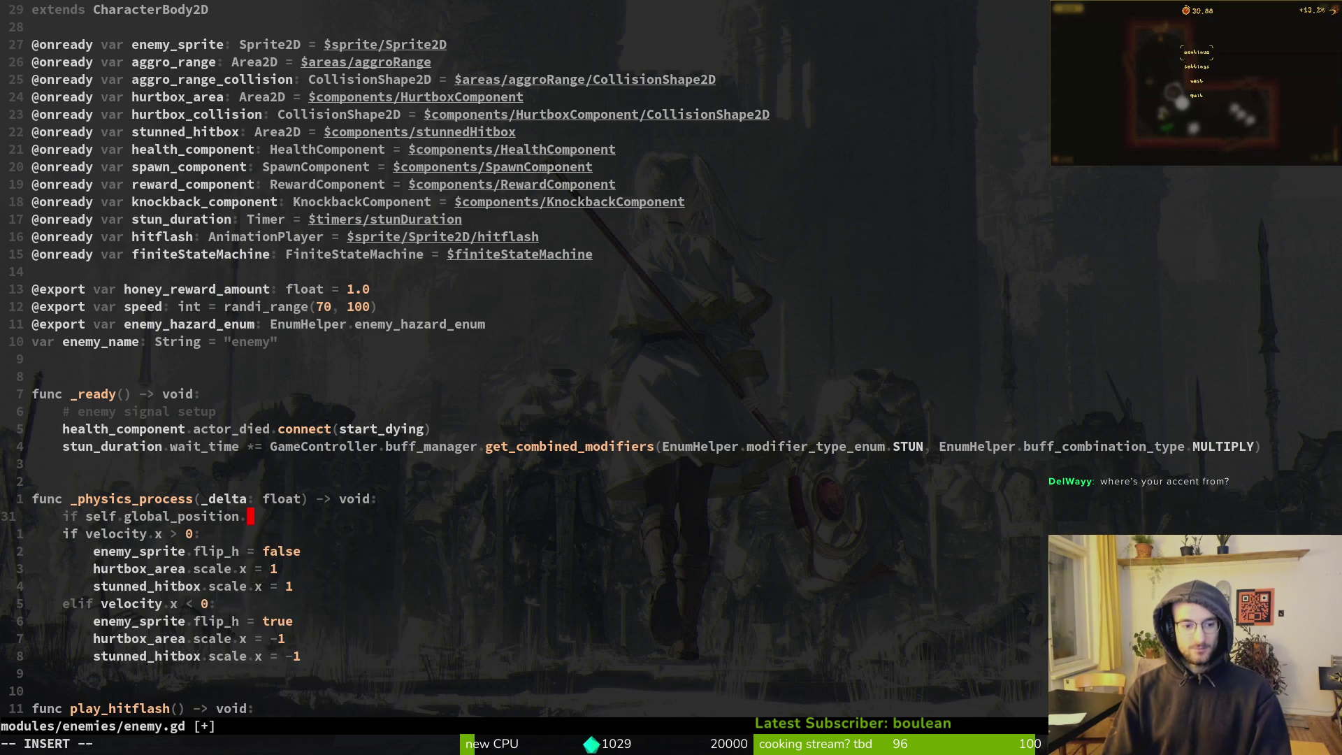
type("G")
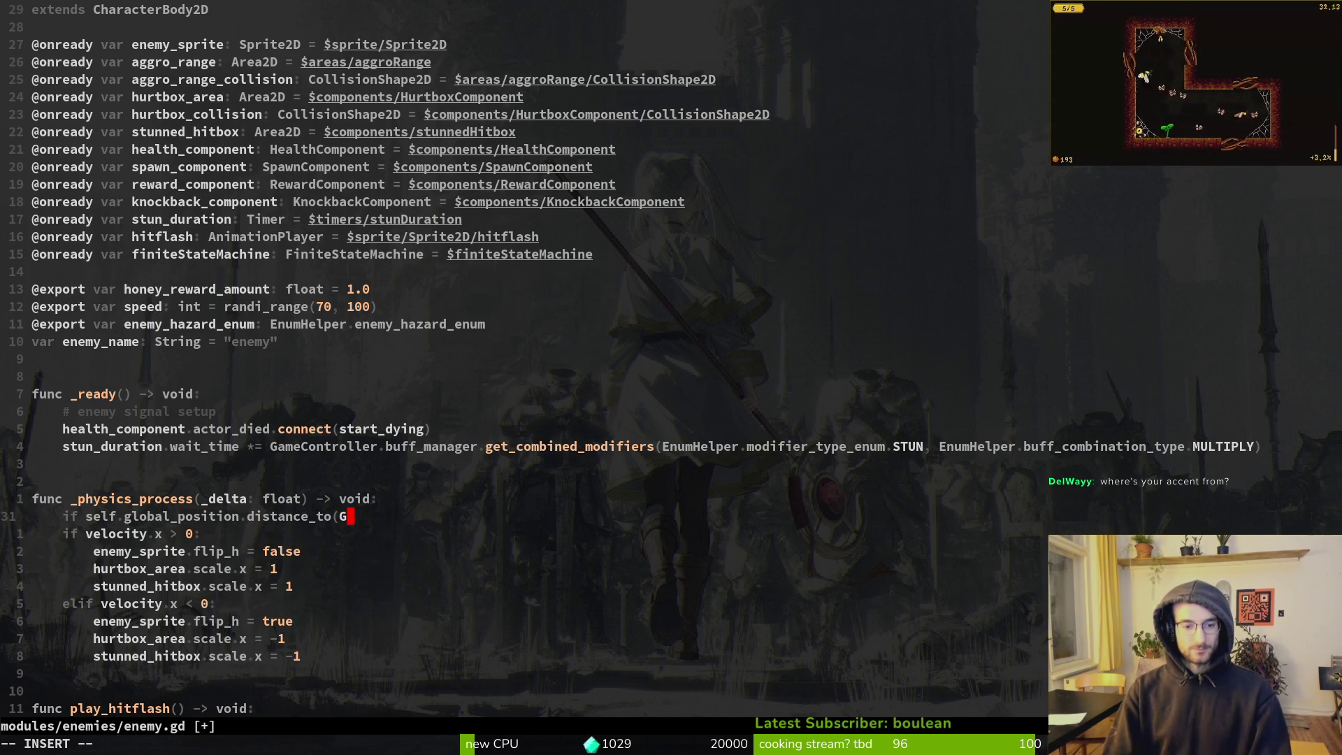
type("ameController.p ")
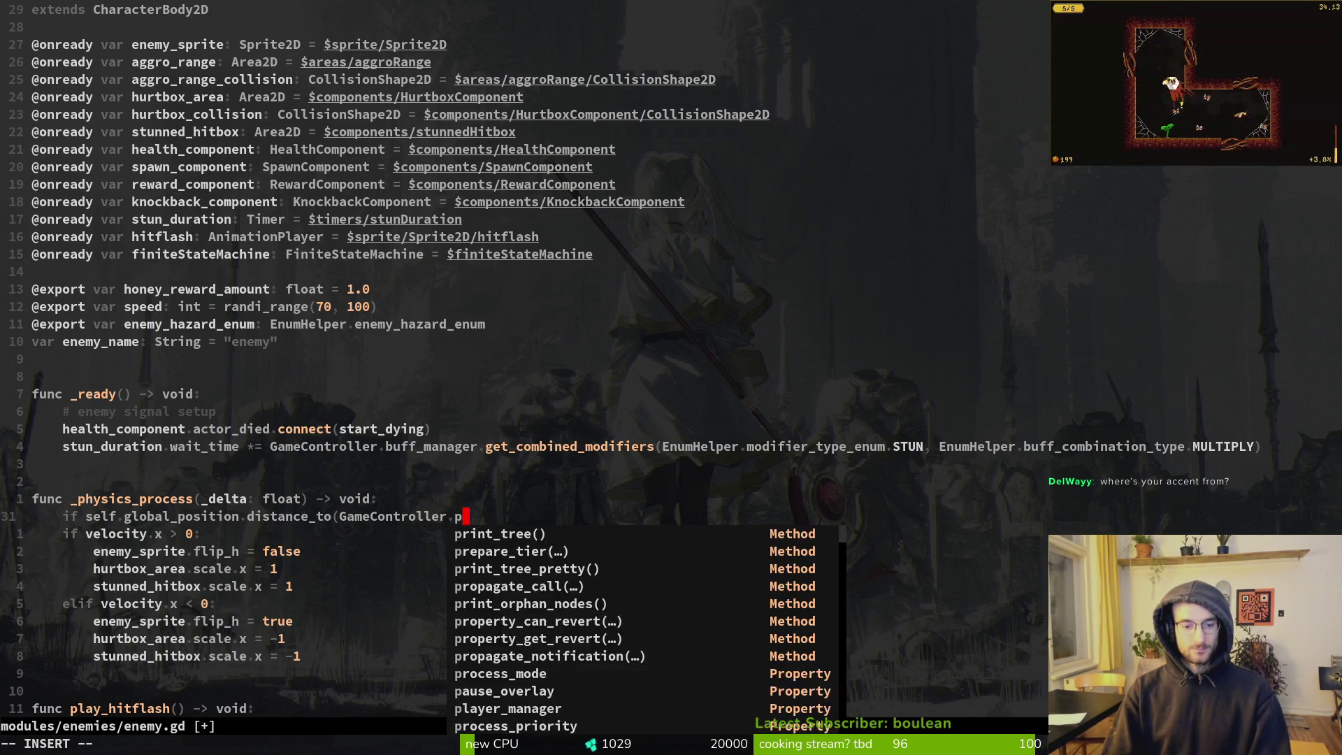
type("layer_manager.")
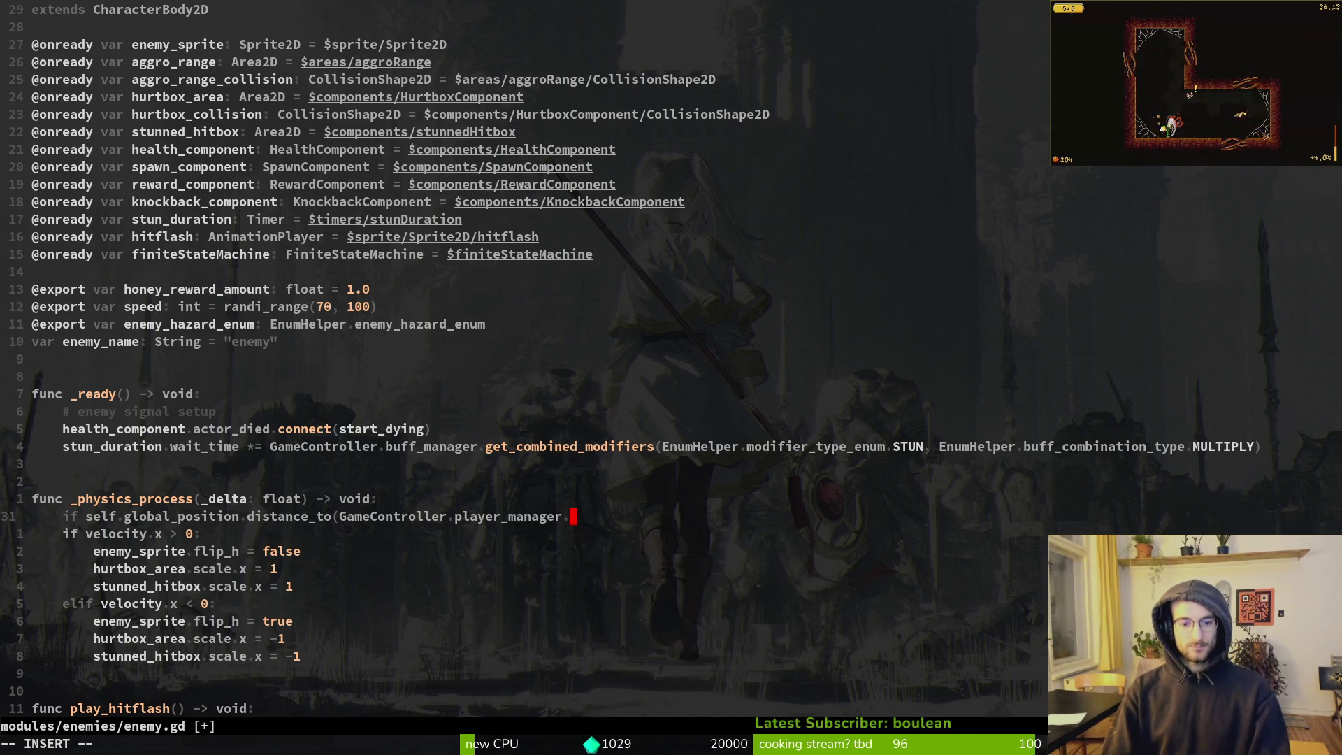
type("player.global_position")
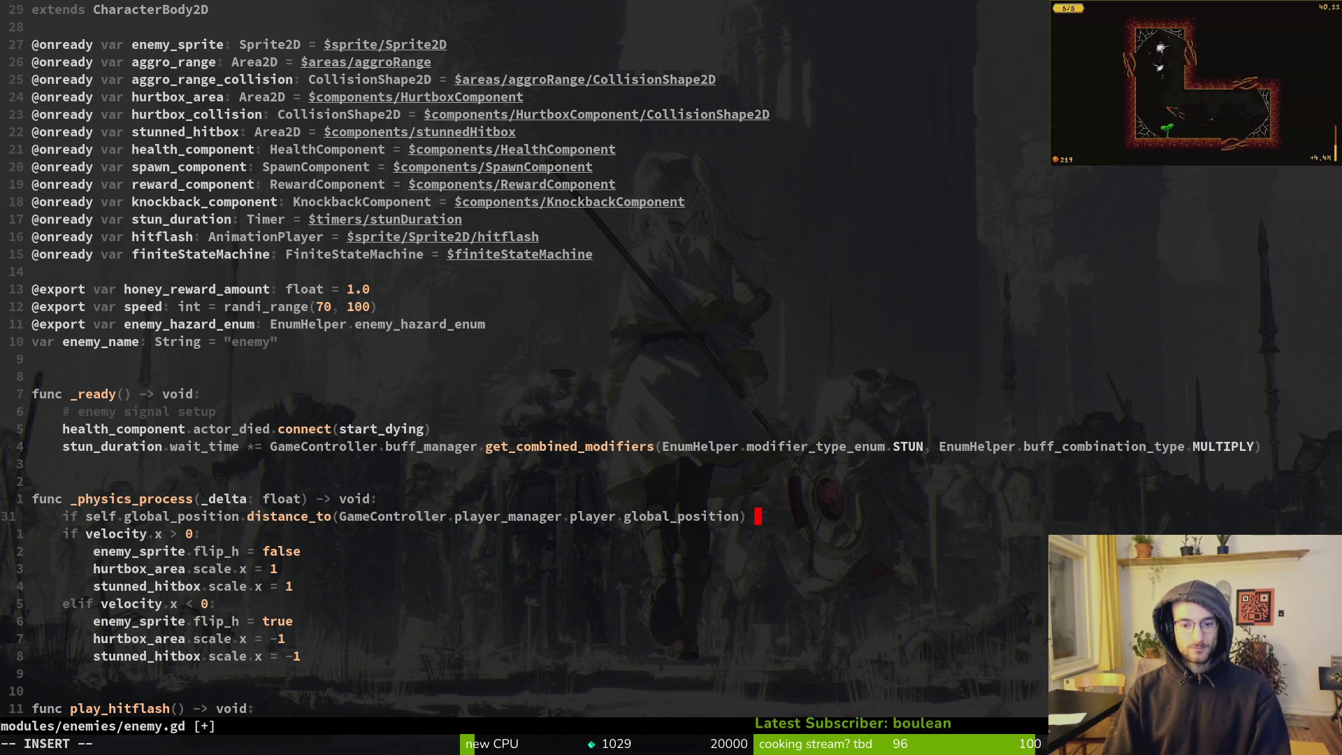
type(" >")
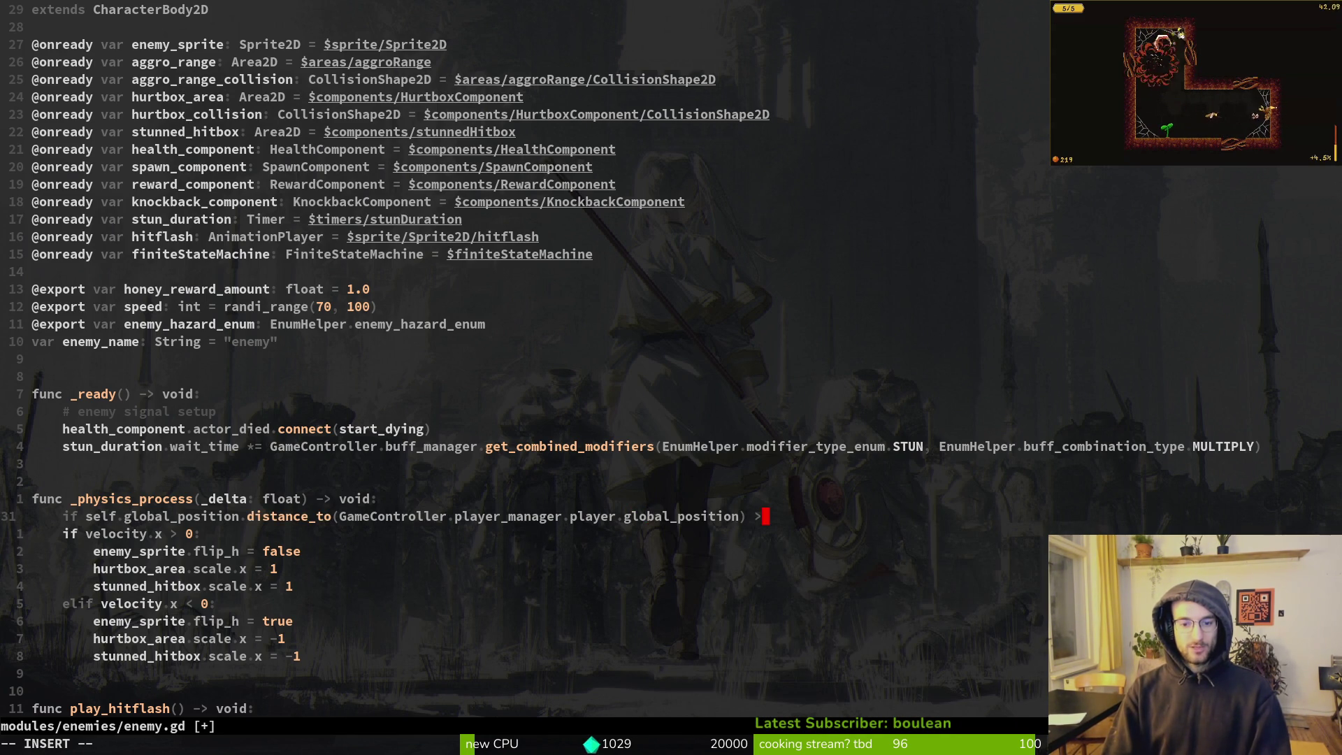
type(" 1000:")
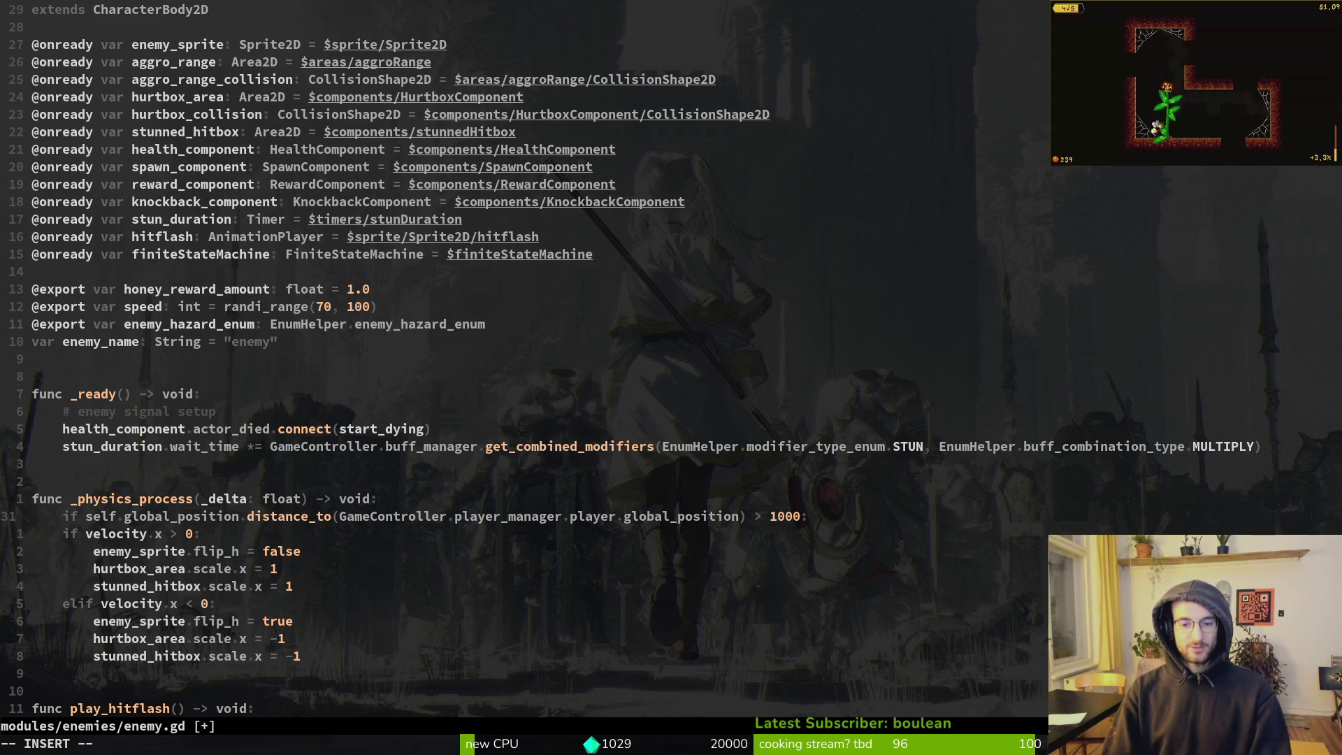
key("Escape")
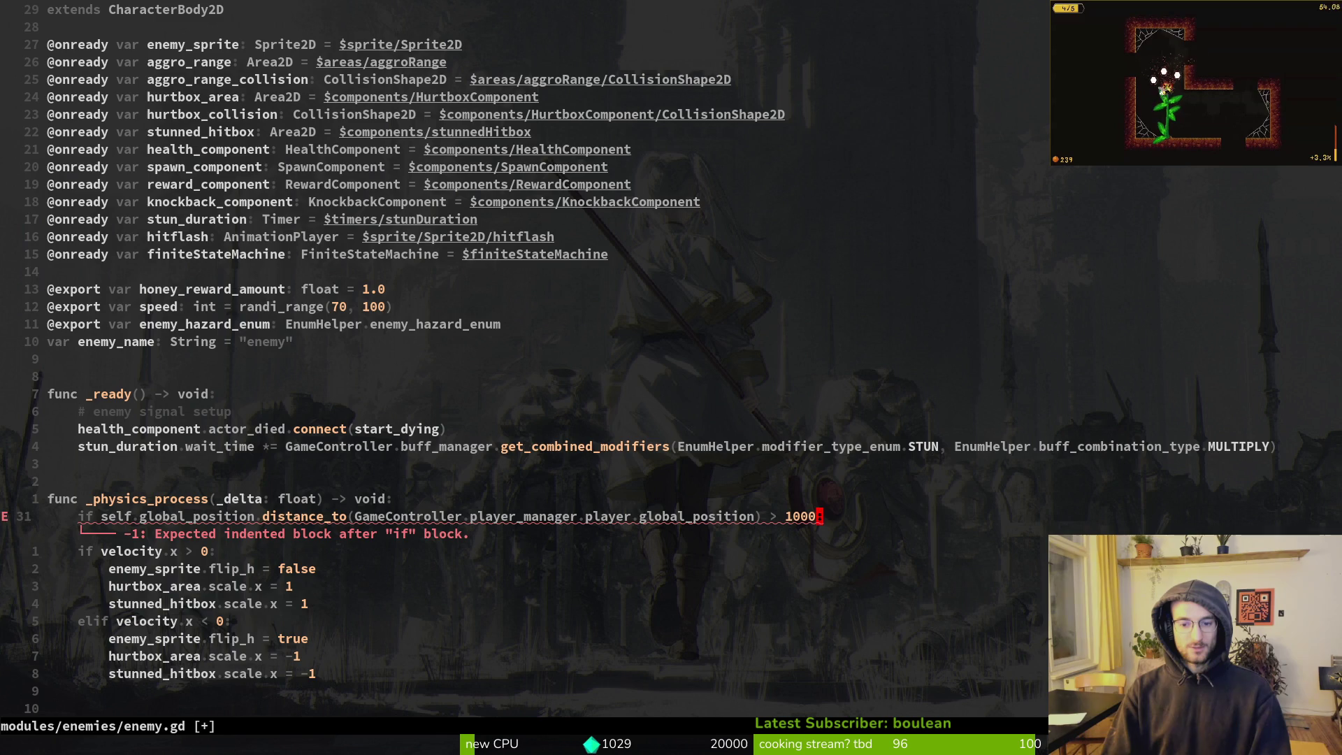
Paste finiteStateMachine.change_state("dying") beneath the distance check and save enemy.gd
key("Return")
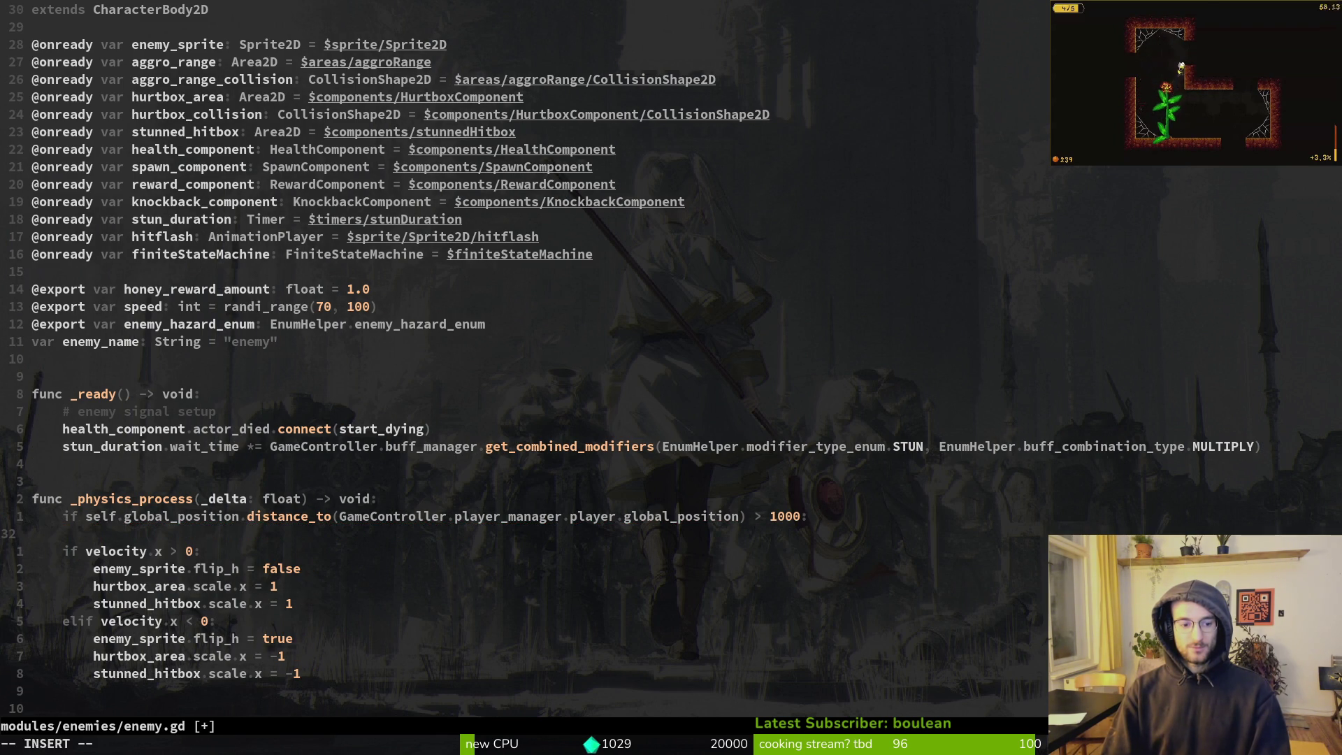
key("Escape")
key("ctrl+d")
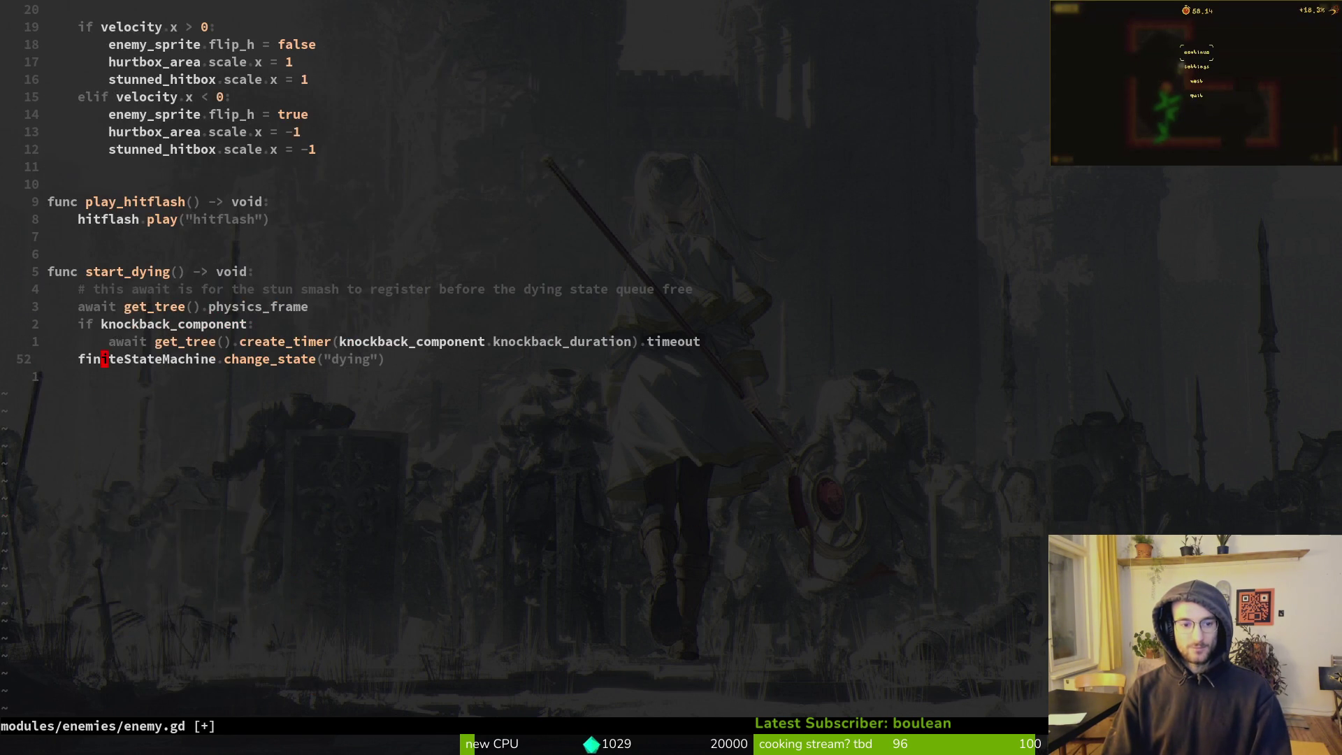
key("k")
key("k")
key("ctrl+u")
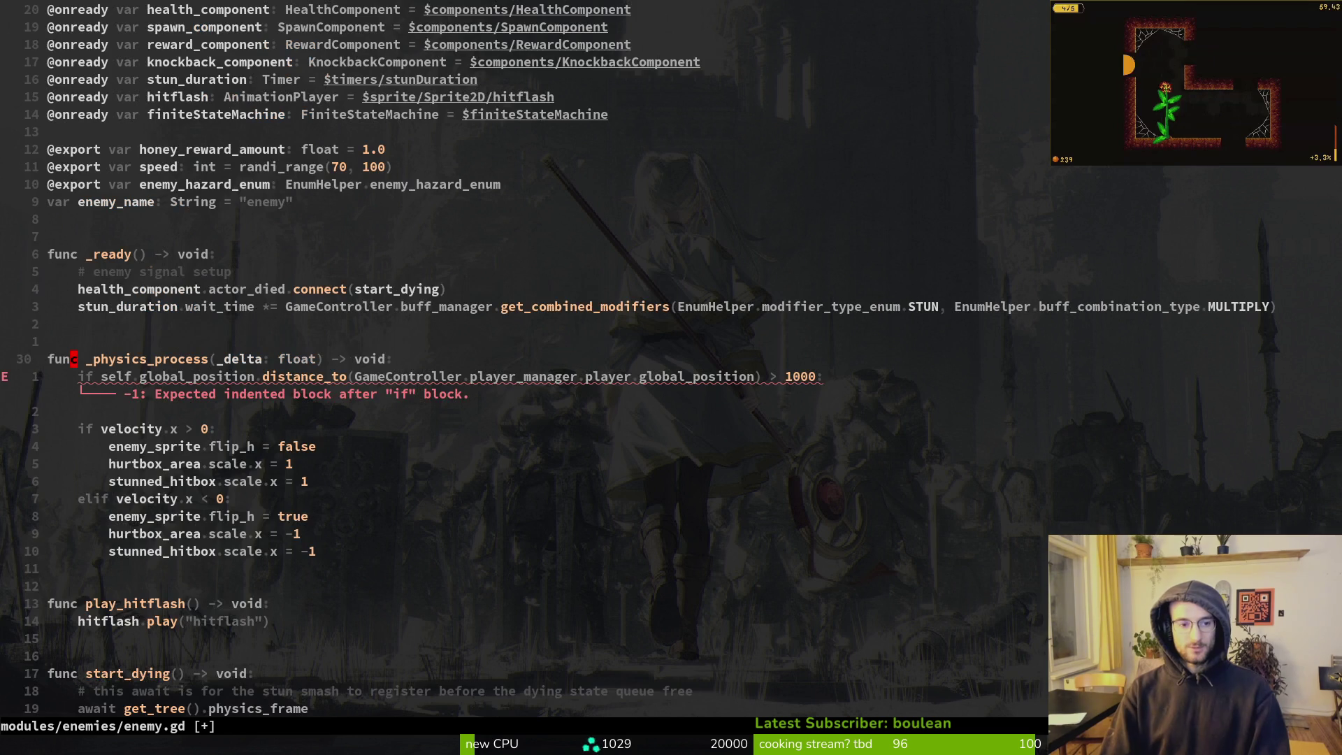
type("p:w")
key("Return")
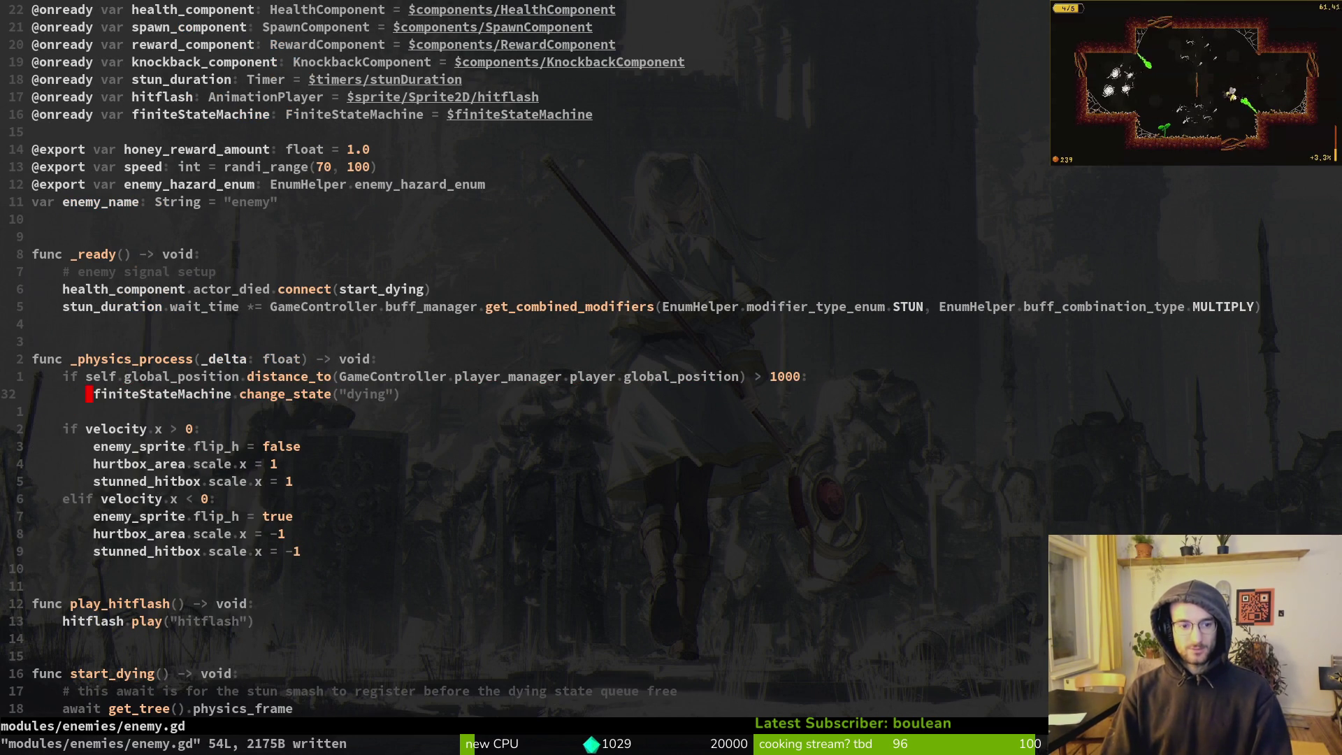
Delete the blank line under the dying call, save enemy.gd, and bring up the GitLab issues page
key("j")
key("d")
key("d")
type(":w")
key("Return")
key("alt+Tab")
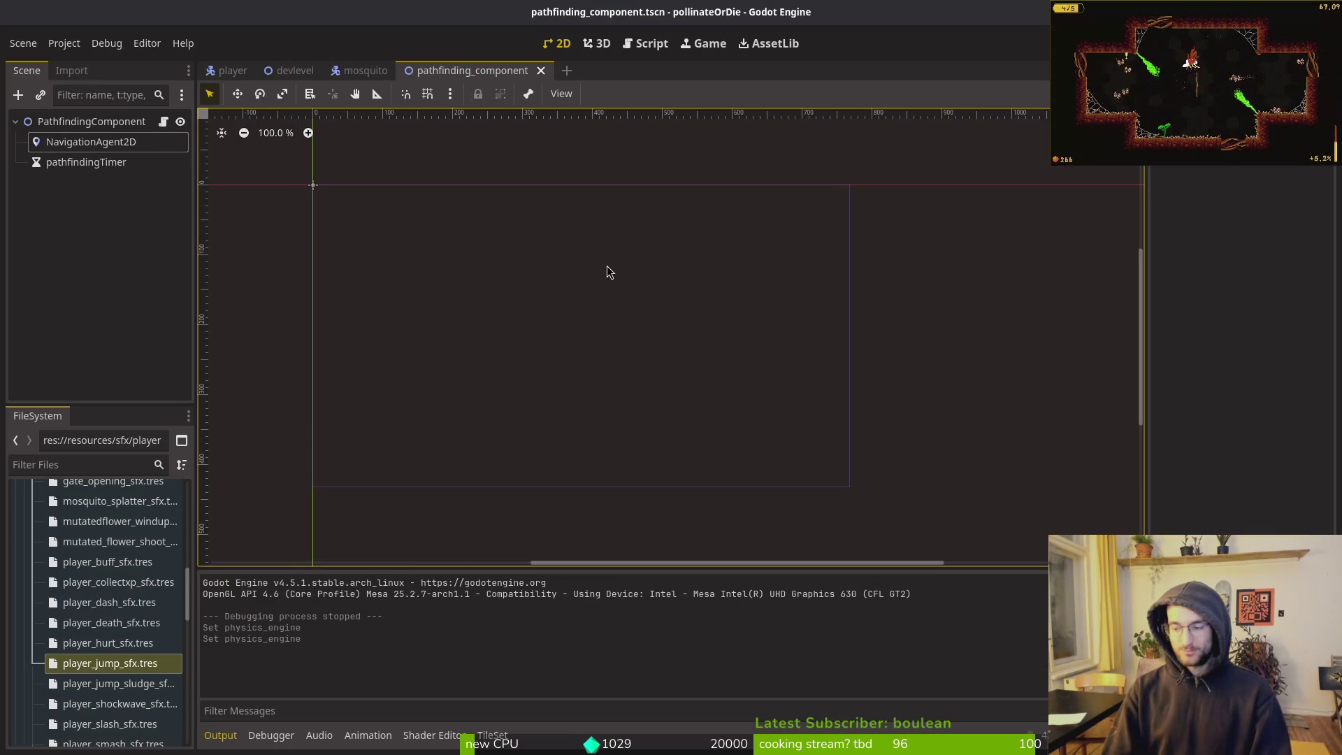
key("alt+Tab")
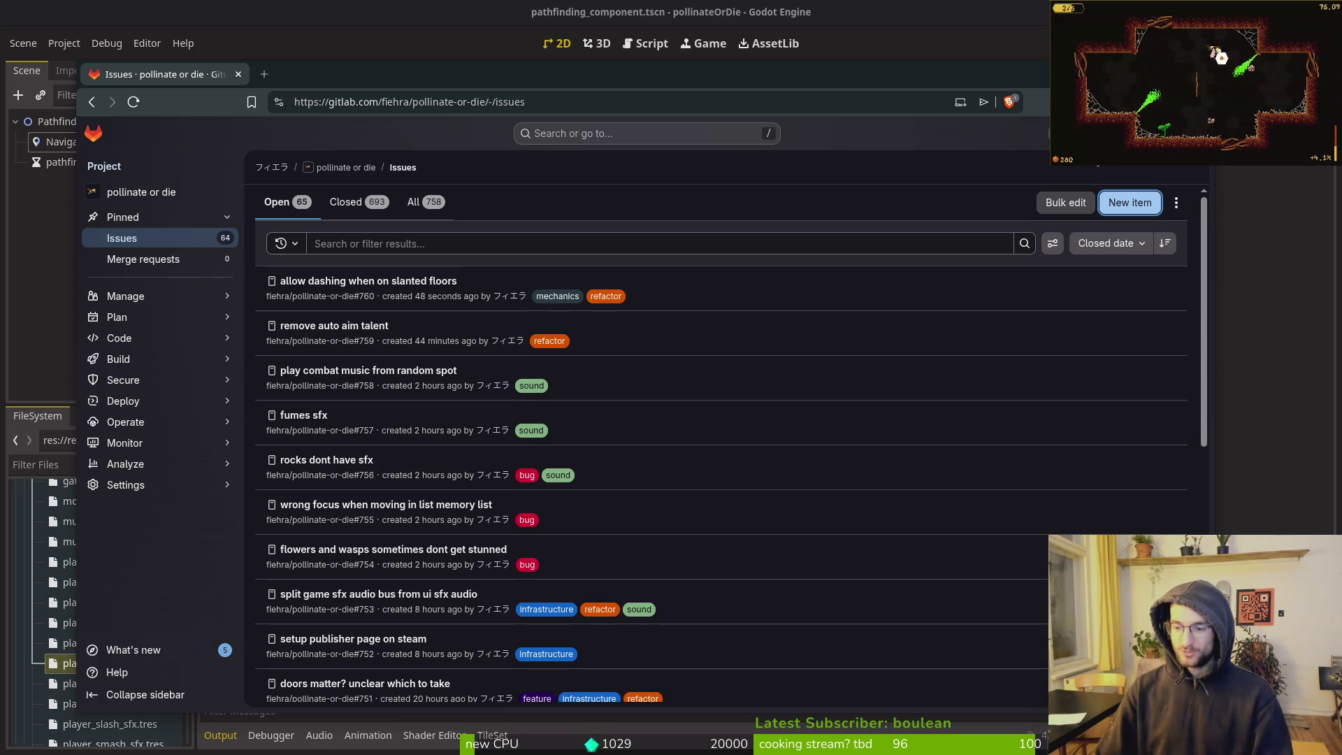
Nudge the GitLab window aside and raise the Godot editor showing pathfinding_component.tscn
left_click_drag(480, 86, 523, 68)
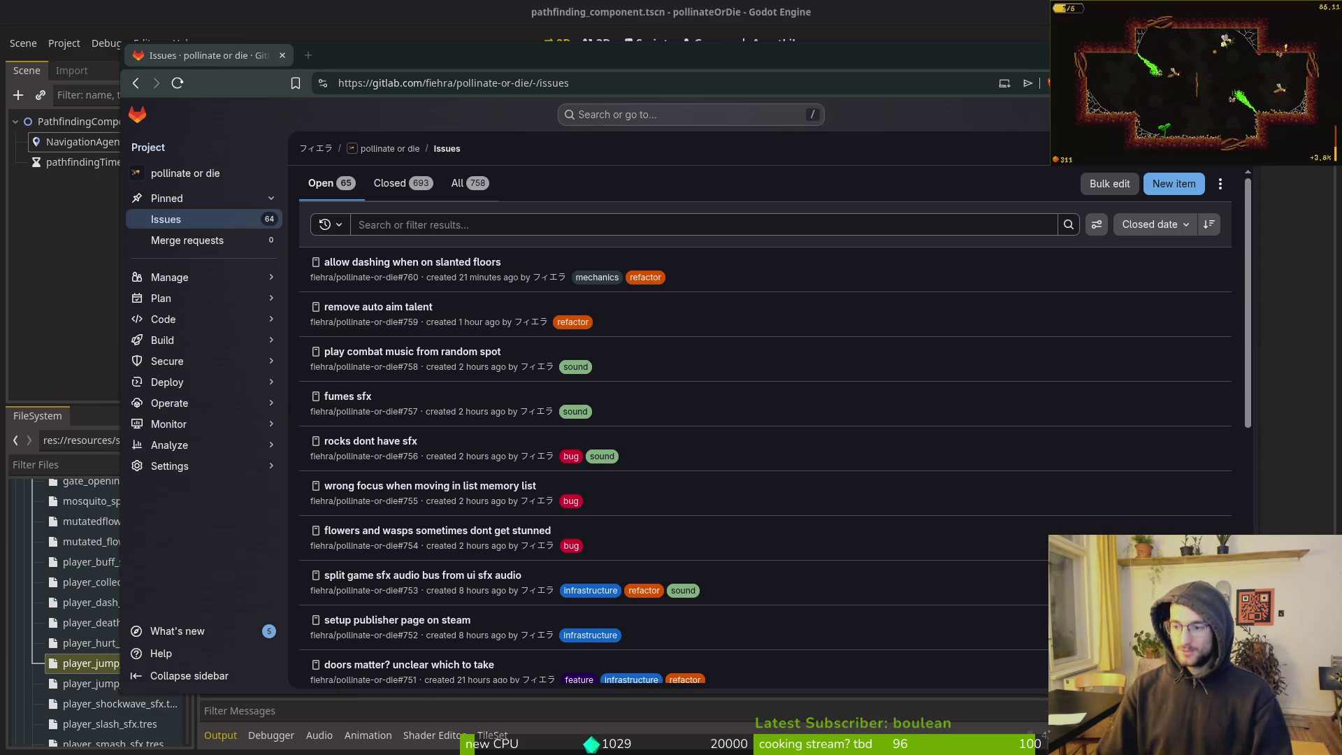
key("super")
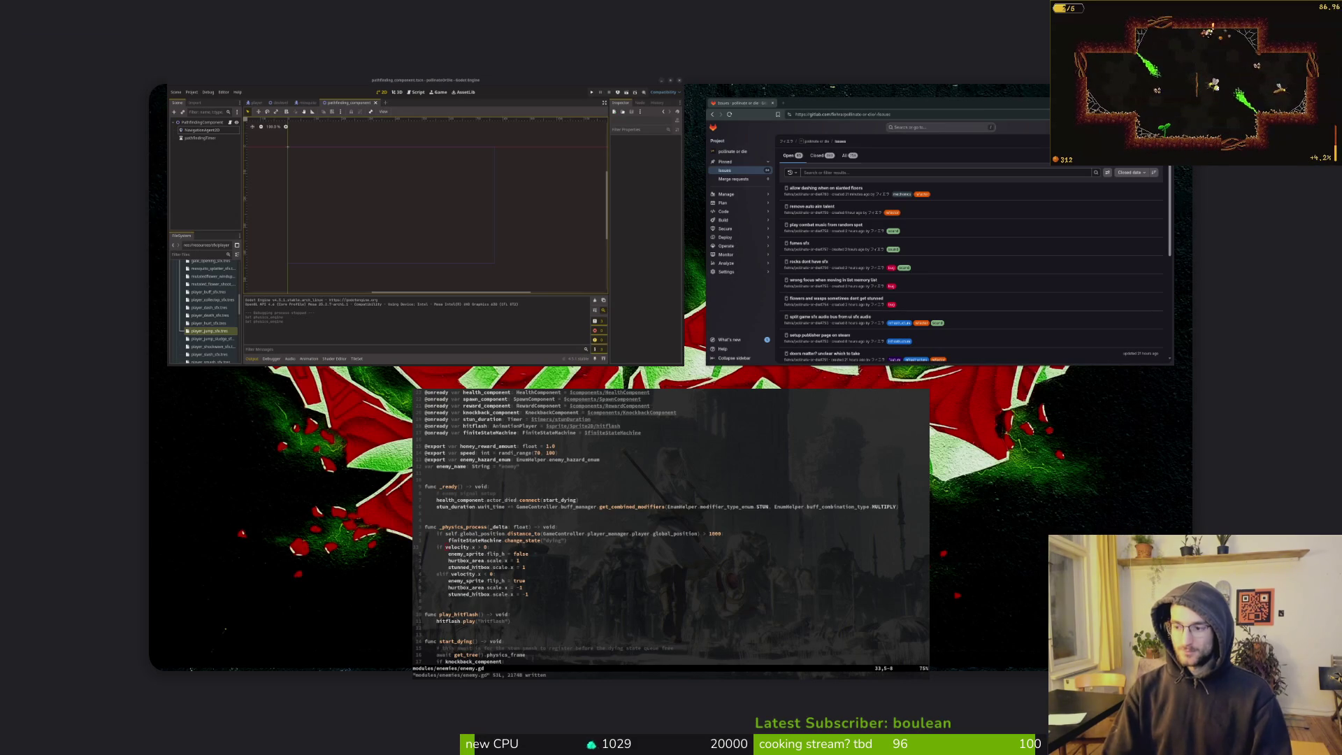
key("super")
left_click(80, 292)
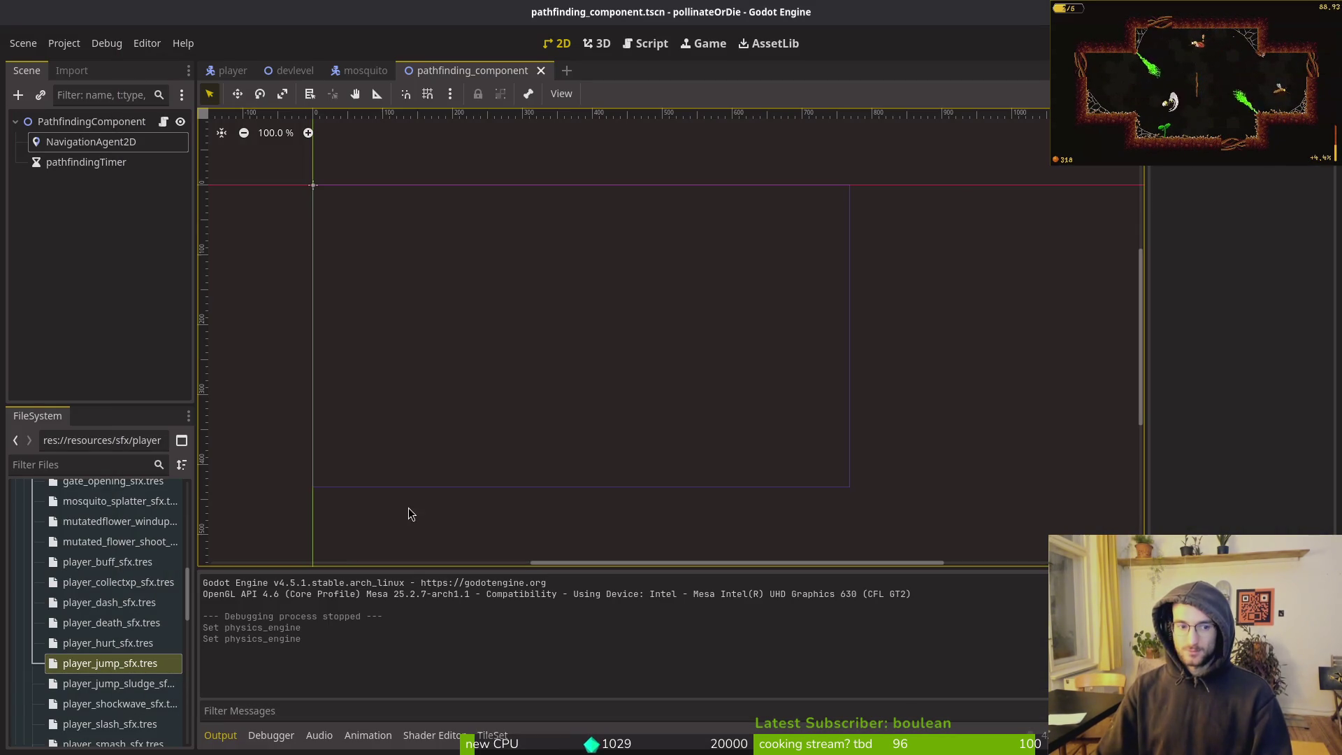
Open the devlevel scene and move two spawn markers lower
key("alt+Tab")
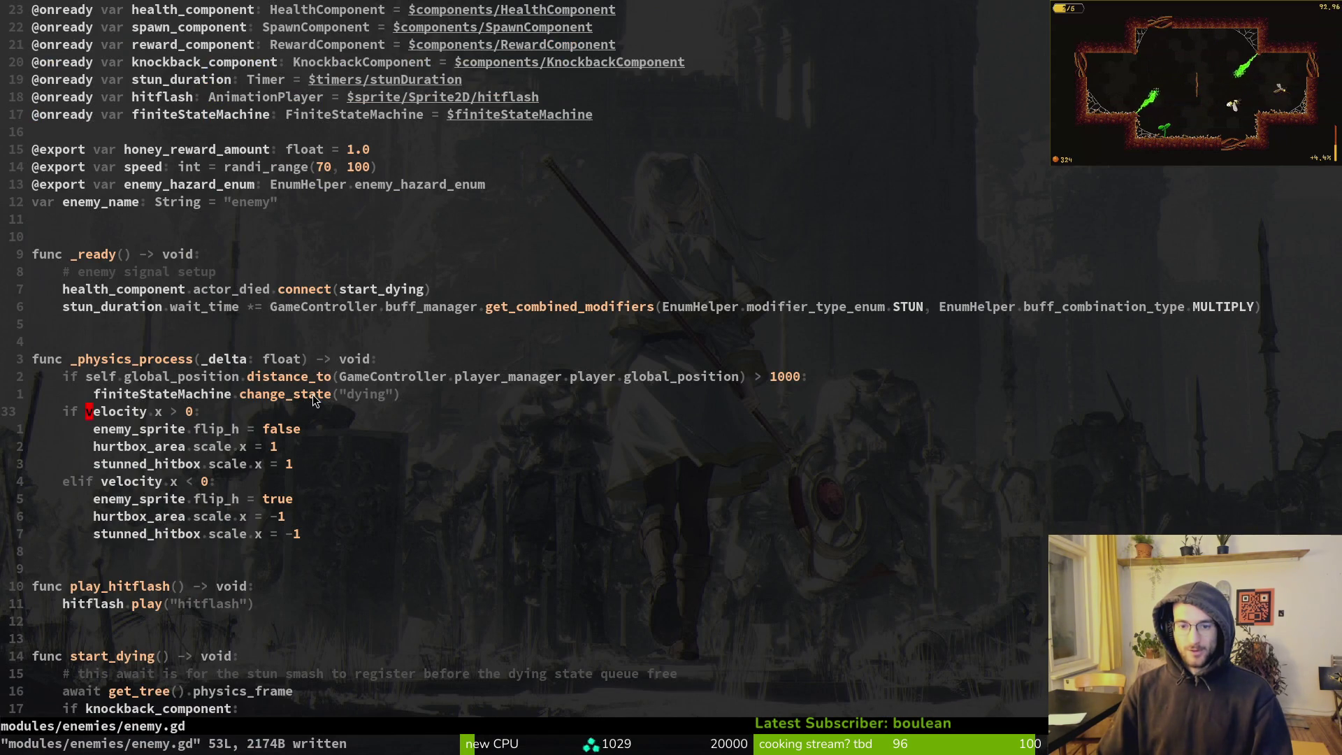
key("alt+Tab")
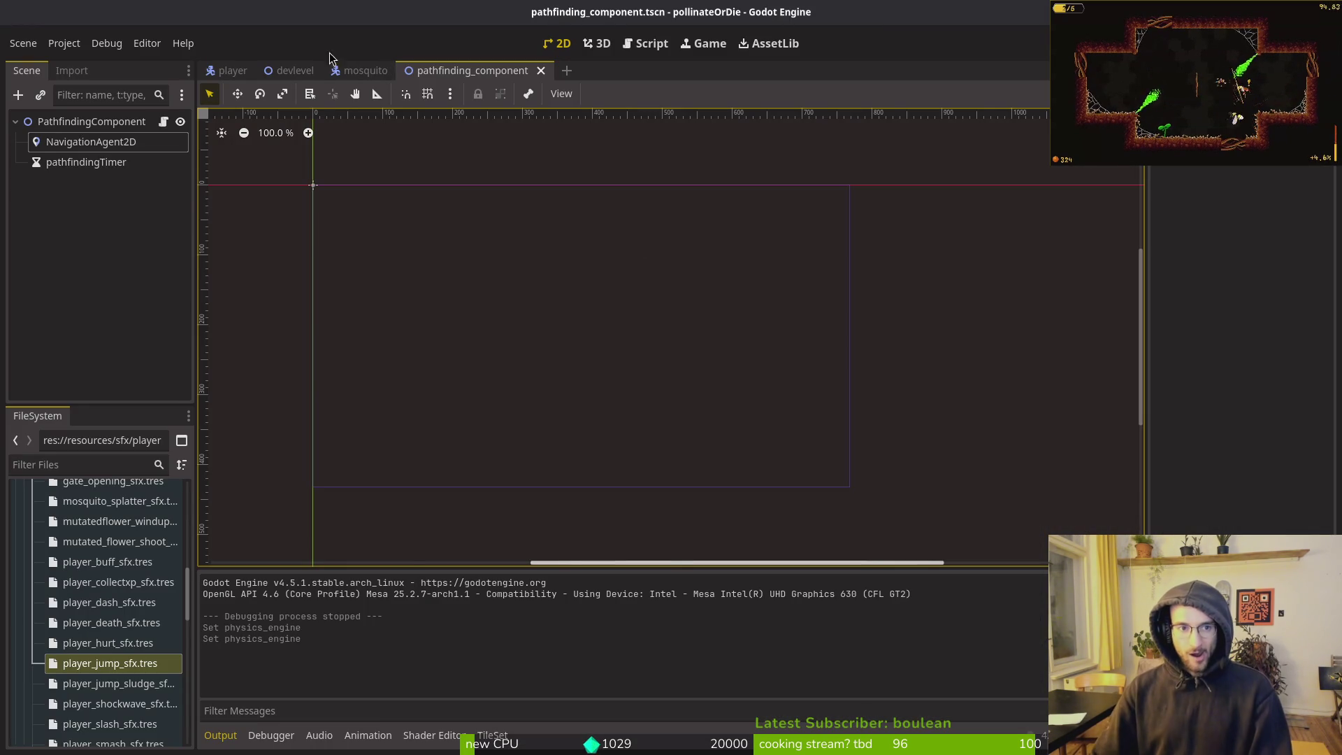
left_click(293, 71)
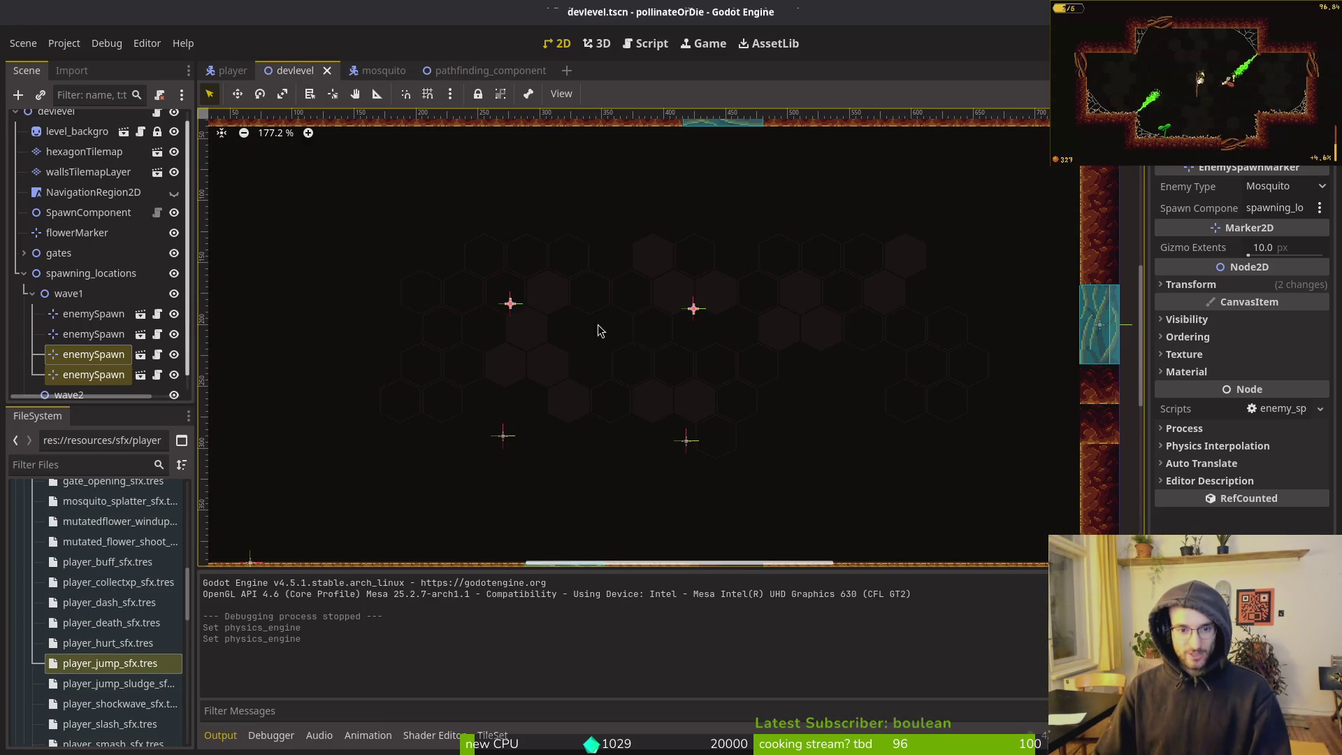
mouse_move(511, 305)
left_mouse_down()
mouse_move(512, 393)
mouse_move(523, 383)
left_mouse_up()
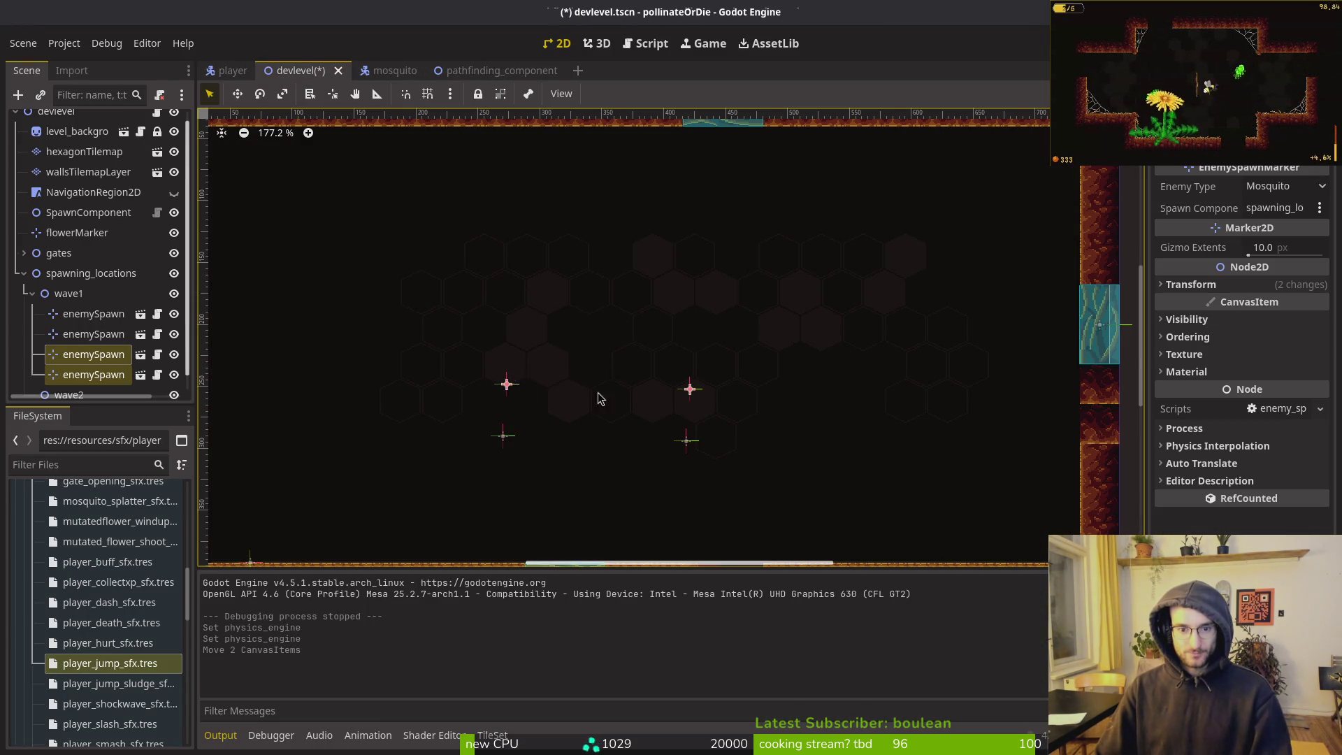
scroll(730, 278, "down", 3)
Copy the four wave1 enemySpawn markers and paste two more sets, shifting one right
left_click(333, 324)
left_click(90, 314)
left_click(93, 375, "shift")
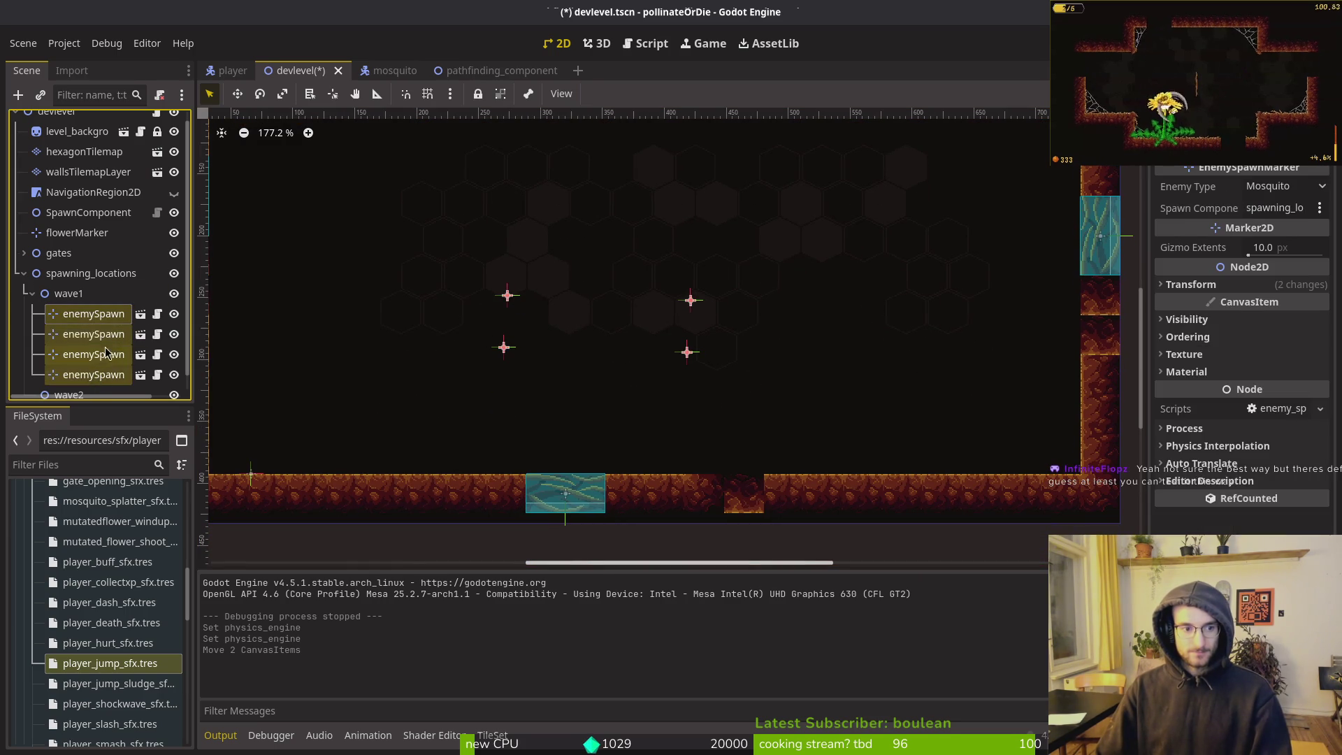
key("ctrl+c")
key("ctrl+v")
mouse_move(504, 348)
left_mouse_down()
mouse_move(544, 348)
mouse_move(545, 360)
mouse_move(465, 354)
left_mouse_up()
key("ctrl+v")
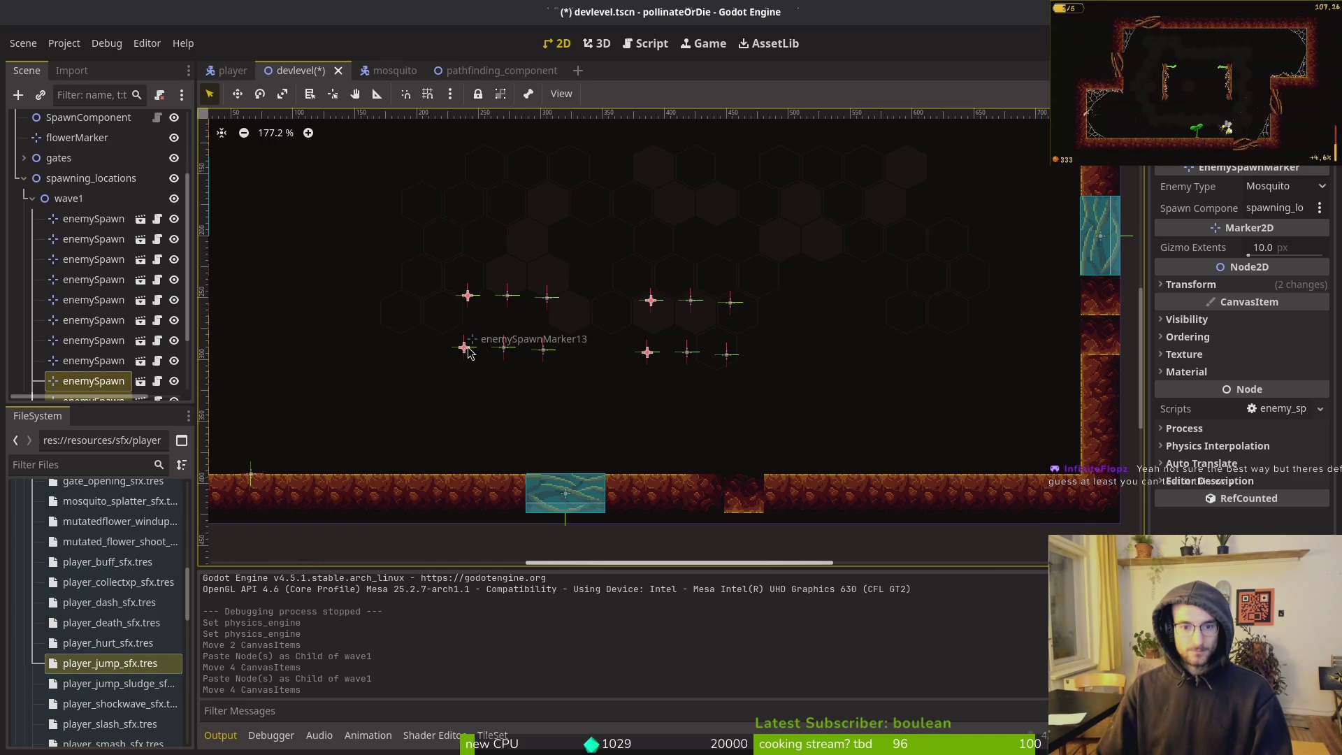
Paste one more marker into wave1, move the twelve markers up, save, and run the game
left_click(91, 218)
left_click(98, 380, "shift")
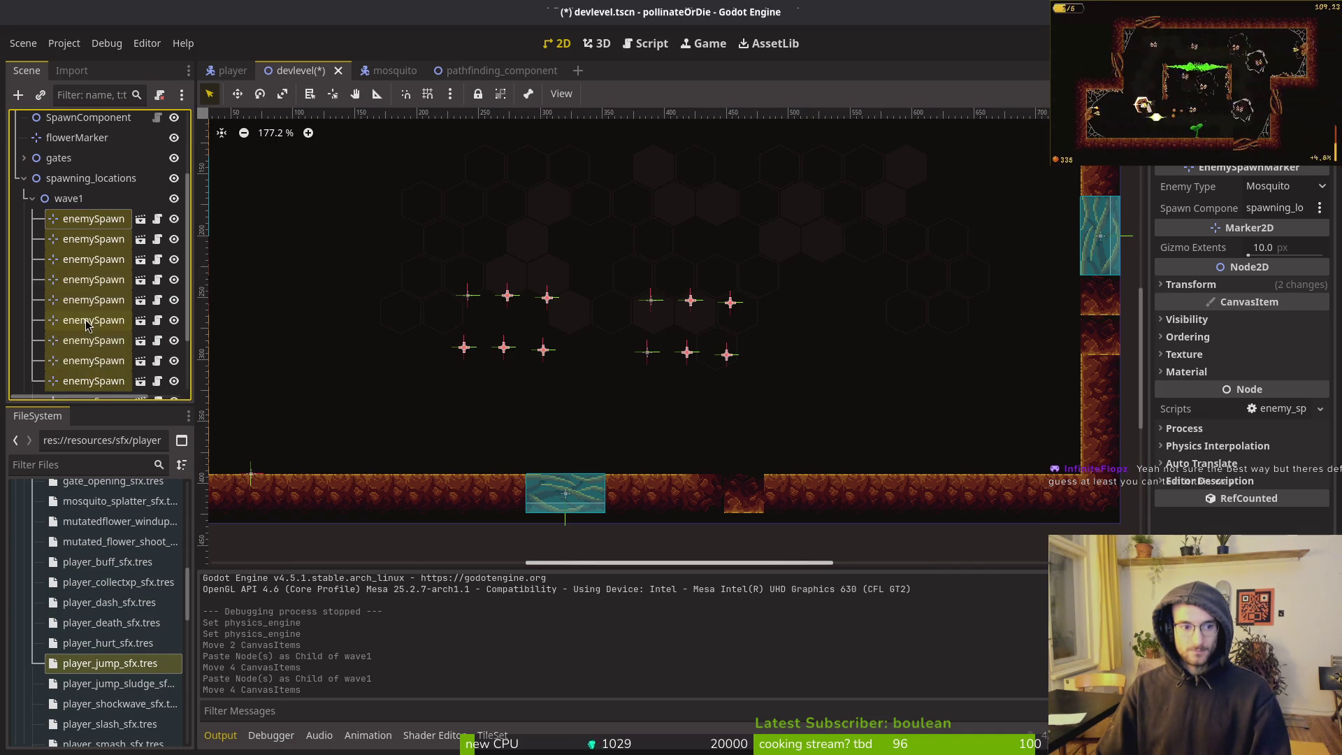
scroll(88, 370, "down", 3)
left_click(84, 373)
key("ctrl+v")
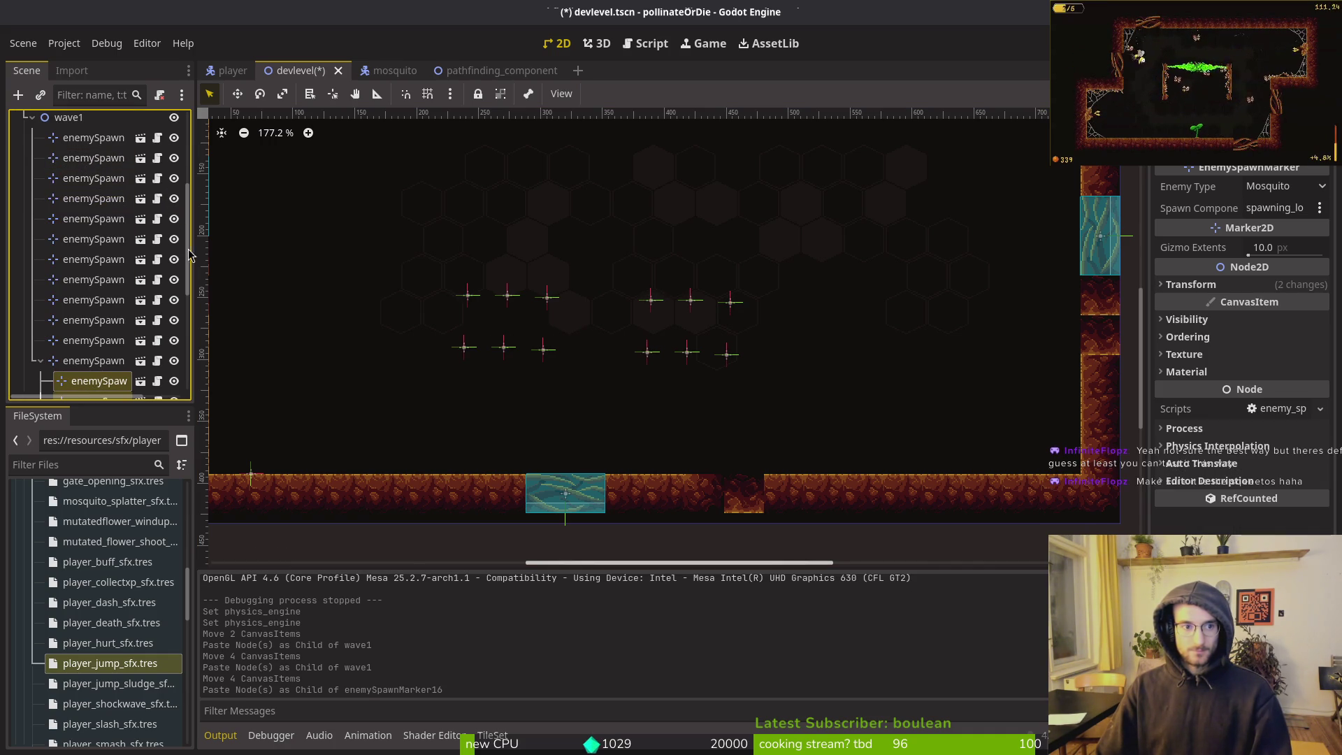
key("ctrl+z")
left_click(69, 117)
key("ctrl+v")
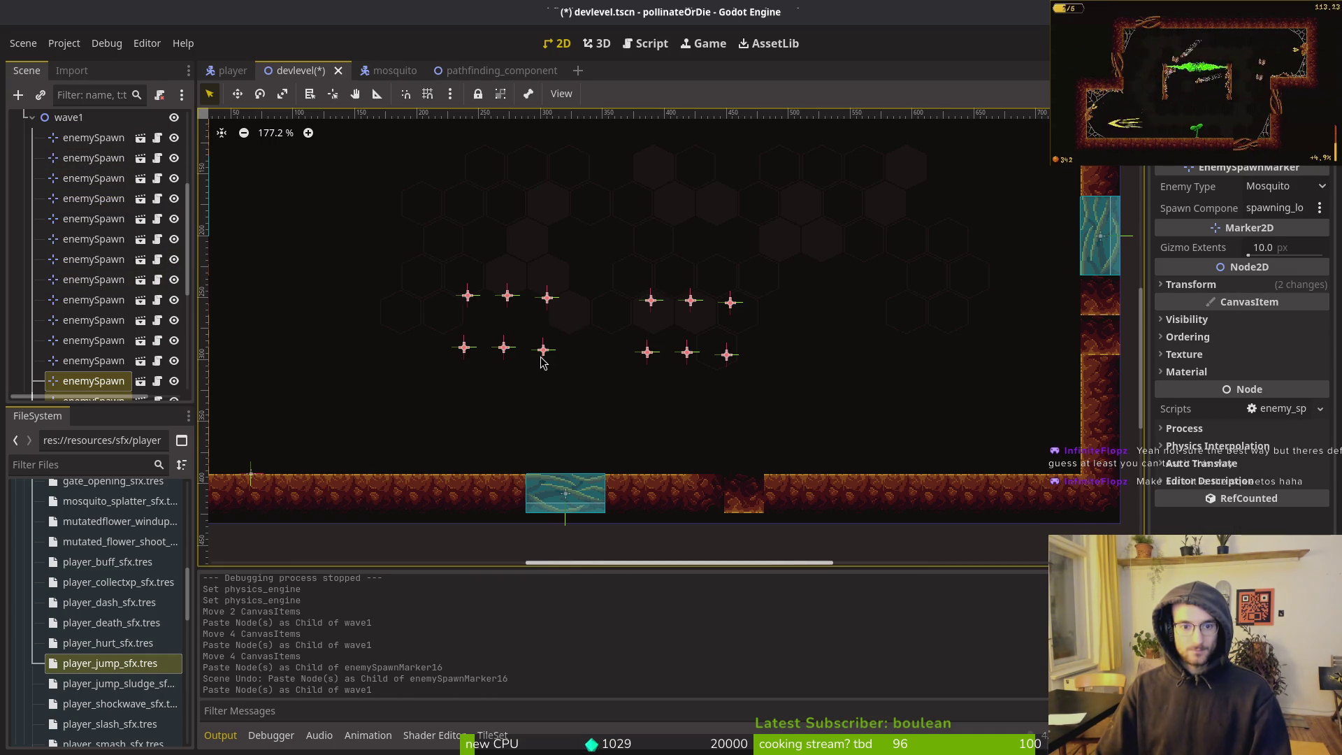
mouse_move(543, 360)
left_mouse_down()
mouse_move(549, 262)
mouse_move(547, 324)
mouse_move(524, 339)
left_mouse_up()
key("Escape")
key("ctrl+s")
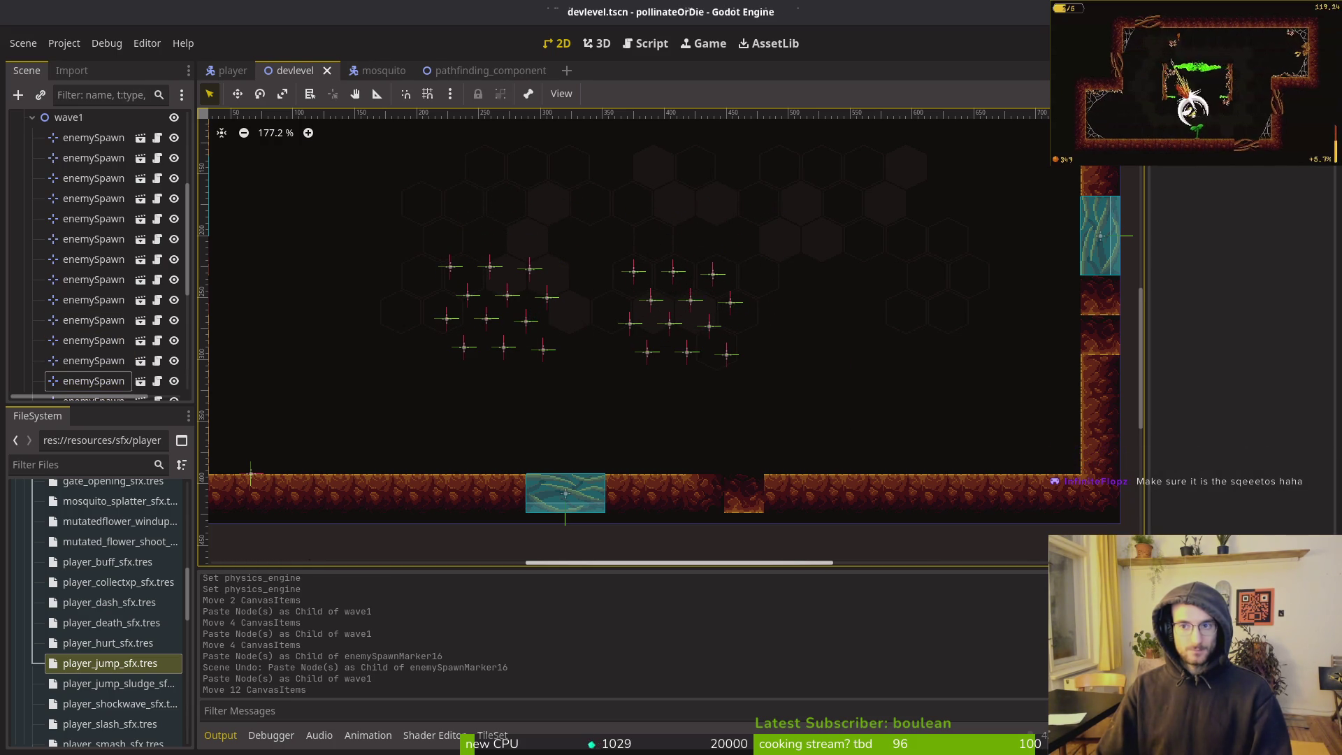
key("F5")
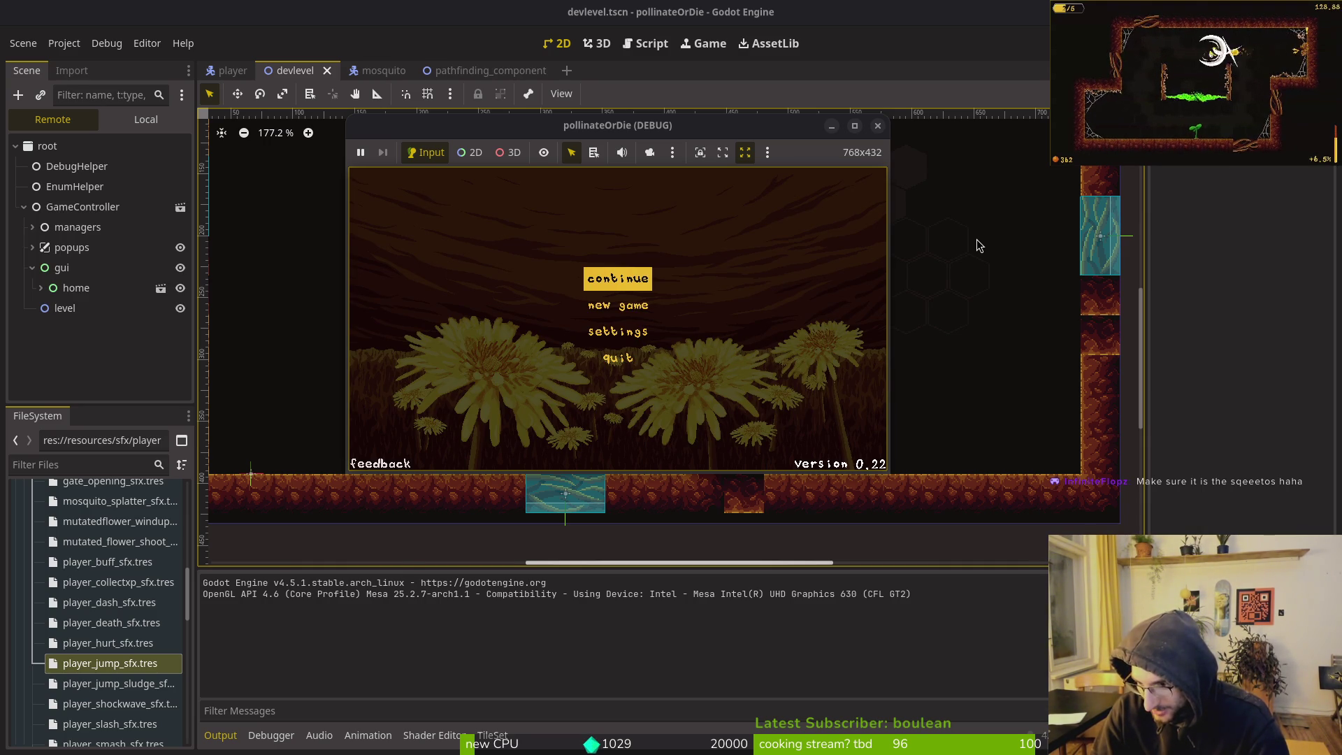
Continue into the hive, move the bee, maximise the game window, then close the game
key("Return")
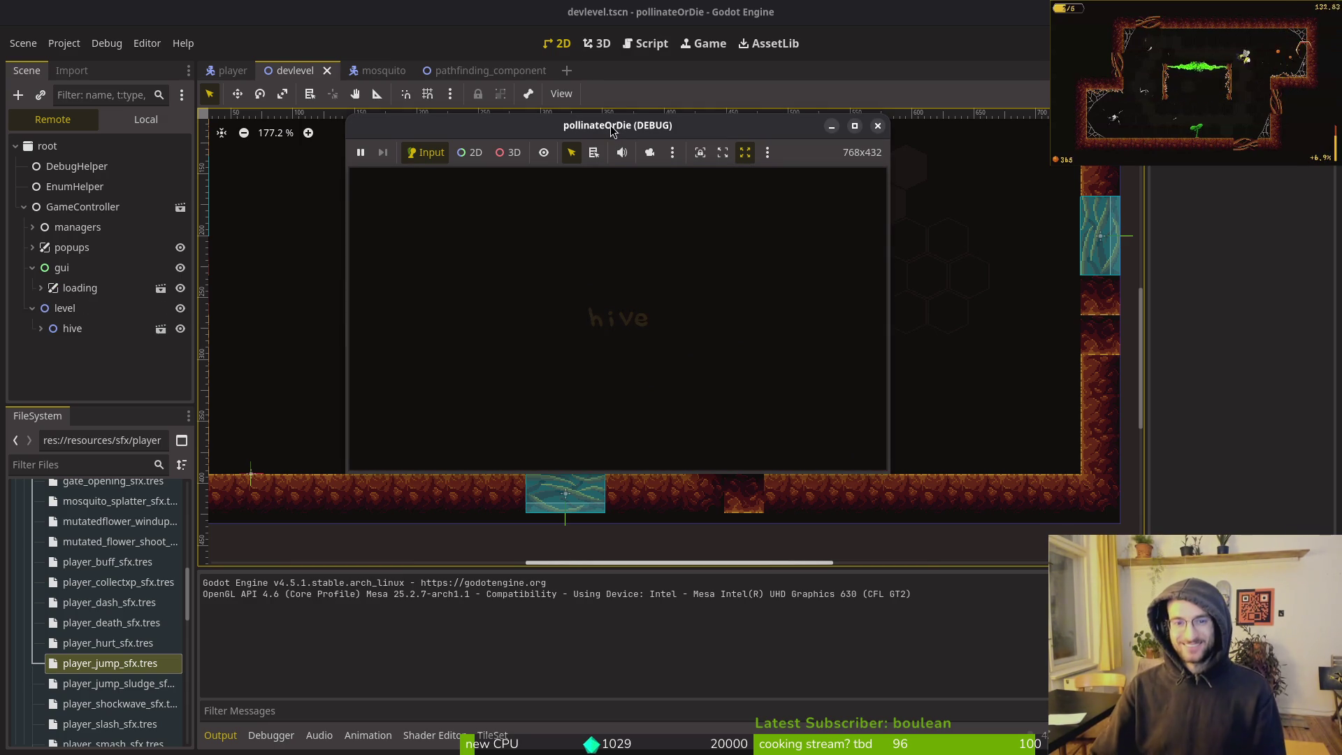
key("Up")
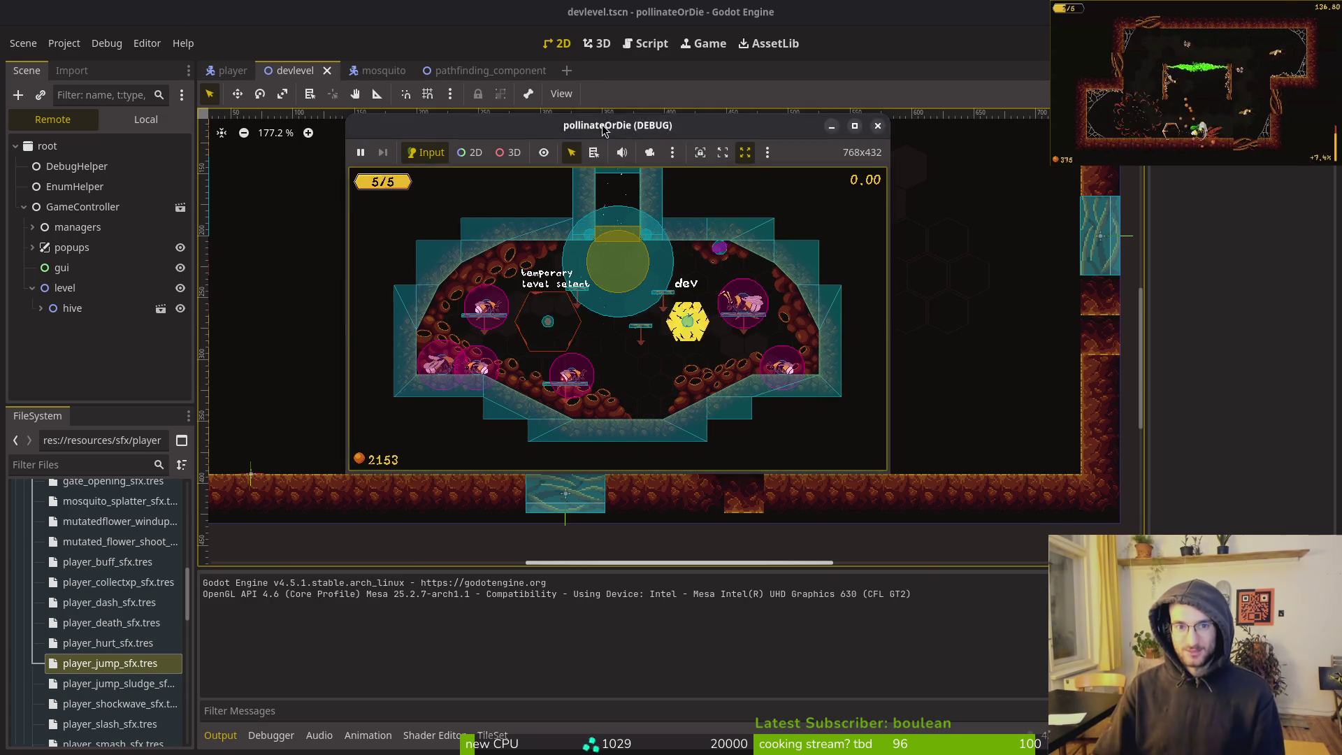
double_click(411, 137)
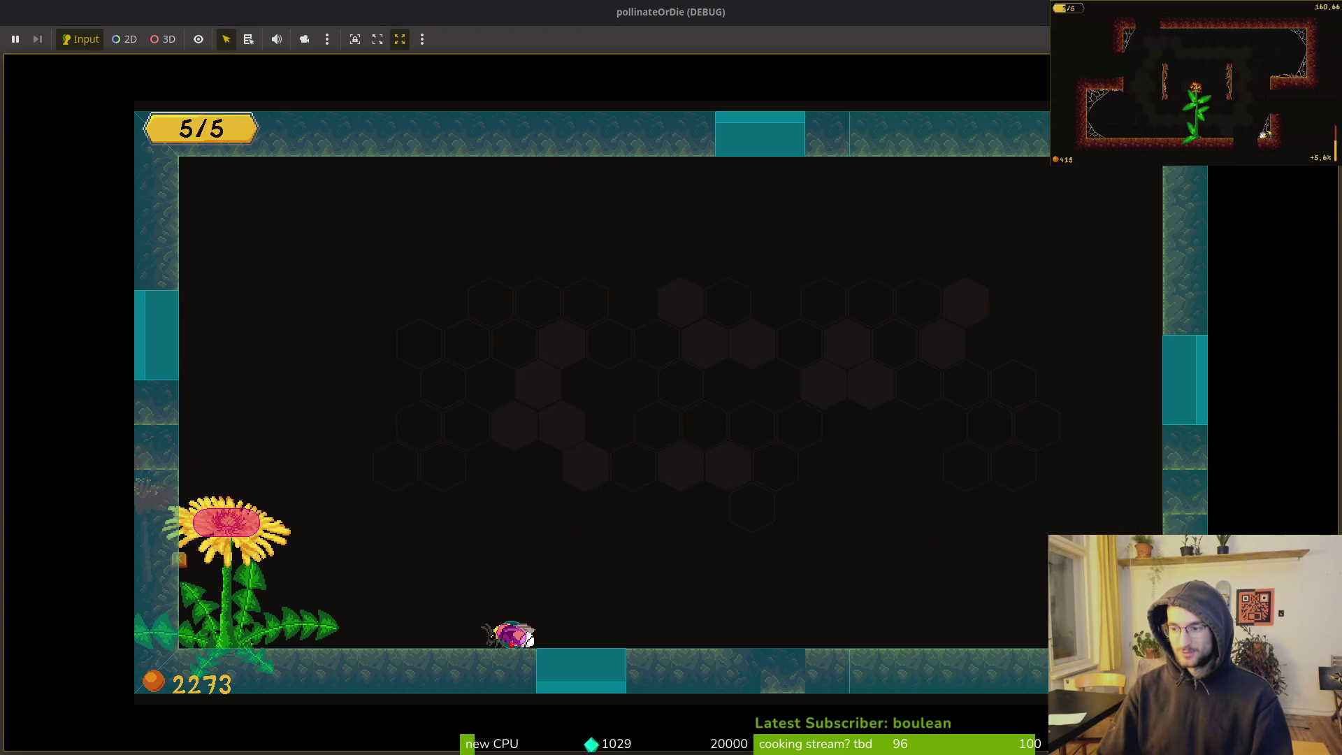
key("Escape")
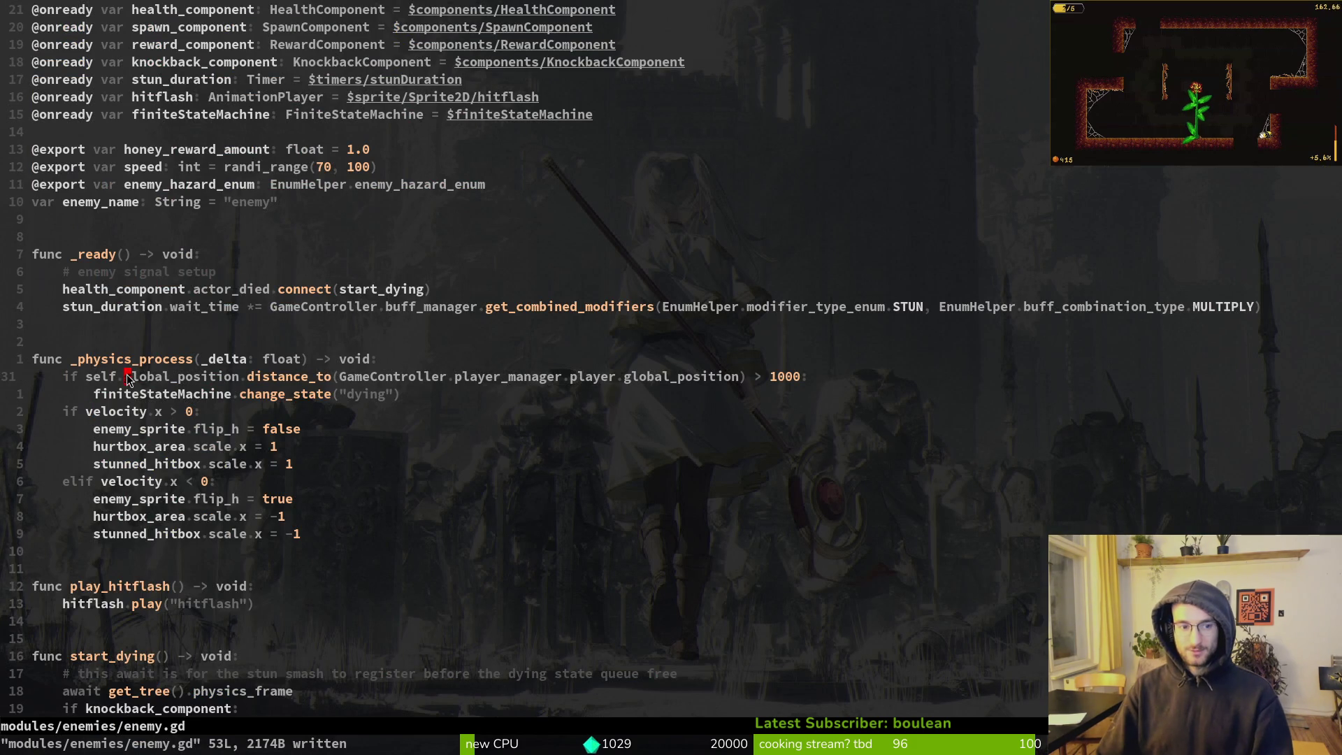
Add print_debug("outside") to the out-of-range check, save enemy.gd, and relaunch the game
type("oprint_debug(")
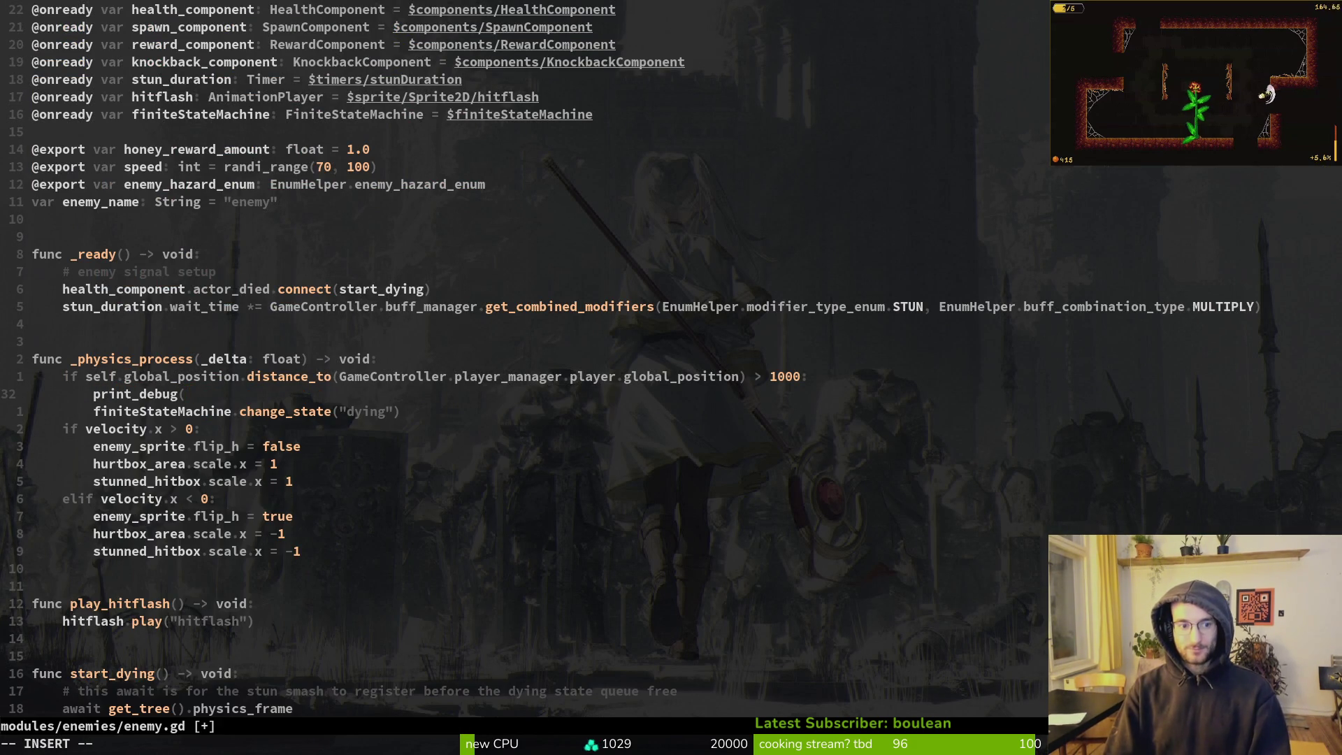
type("outside")
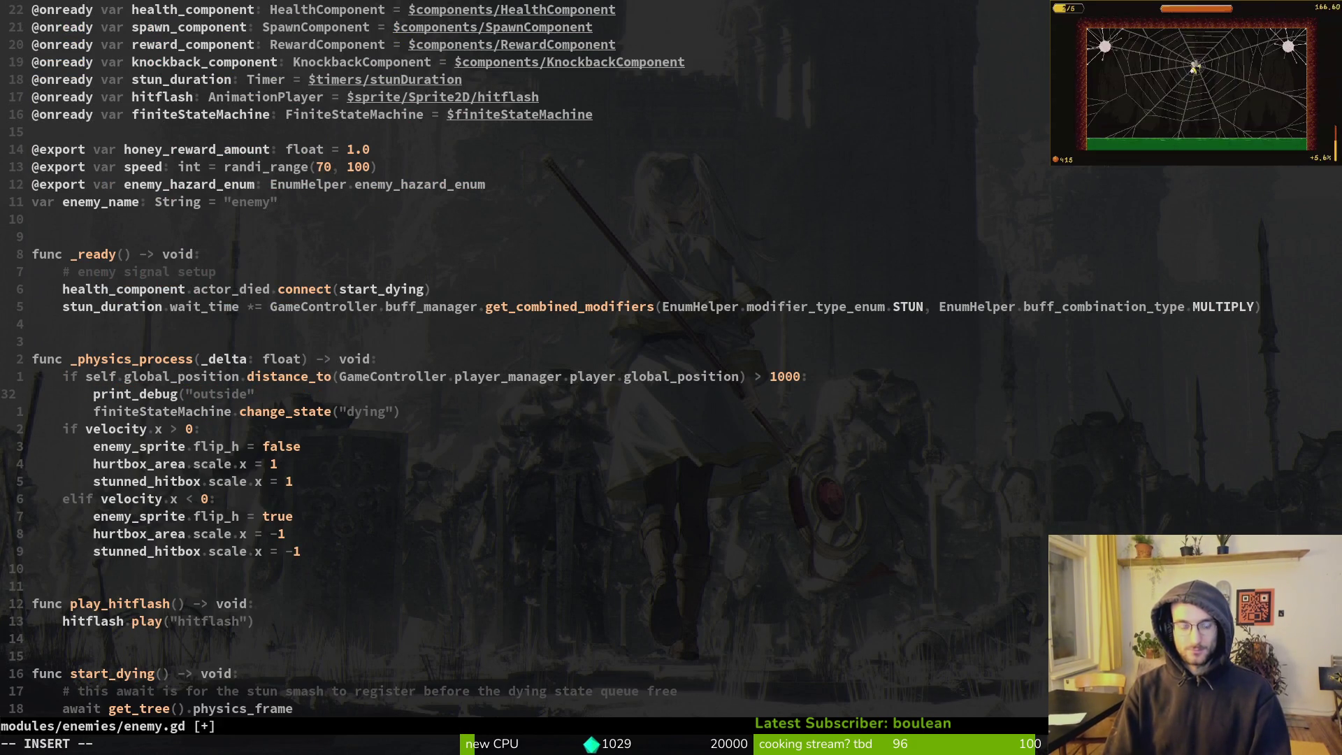
type(")")
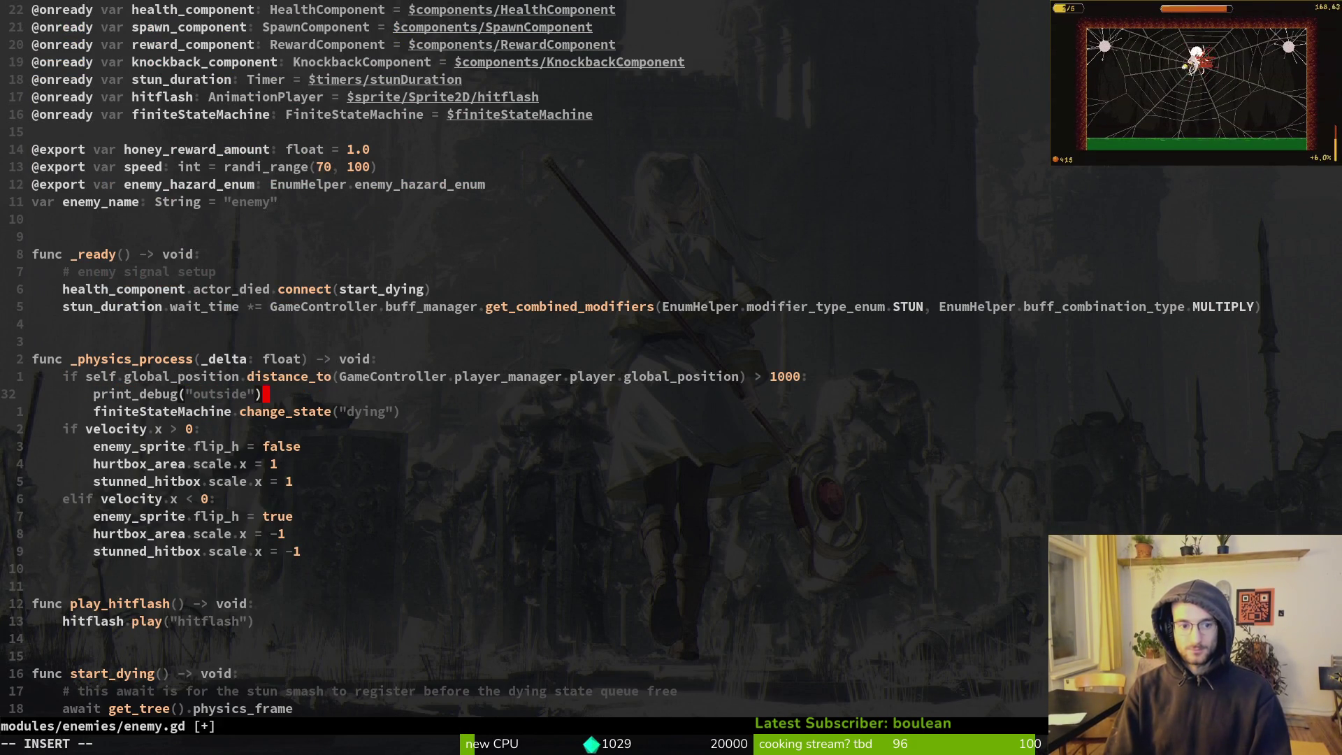
key("Escape")
type(":w")
key("Return")
key("F5")
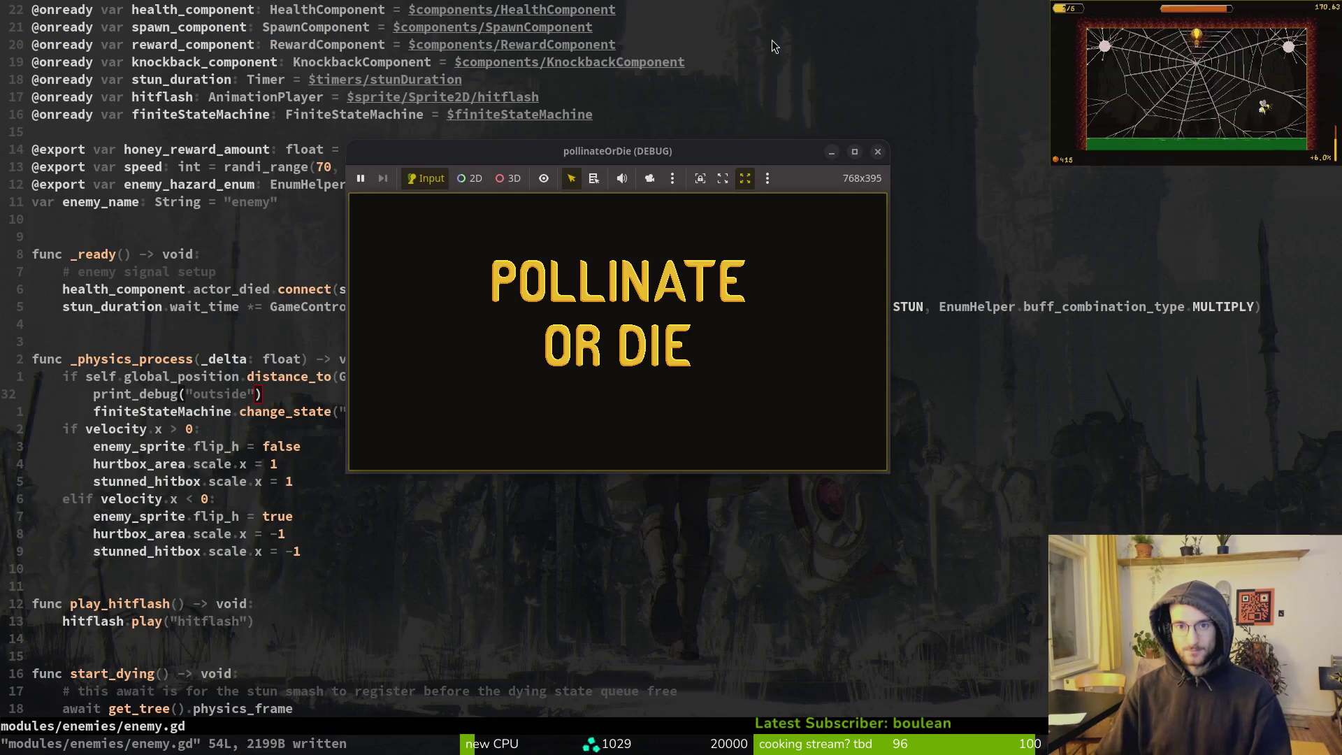
Start a run and fly the bee right to fight the mosquitoes
key("Return")
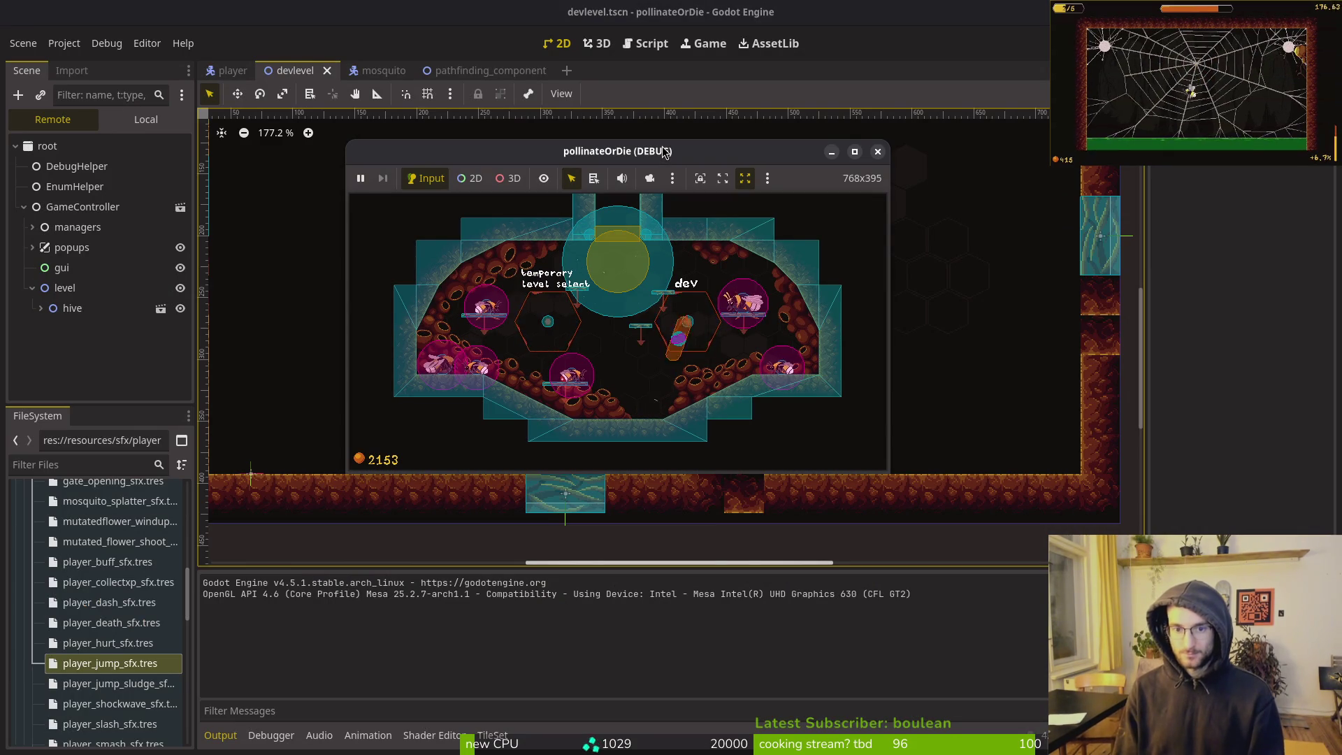
key("Right")
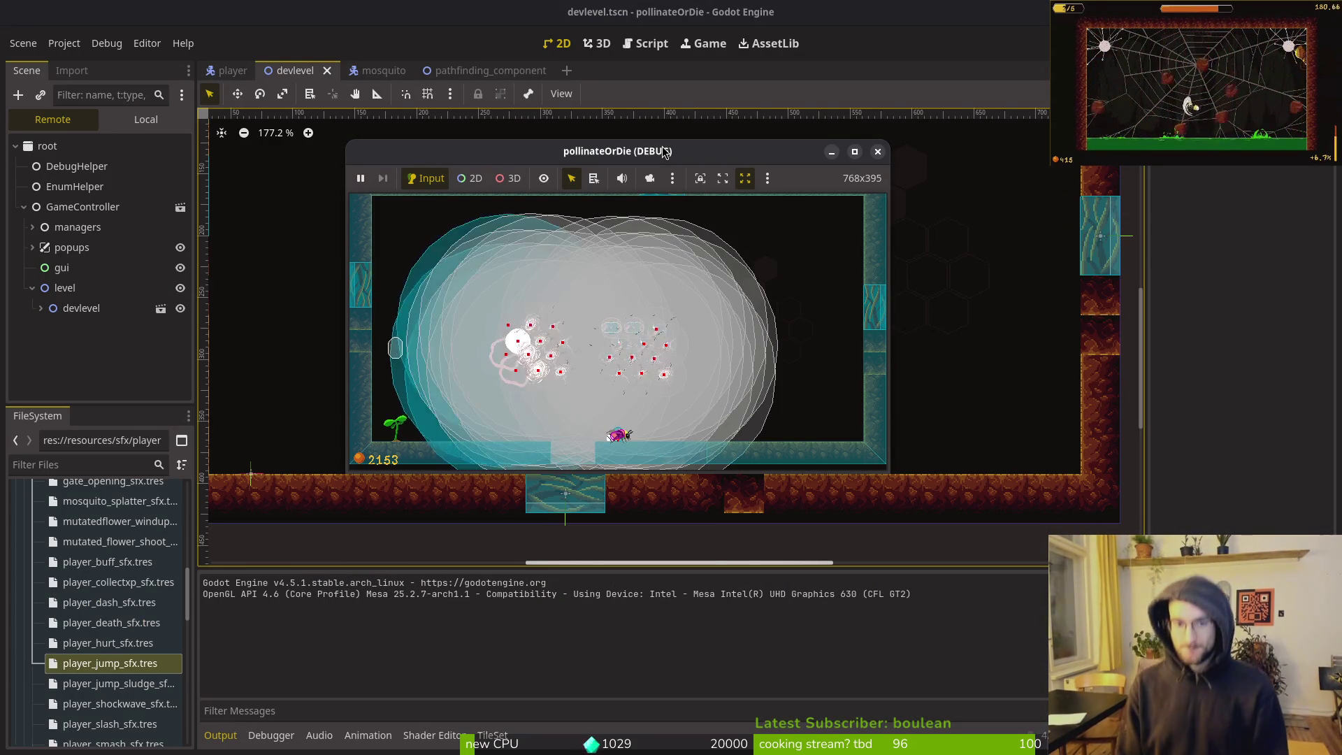
key("Right")
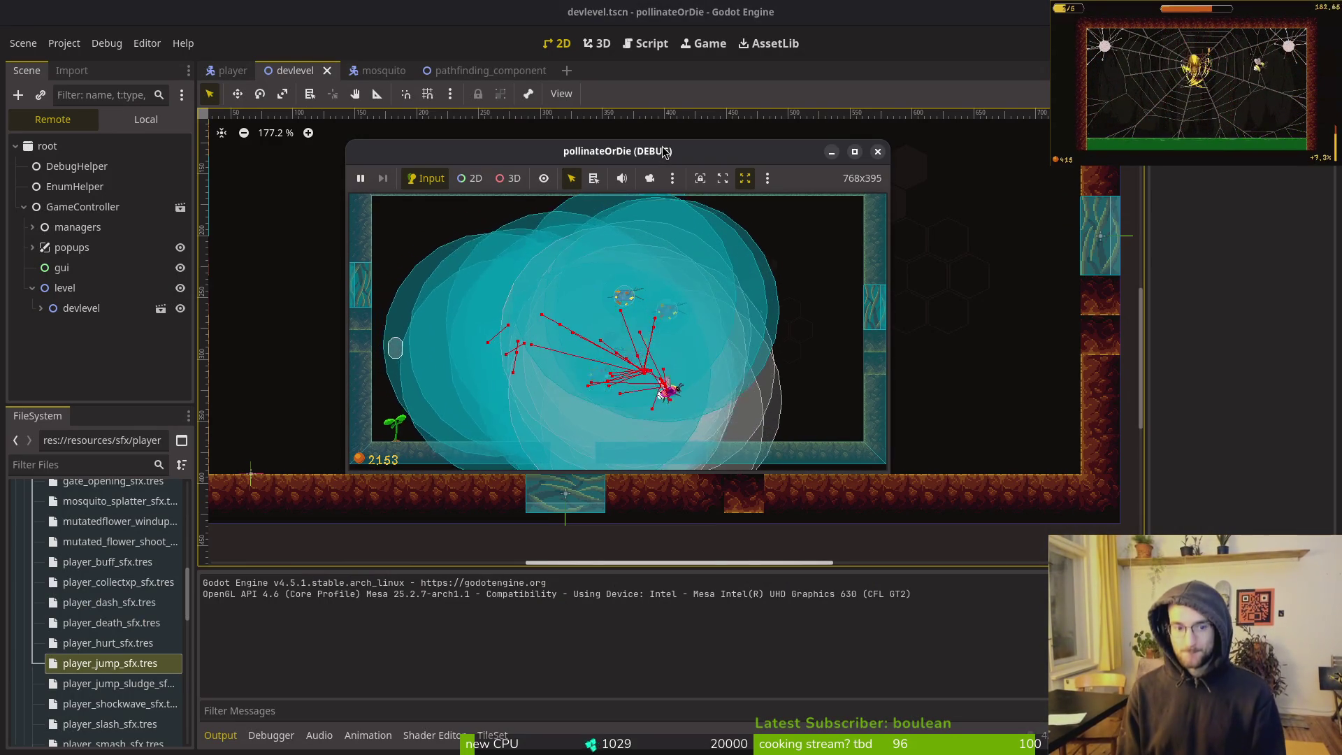
key("Right")
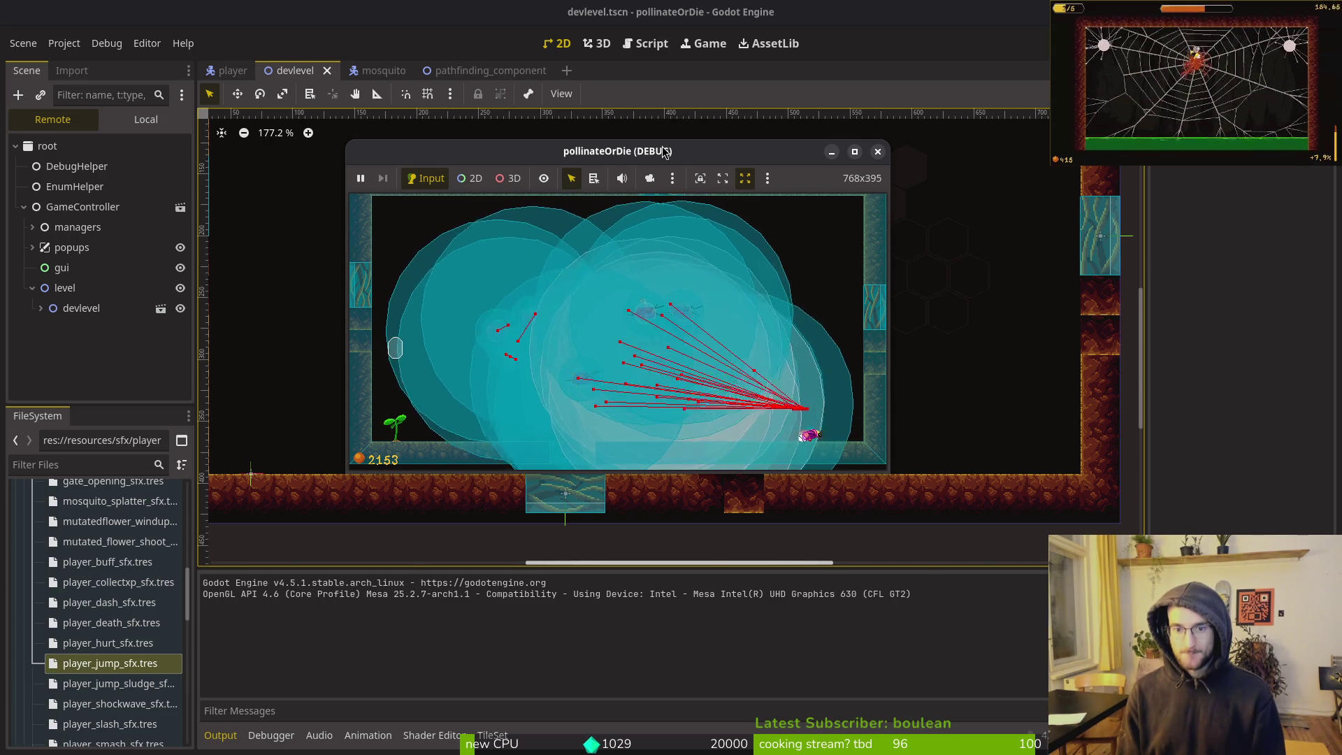
key("Left")
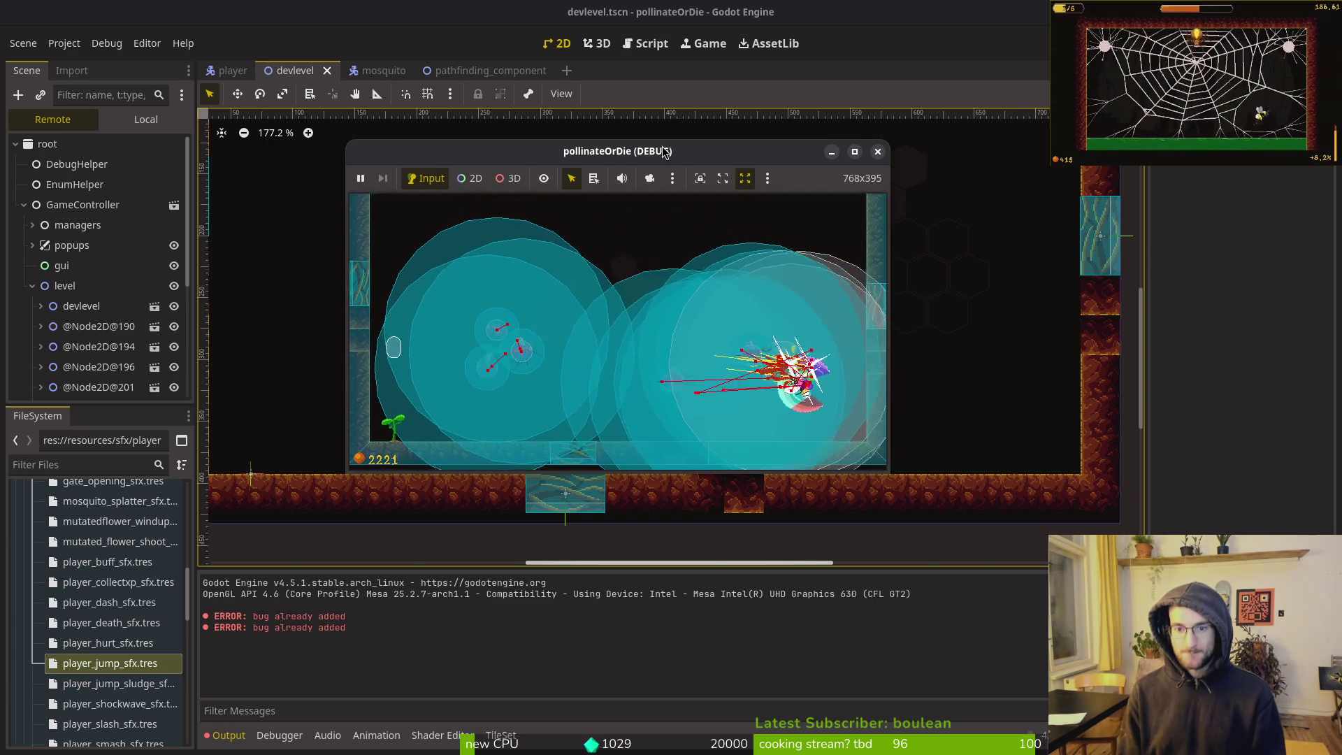
key("Left")
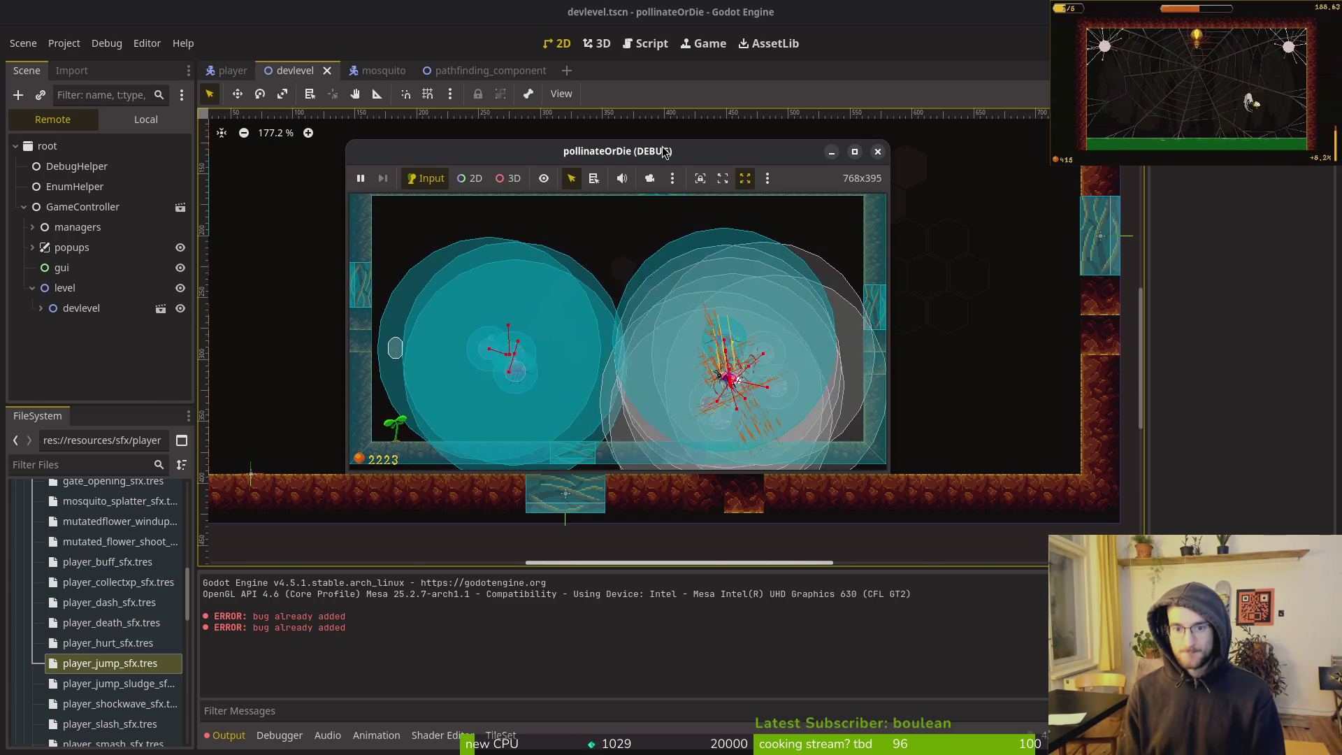
key("Left")
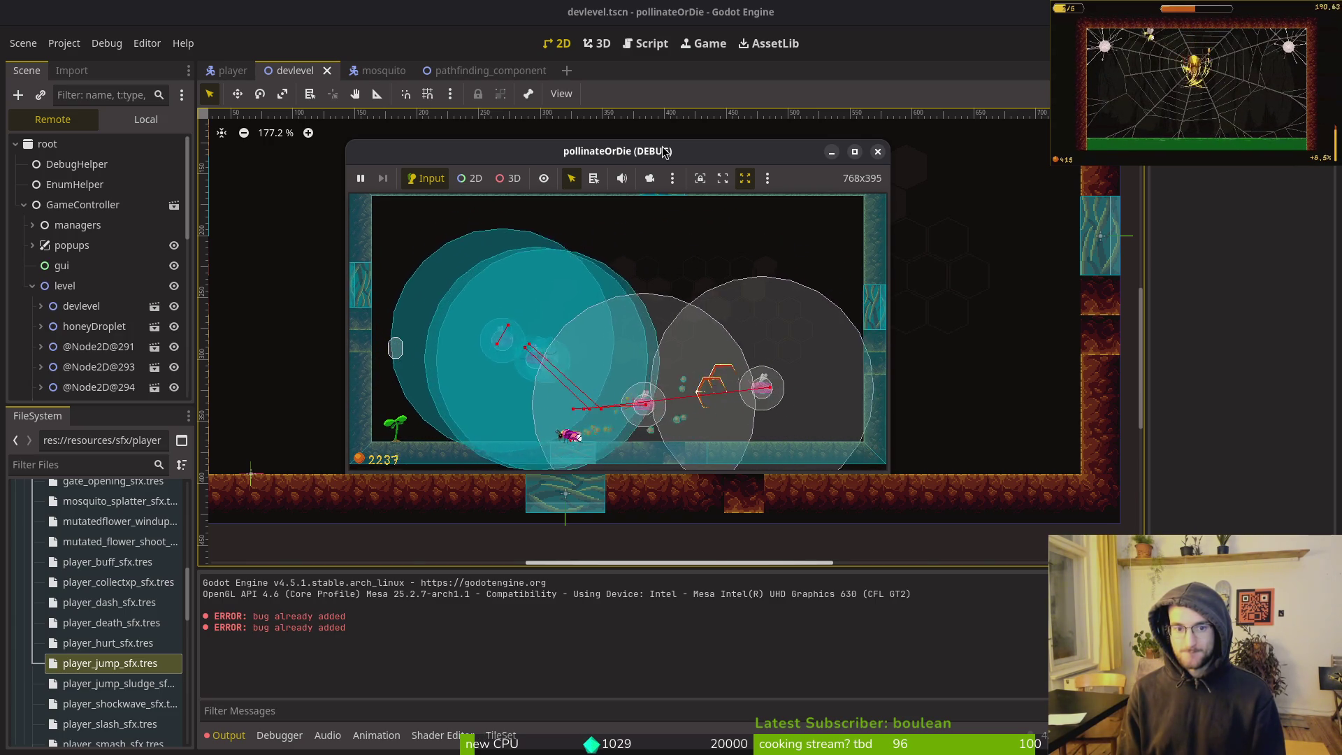
Steer the bee left toward the plant and jump it up into mid-air
key("Left")
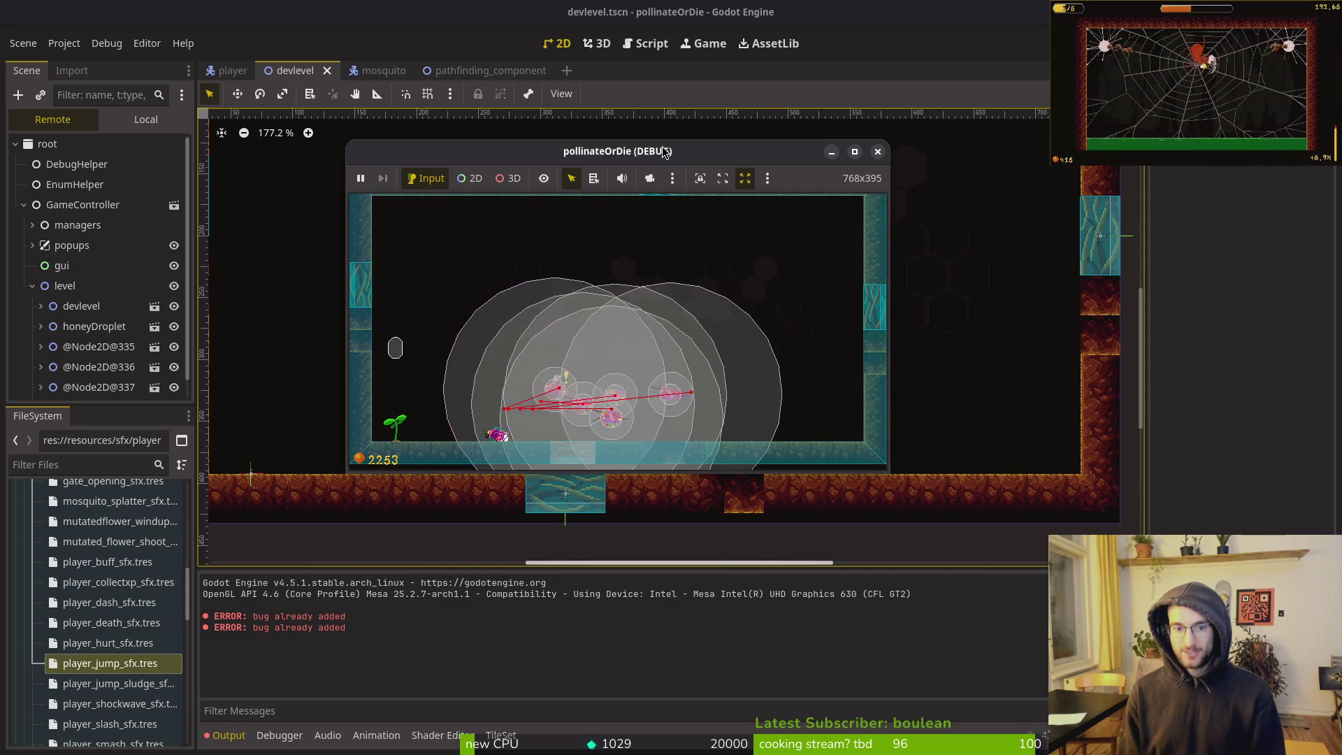
key("Left")
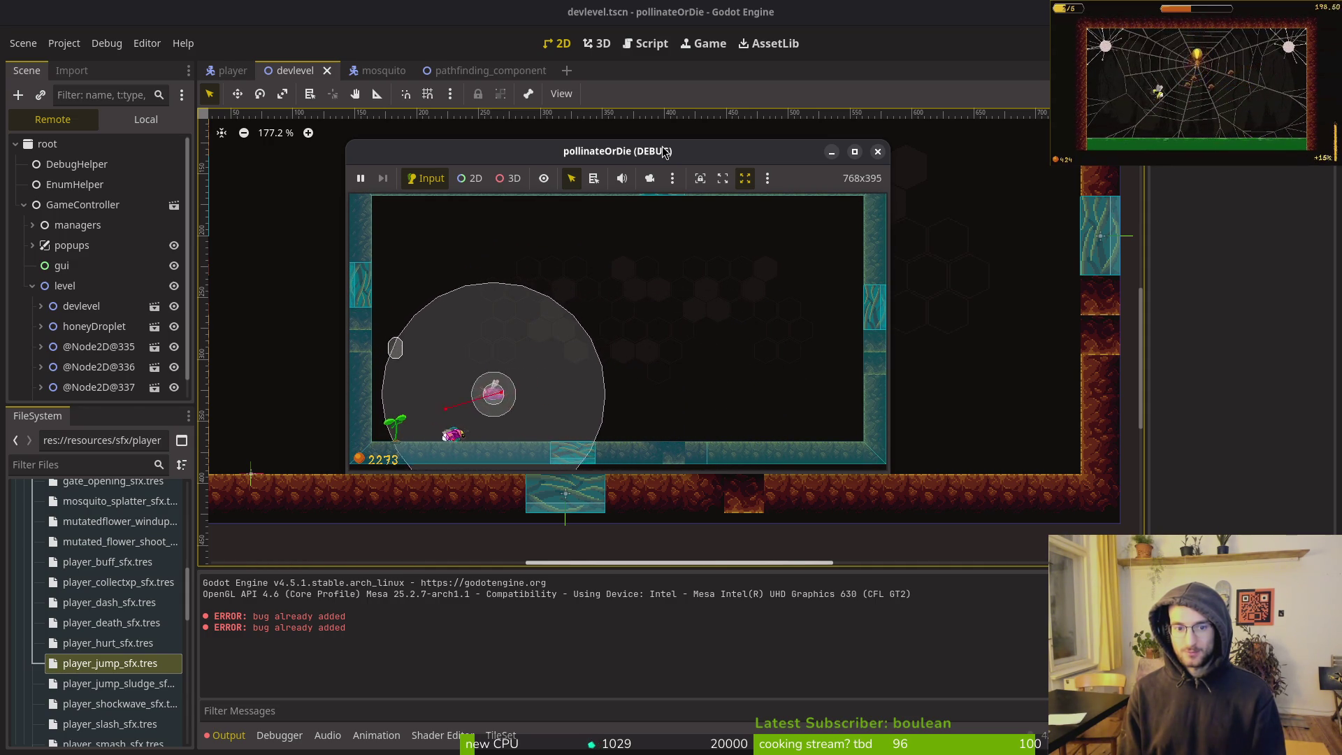
key("Up")
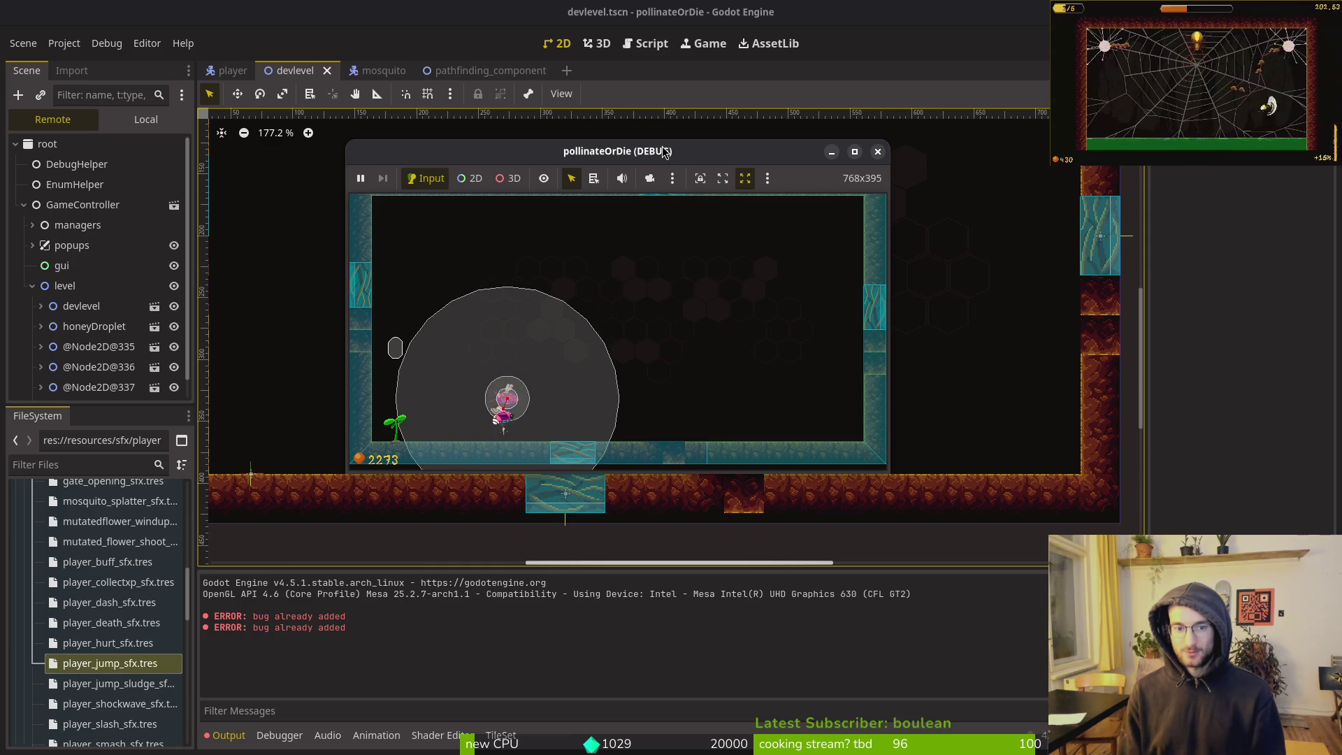
key("Up")
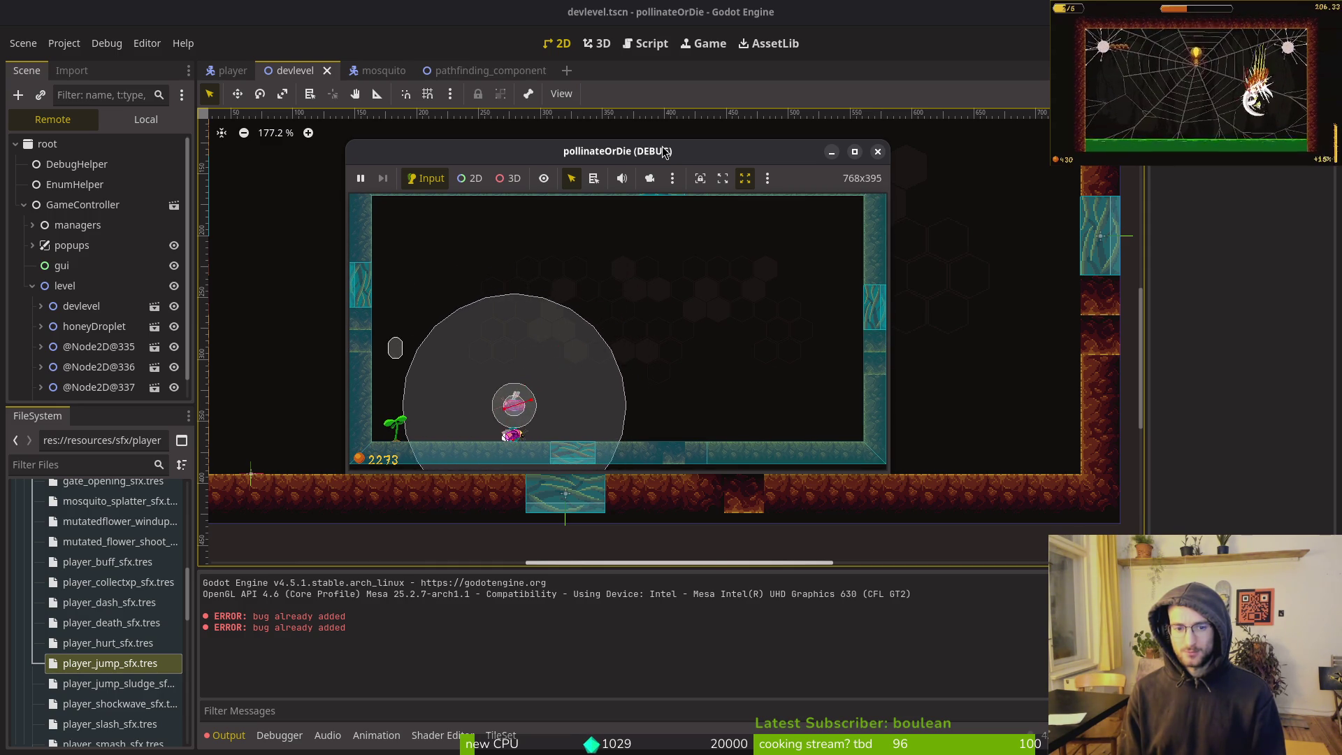
key("Up")
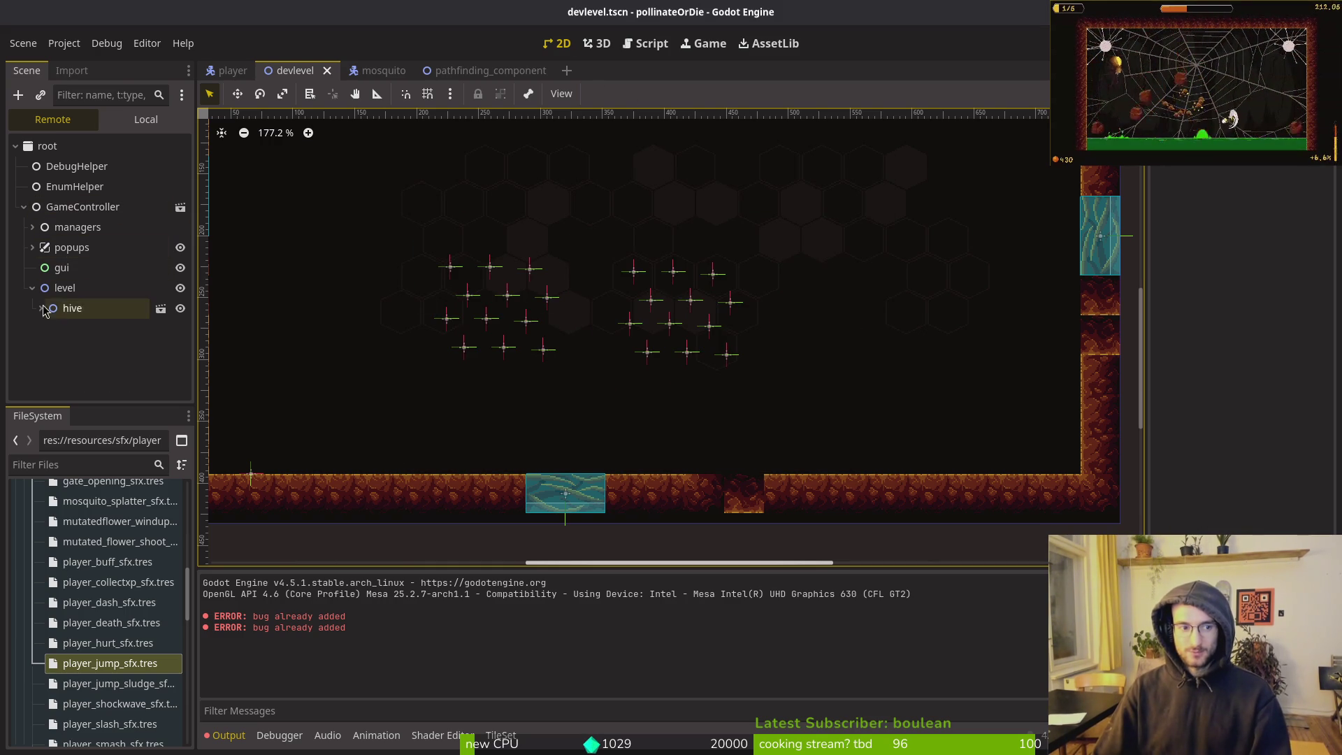
Copy all enemySpawn nodes into wave1, nudge the copies right and down, then save and run
left_click(143, 120)
left_click(105, 162)
scroll(105, 167, "down", 1)
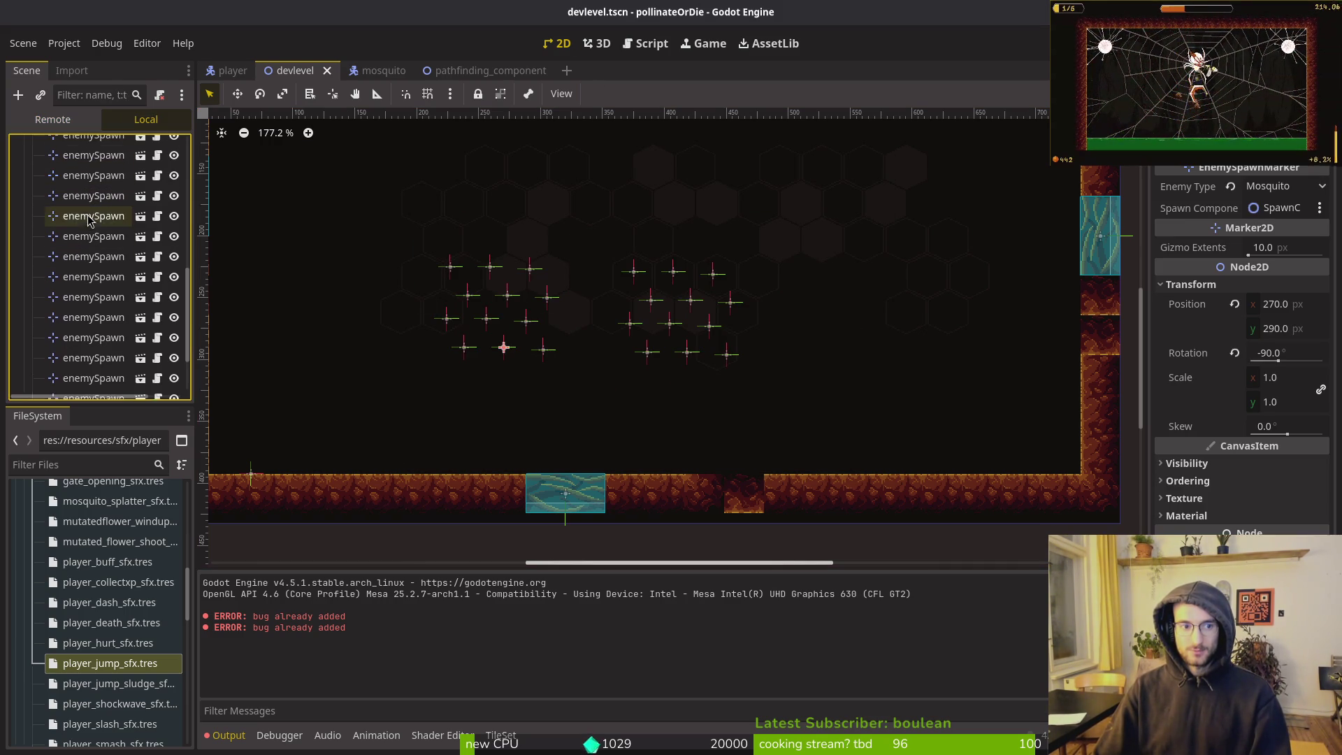
left_click(109, 364, "shift")
key("ctrl+c")
scroll(102, 280, "up", 5)
left_click(66, 250)
key("ctrl+v")
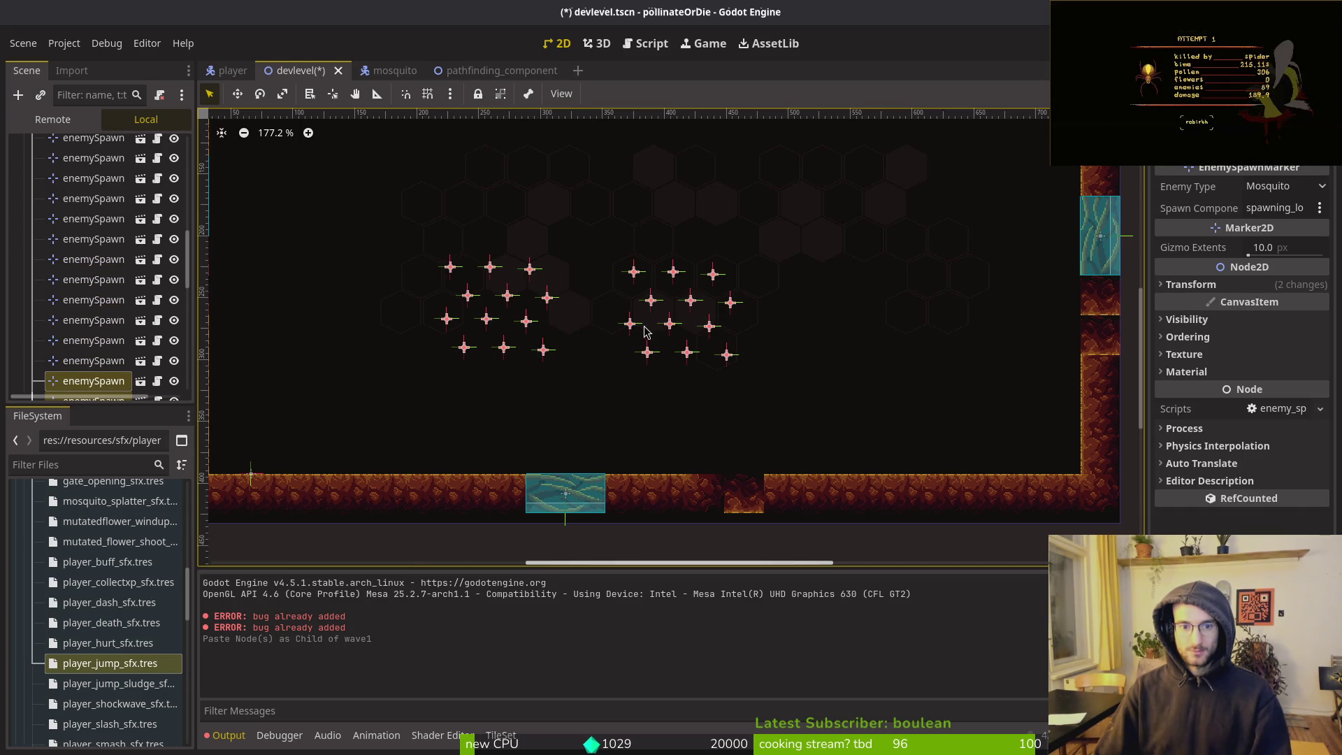
left_click_drag(634, 333, 654, 341)
key("F5")
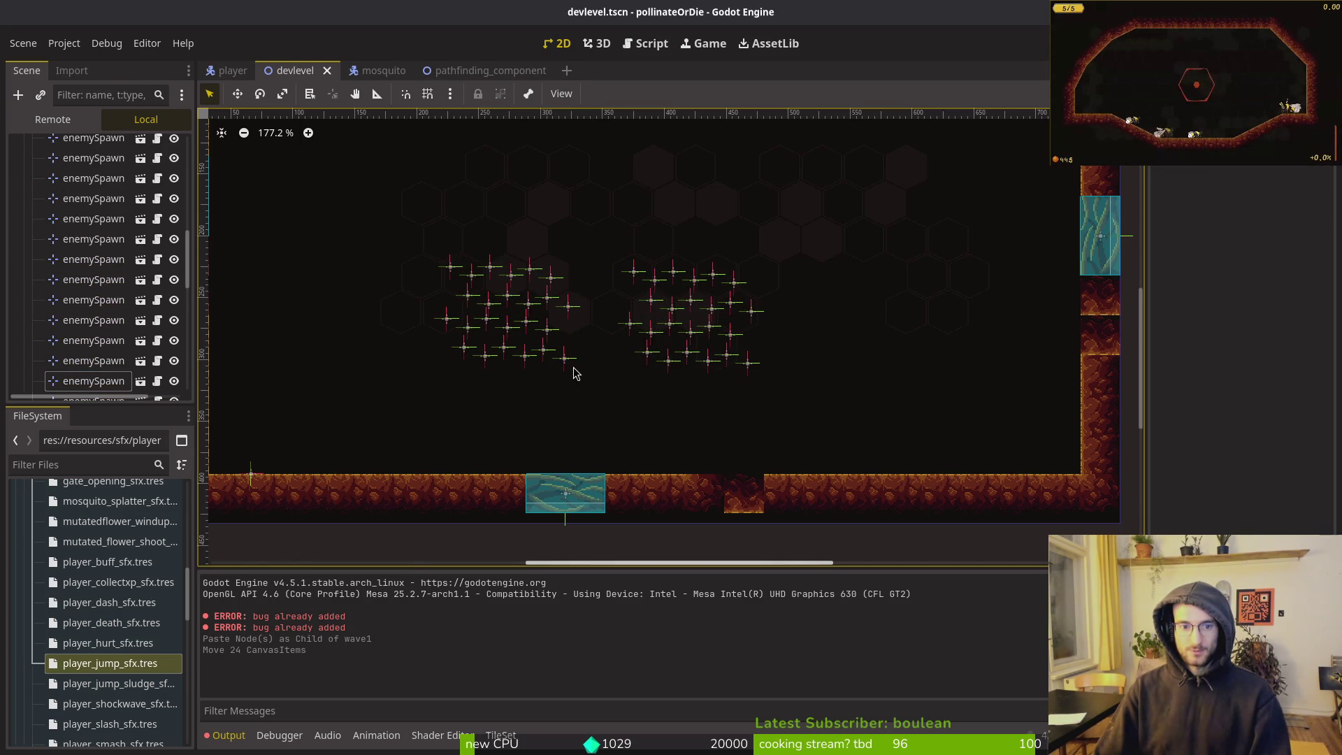
Find and open debug.helper.gd in Neovim with Telescope's file search for 'debug'
key("alt+Tab")
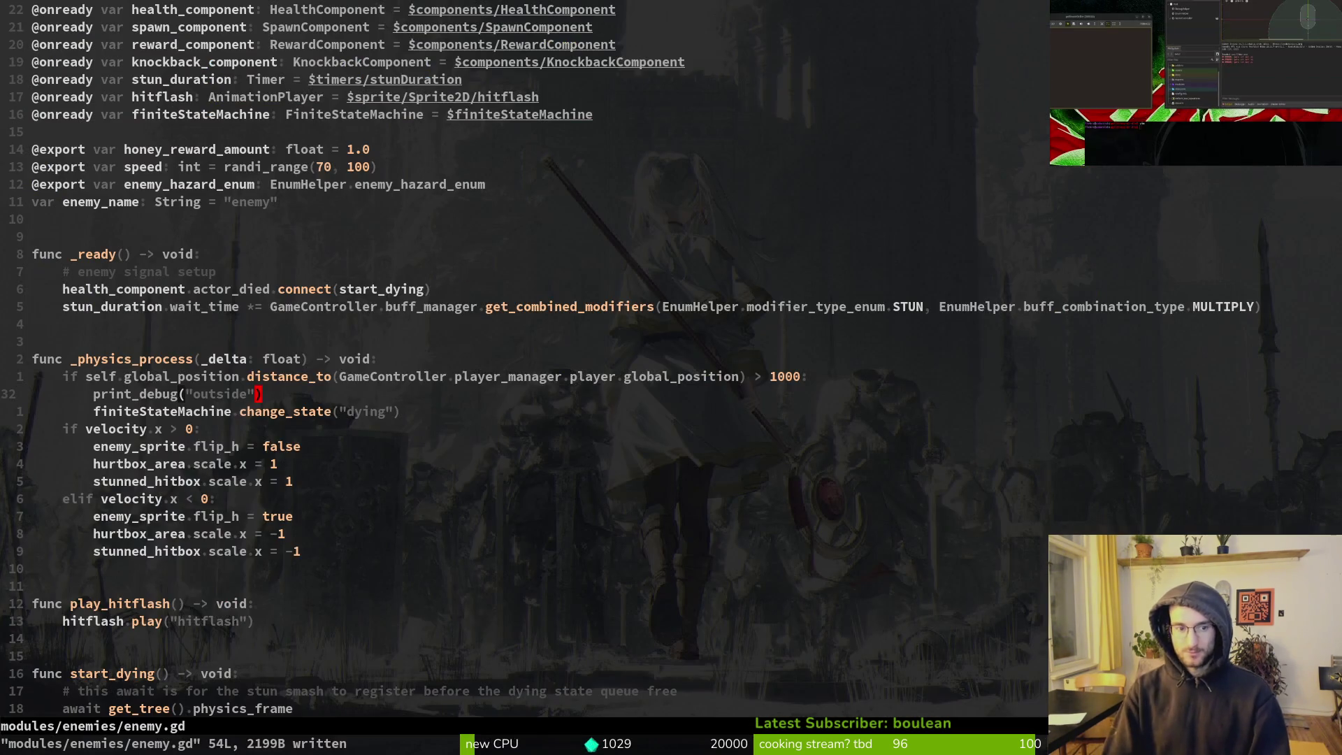
key("space")
key("f")
key("f")
type("debug")
key("Return")
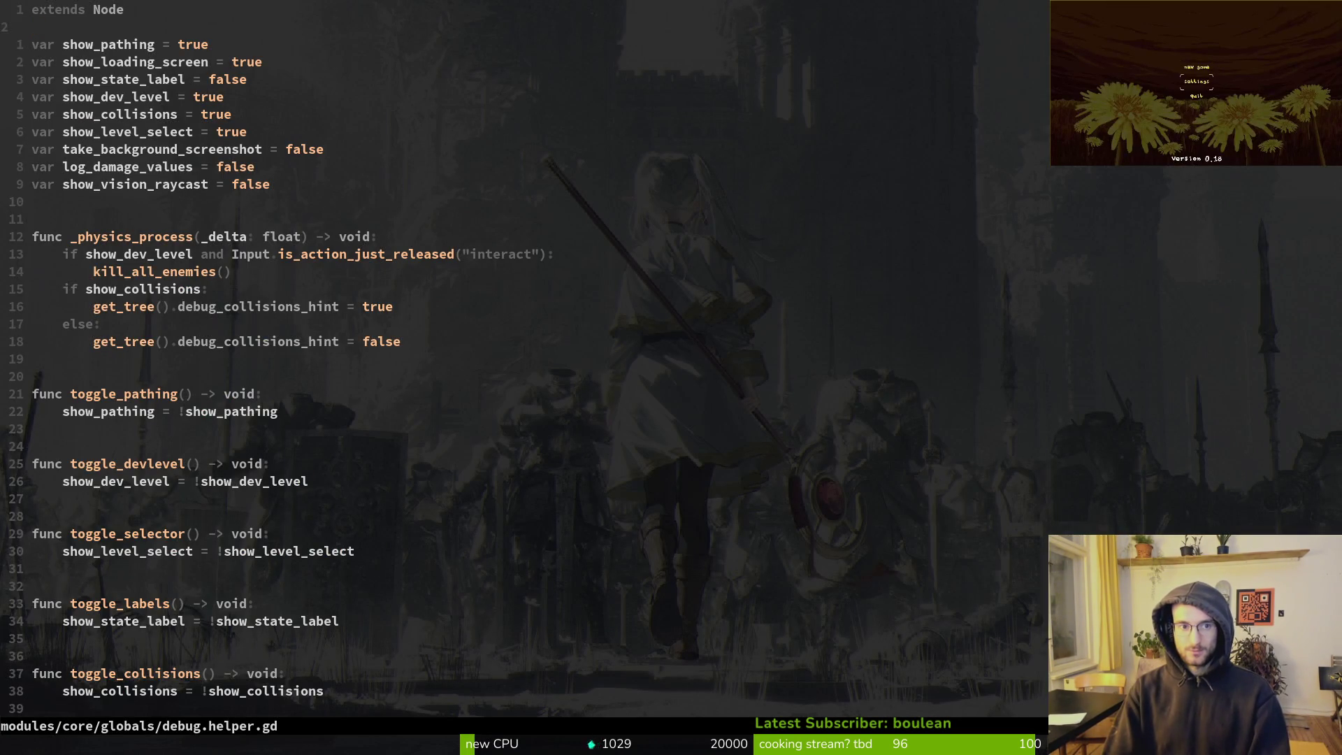
Set show_collisions to false, save debug.helper.gd, and rerun the game from Godot
key("j")
key("j")
type("$ciwfalsee")
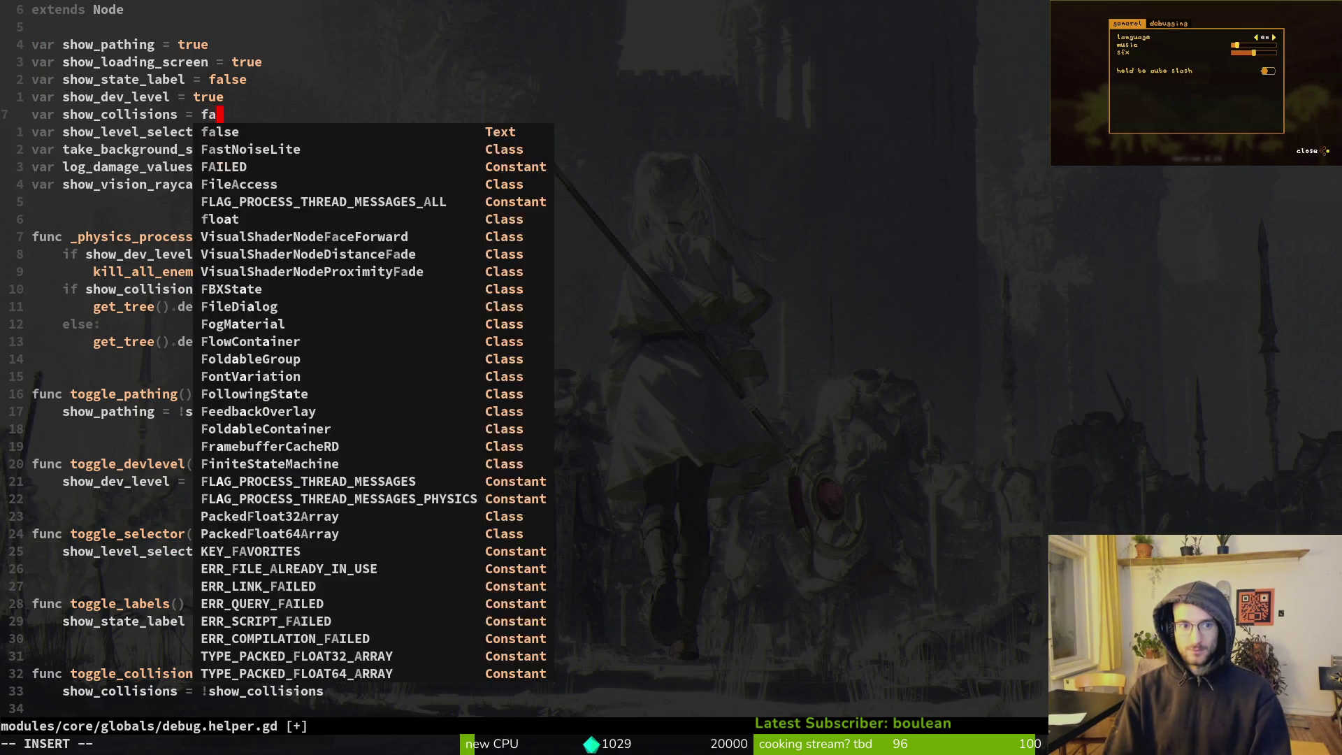
key("BackSpace")
key("Escape")
type(":w")
key("Return")
key("alt+Tab")
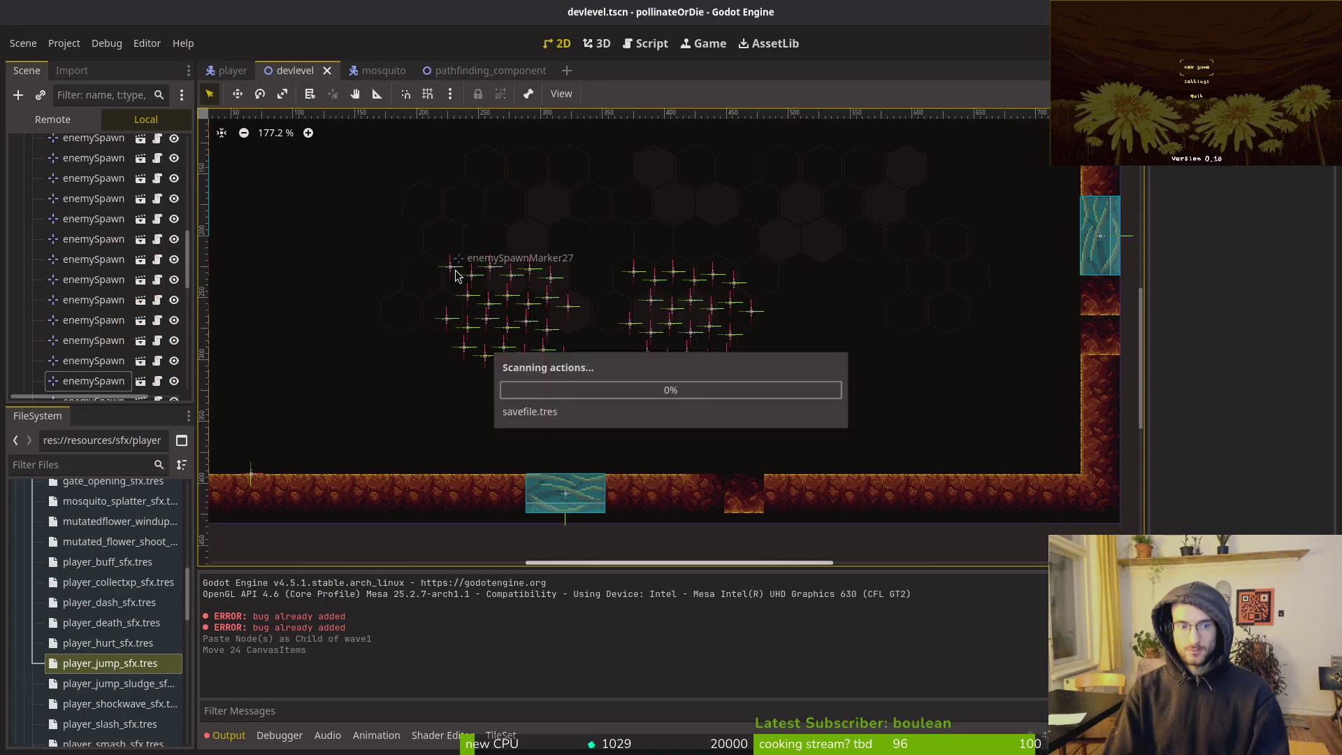
key("F5")
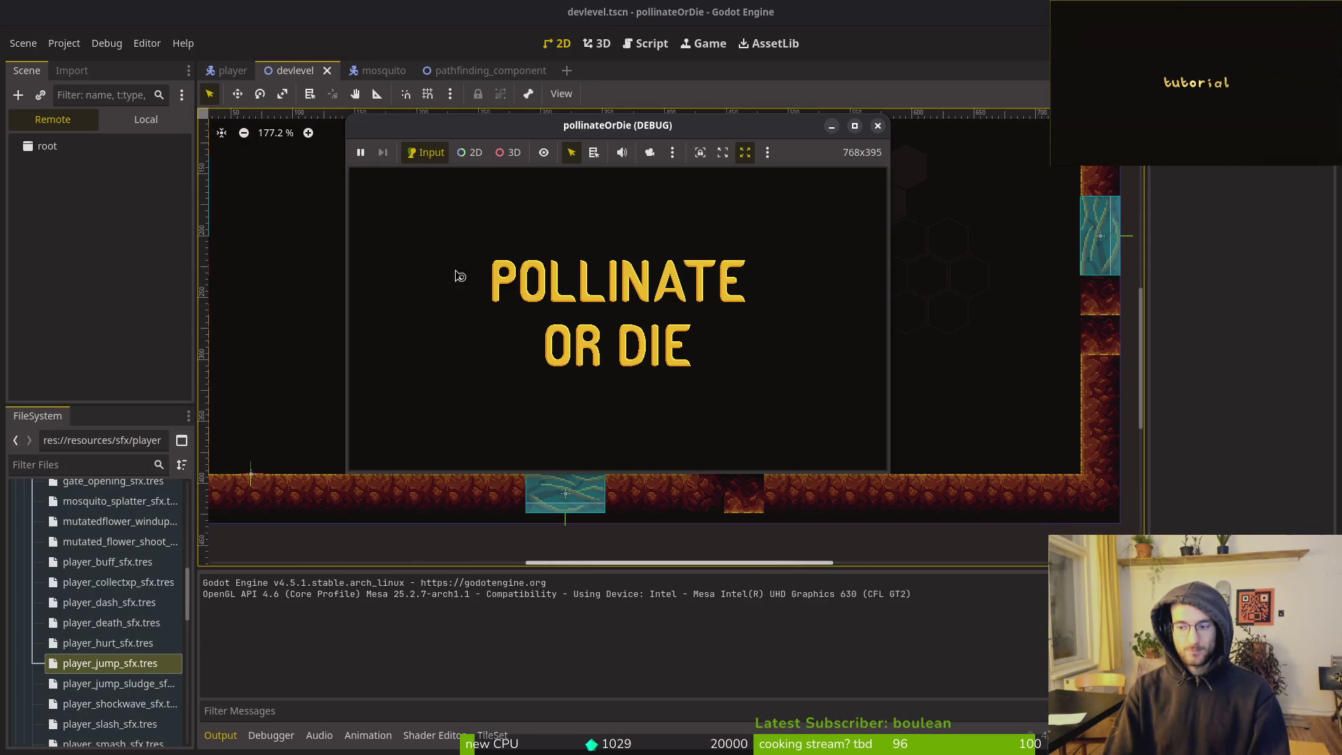
Start a new game run, then expand devlevel, spawning_locations and wave1 in the remote scene tree
key("Return")
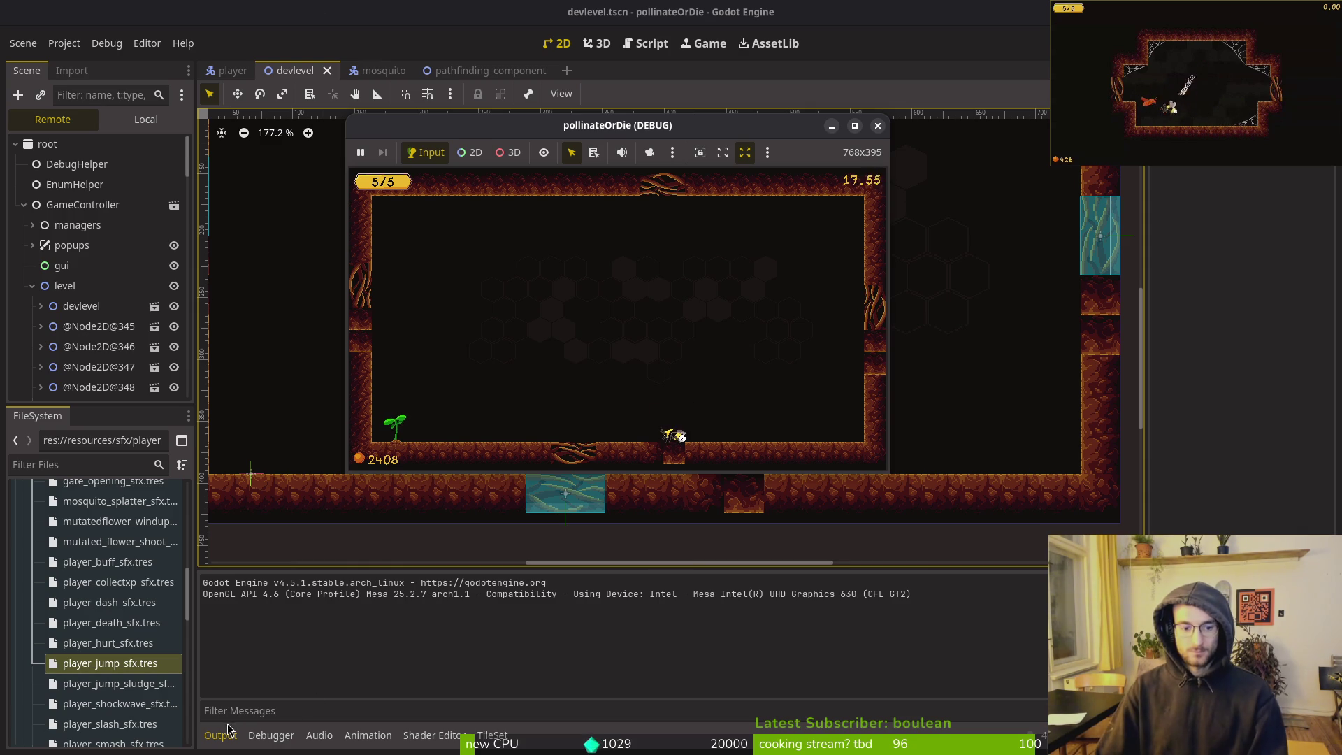
left_click(277, 553)
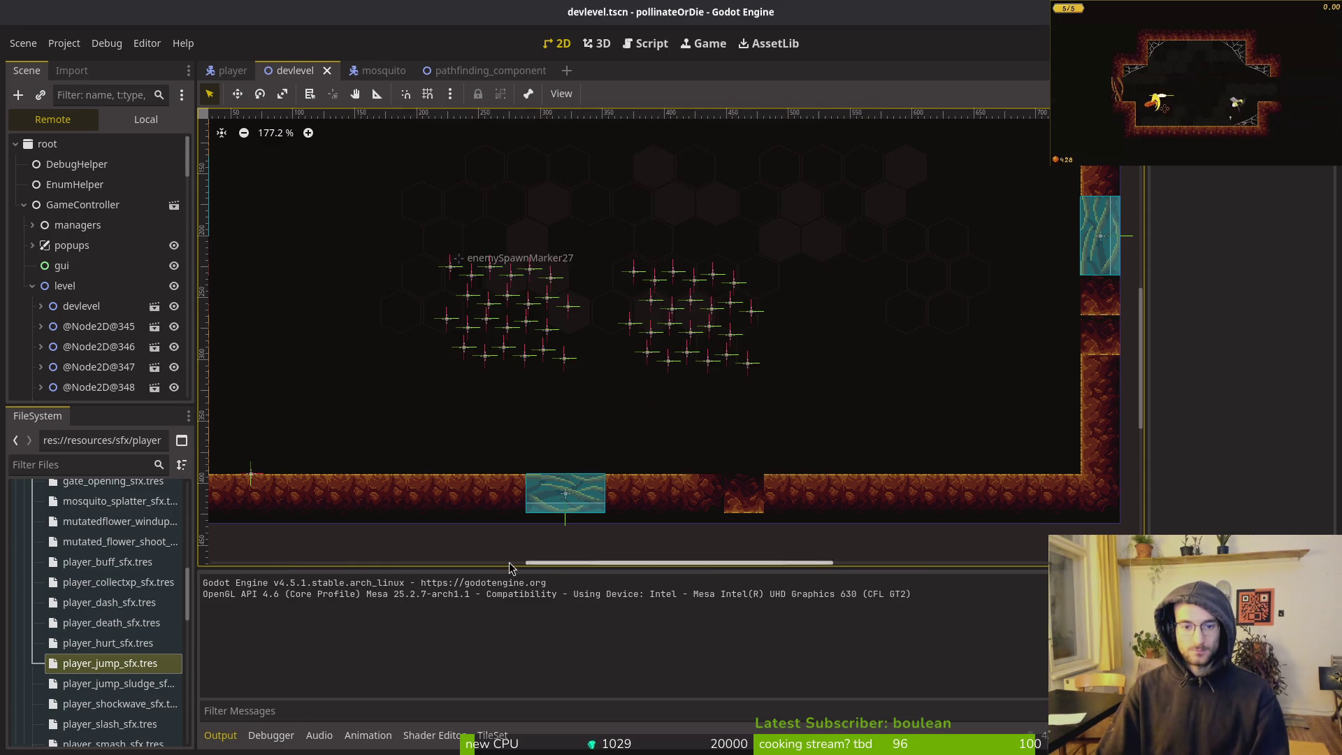
key("alt+Tab")
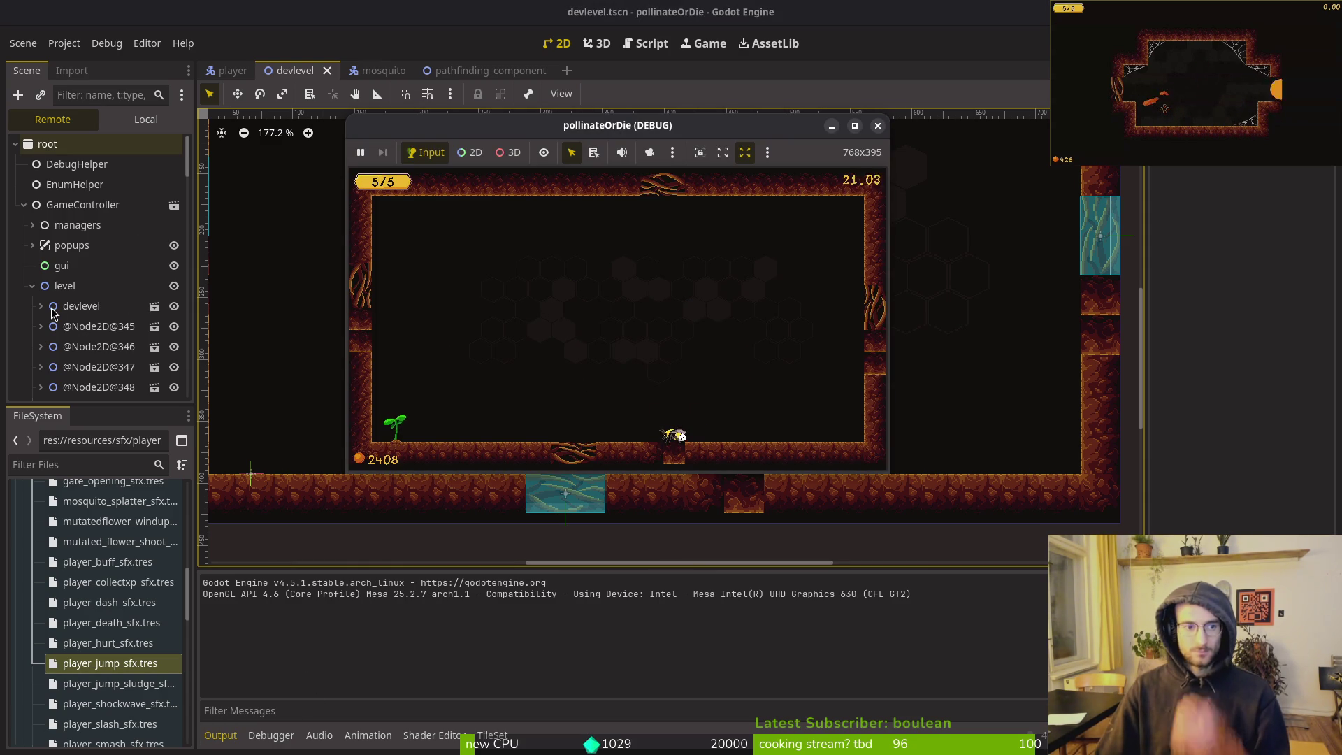
left_click(40, 306)
scroll(42, 307, "down", 4)
left_click(49, 305)
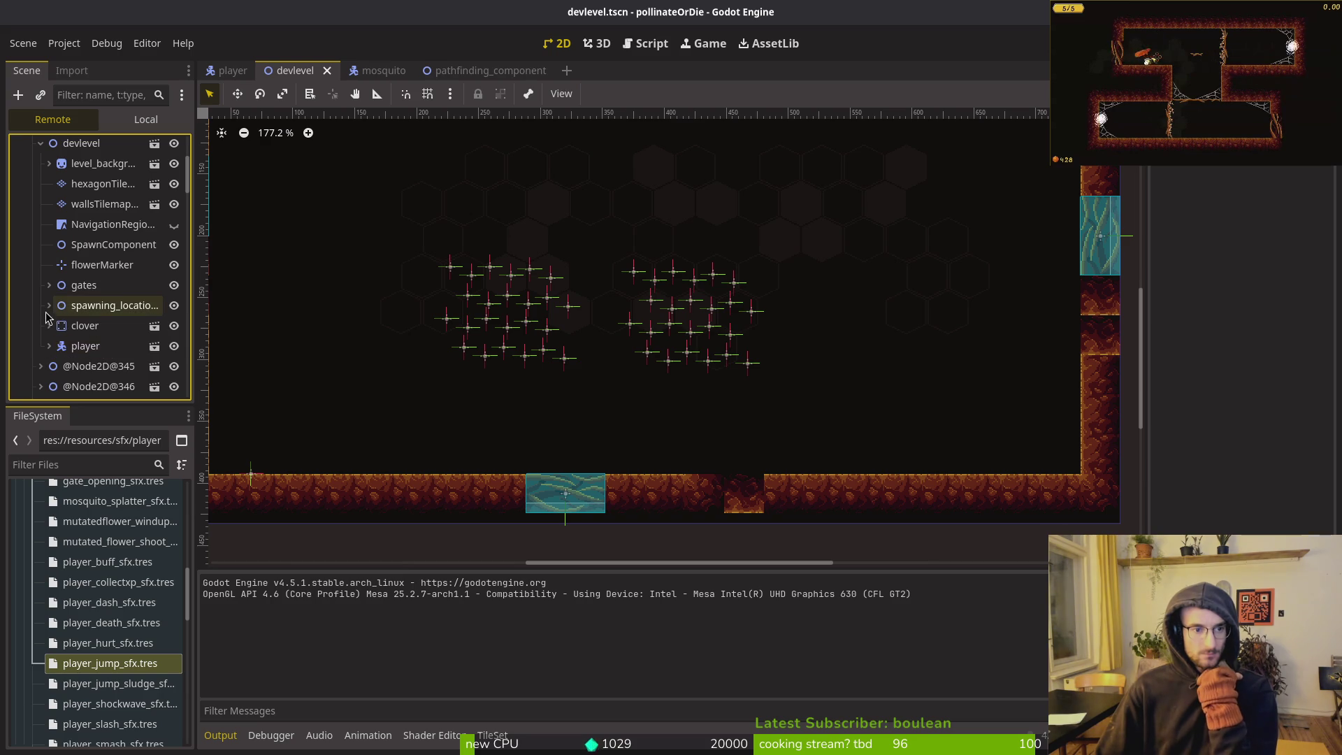
left_click(58, 326)
scroll(91, 336, "down", 5)
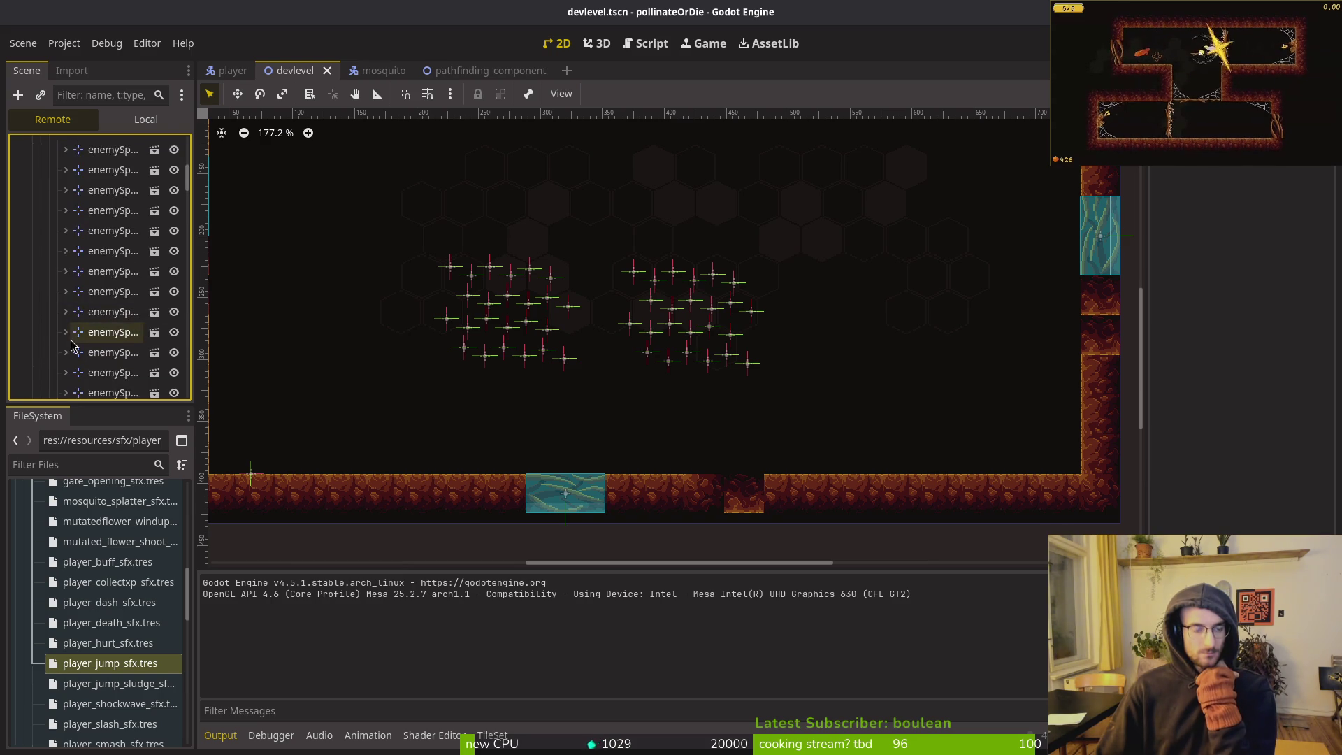
scroll(93, 338, "down", 10)
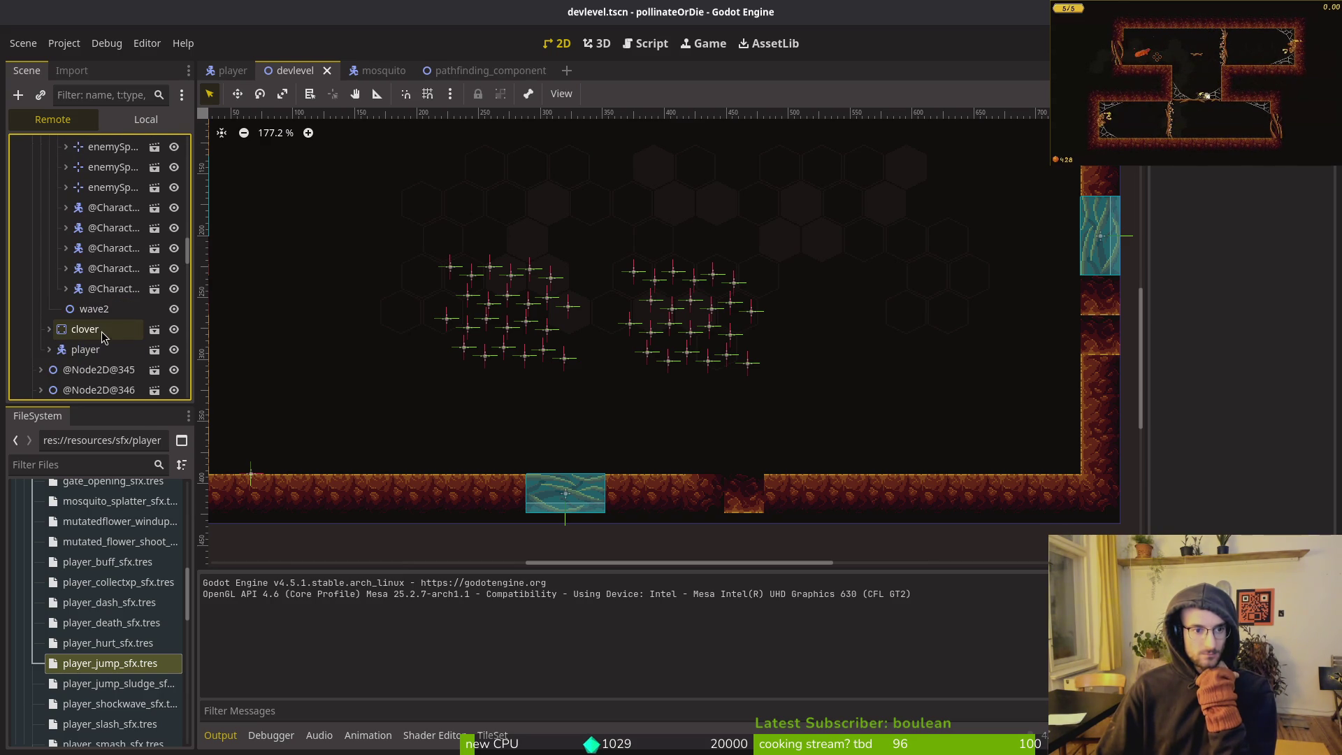
Inspect a spawned enemy CharacterBody2D's Enemy properties, then return via the game to Neovim
left_click(105, 208)
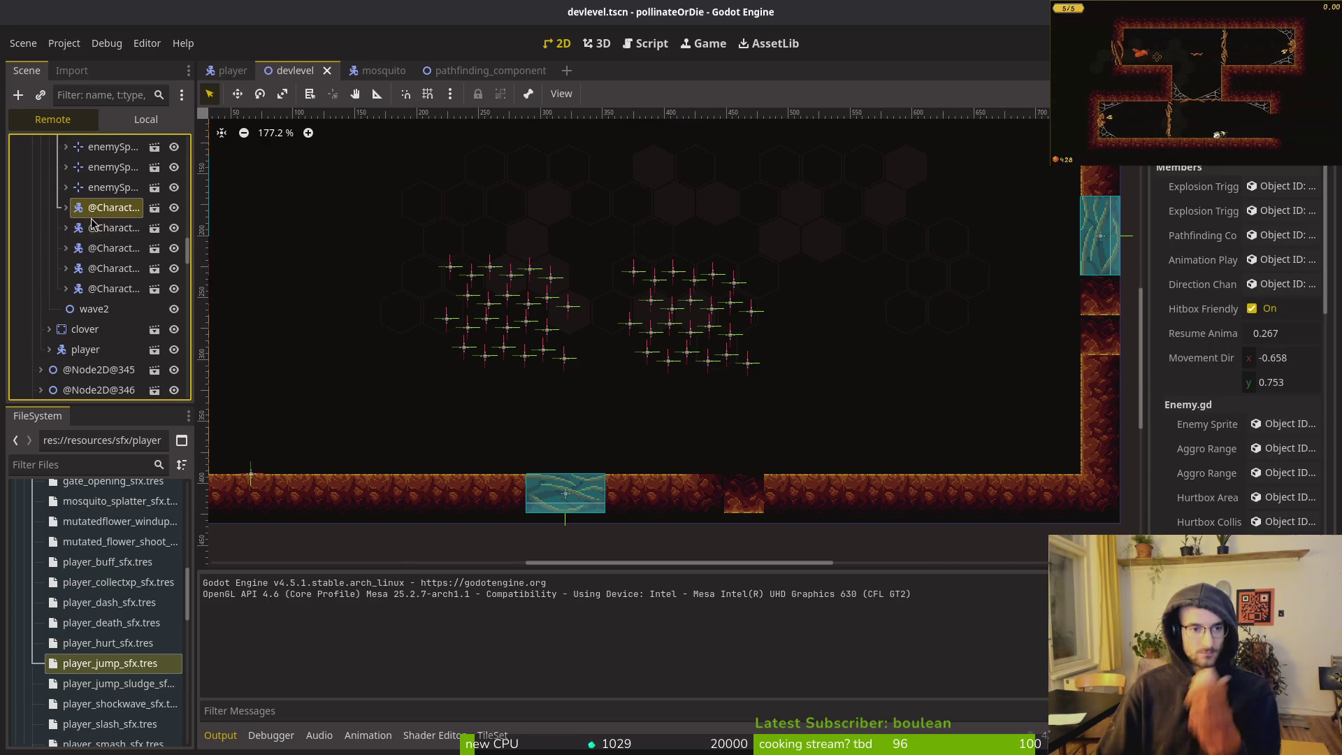
scroll(1234, 381, "down", 5)
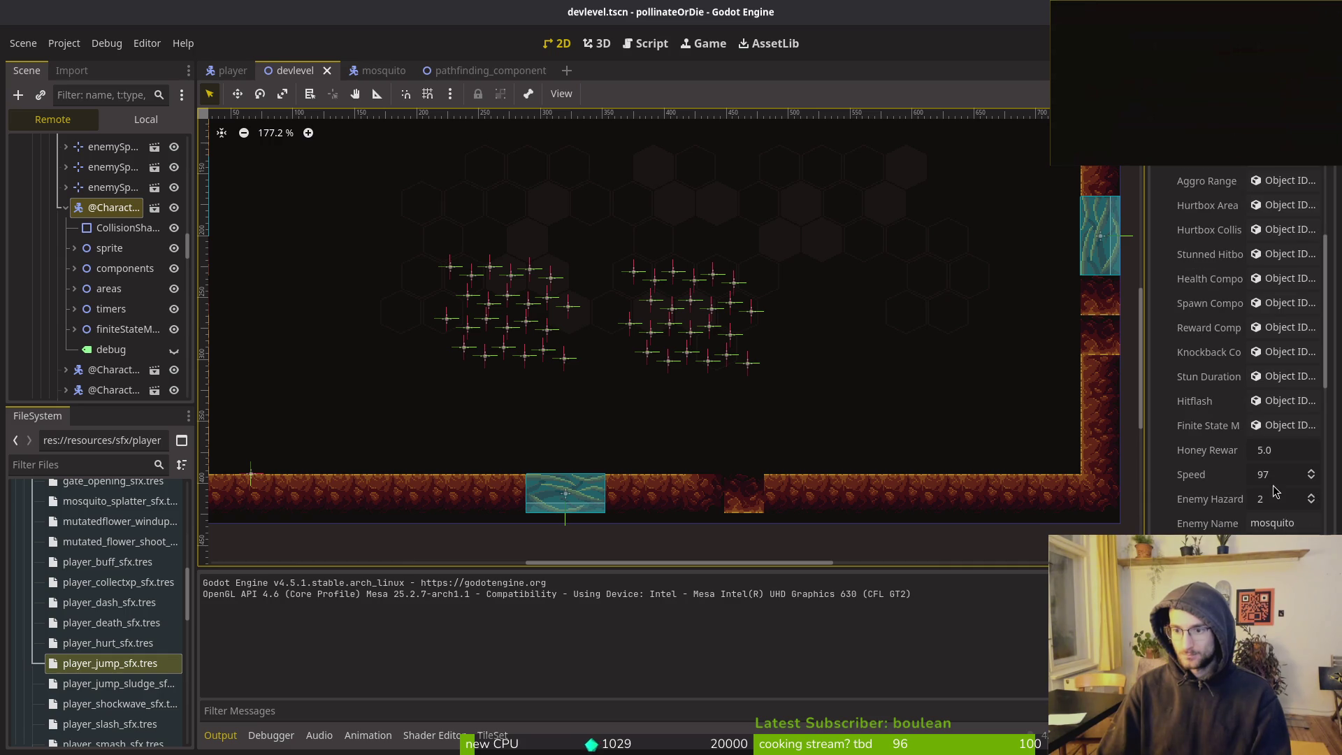
scroll(1237, 350, "down", 4)
scroll(1295, 529, "down", 4)
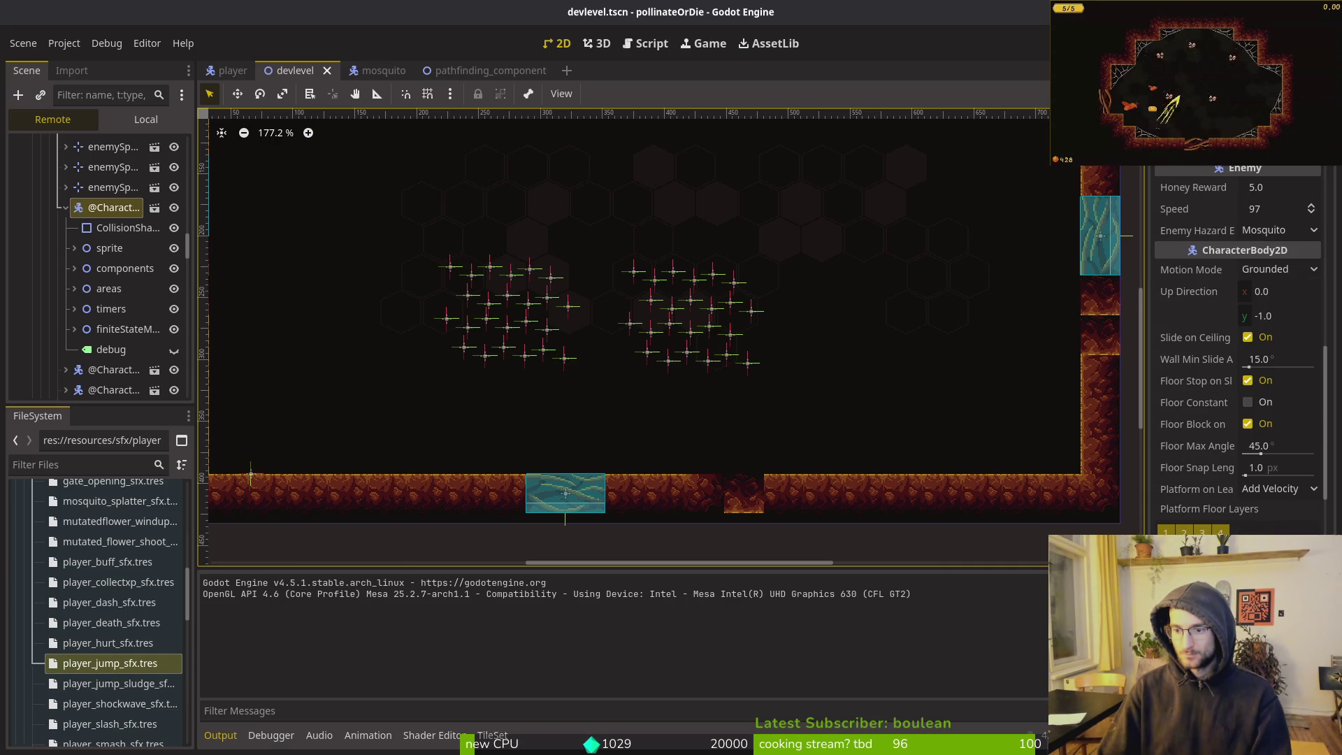
scroll(1238, 349, "down", 5)
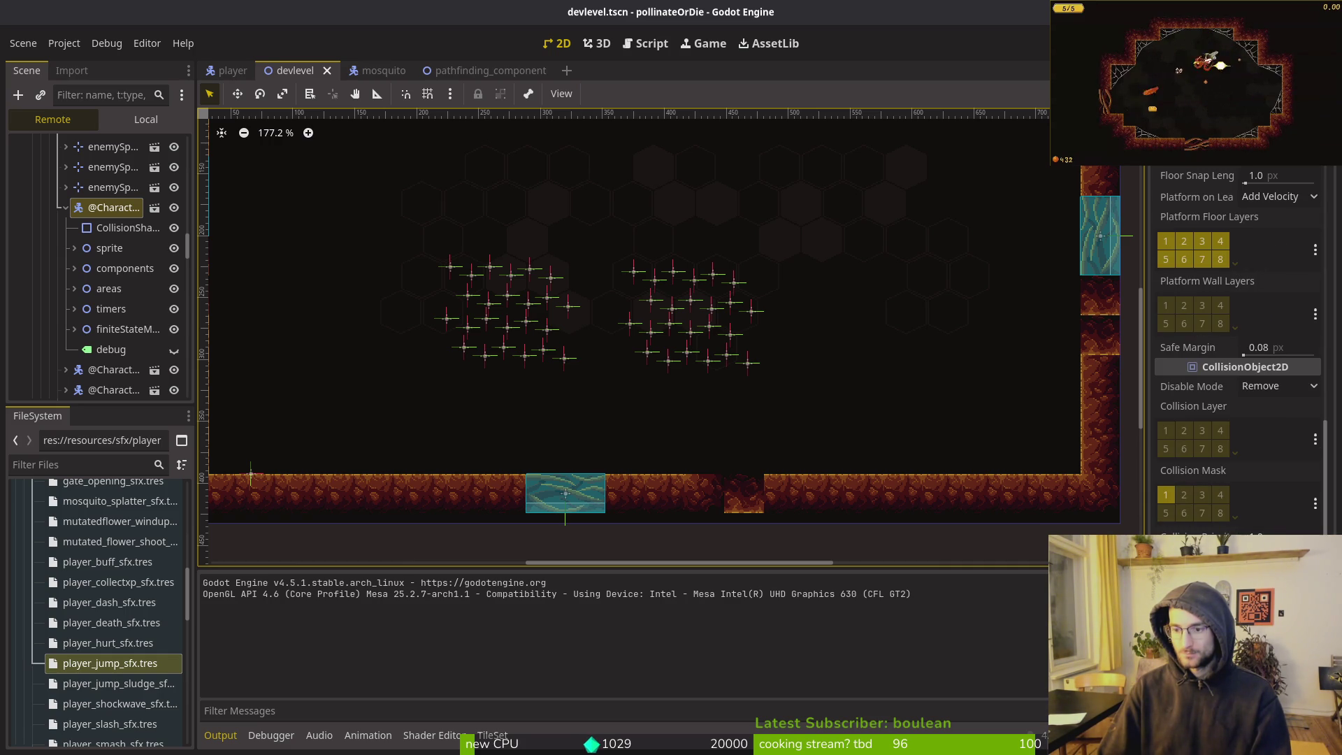
key("alt+Tab")
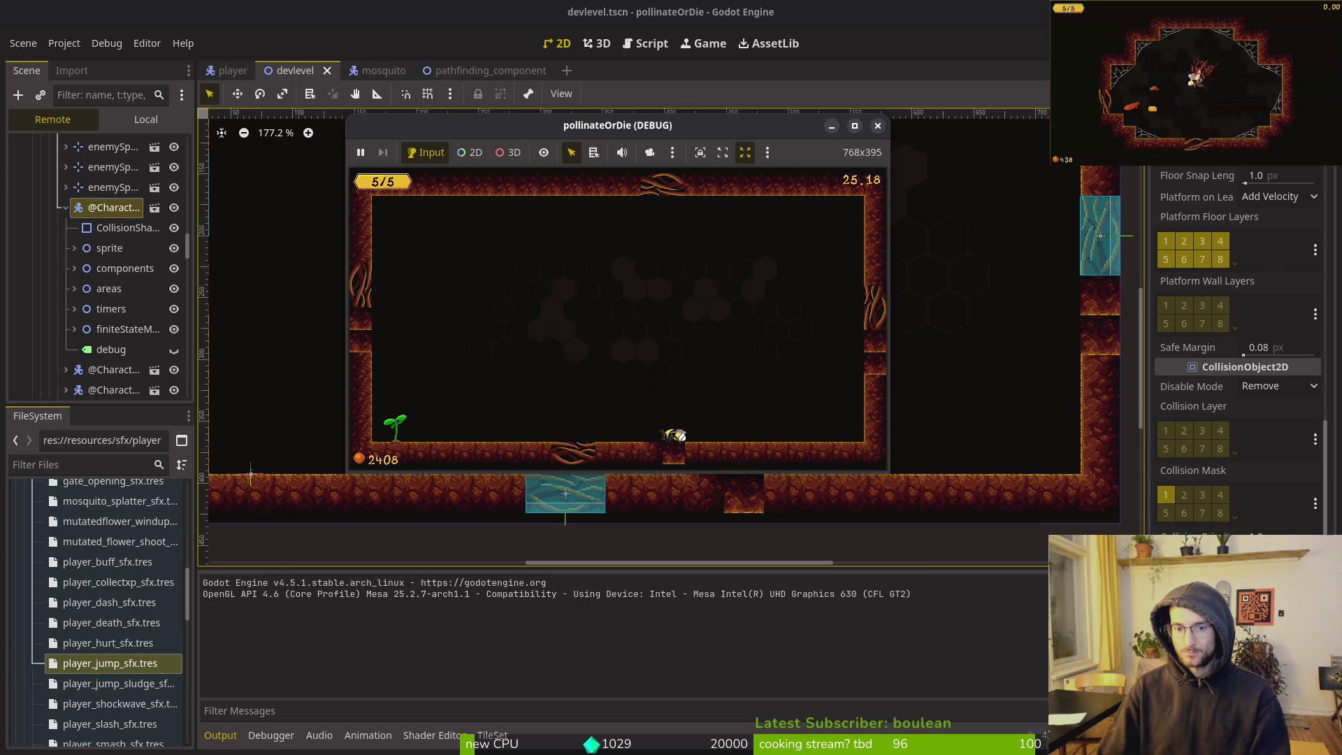
key("alt+Tab")
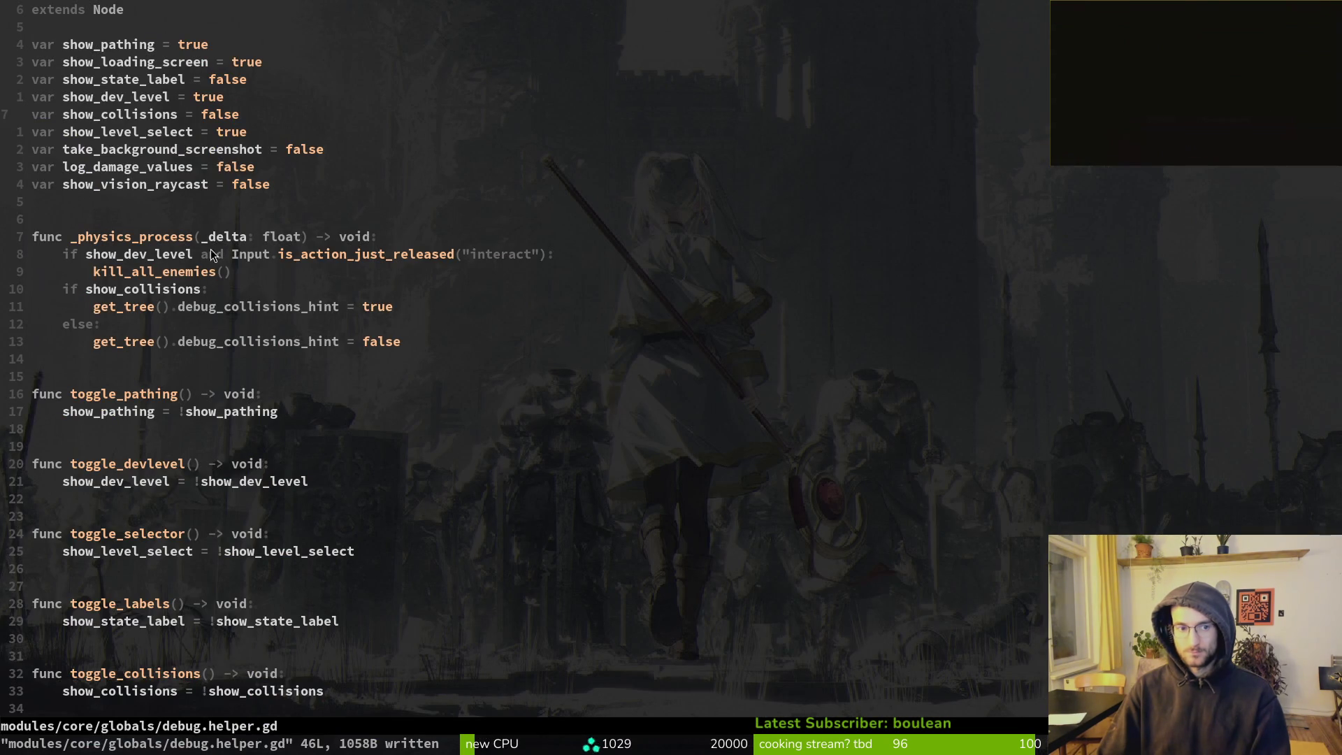
Return to enemy.gd's distance check and open mosquito.gd in a vertical split beside it
key("ctrl+o")
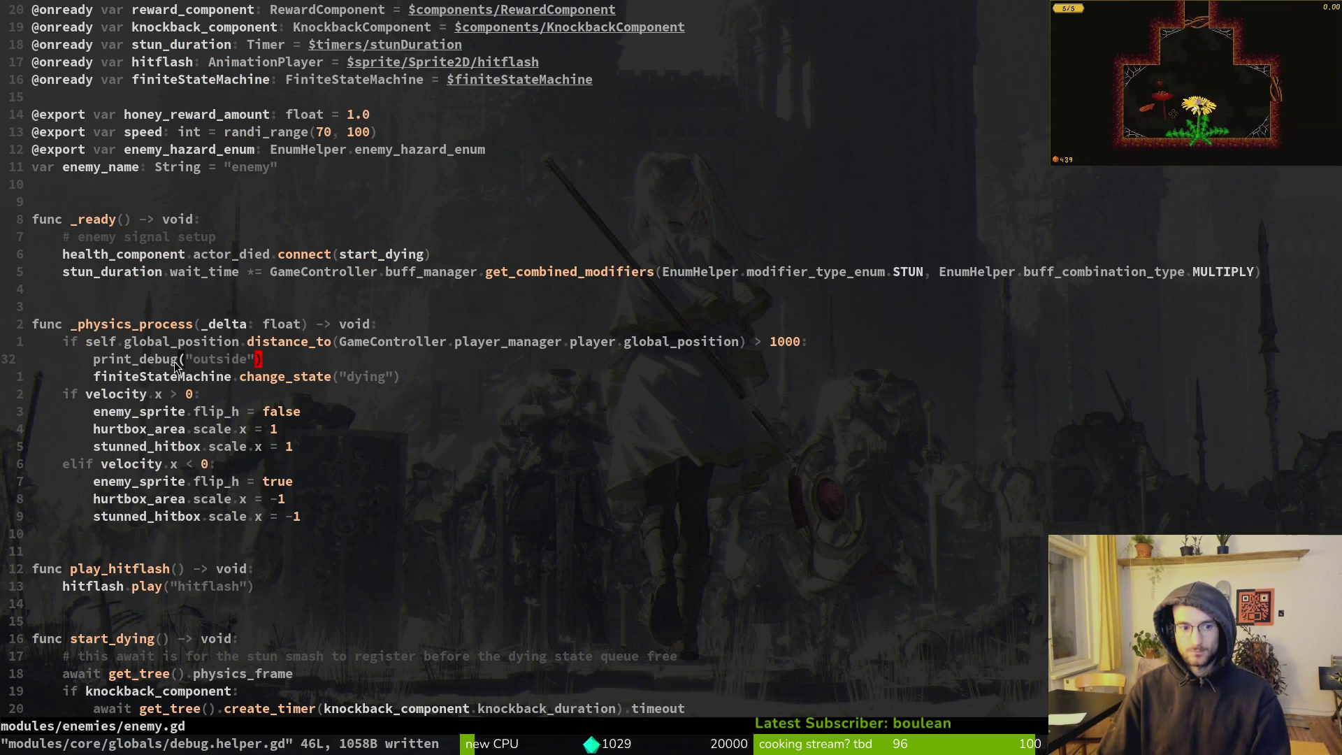
left_click(152, 343)
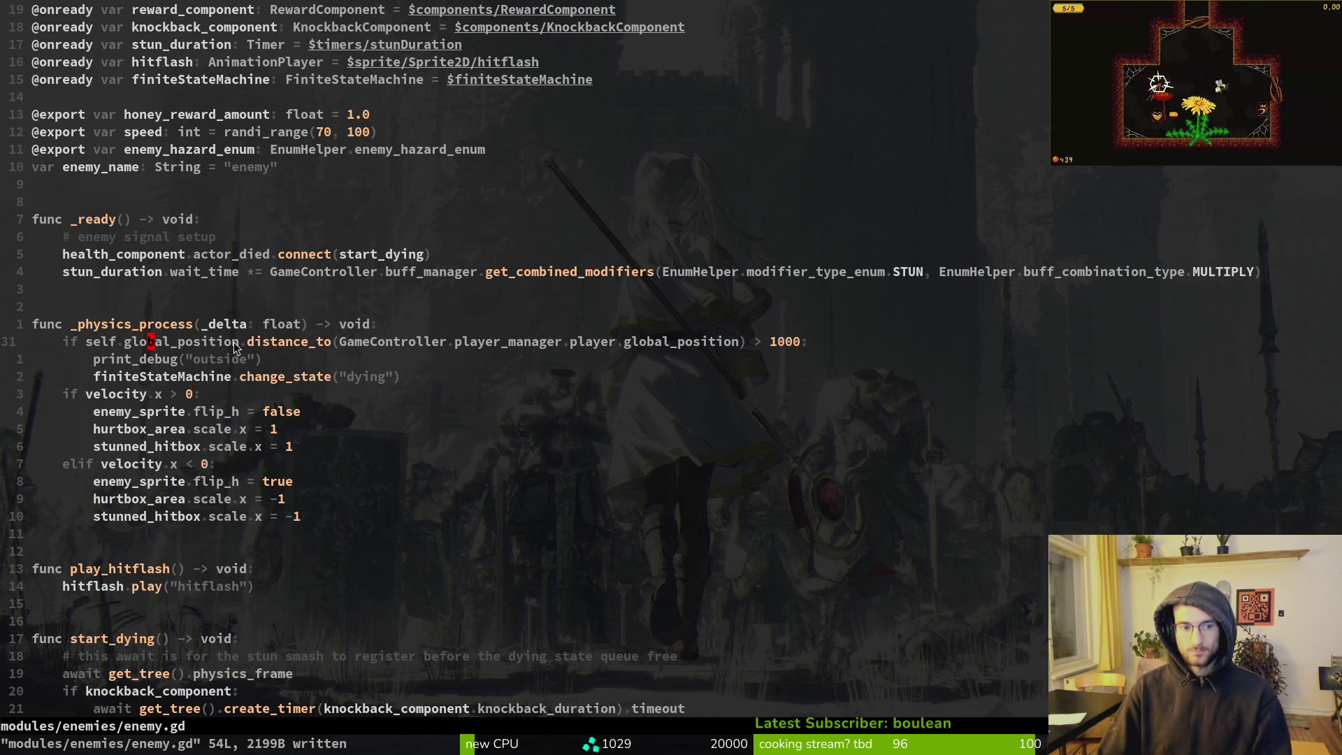
key("space")
key("f")
key("f")
type("mosmosquito/")
type("mosmos")
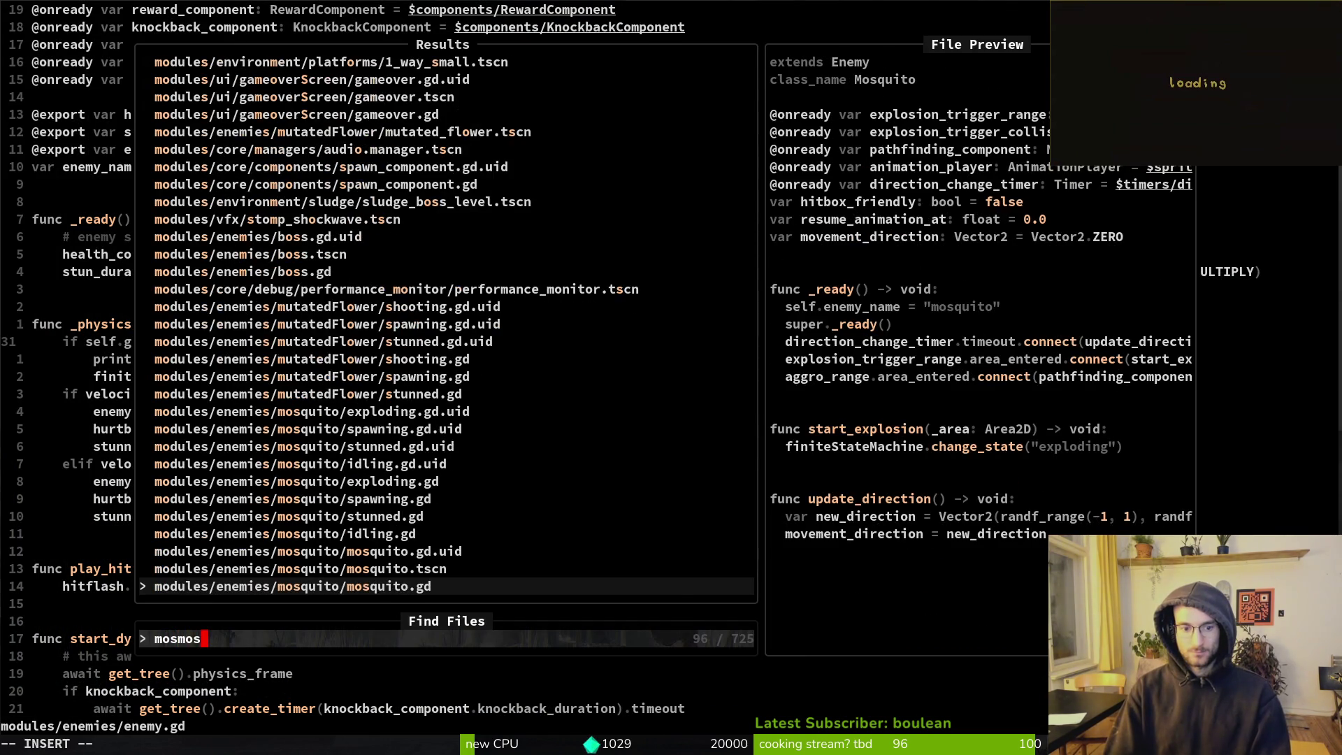
key("ctrl+v")
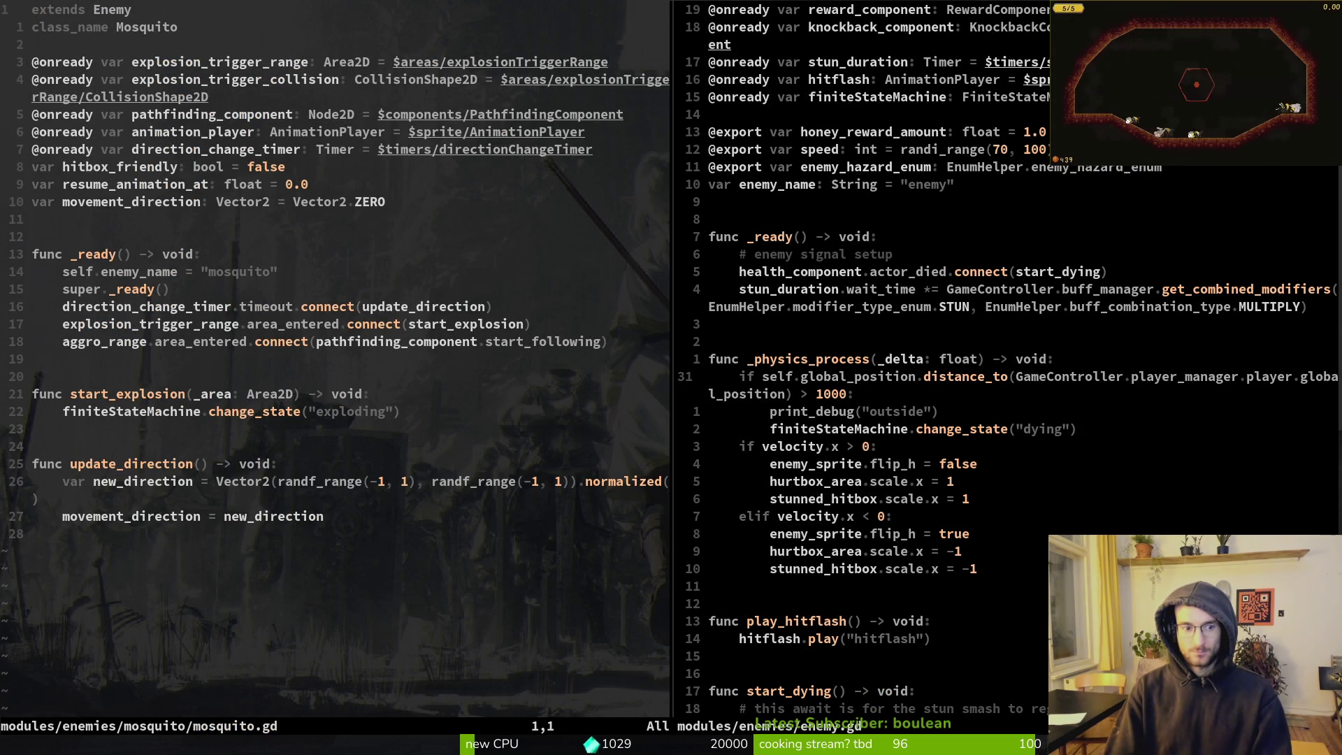
Close the mosquito.gd split with :wq, leaving enemy.gd at the dying state line
key("space")
key("f")
key("f")
key("Escape")
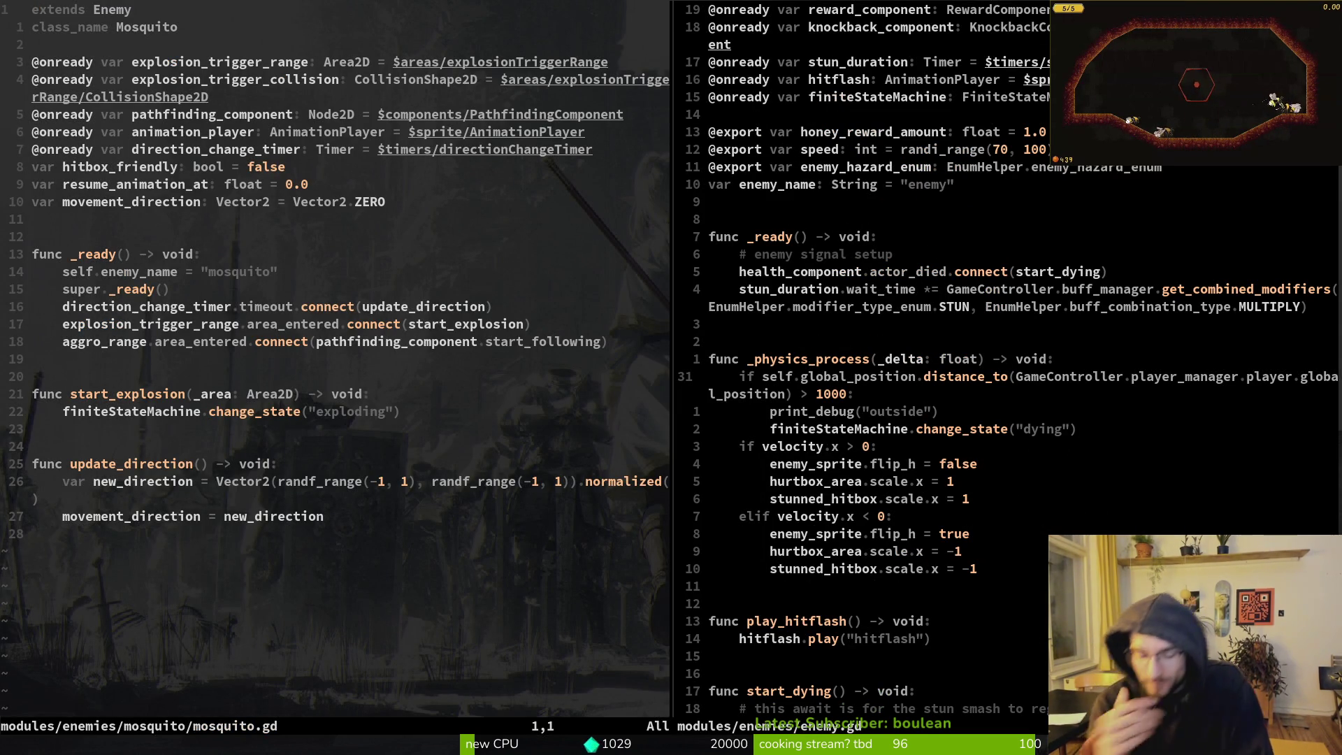
type(":wq")
key("Return")
key("j")
key("j")
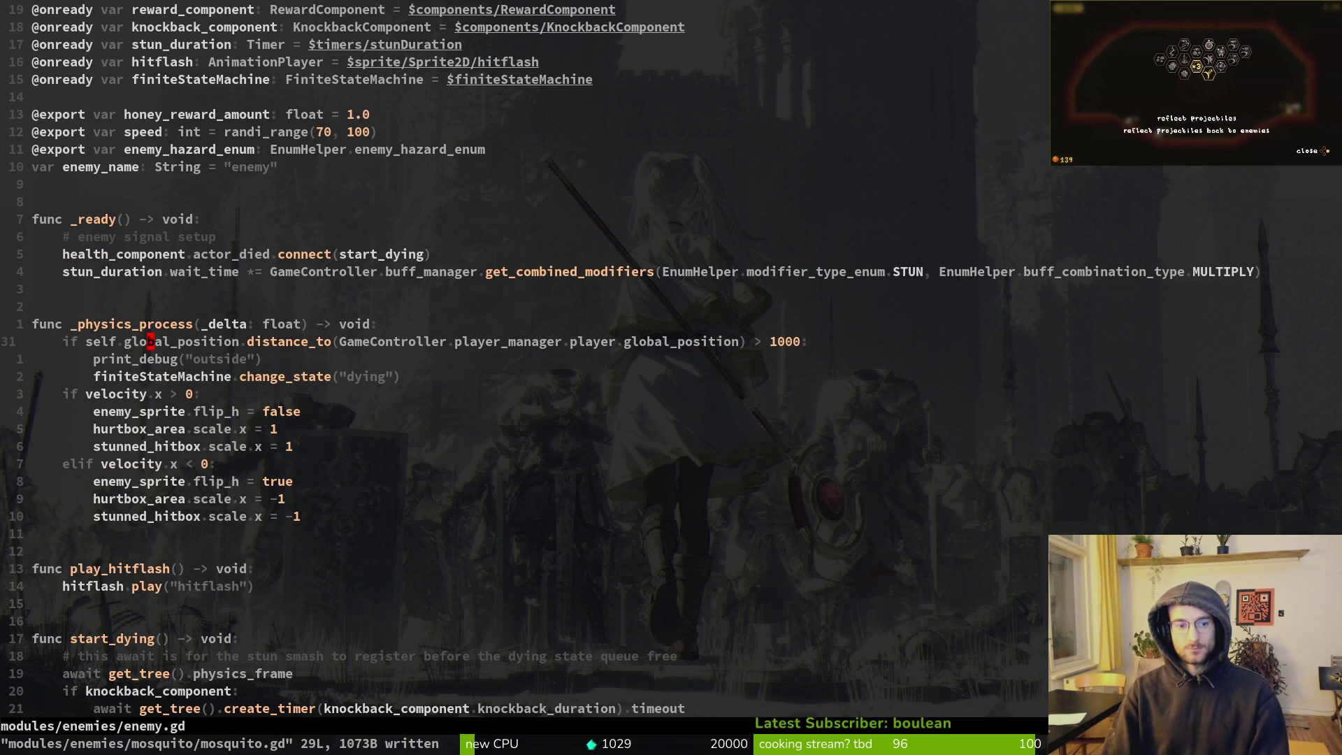
Insert print_debug(self.global_position.distance_to(GameController.player_manager.player.global_position)) above the distance check
type("Opri")
key("Return")
type("f.glo")
key("Return")
type(".dist")
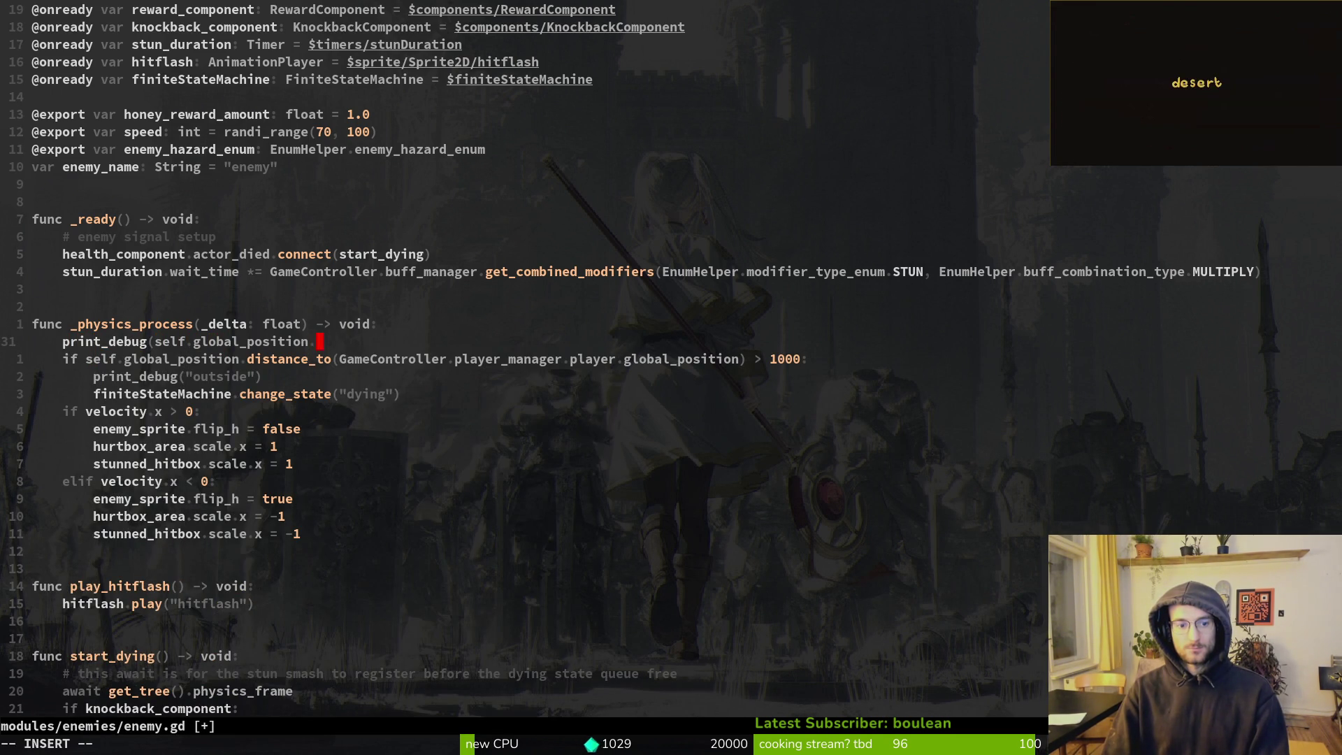
key("Return")
type("Ga")
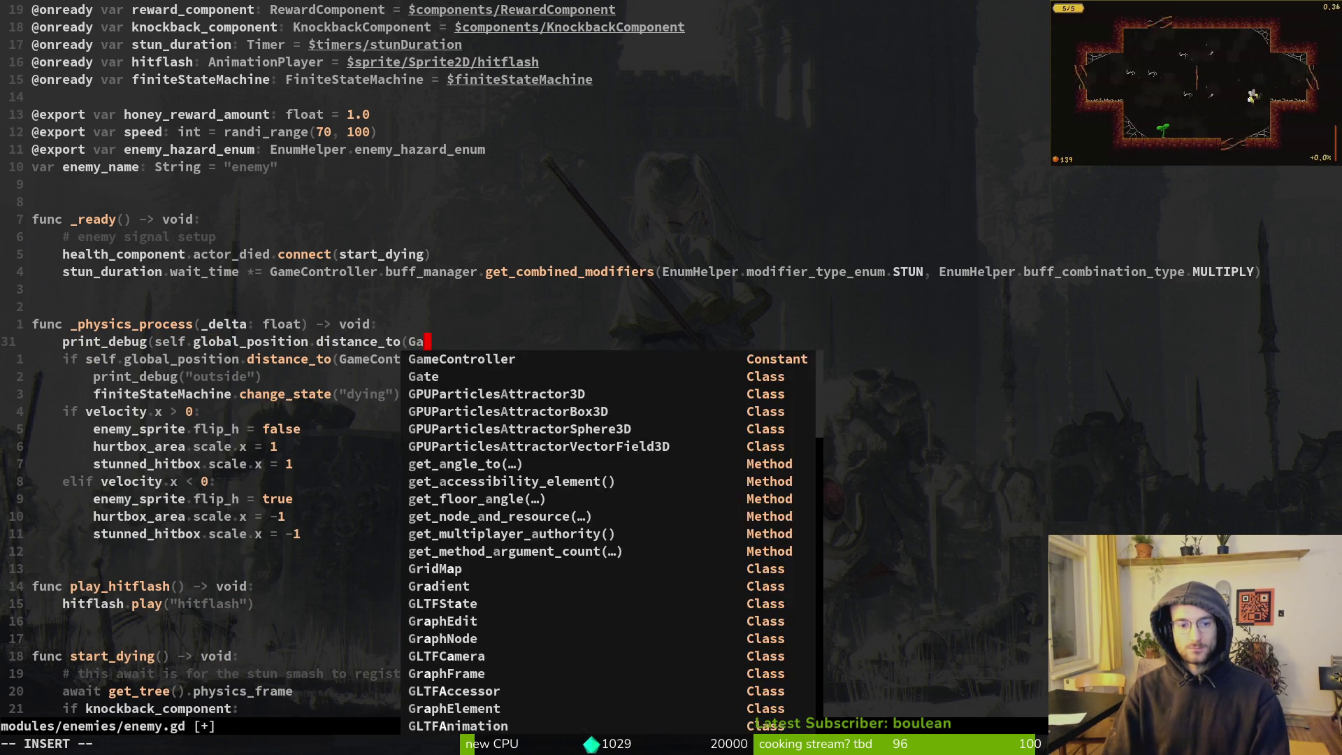
key("Return")
type(".p")
key("Return")
type(".")
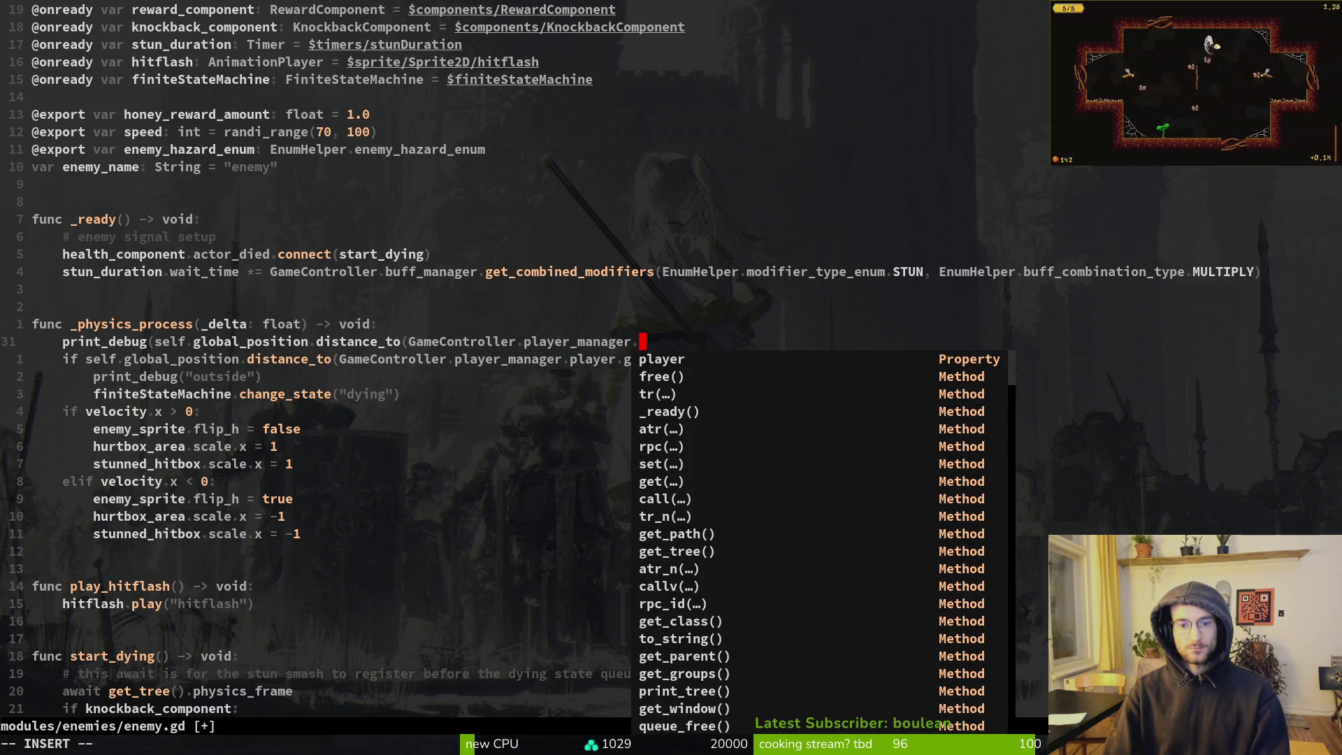
key("Return")
type(".")
key("Return")
type(")")
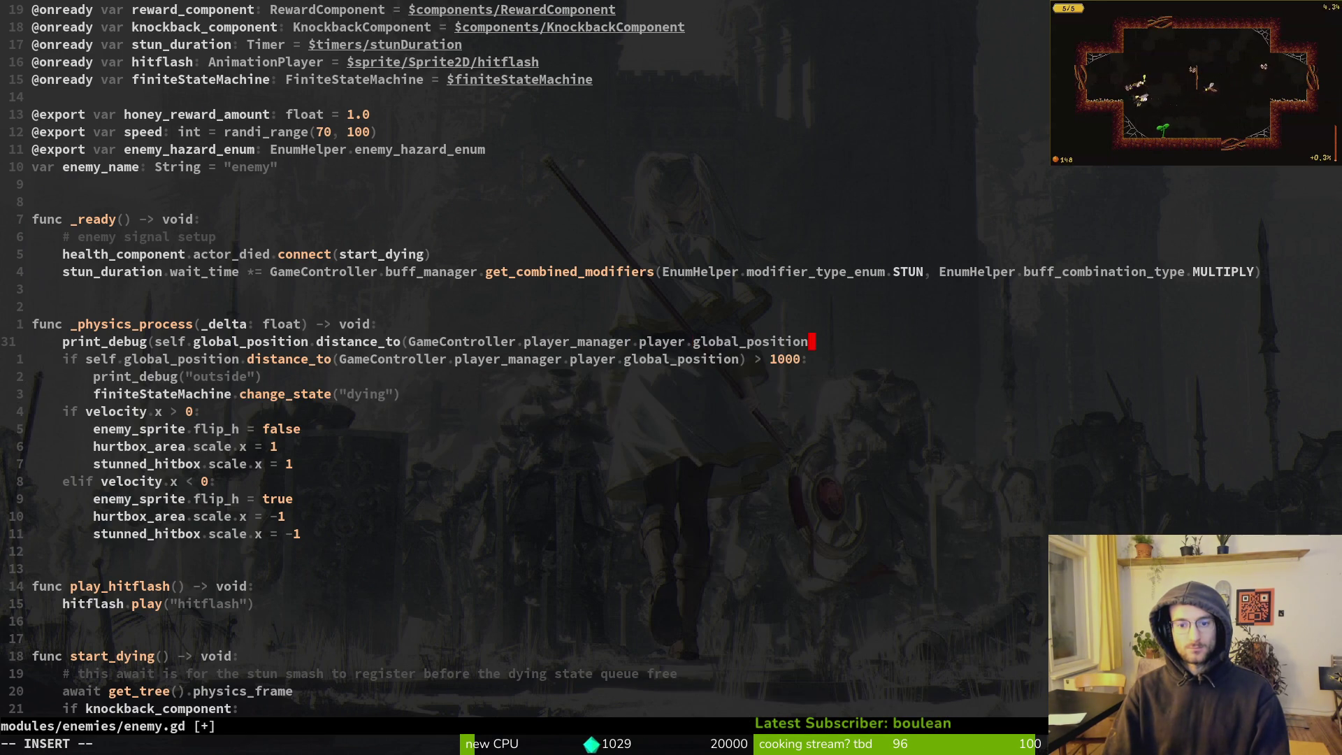
type(")")
key("Escape")
Save enemy.gd and check the game output in Godot before returning to Neovim
type(":w")
key("Return")
key("alt+Tab")
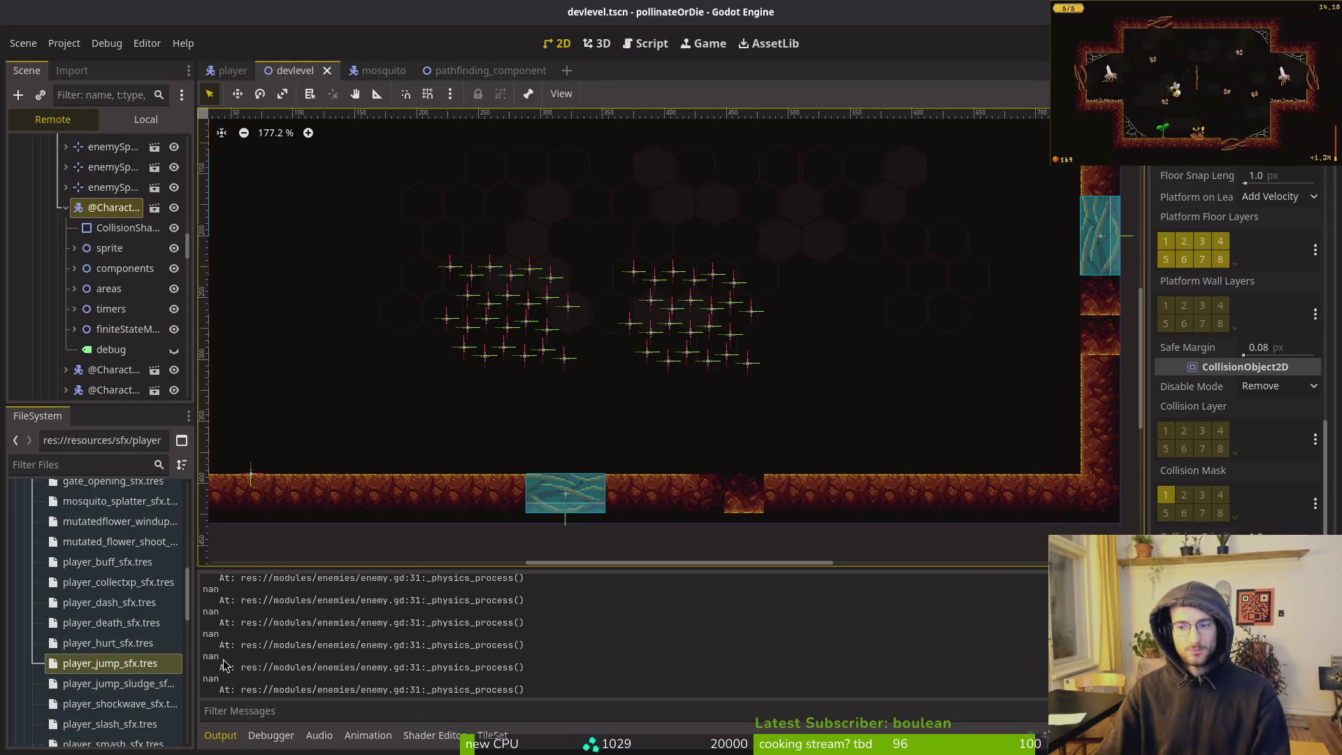
key("alt+Tab")
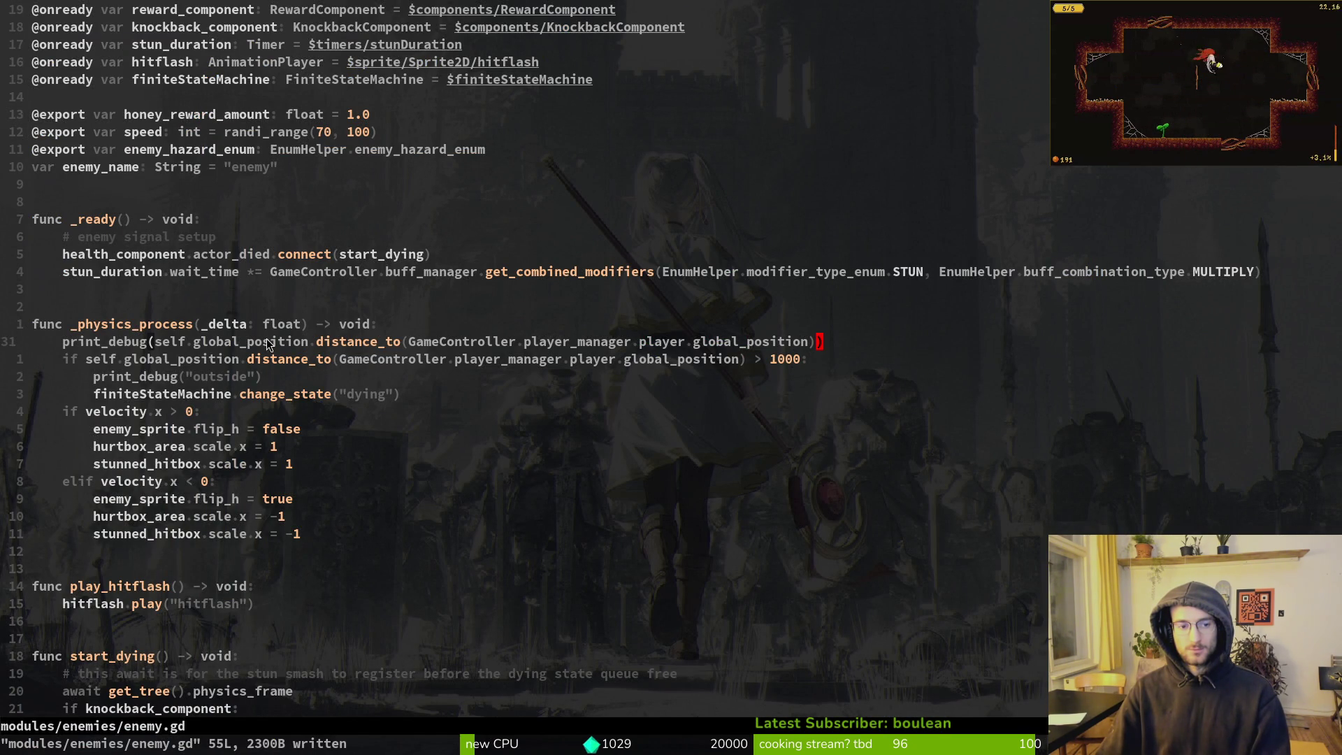
key("alt+Tab")
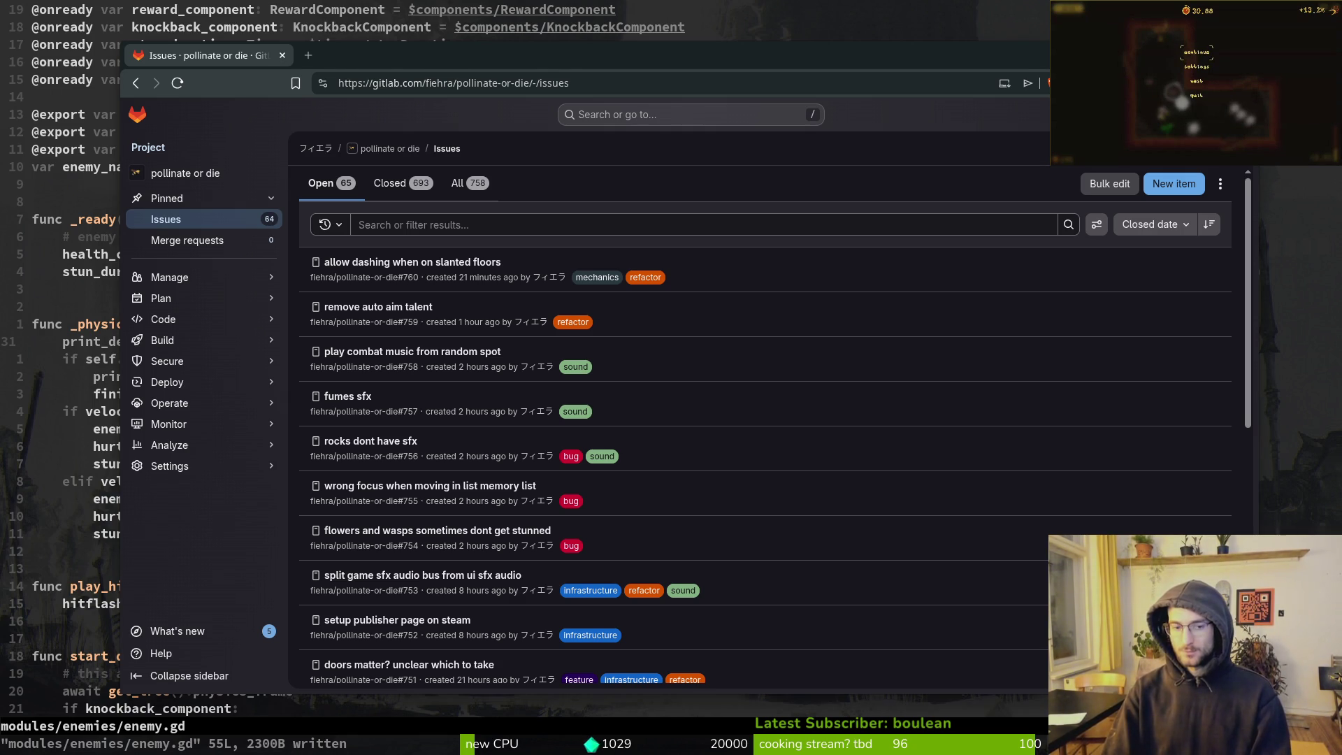
key("super+minus")
key("super+minus")
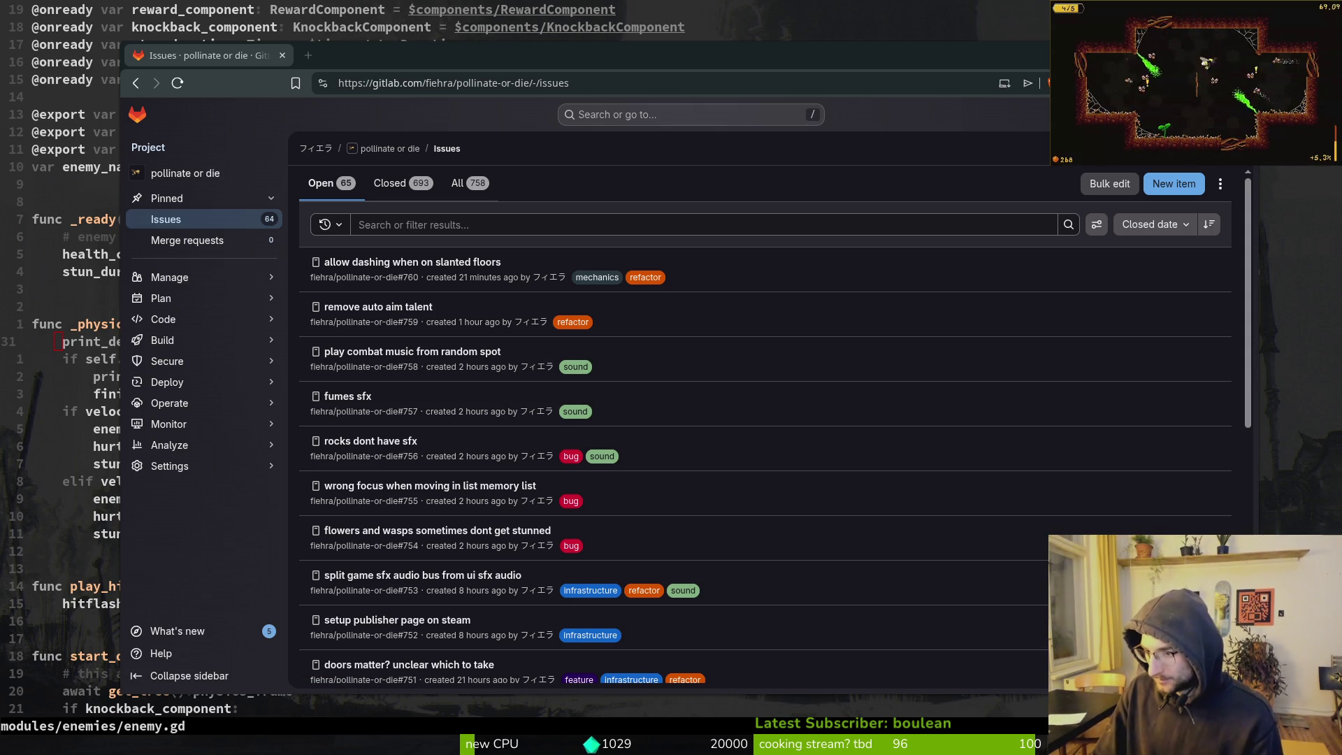
key("ctrl+w")
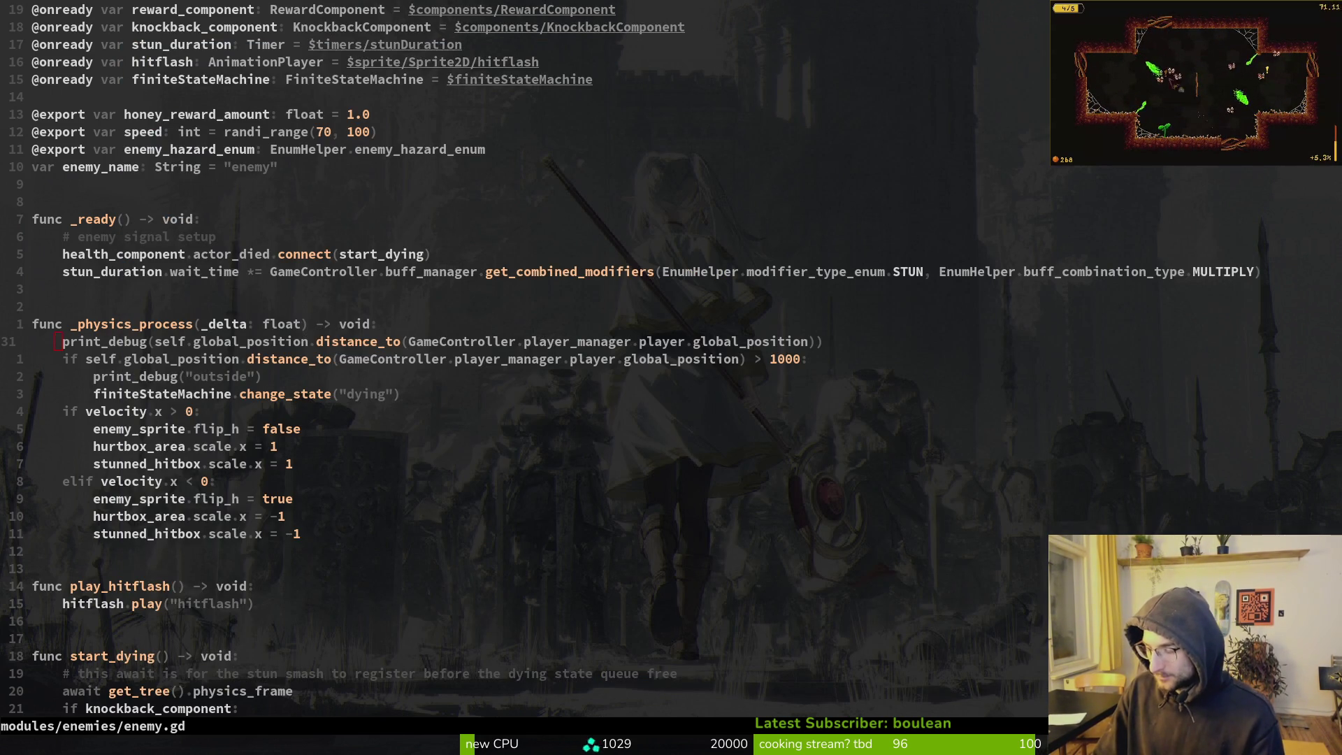
Launch the game, then duplicate the print_debug line and trim the copy to print_debug(self.global_position)
key("alt+Tab")
key("F5")
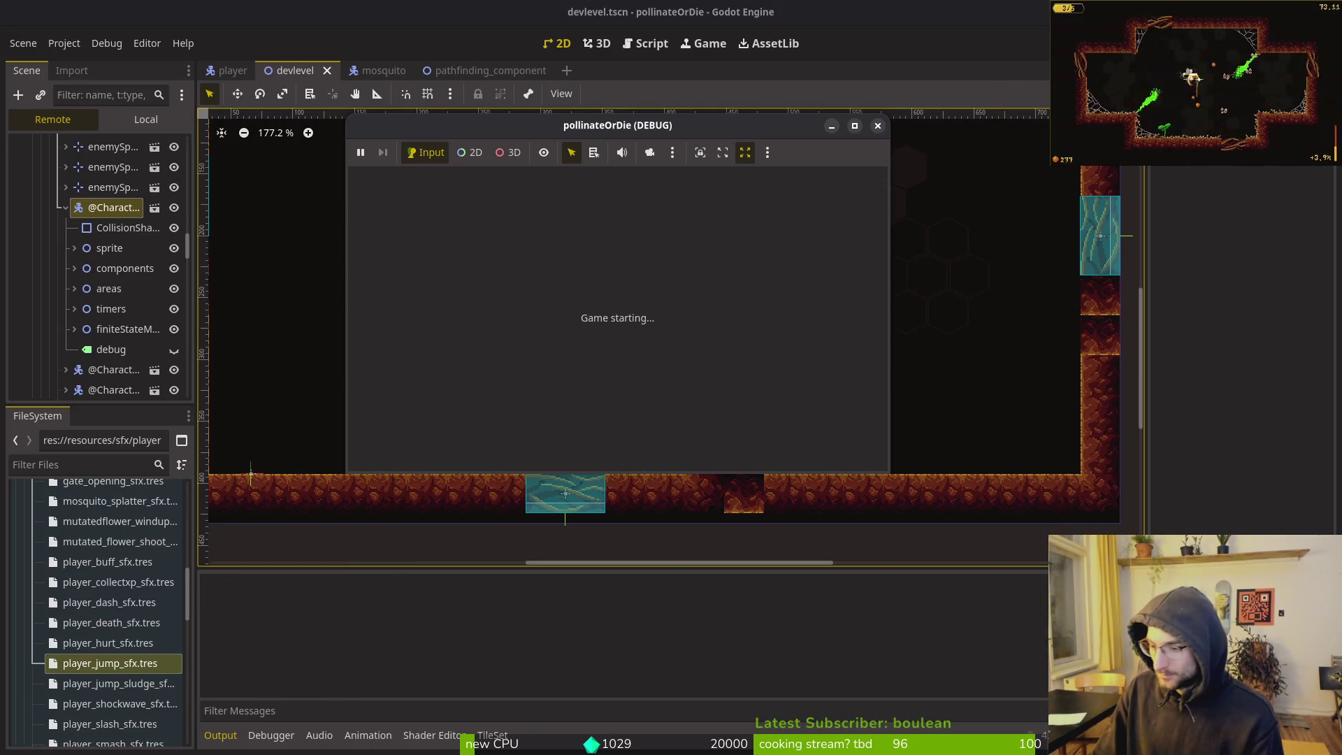
key("alt+Tab")
key("y")
key("y")
key("p")
key("w")
key("w")
key("w")
key("w")
key("w")
key("v")
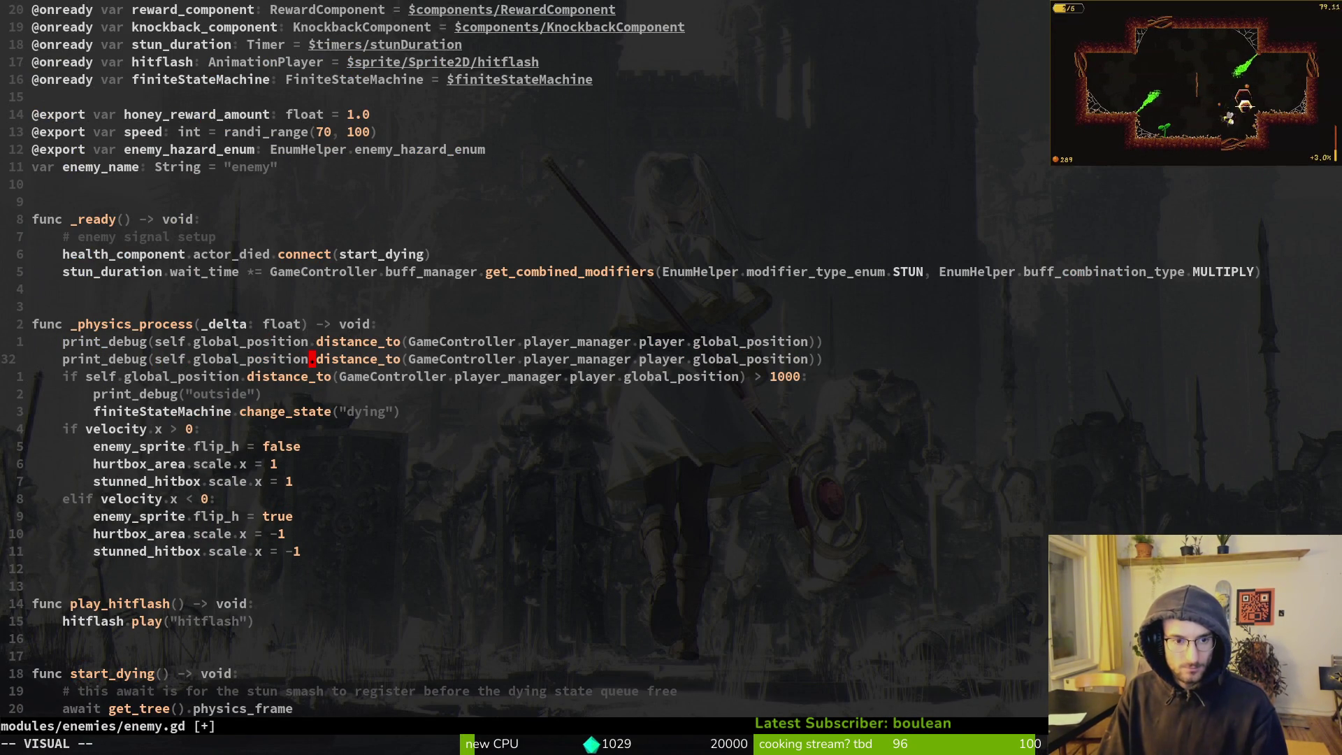
key("dollar")
key("h")
key("h")
key("d")
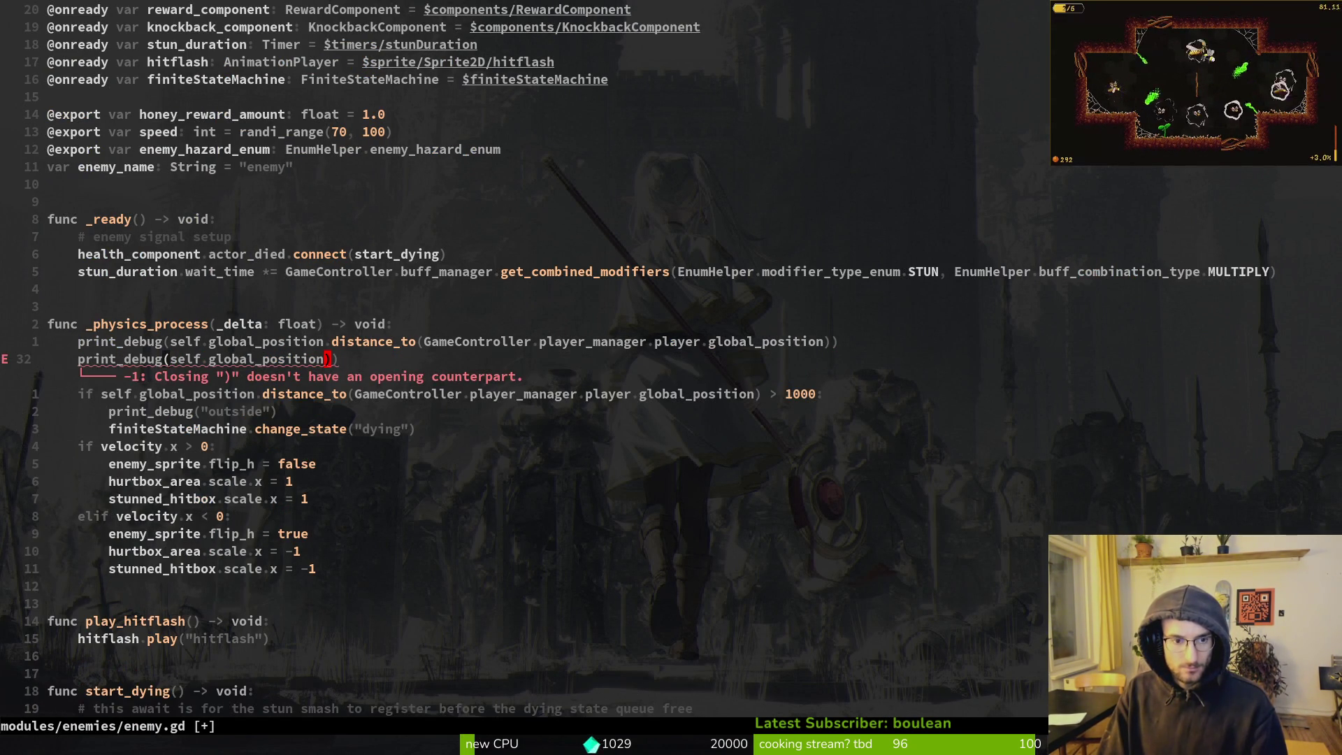
key("x")
Relaunch the game with F5, continue the saved game, then close the game window
key("F5")
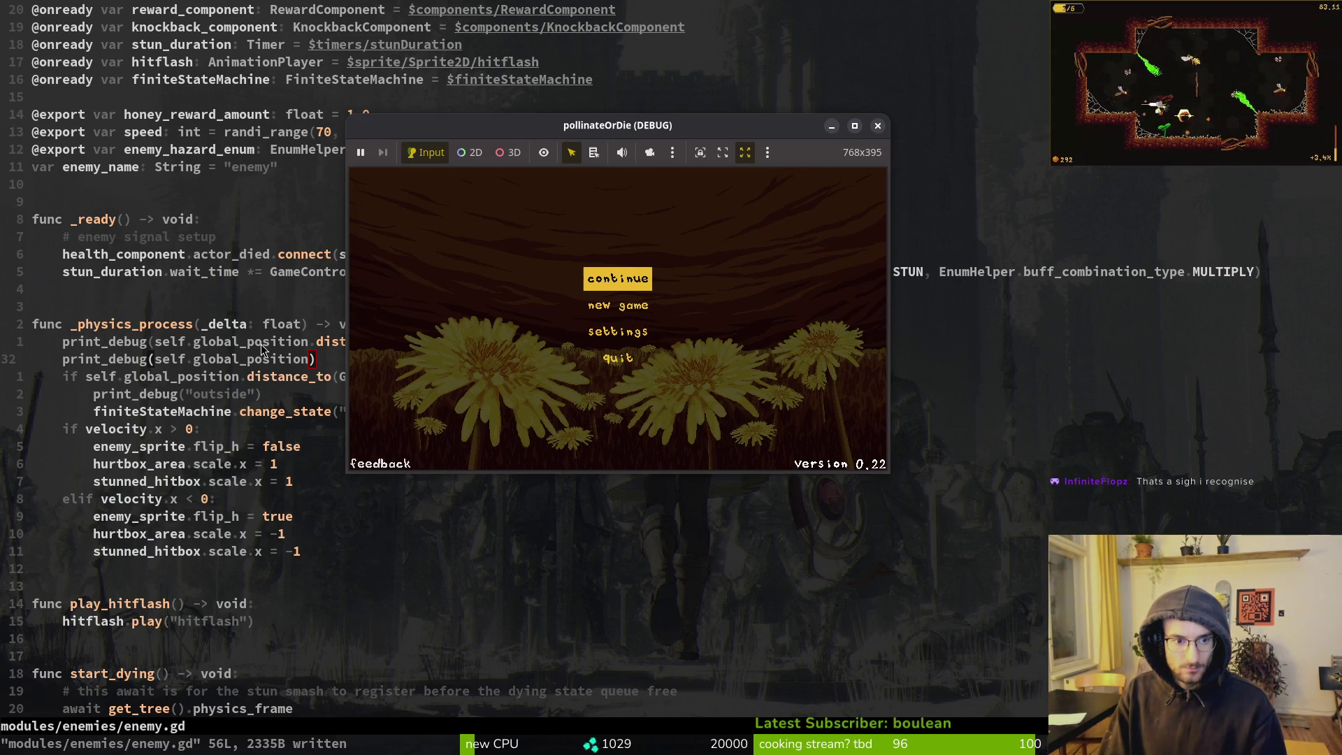
left_click(633, 278)
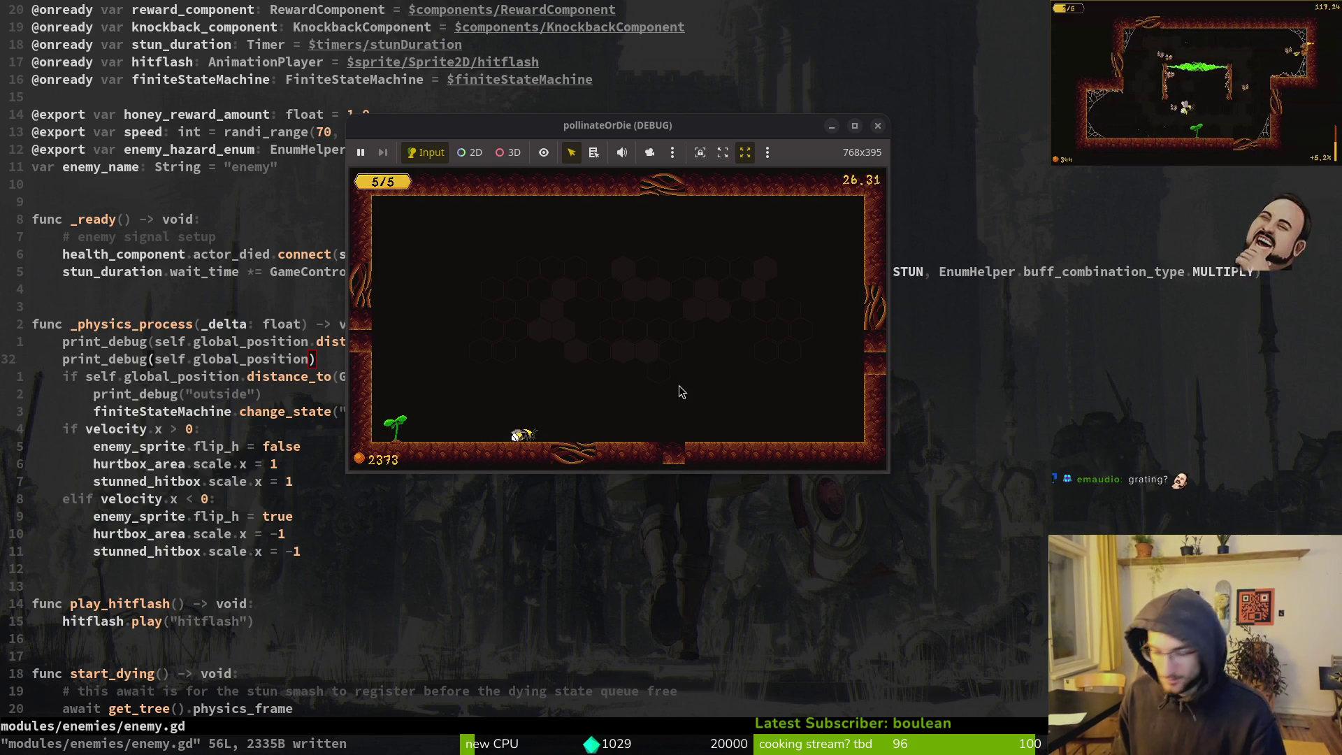
key("alt+F4")
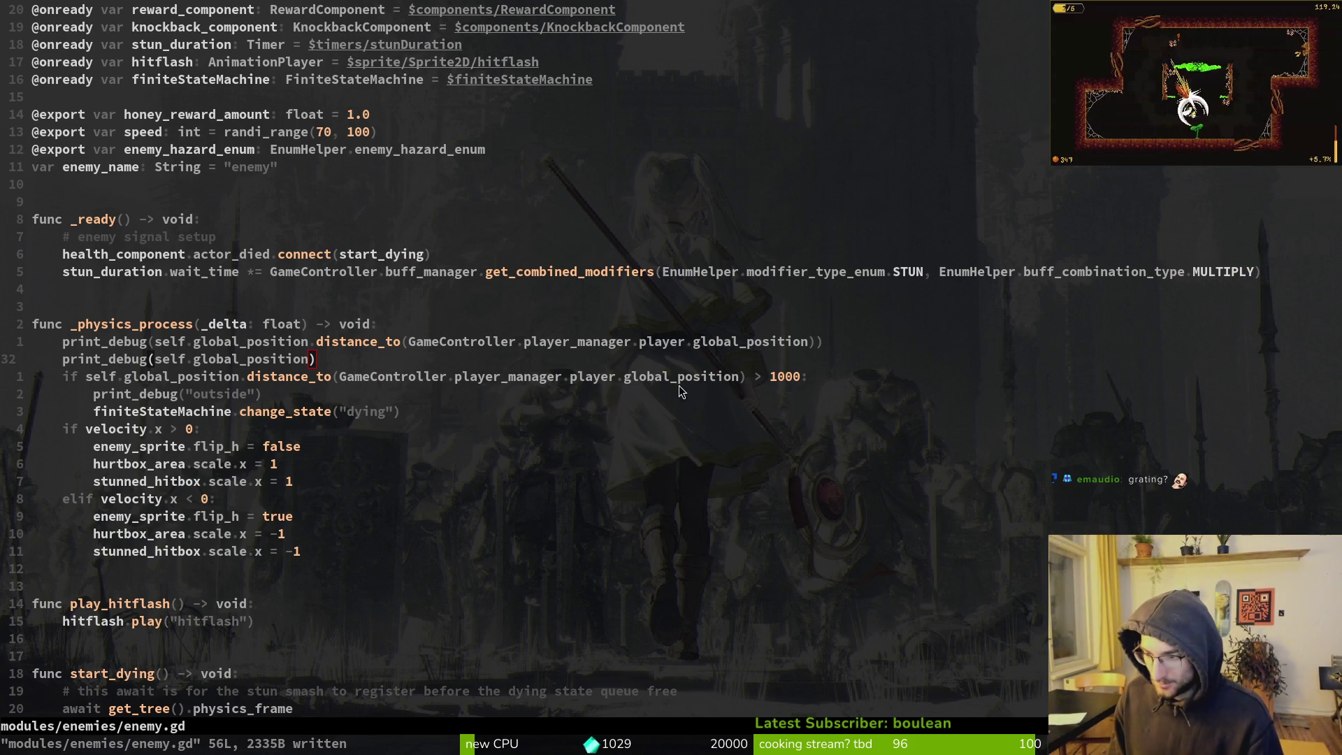
In Godot, lower the game's music volume, return to the main menu and start a new tutorial game
key("alt+Tab")
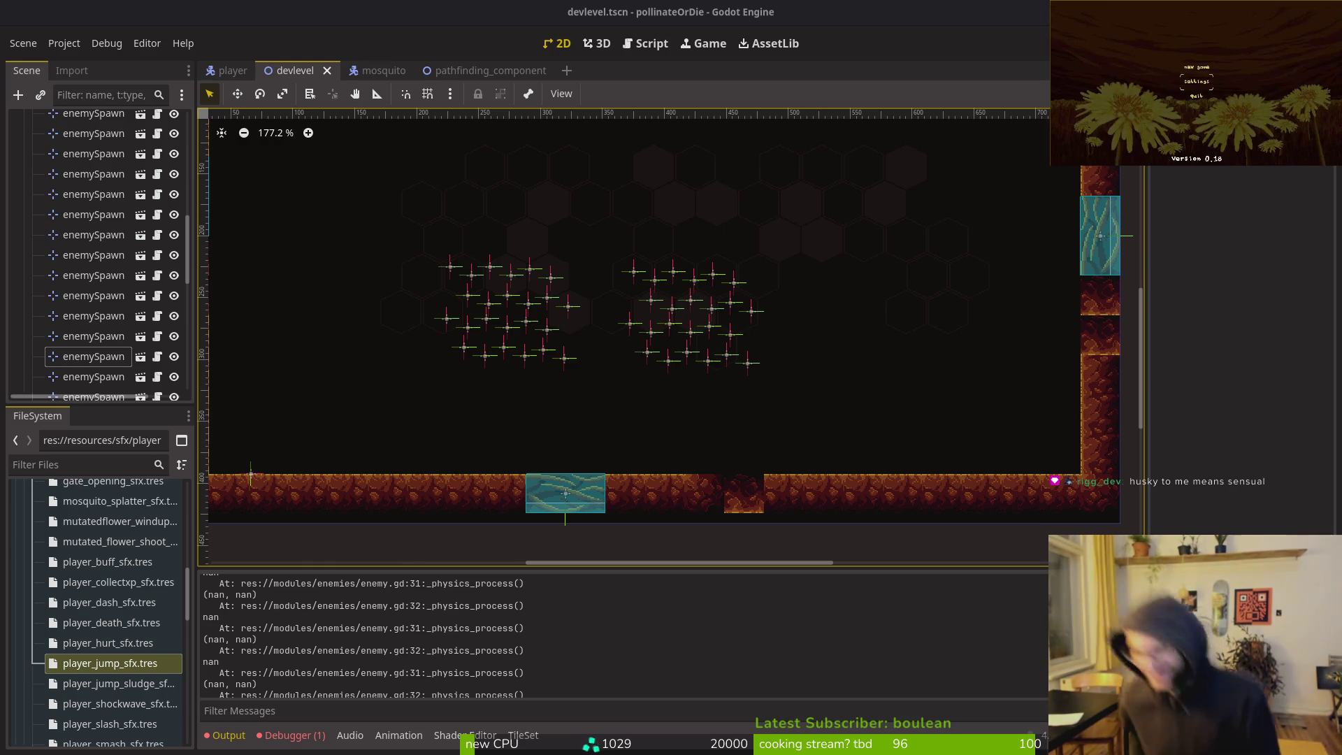
key("Left")
key("Left")
key("Left")
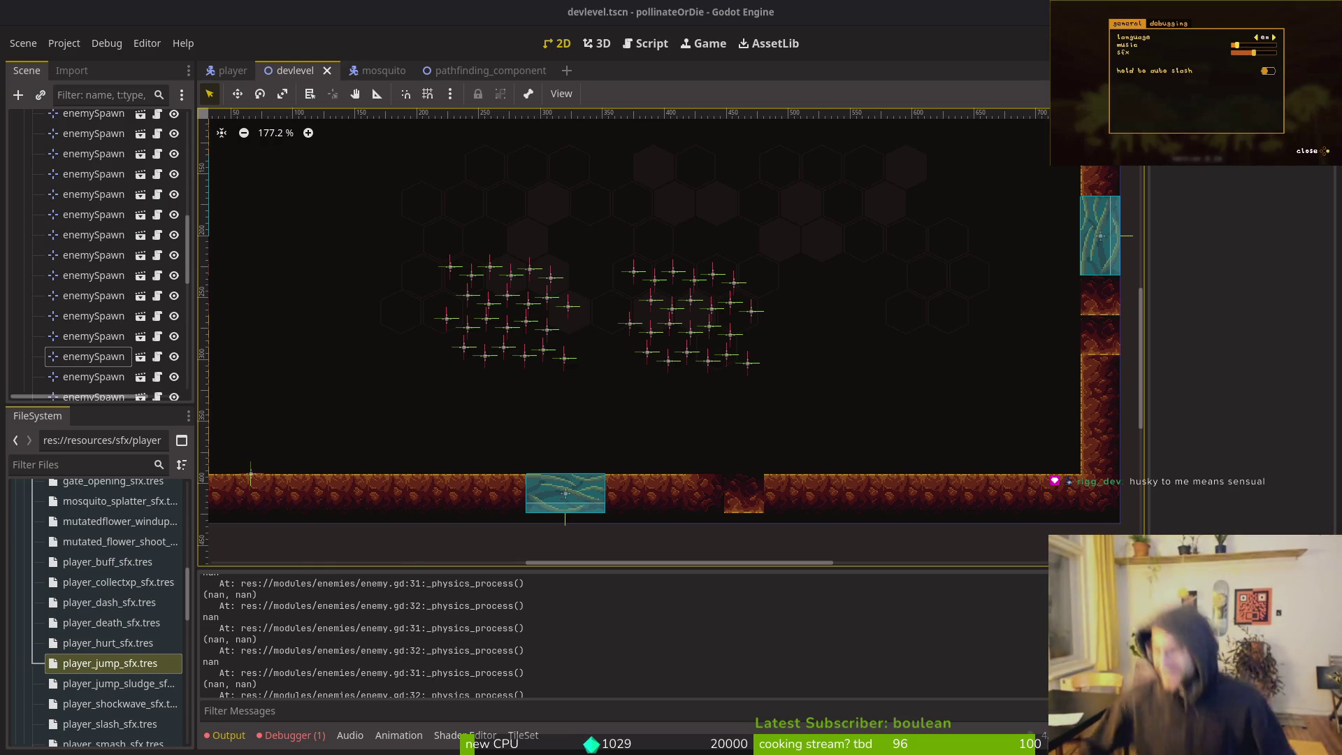
key("Escape")
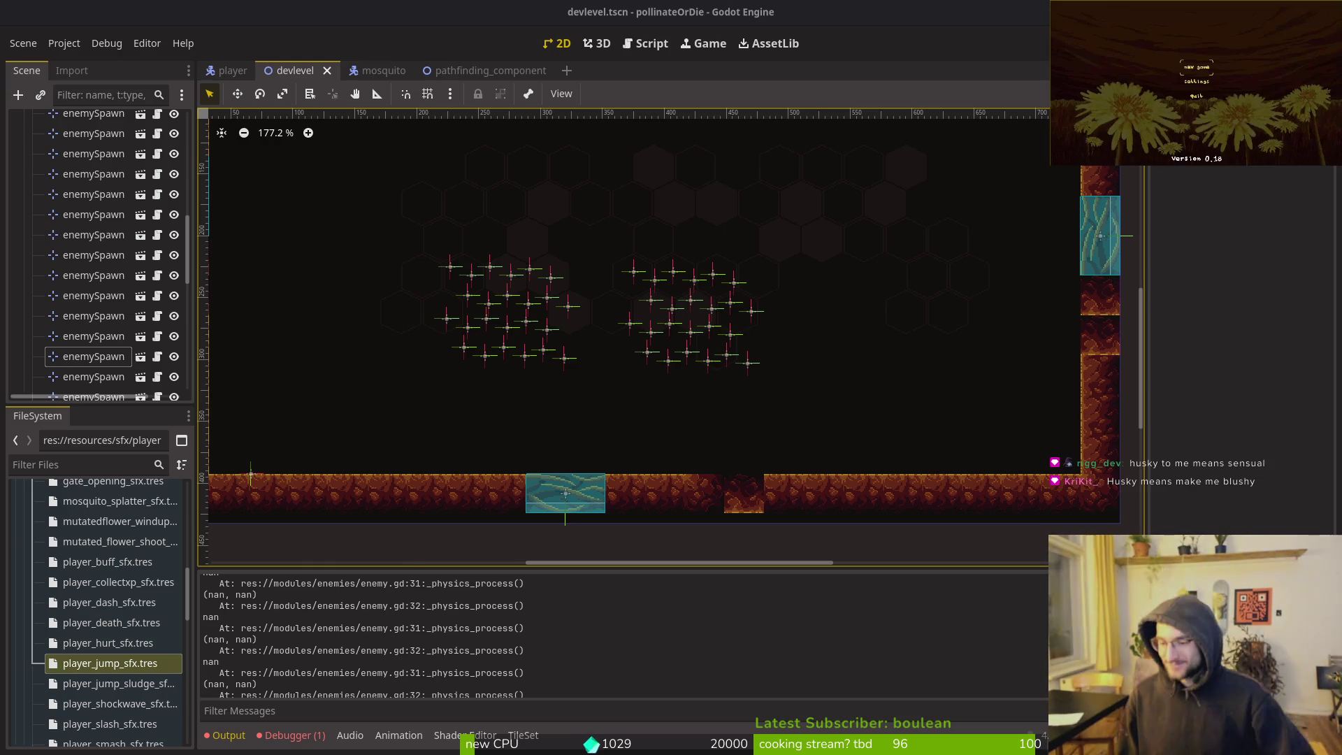
key("Return")
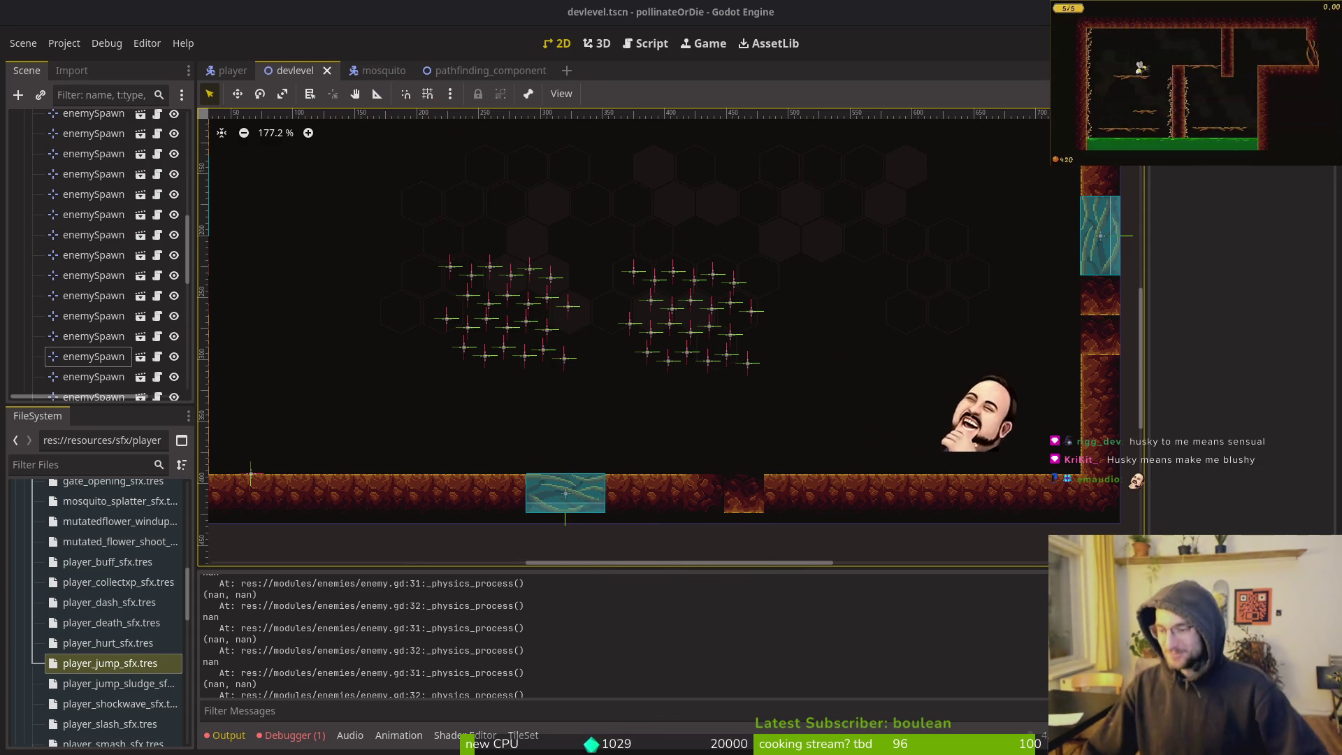
Jump the player across the platforms into the next cave room, then switch to enemy.gd
key("space")
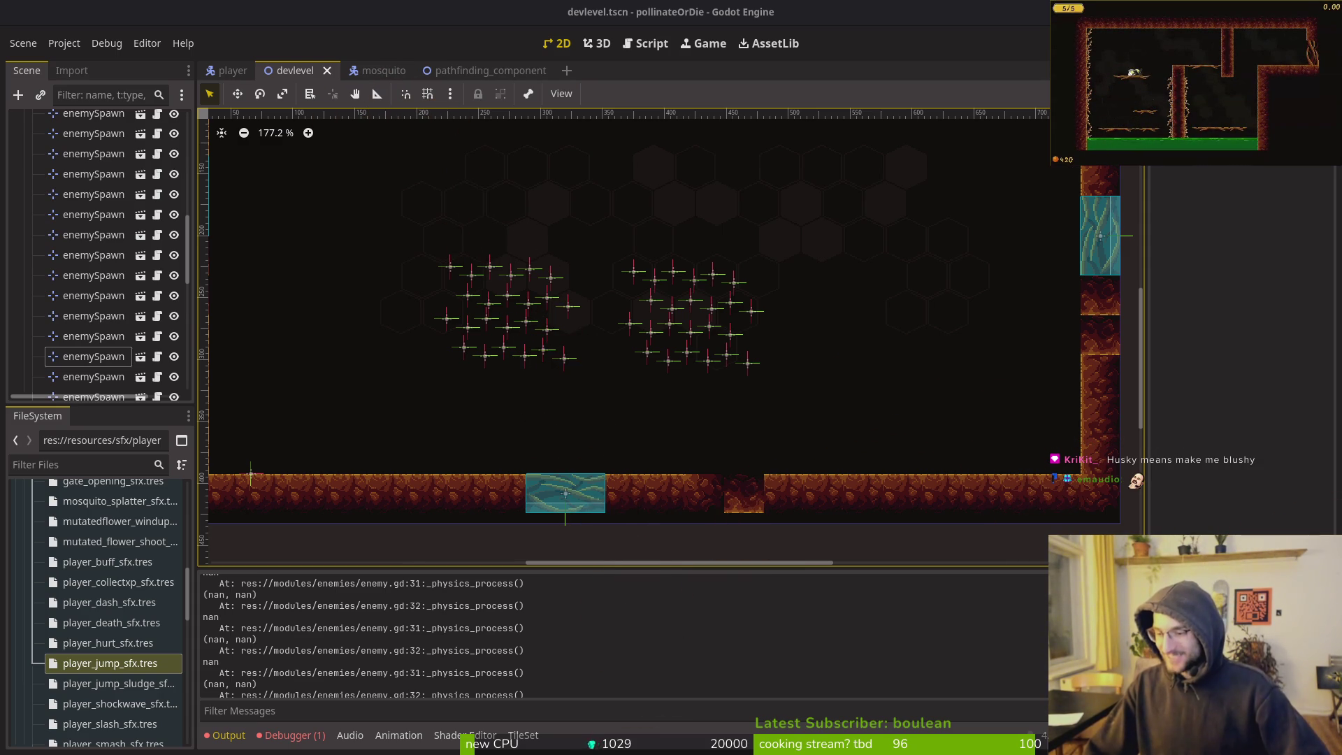
key("Right")
key("space")
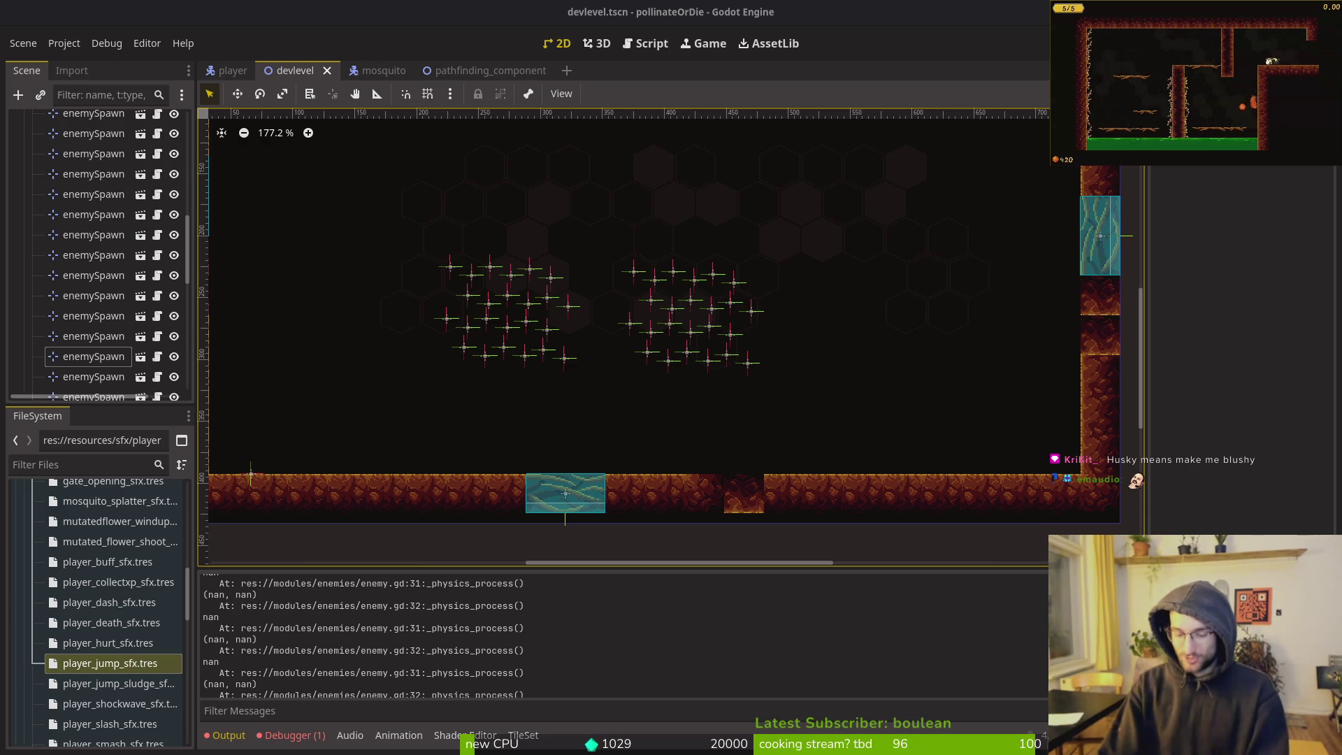
key("Right")
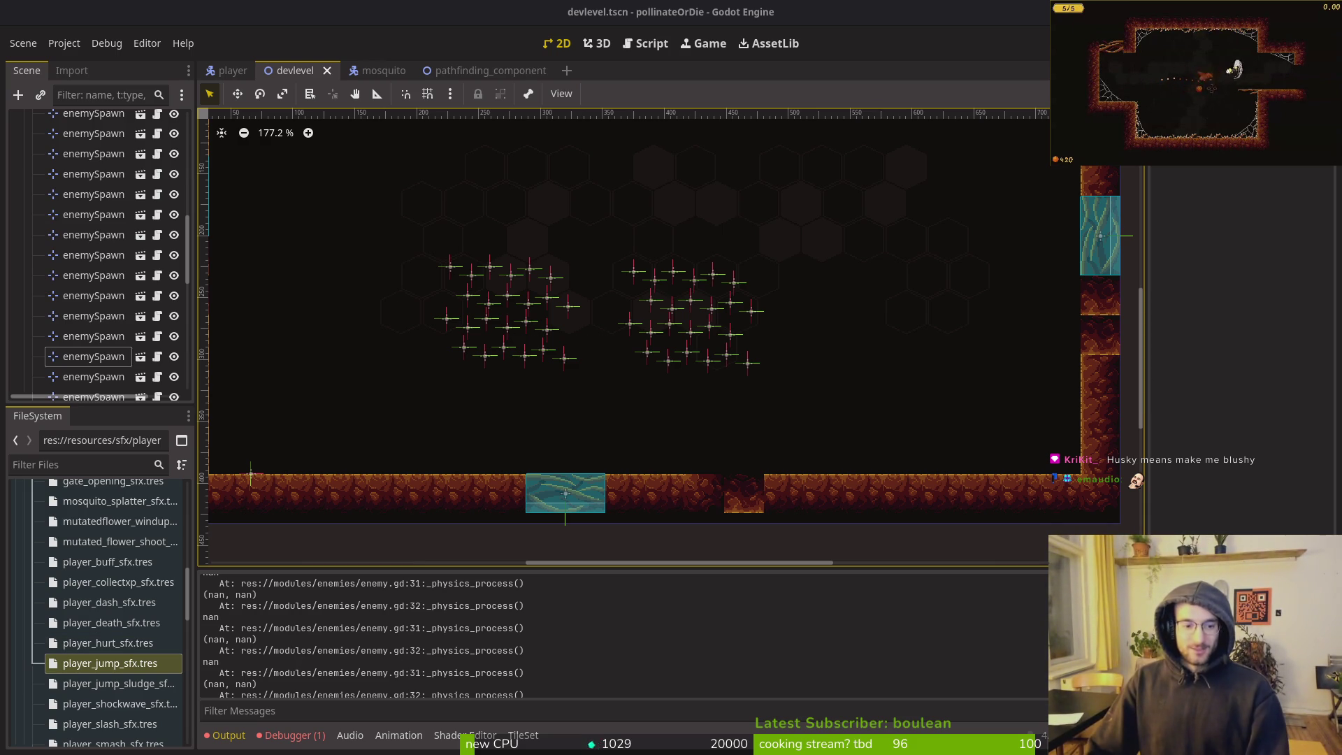
key("alt+Tab")
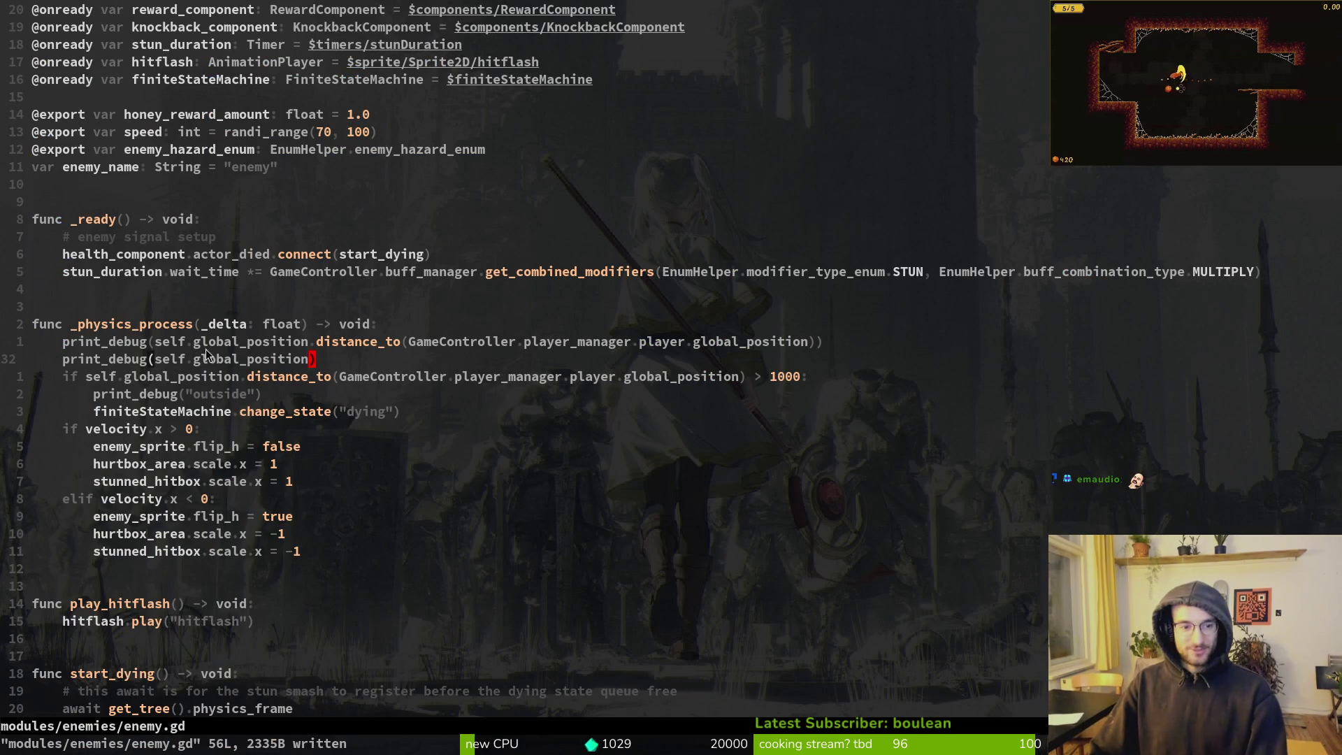
Replace line 33's distance-over-1000 condition with the start of a self.global_position check, then return to Godot
mouse_move(92, 382)
left_mouse_down()
mouse_move(720, 388)
mouse_move(572, 378)
left_mouse_up()
key("Escape")
left_click_drag(86, 382, 828, 372)
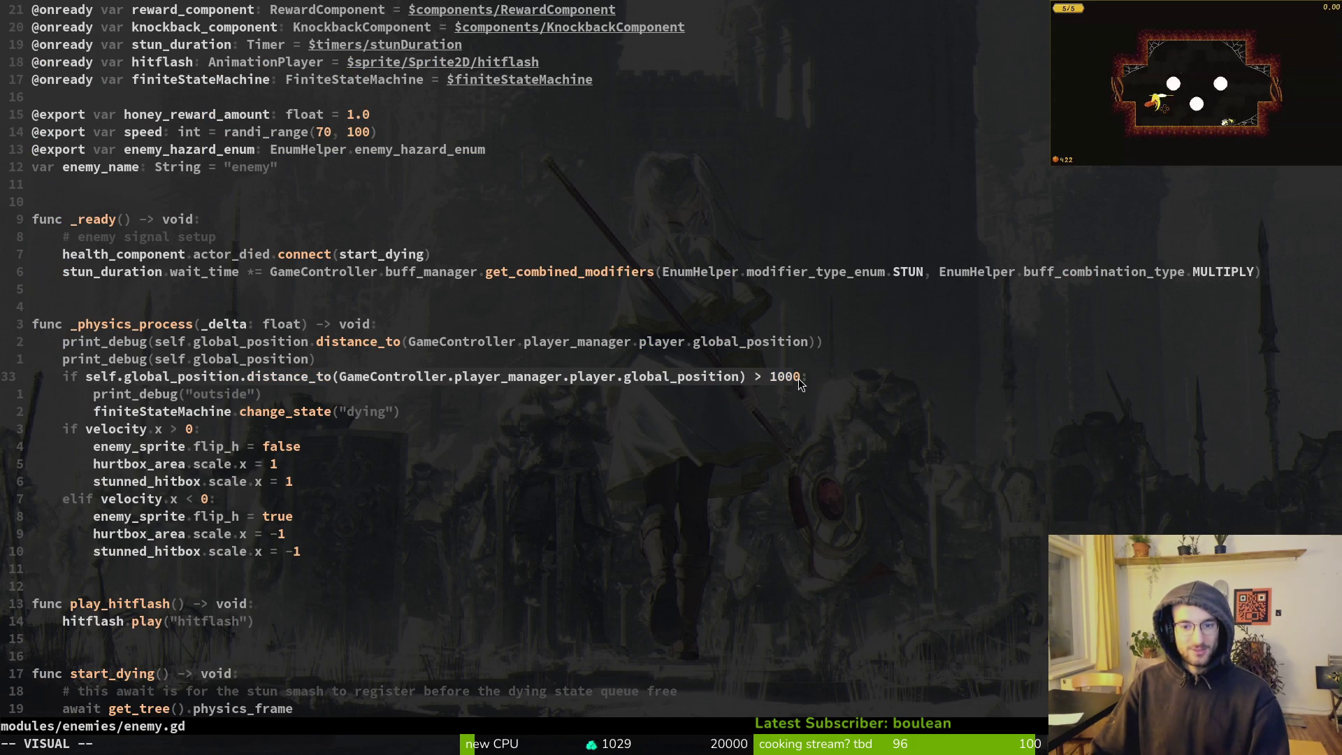
type("cself.global_position")
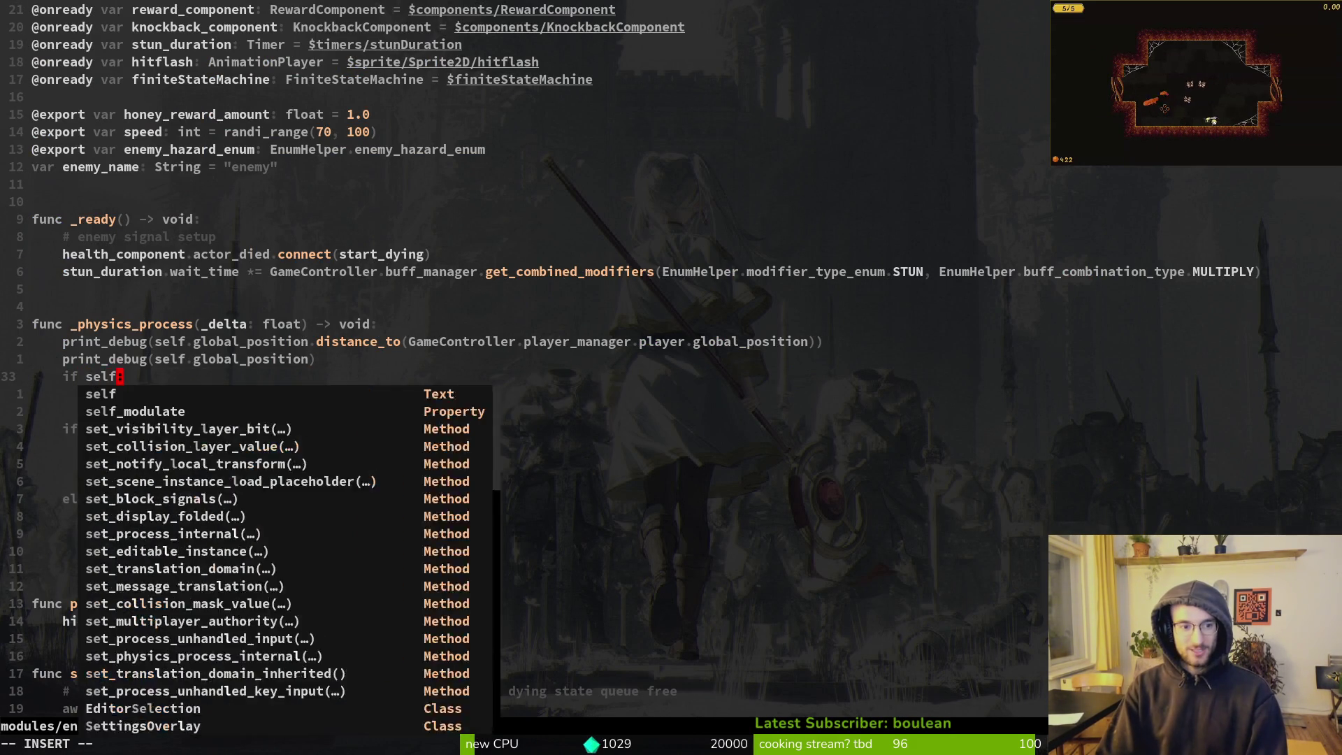
key("alt+Tab")
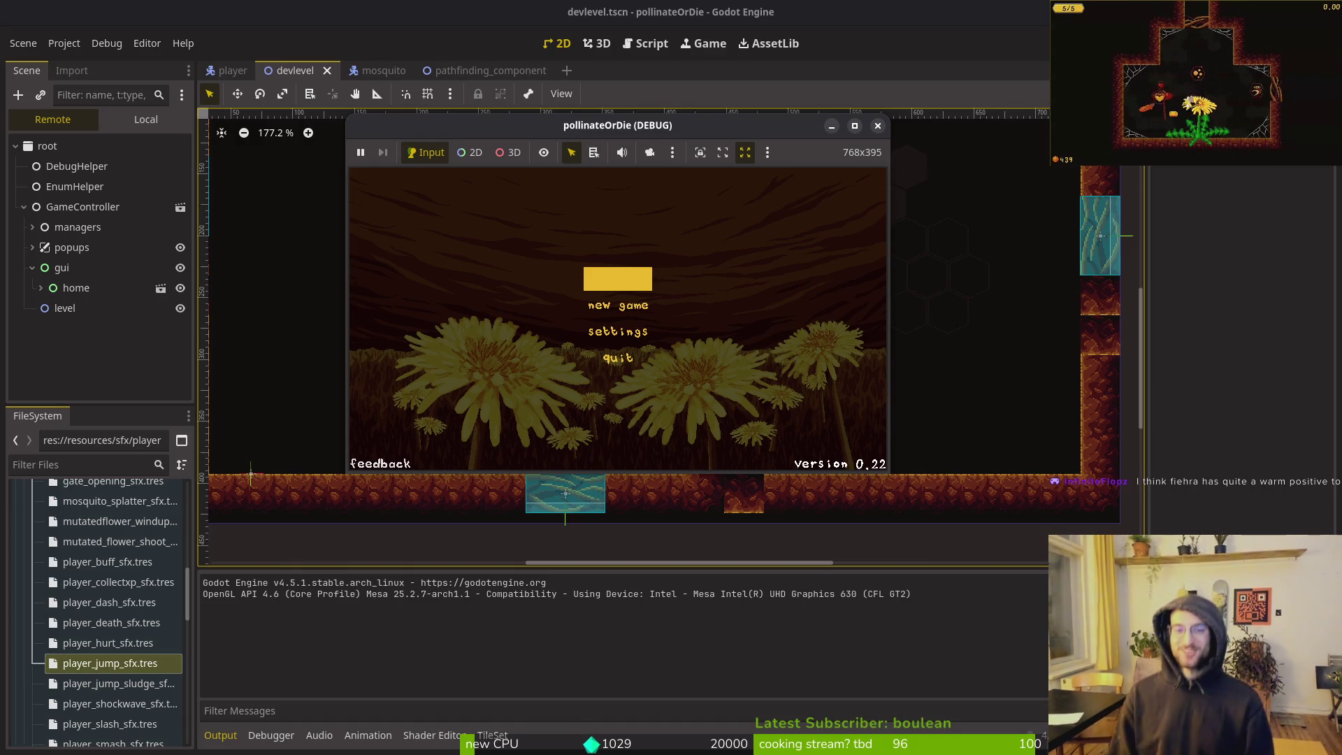
Continue the saved game into the hive level to watch the enemies, then go back to enemy.gd
key("Return")
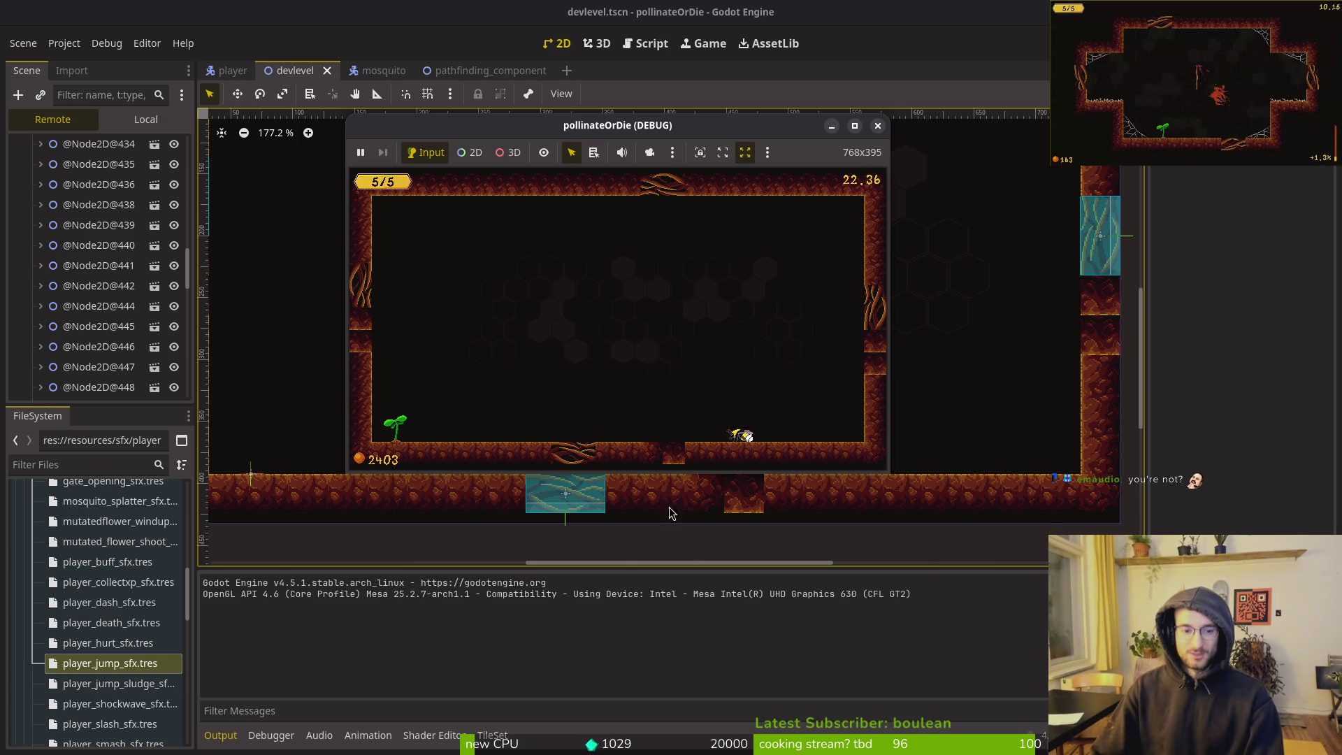
key("F8")
key("alt+Tab")
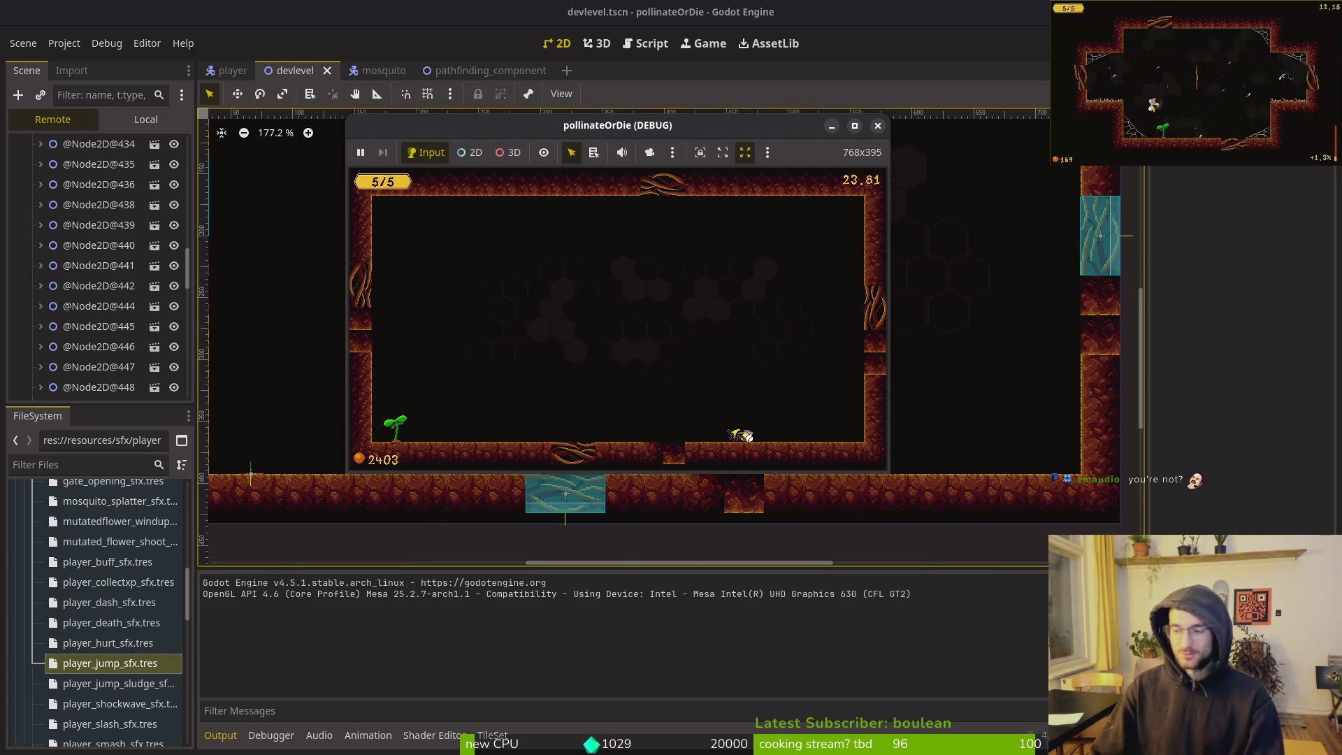
key("alt+Tab")
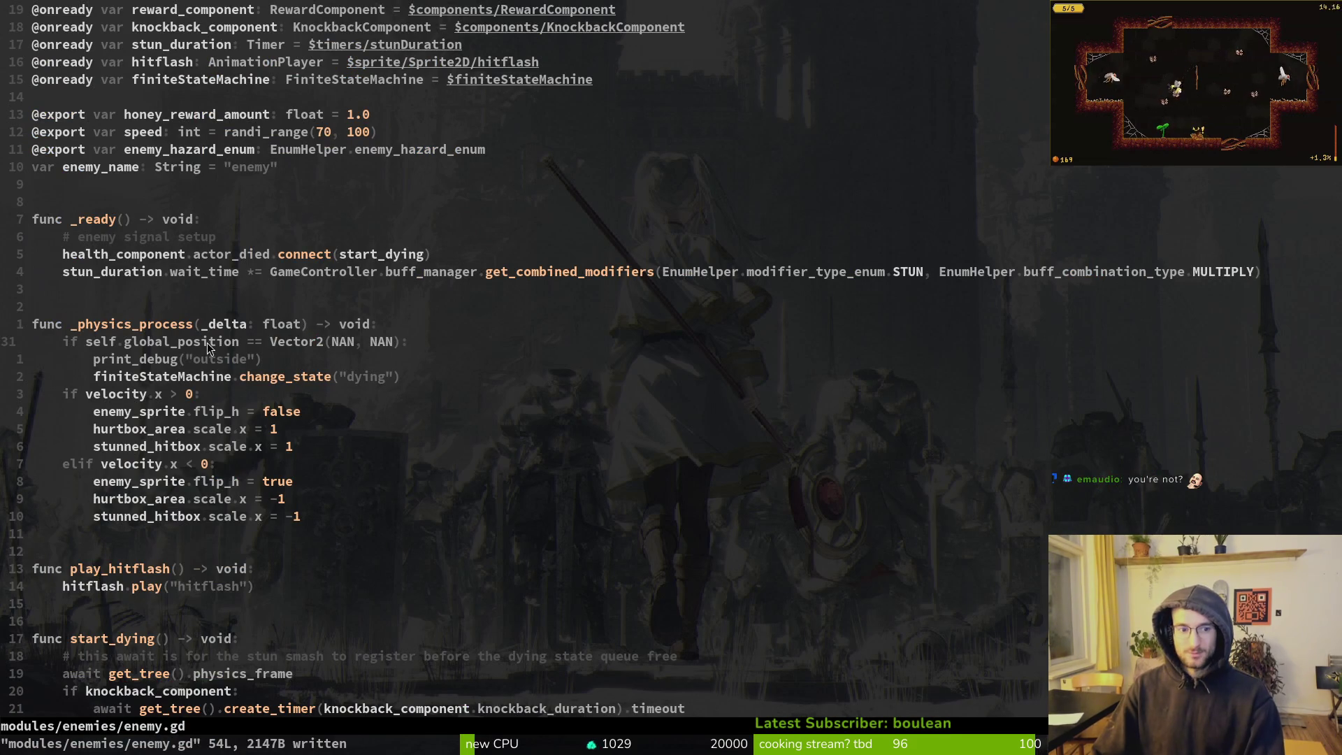
Add print_debug(self.global_position) above the NaN check, save enemy.gd, rerun the game and stop it
type("Oprde")
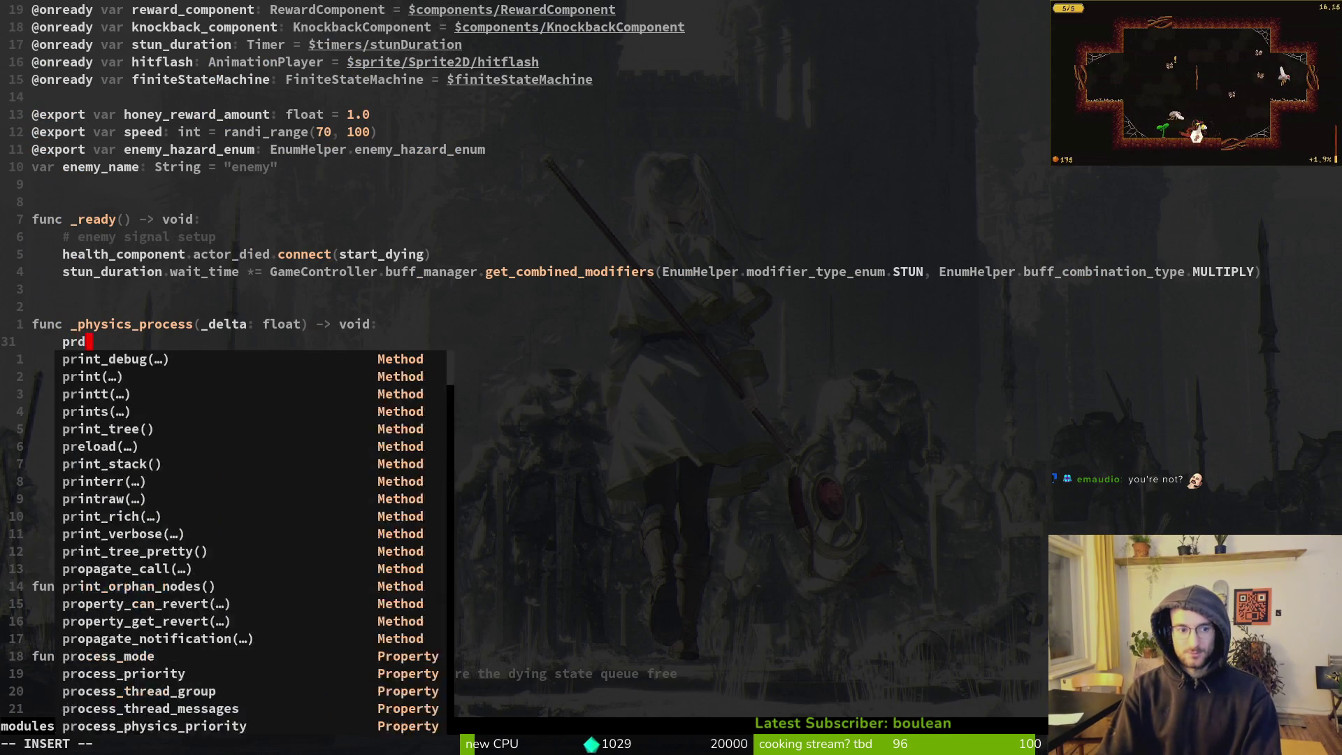
key("Return")
type("self.glo")
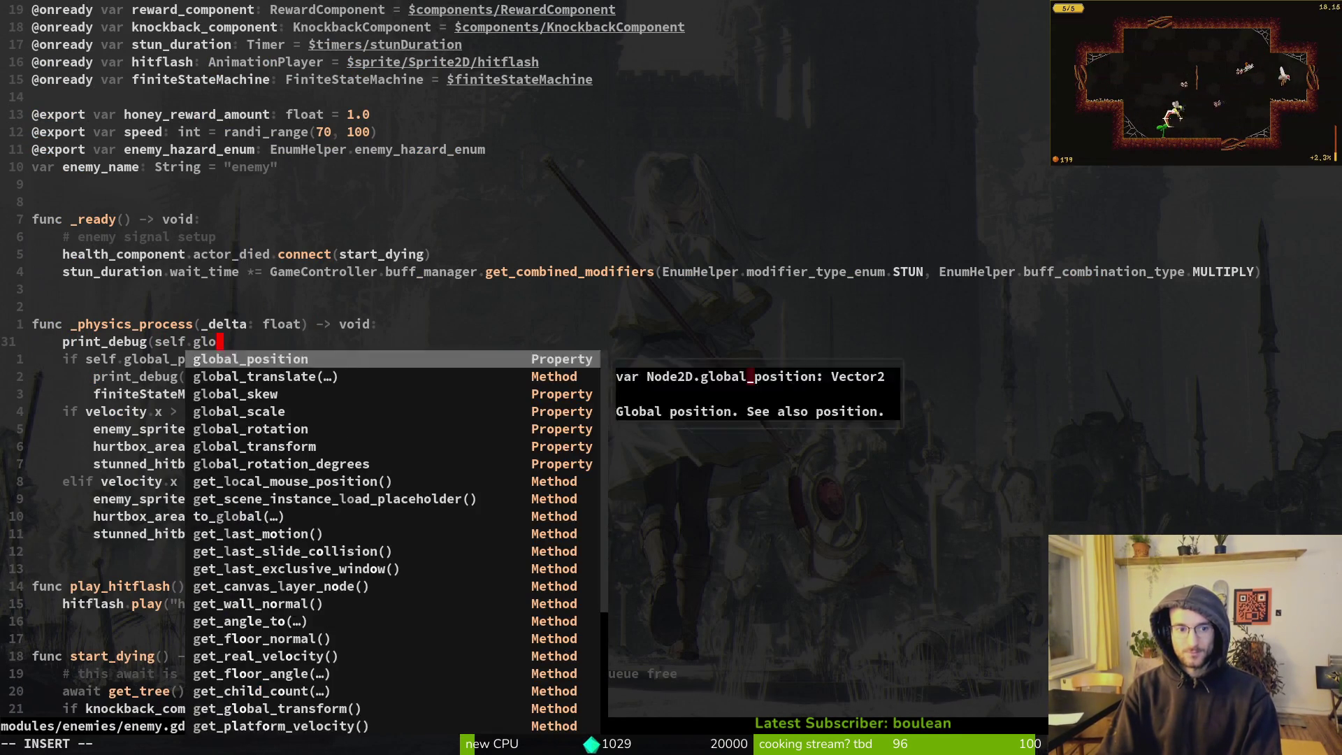
key("Return")
type(")")
key("Escape")
type(":w")
key("Return")
key("alt+Tab")
key("alt+Tab")
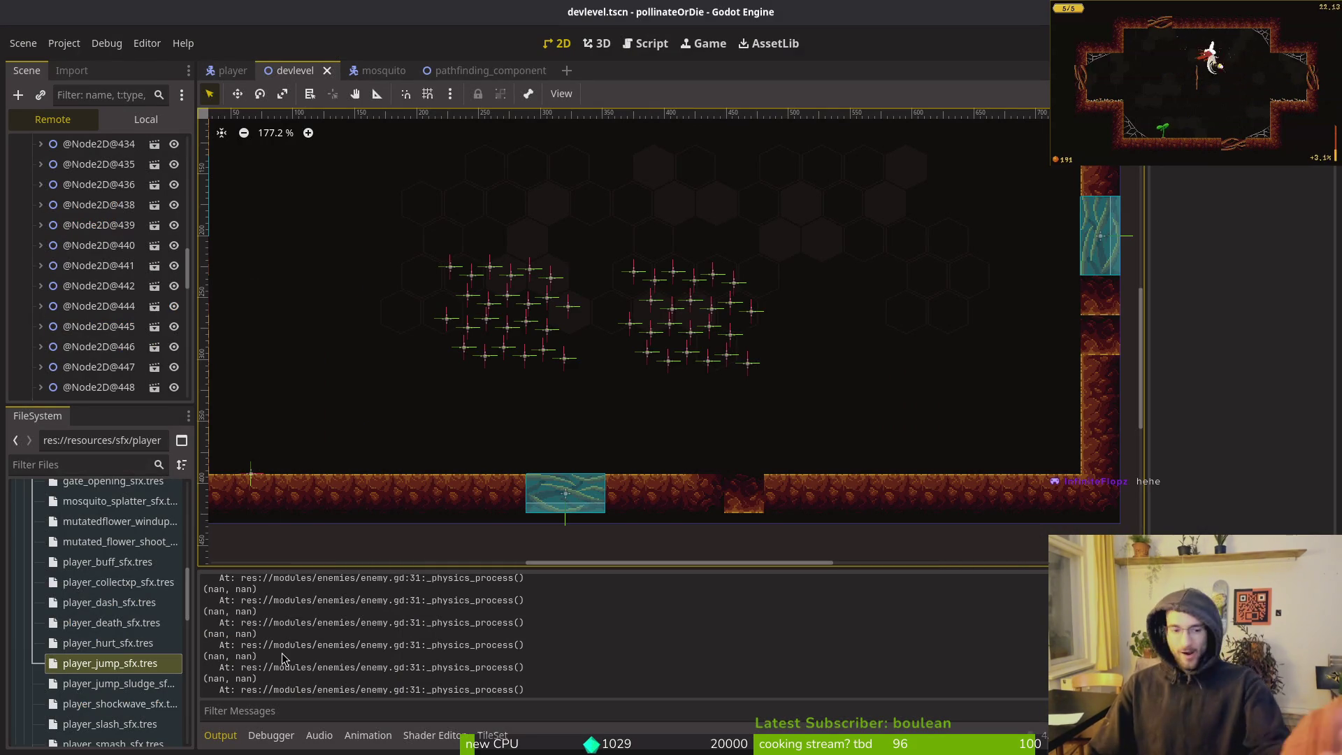
key("F8")
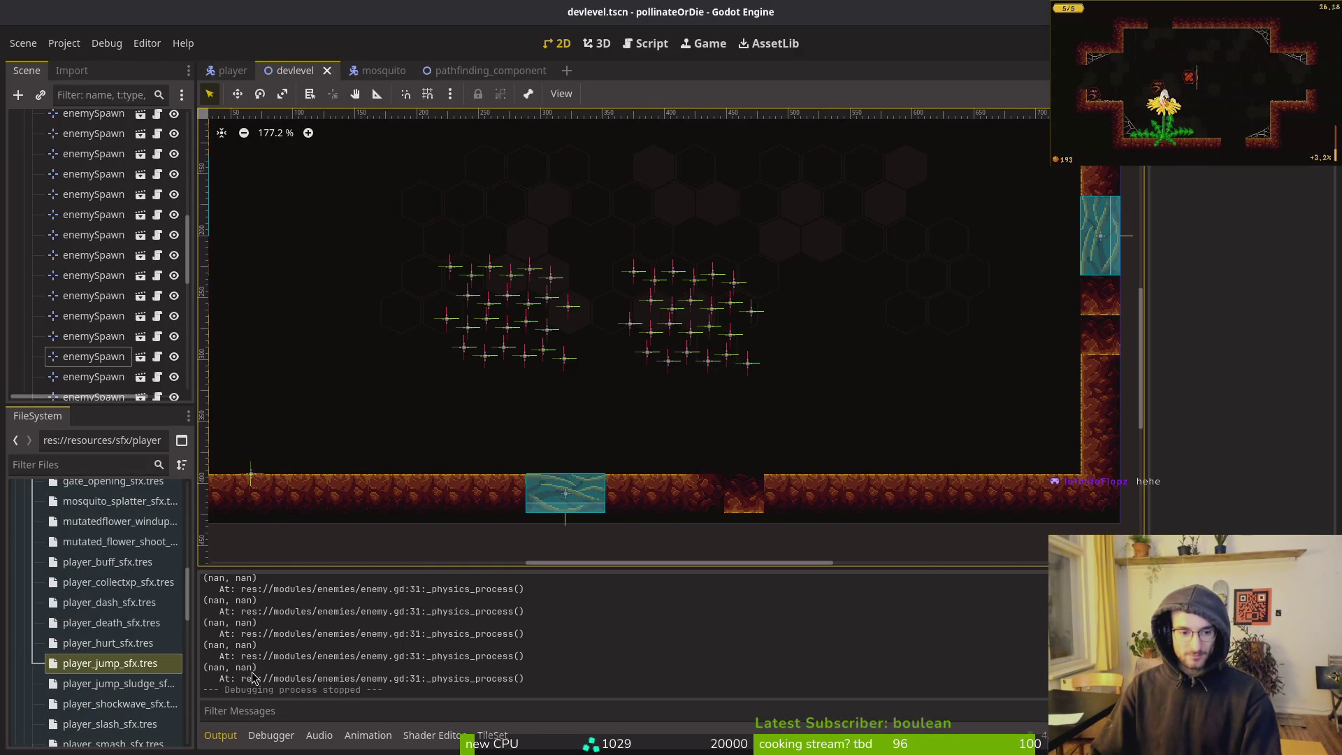
Check the line 31 text in enemy.gd, then go back to the Godot editor
key("alt+Tab")
key("alt+Tab")
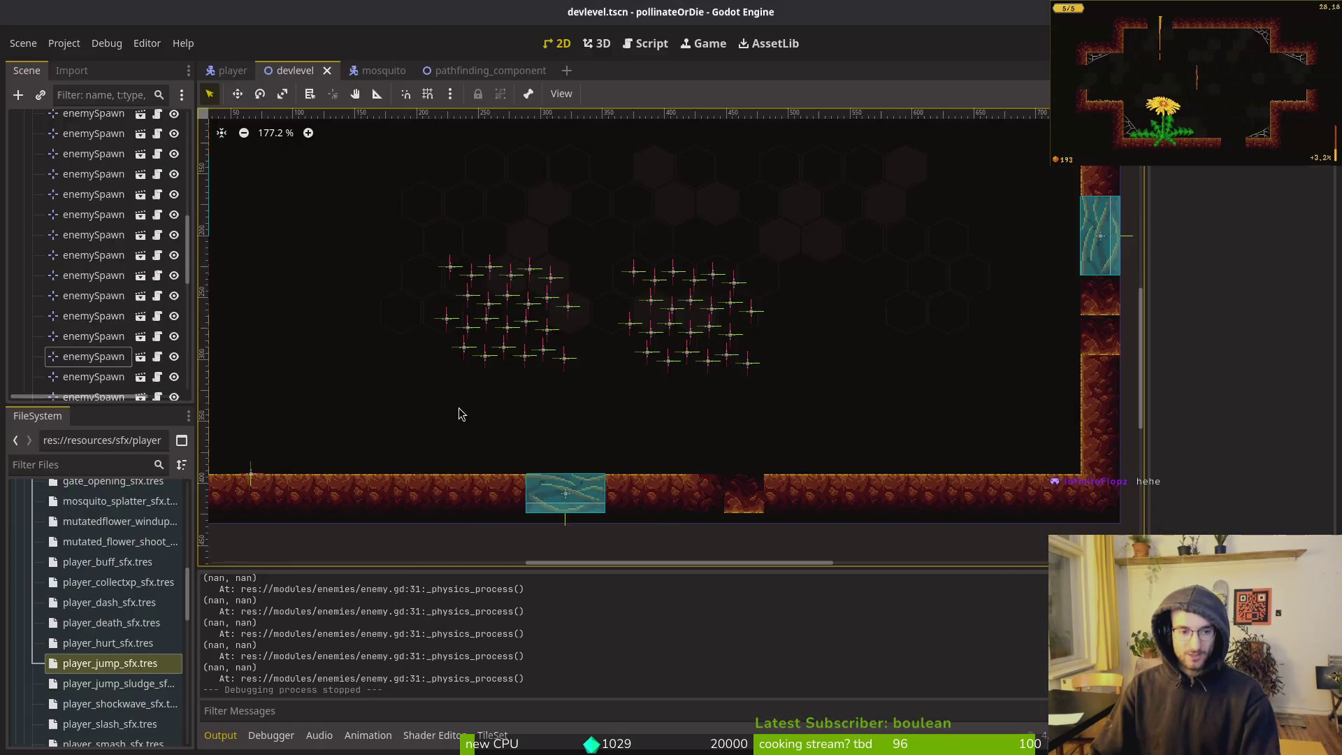
key("alt+Tab")
left_click_drag(312, 341, 32, 347)
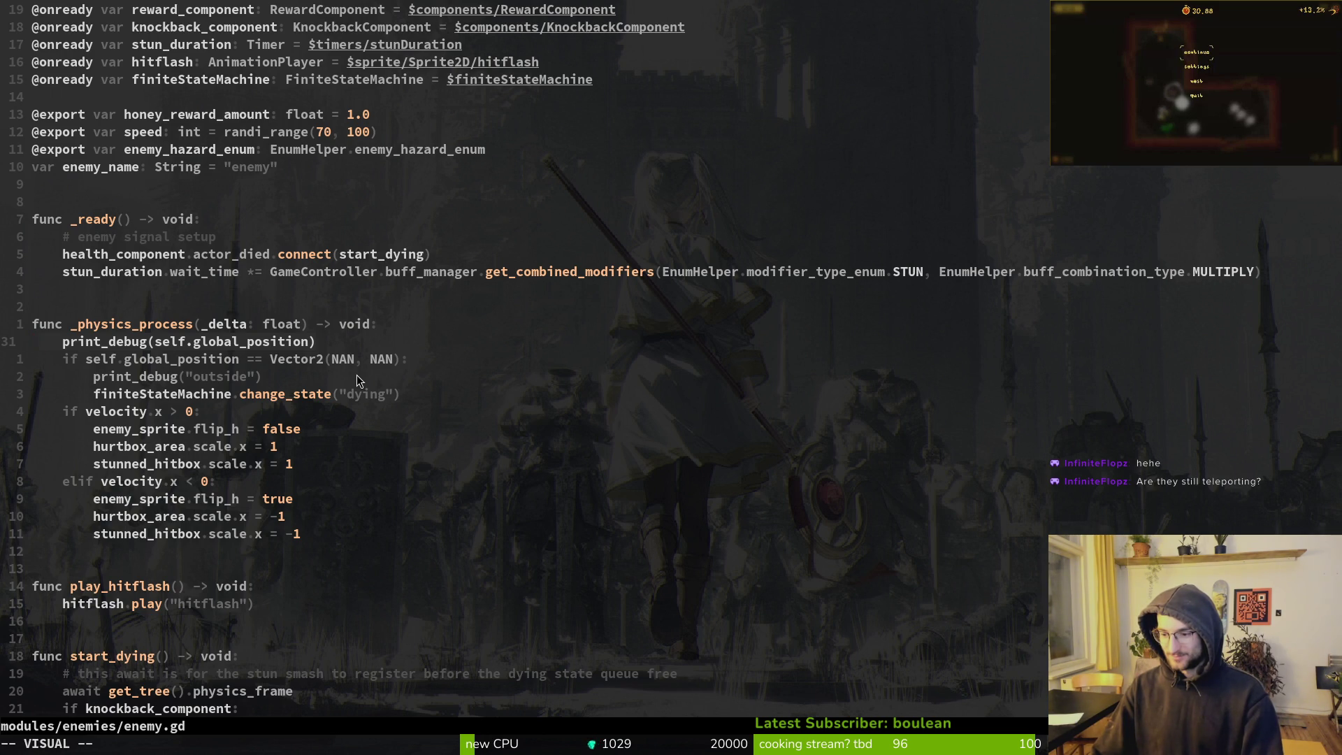
key("alt+Tab")
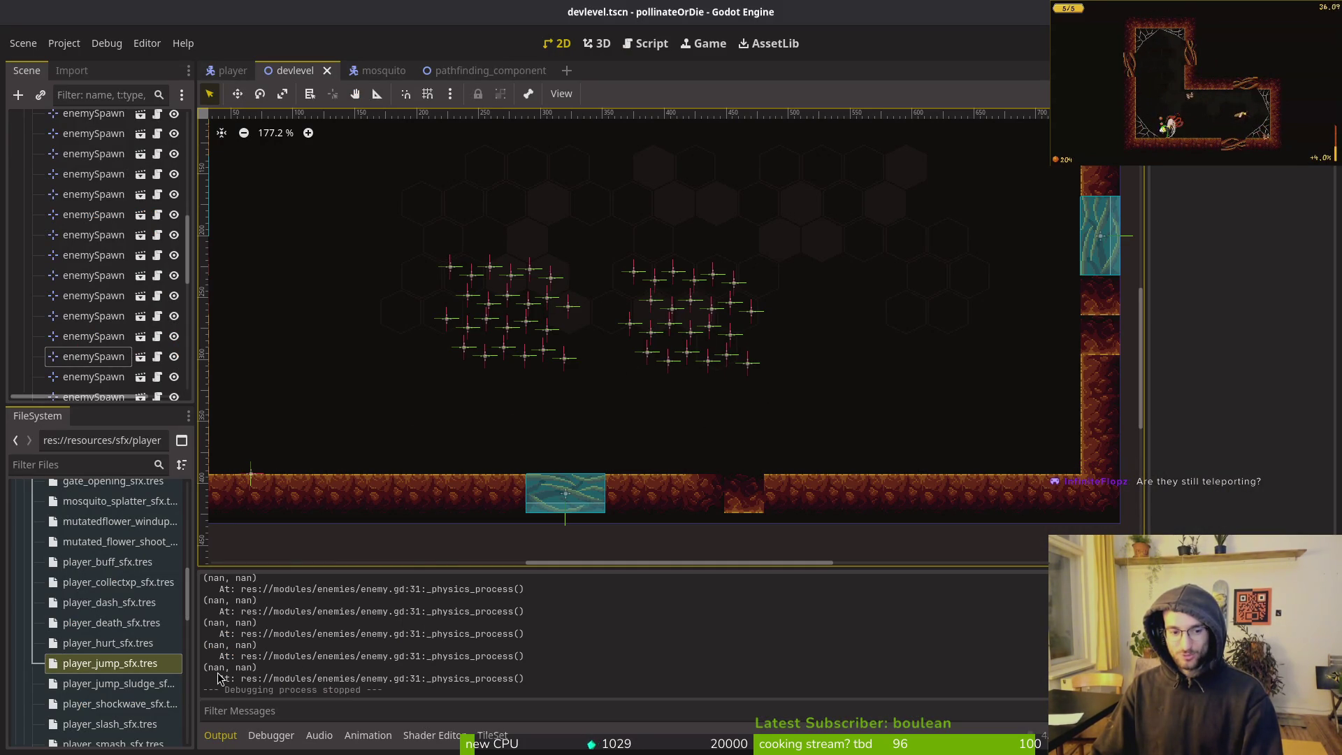
Review the (nan, nan) output, pause and resume the game, then open enemy.gd:31 from the Output link
scroll(98, 273, "down", 3)
scroll(98, 262, "up", 10)
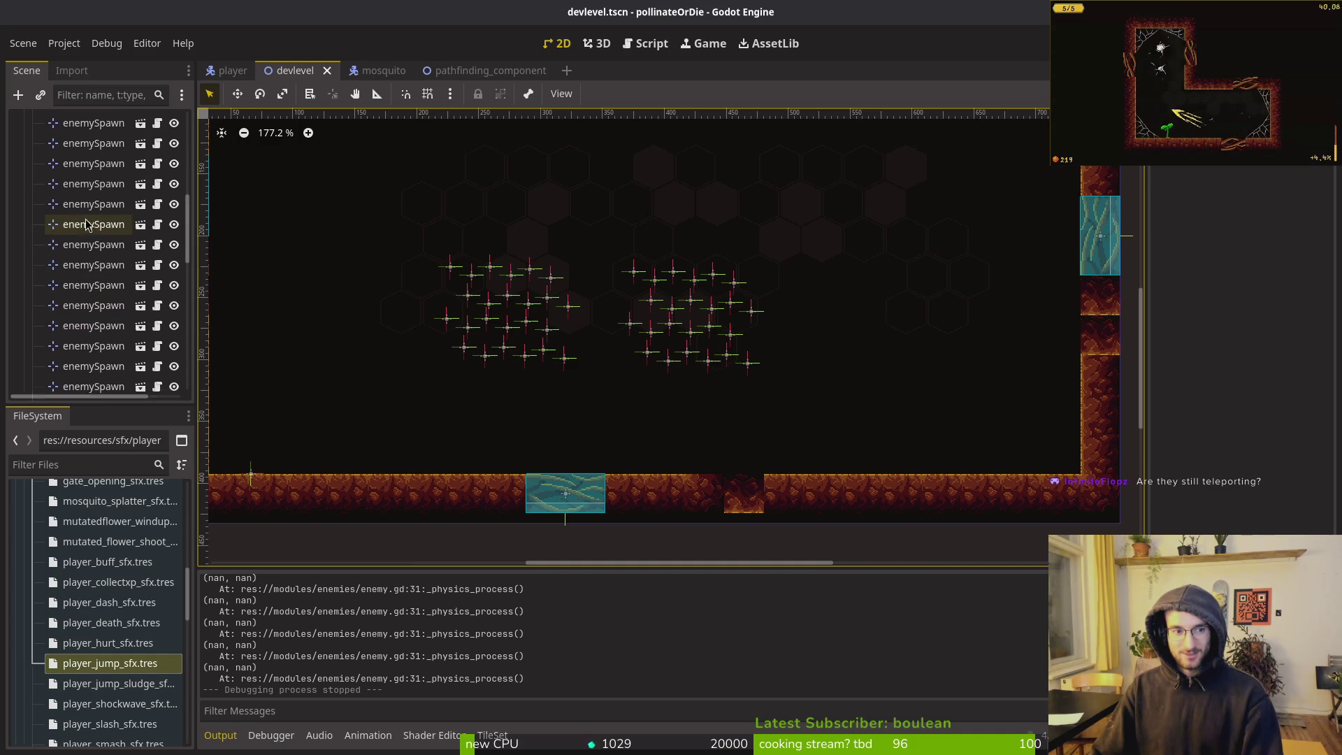
scroll(421, 689, "up", 1)
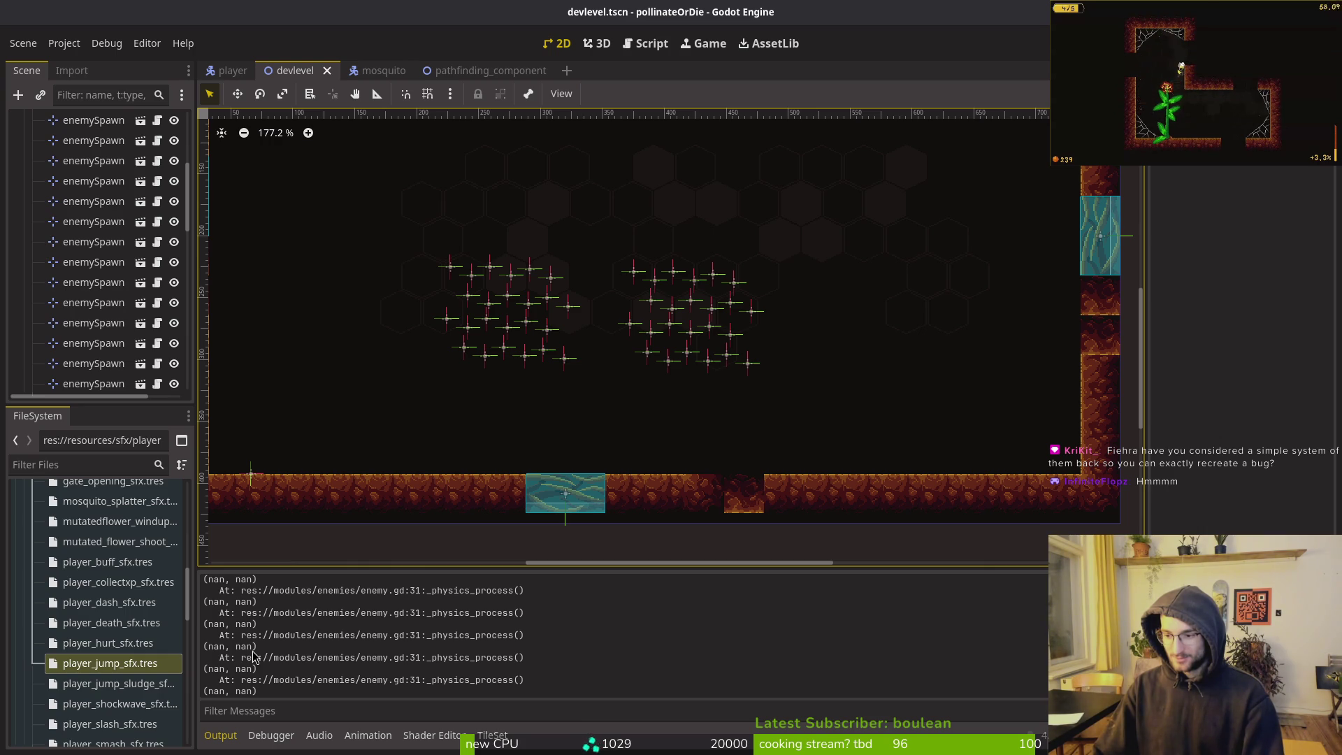
key("Escape")
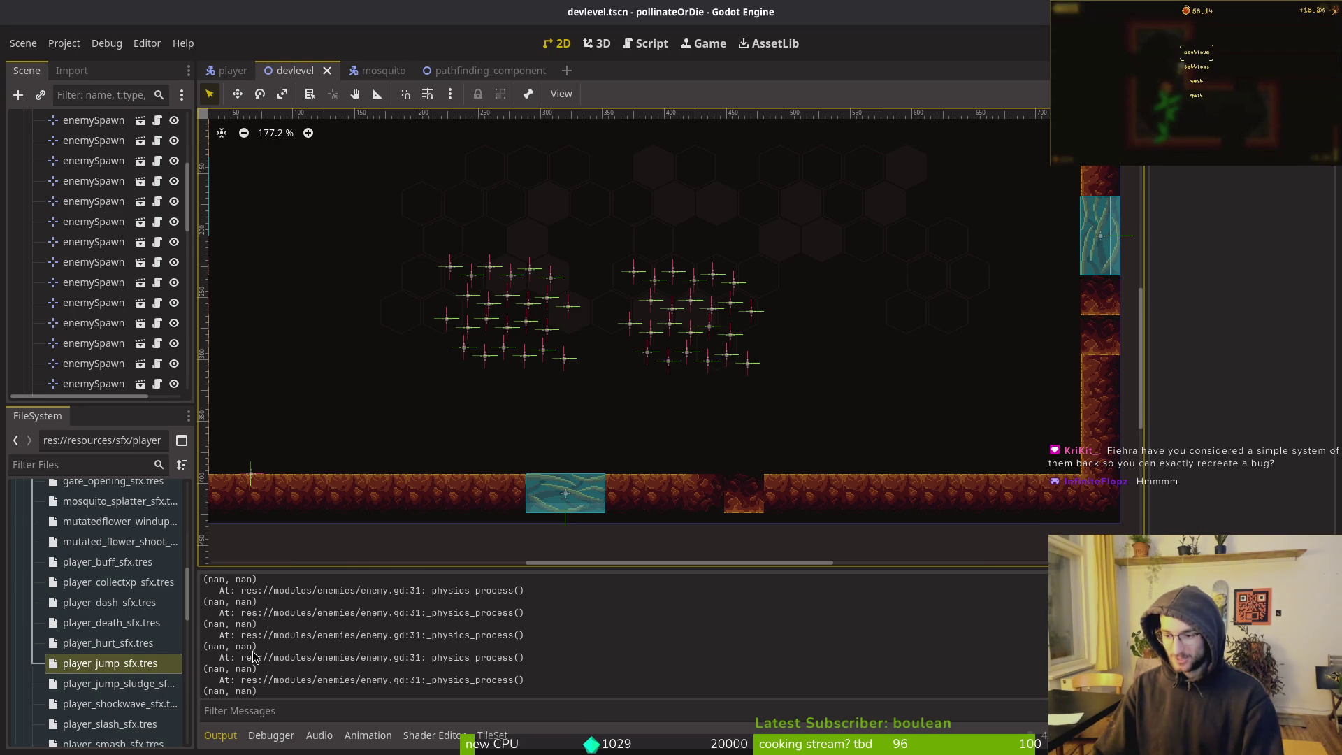
key("Escape")
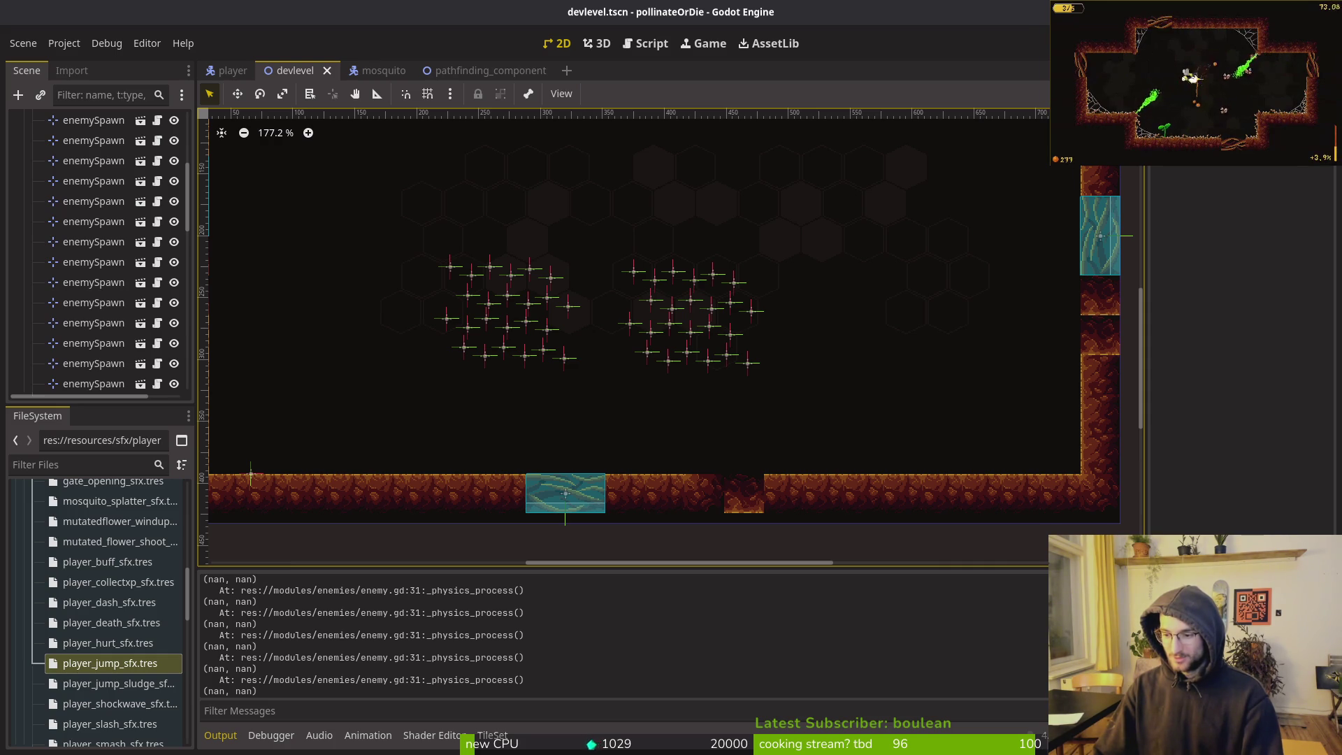
left_click(227, 636)
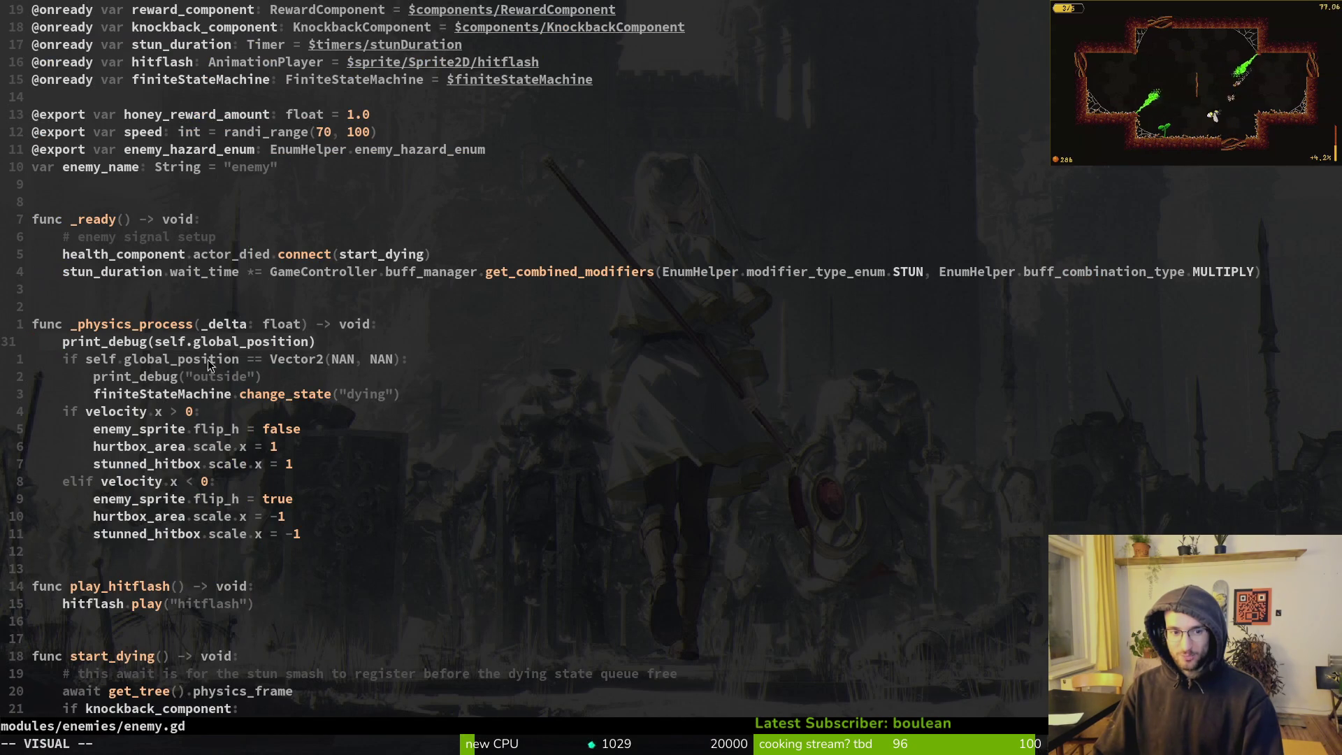
Remove the '== Vector2(NAN, NAN)' comparison from the if self.global_position line
left_click_drag(99, 377, 404, 401)
left_click(229, 353)
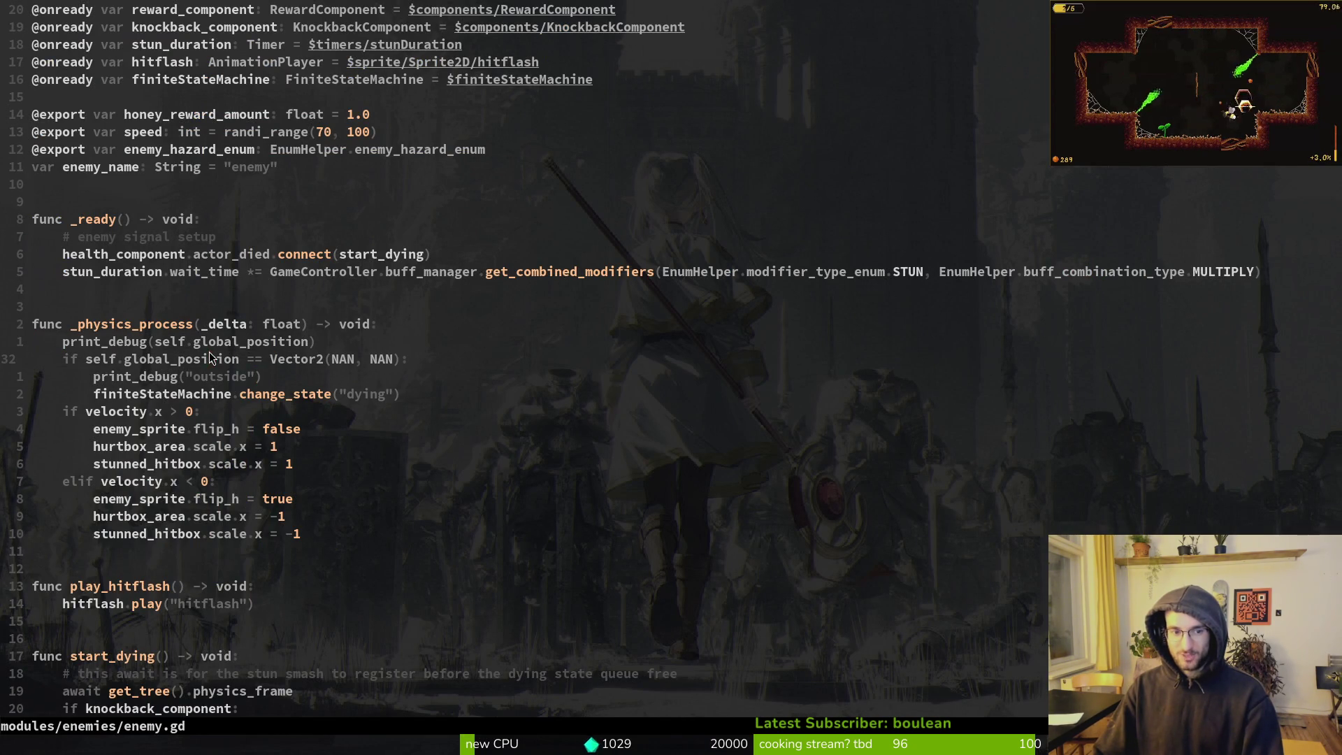
left_click_drag(251, 358, 111, 359)
left_click(82, 359)
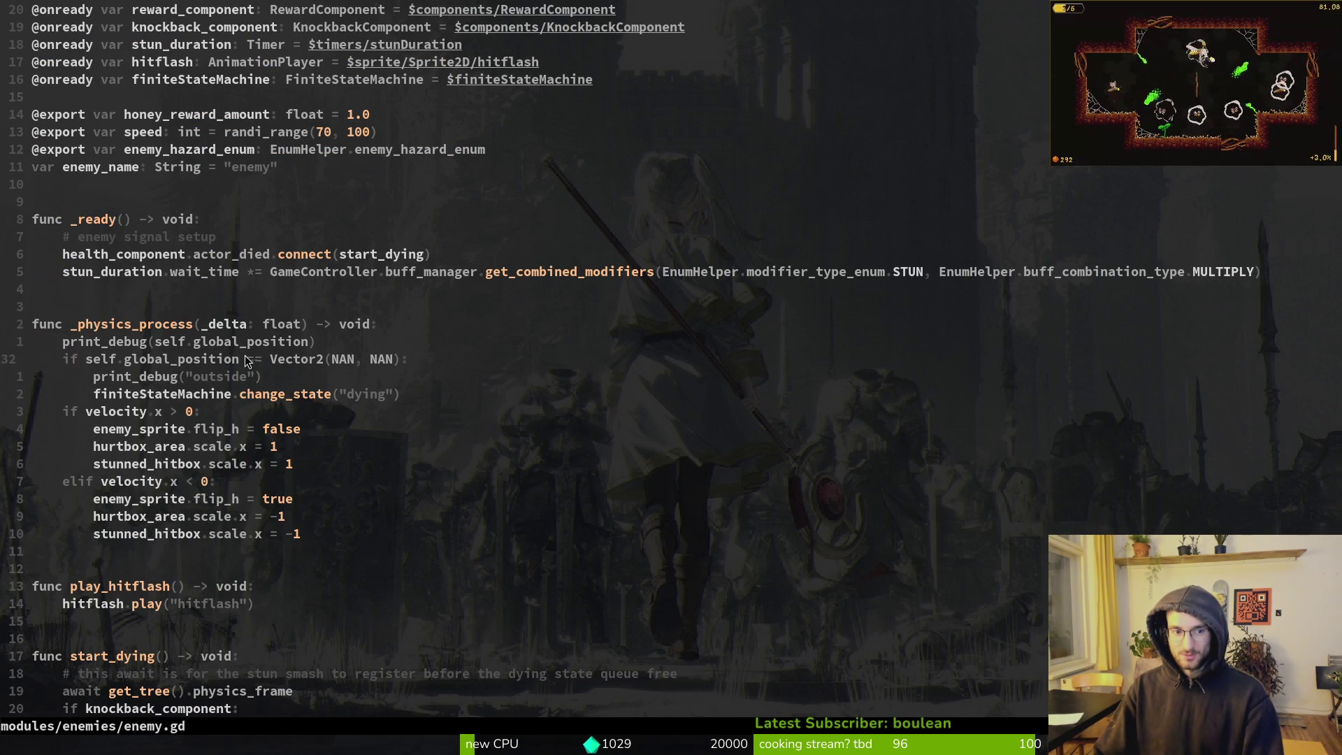
left_click_drag(267, 362, 396, 359)
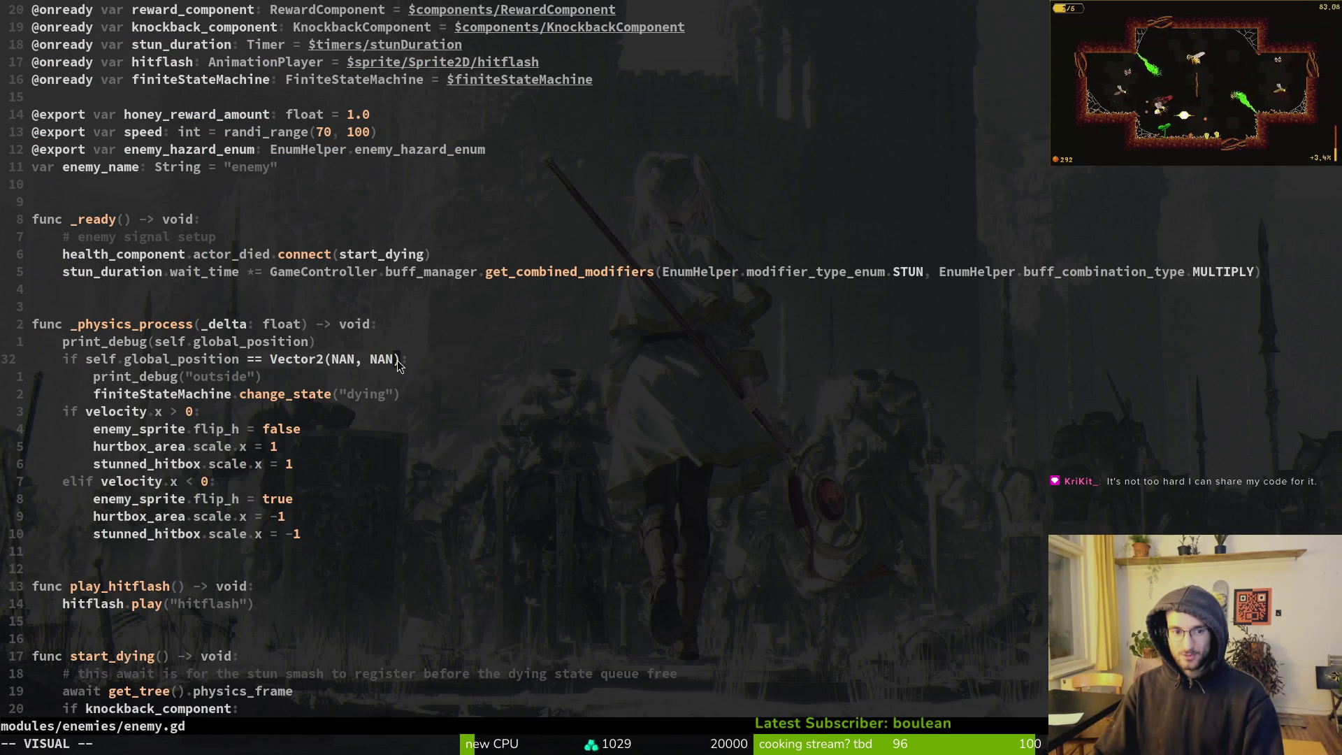
key("c")
Try completing a '.is' member after global_position, then back the half-typed member out
key("BackSpace")
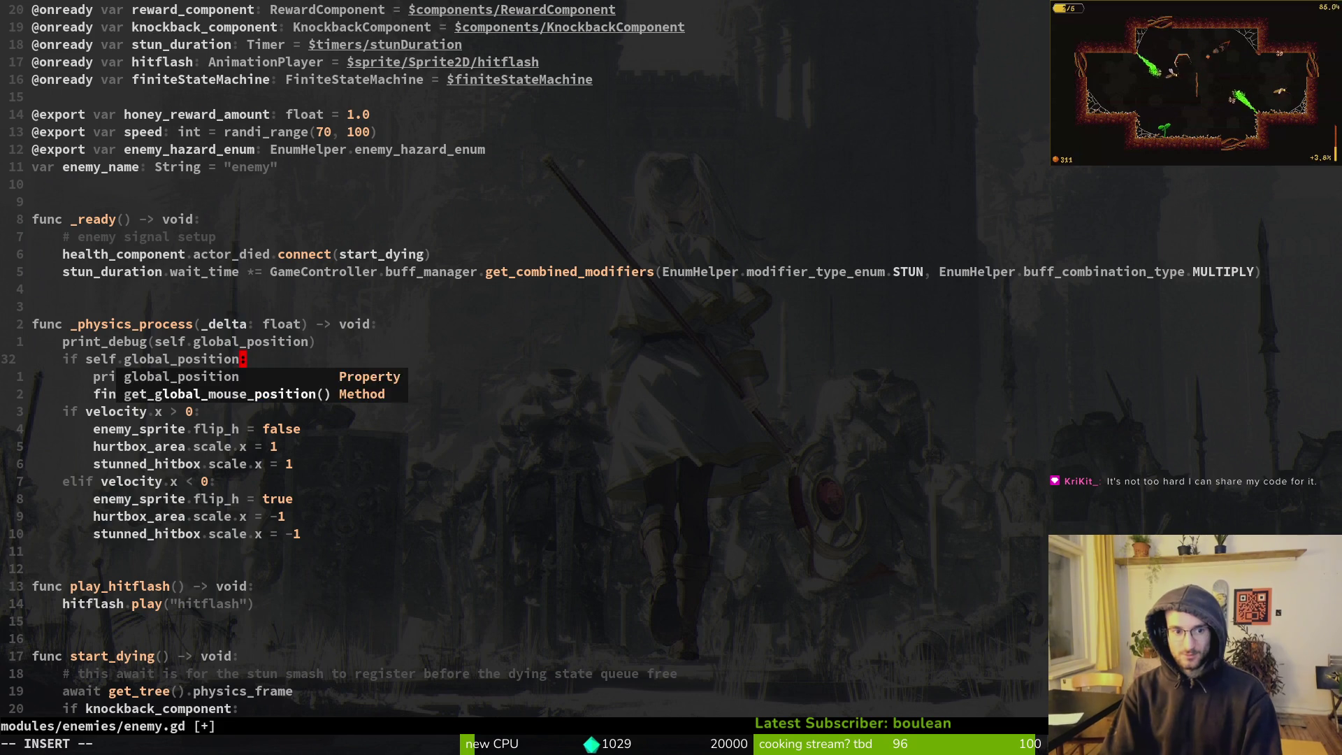
type(".is")
key("Tab")
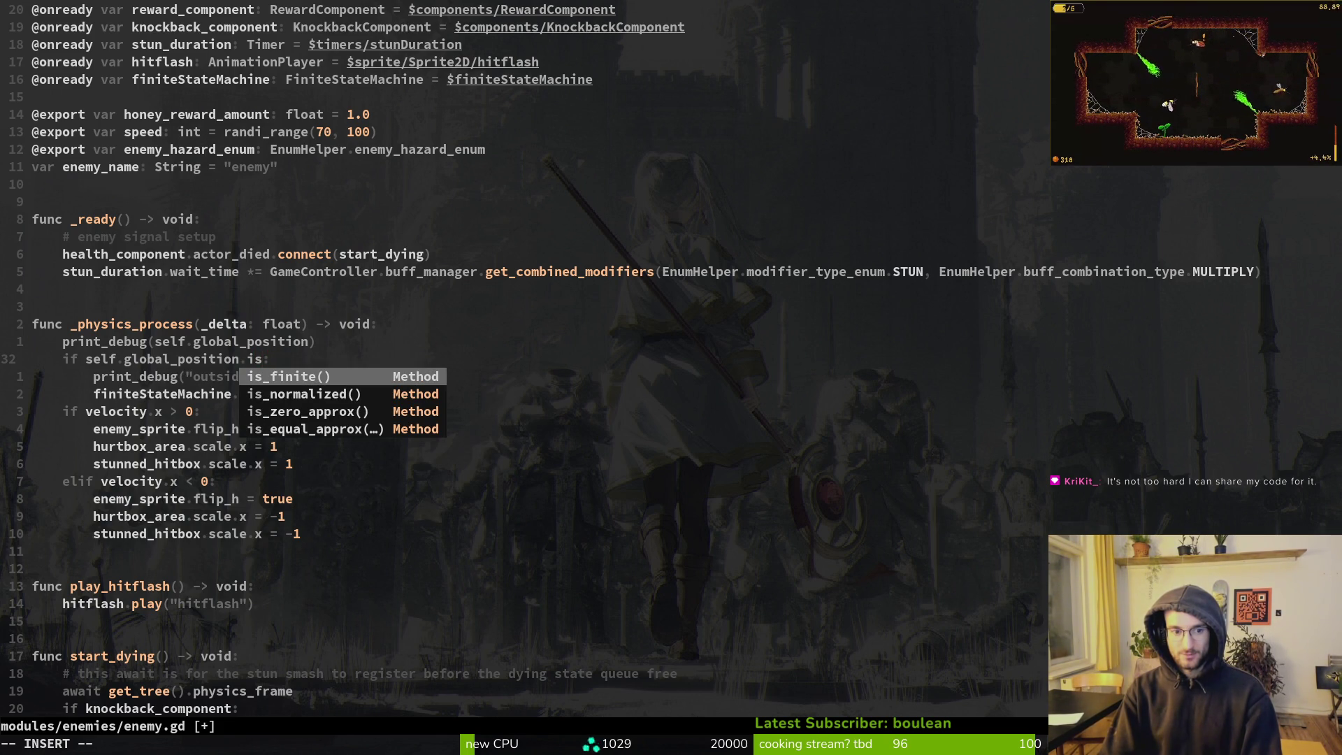
key("ctrl+e")
key("ctrl+space")
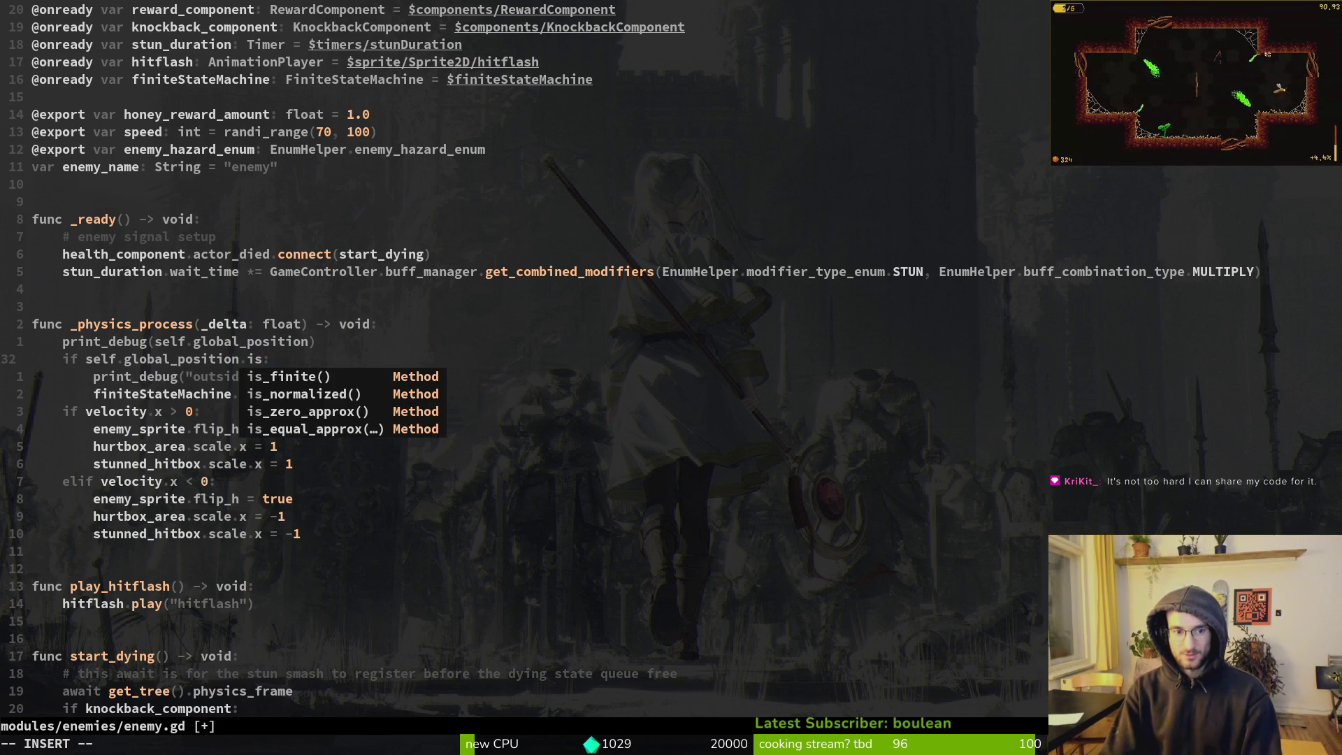
key("BackSpace")
key("BackSpace")
key("BackSpace")
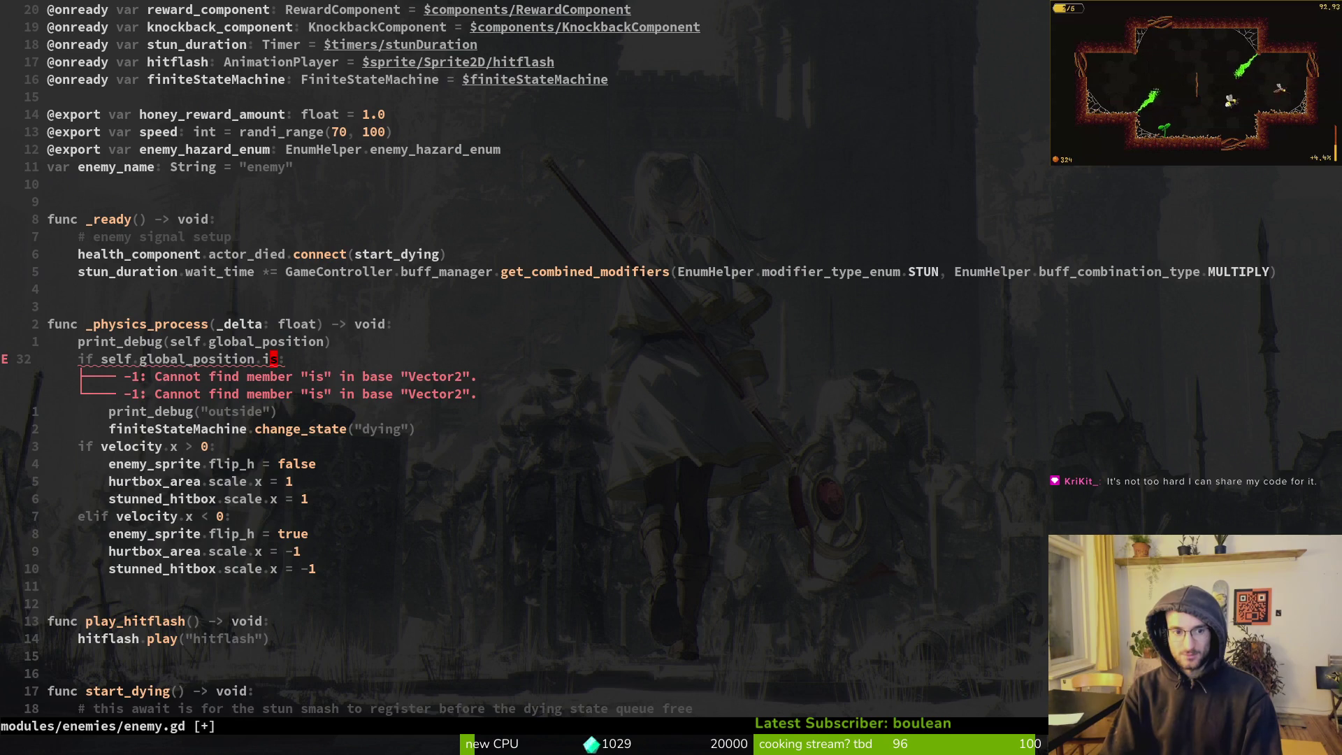
Save enemy.gd with :w and begin a linewise selection of the dying check
key("Escape")
type(":w")
key("Return")
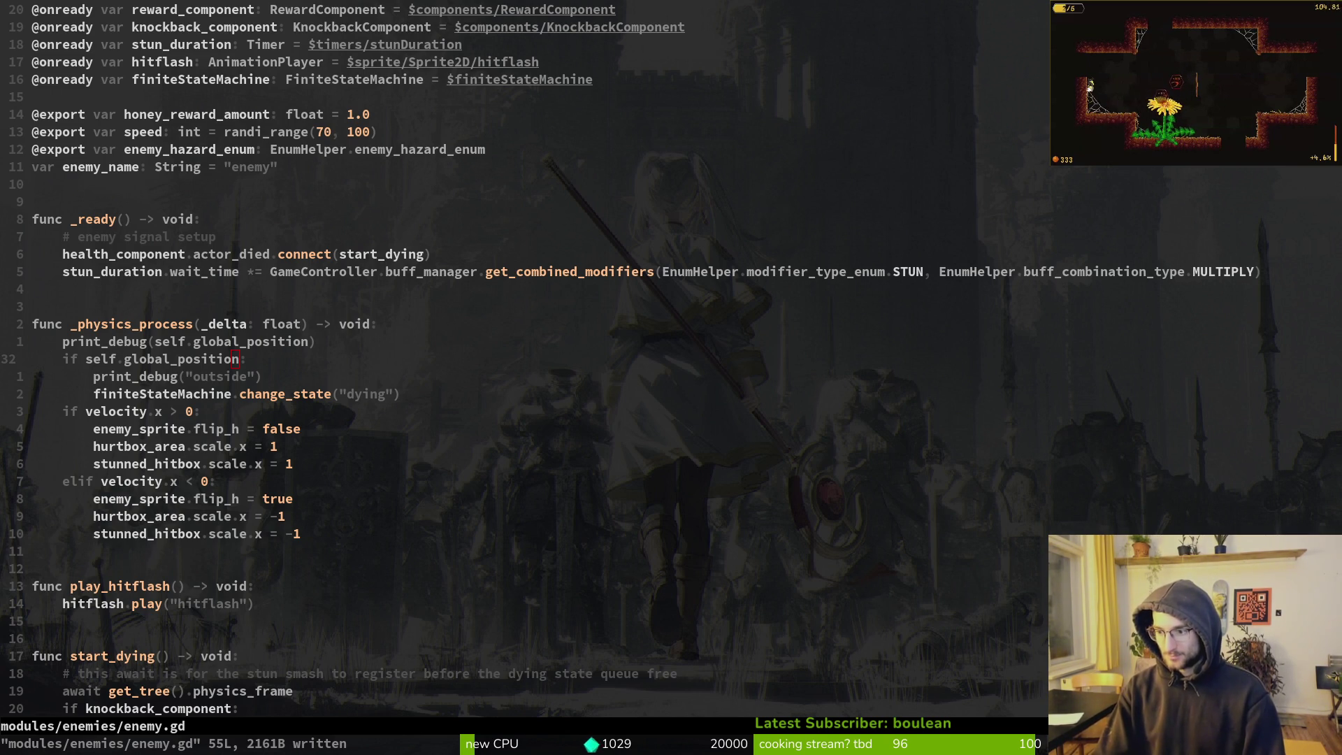
key("Escape")
key("Escape")
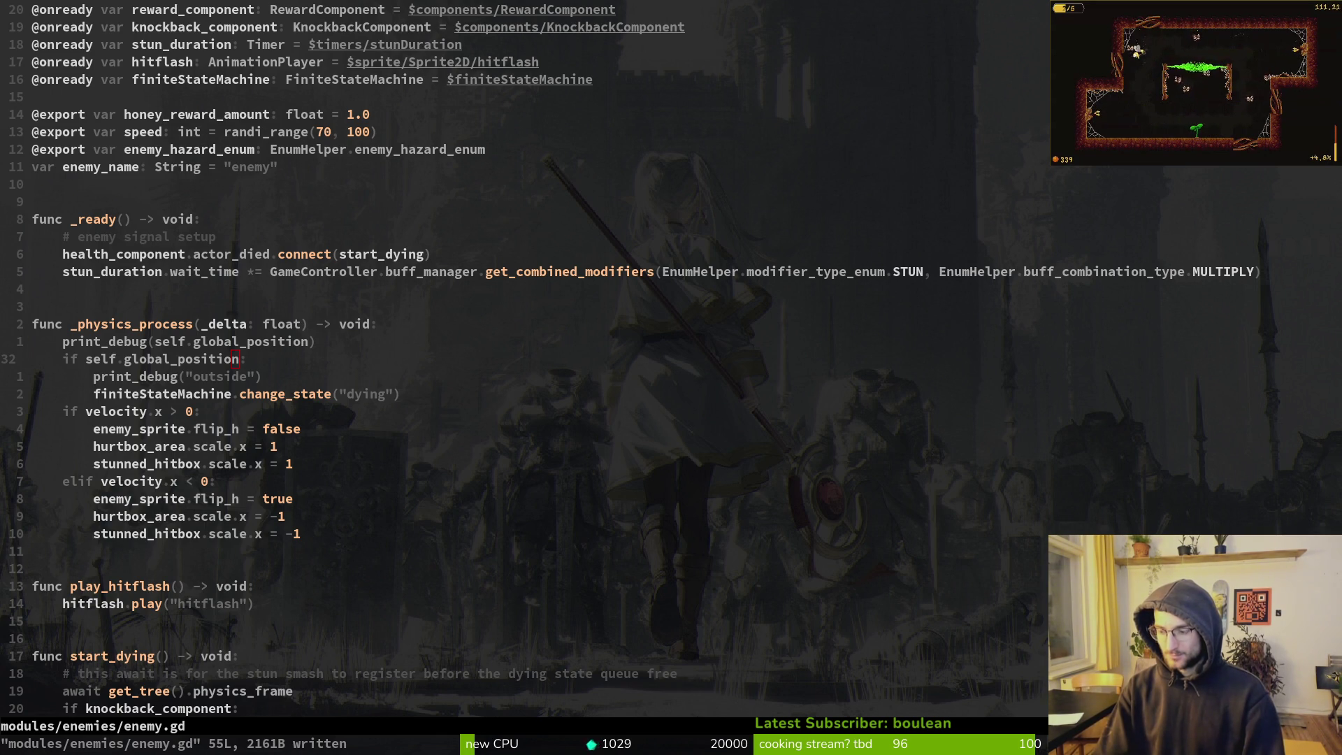
key("shift+v")
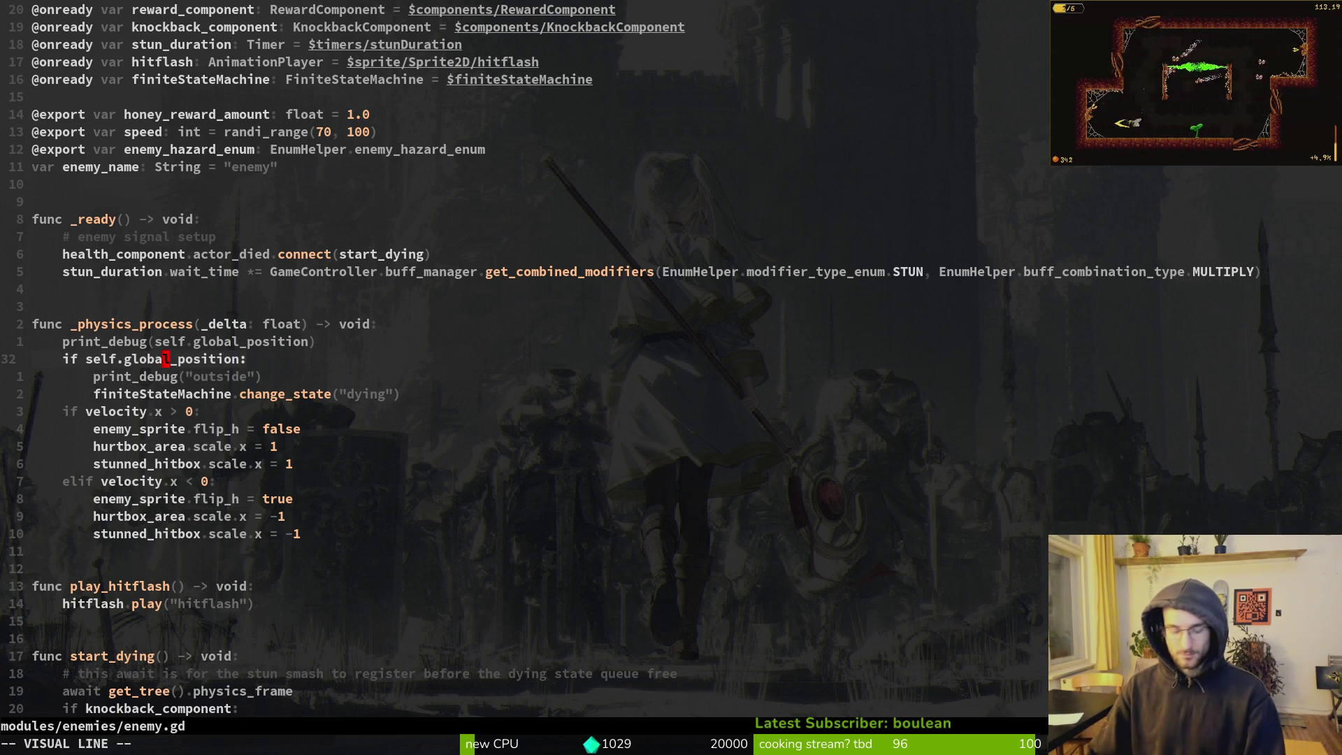
Yank the if block and append '== Vector2(NAN, NAN)' to the condition
key("j")
key("j")
key("j")
key("y")
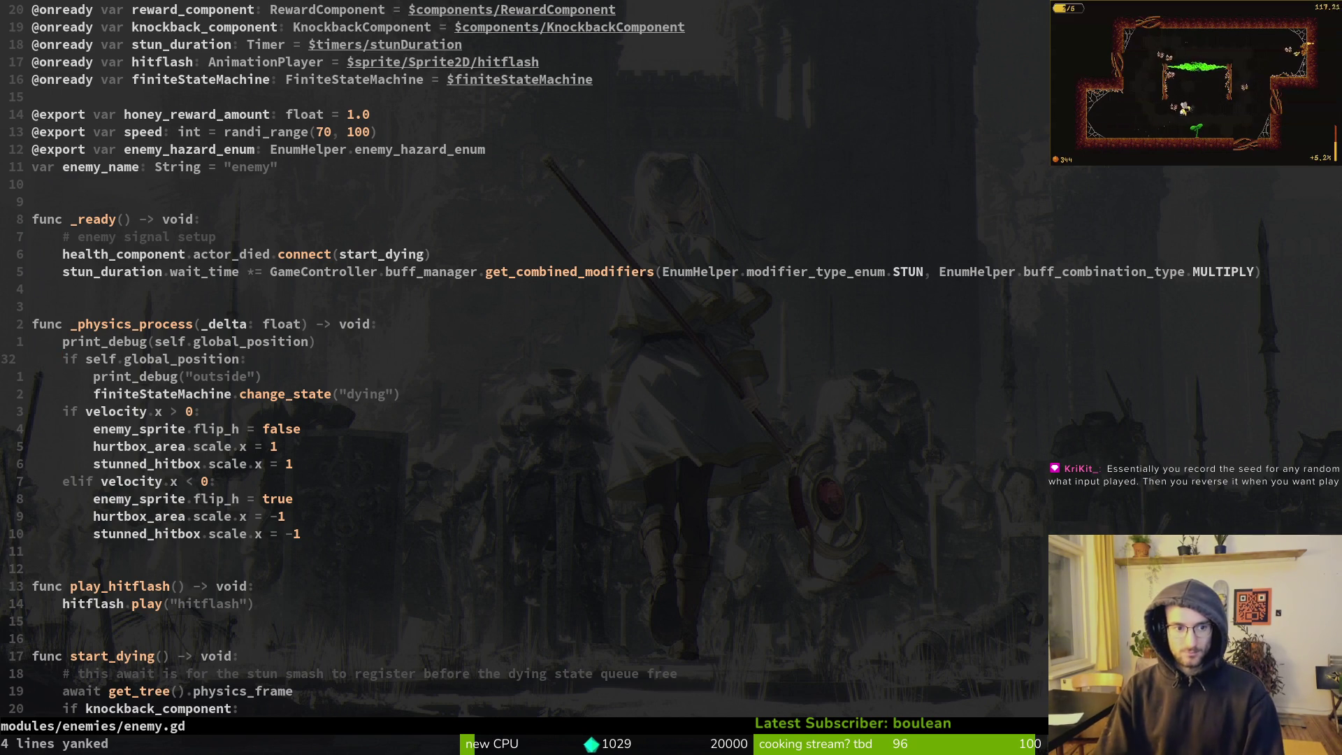
type("== Vector2(NAN, NAN)")
key("Escape")
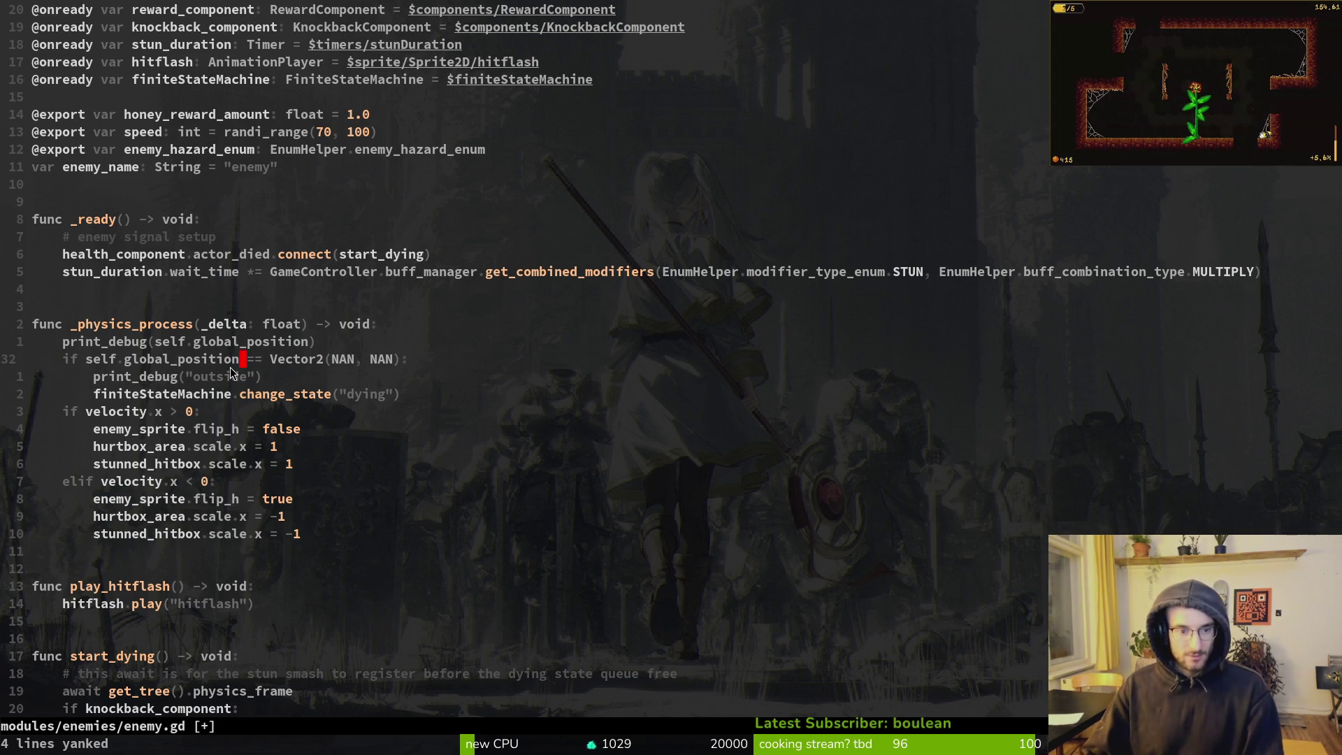
Rewrite the condition as self.global_position.x.is_nan(), then look up Godot NaN checks
type("ion.x")
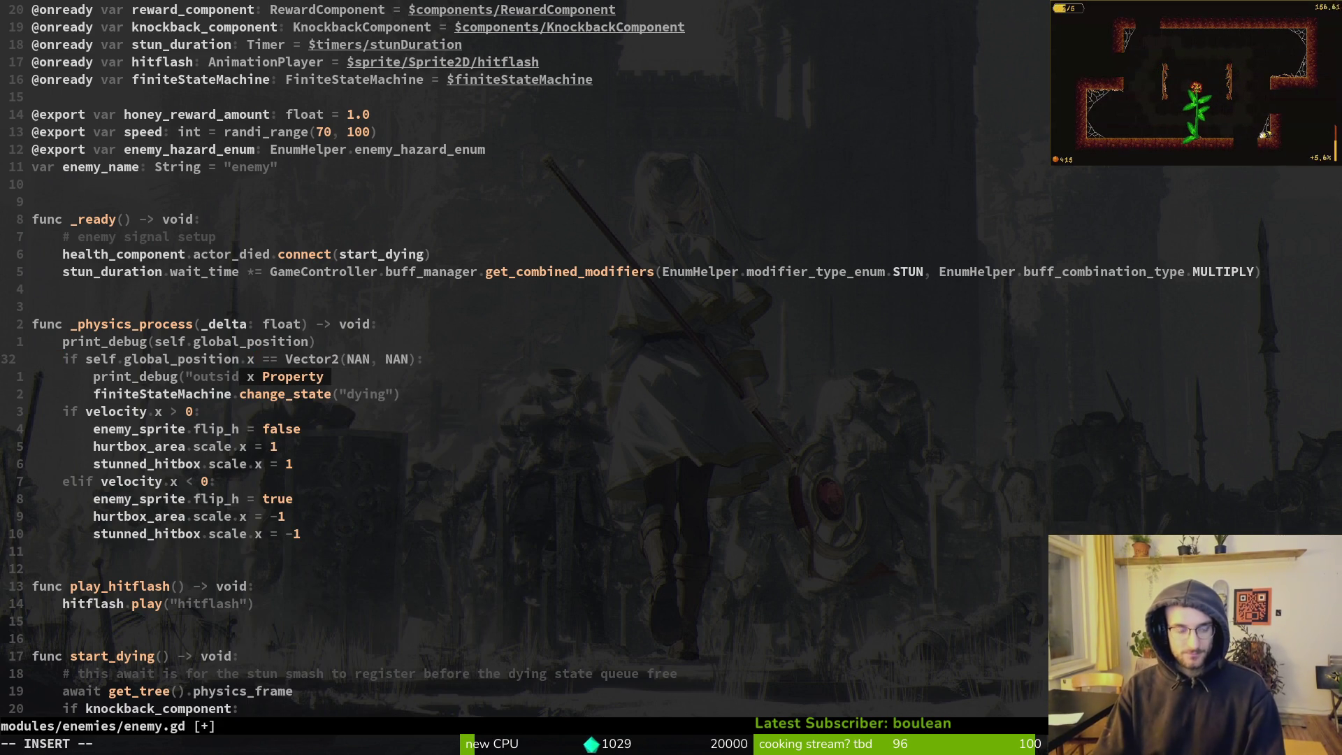
key("Delete")
key("Delete")
key("Delete")
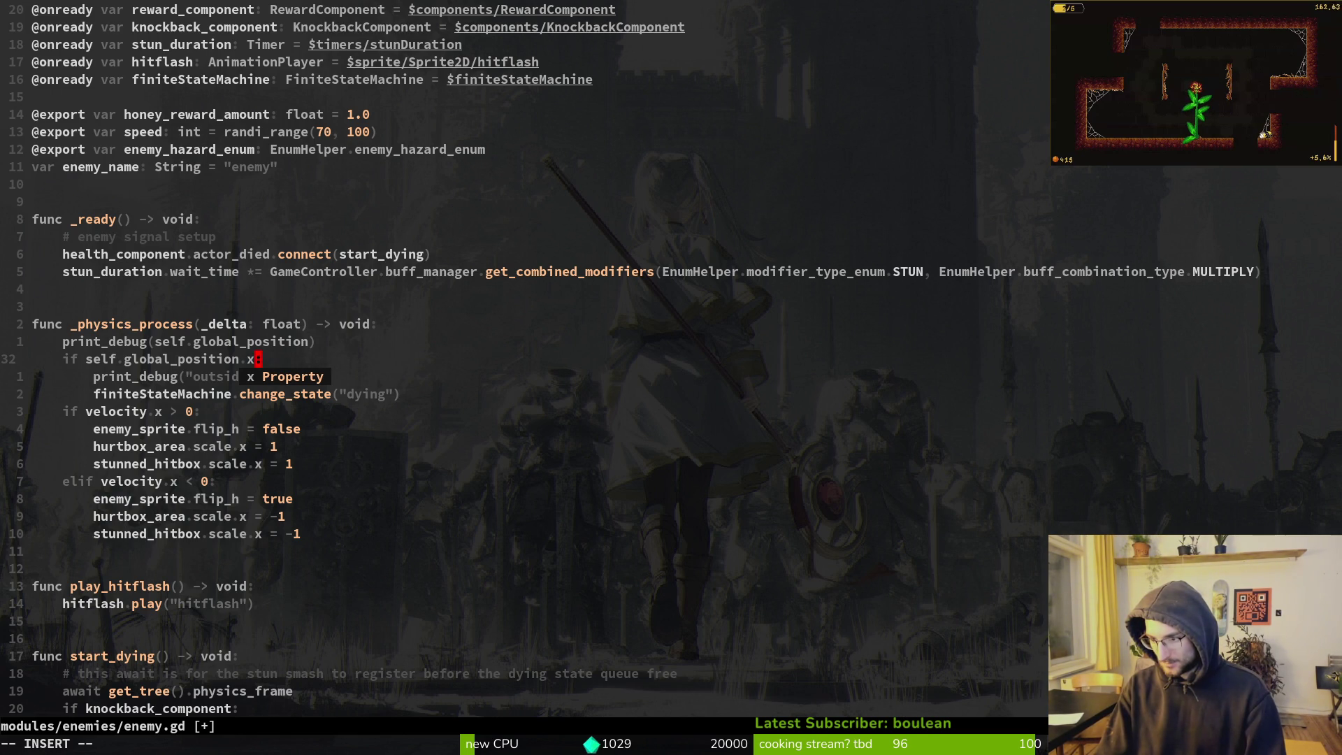
type("isn")
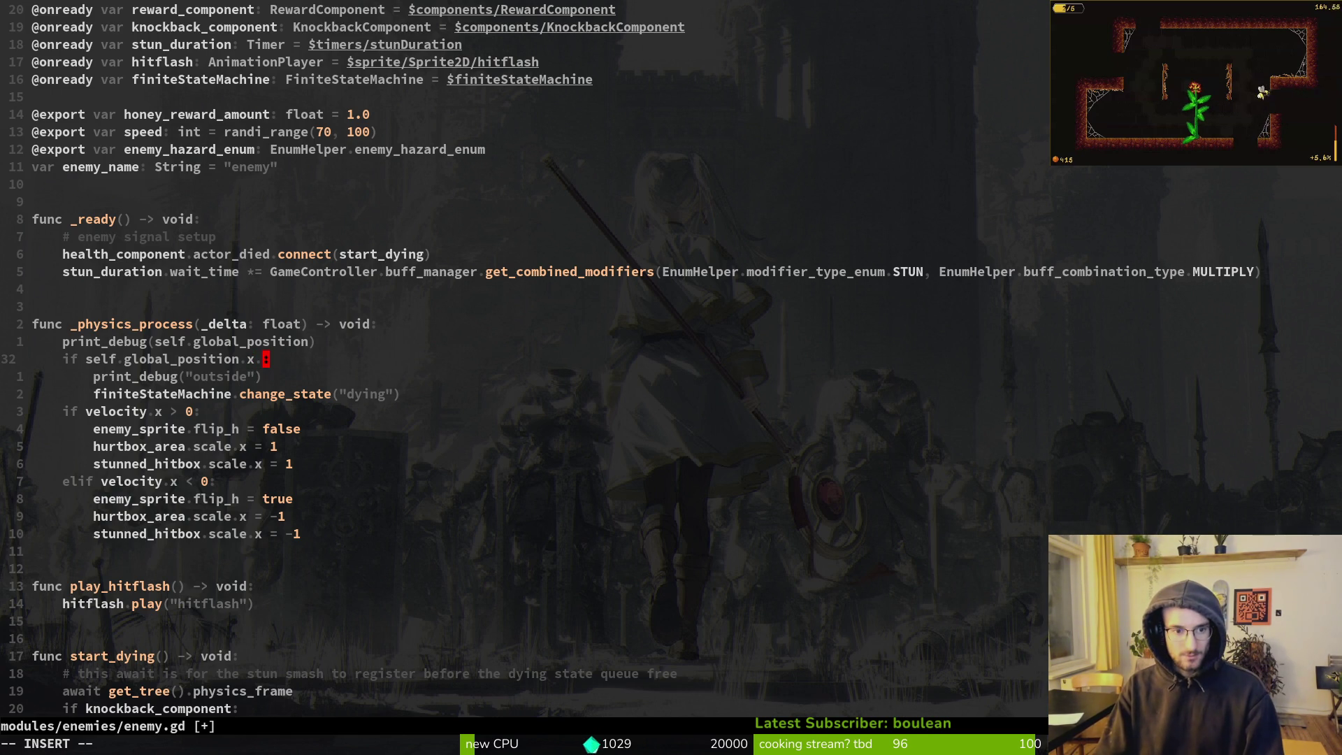
key("BackSpace")
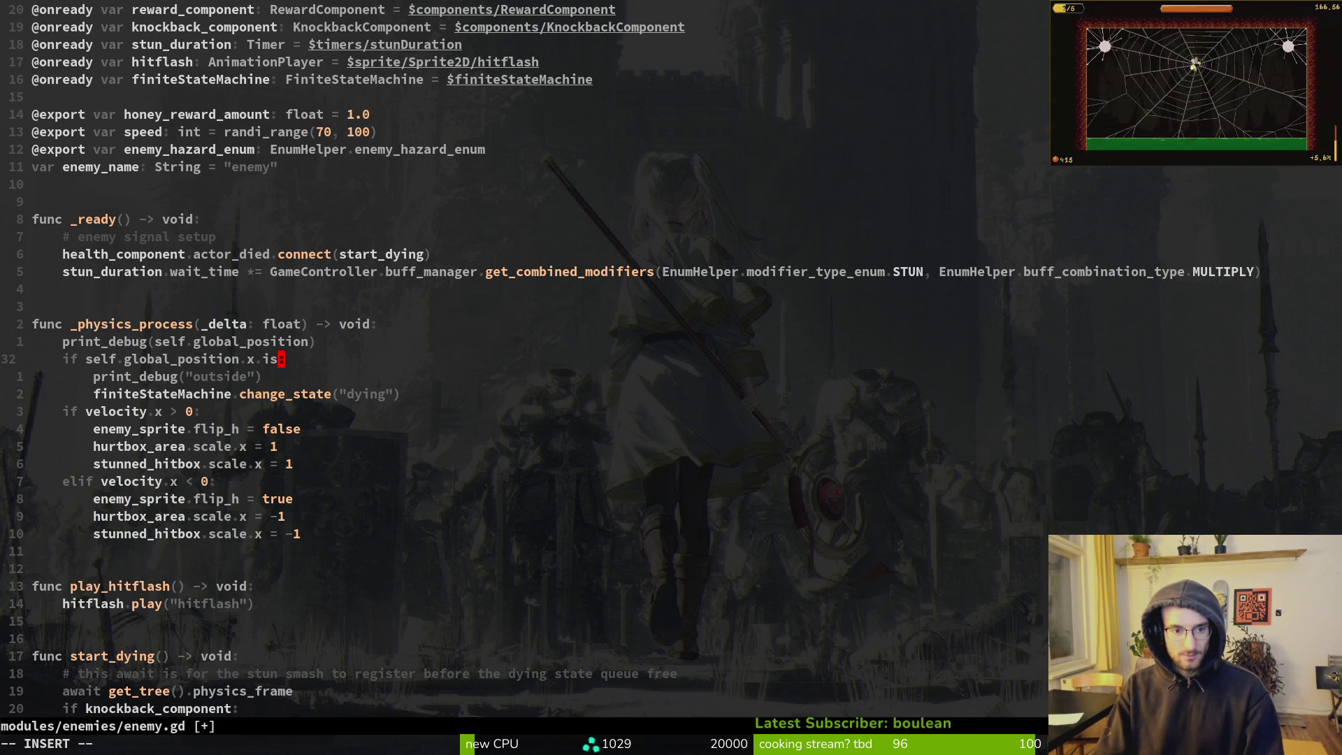
type("_nan(")
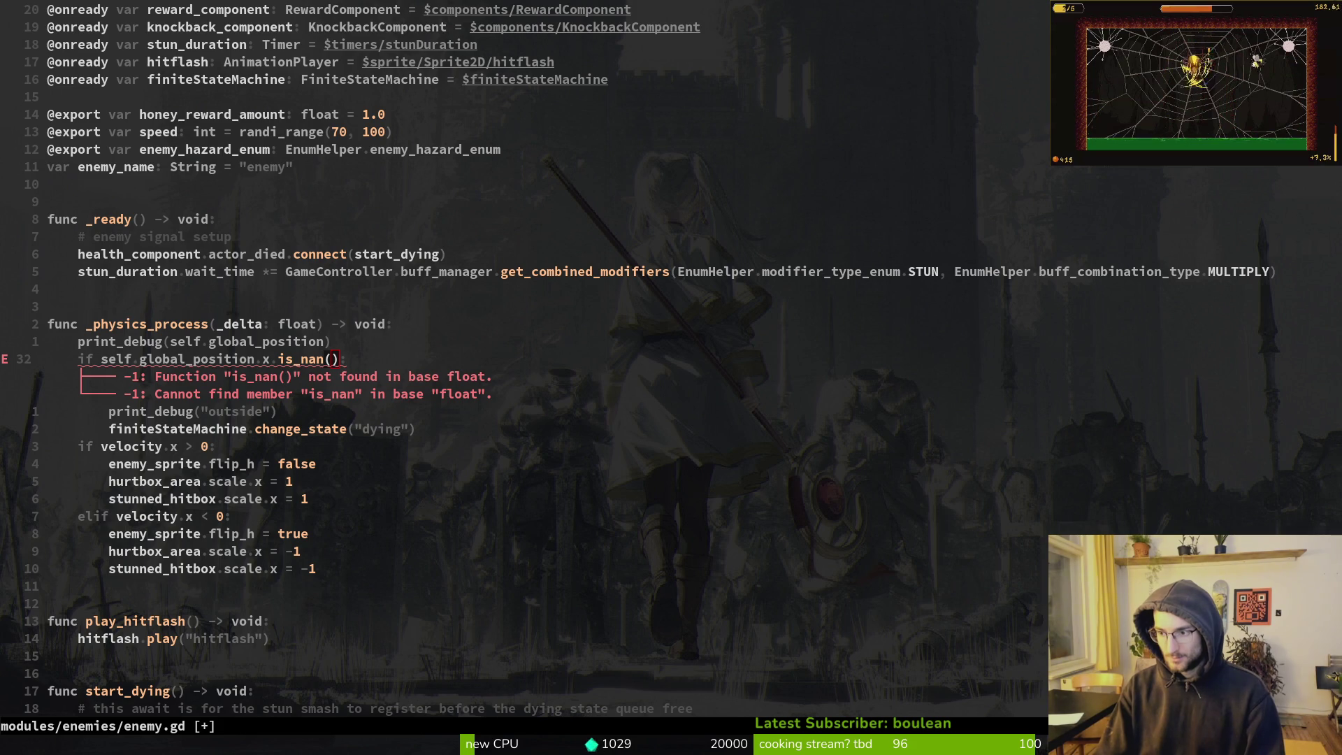
key("super+b")
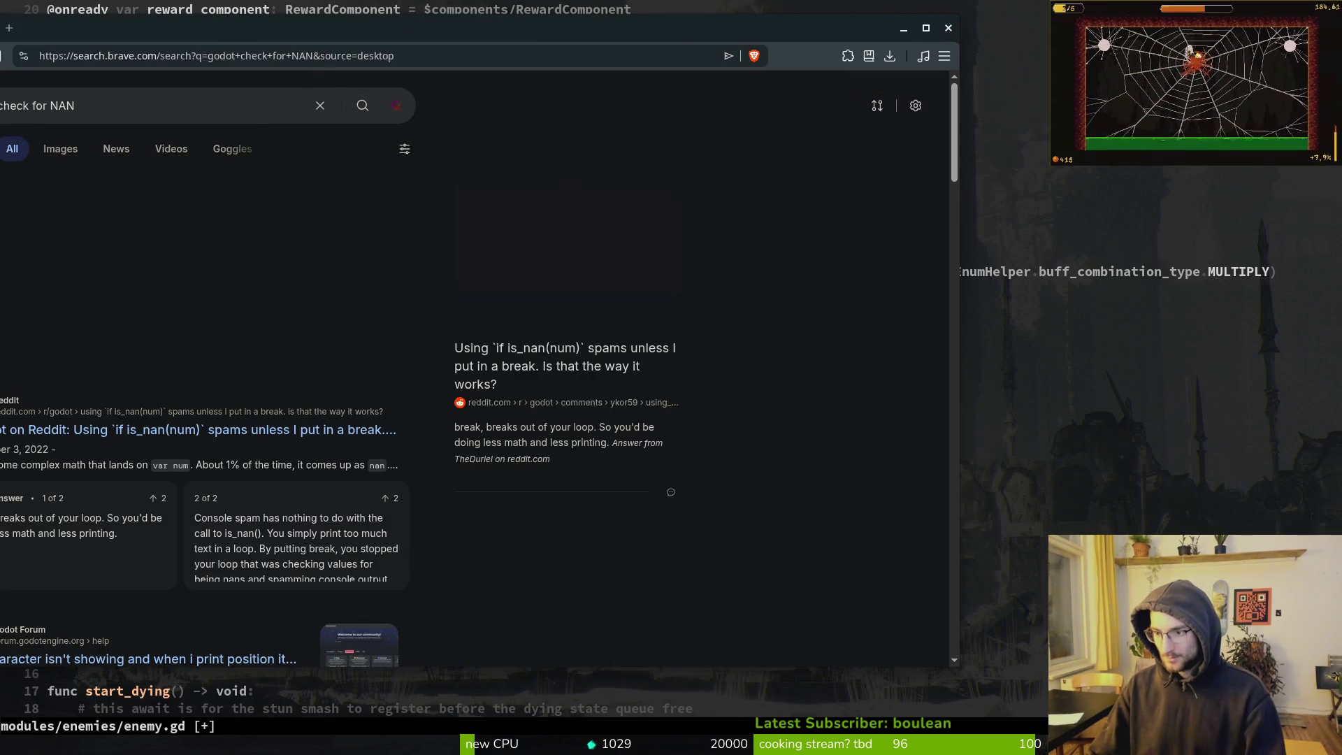
Read Brave's answer recommending is_nan(variable), then return to enemy.gd's dying check line
mouse_move(398, 24)
left_mouse_down()
mouse_move(409, 24)
mouse_move(433, 140)
left_mouse_up()
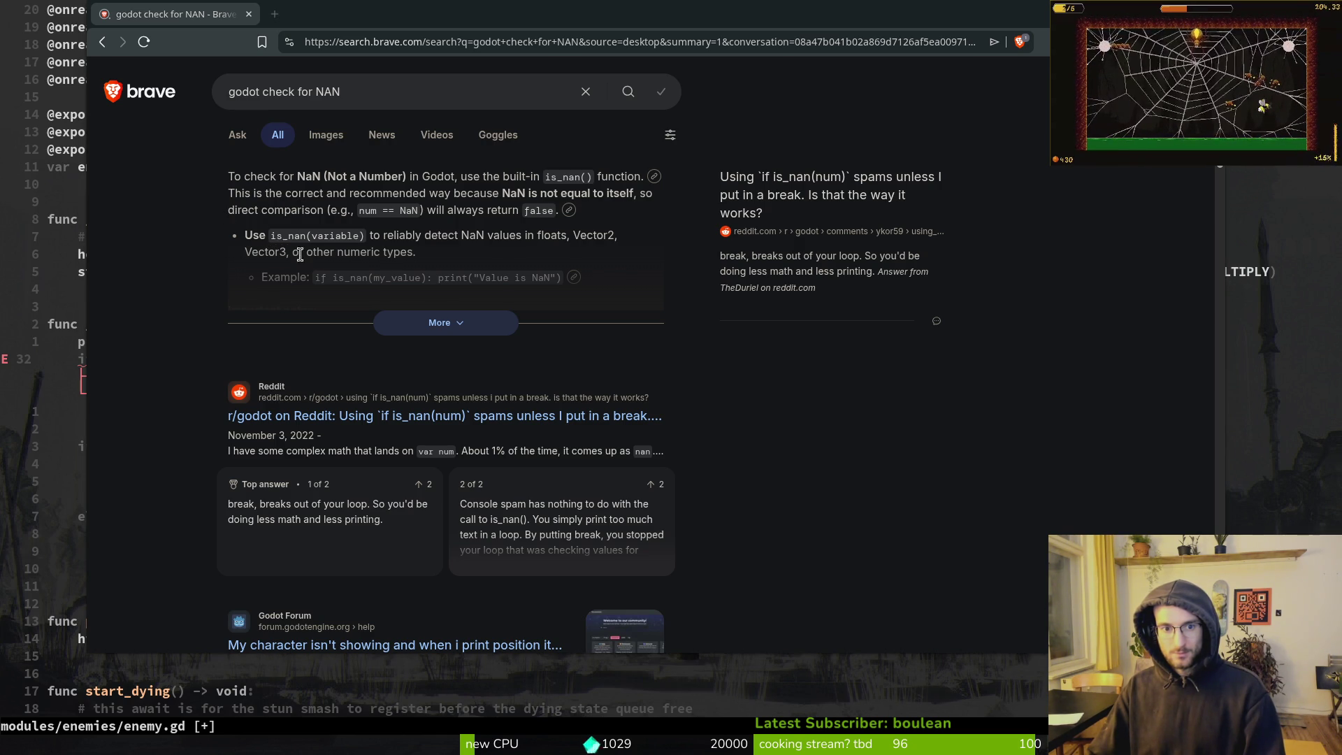
key("alt+Tab")
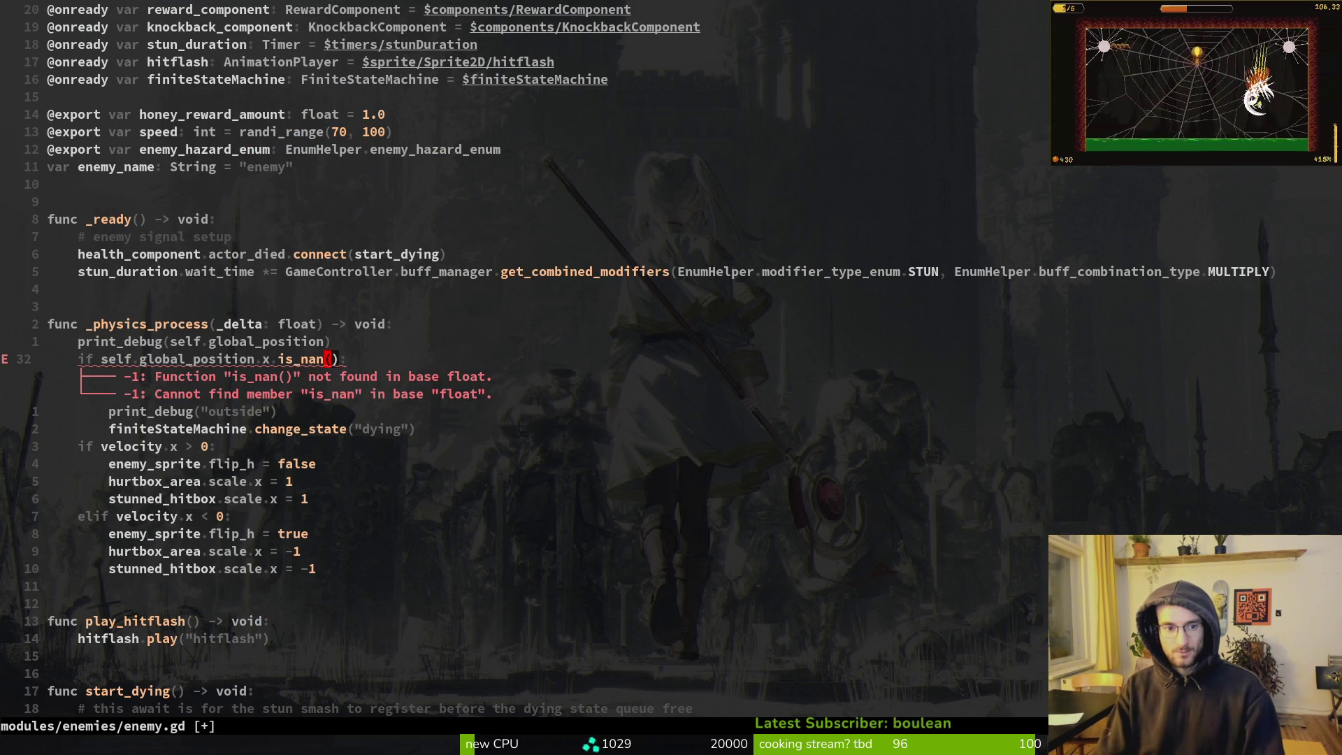
left_click(158, 359)
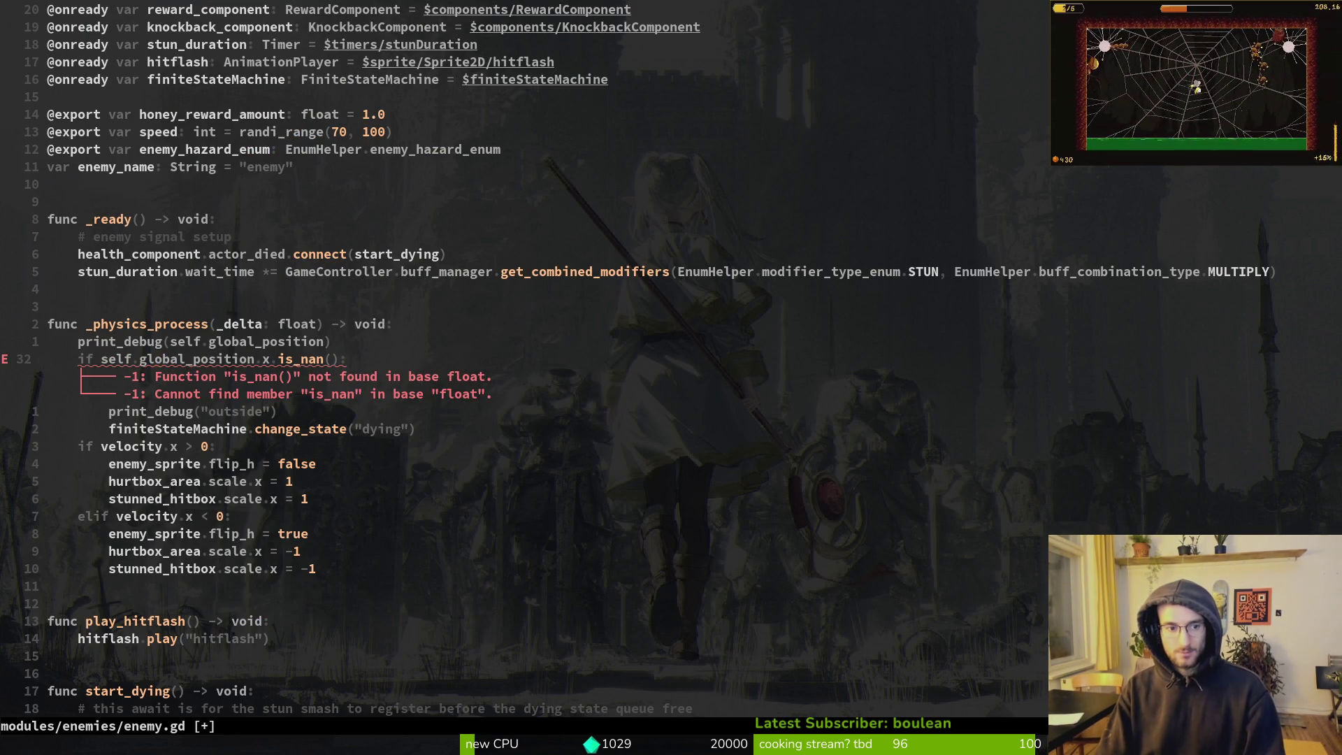
Add a new line 'if is_nan(self.global_position.x)' above the broken dying check
key("shift+o")
type("if is")
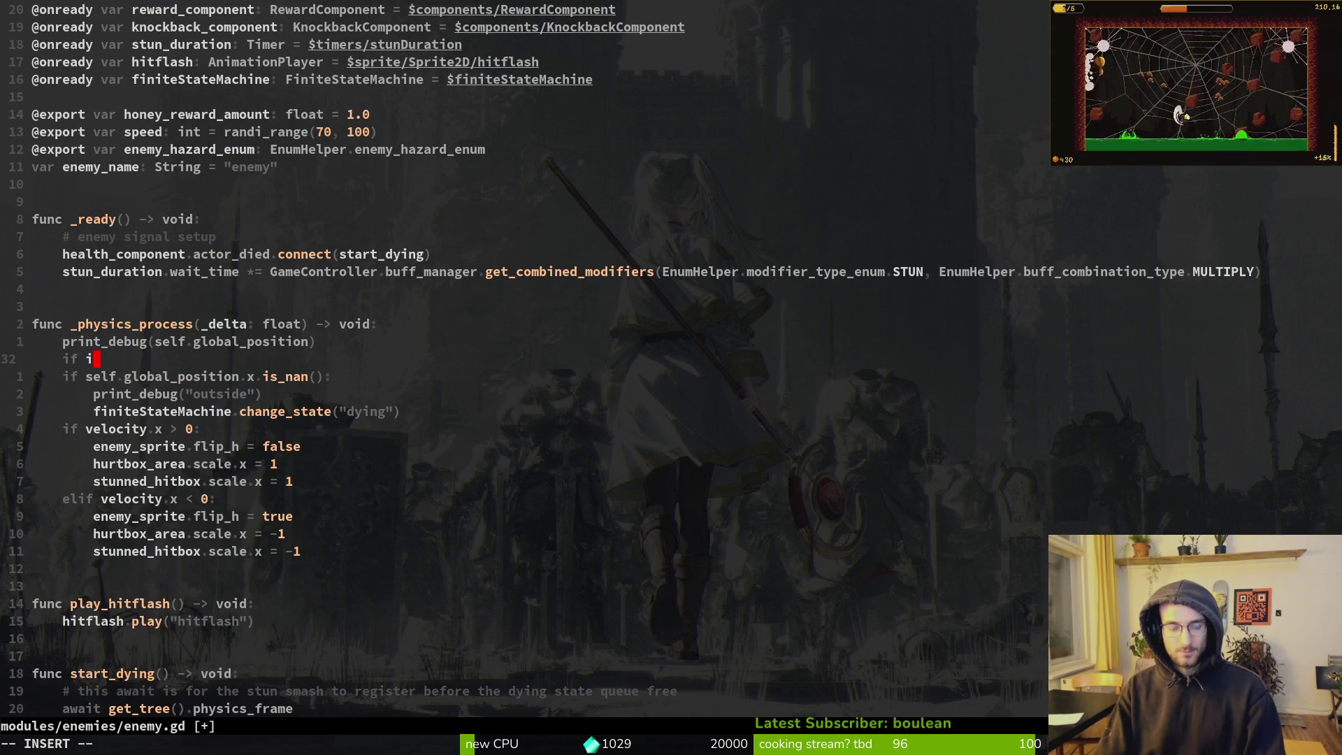
key("Tab")
key("Return")
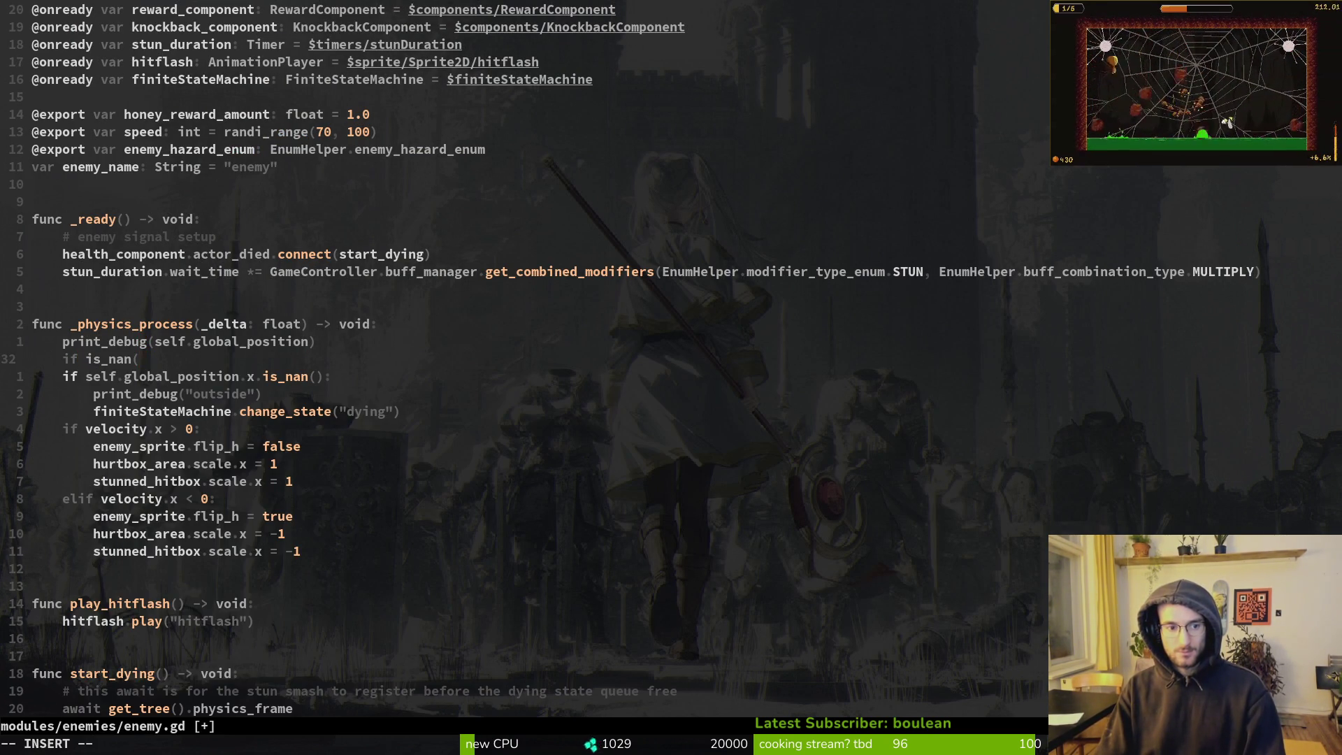
type("self.glo")
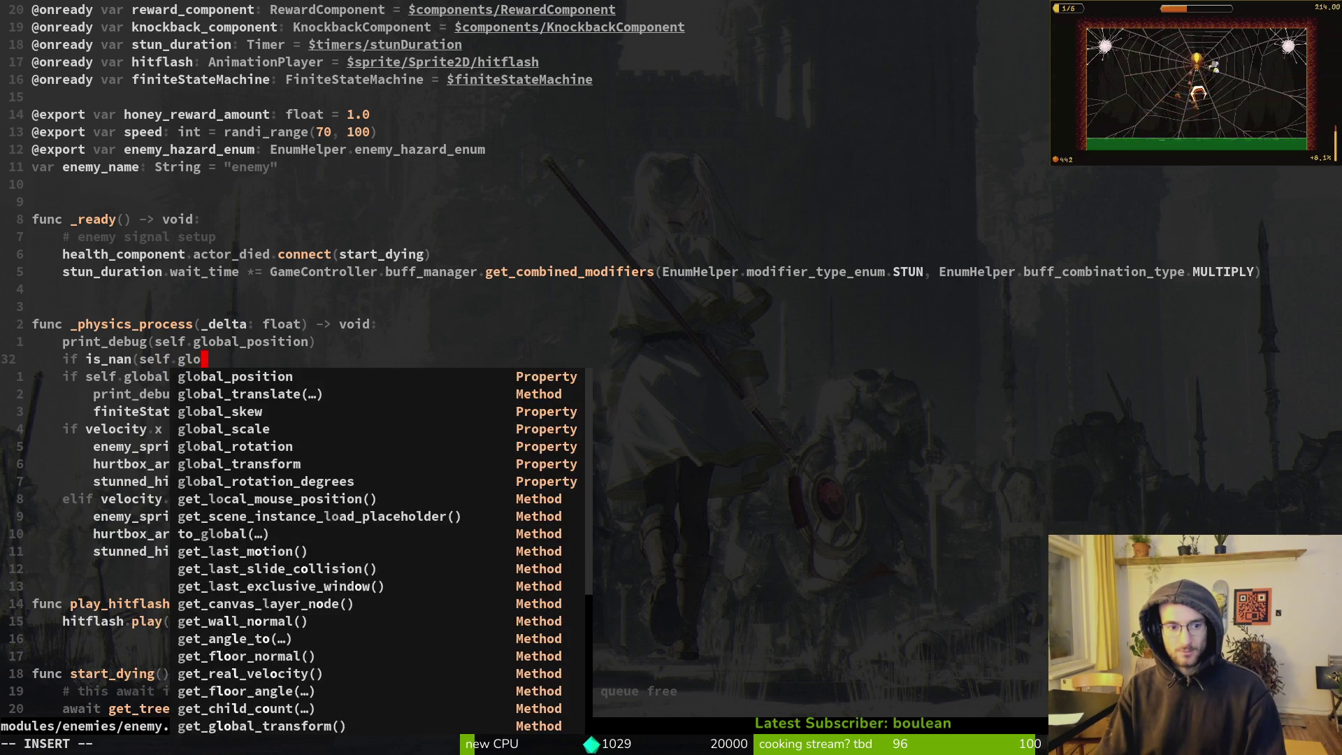
type("bal_position.x")
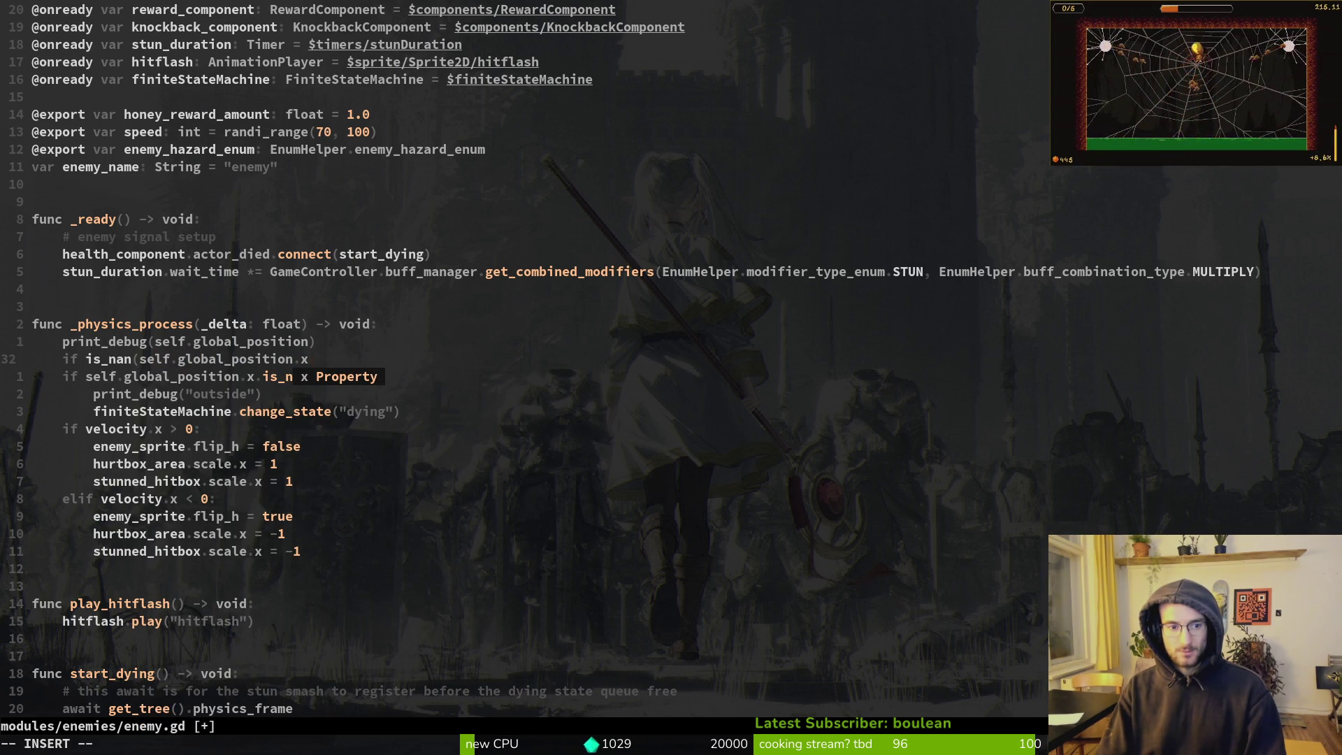
type(")")
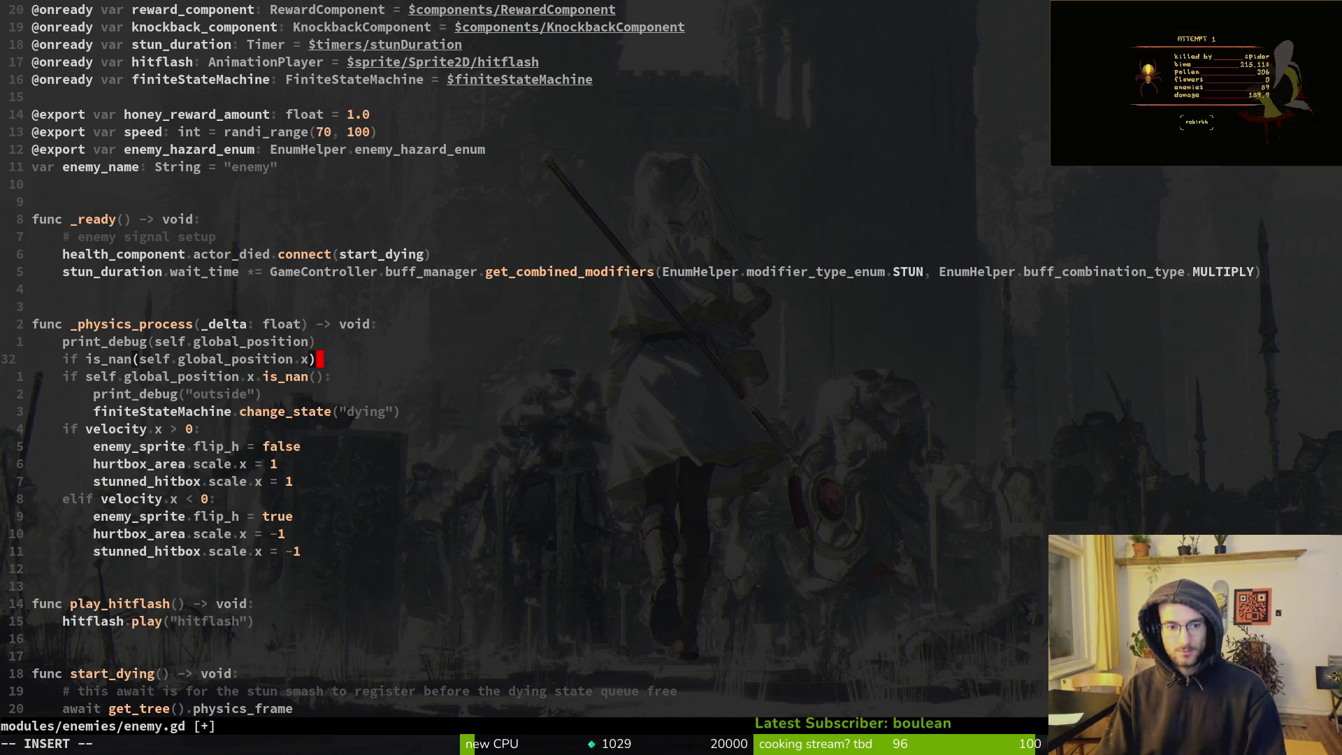
key("Escape")
Delete the old .is_nan() line, add the trailing colon, save enemy.gd, and run the game with F5
key("j")
key("d")
key("d")
type("kA:")
key("Escape")
type("k:w")
key("Return")
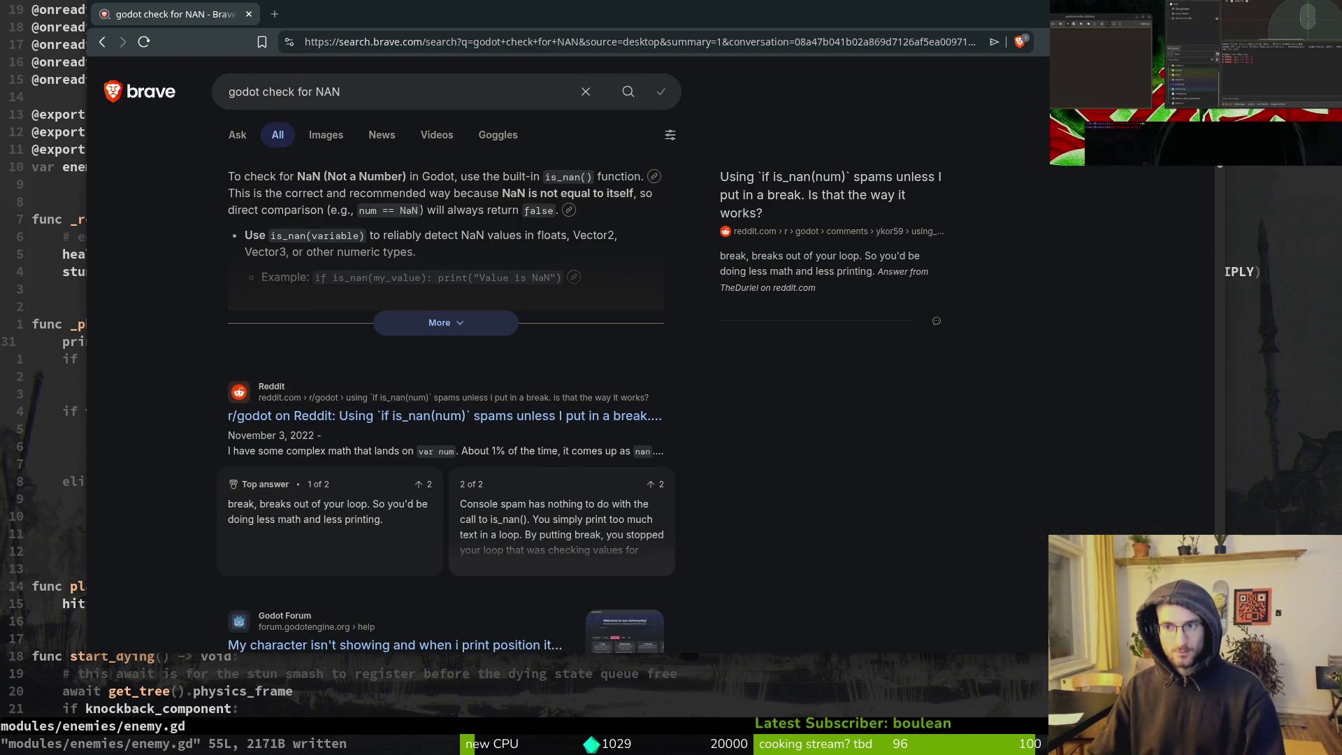
key("alt+Tab")
key("F5")
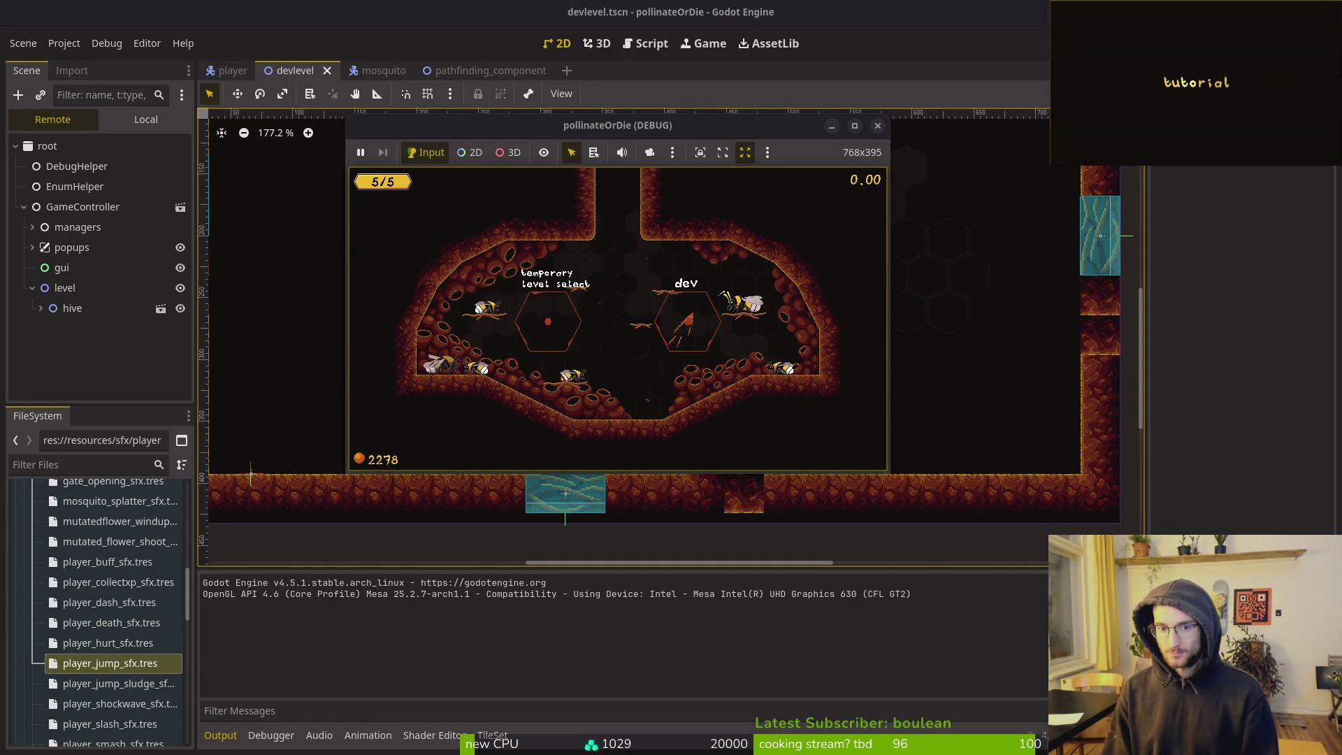
Enter the dev level, fly the bee into the mosquito swarm, then pause and quit the game
key("Down")
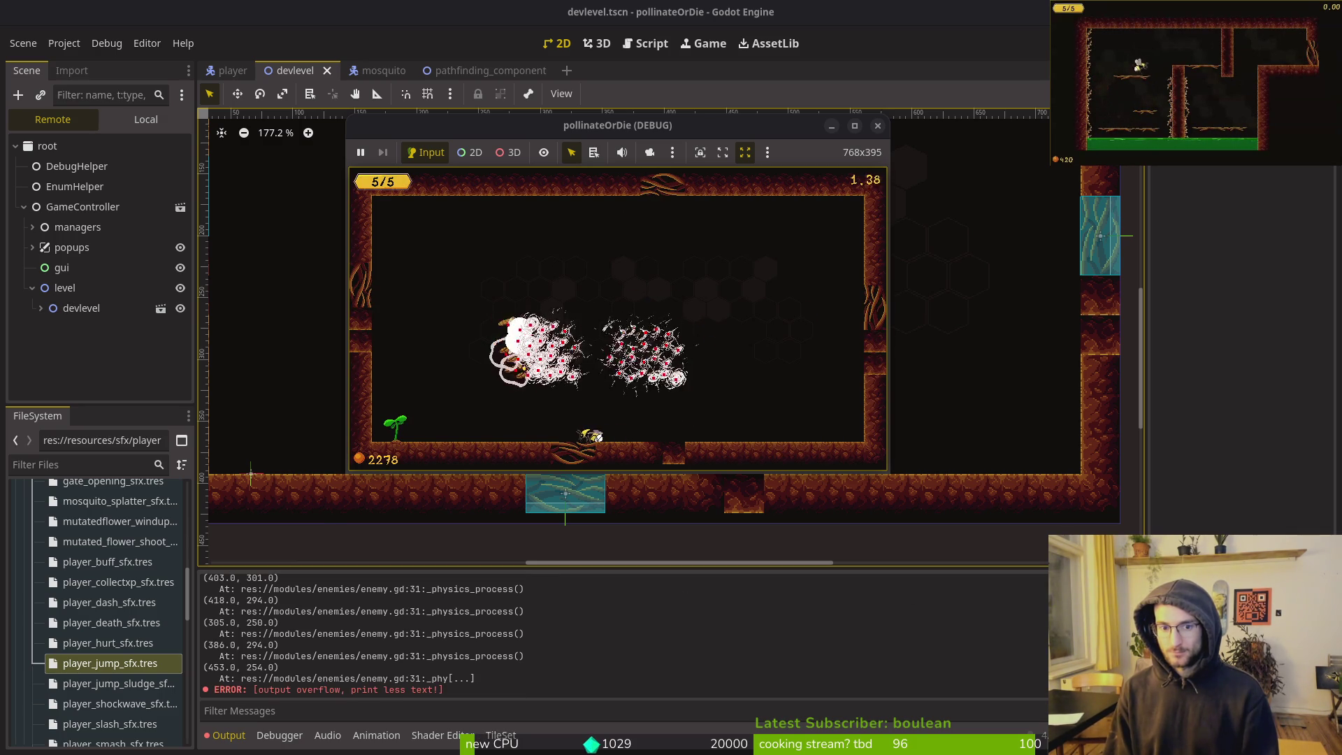
key("Right")
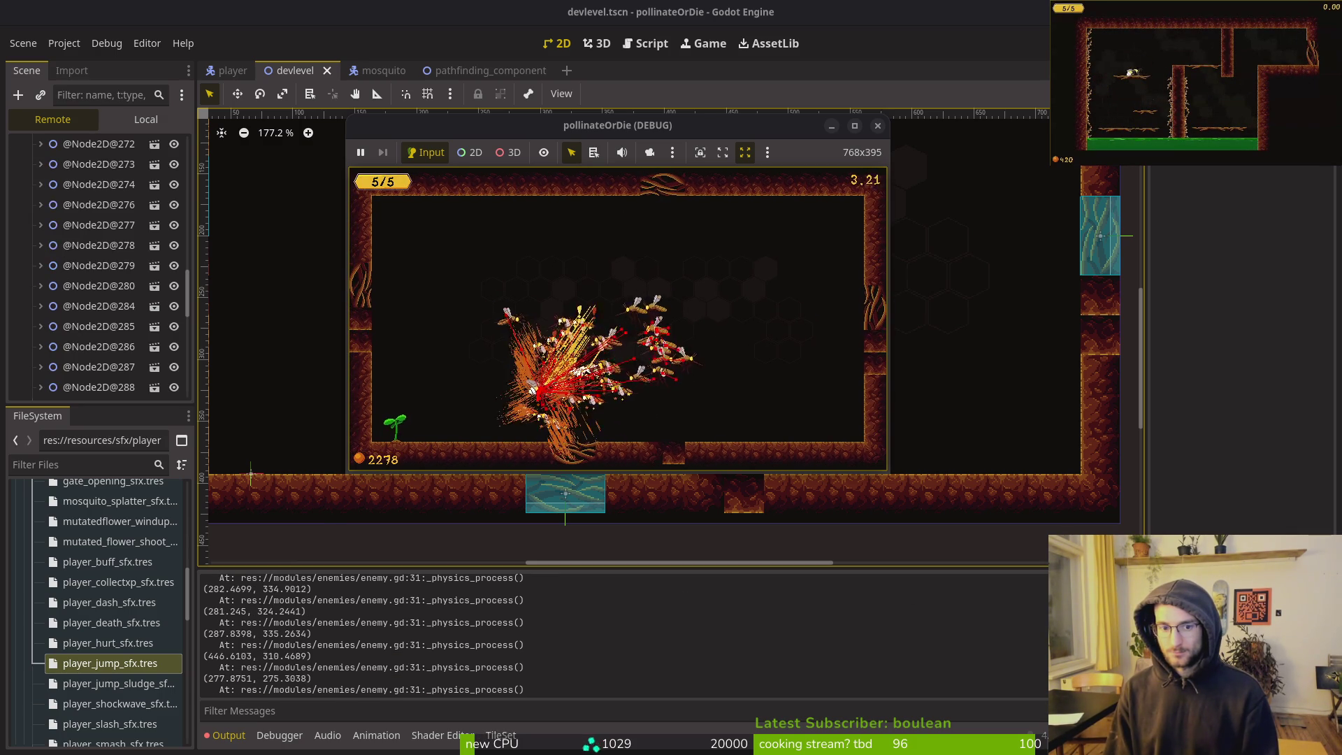
key("Right")
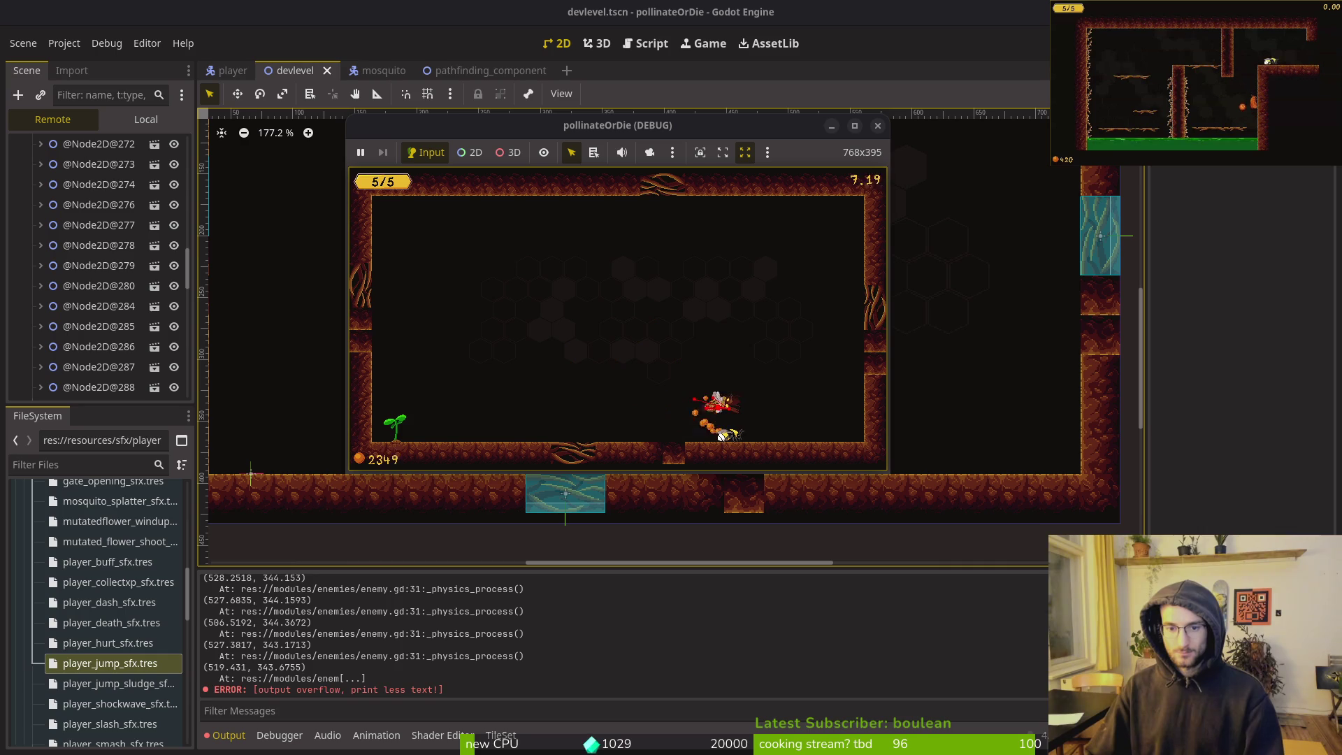
key("Up")
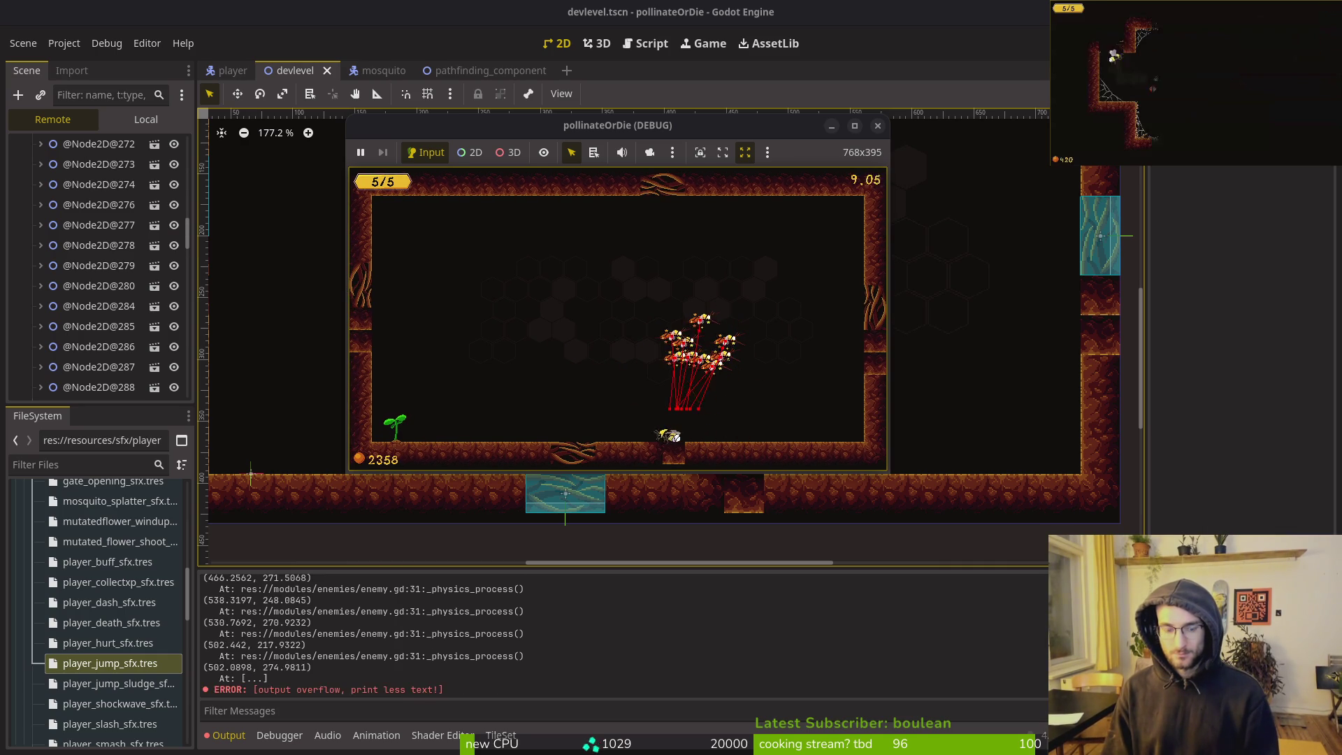
key("Escape")
left_click(644, 357)
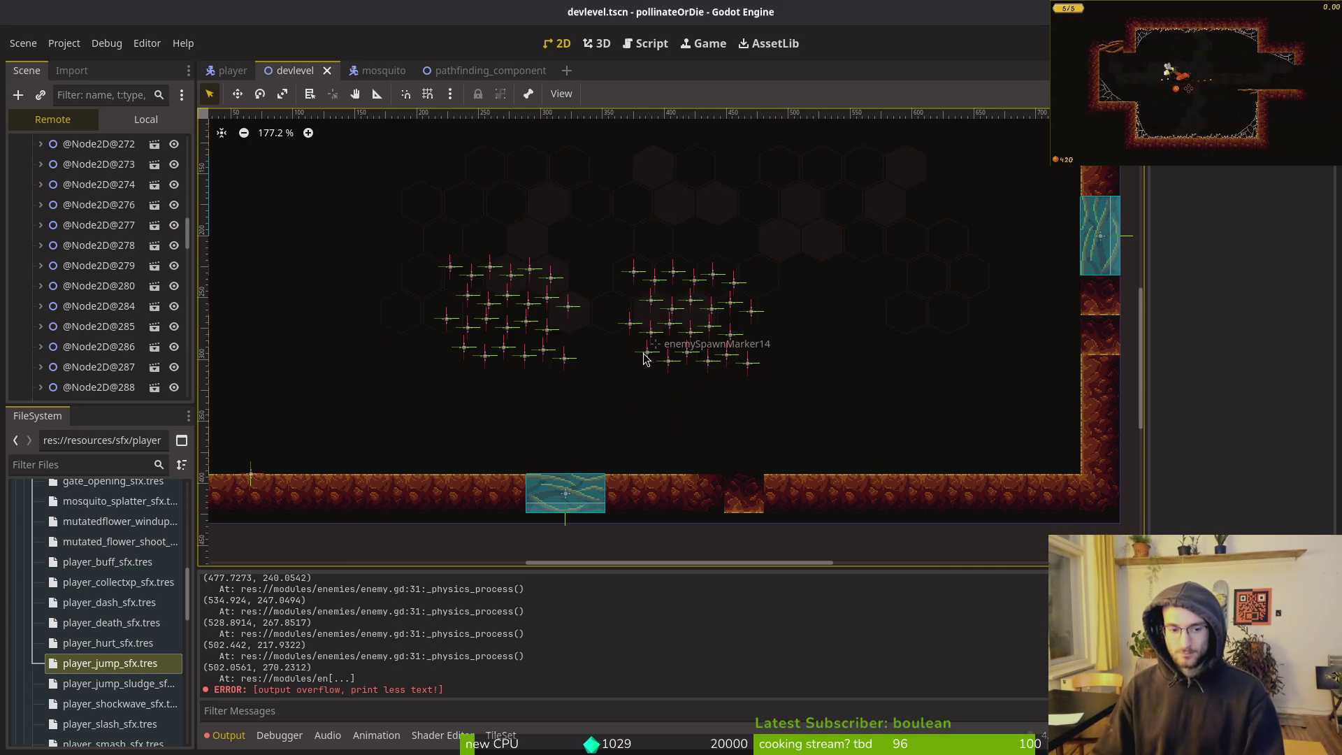
Remove the print_debug position line from enemy.gd, save it, and return to Godot
key("alt+Tab")
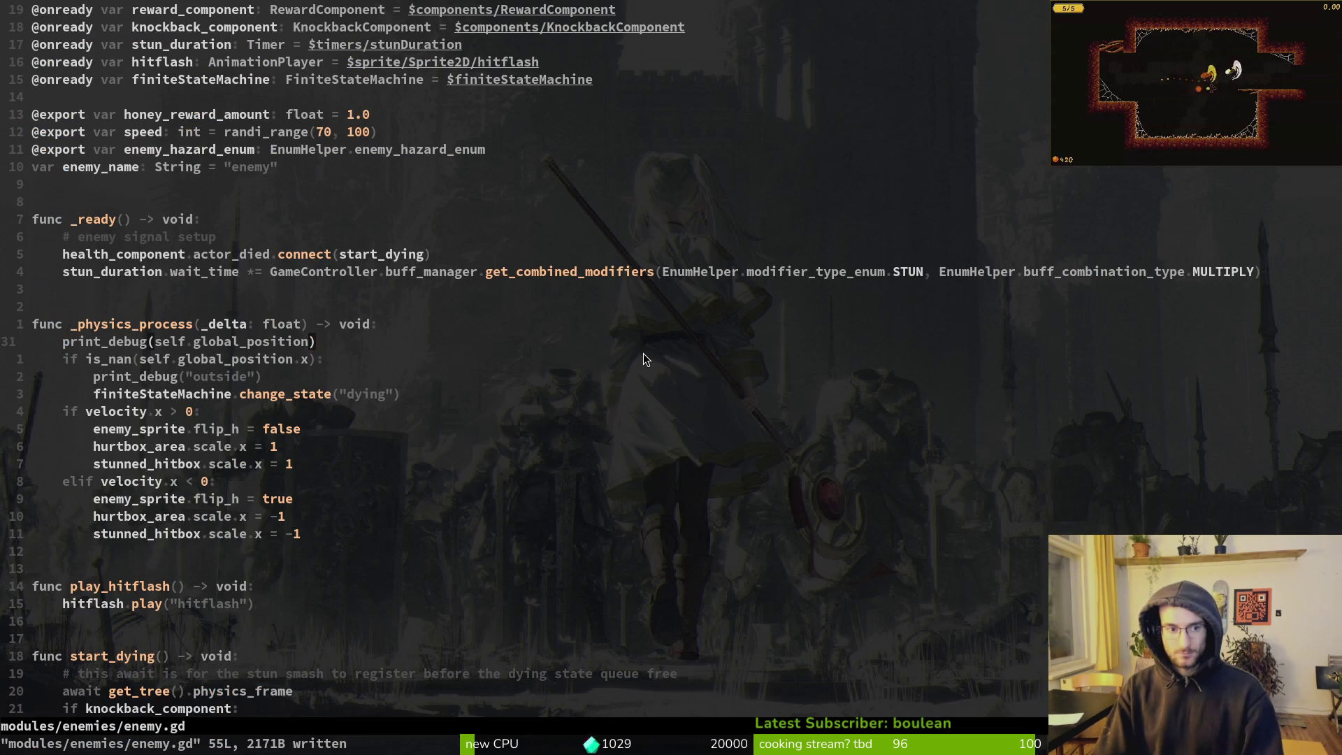
key("d")
key("d")
type(":w")
key("Return")
key("alt+Tab")
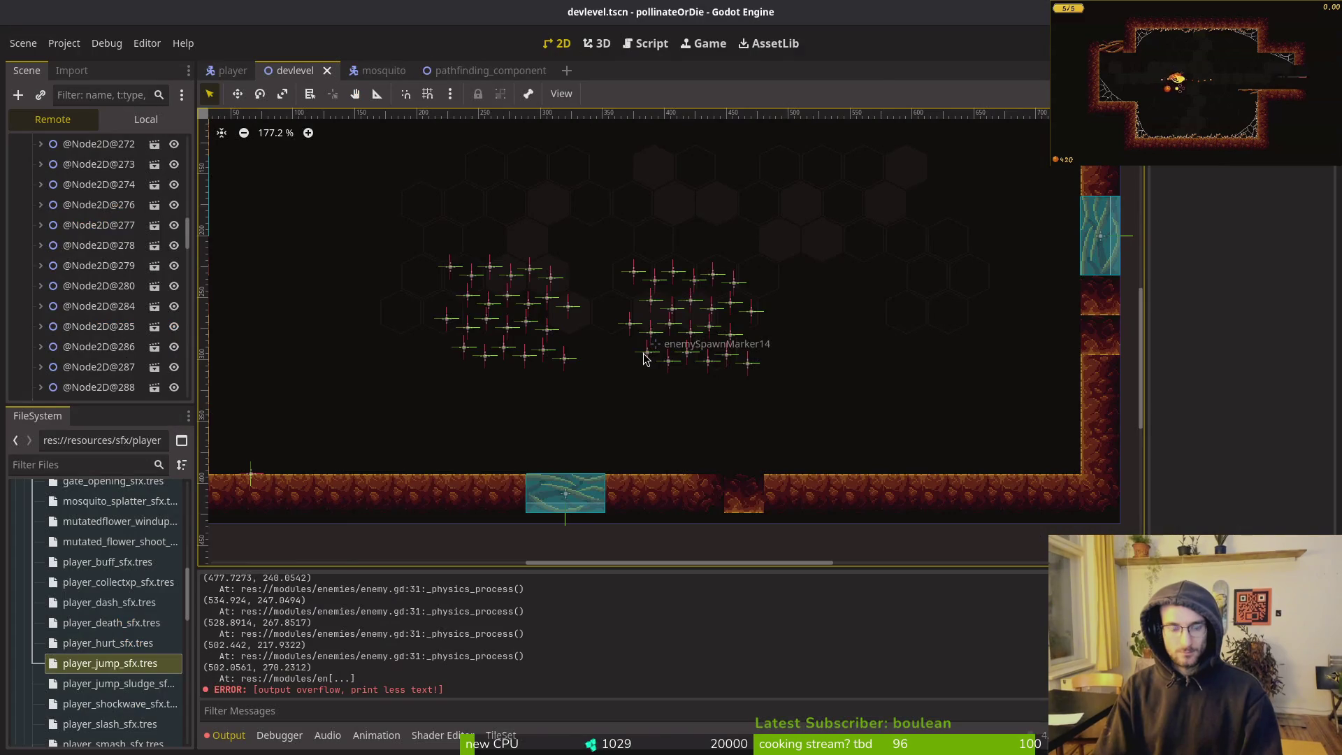
Run the project with F5 and continue the saved game
key("F5")
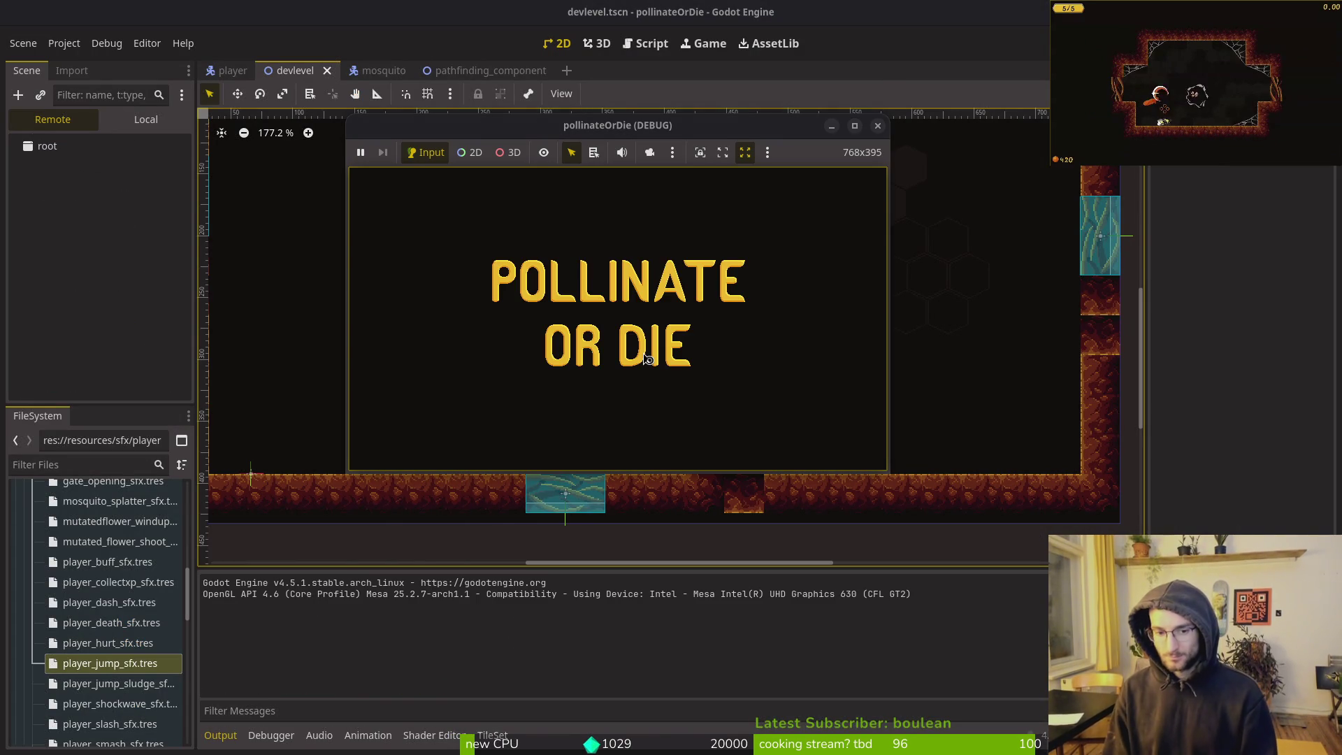
key("Down")
key("Return")
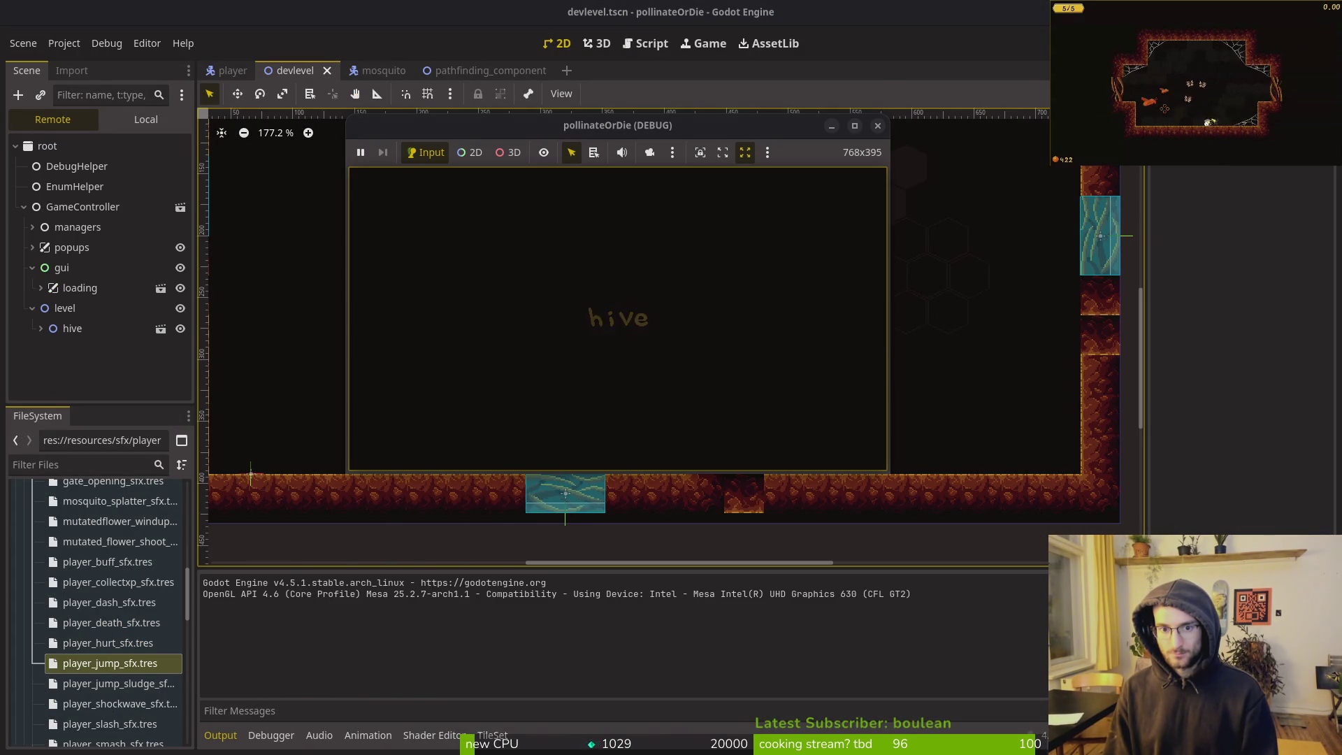
Fly through the dev level attacking and clearing the mosquito swarms
key("Up")
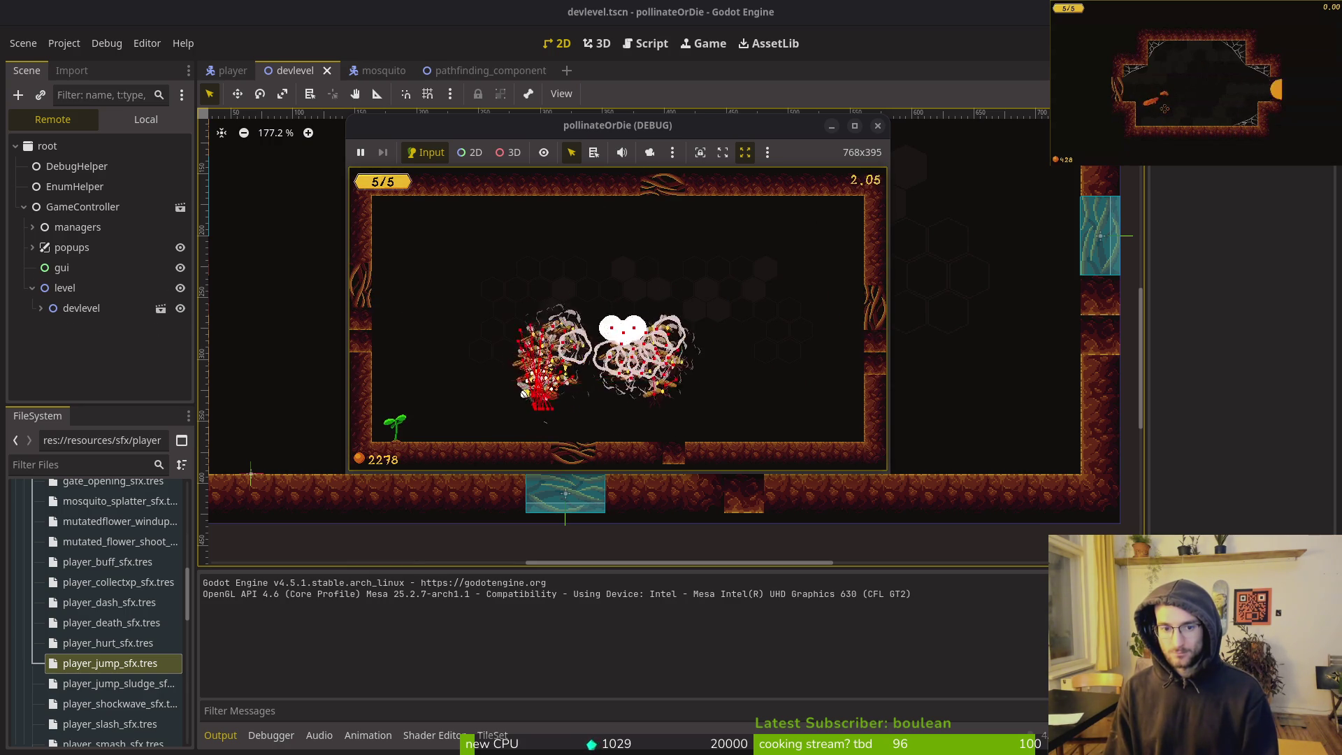
key("Left")
key("Right")
key("space")
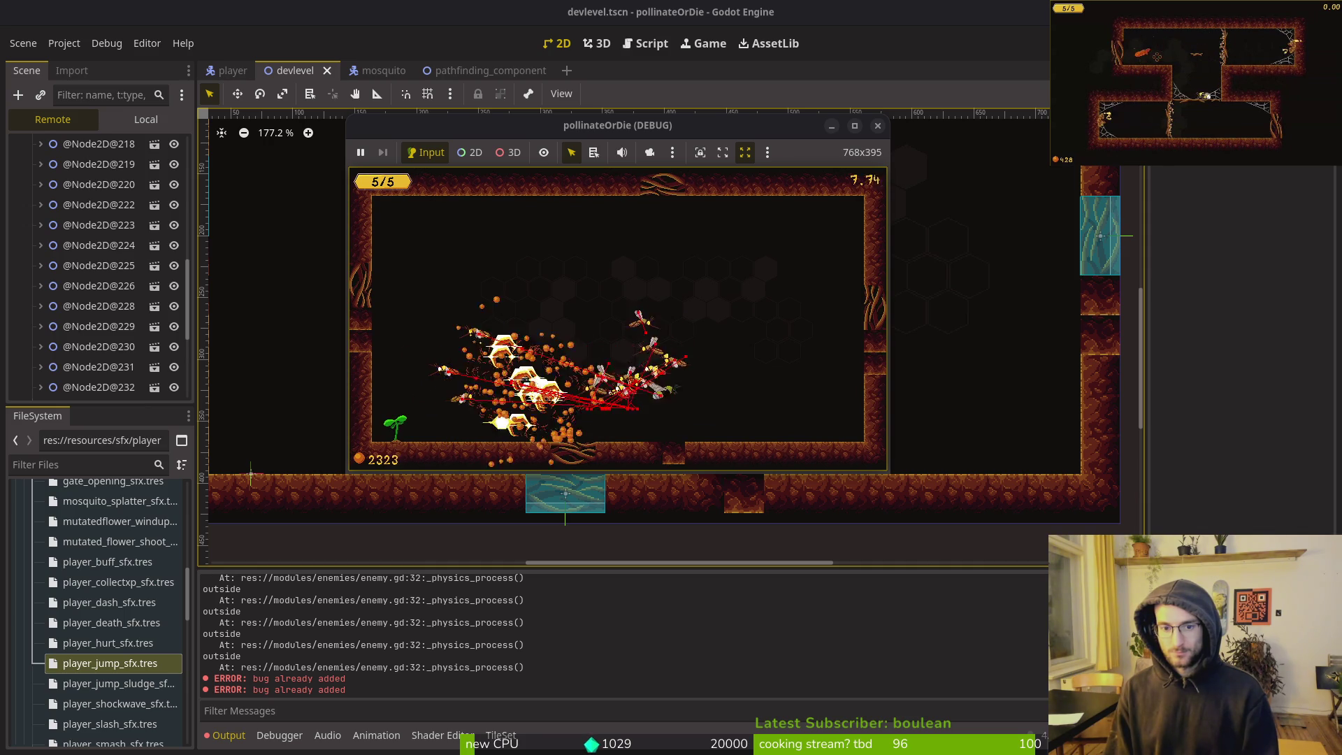
key("Right")
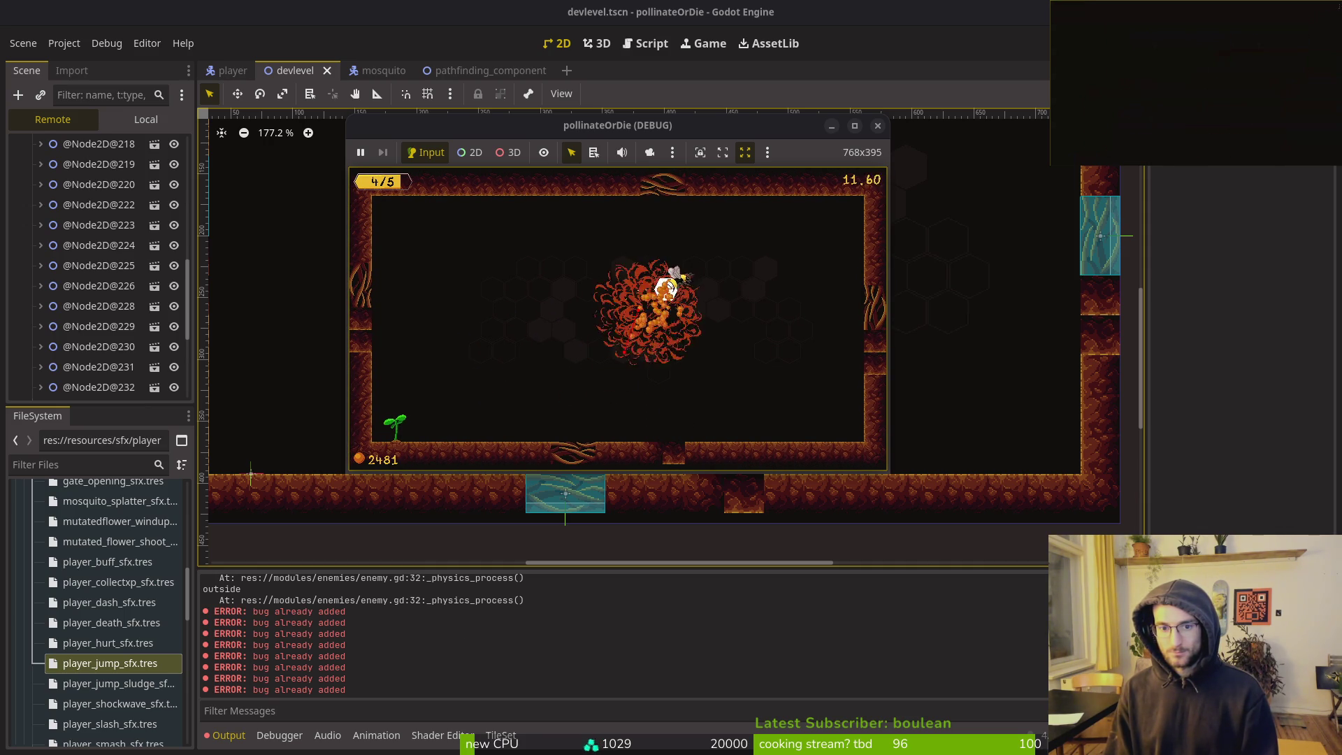
key("Right")
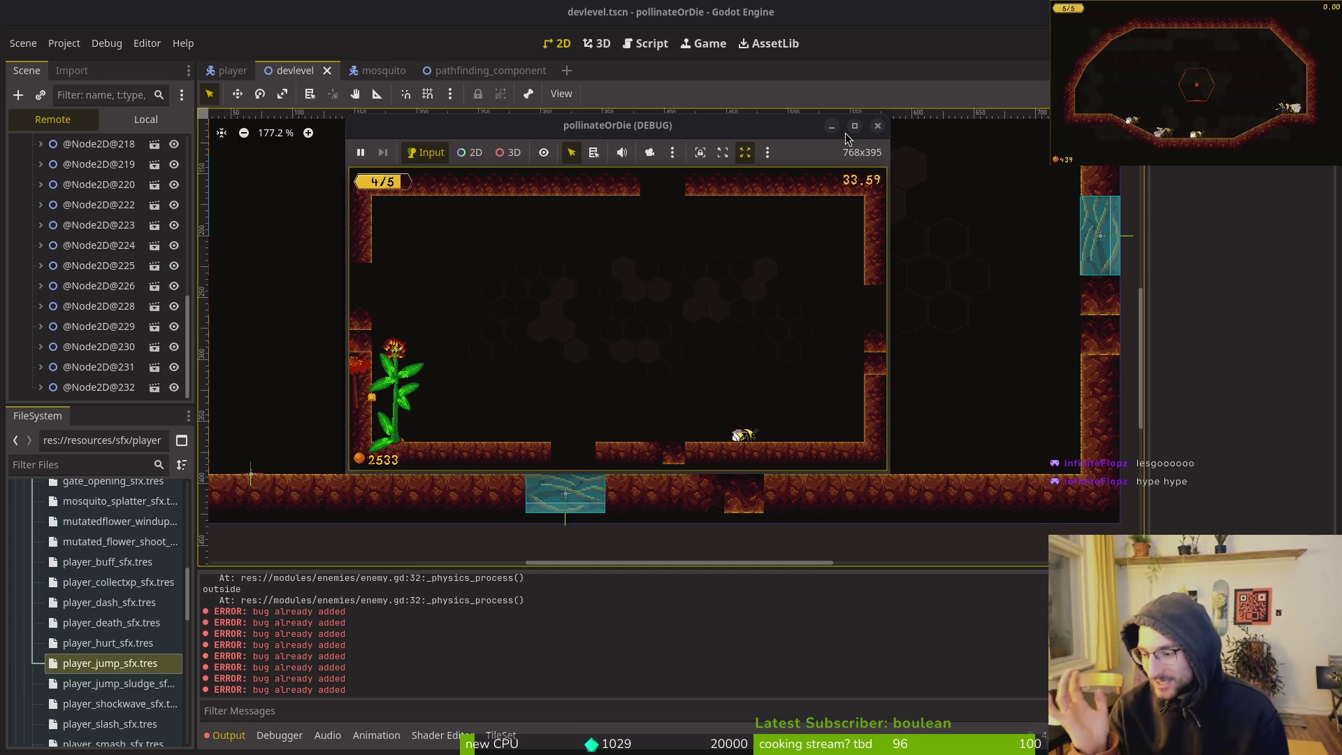
key("alt+Tab")
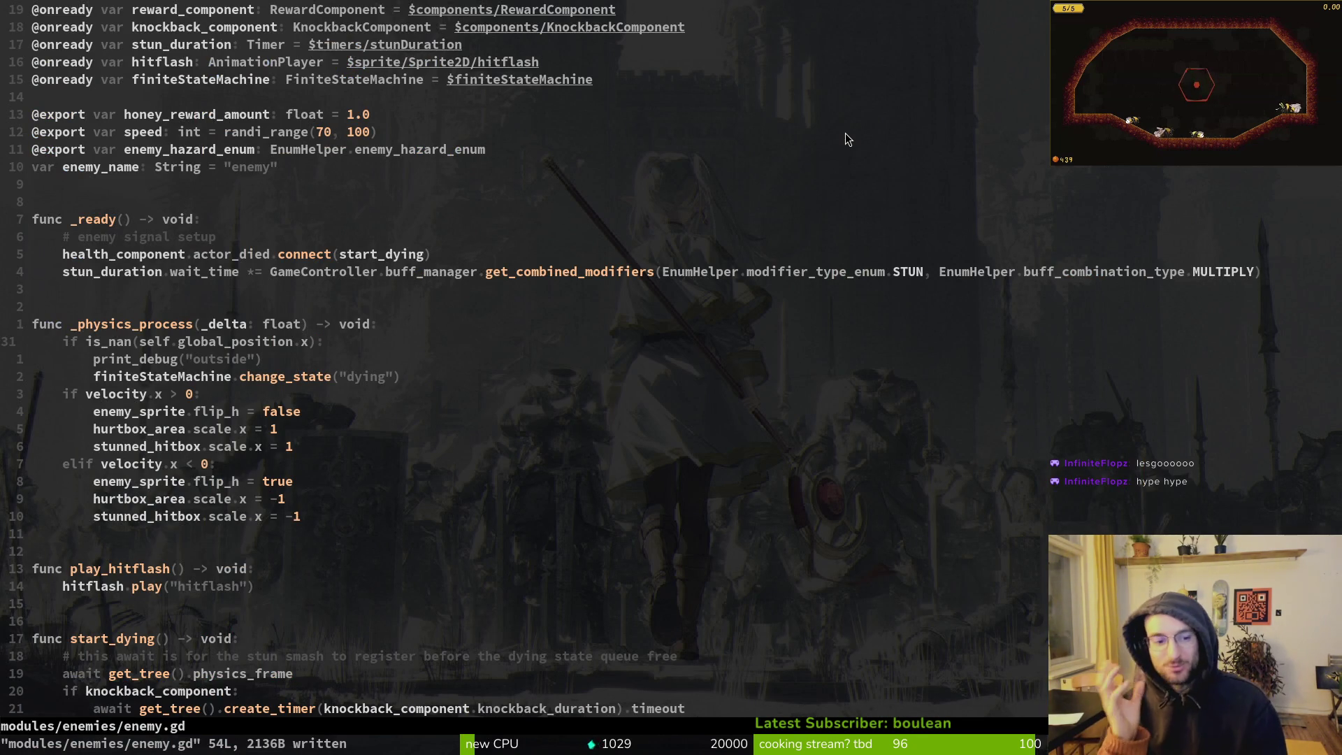
Delete the print_debug "outside" line from enemy.gd and save
key("j")
key("d")
key("d")
type(":w")
key("Return")
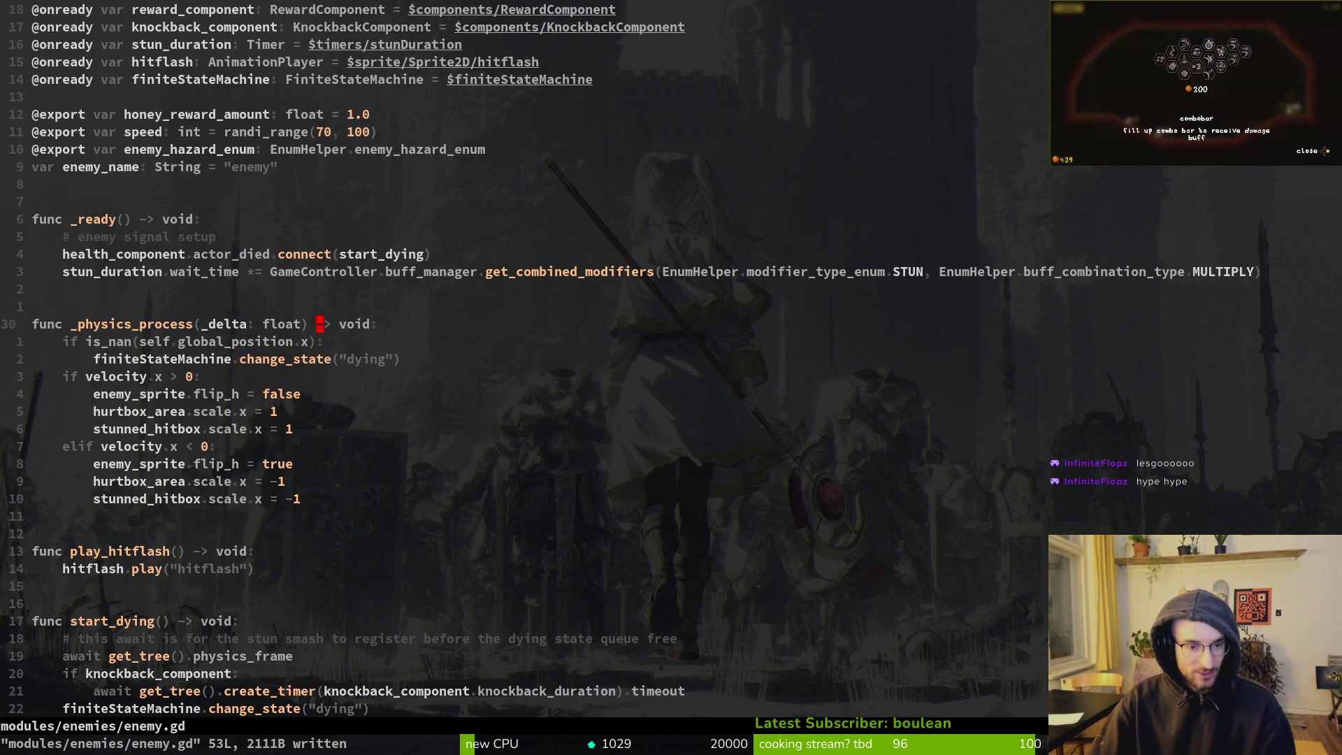
Add a comment above the is_nan check explaining it prevents the softlock level bug from overlapping collisions
type("O# ")
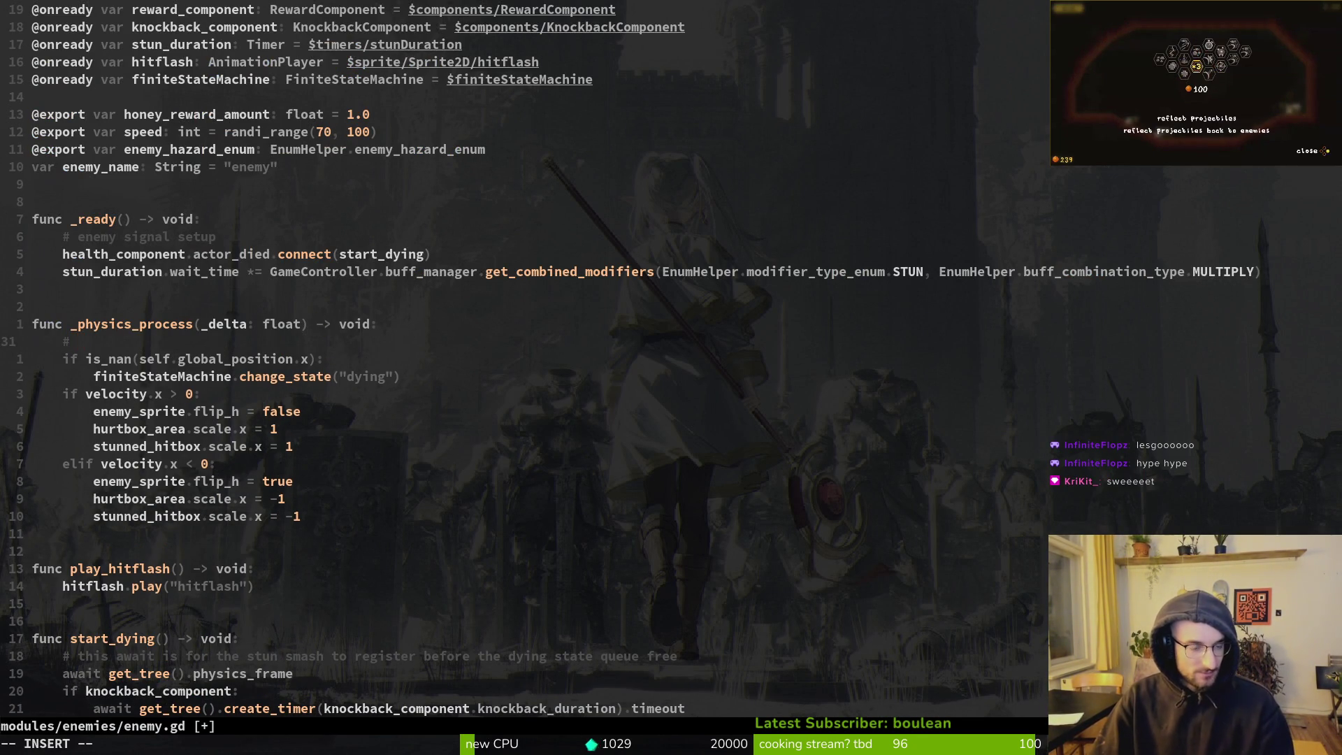
type("this is ")
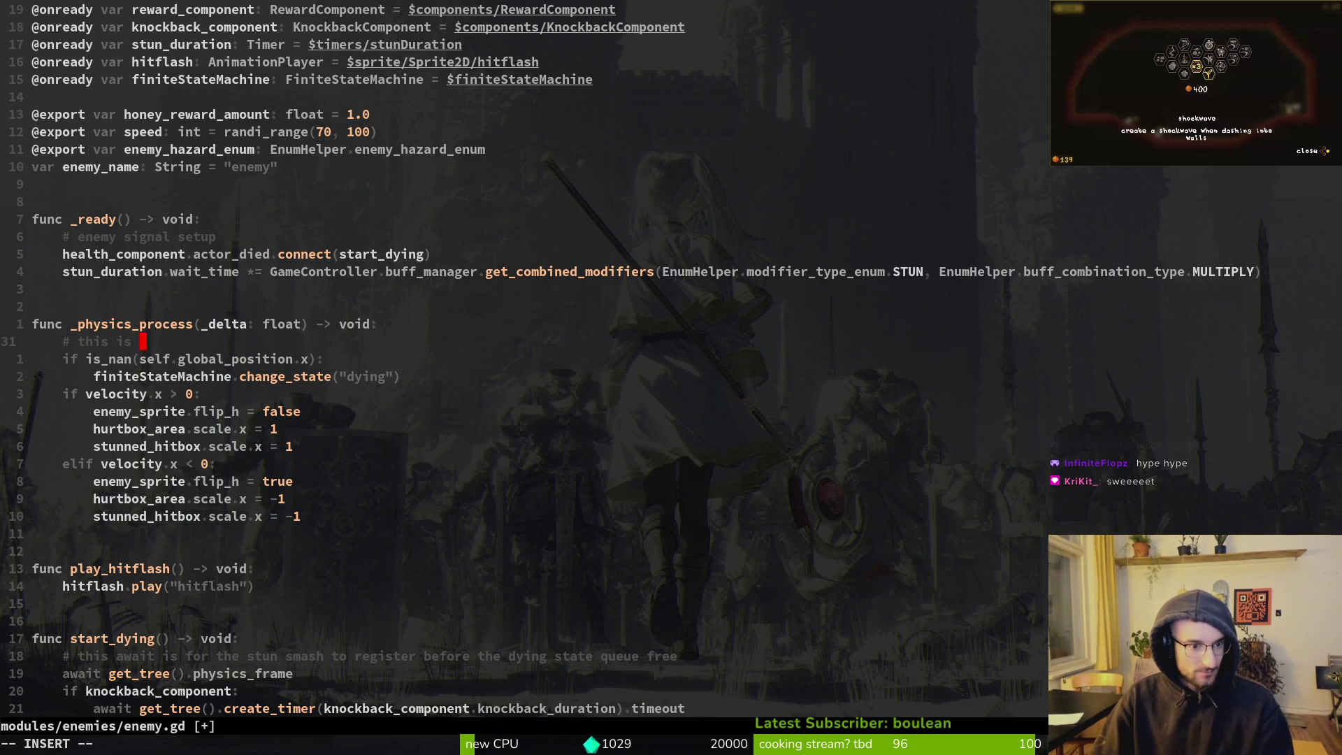
type("a check if the ne")
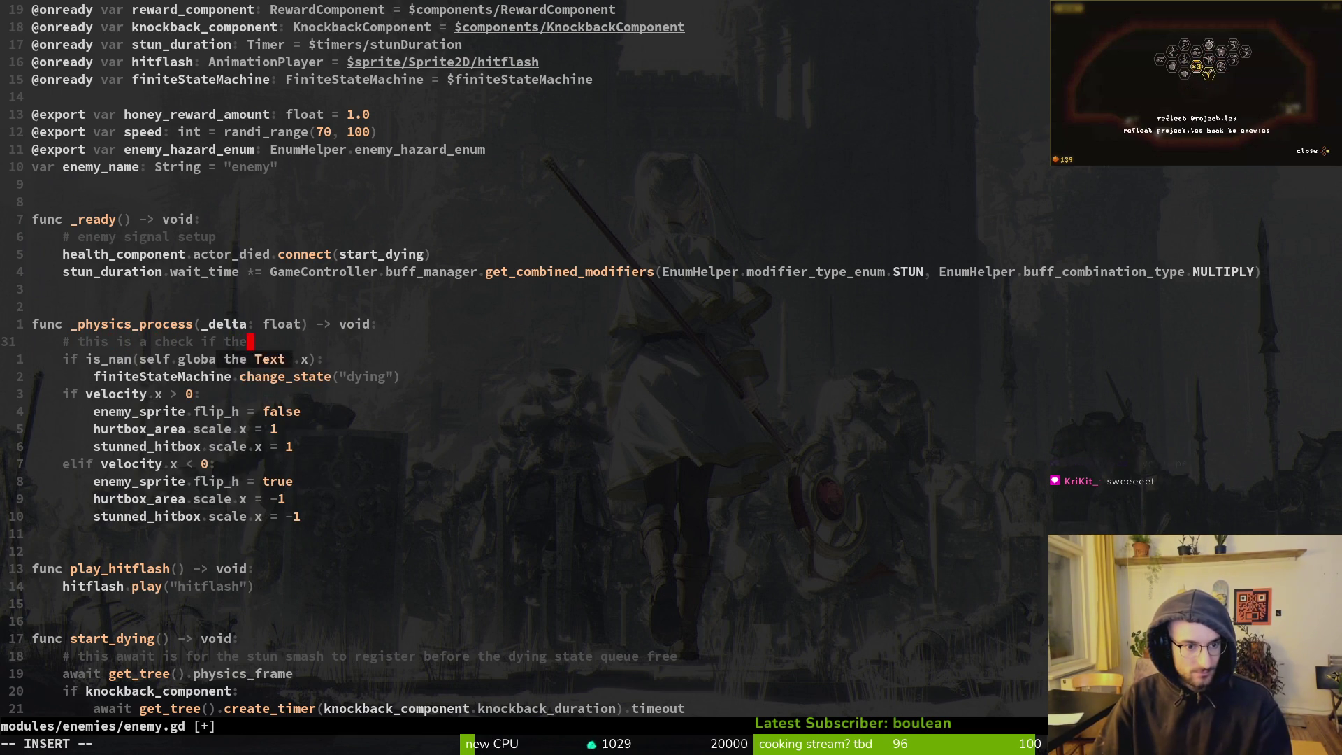
key("BackSpace")
key("BackSpace")
key("BackSpace")
type("enemies get yeeted")
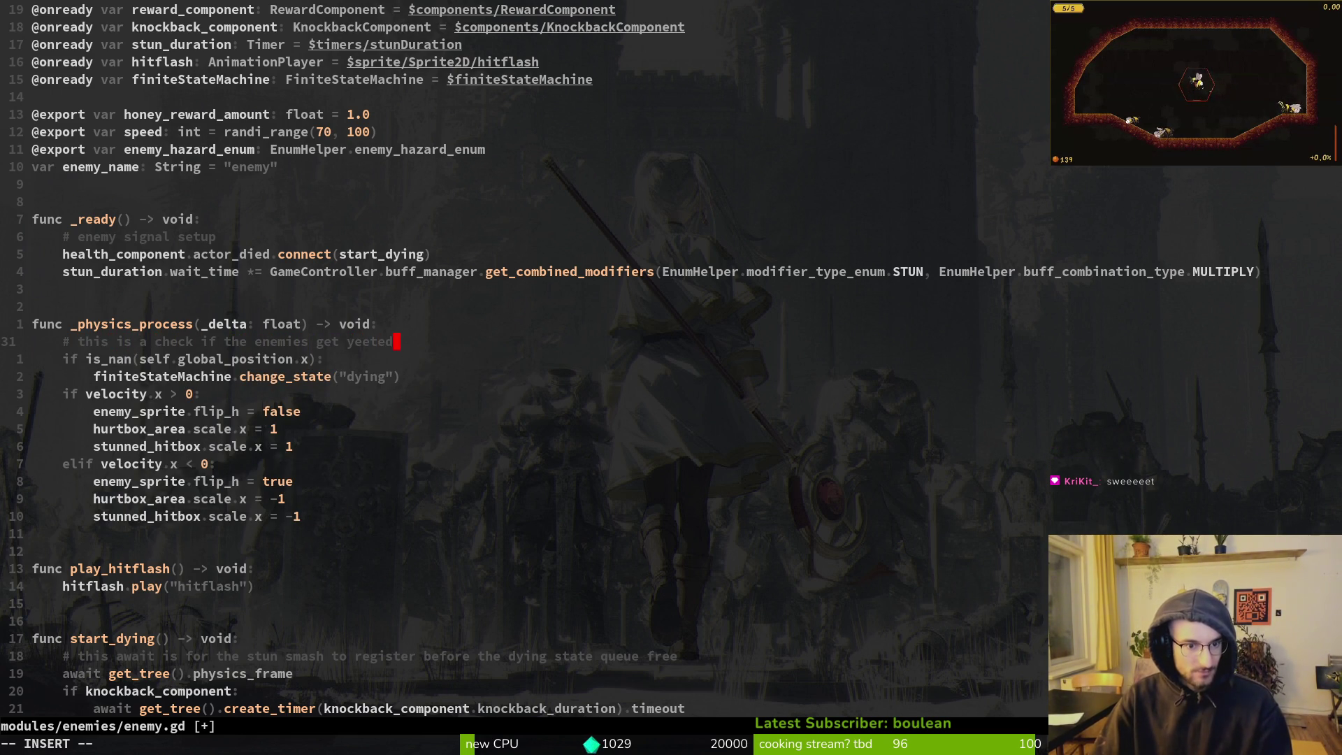
type(" out of the m")
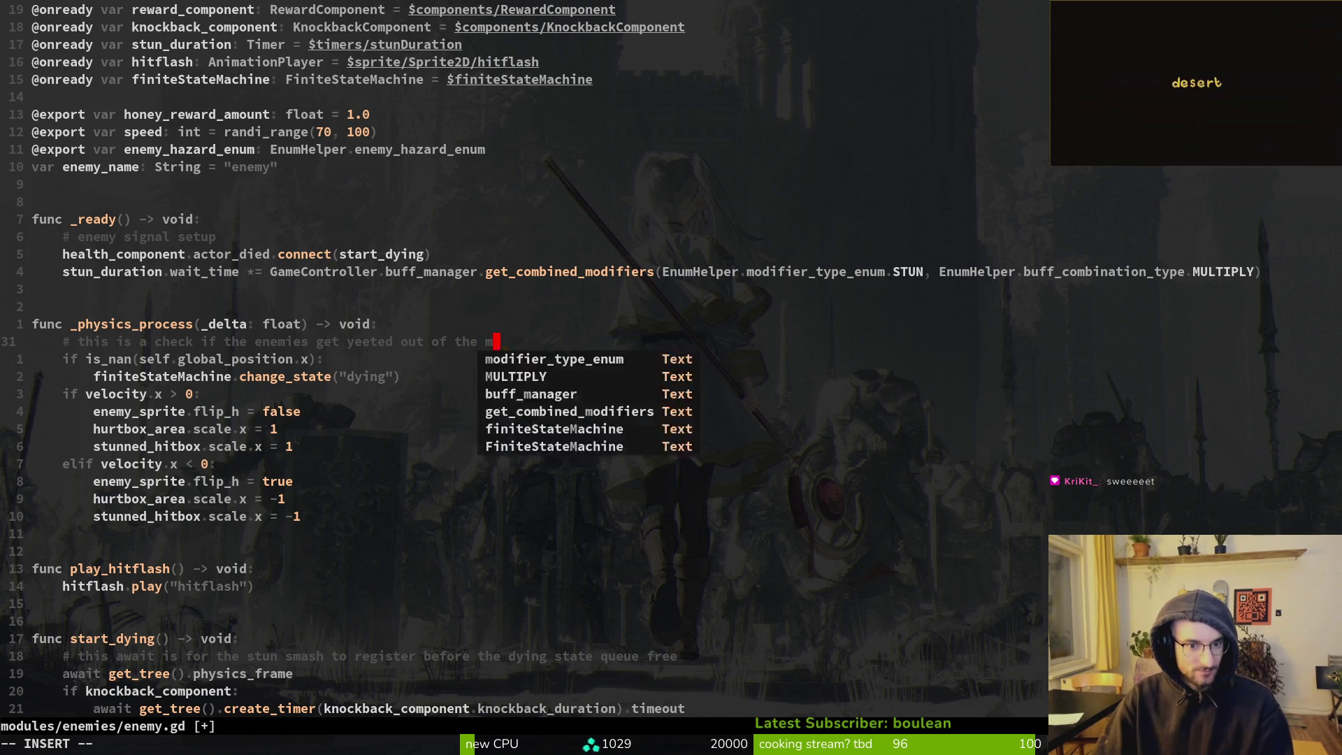
type("ap when smash")
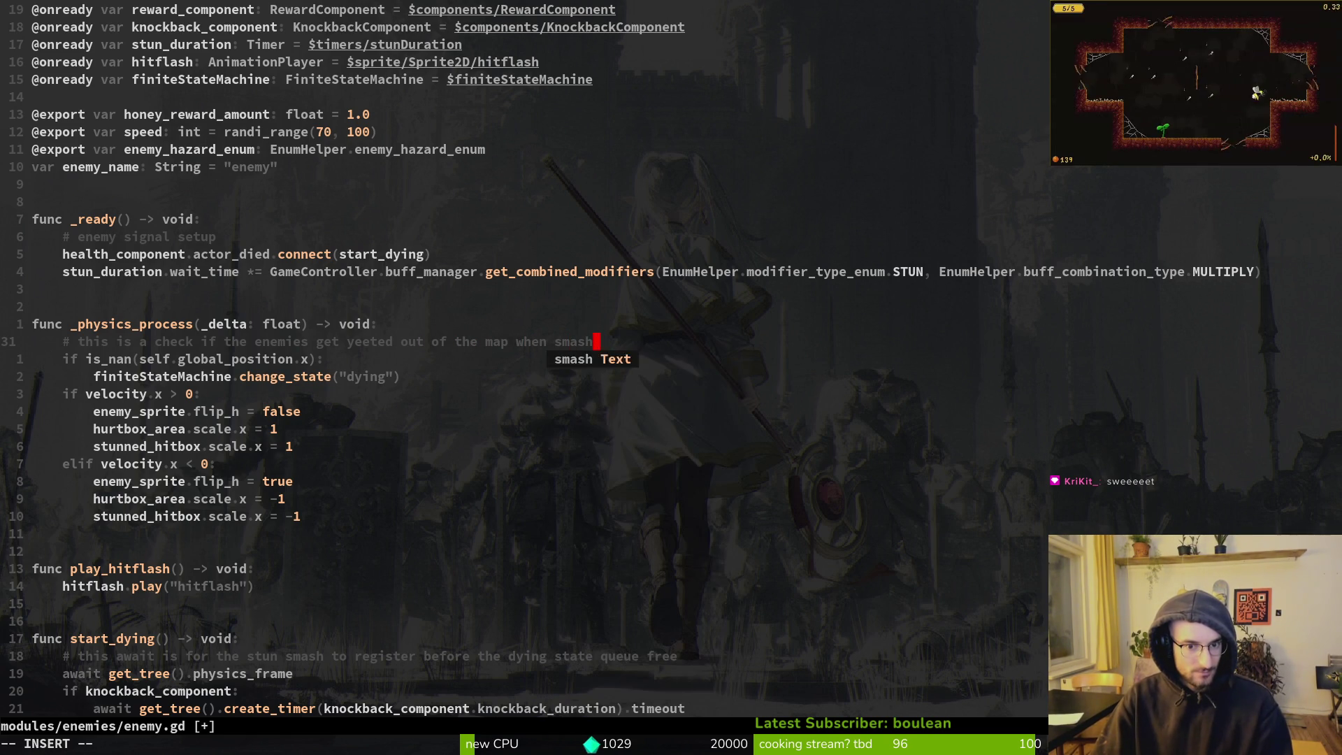
type("ing with overlapping hitbox")
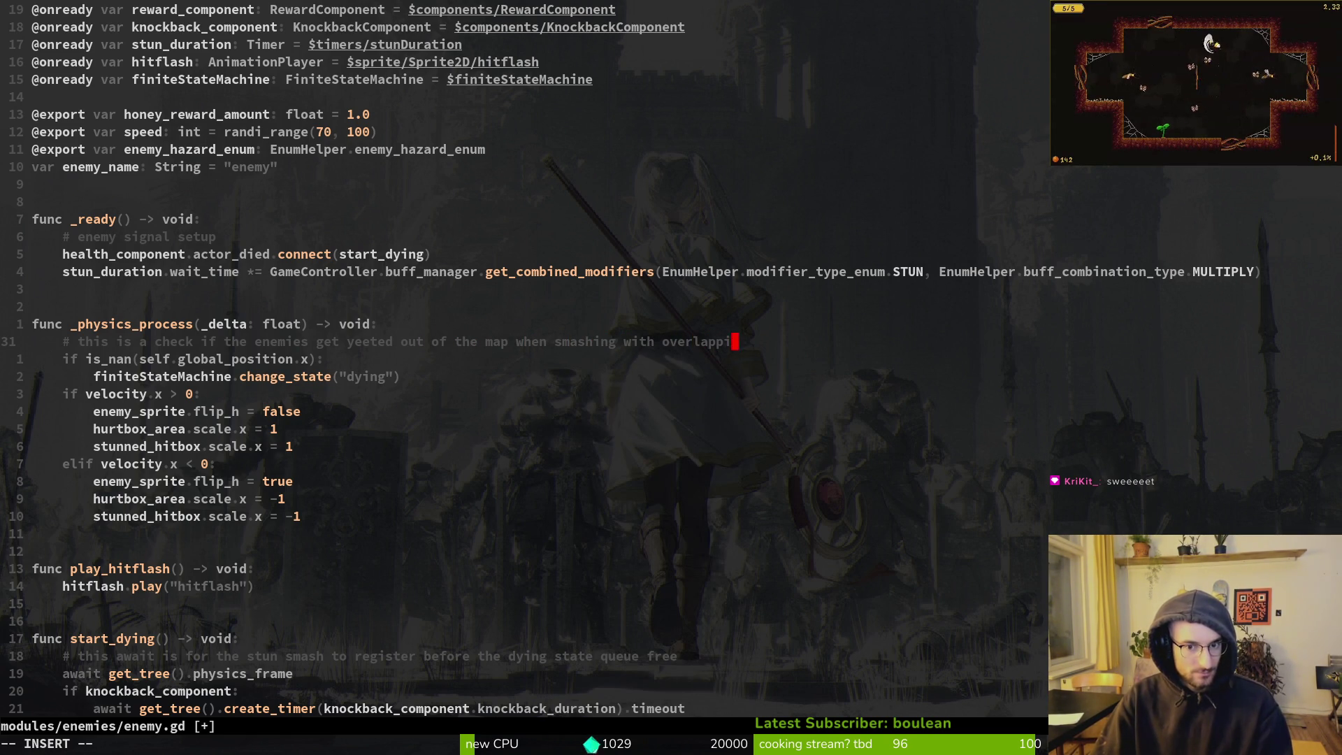
key("BackSpace")
key("BackSpace")
key("BackSpace")
type("lisions")
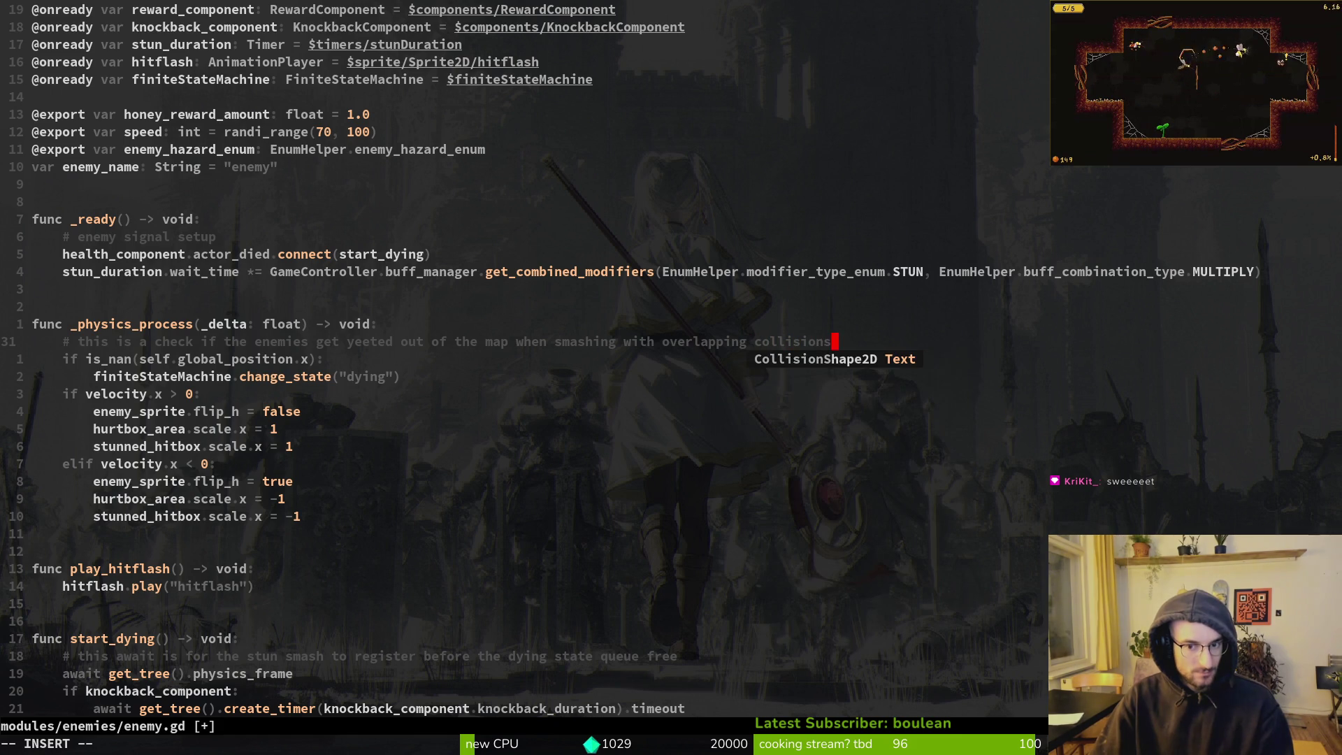
key("Escape")
type(":w")
key("Return")
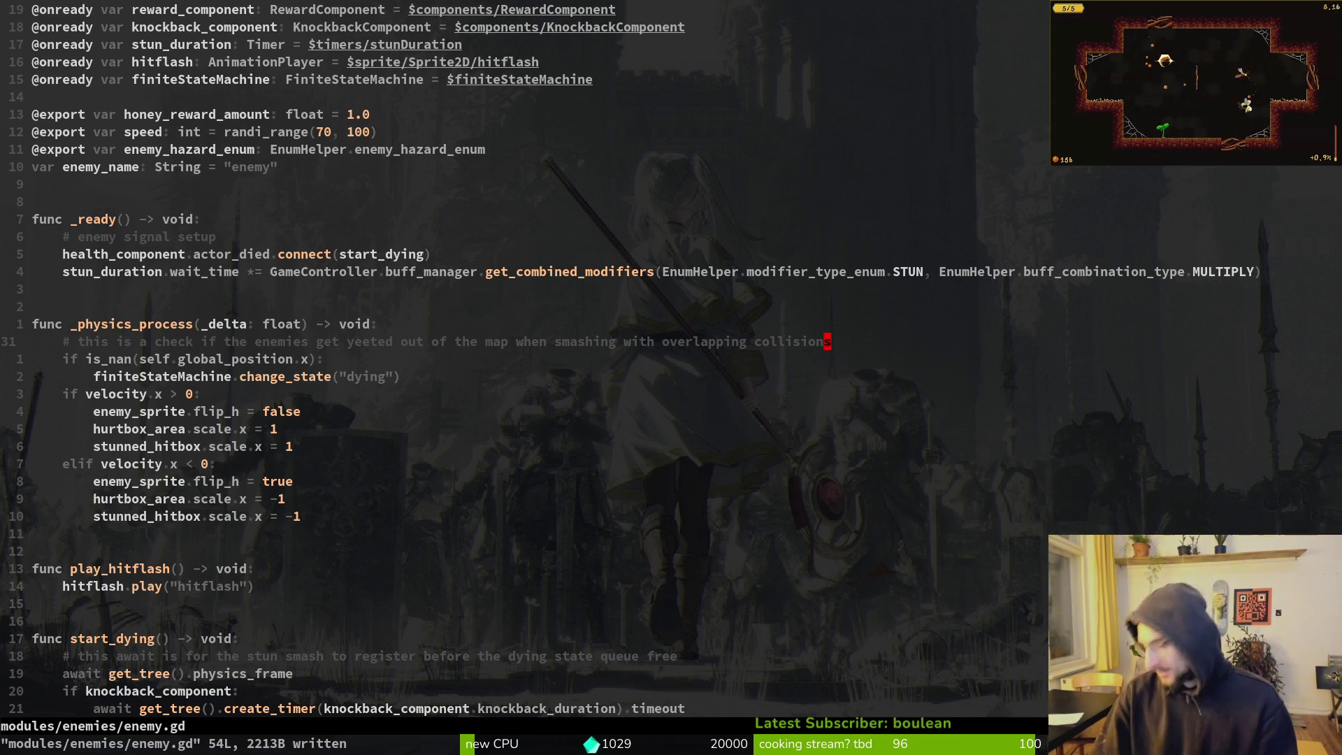
type("apping collisions to prevent the softlock ")
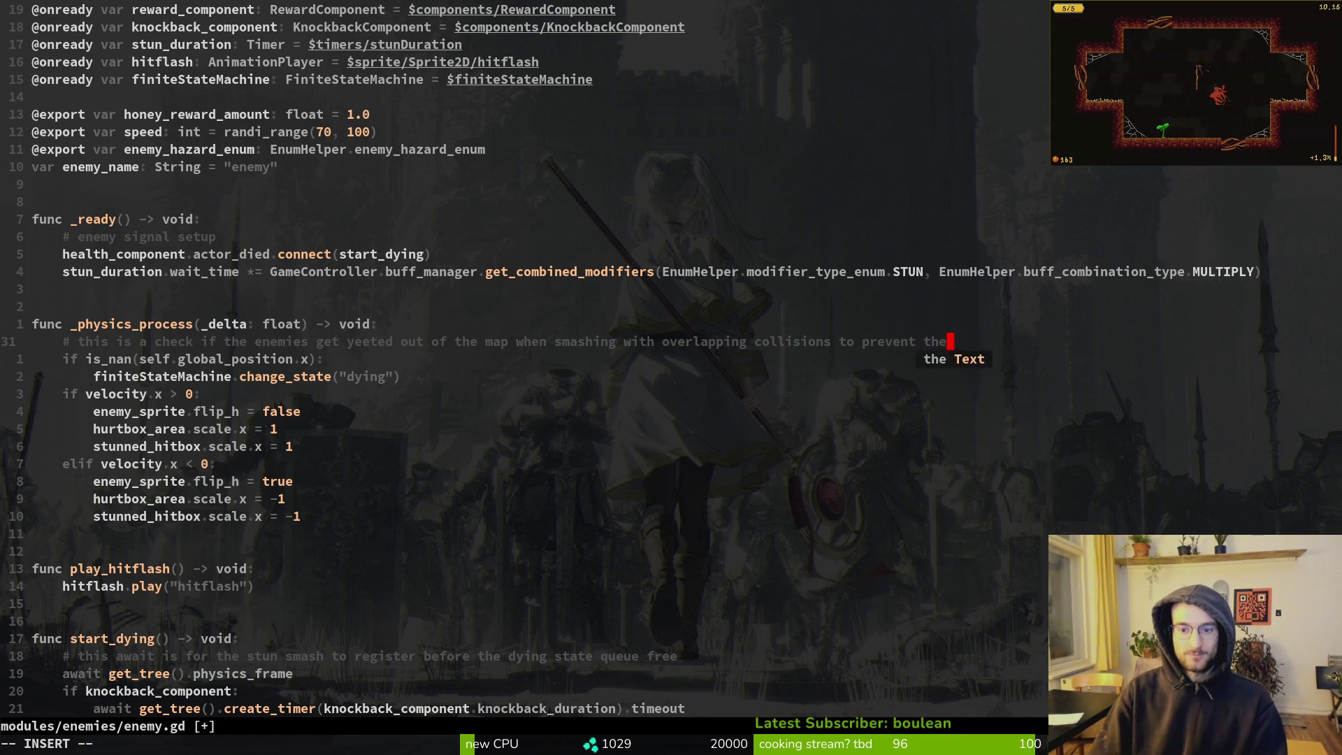
type("level bug")
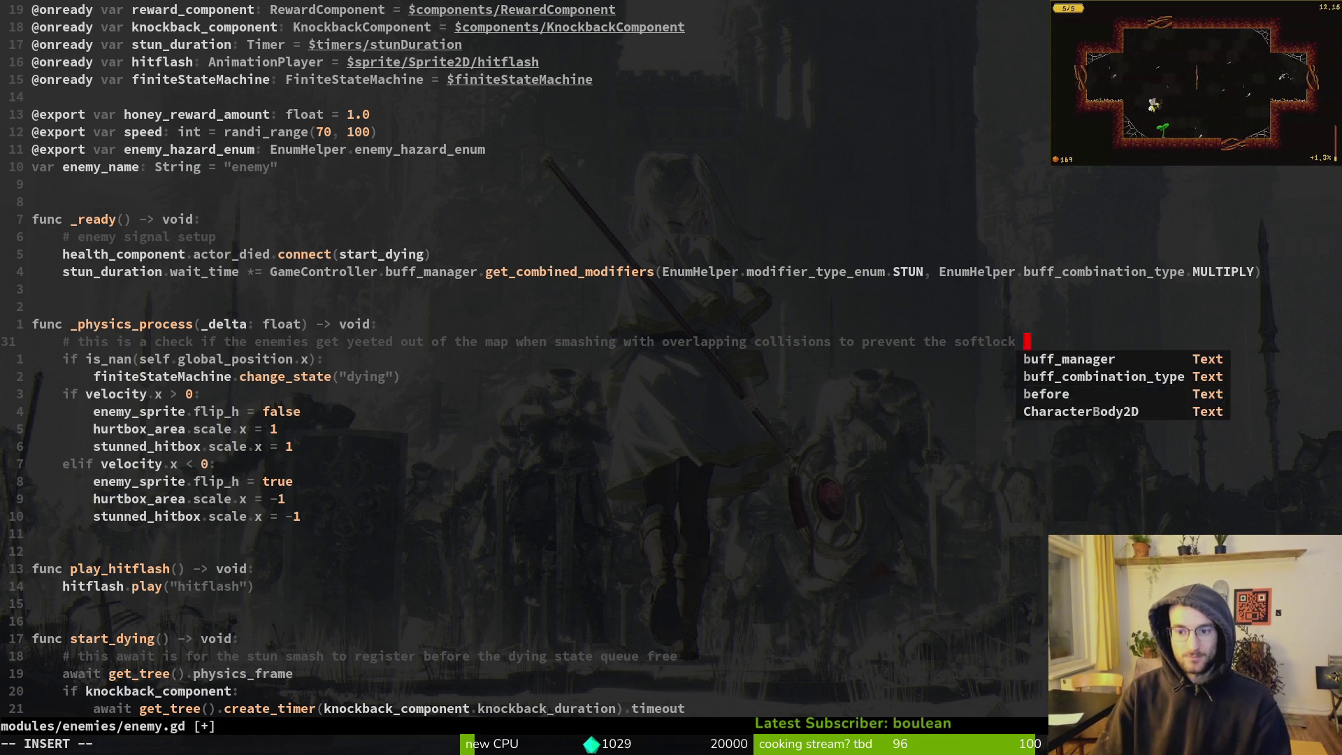
key("Escape")
type(":w")
key("Return")
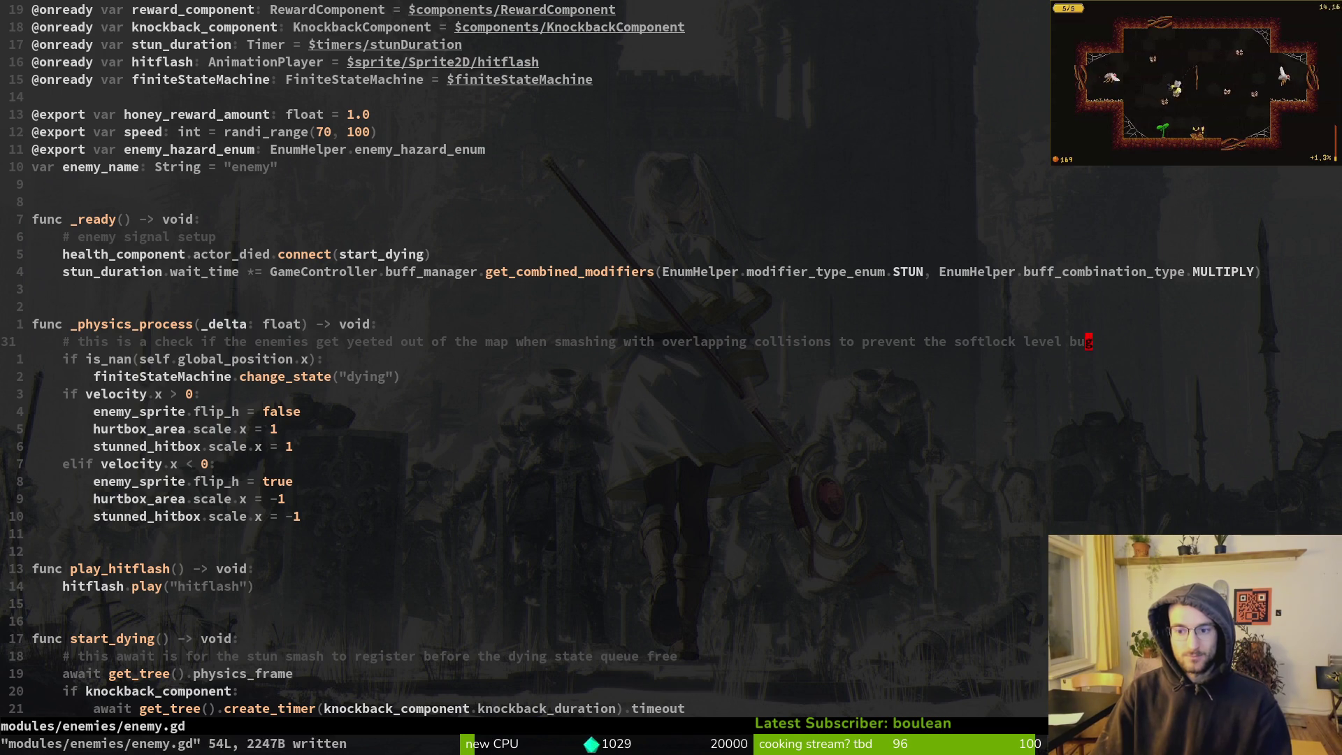
Suspend Neovim and run tig status in the shell
key("ctrl+z")
type("tig status")
key("Return")
View enemy.gd's diff and stage it for commit
key("j")
key("j")
key("j")
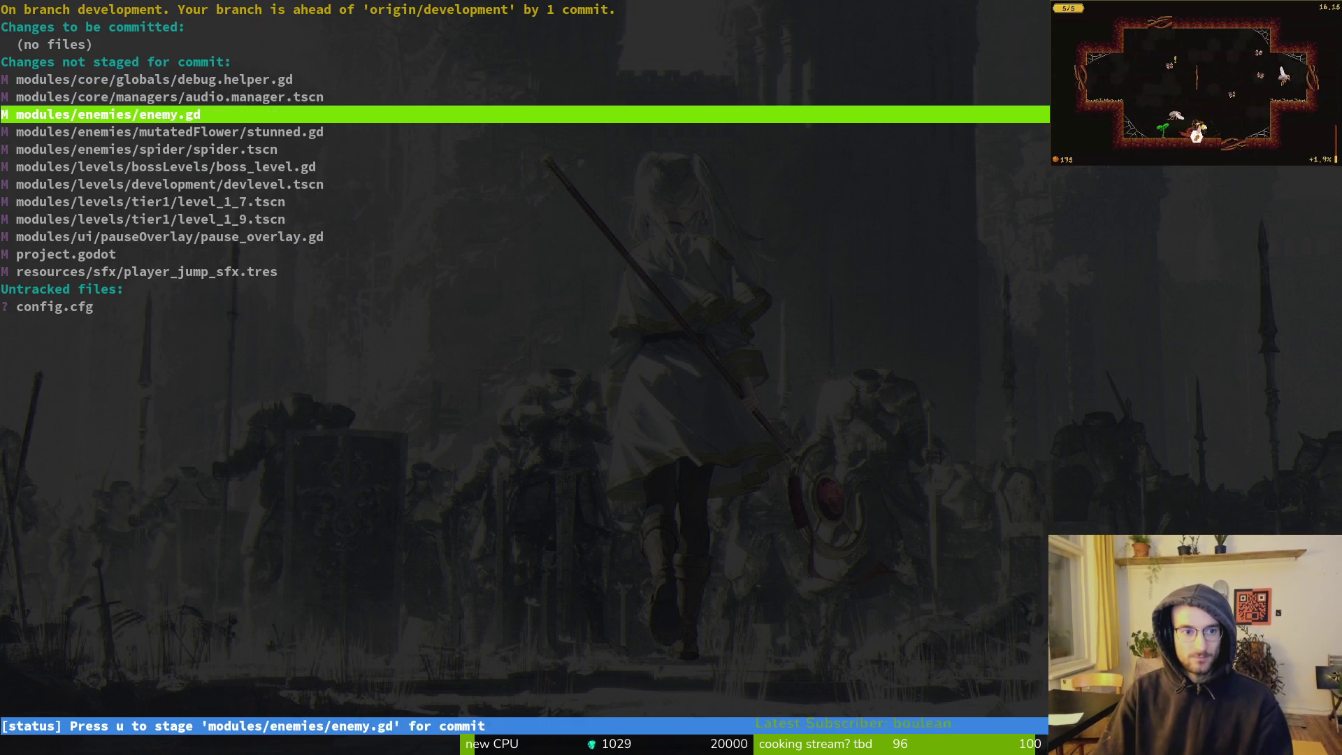
key("k")
key("k")
key("k")
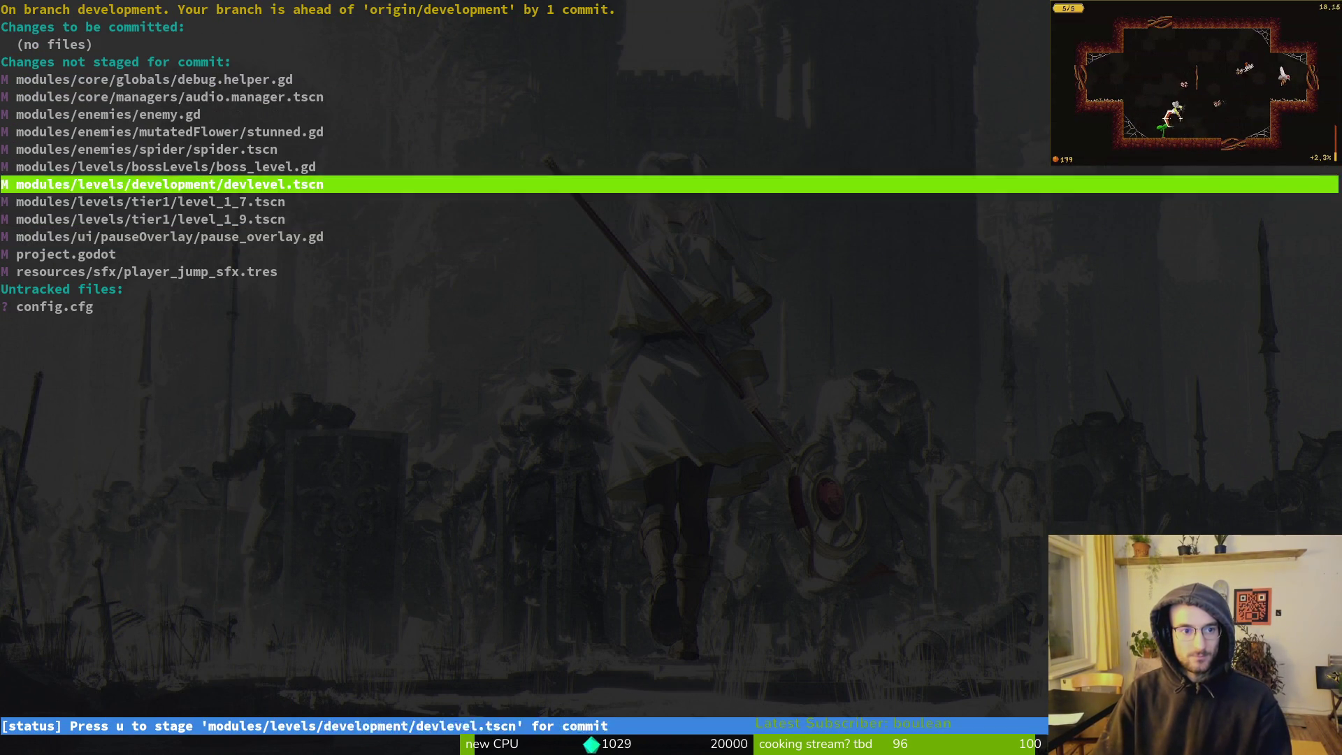
key("Return")
key("u")
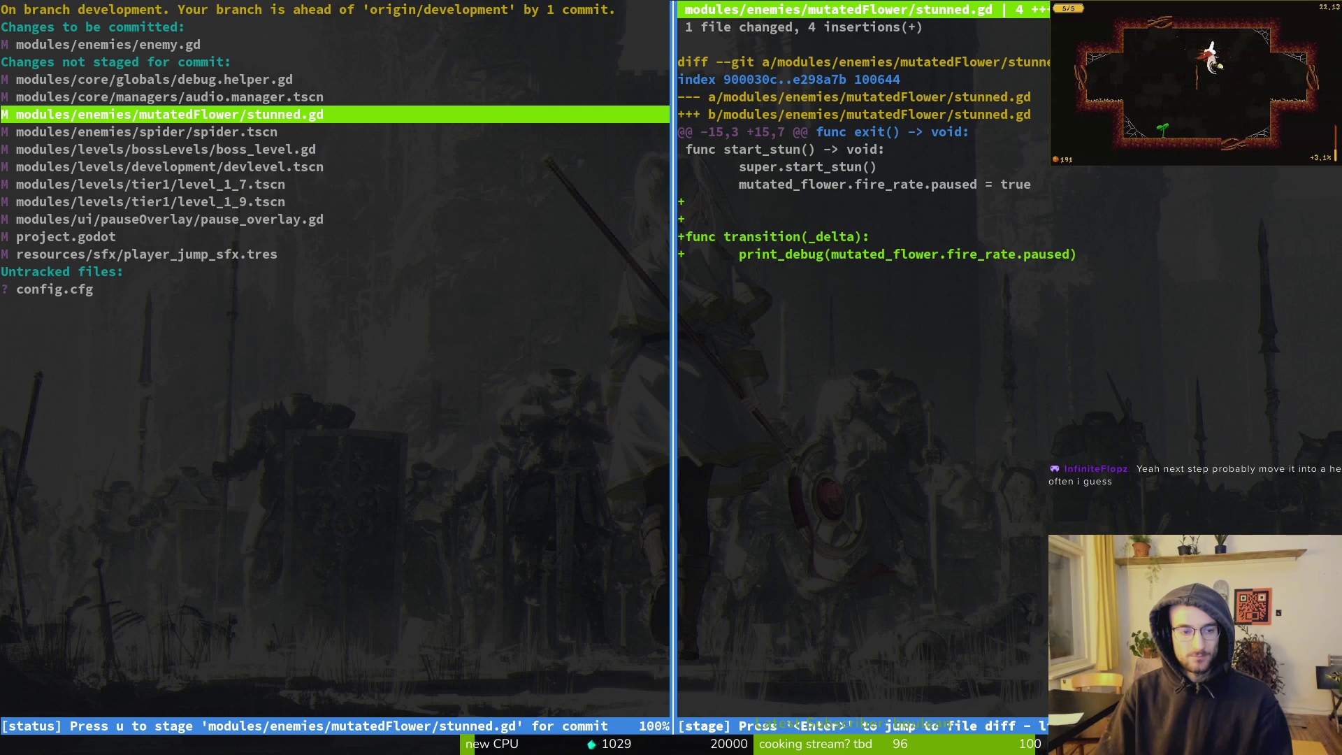
Revert the spider.tscn changes and quit tig to the shell
key("j")
key("exclam")
key("y")
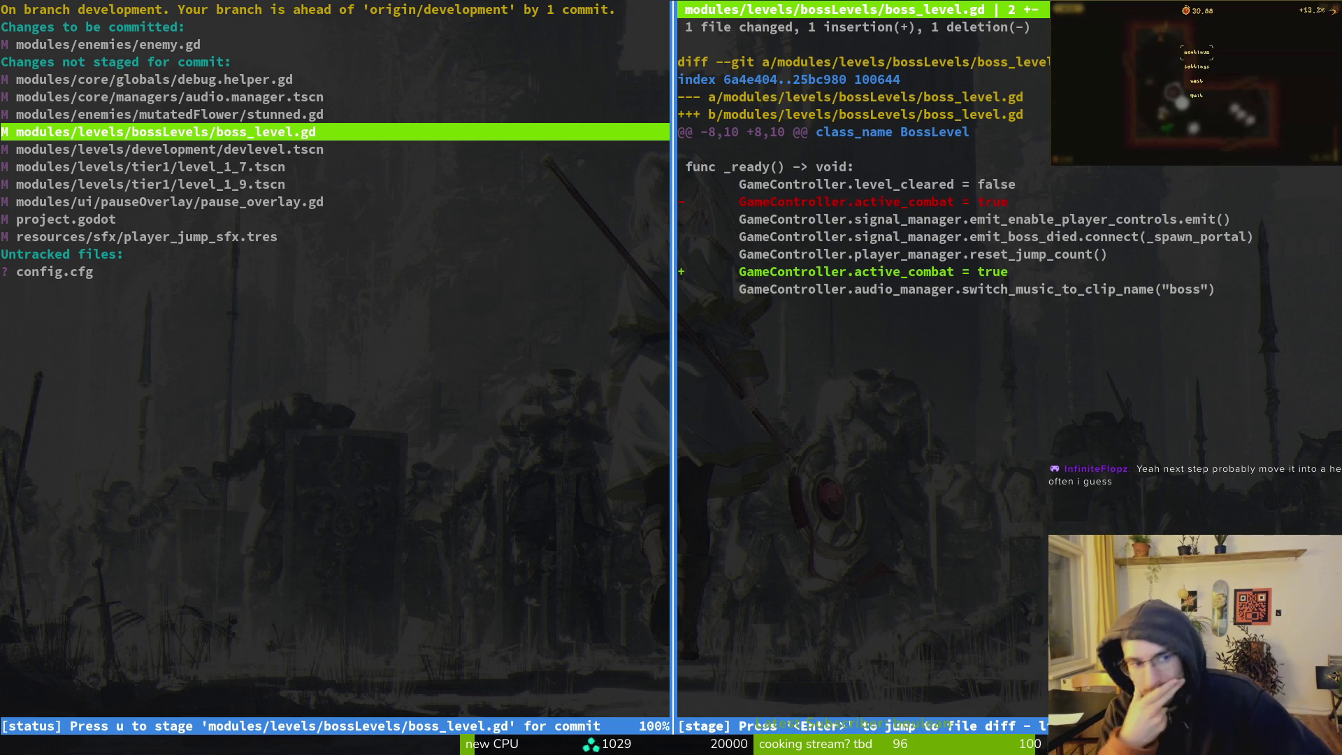
key("Q")
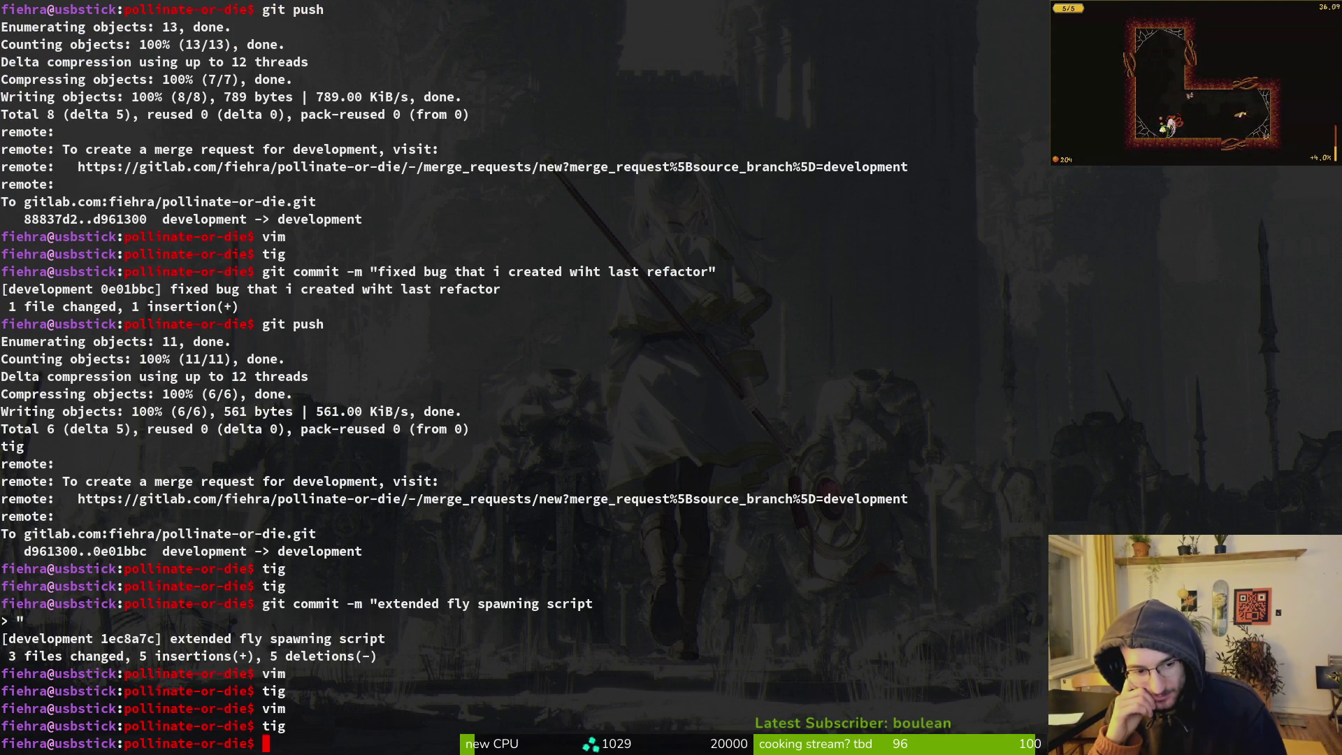
Launch vim in the project and open boss.gd through the file finder
type("vim")
key("Return")
key("space")
key("f")
key("f")
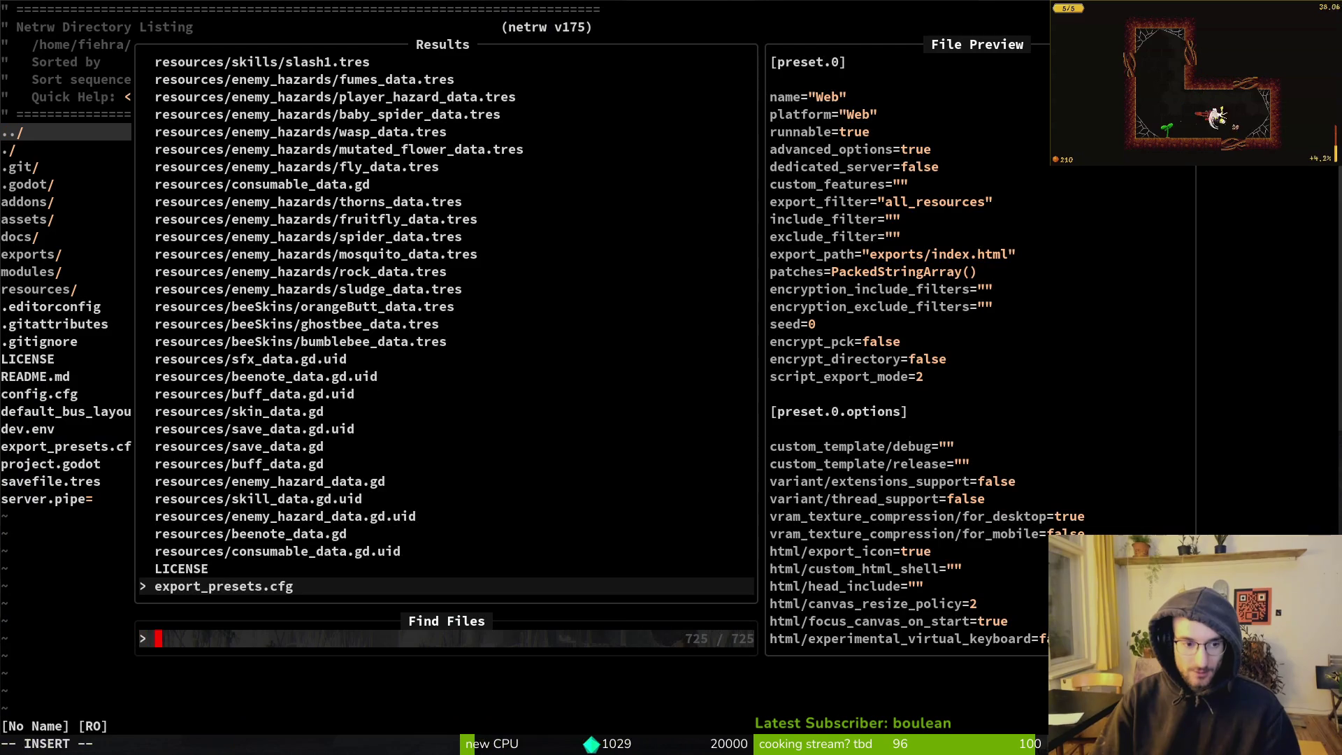
type("boss")
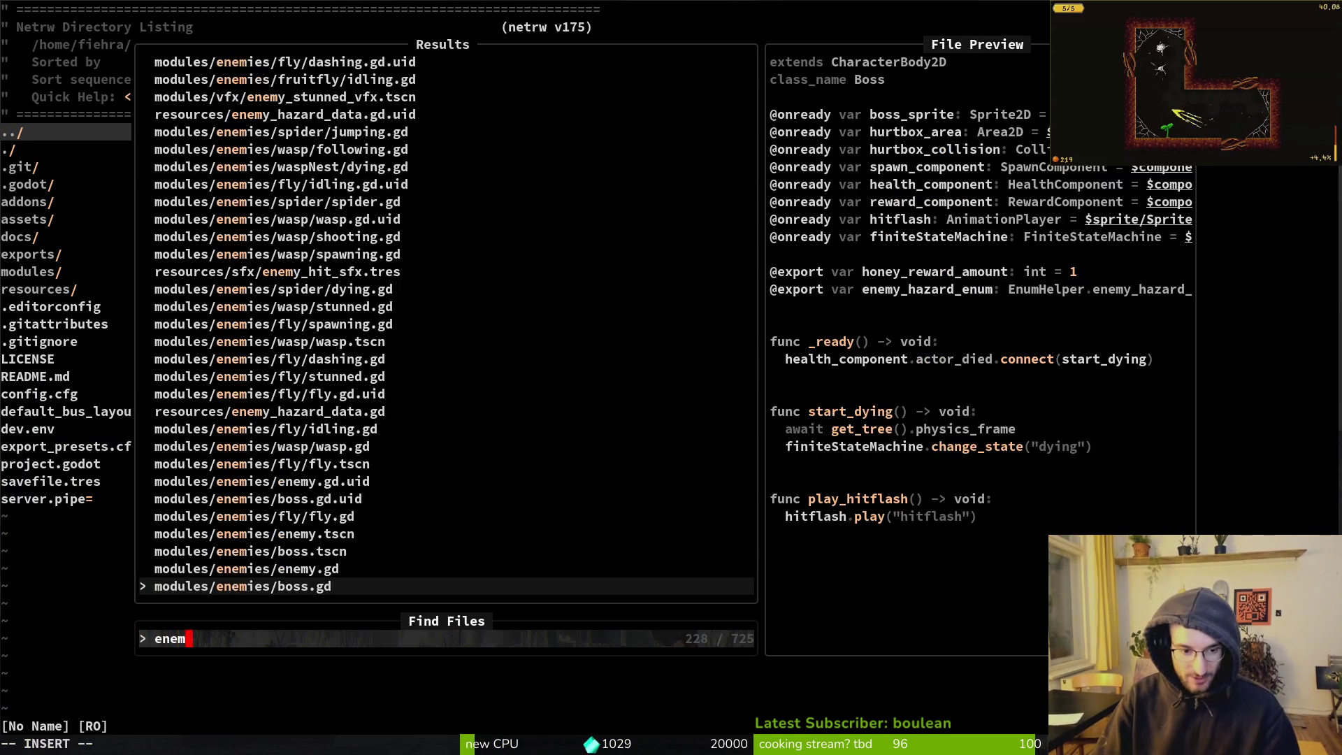
key("Return")
Open nest_part.gd, then enemy.gd, through the file finder
key("space")
key("f")
key("f")
type("nest_part")
key("Return")
key("space")
key("f")
key("f")
type("enemy")
key("Return")
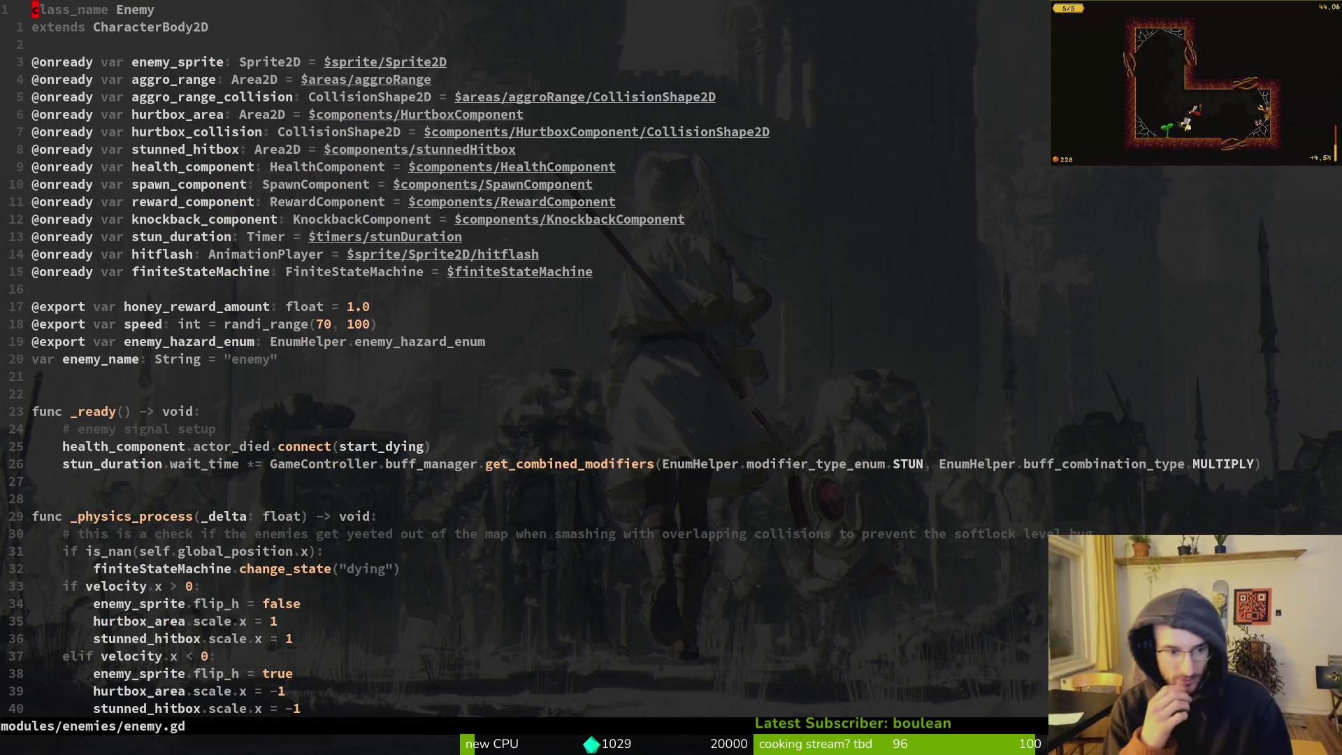
Go to _physics_process in enemy.gd and yank the is_nan dying check lines
key("braceright")
key("braceright")
key("braceright")
key("braceright")
key("braceright")
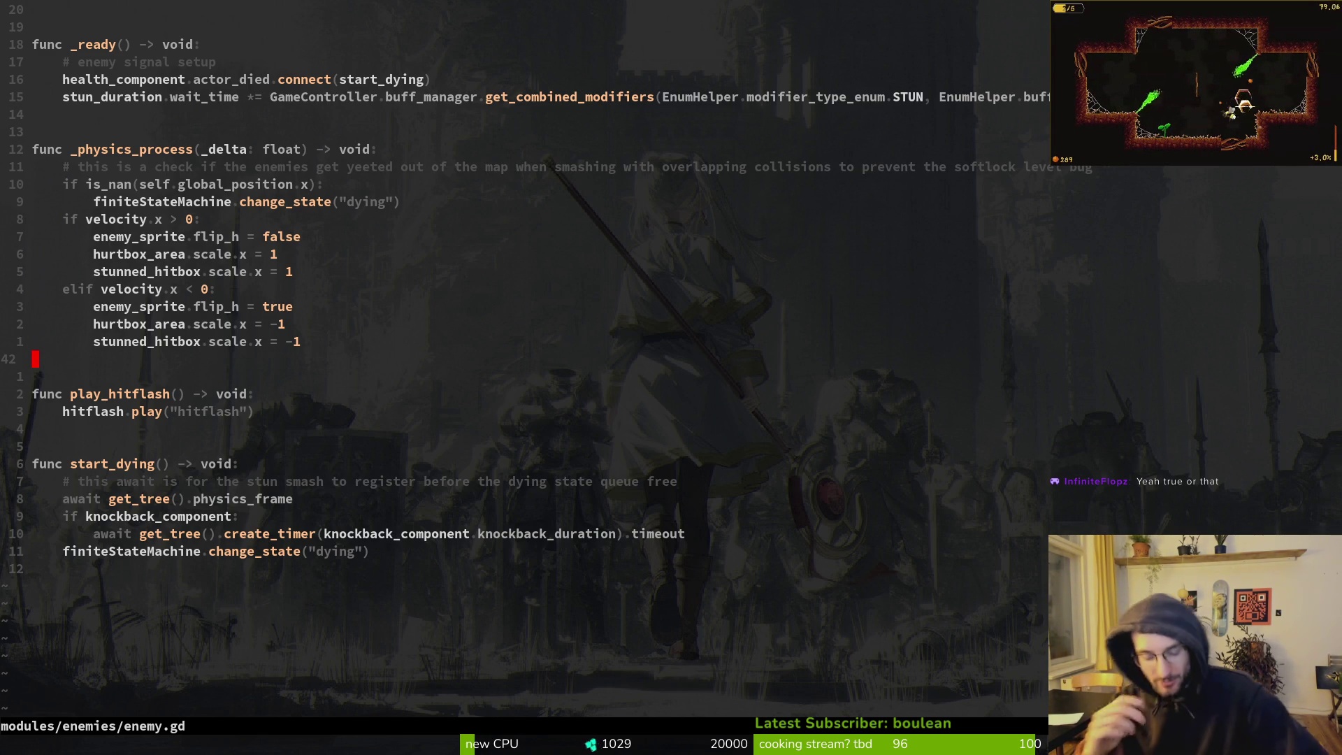
key("k")
key("k")
key("k")
key("k")
key("k")
key("k")
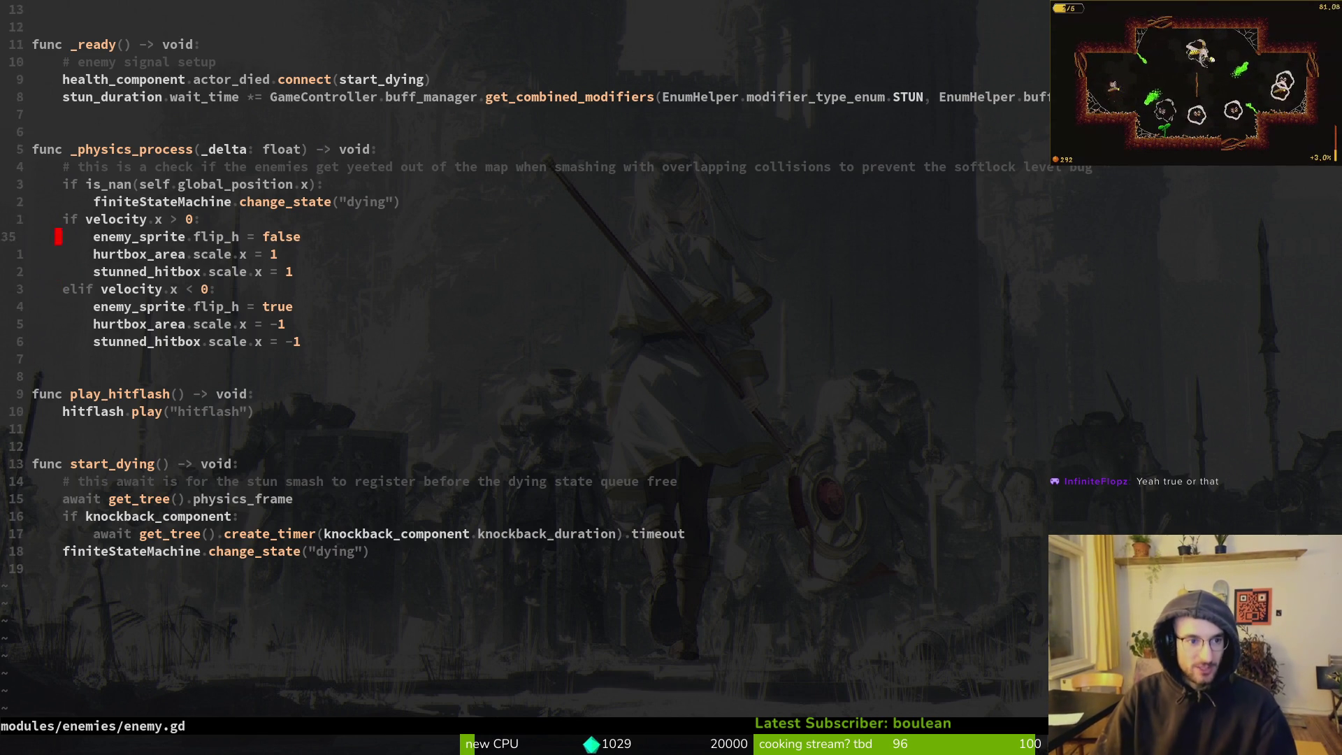
key("shift+v")
key("j")
key("y")
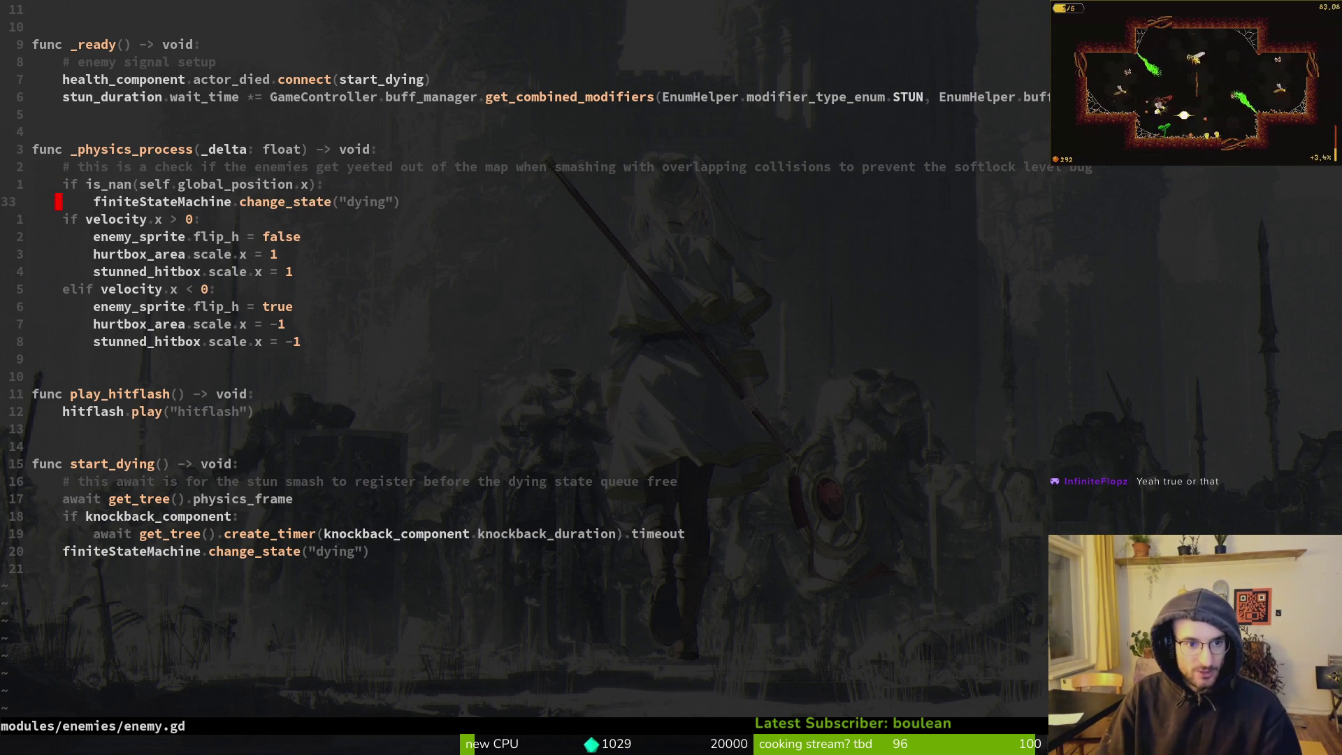
key("space")
key("f")
key("f")
key("Escape")
key("Escape")
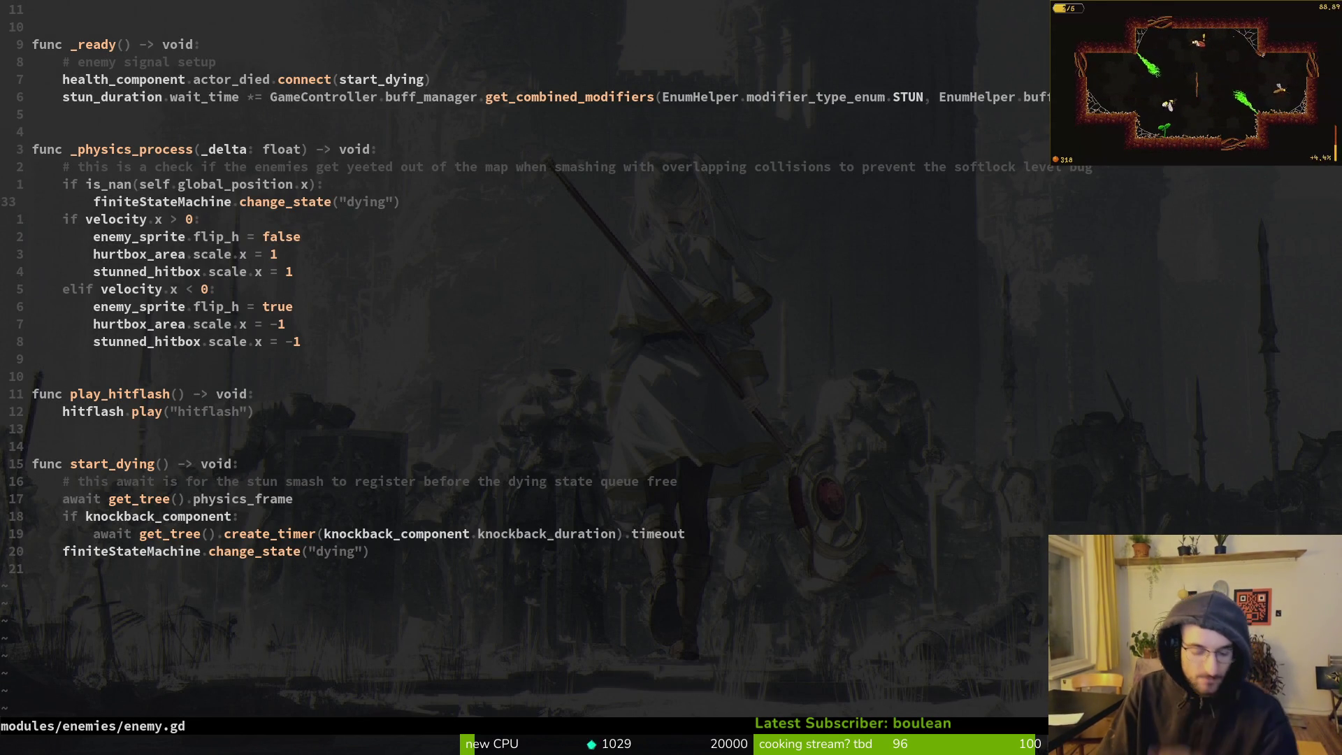
Find 'stat' in the file finder and open modules/core/state/state.gd
key("space")
key("f")
key("f")
type("stat")
key("Return")
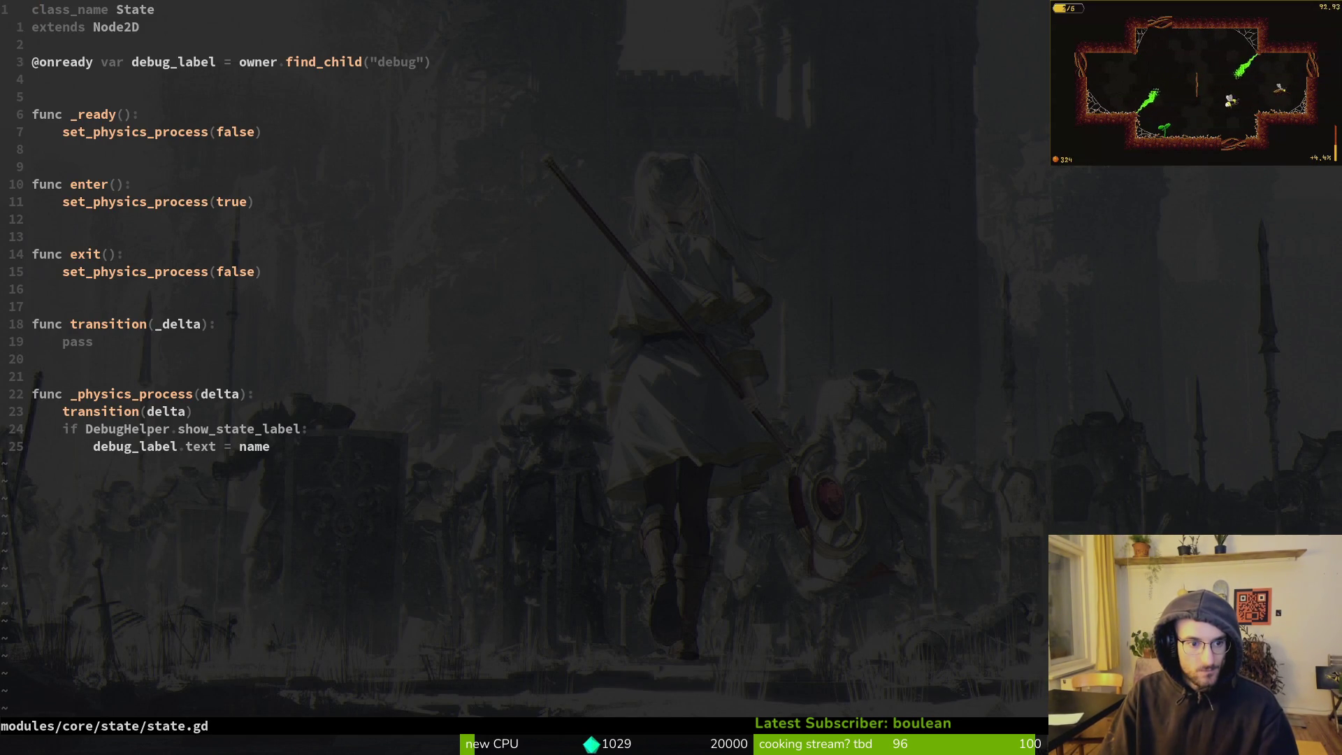
Jump back to enemy.gd, review the is_nan check and softlock comment, then suspend Neovim with Ctrl+Z
key("ctrl+o")
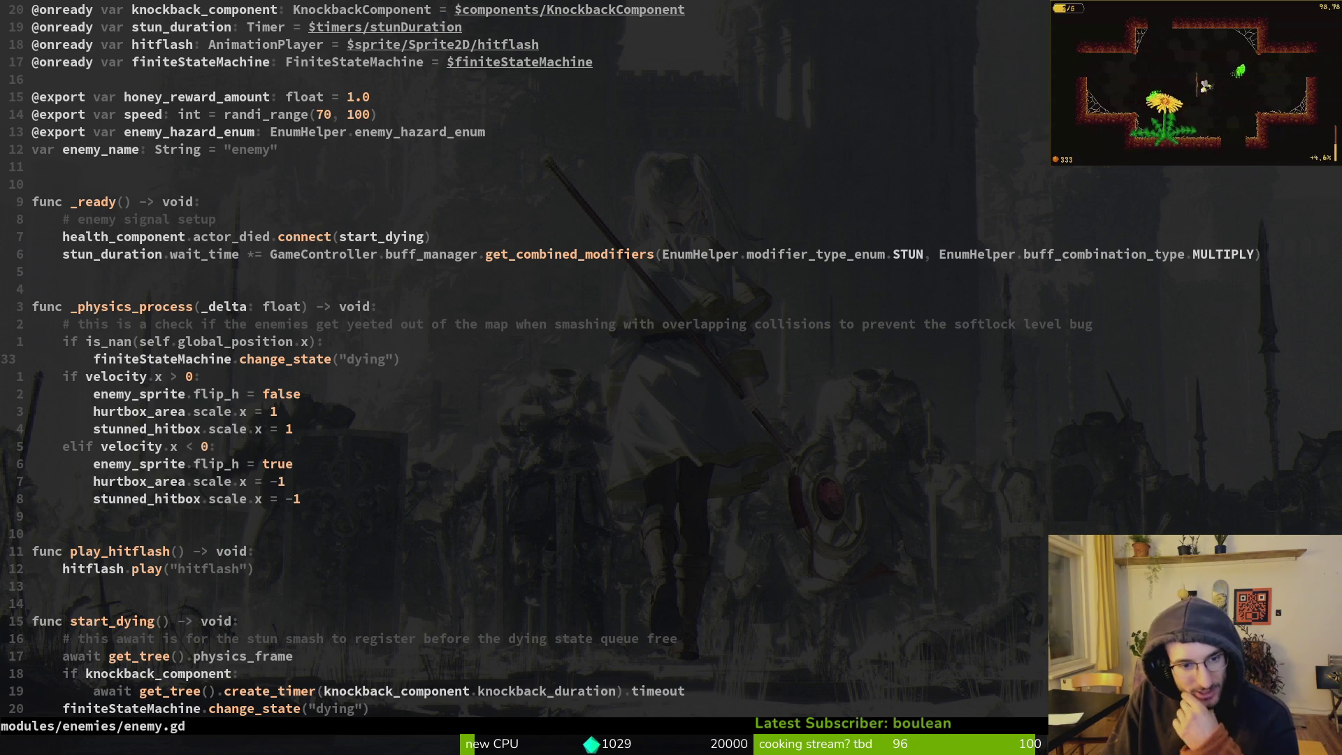
key("k")
key("k")
key("k")
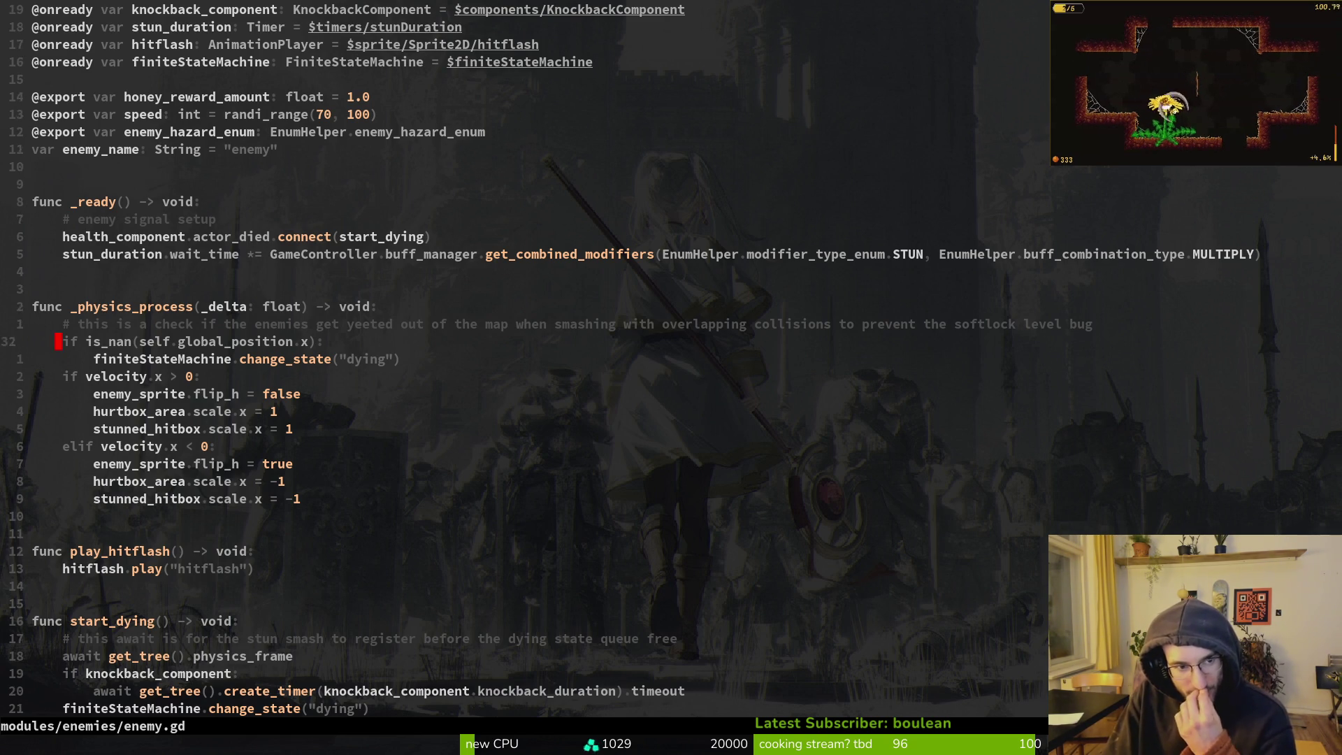
key("k")
key("k")
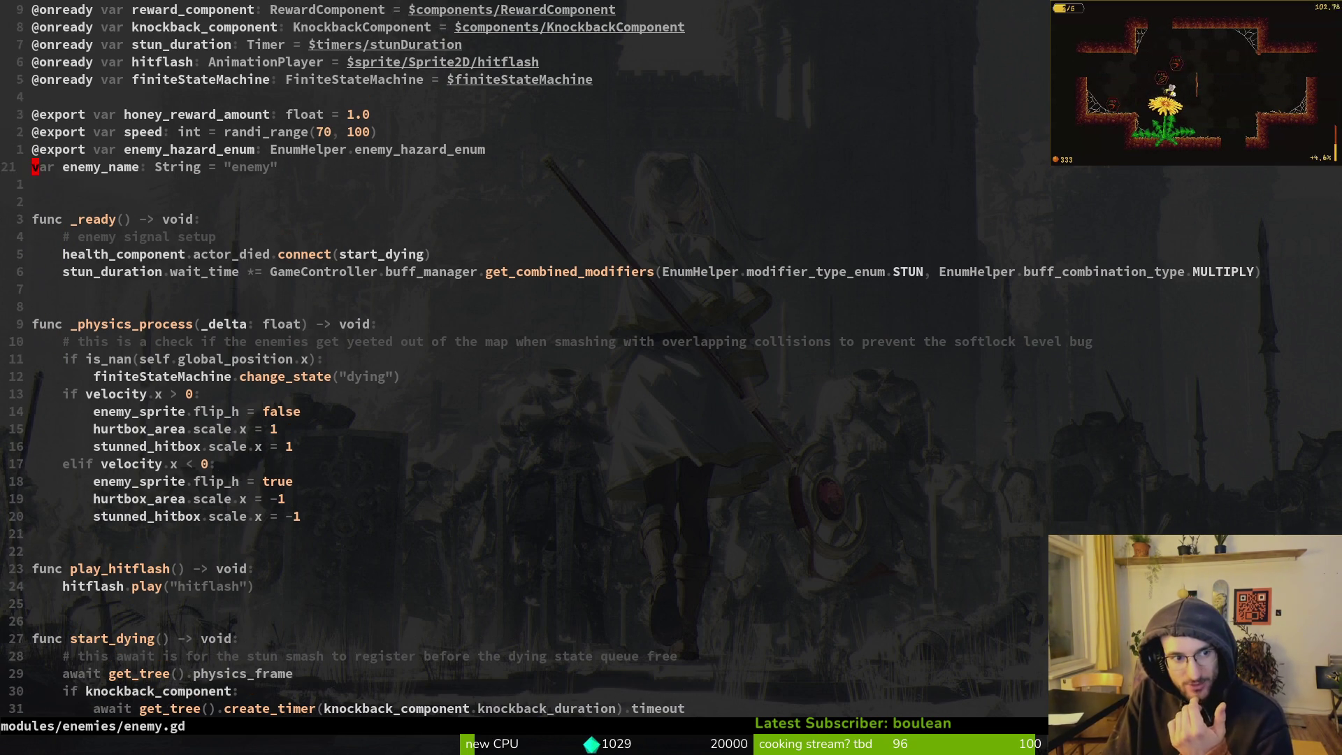
key("j")
key("j")
key("j")
key("j")
key("j")
key("j")
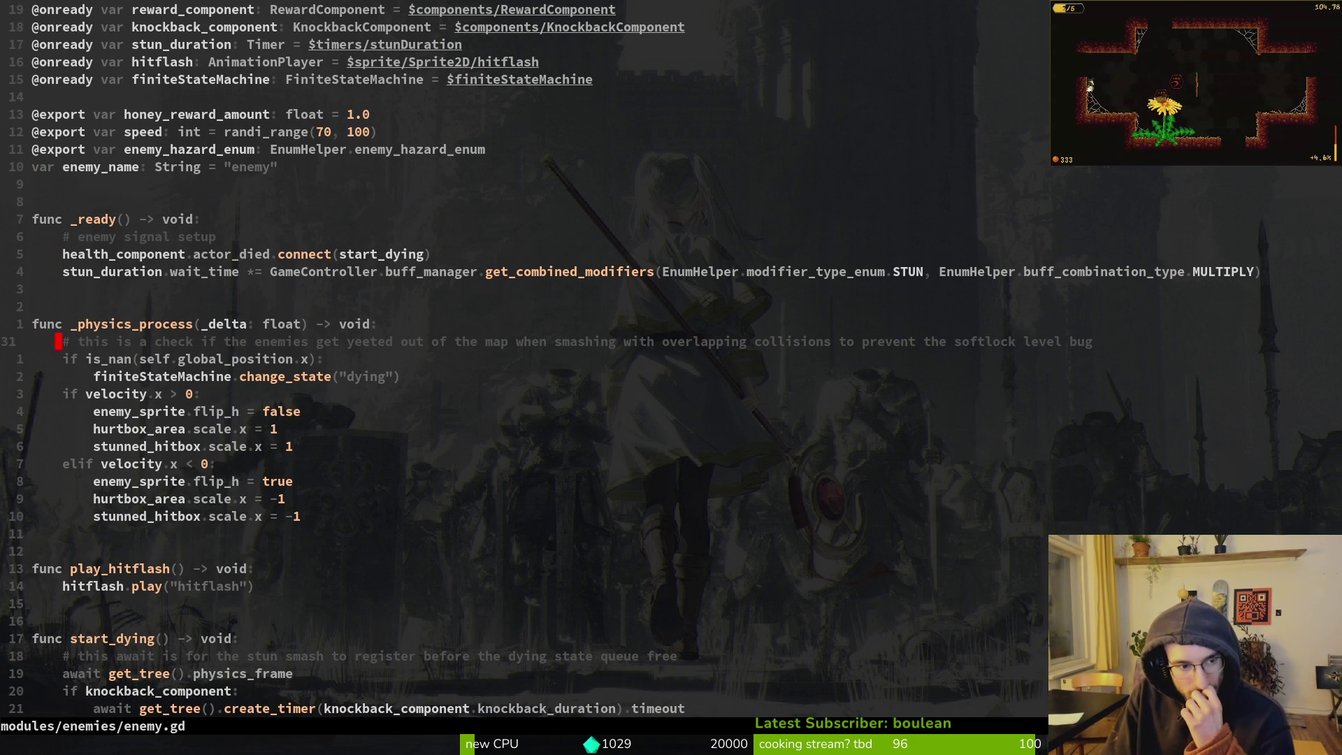
key("j")
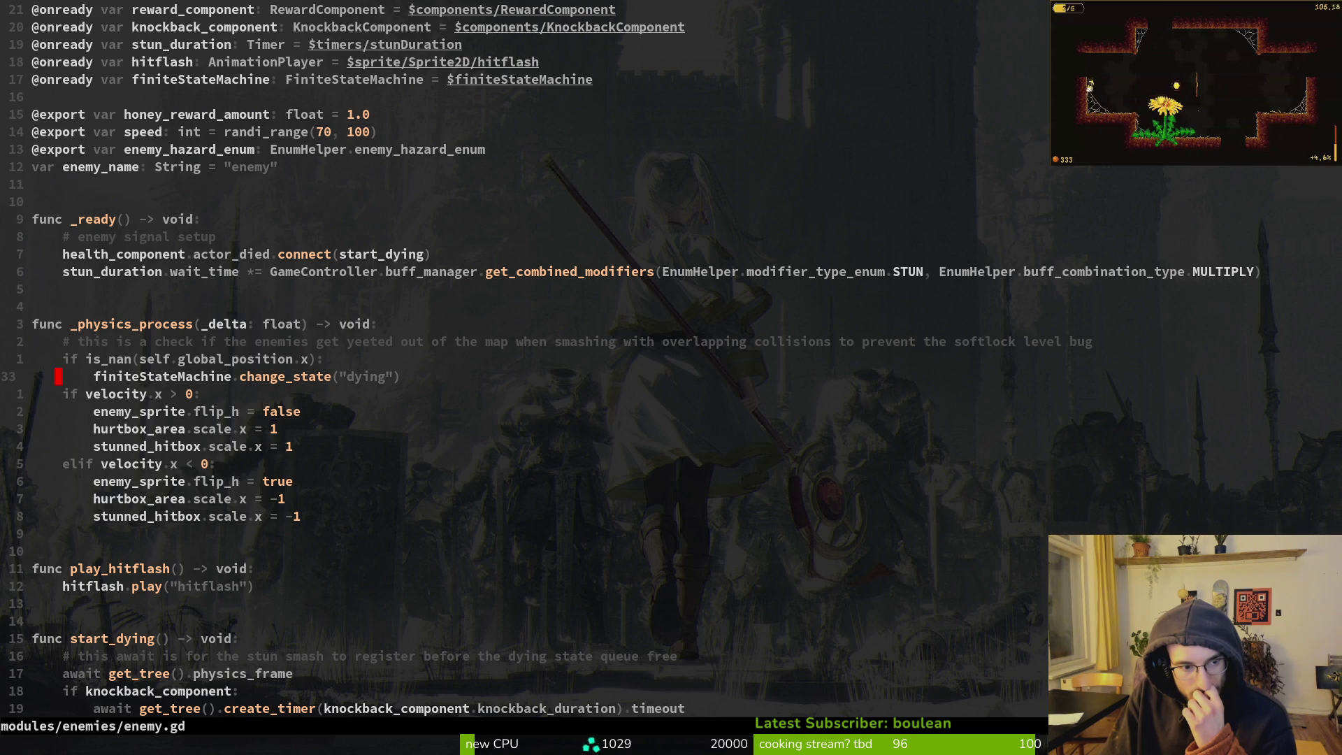
key("k")
key("k")
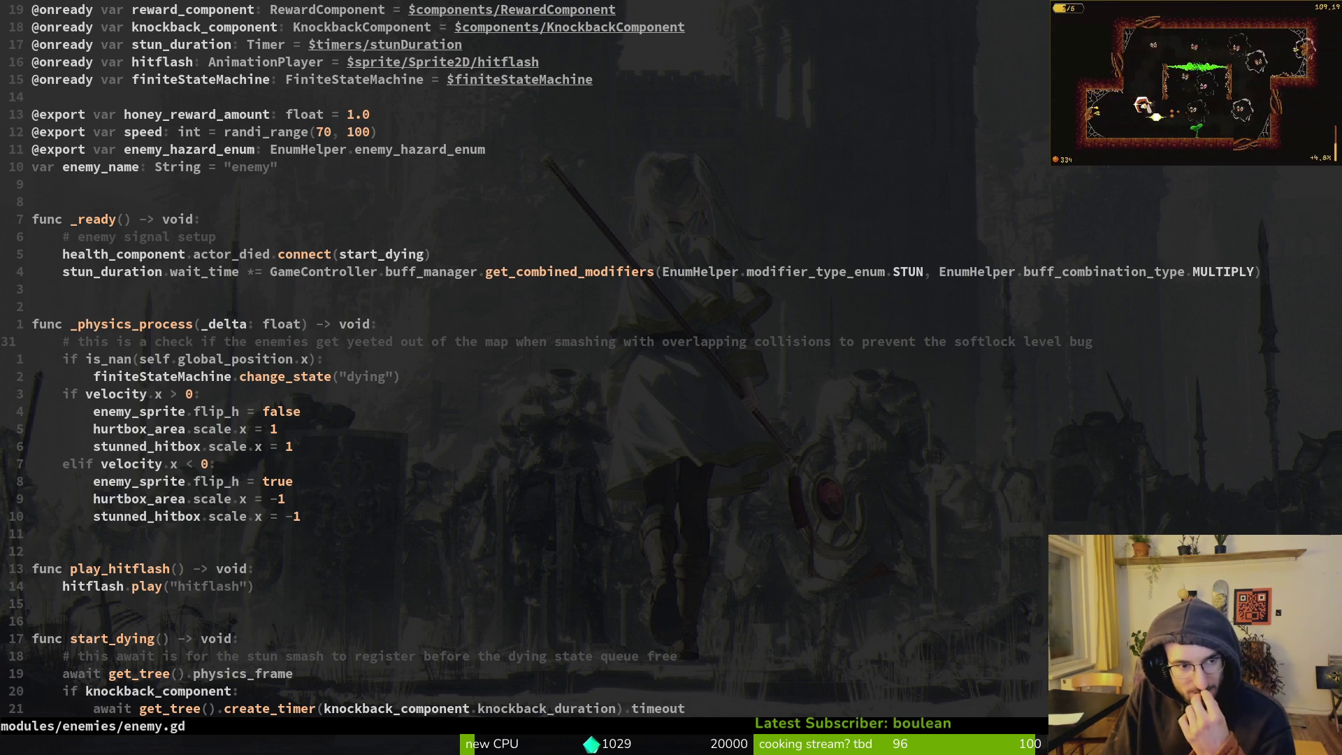
key("j")
key("j")
key("j")
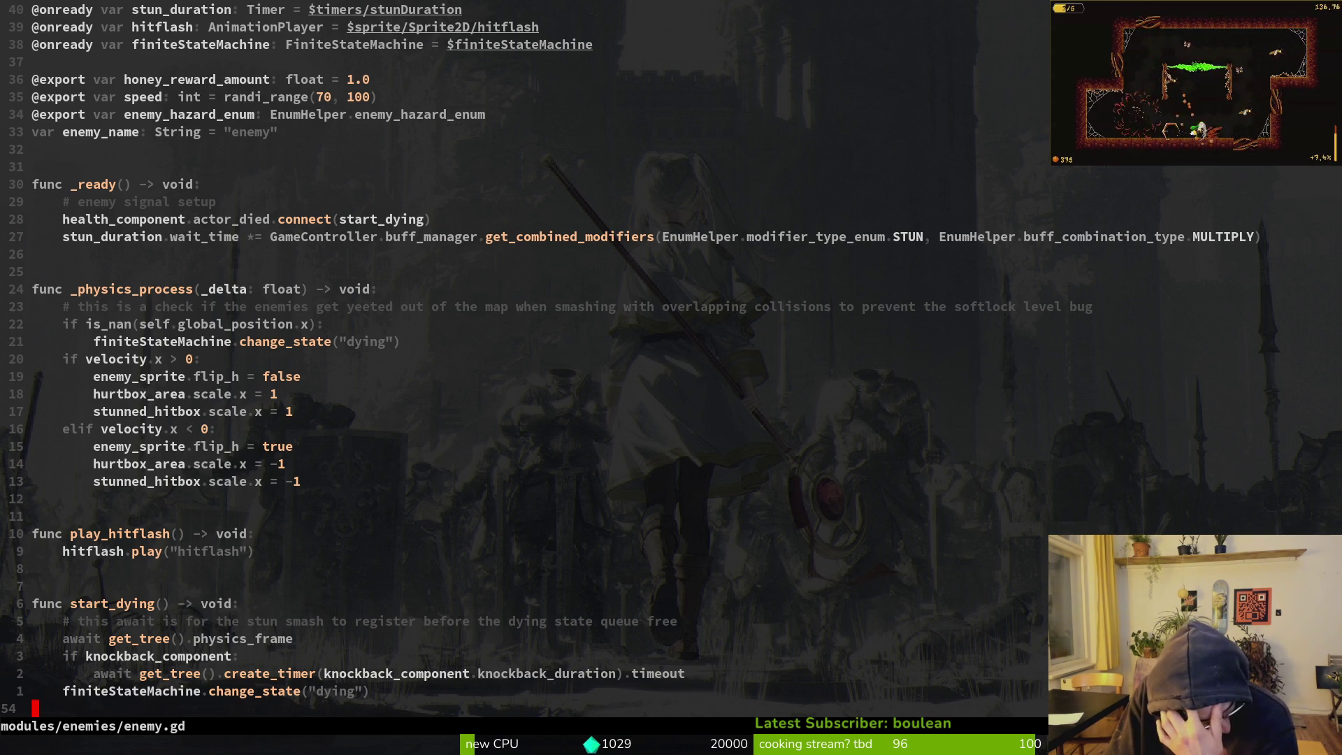
key("ctrl+z")
Relaunch vim and open player.gd through a Find Files search for 'player'
type("o")
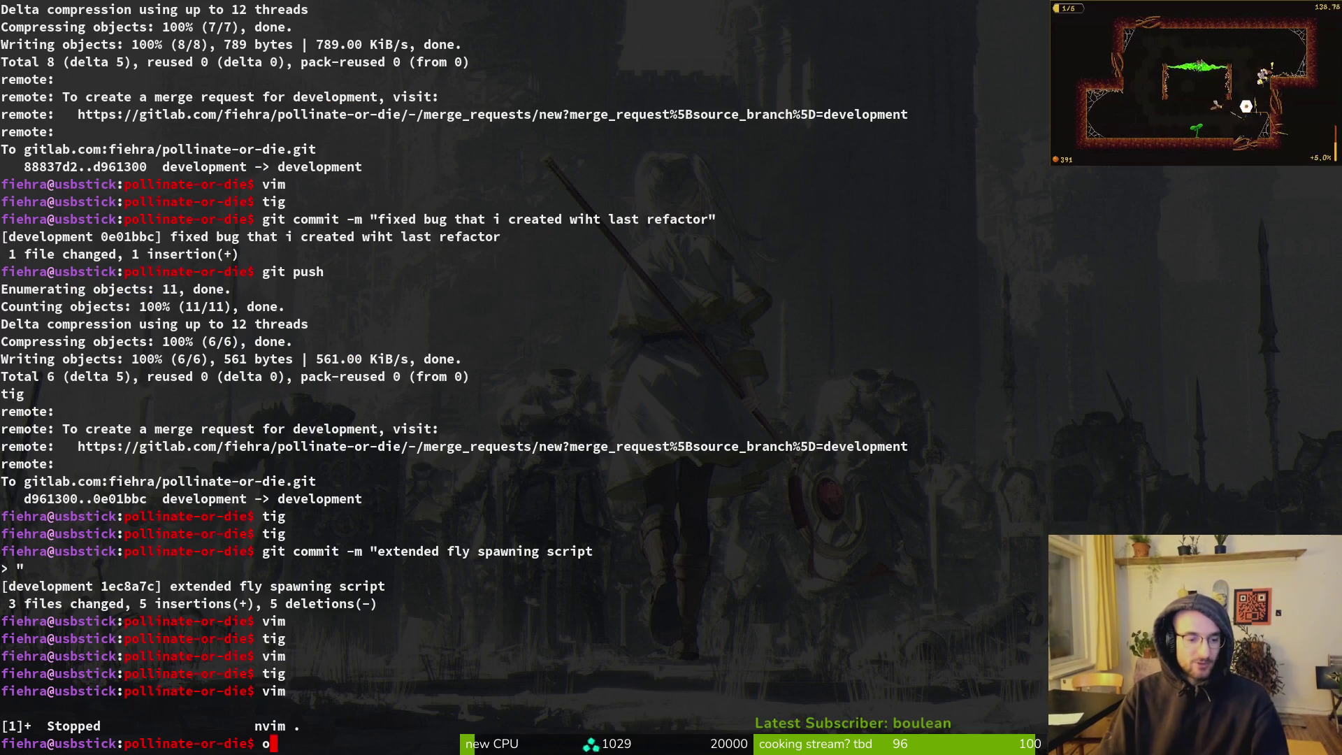
key("BackSpace")
type("vim")
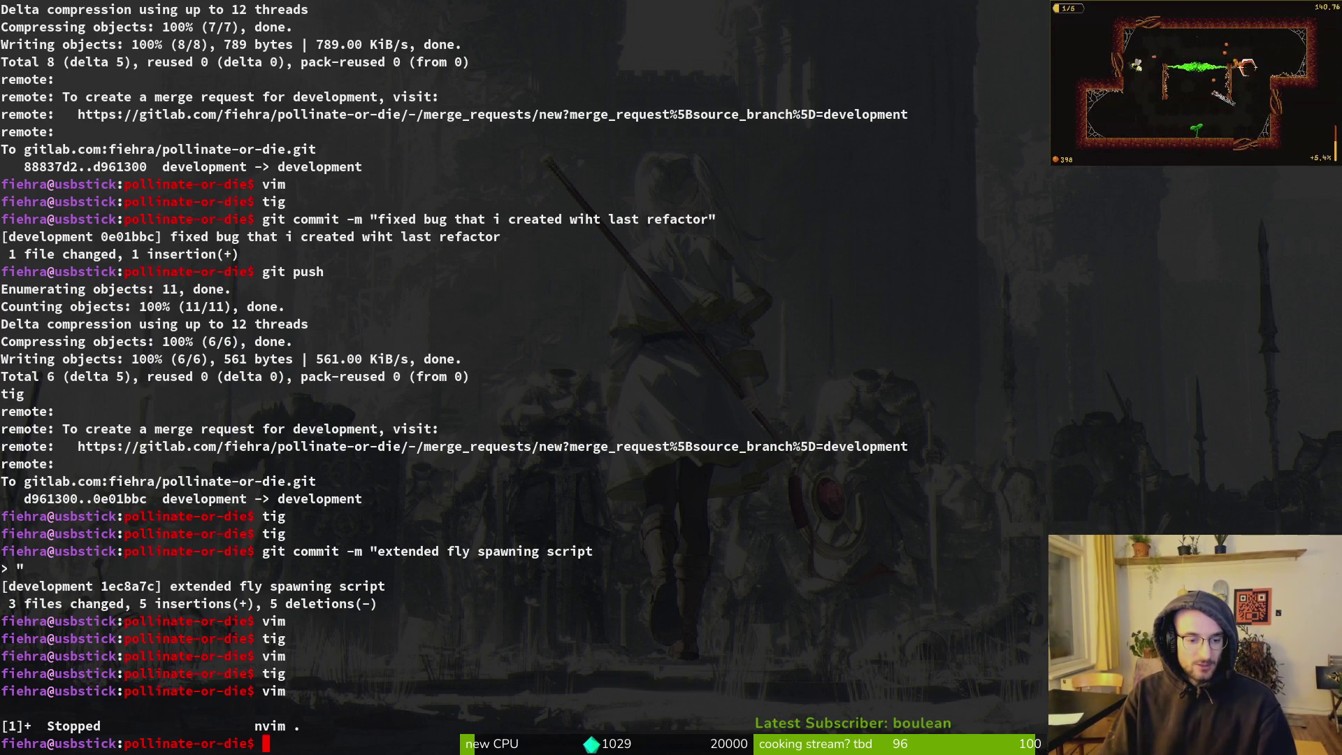
key("Return")
type("palpla")
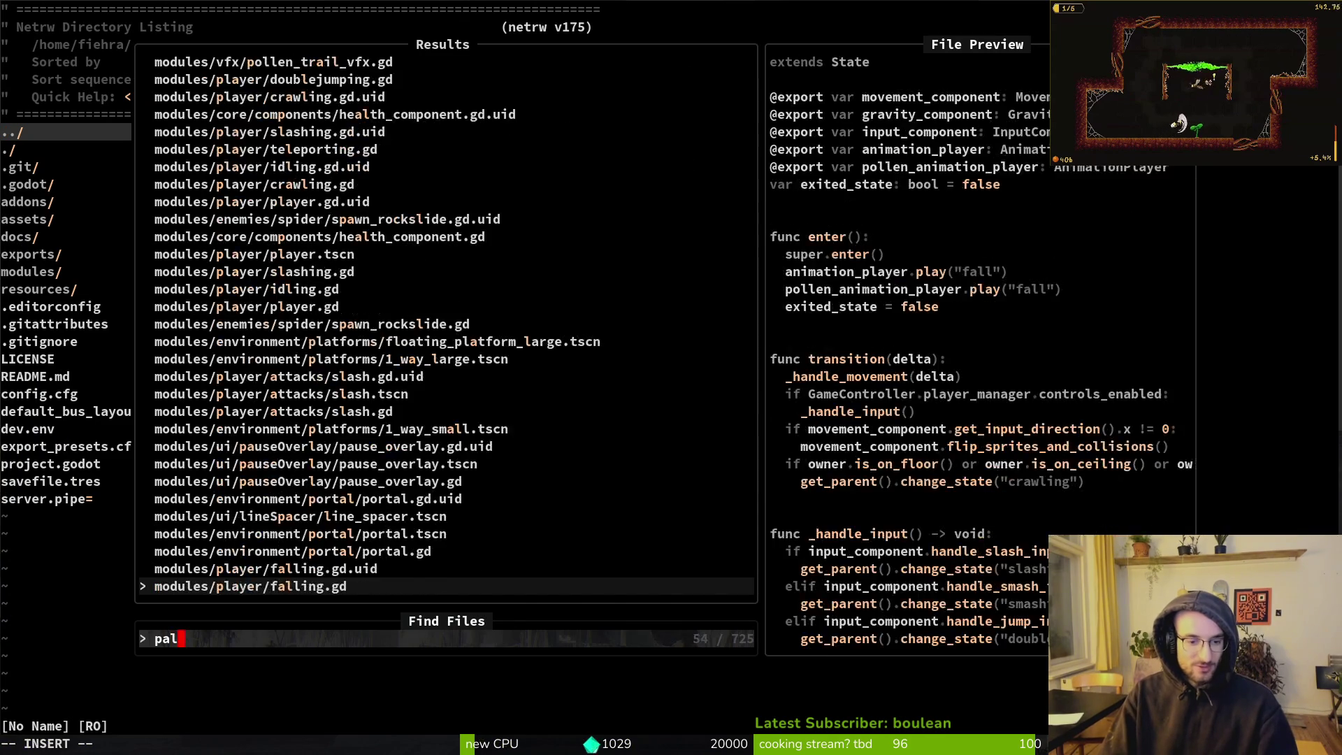
key("BackSpace")
key("BackSpace")
key("BackSpace")
type("layer")
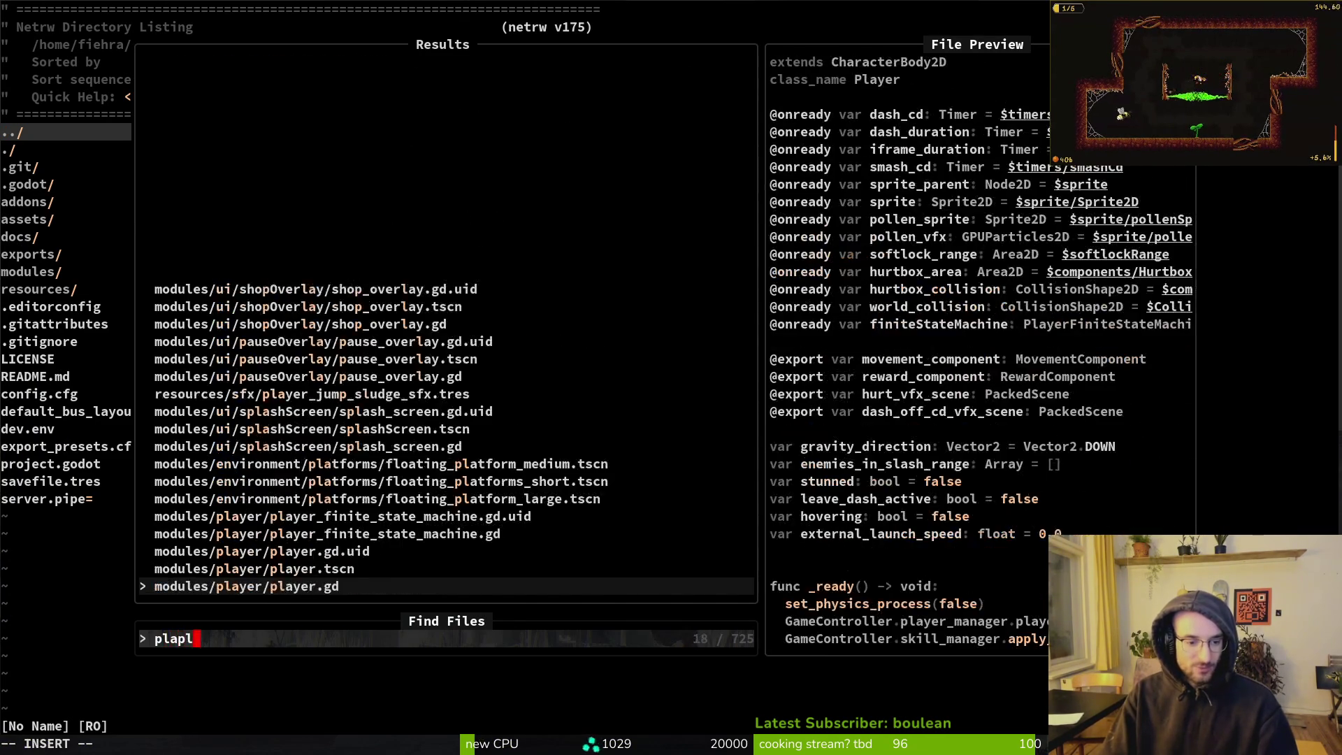
key("Return")
Review player.gd's signal connections, _unhandled_input and _start_dying, then close it with :bd
key("j")
key("j")
key("j")
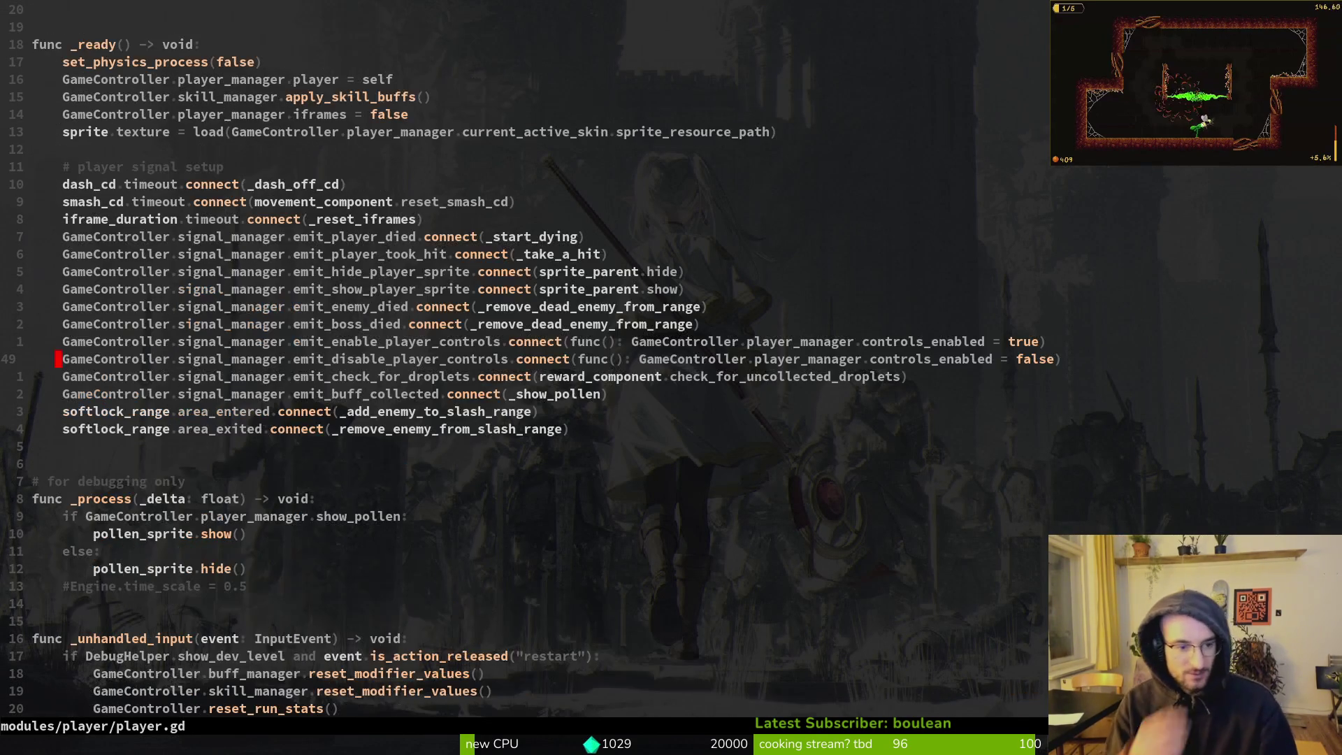
key("ctrl+d")
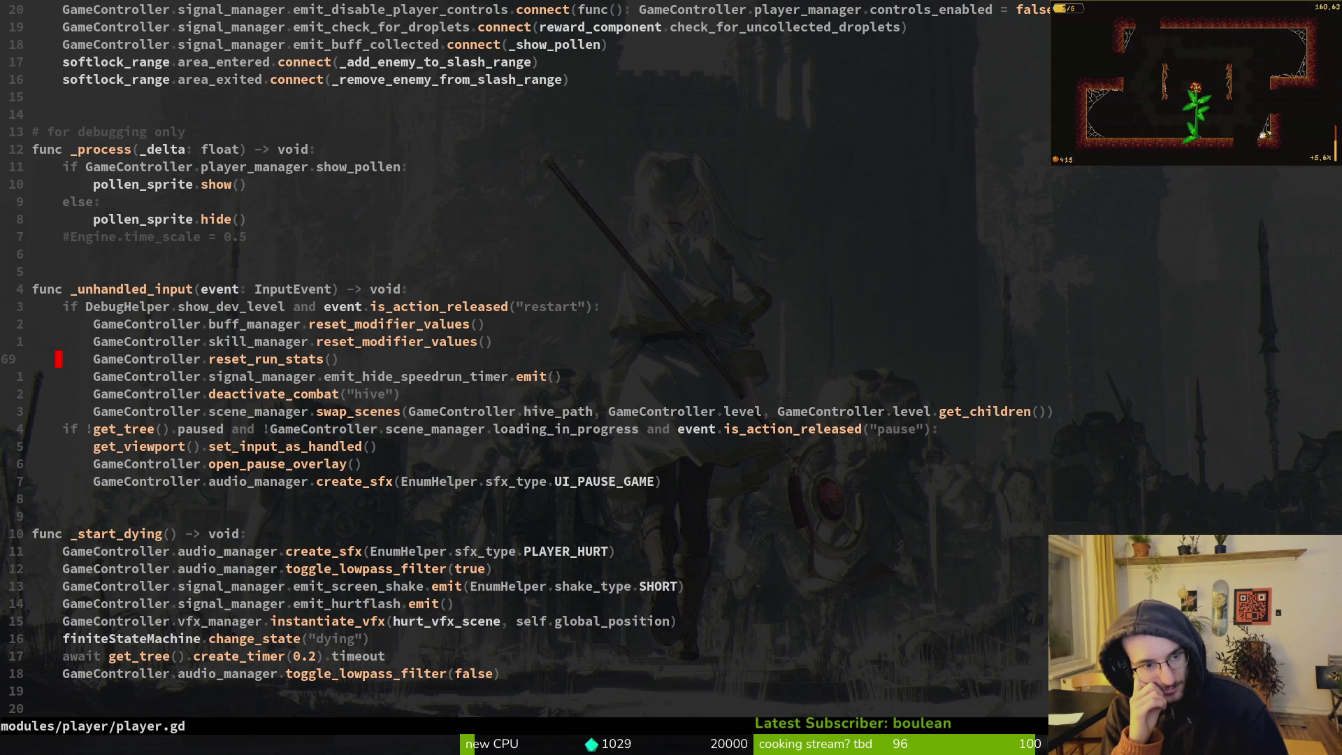
type(":bd")
key("Return")
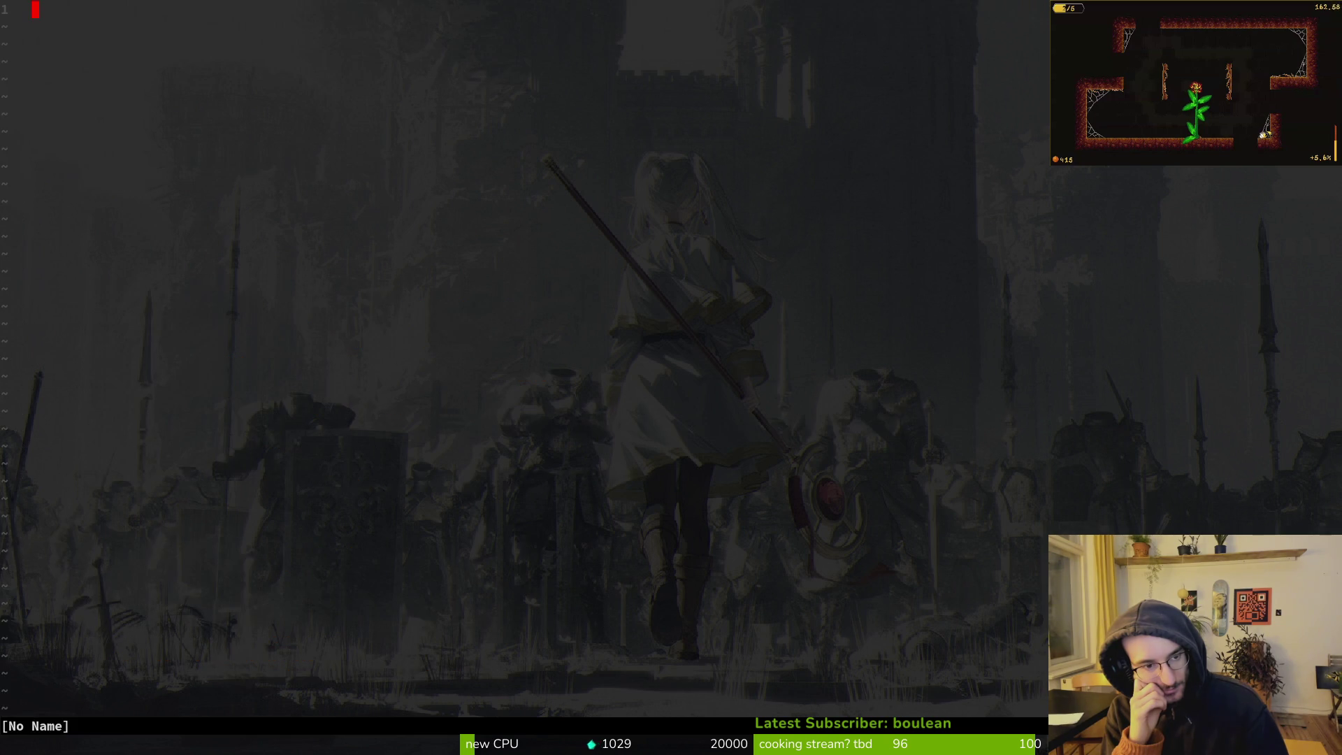
Reopen modules/enemies/enemy.gd through a Find Files search
key("ctrl+o")
key("space")
key("f")
key("f")
type("enene")
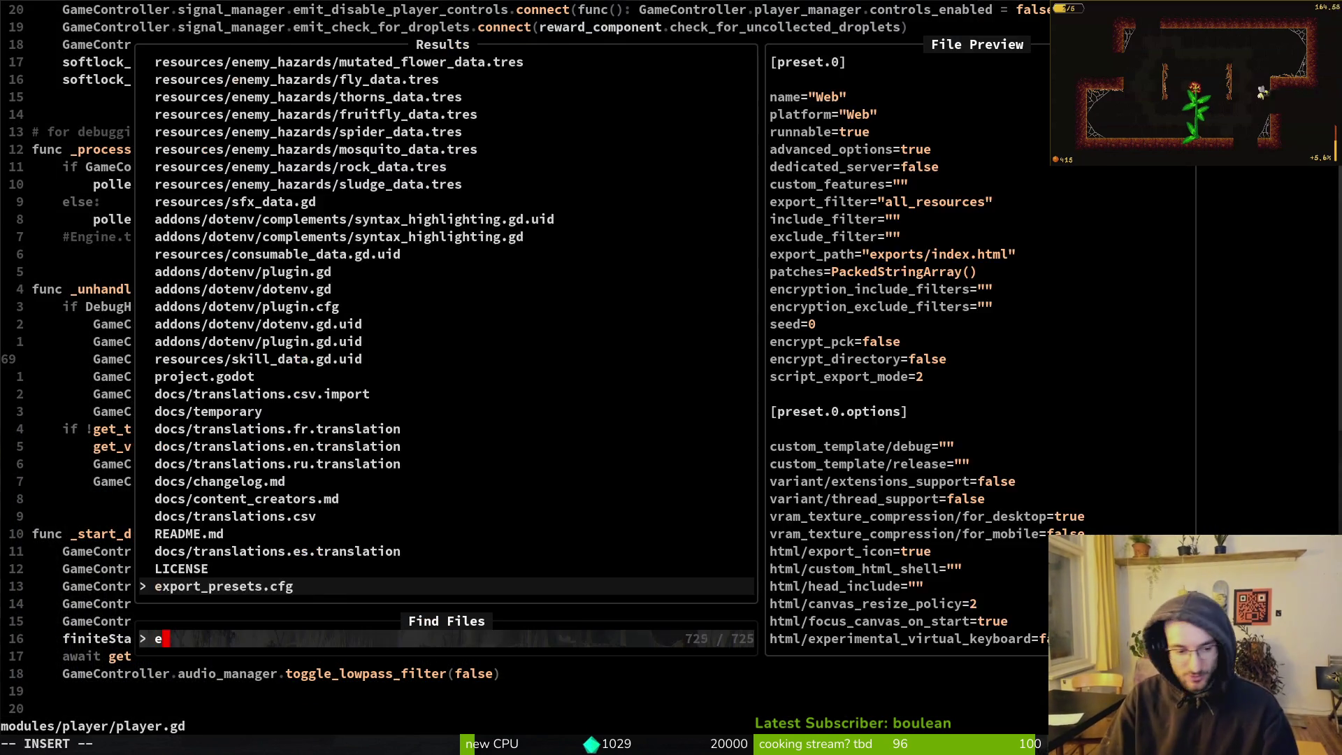
key("Return")
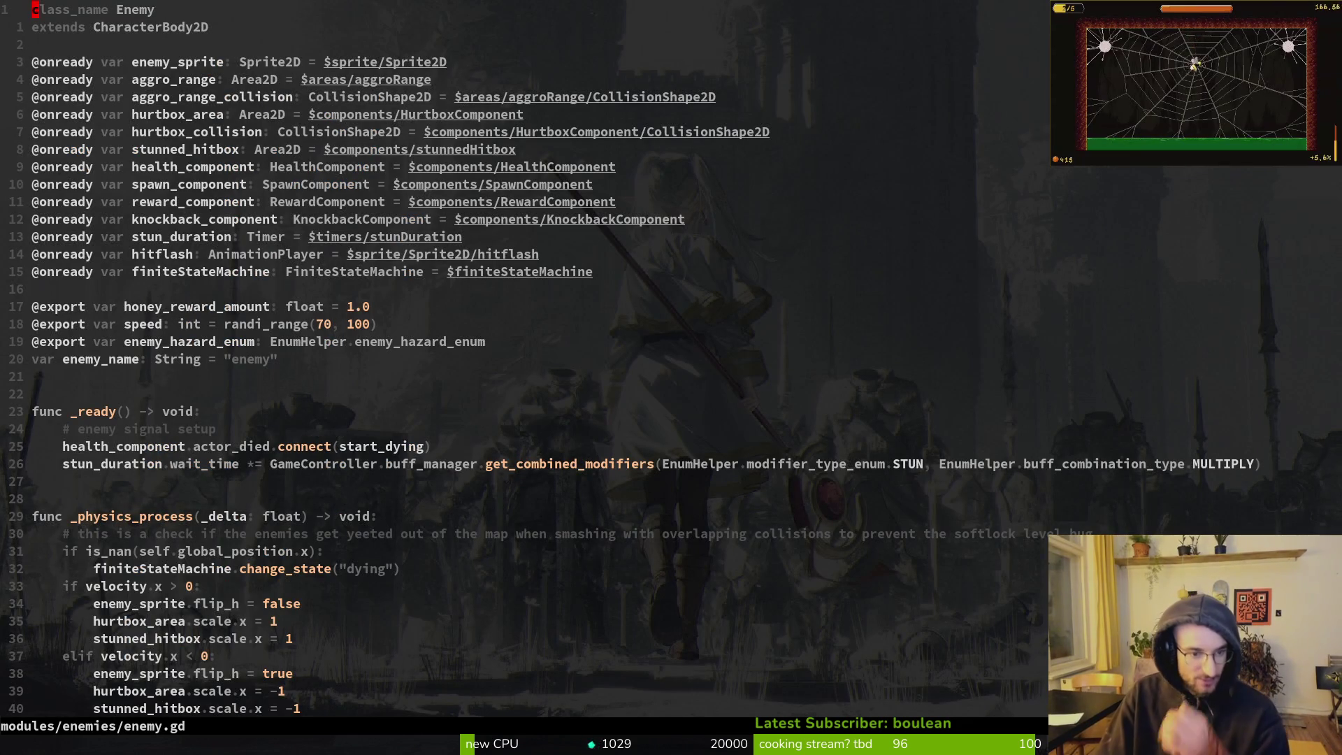
Copy six whole lines starting at the blank line above _physics_process in enemy.gd
key("j")
key("j")
key("j")
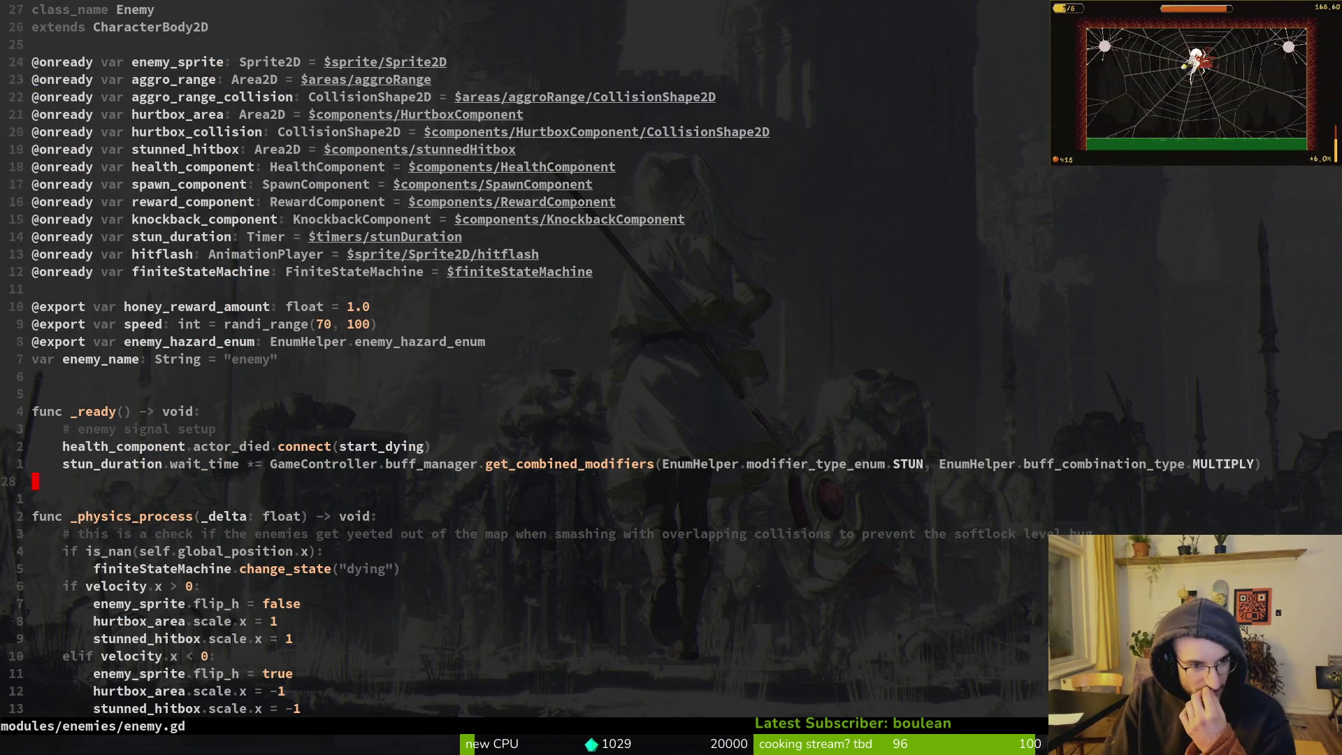
key("shift+g")
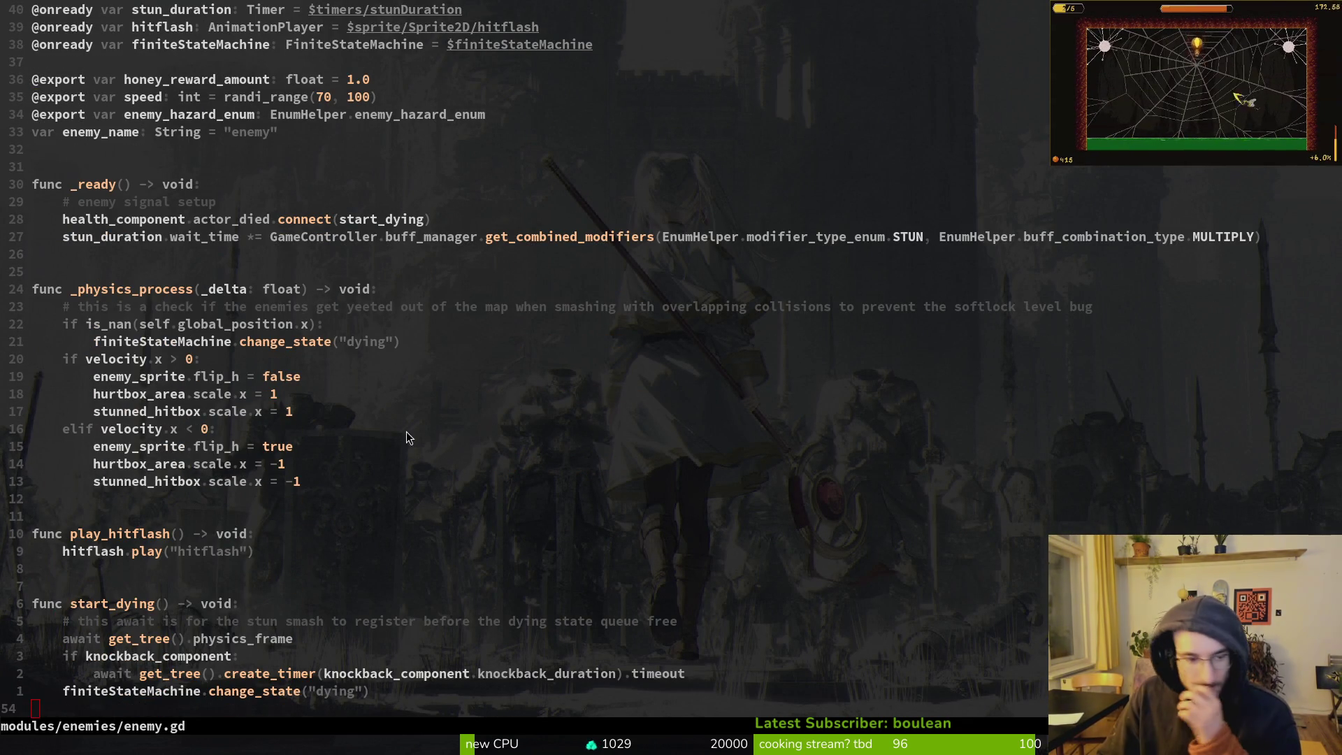
scroll(220, 358, "down", 4)
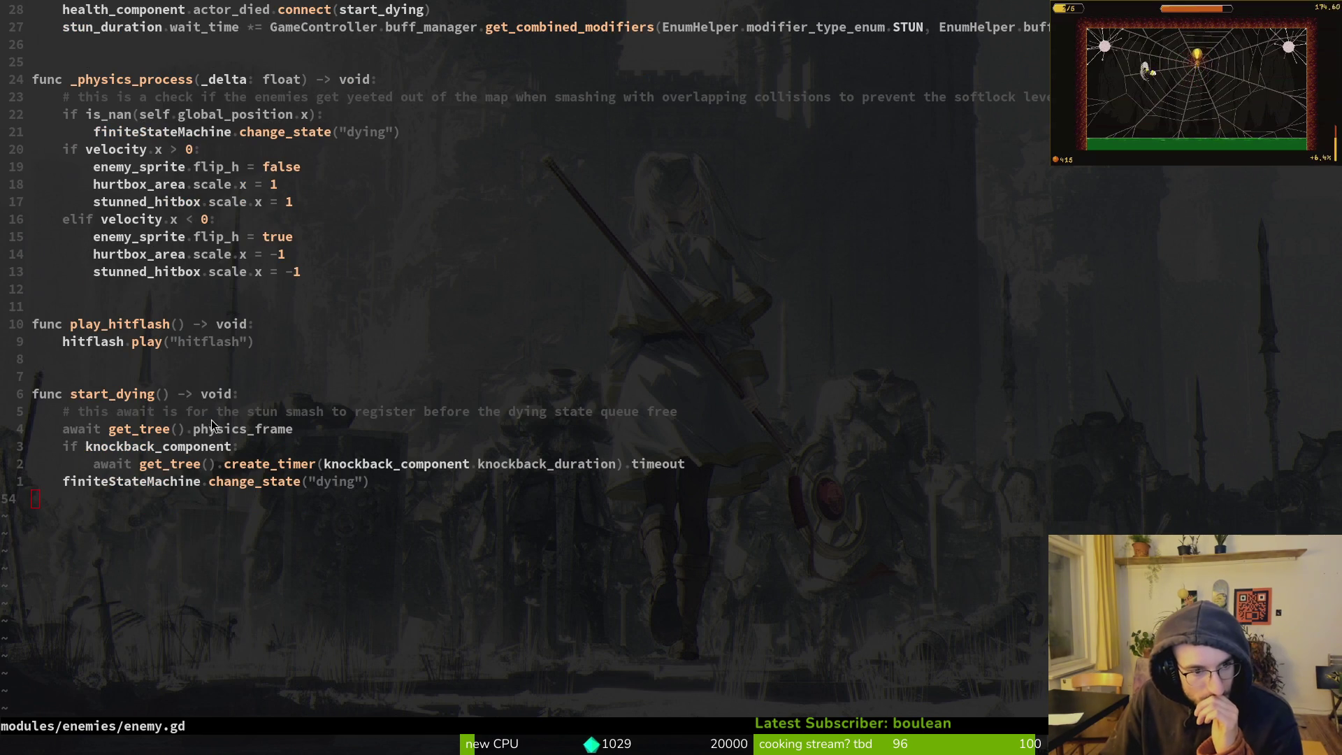
scroll(224, 420, "up", 4)
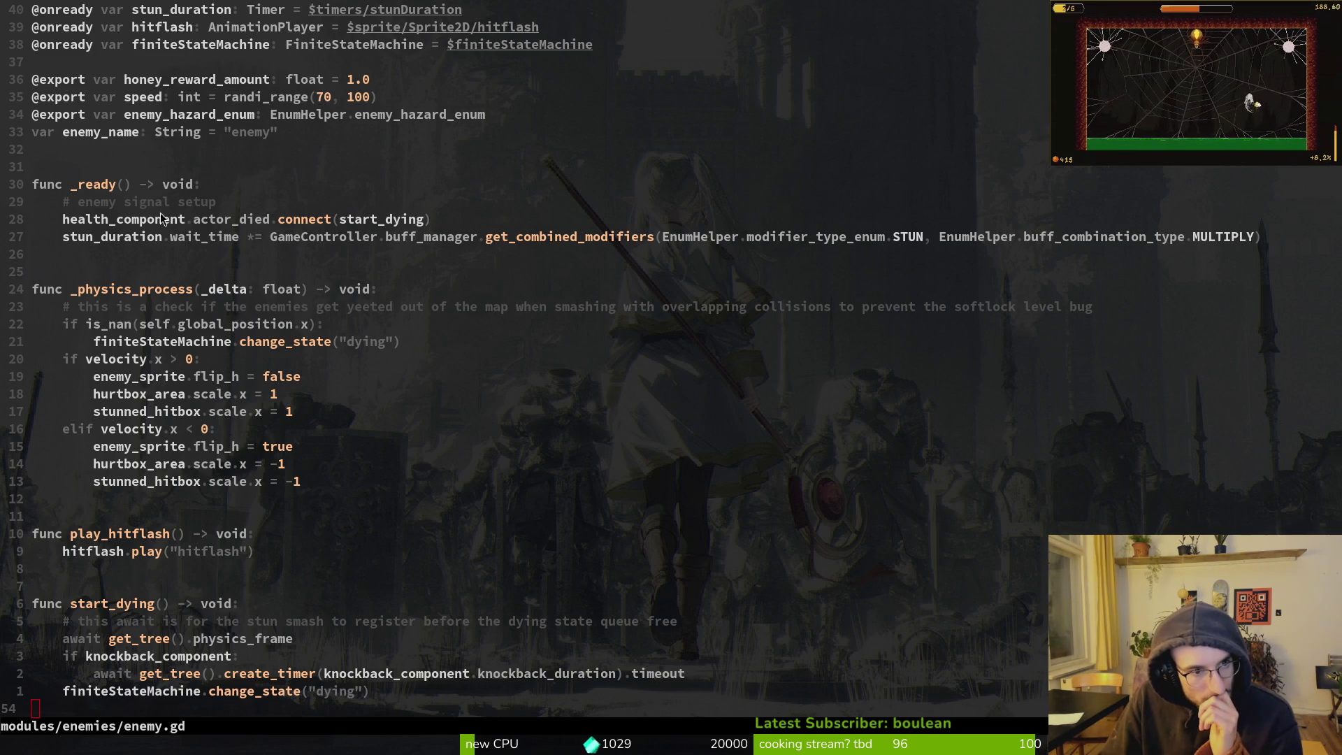
scroll(280, 215, "up", 4)
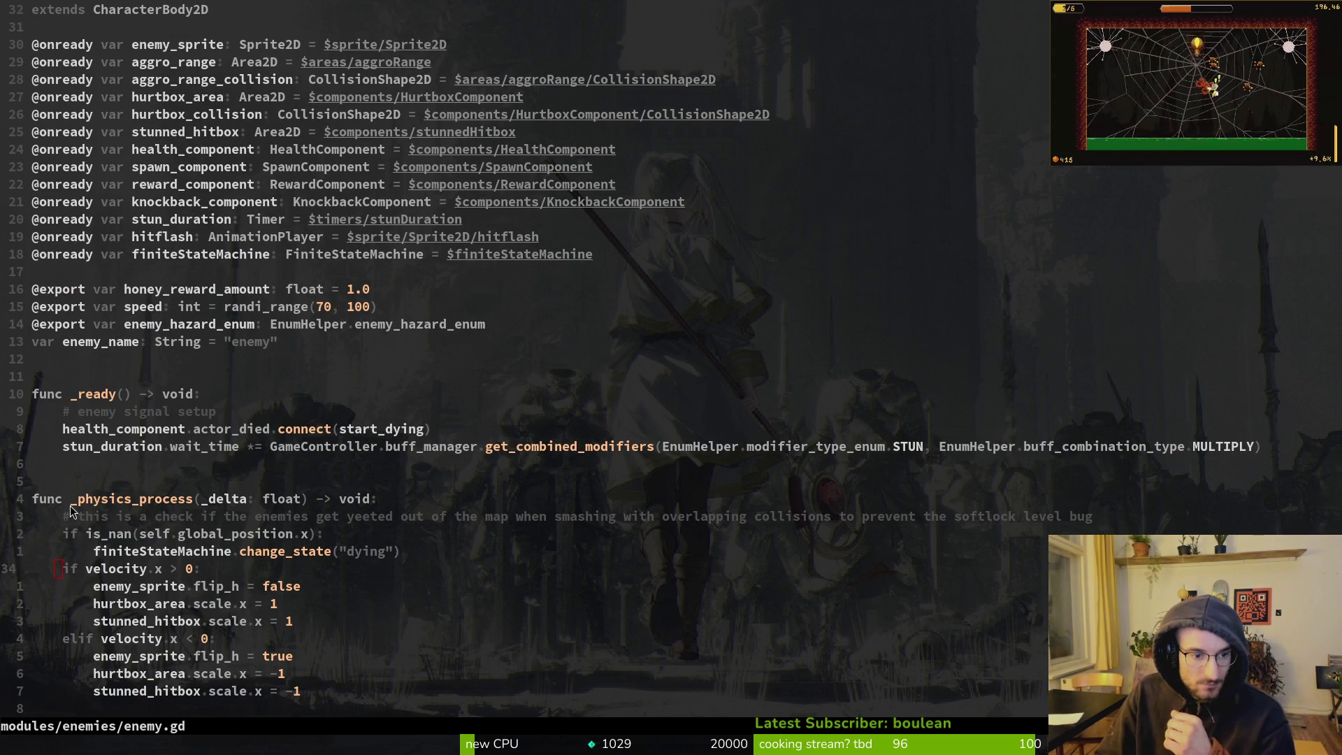
key("braceleft")
key("shift+v")
key("j")
key("j")
key("j")
key("y")
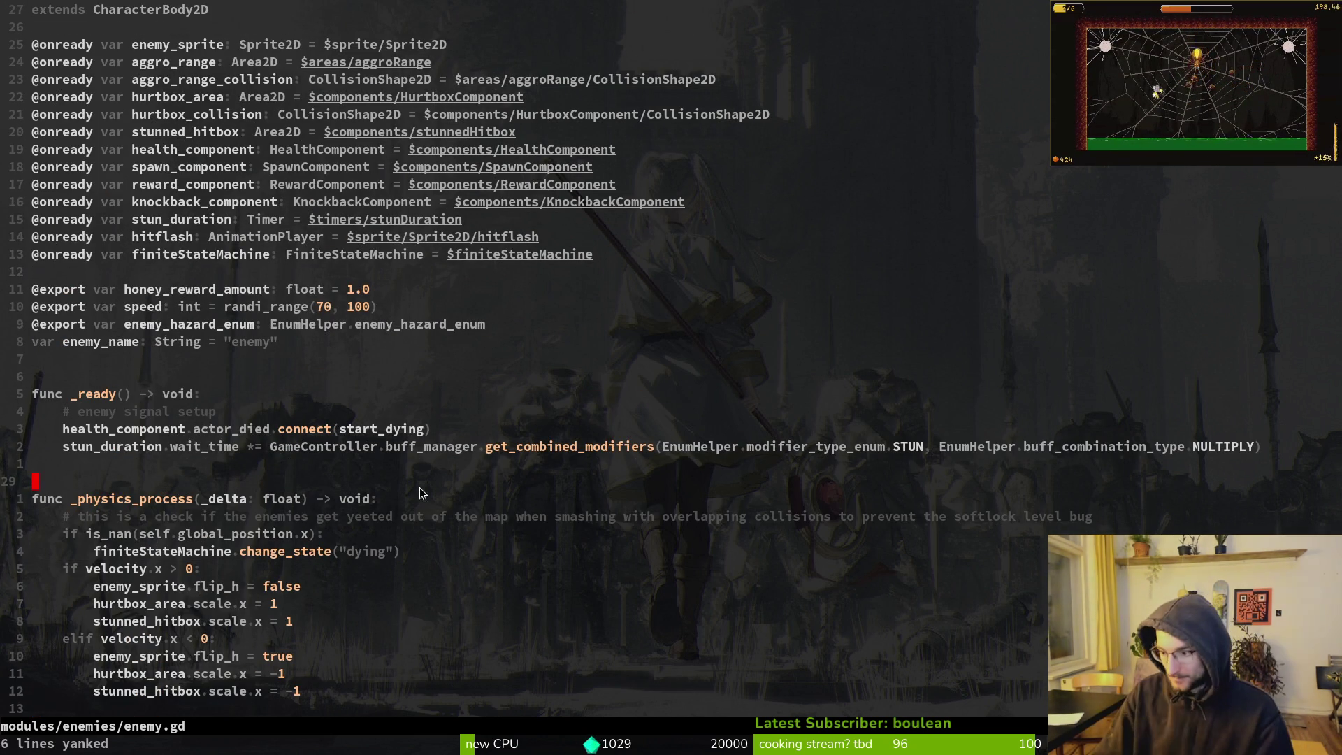
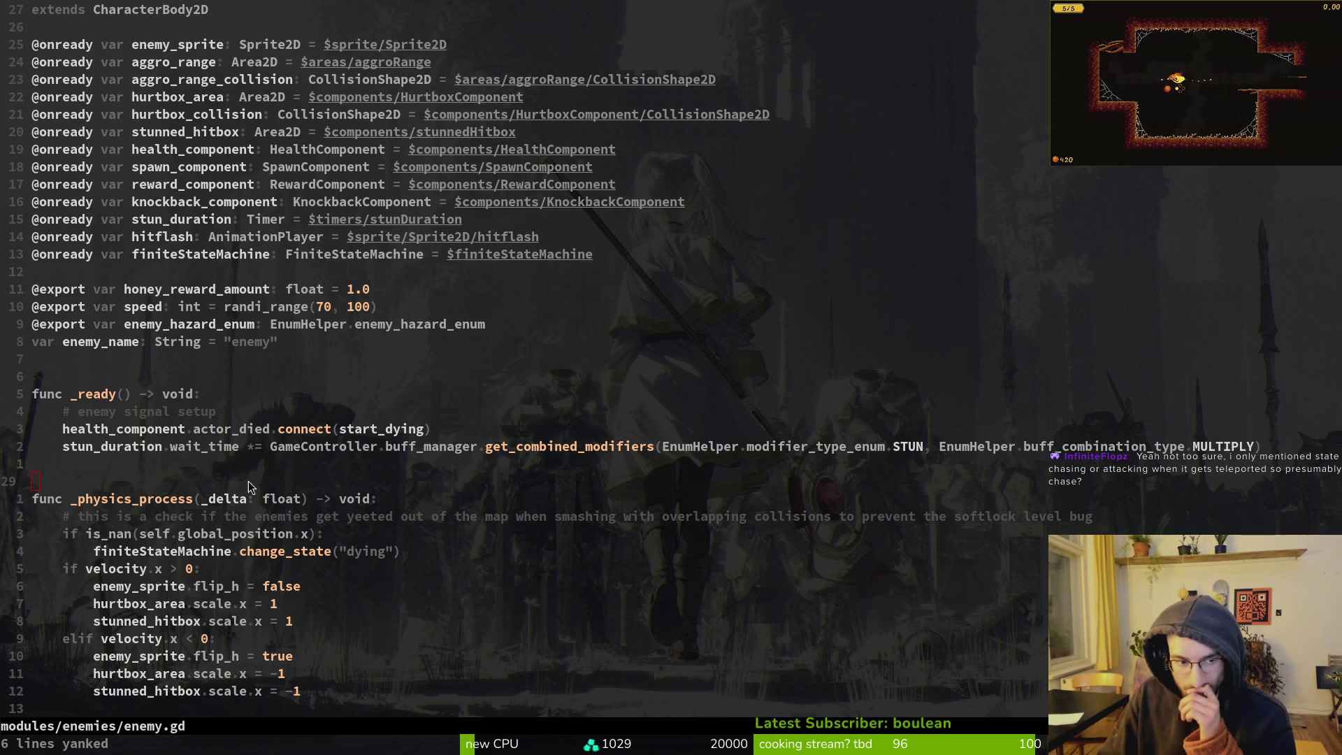
Line-select the out-of-map comment and is_nan check in enemy.gd, then save with :w
left_click(149, 524)
key("shift+v")
key("j")
key("j")
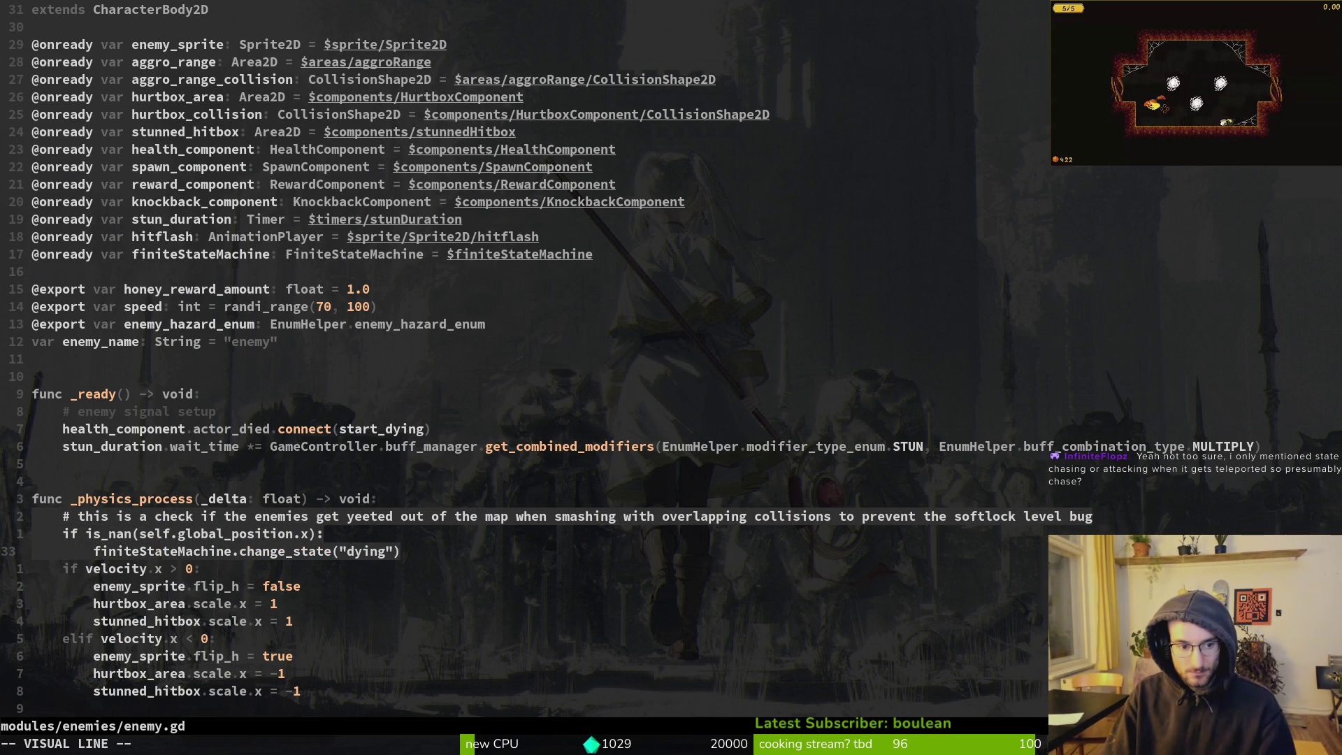
key("Escape")
type(":w")
key("Return")
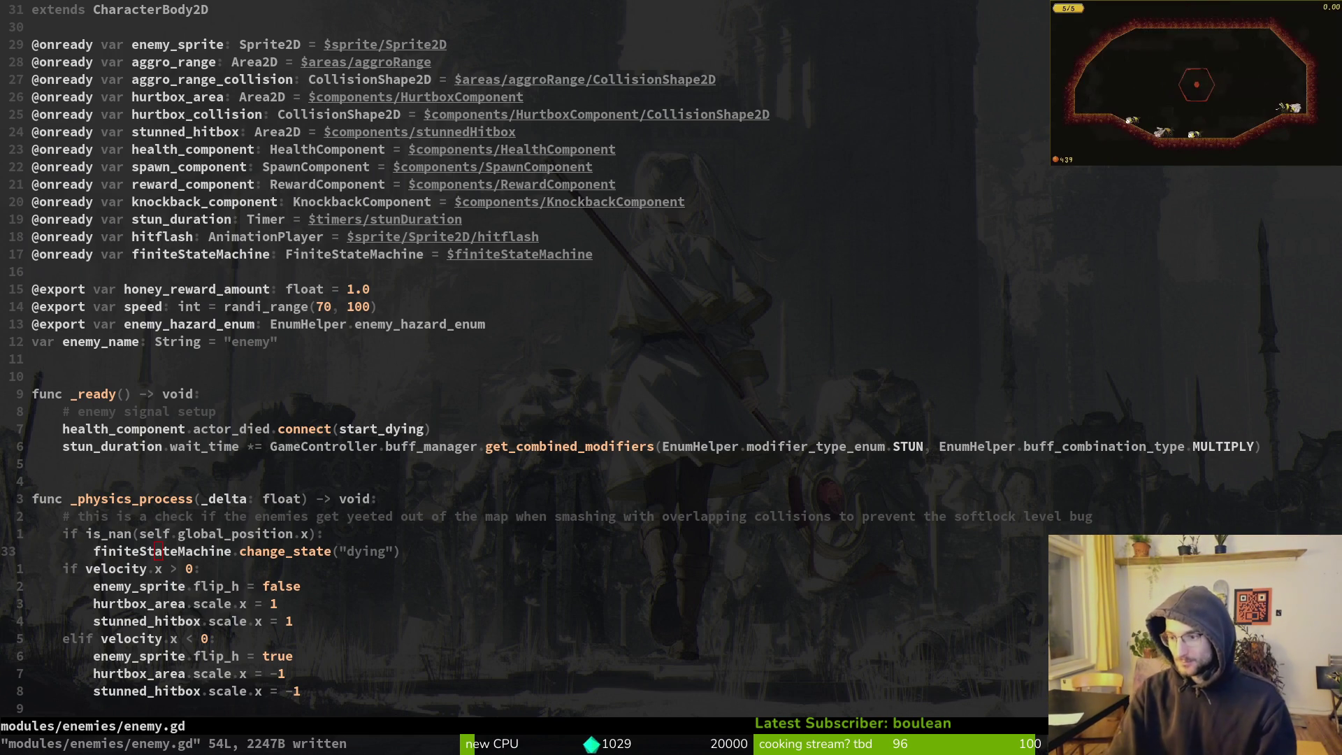
key("alt+Tab")
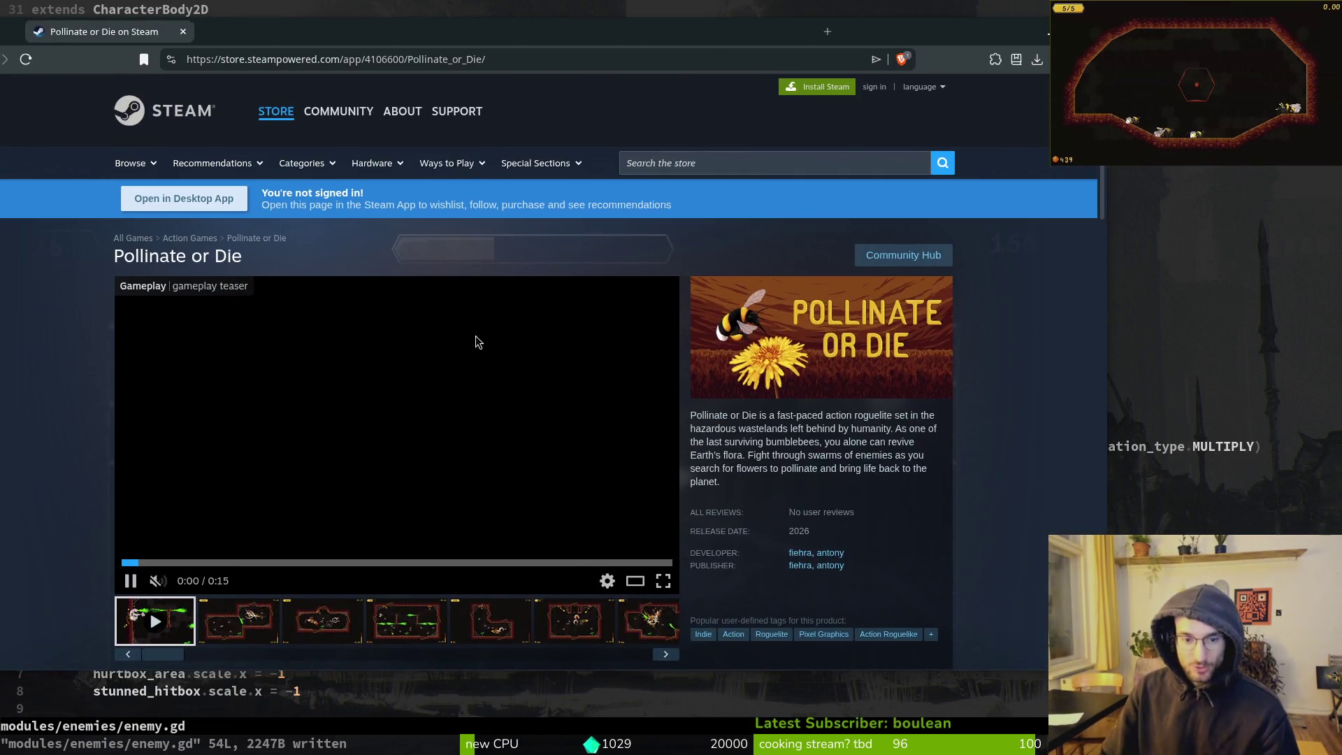
scroll(579, 297, "down", 5)
left_click(153, 424)
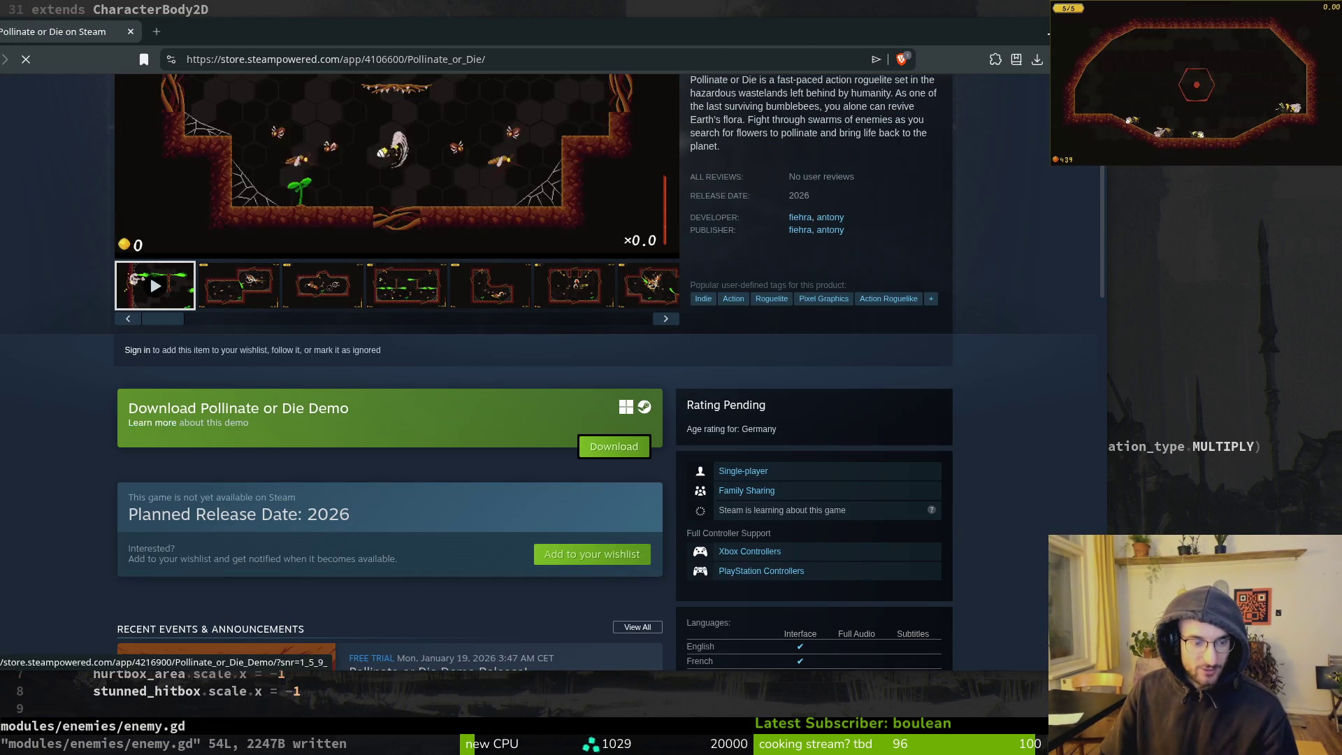
scroll(1015, 438, "down", 15)
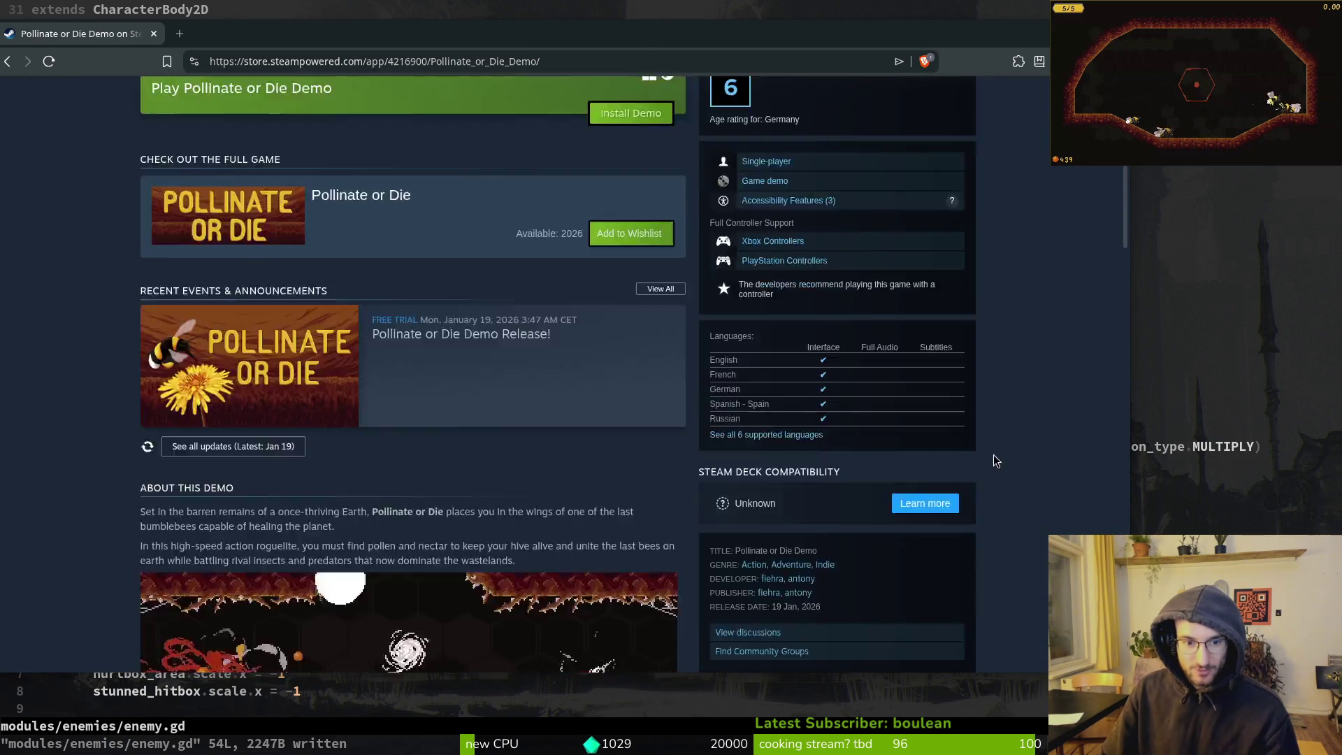
scroll(98, 427, "down", 7)
scroll(98, 426, "down", 7)
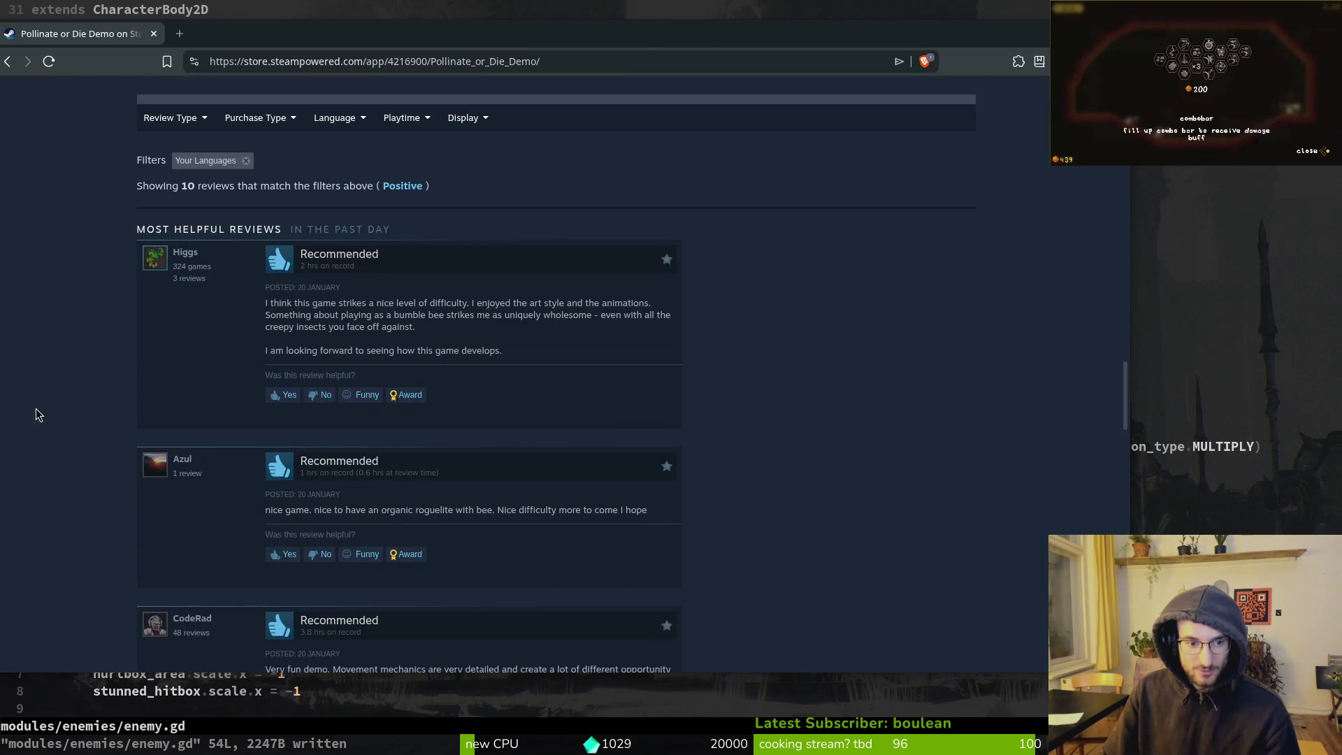
scroll(957, 474, "up", 15)
scroll(958, 474, "up", 10)
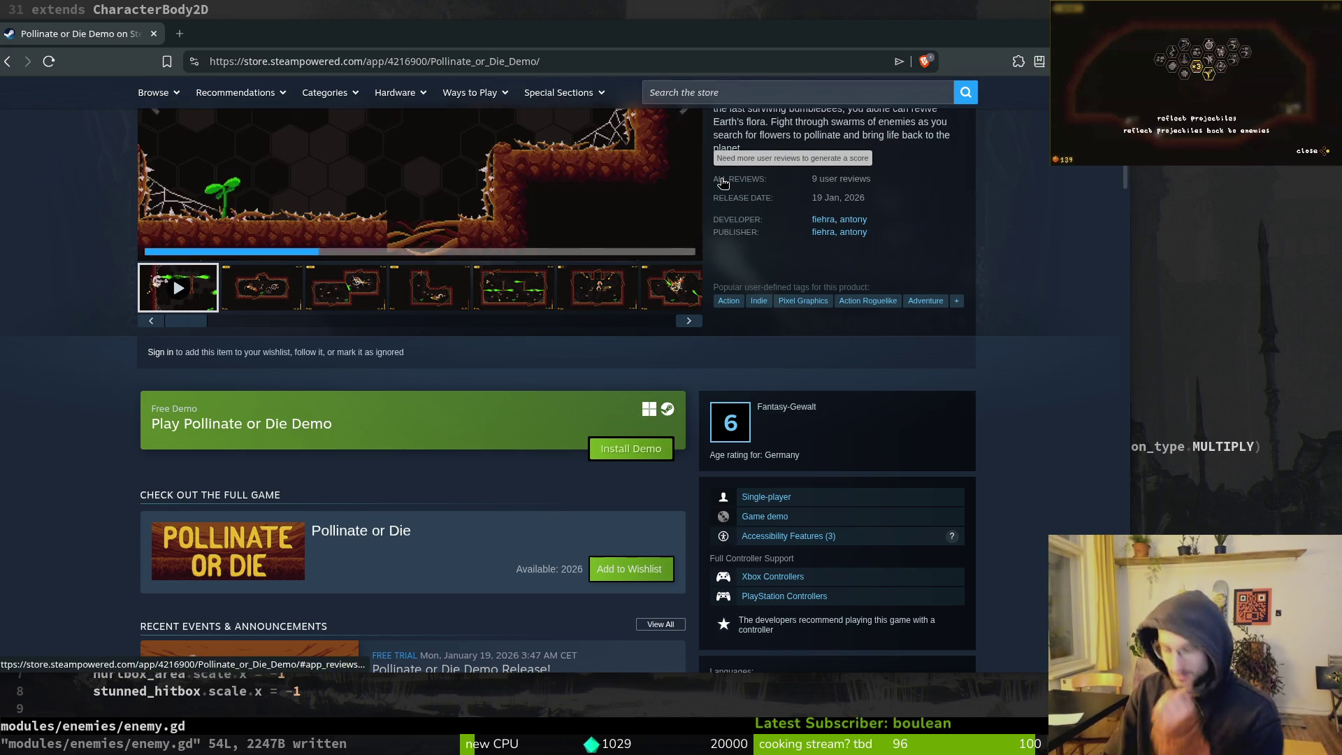
left_click_drag(257, 32, 369, 53)
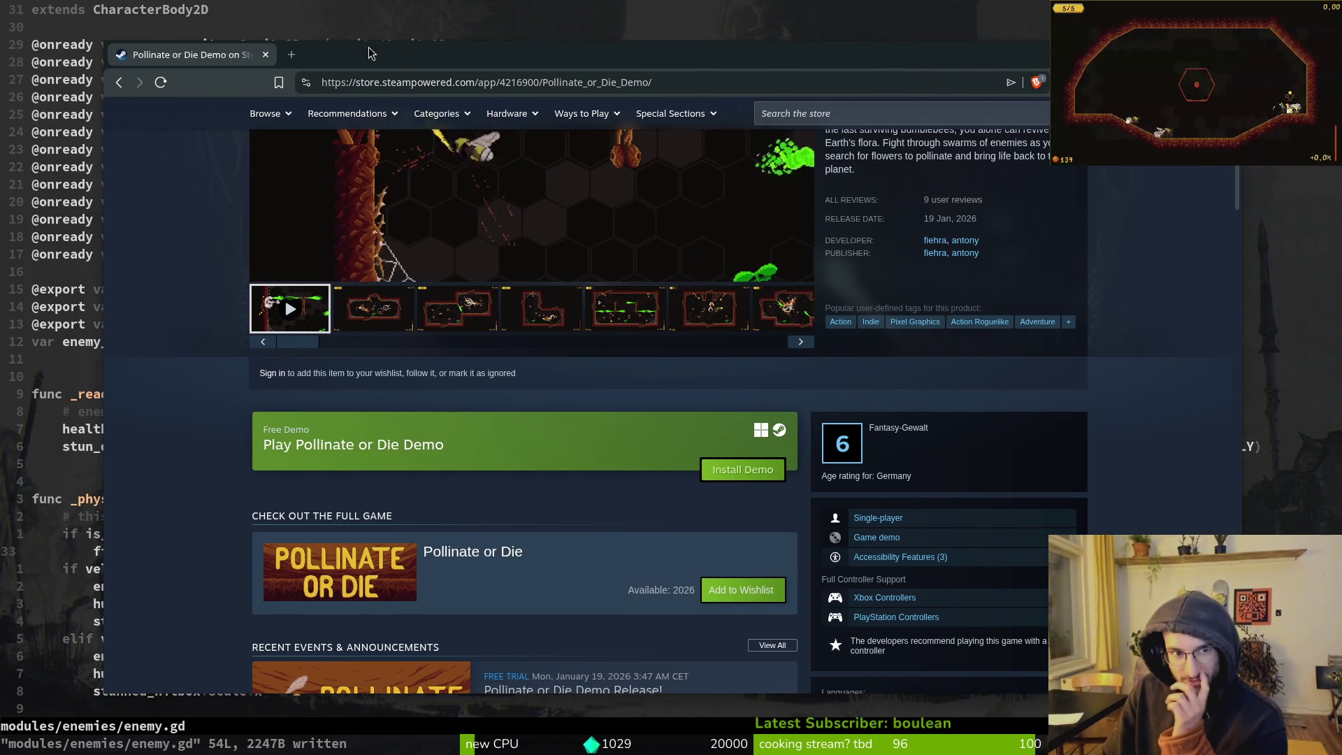
left_click(265, 55)
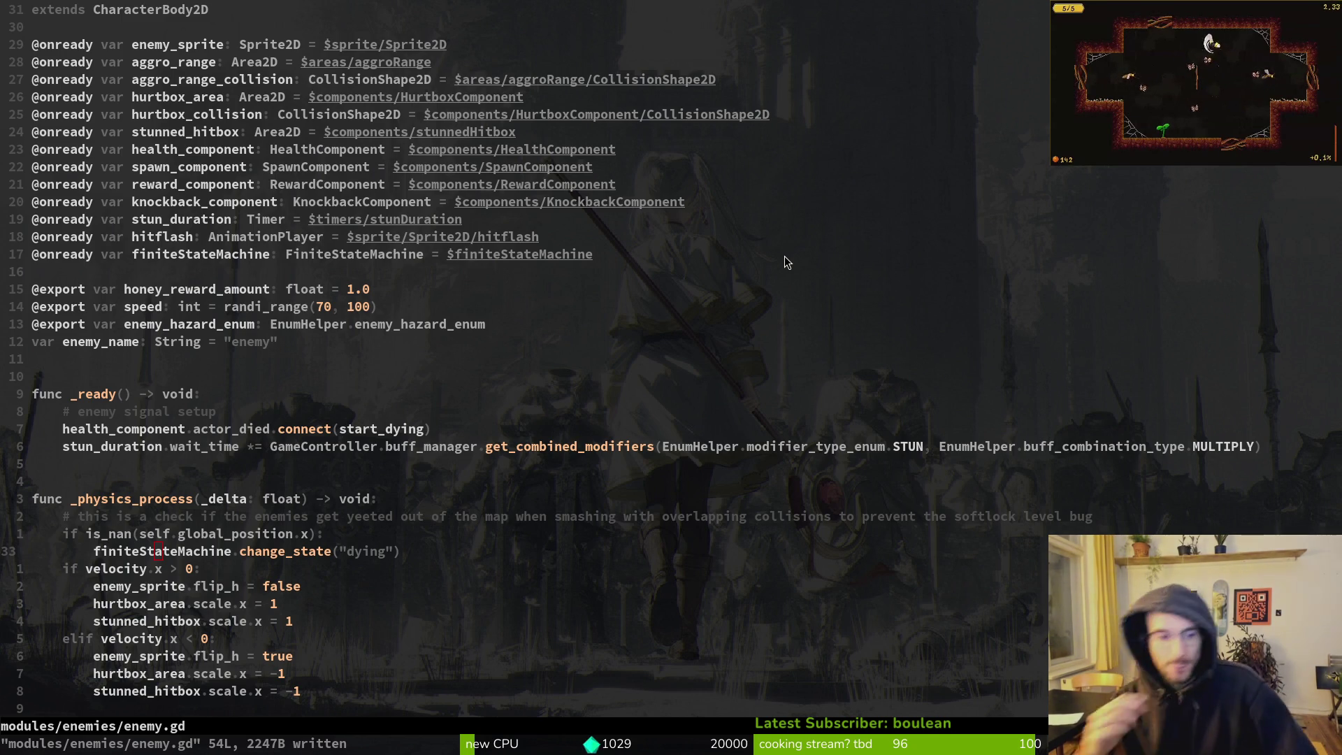
Open modules/core/state/state.gd through the project file finder by searching 'state'
left_click_drag(186, 535, 188, 537)
key("Escape")
key("space")
key("f")
key("f")
key("Escape")
key("space")
key("f")
key("f")
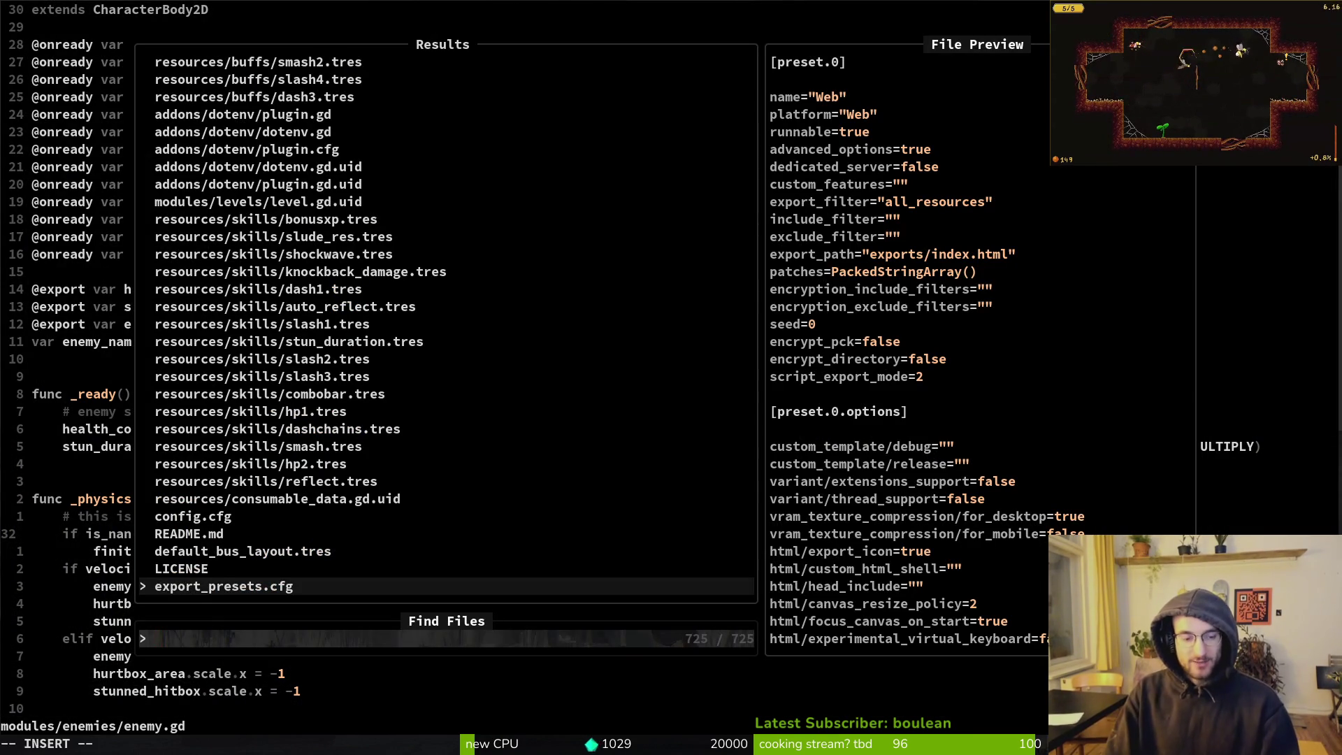
type("state")
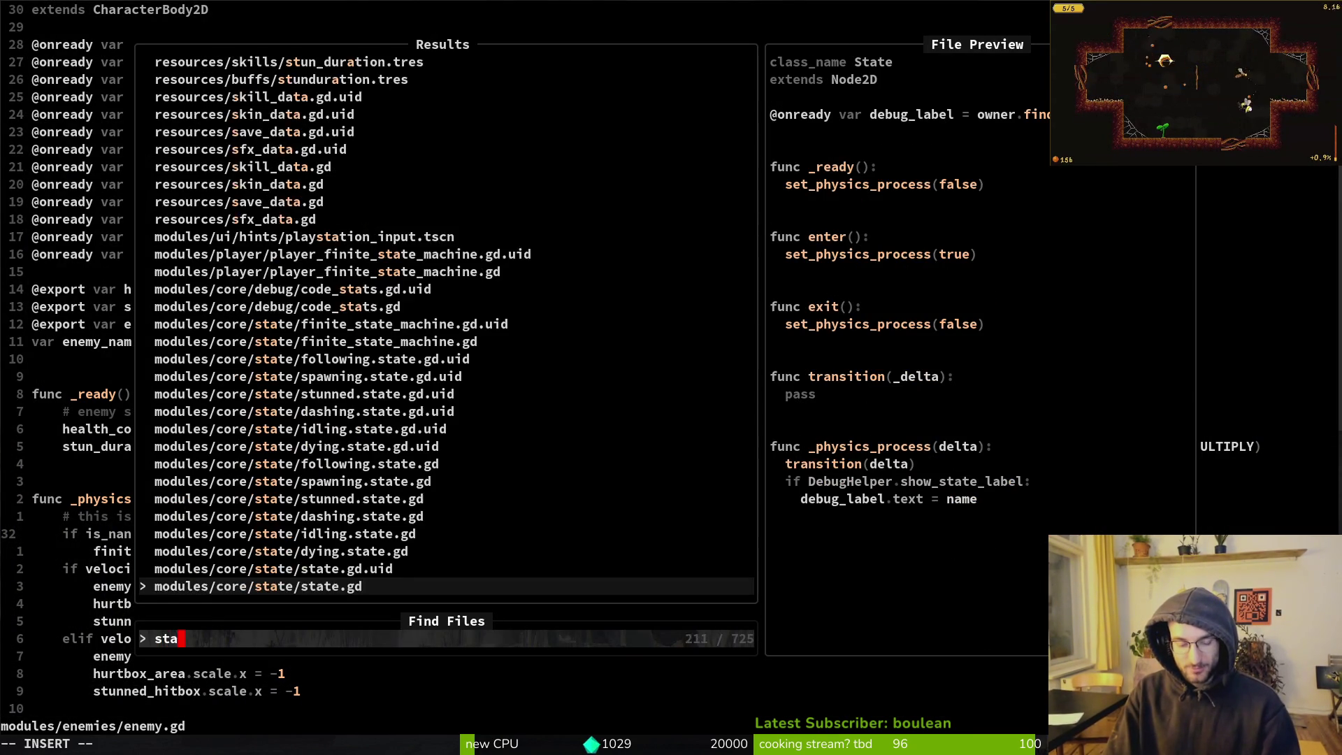
key("Return")
Go to enter() in state.gd, then delete the NaN check lines in enemy.gd and save
key("j")
key("j")
key("j")
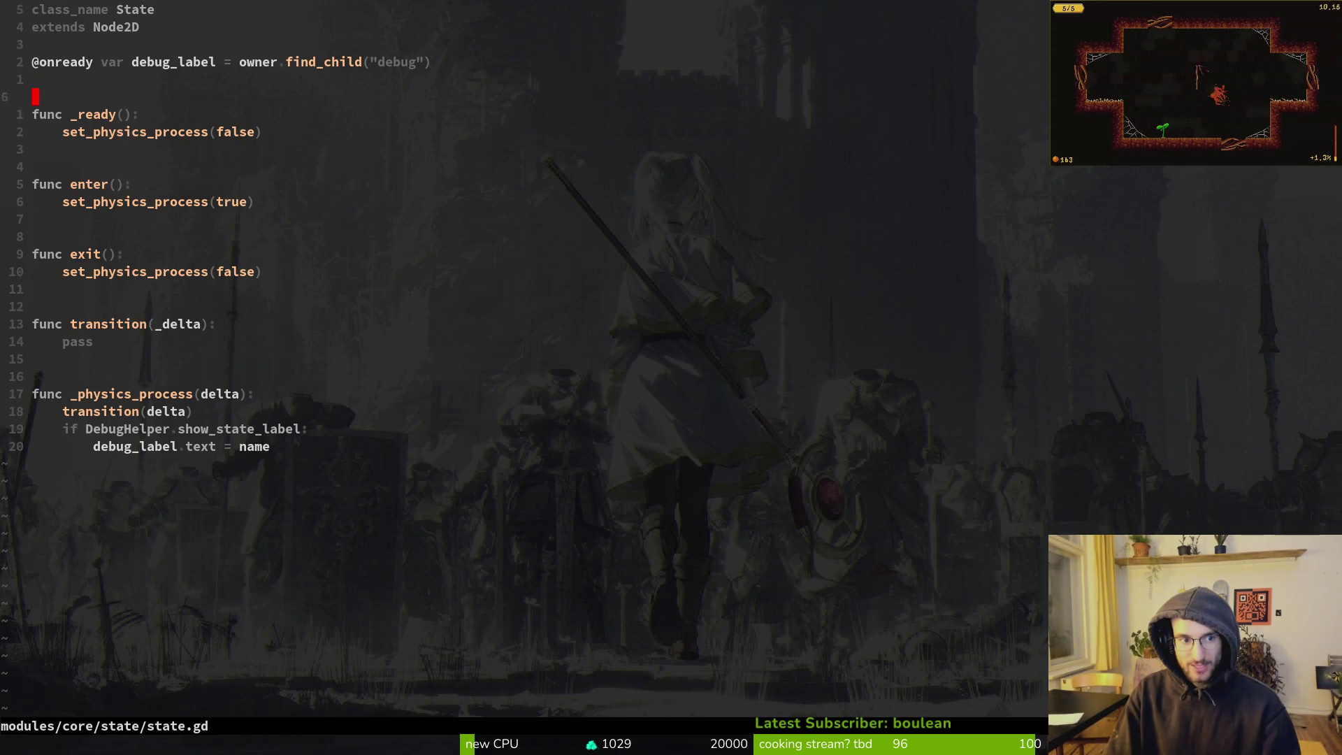
key("V")
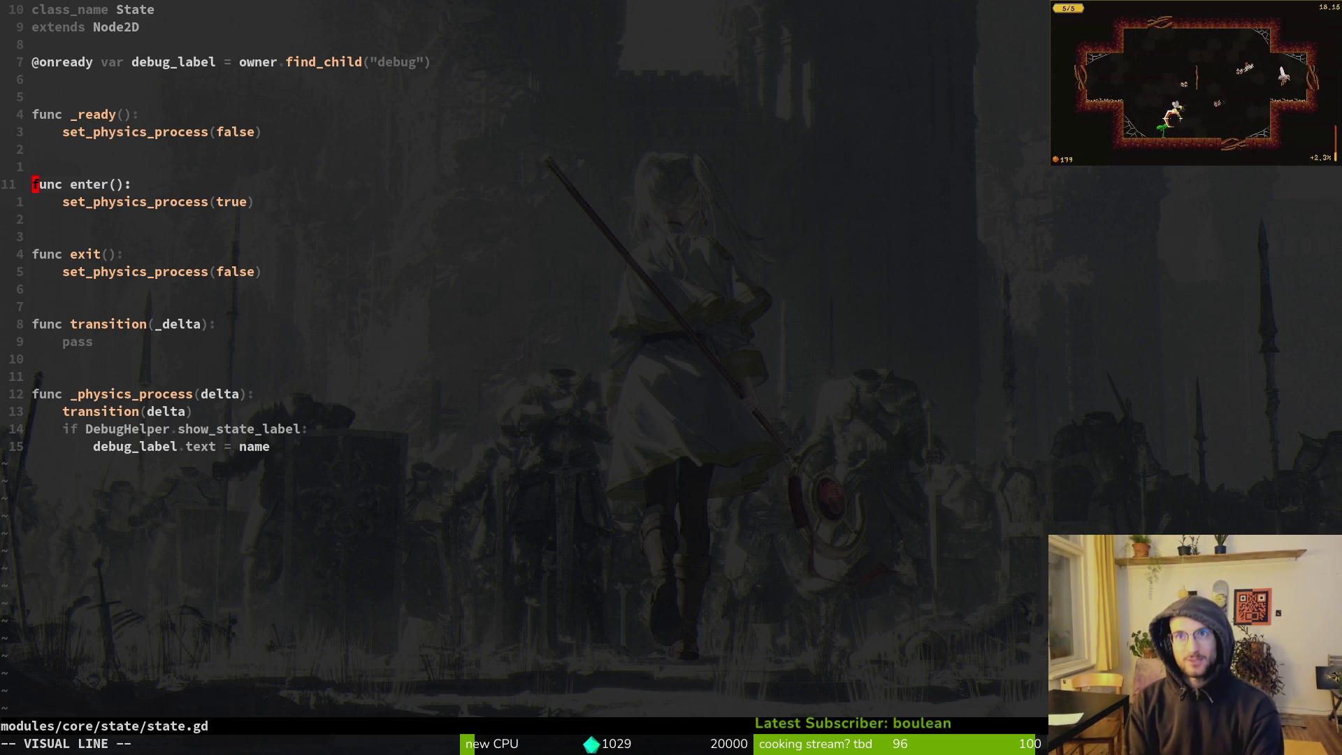
key("ctrl+o")
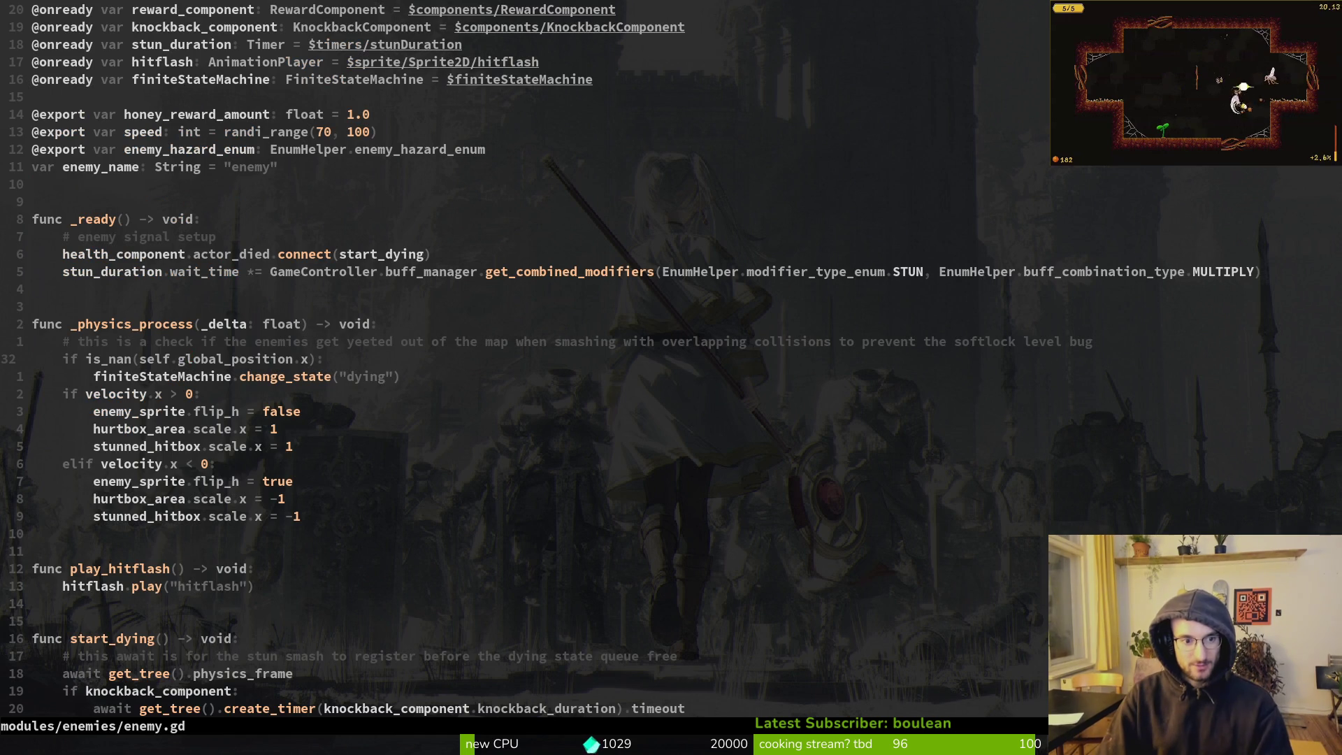
type("kd")
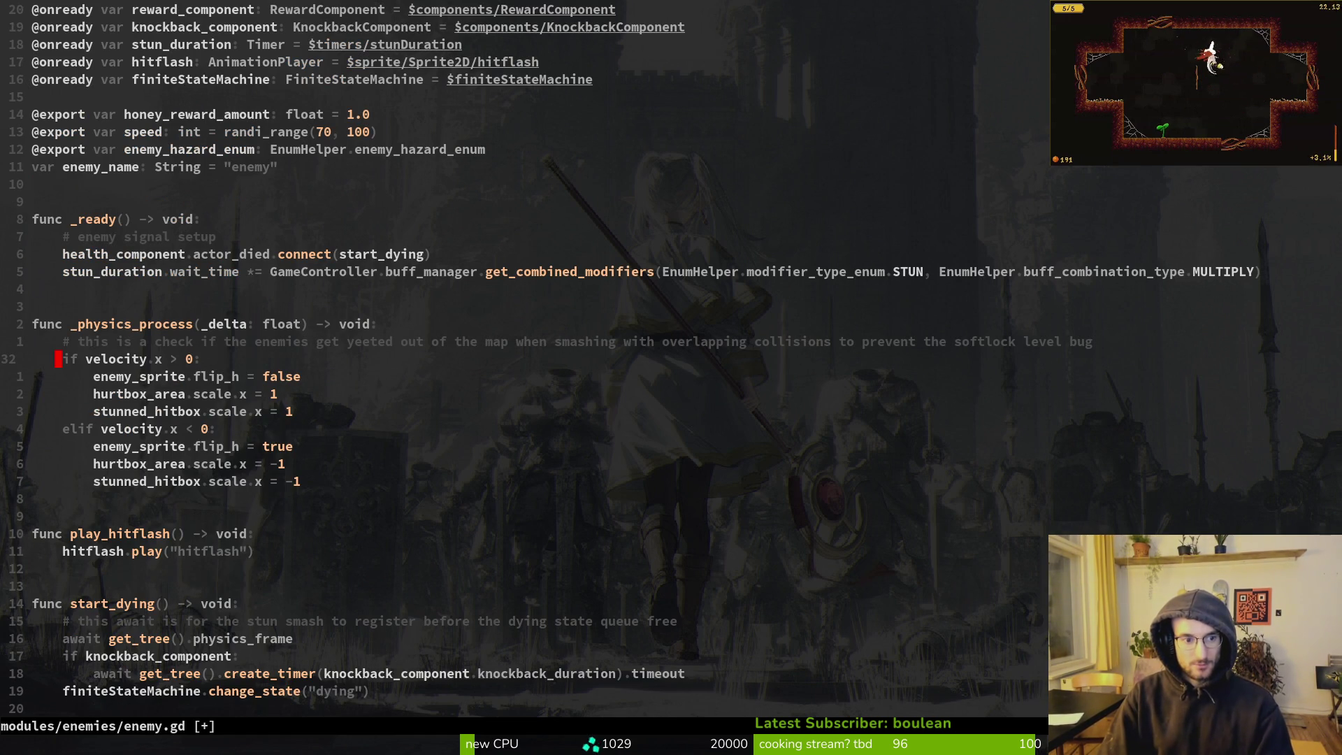
type(":w")
key("Return")
Restore the deleted lines, then cut the full three-line comment and NaN check block and save enemy.gd
key("ctrl+o")
key("ctrl+i")
key("u")
key("k")
key("V")
key("j")
key("j")
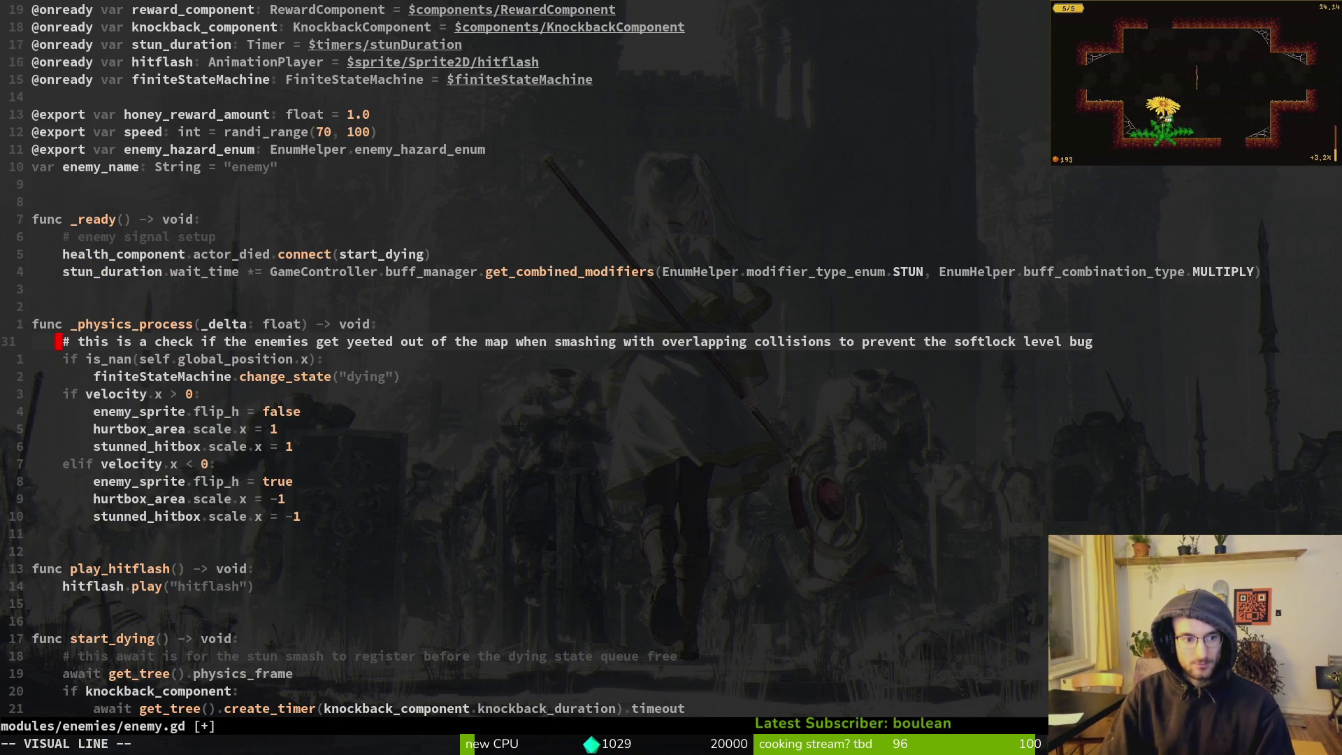
type("d:w")
key("Return")
Paste the NaN check under enter() in state.gd, prefix finiteStateMachine with 'owner.', and save
key("ctrl+o")
key("j")
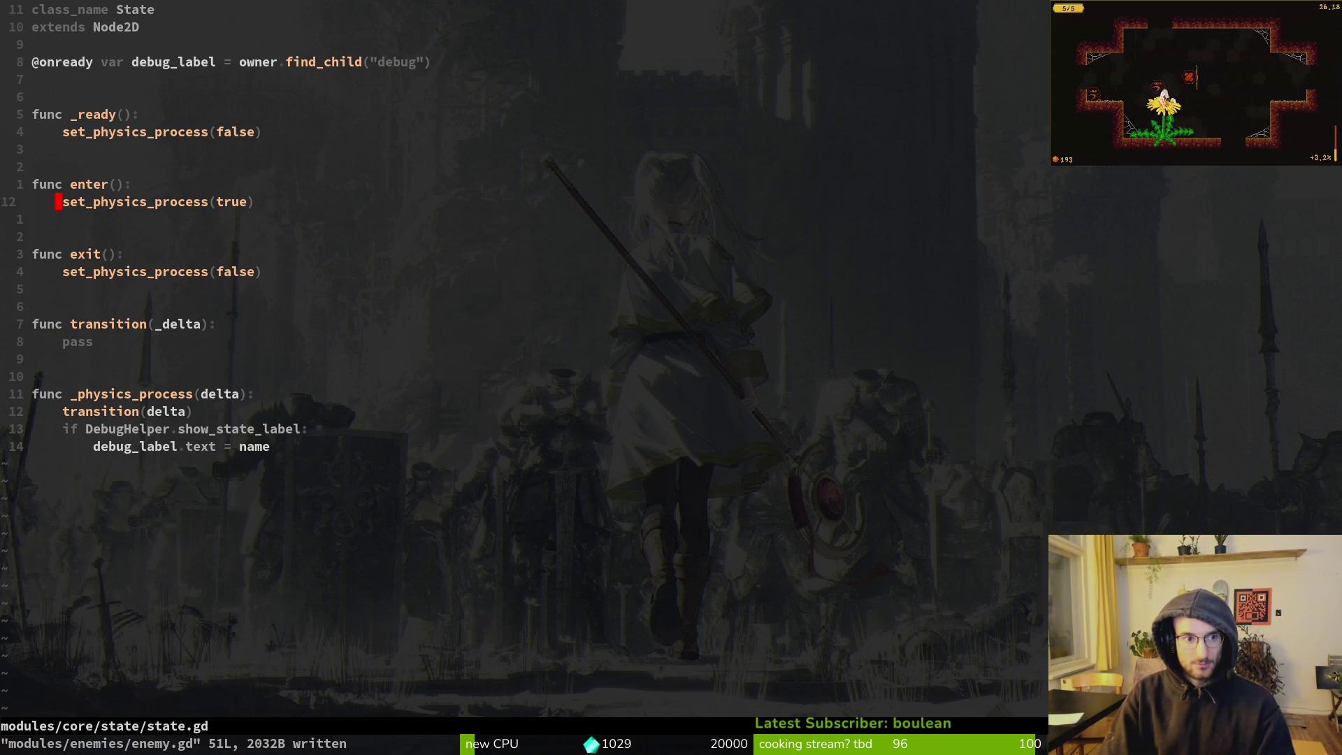
key("P")
key("j")
key("j")
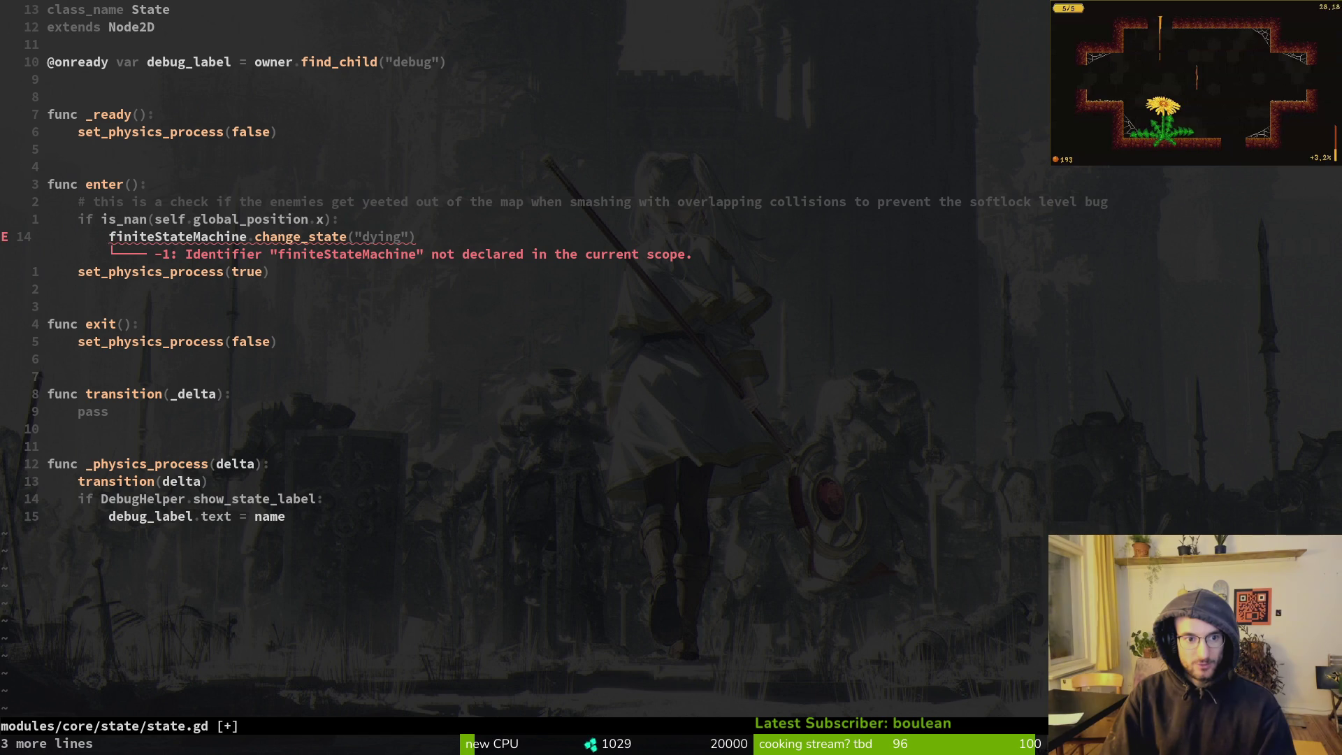
type("i")
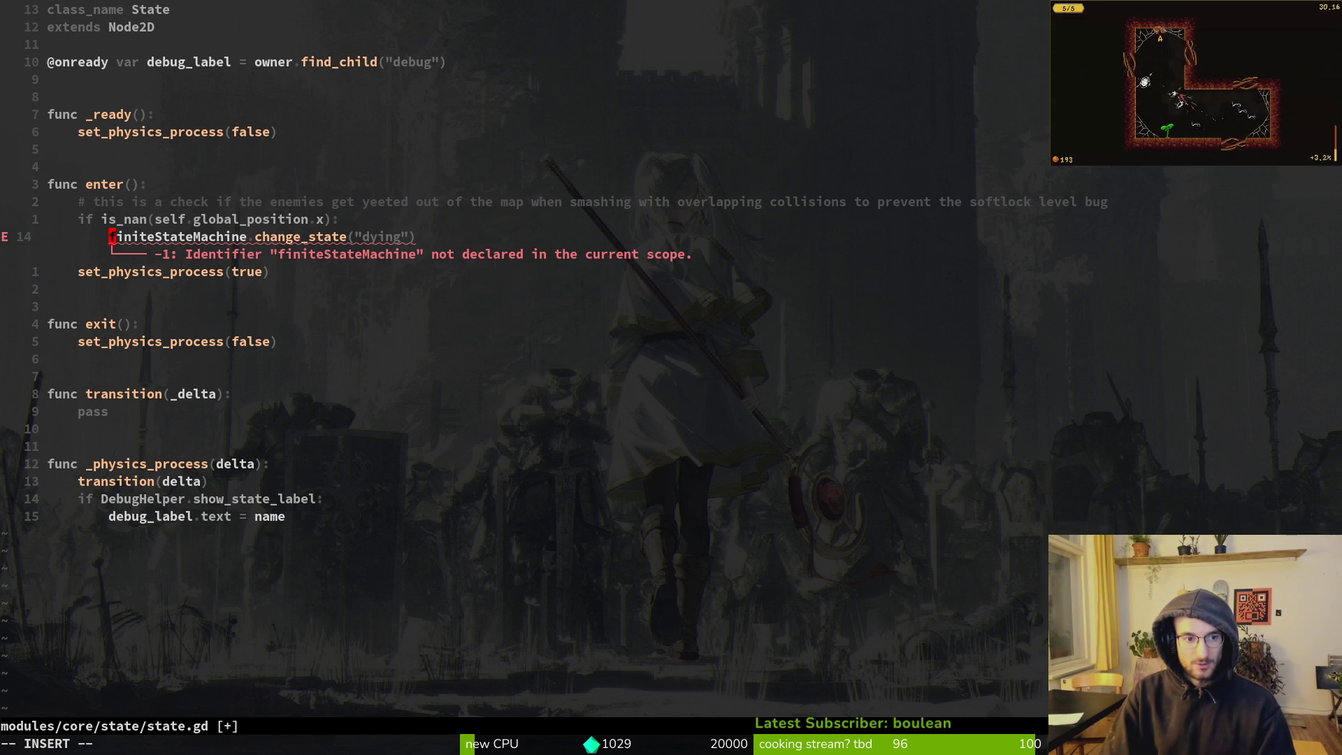
type("owner.")
key("Escape")
type(":w")
key("Return")
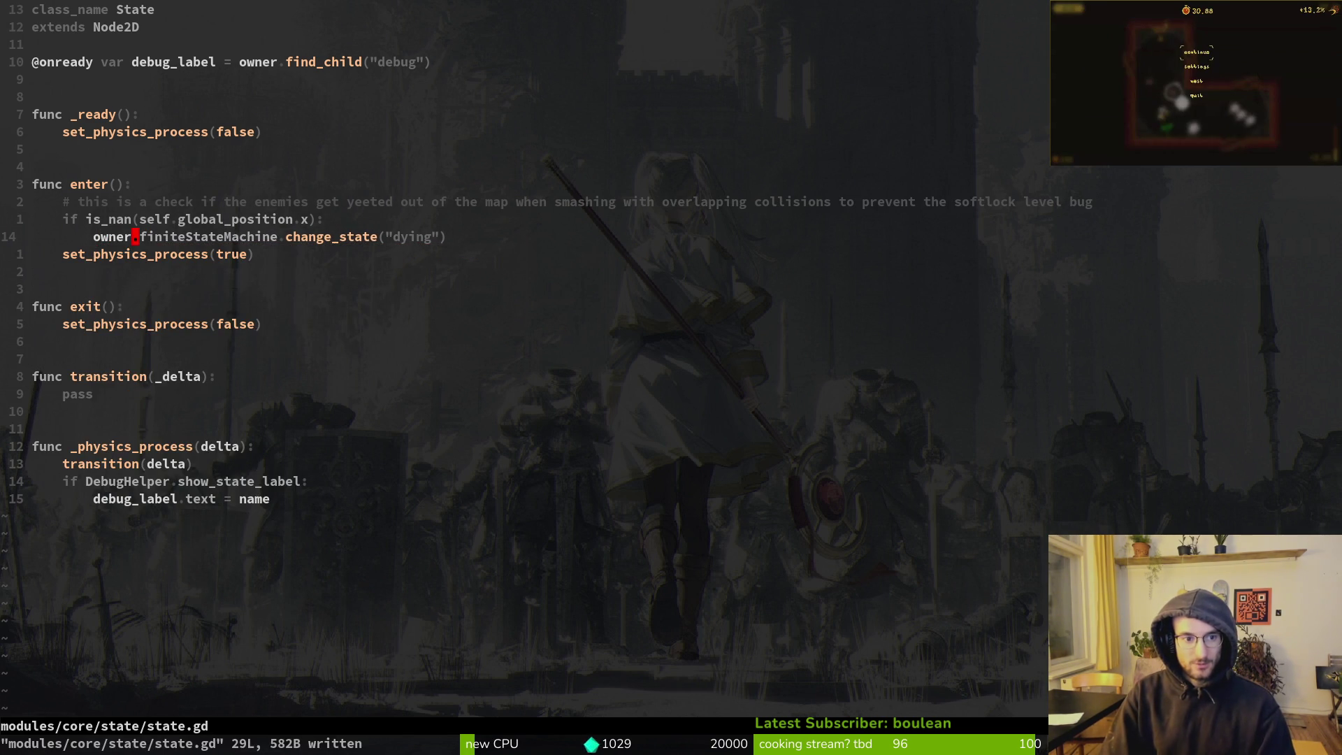
Replace self with owner in the is_nan condition and save state.gd
type("k")
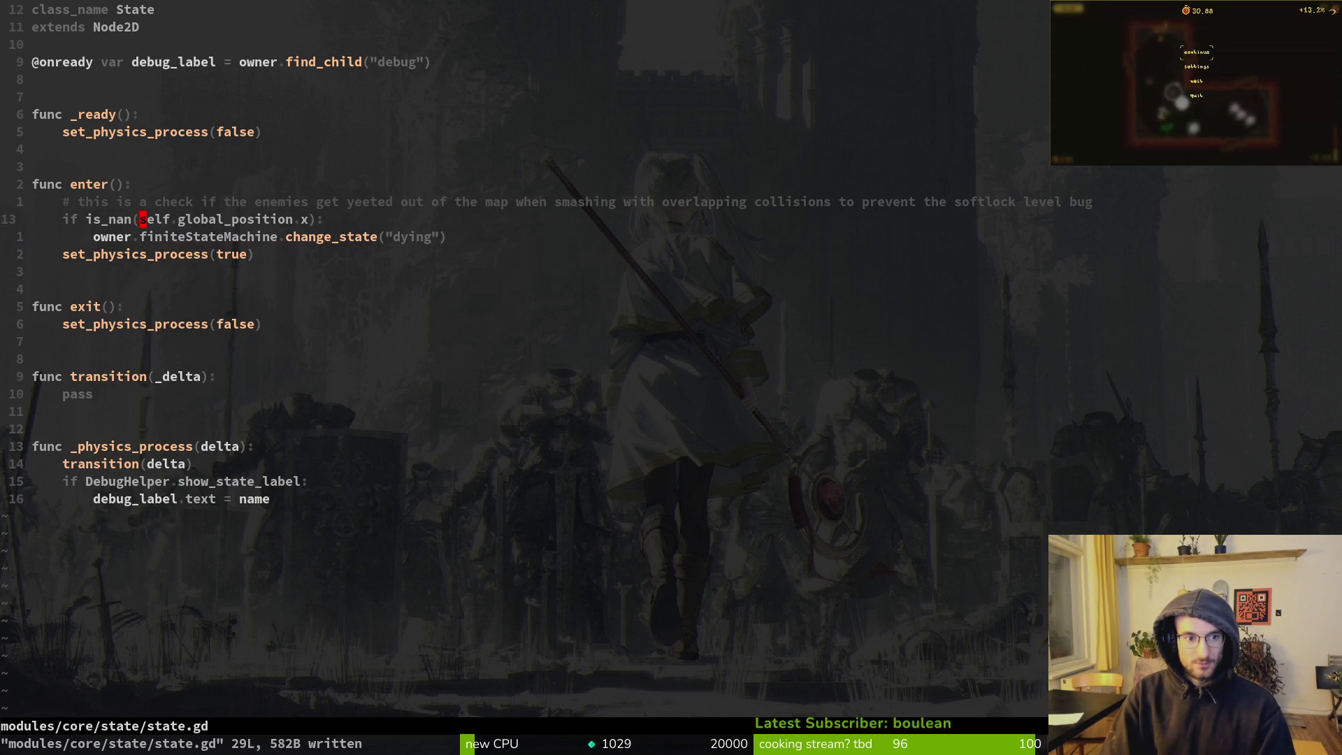
type("cwowner")
key("Escape")
type(":w")
key("Return")
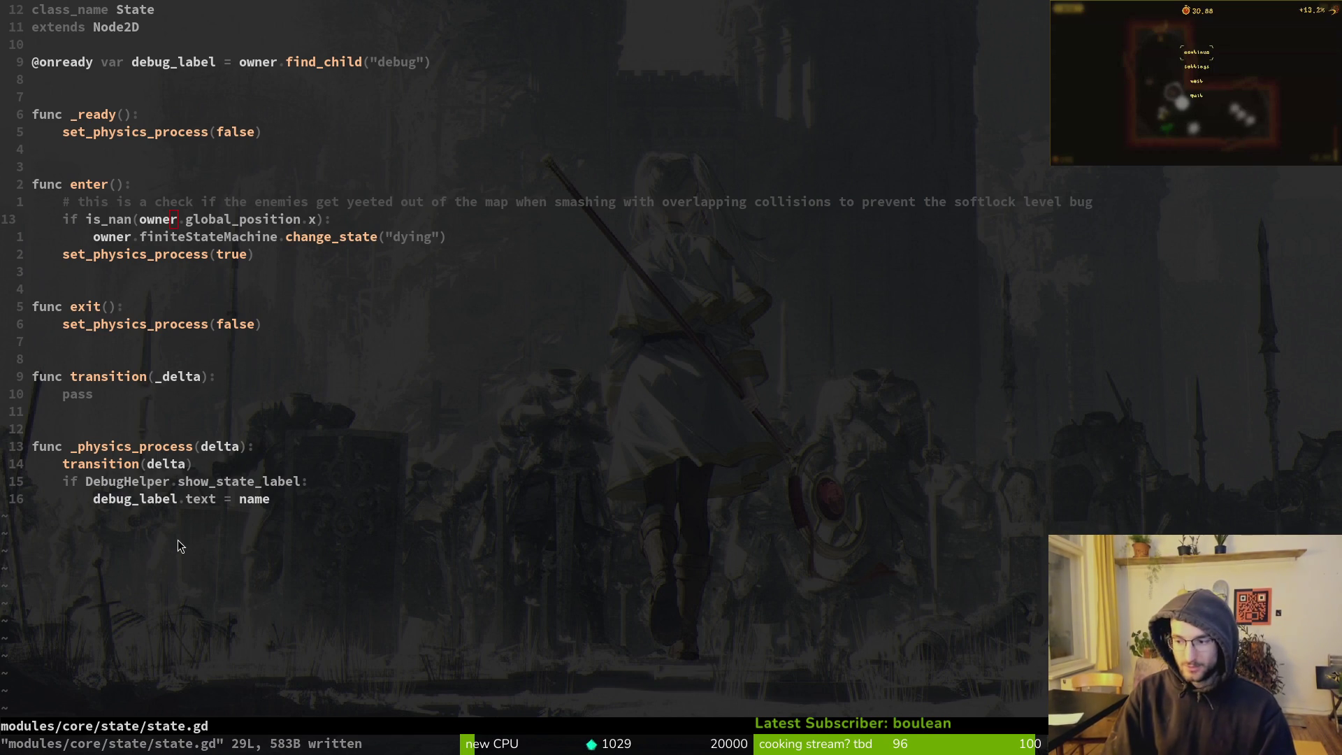
Add a print_debug("outside") line above the check and save state.gd
key("alt+Tab")
key("s")
key("alt+Tab")
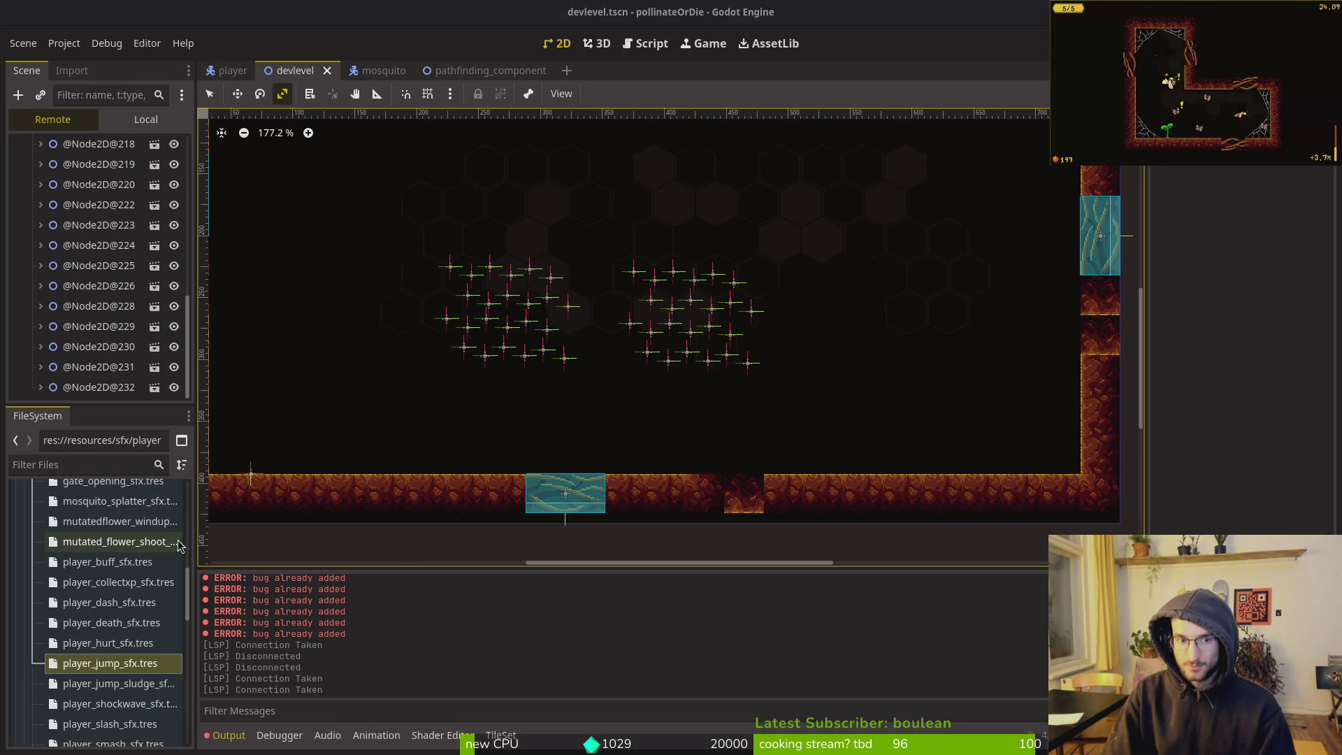
type("Oprde")
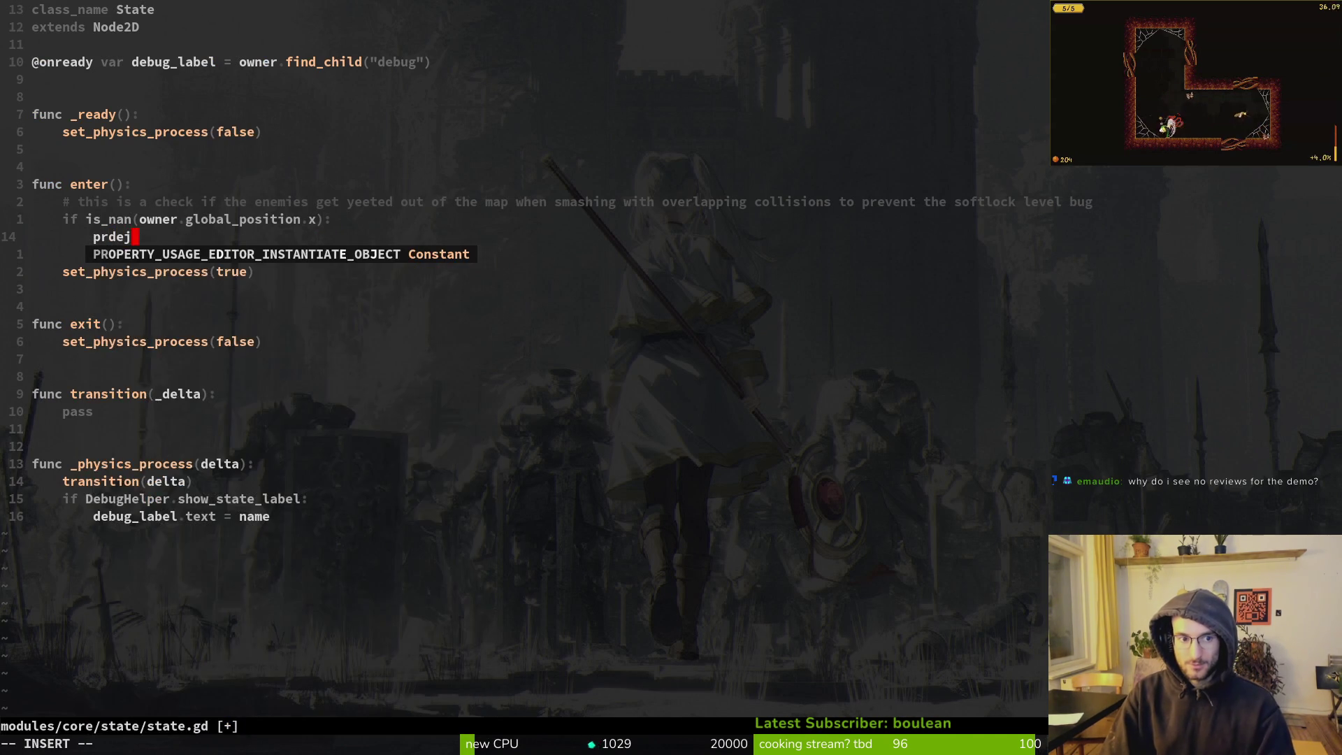
key("Return")
type("\"")
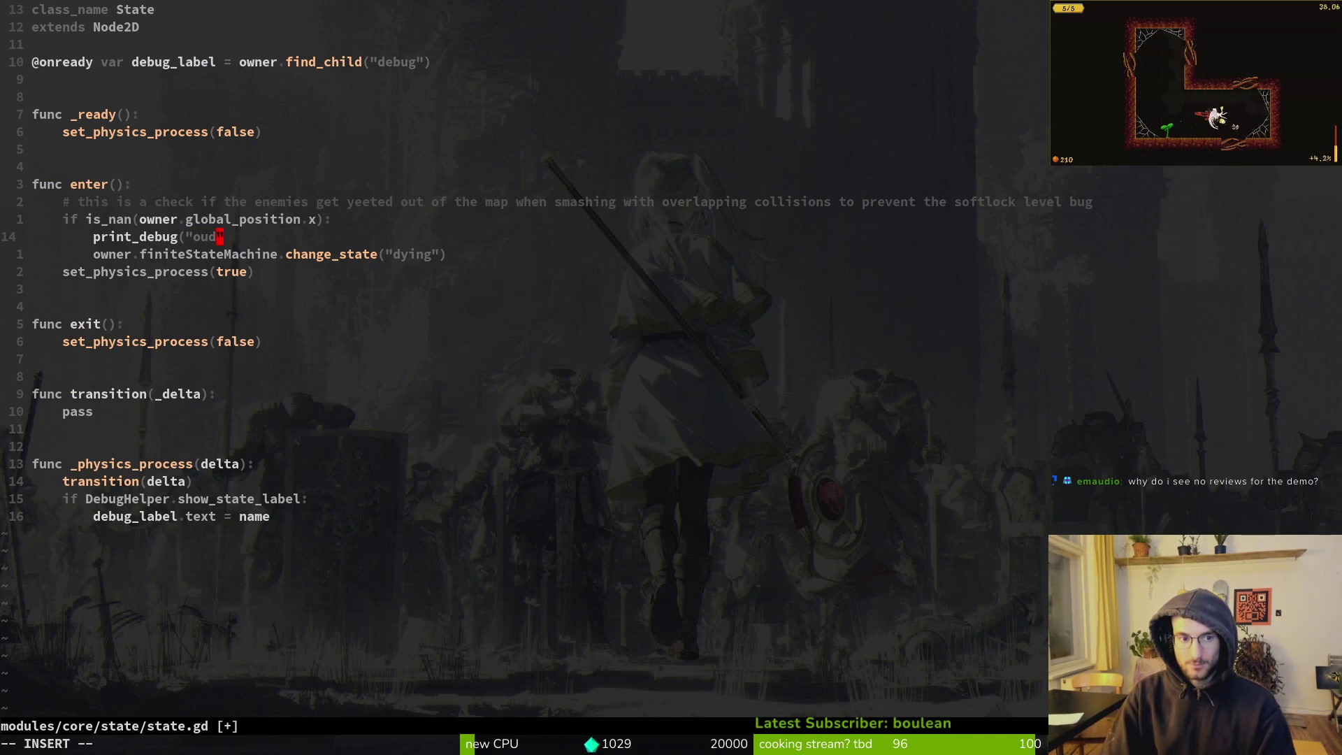
type("outside\")")
key("Escape")
type(":w")
key("Return")
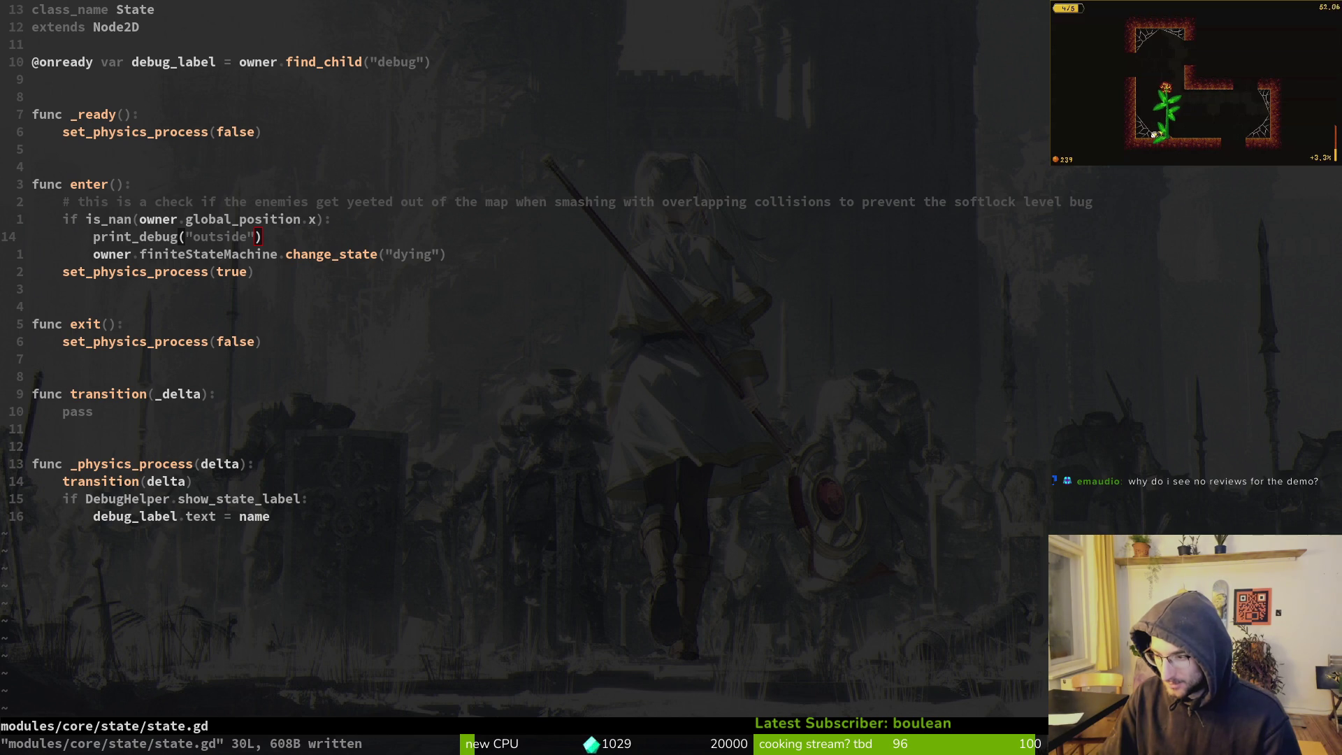
key("alt+Tab")
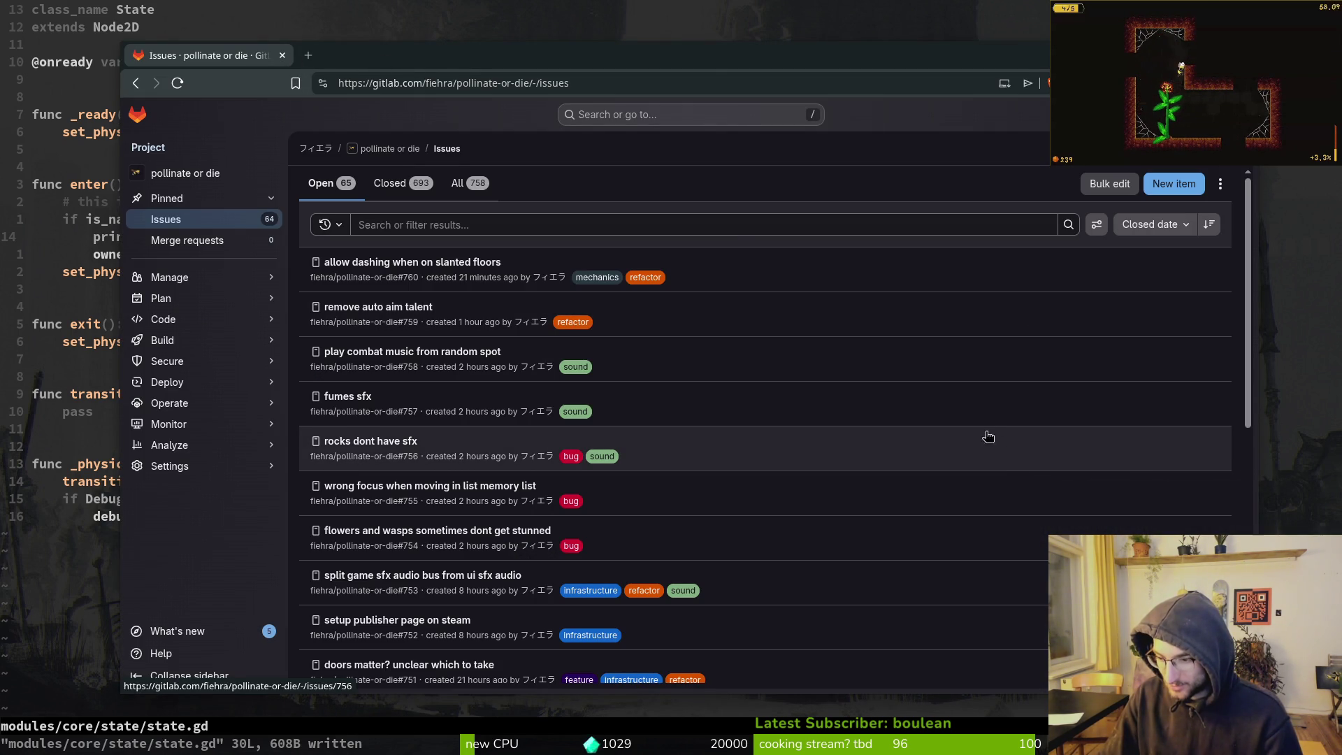
Search 'poll' in a new tab and open the Pollinate or Die Demo store page
left_click(308, 56)
type("poll")
key("Return")
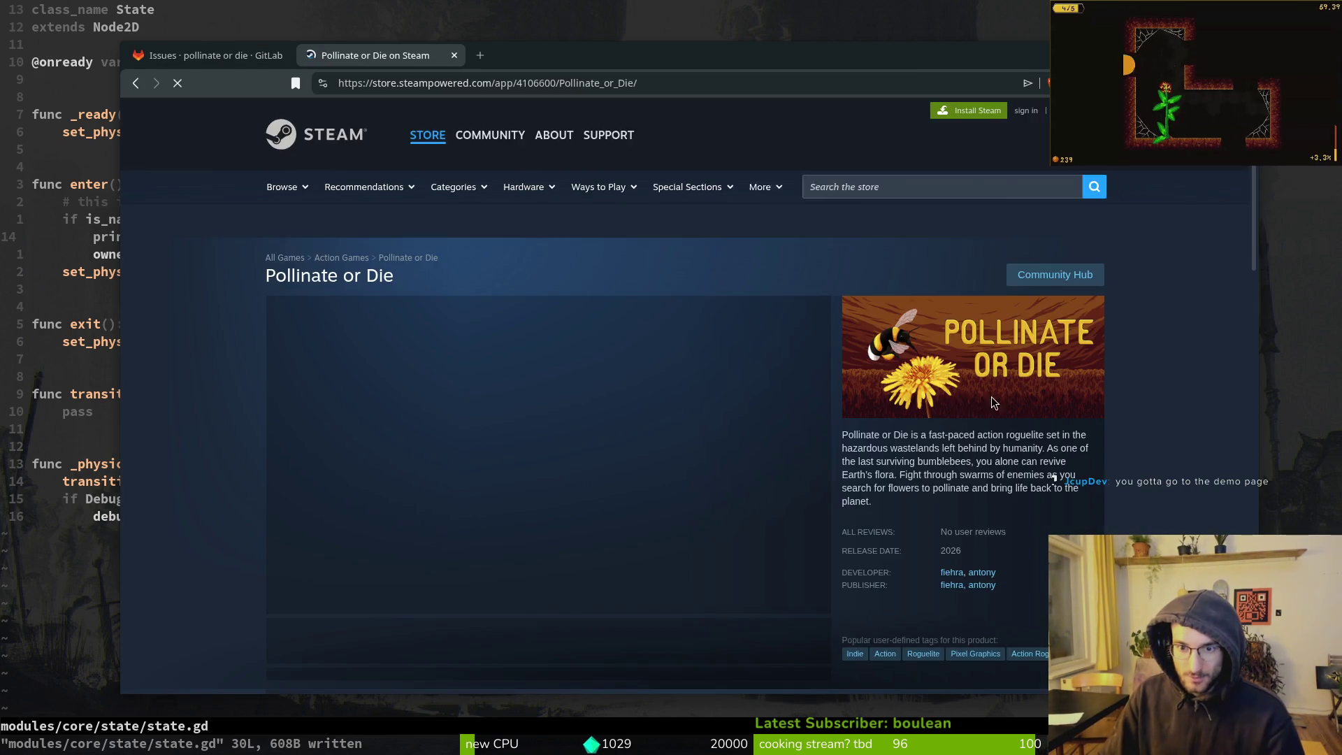
scroll(1003, 402, "down", 5)
left_click(367, 292)
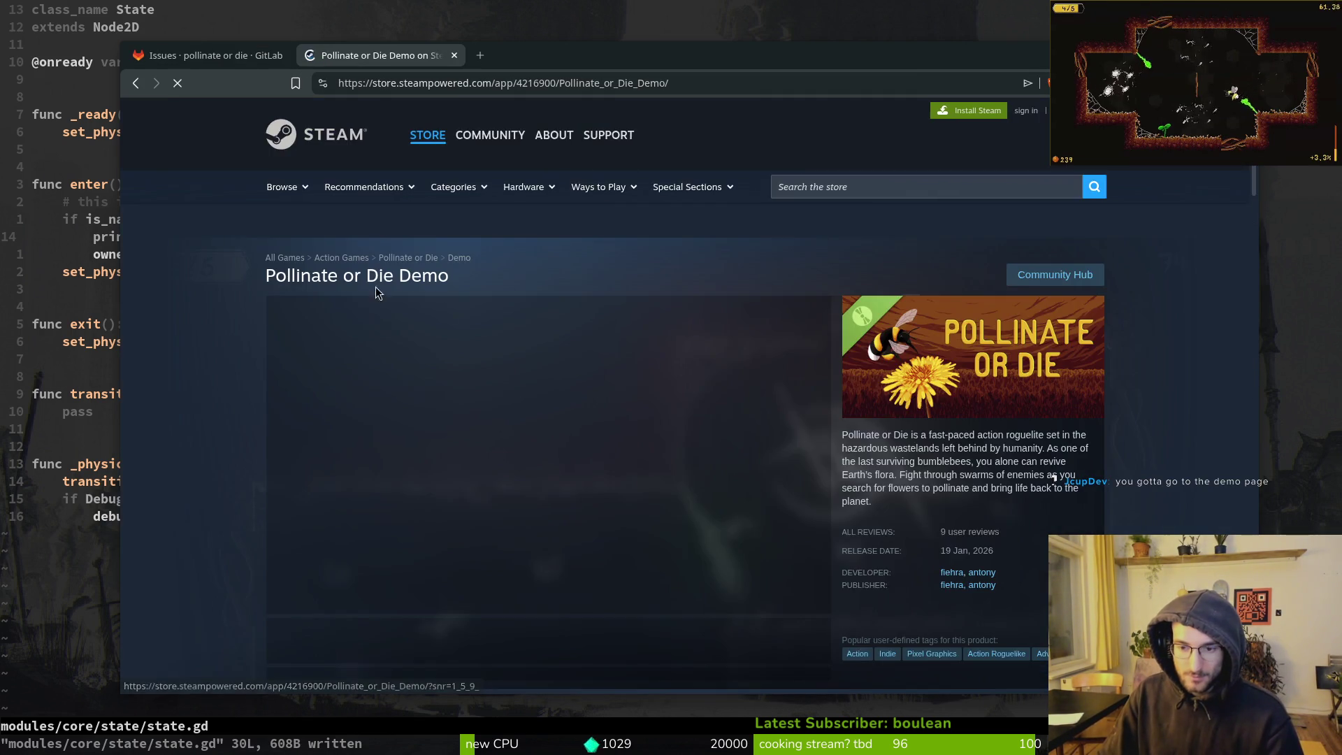
Scroll through the demo's customer reviews, noting the 9 user reviews rated Positive
scroll(665, 353, "down", 20)
scroll(665, 353, "down", 5)
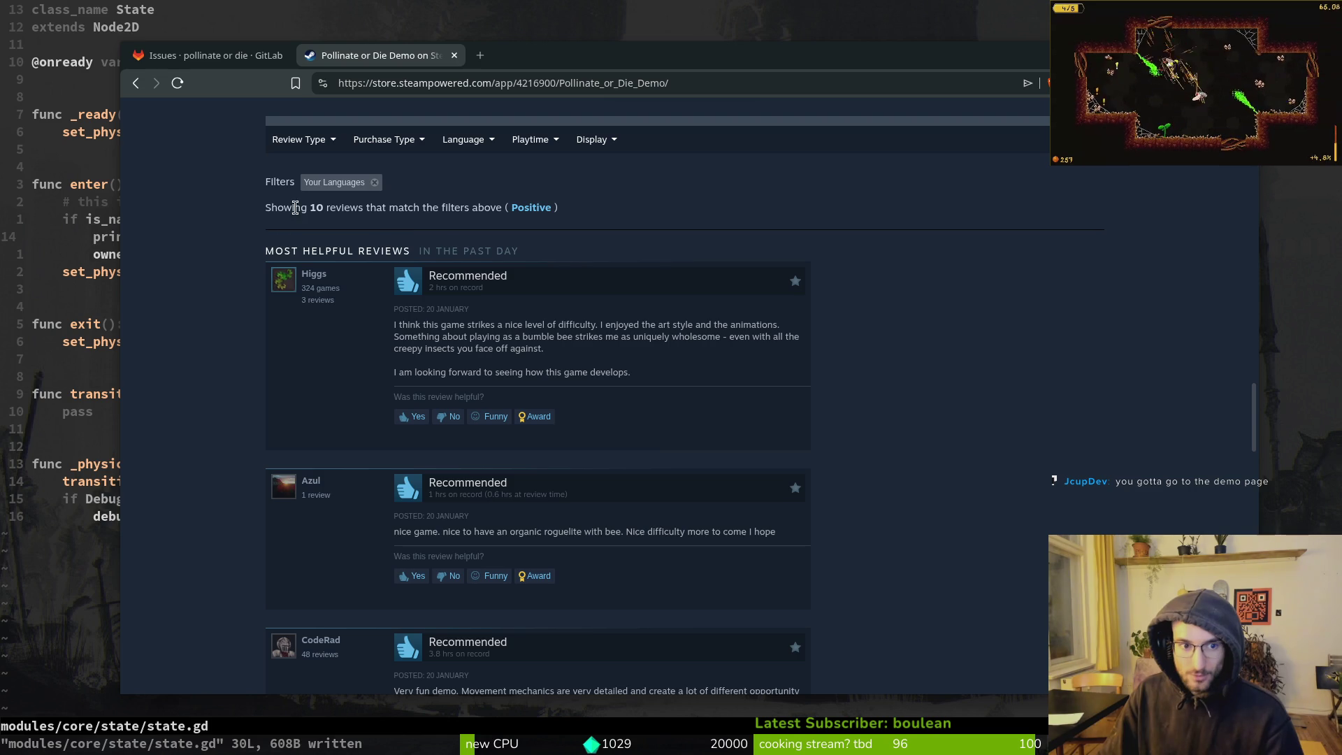
scroll(909, 309, "up", 20)
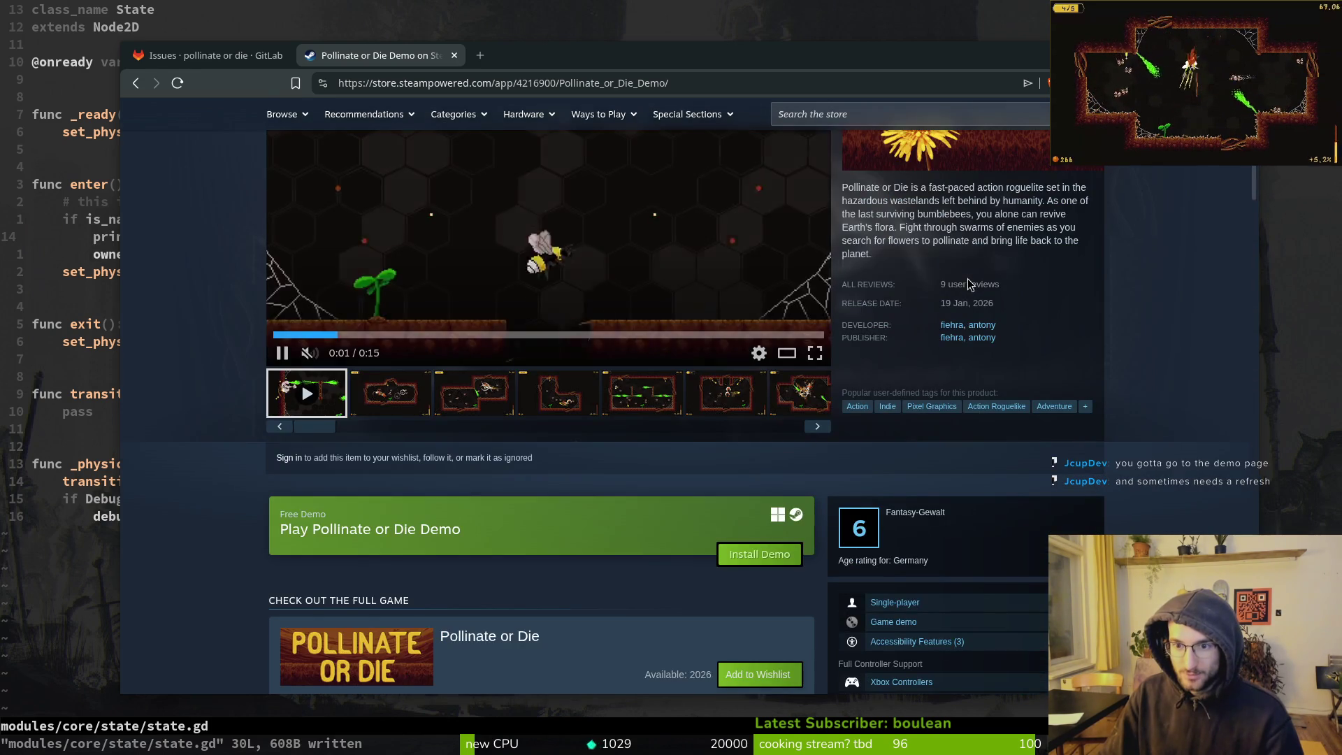
scroll(968, 282, "down", 20)
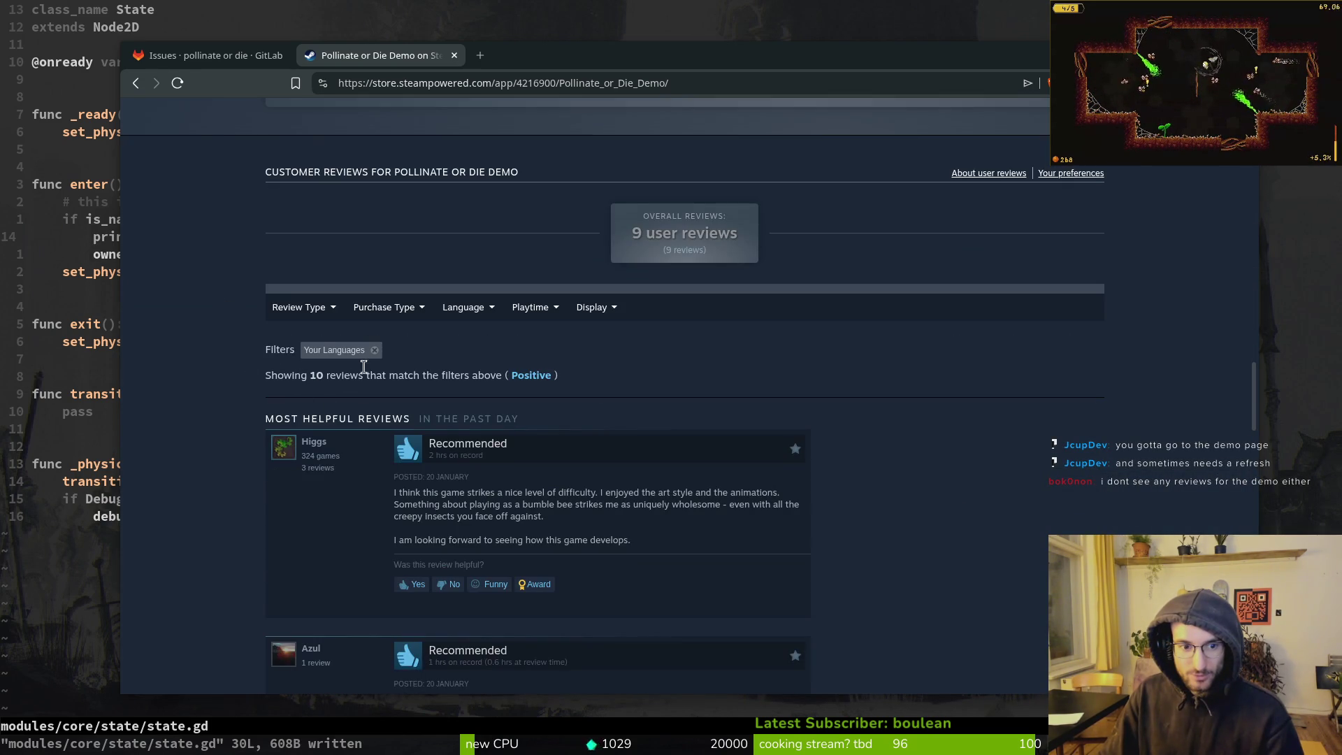
scroll(352, 412, "down", 5)
scroll(325, 360, "down", 10)
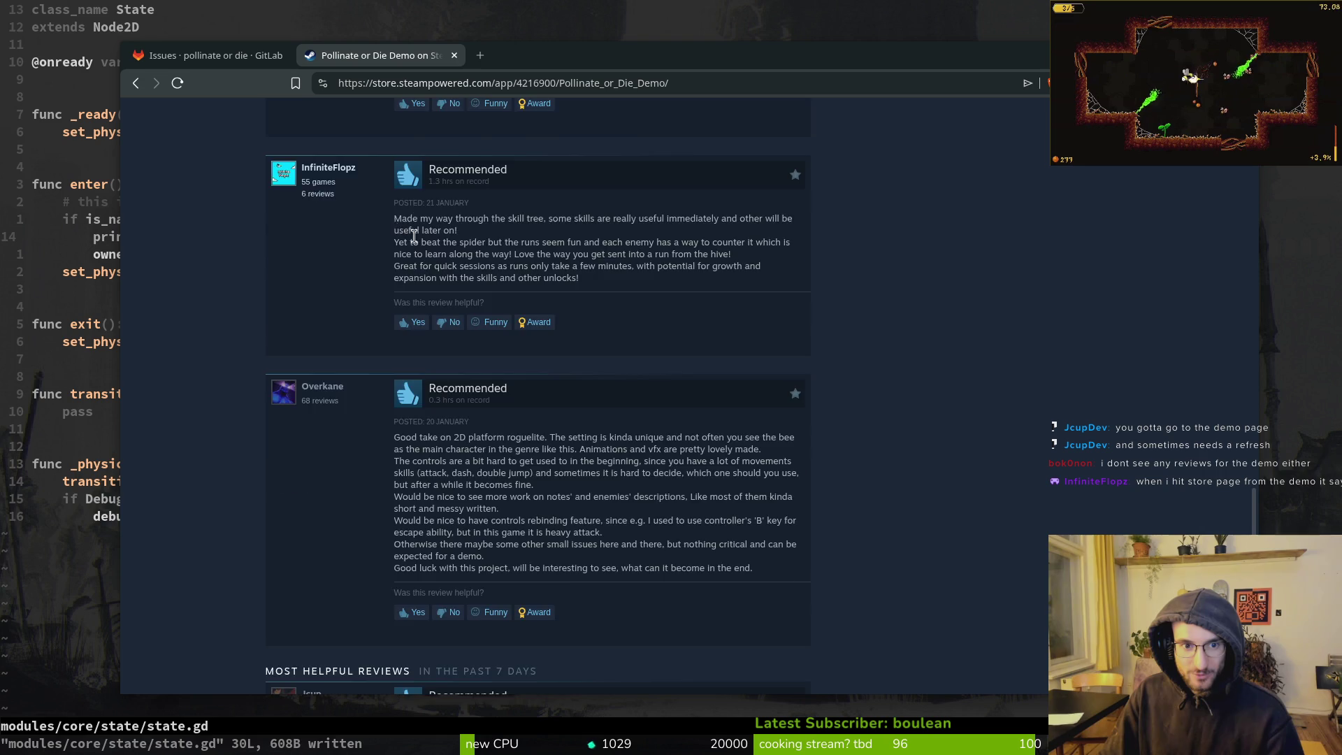
scroll(405, 336, "up", 2)
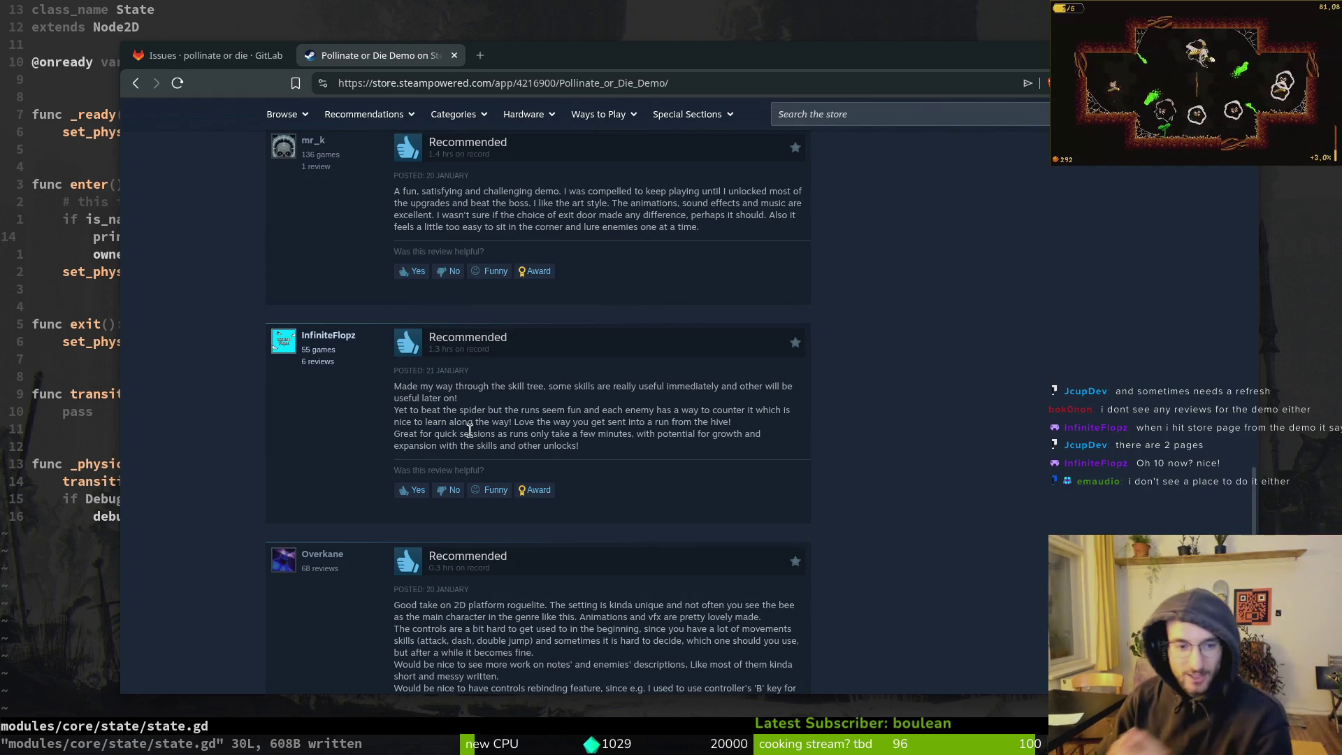
scroll(423, 381, "up", 15)
scroll(1063, 354, "up", 10)
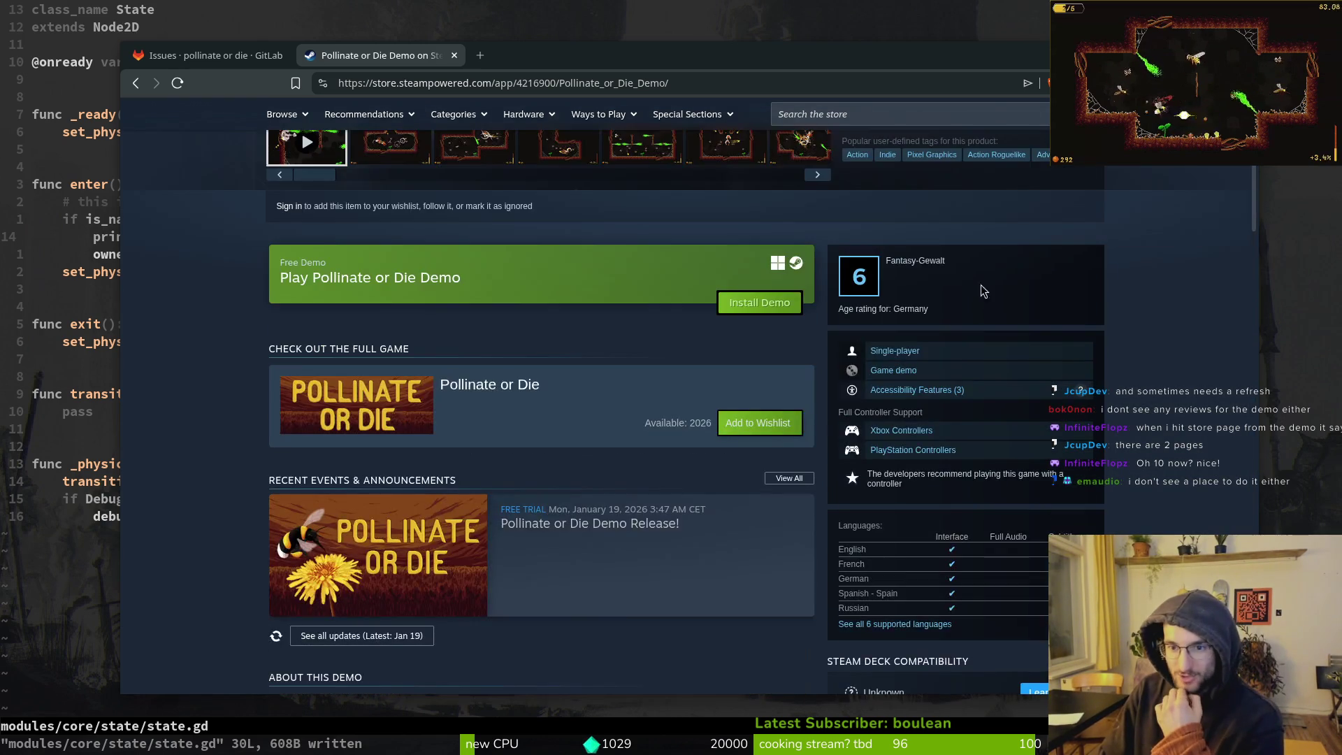
scroll(878, 503, "down", 20)
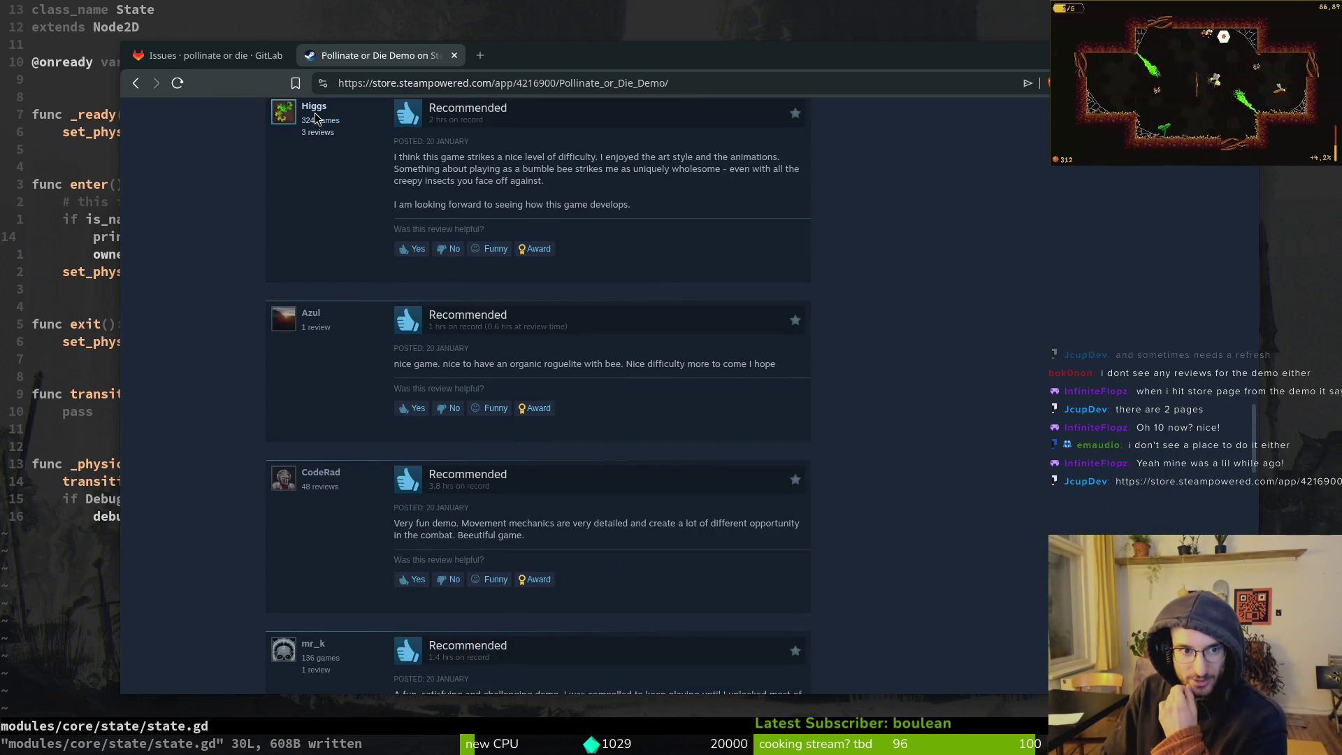
scroll(328, 112, "up", 5)
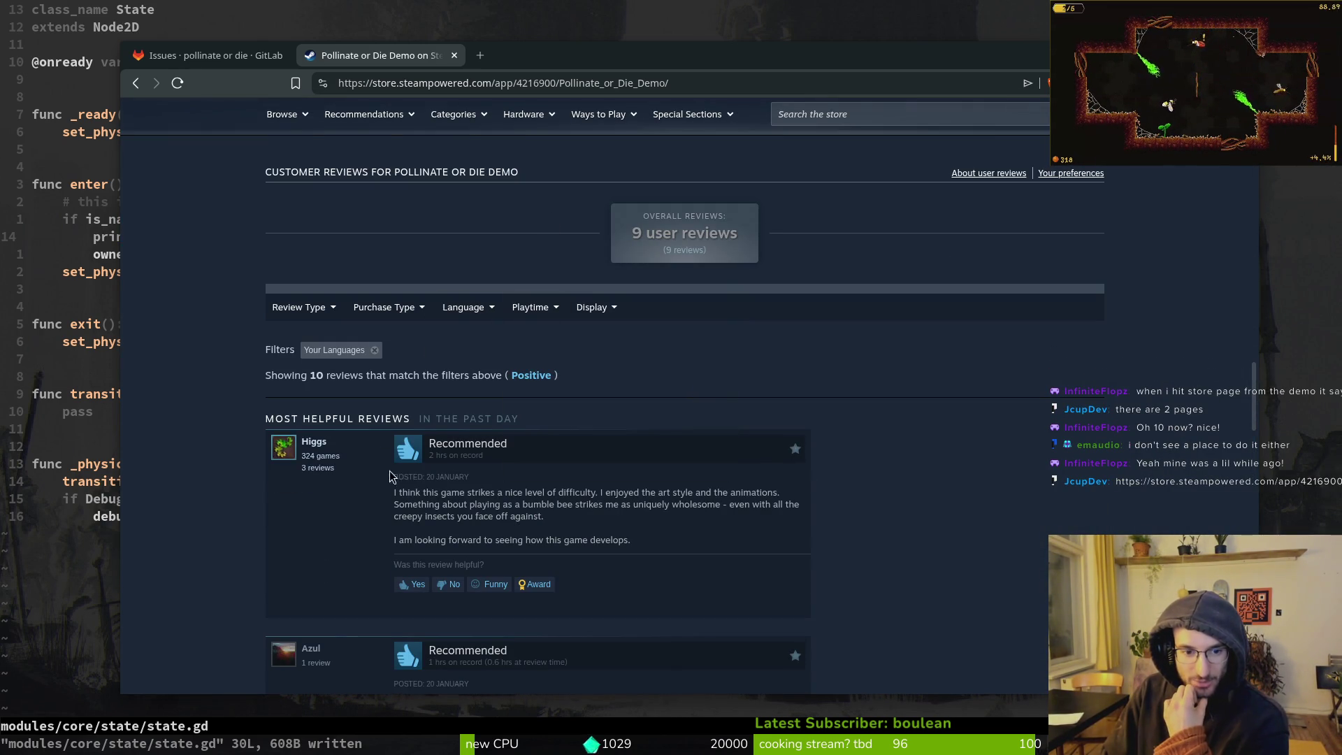
left_click_drag(299, 376, 433, 368)
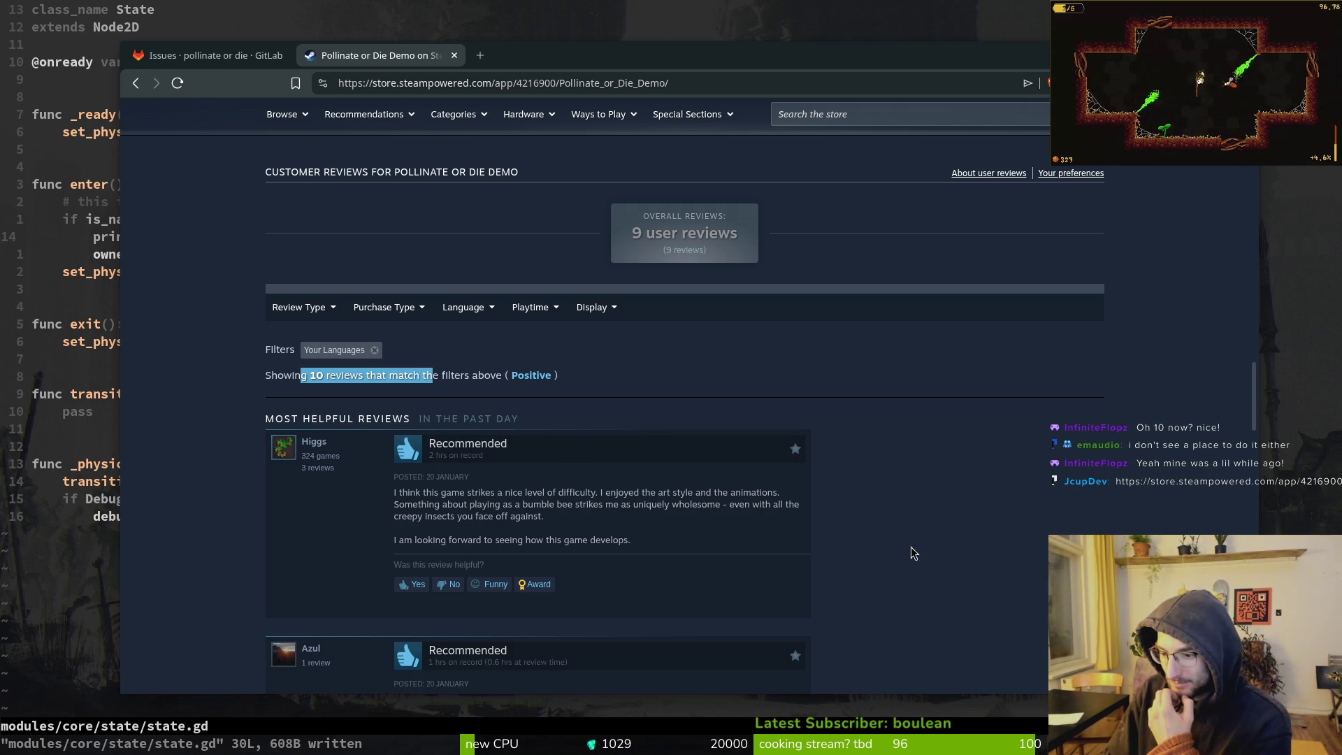
left_click(314, 532)
scroll(340, 523, "down", 5)
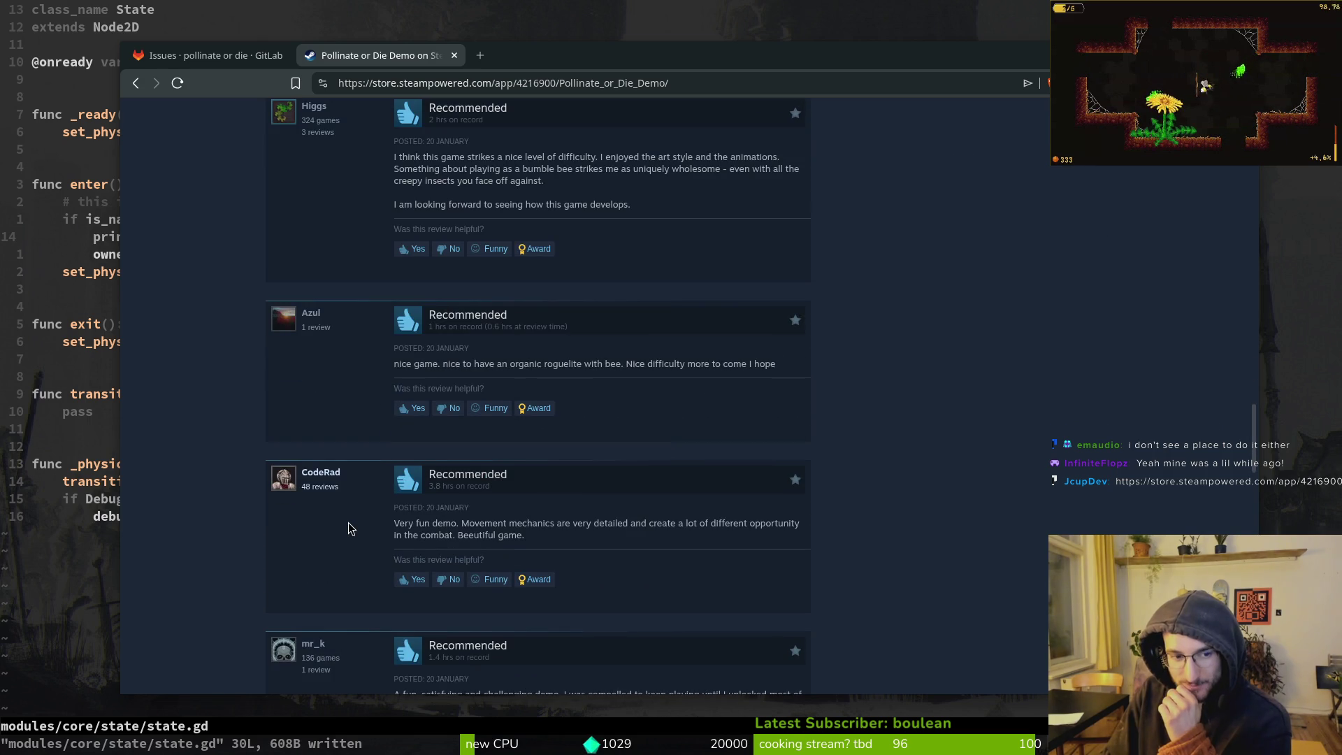
scroll(346, 525, "up", 5)
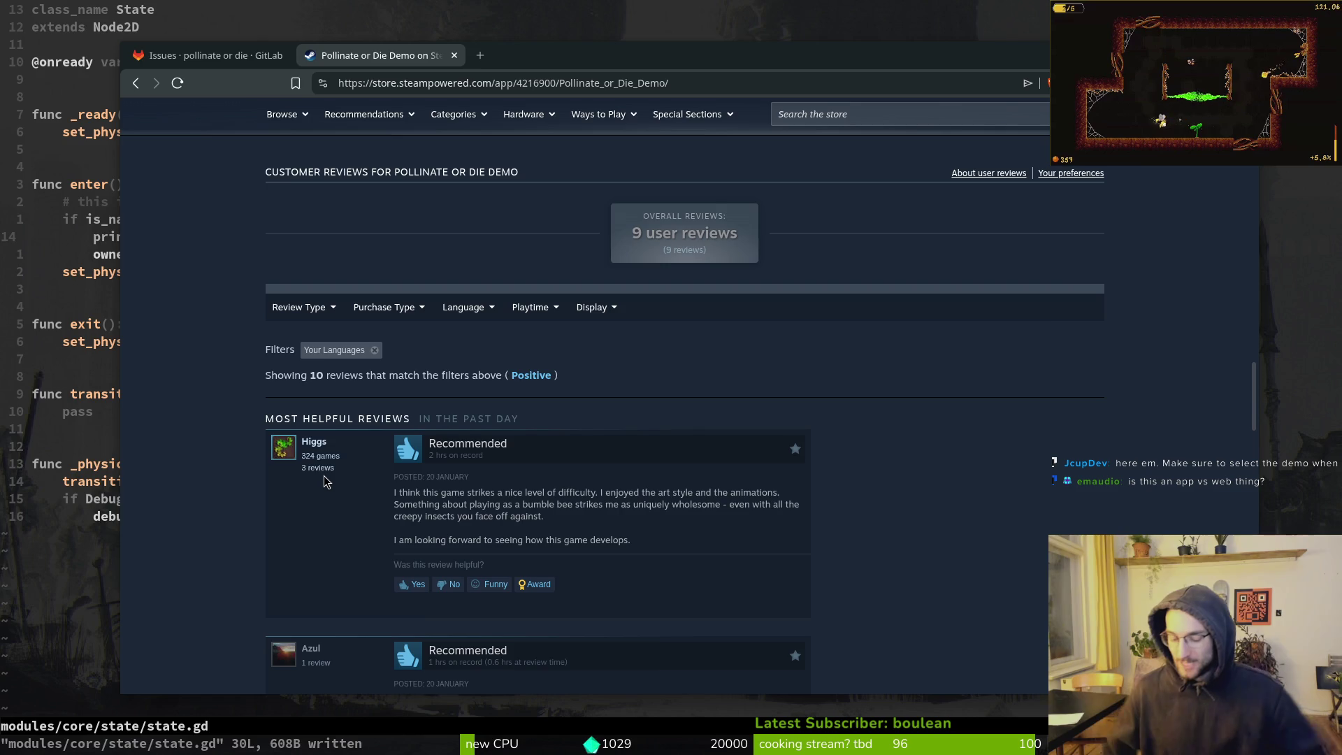
key("super")
key("super")
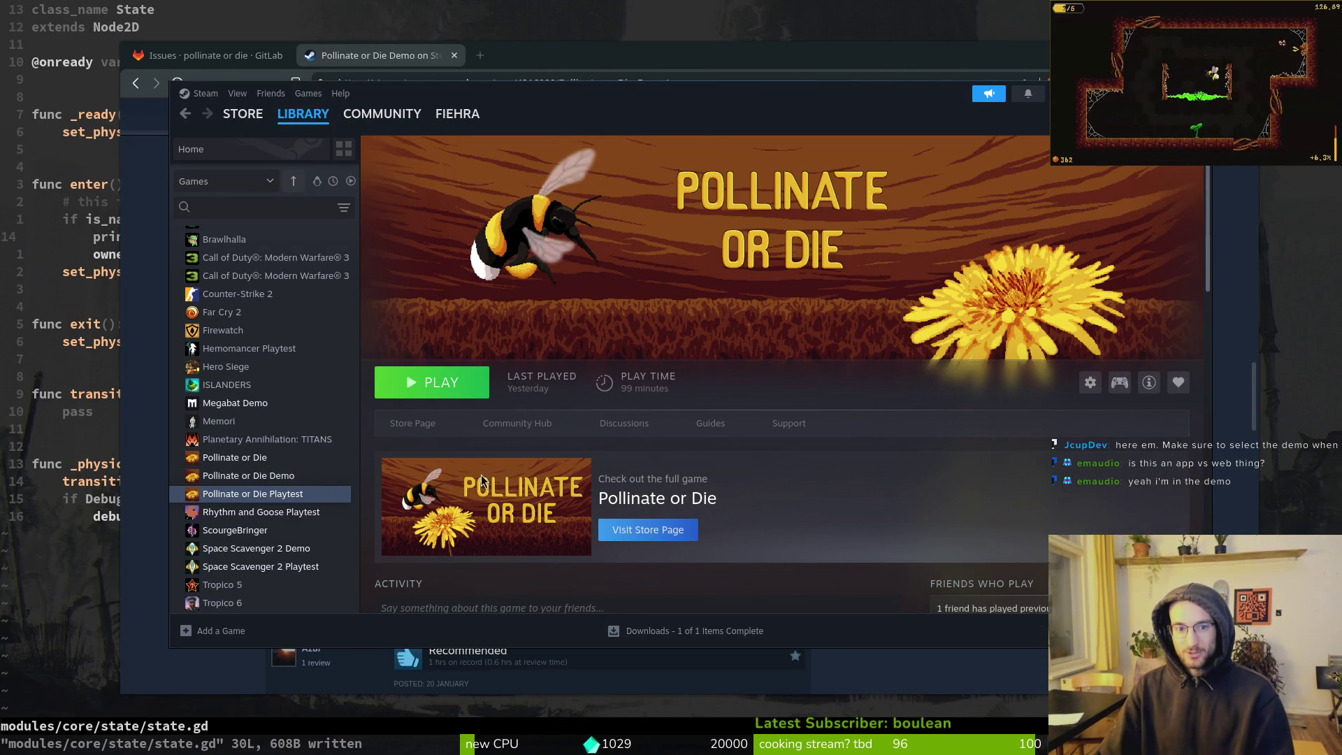
Open the demo's Store Page from the Steam library and scroll to its 10 recommended reviews
left_click(414, 425)
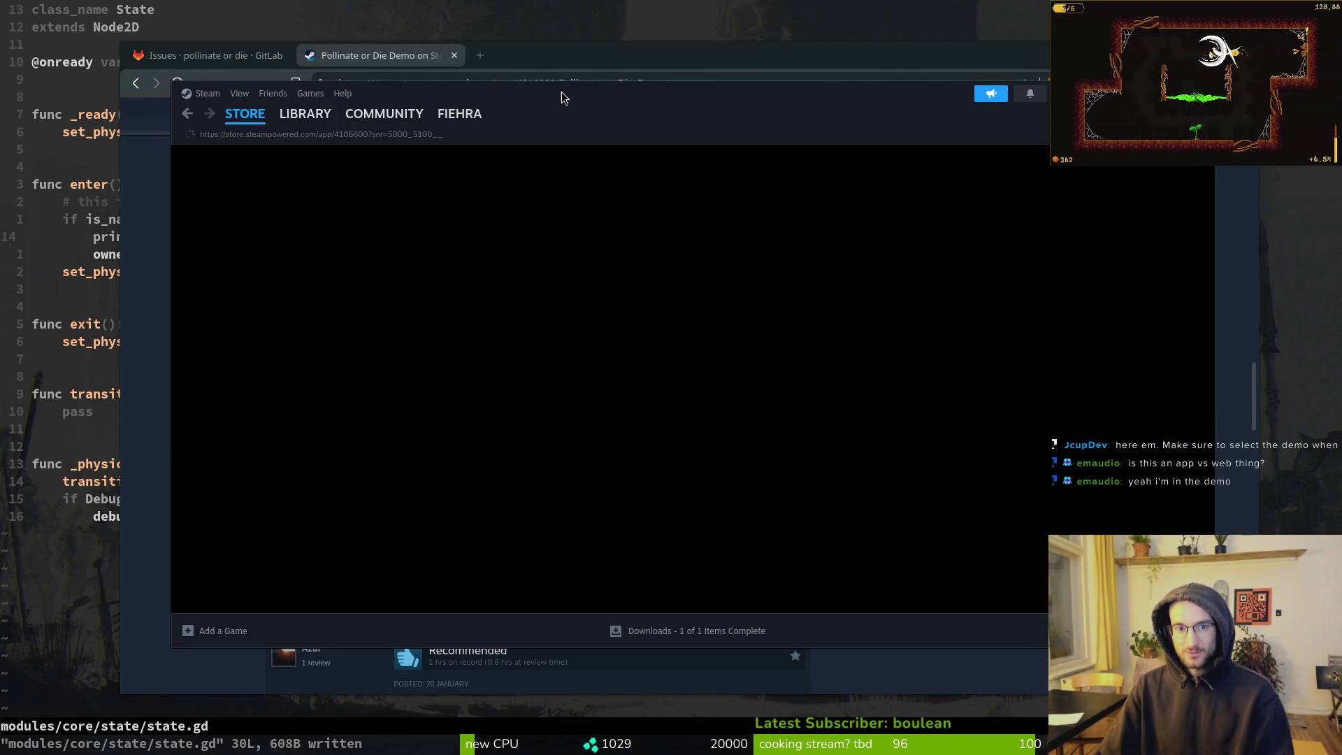
scroll(528, 505, "down", 5)
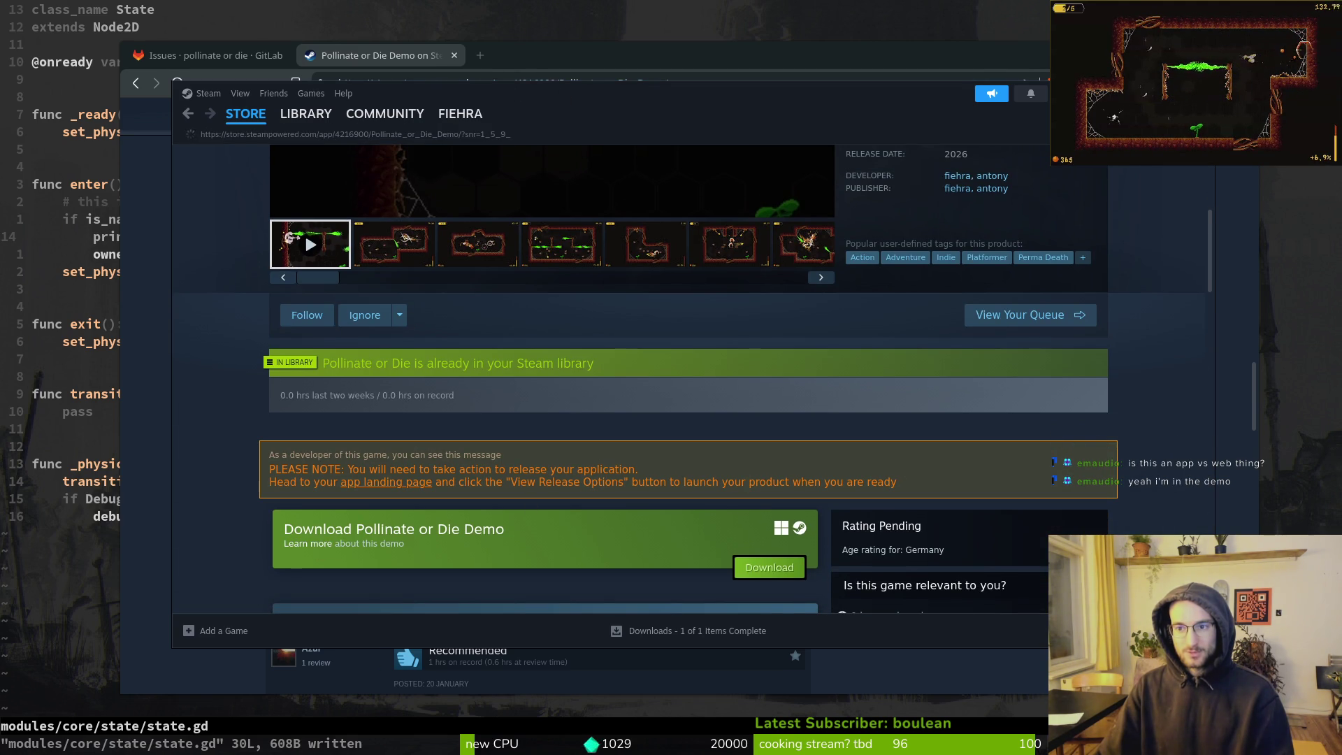
scroll(606, 556, "down", 15)
scroll(476, 469, "up", 15)
scroll(713, 515, "down", 12)
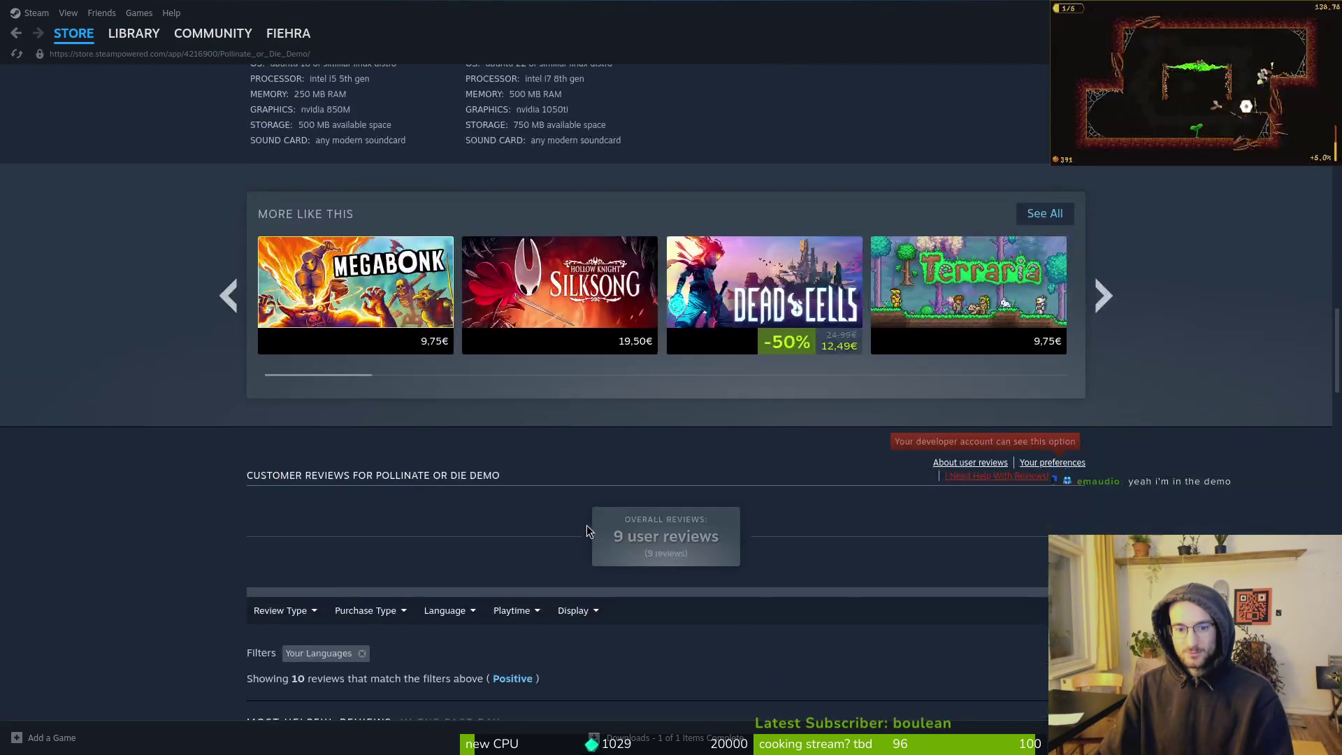
scroll(595, 529, "up", 15)
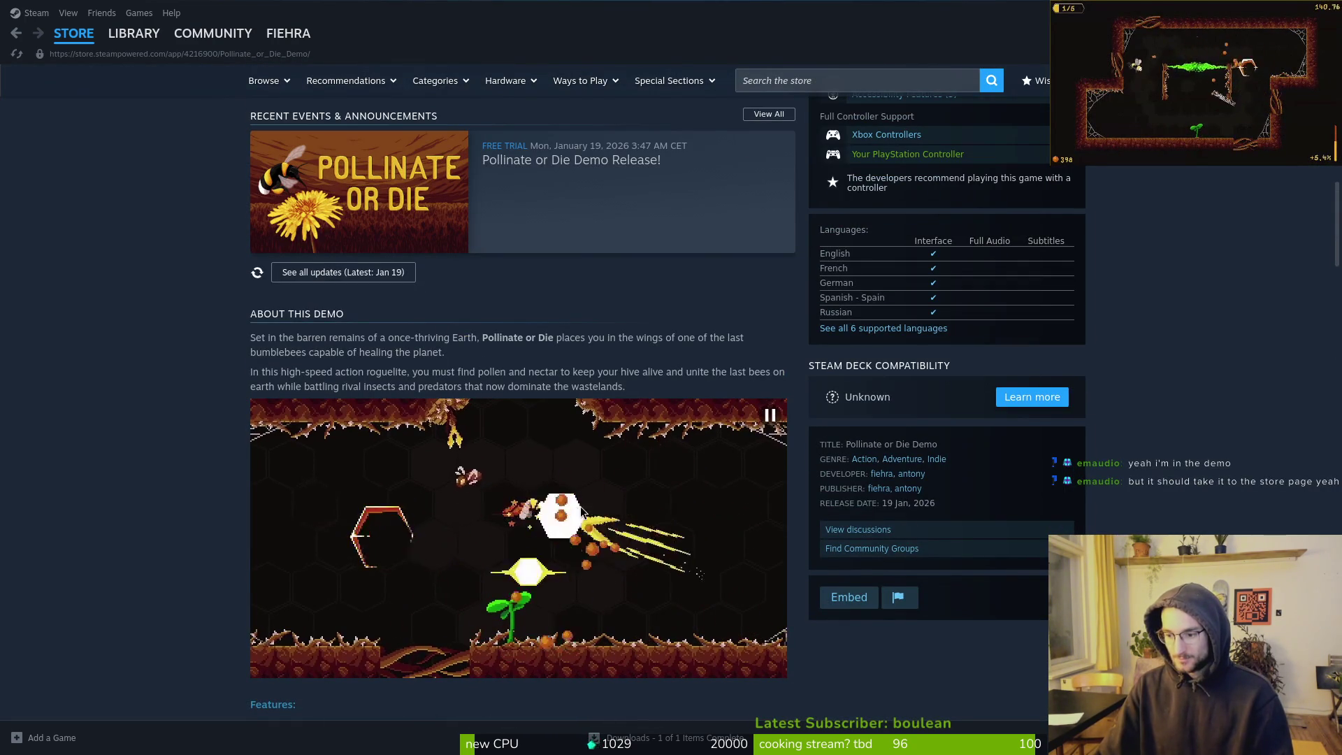
scroll(305, 303, "up", 10)
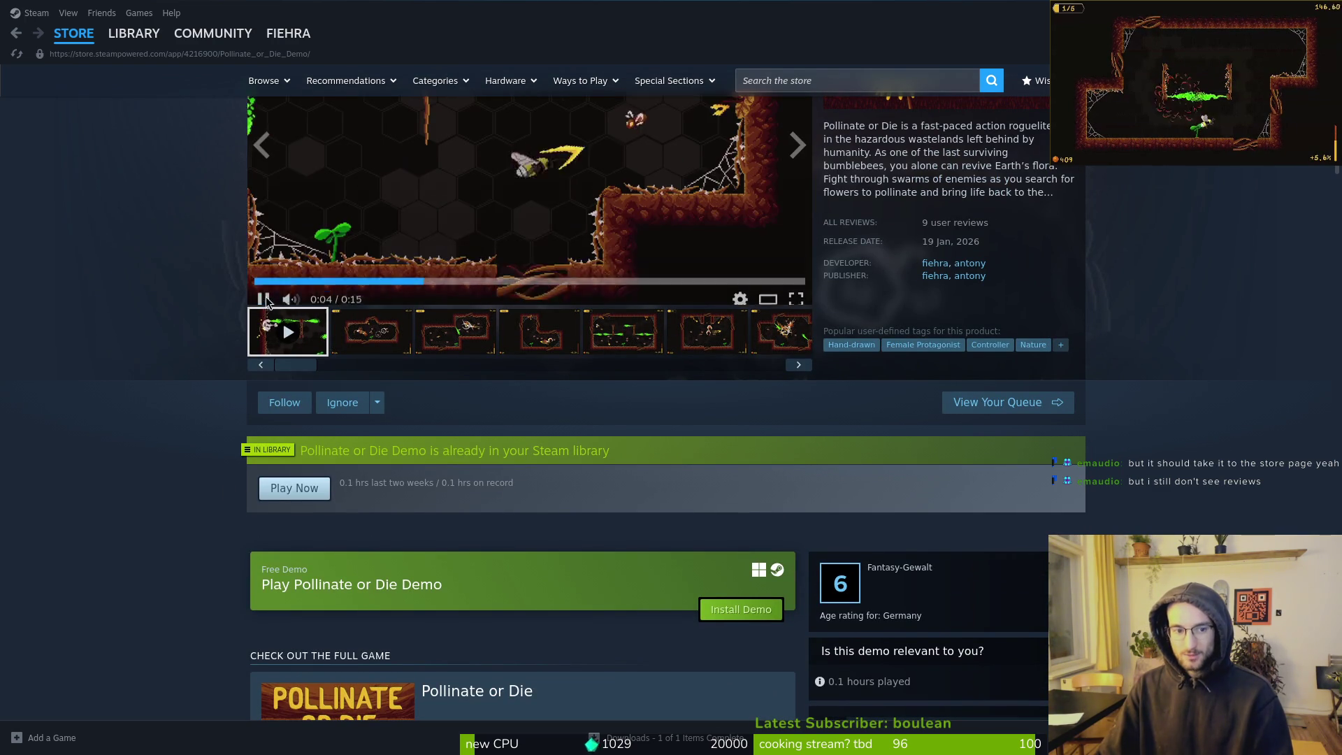
scroll(528, 467, "down", 20)
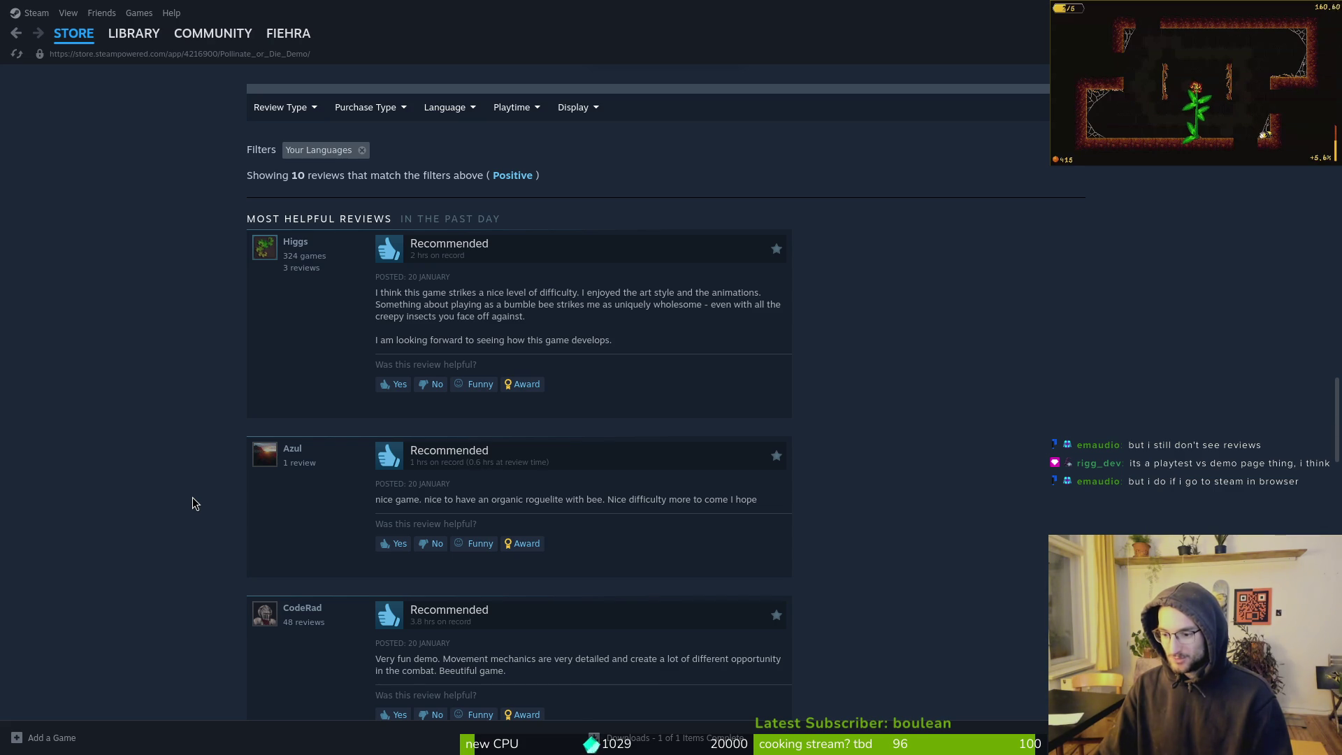
scroll(192, 499, "up", 5)
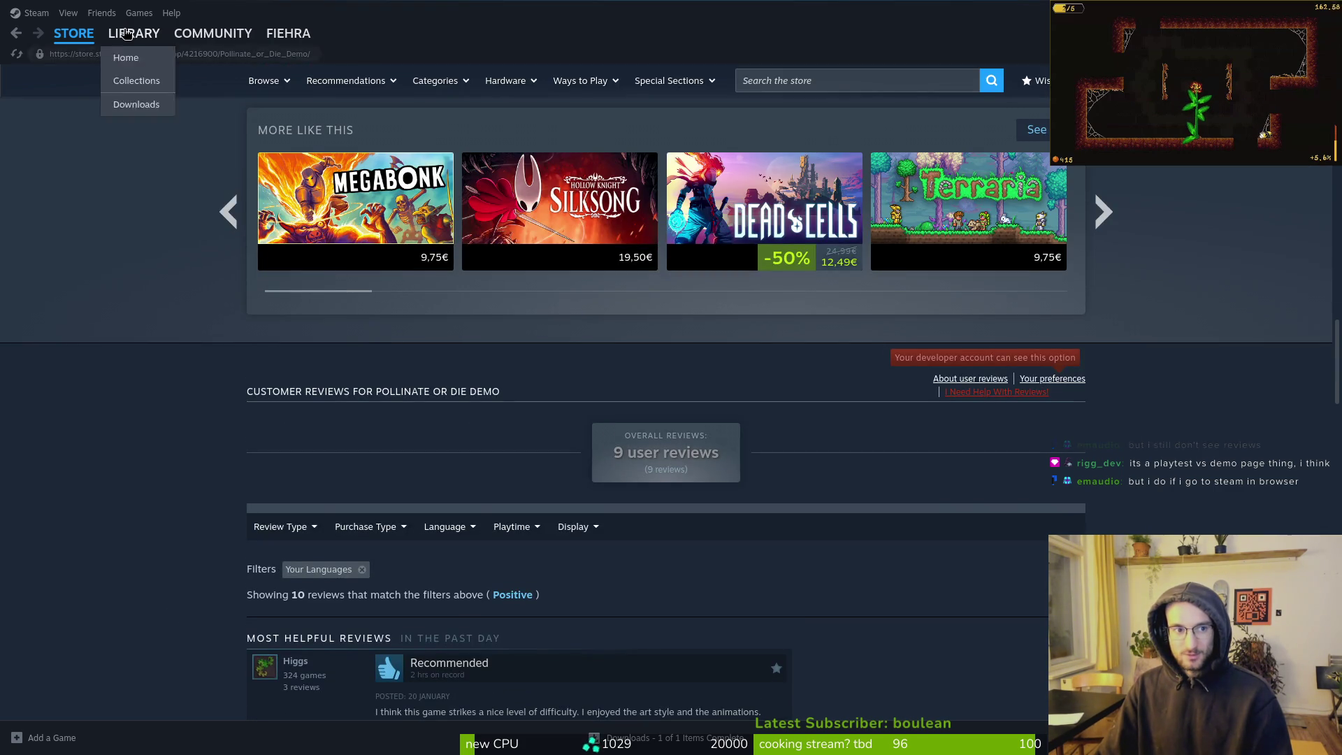
left_click(125, 31)
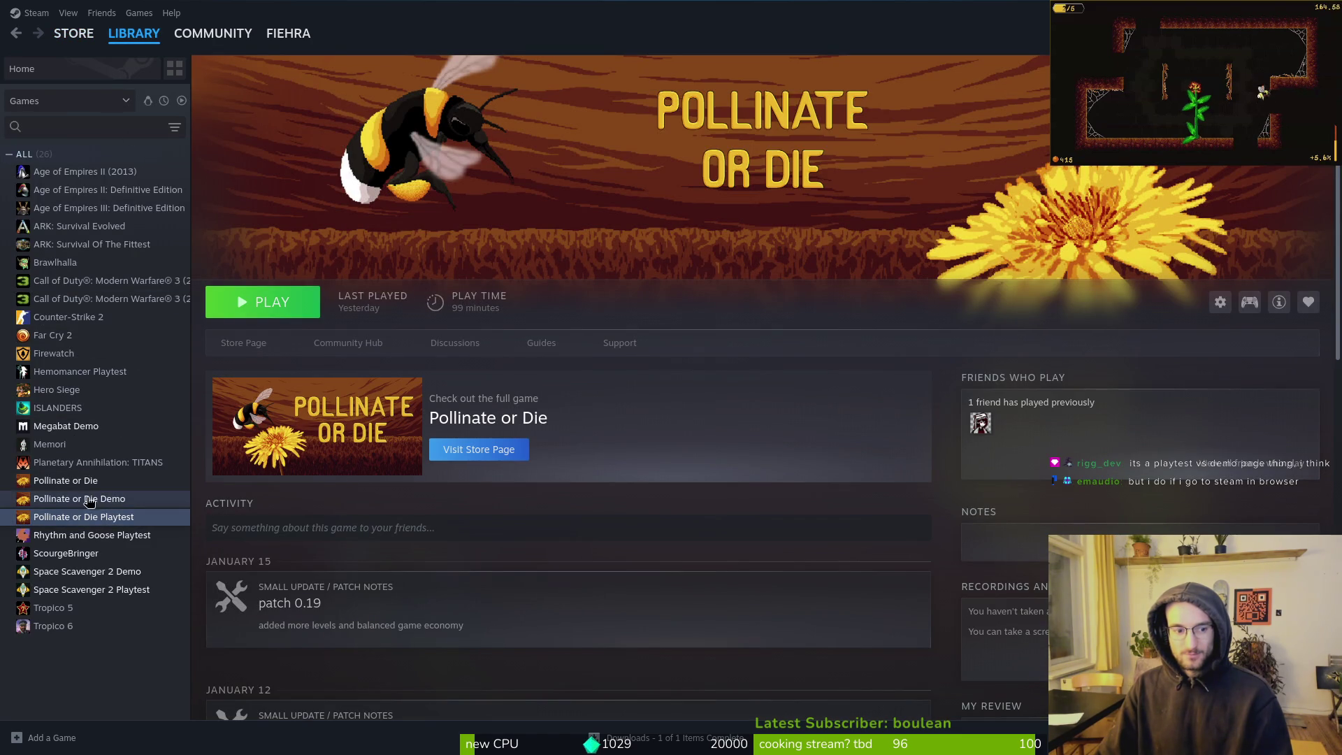
left_click(68, 500)
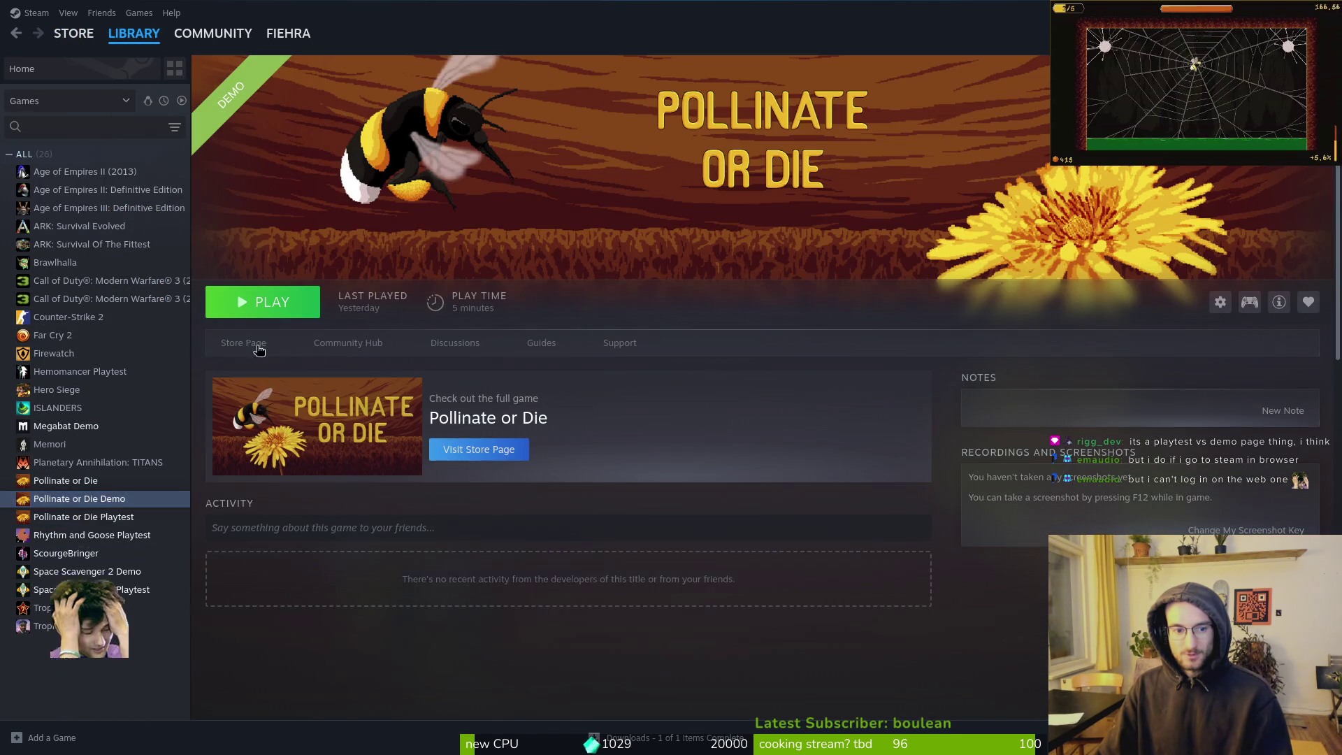
left_click(239, 348)
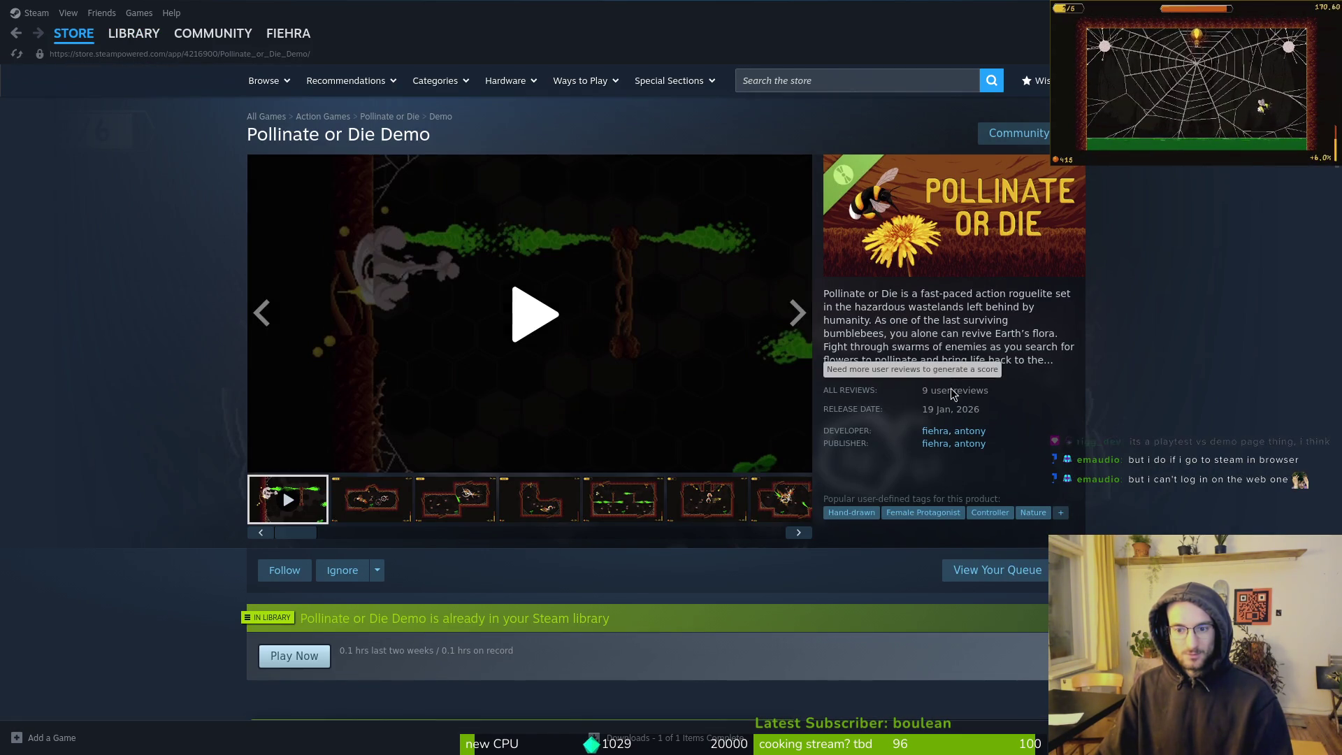
scroll(403, 428, "down", 5)
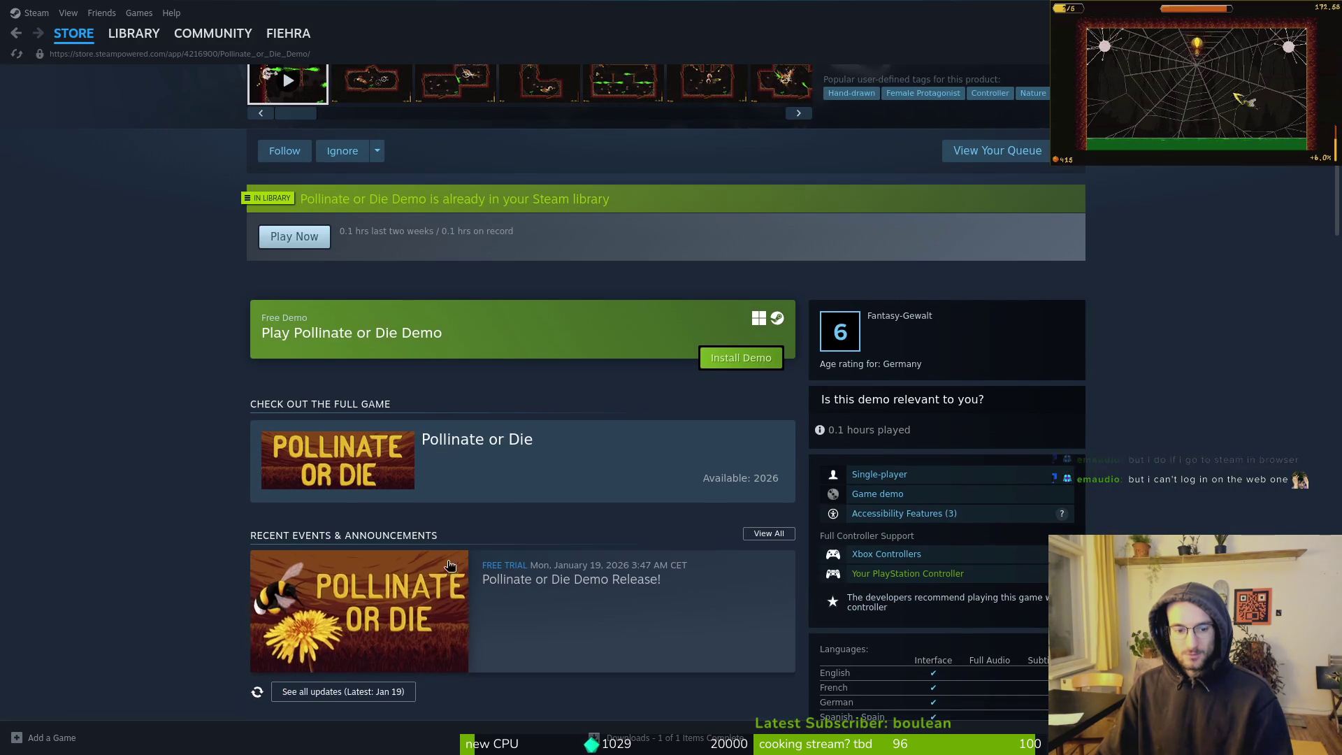
scroll(477, 323, "down", 15)
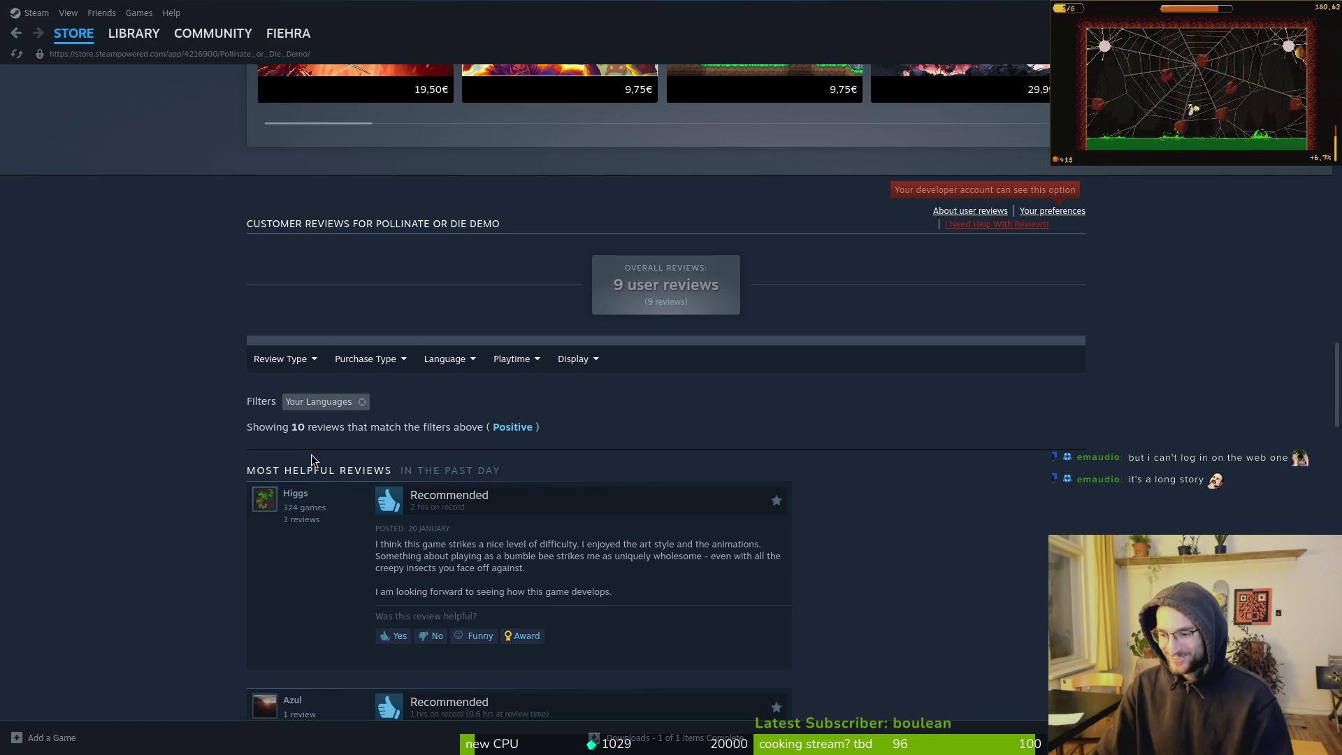
scroll(312, 460, "up", 15)
scroll(199, 392, "up", 2)
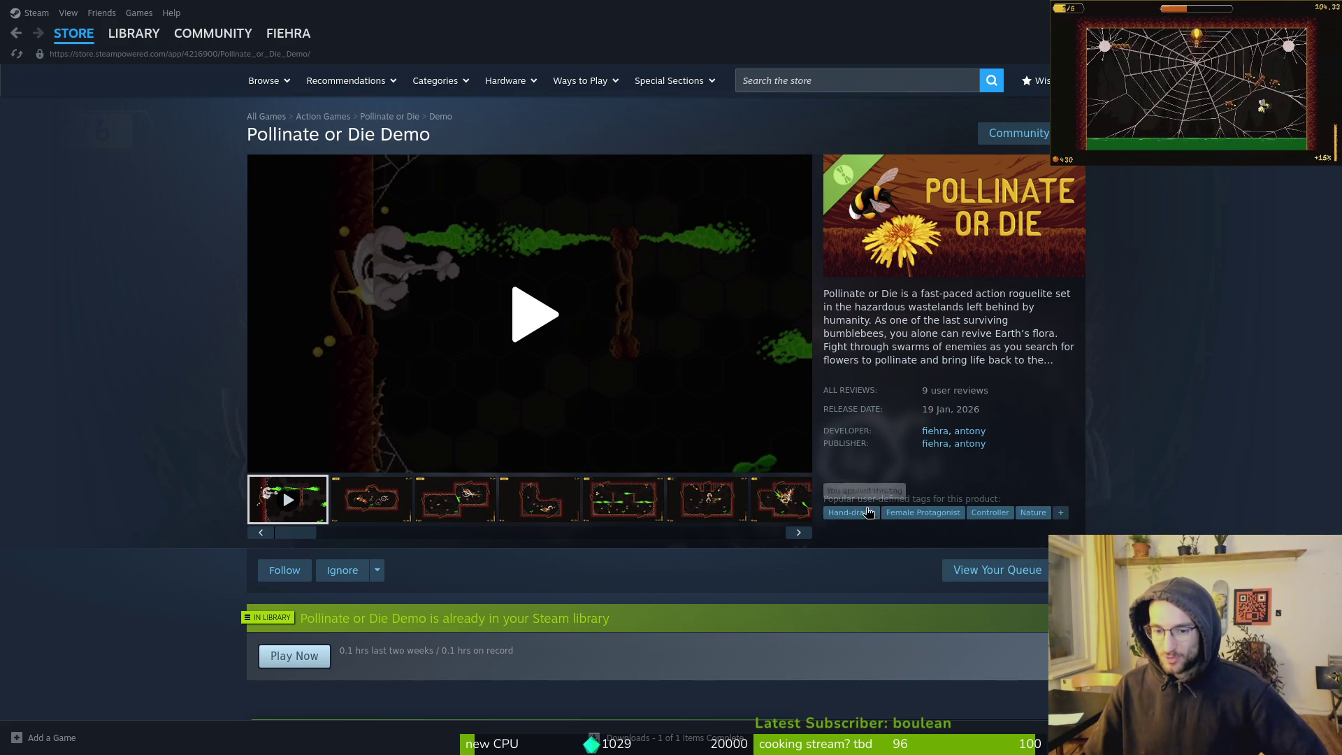
scroll(671, 494, "down", 5)
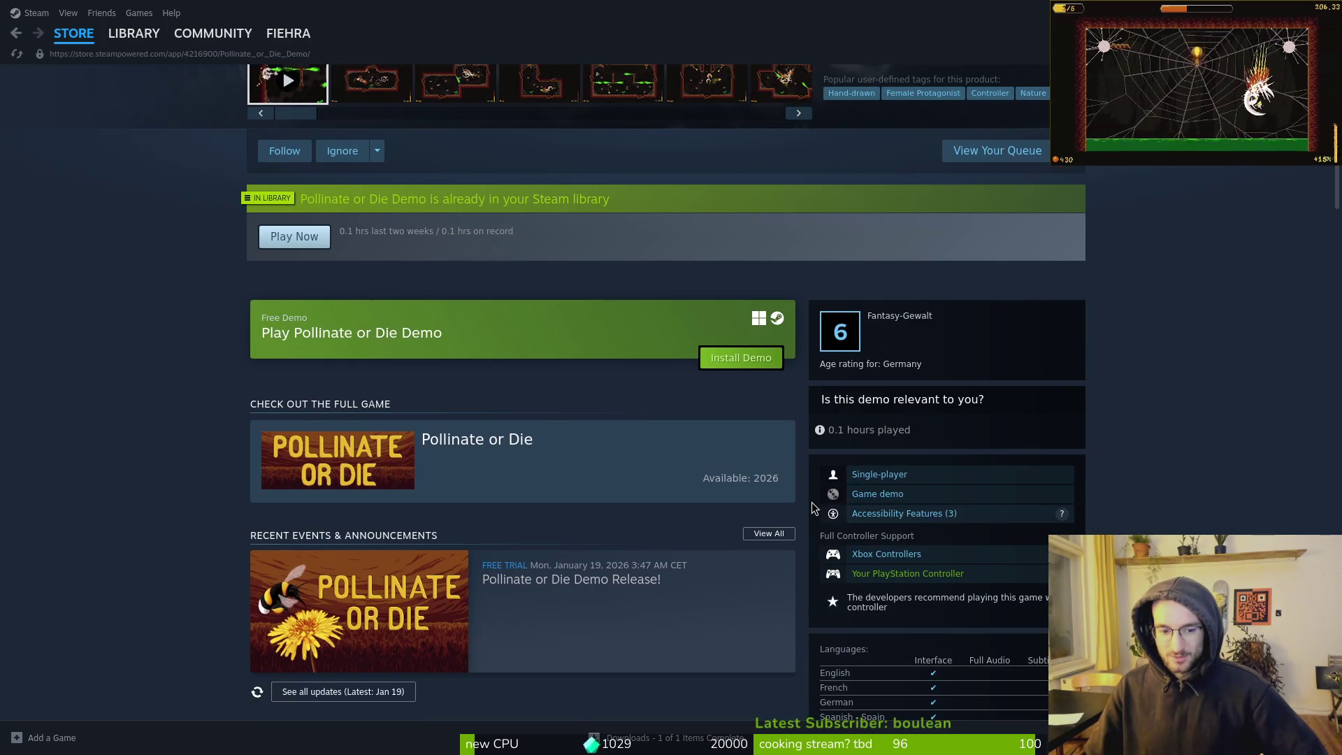
scroll(671, 494, "down", 12)
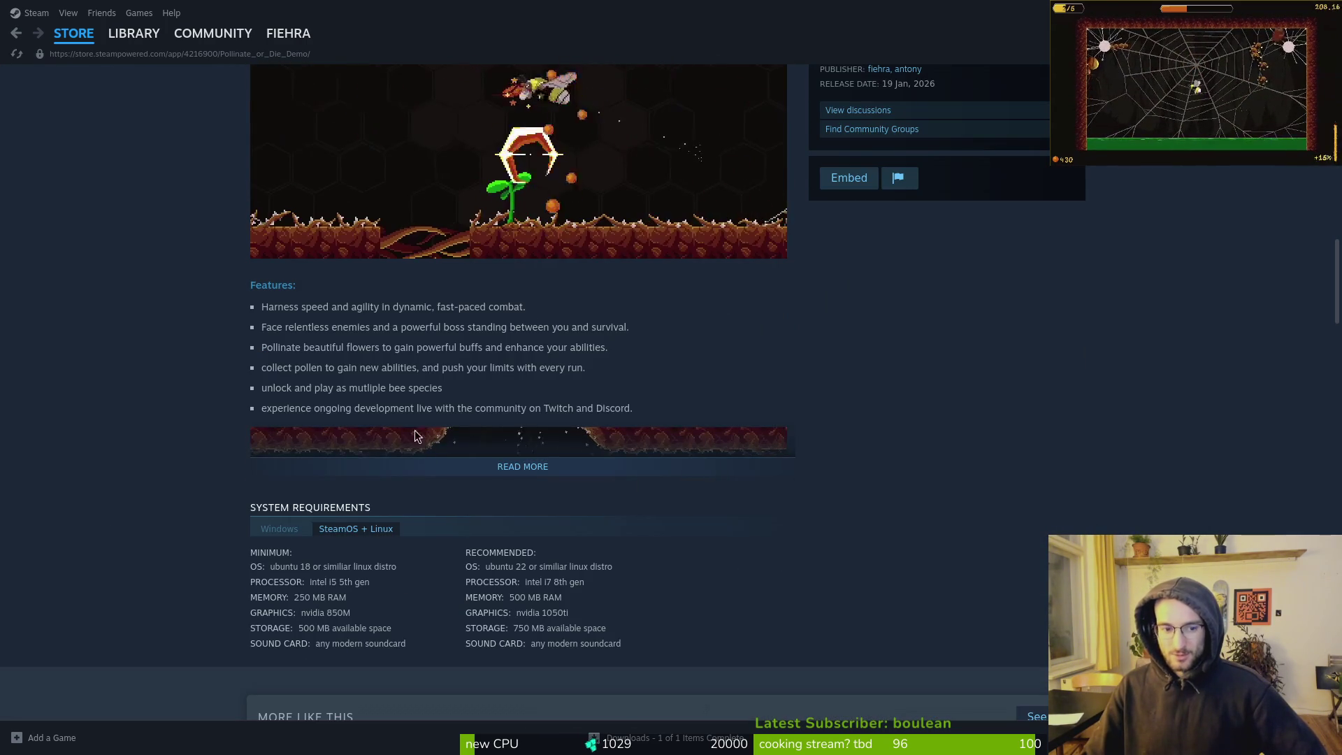
scroll(334, 511, "down", 5)
scroll(560, 501, "up", 20)
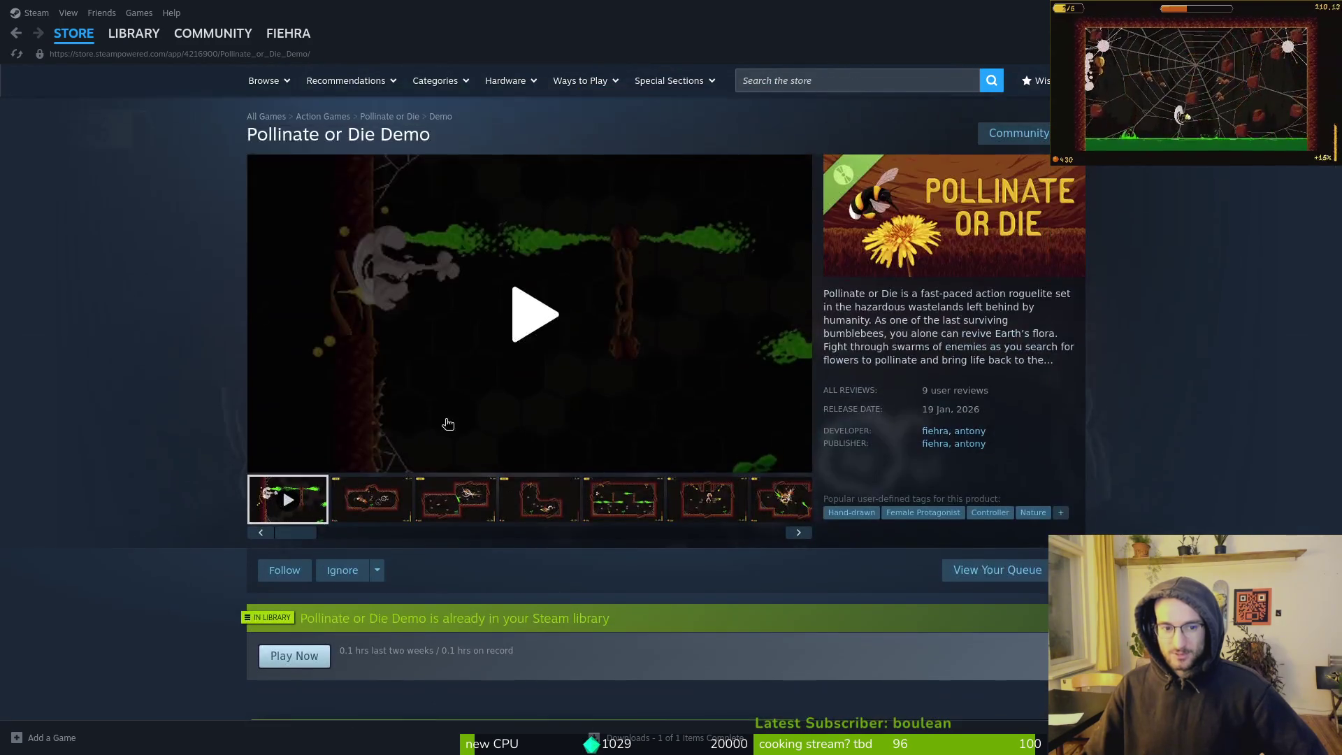
scroll(490, 411, "down", 4)
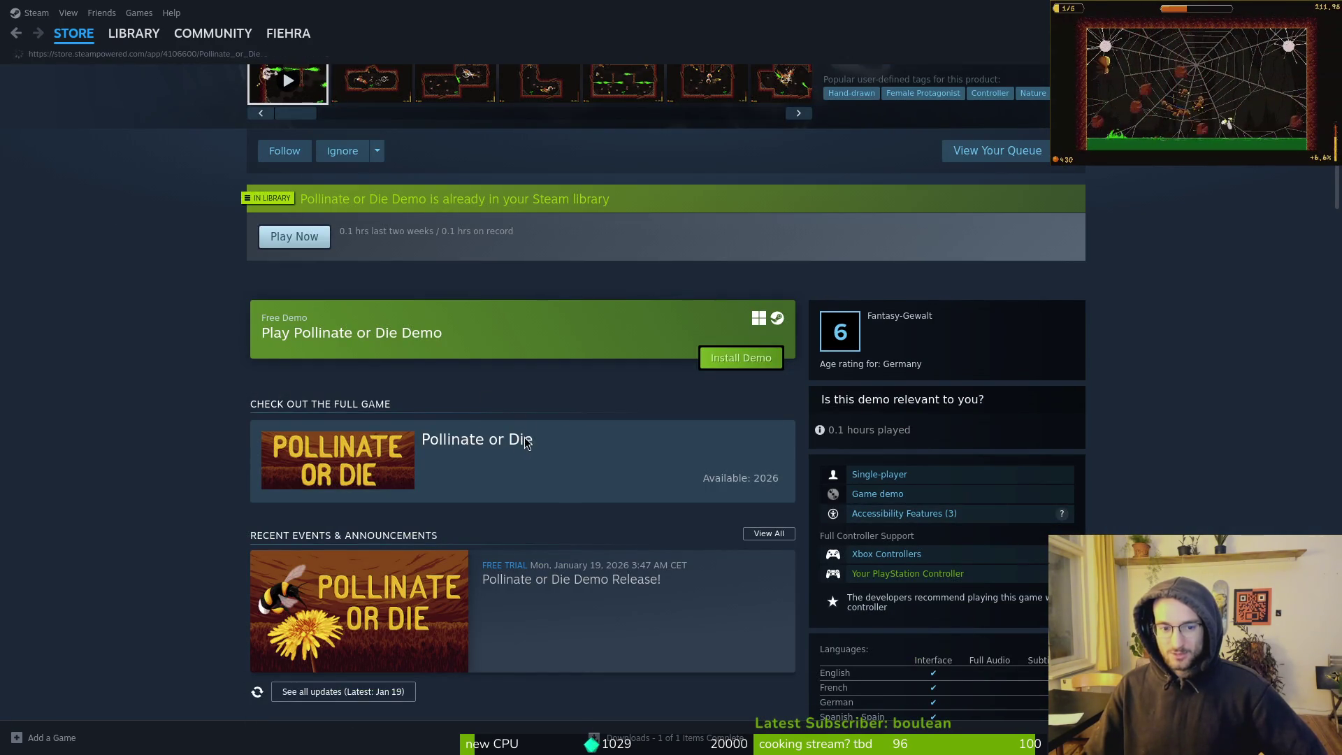
Open the full Pollinate or Die game card and browse its store page, tagged Action, Adventure, Indie, Platformer
left_click(523, 443)
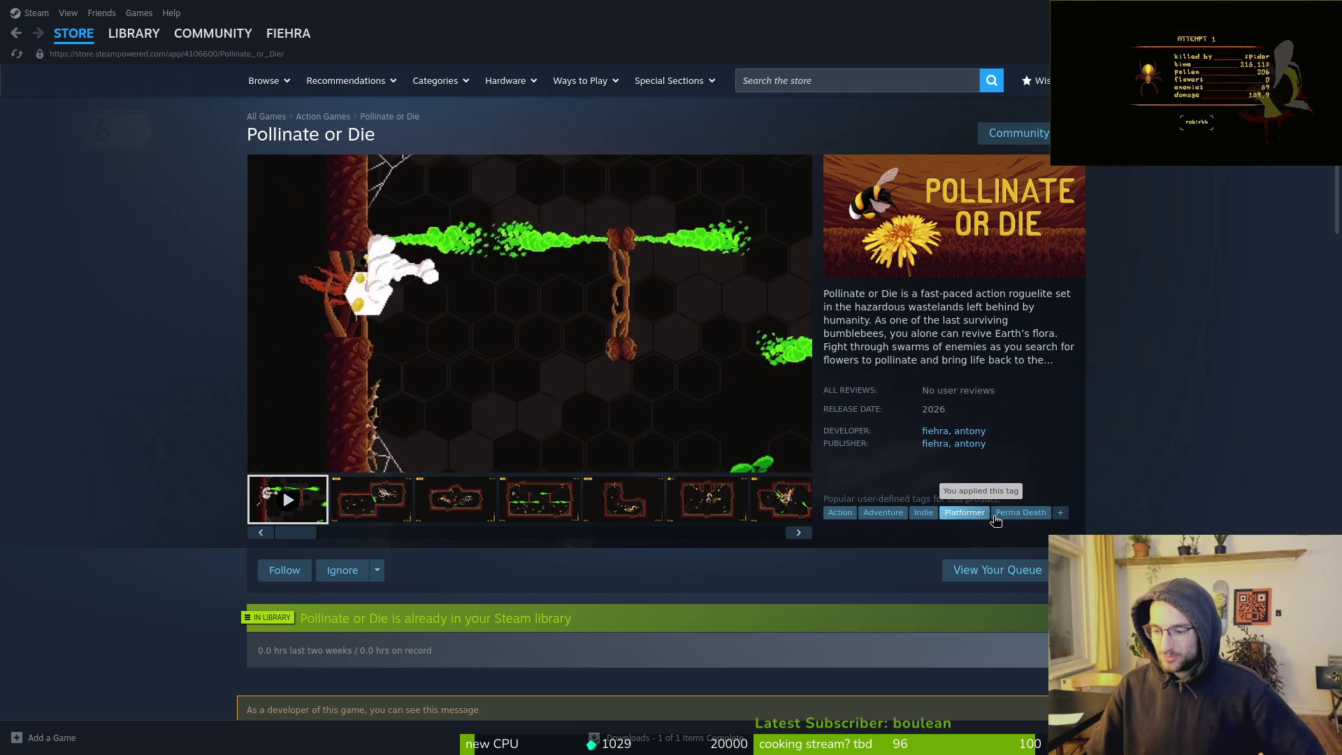
mouse_move(334, 469)
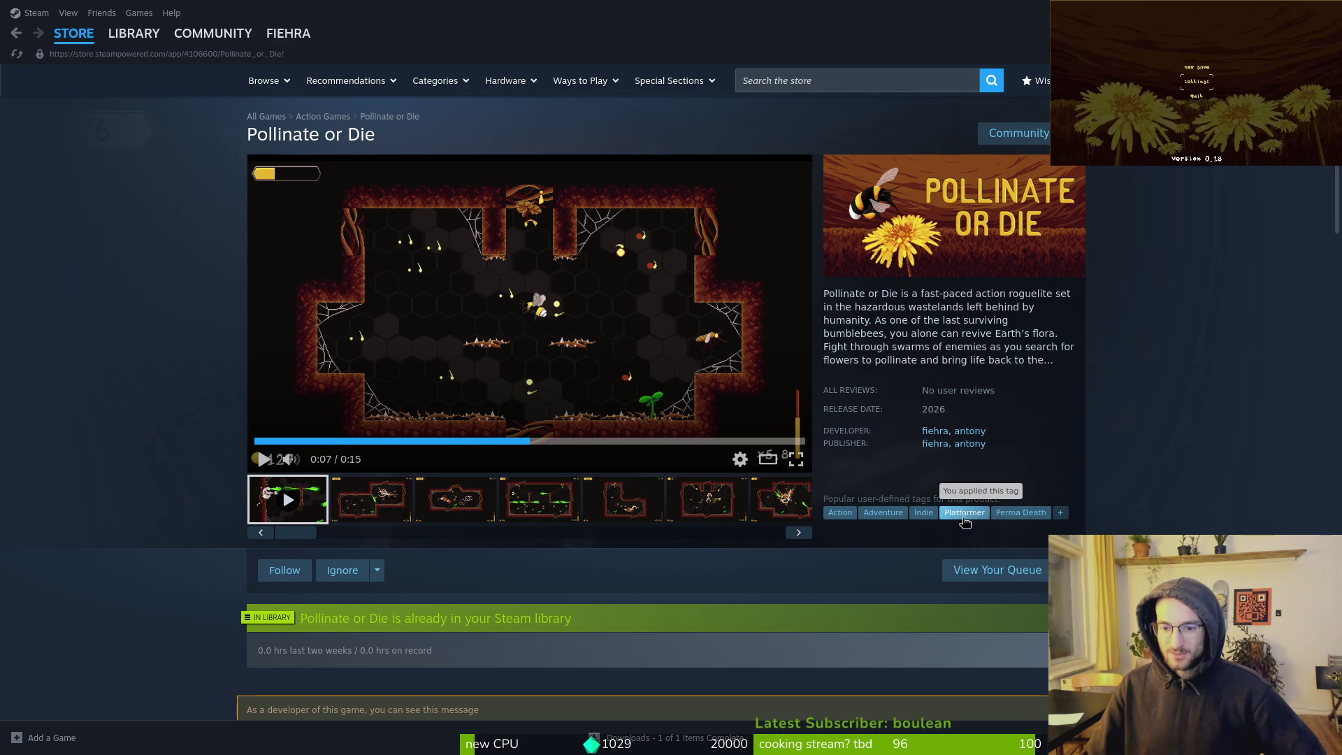
scroll(849, 577, "down", 14)
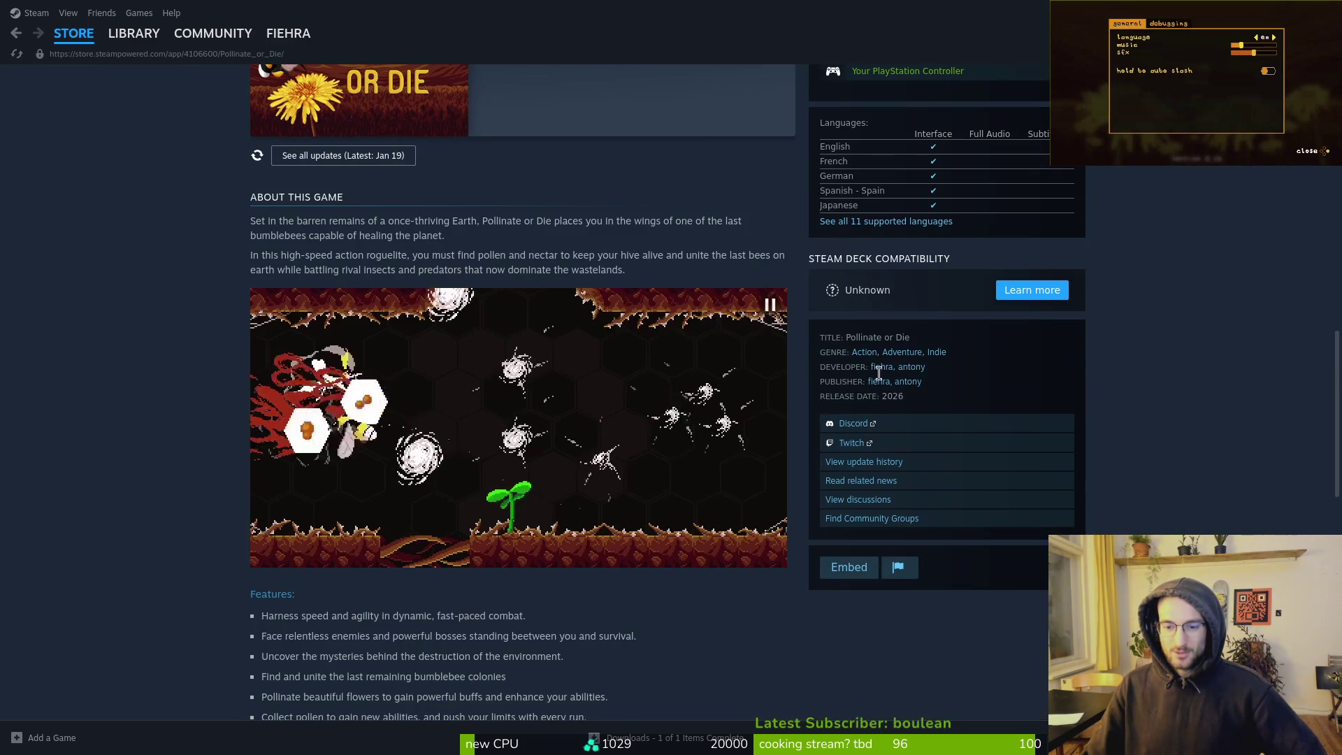
scroll(867, 405, "up", 5)
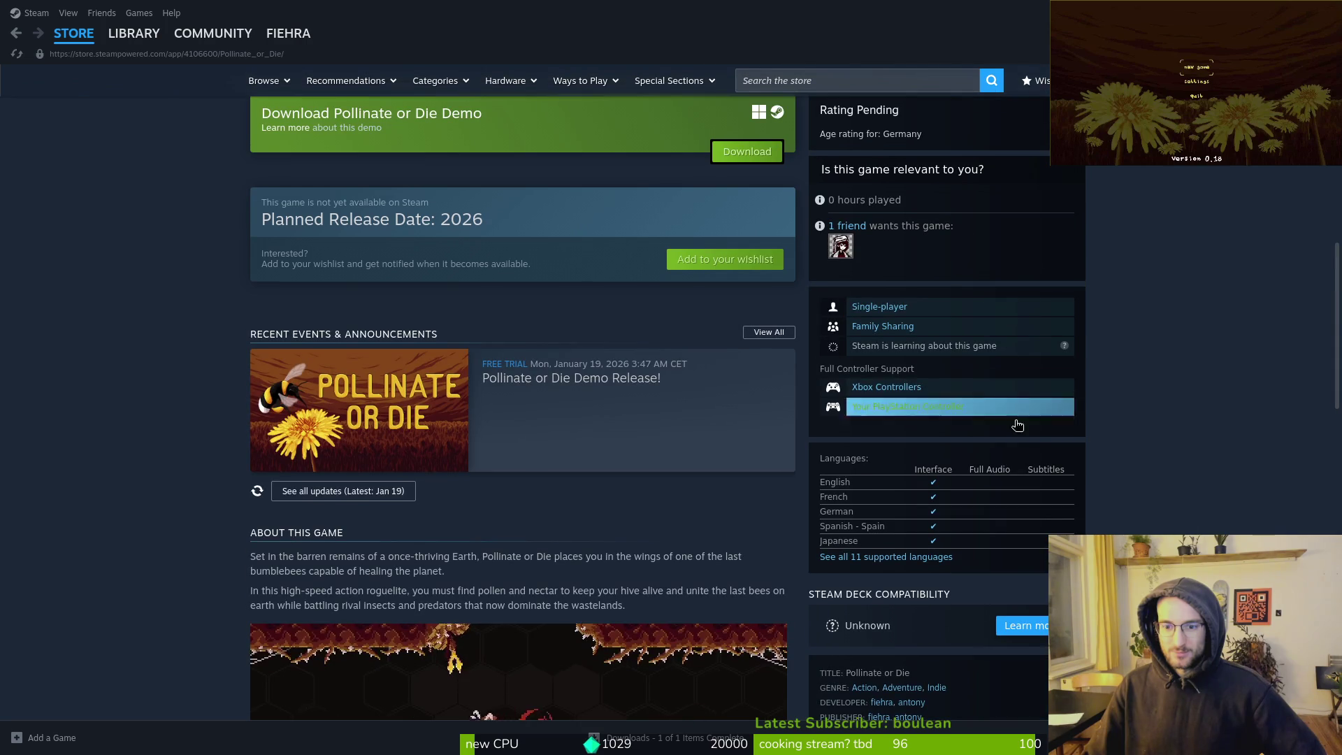
scroll(690, 282, "down", 18)
scroll(976, 461, "up", 20)
scroll(1001, 461, "up", 6)
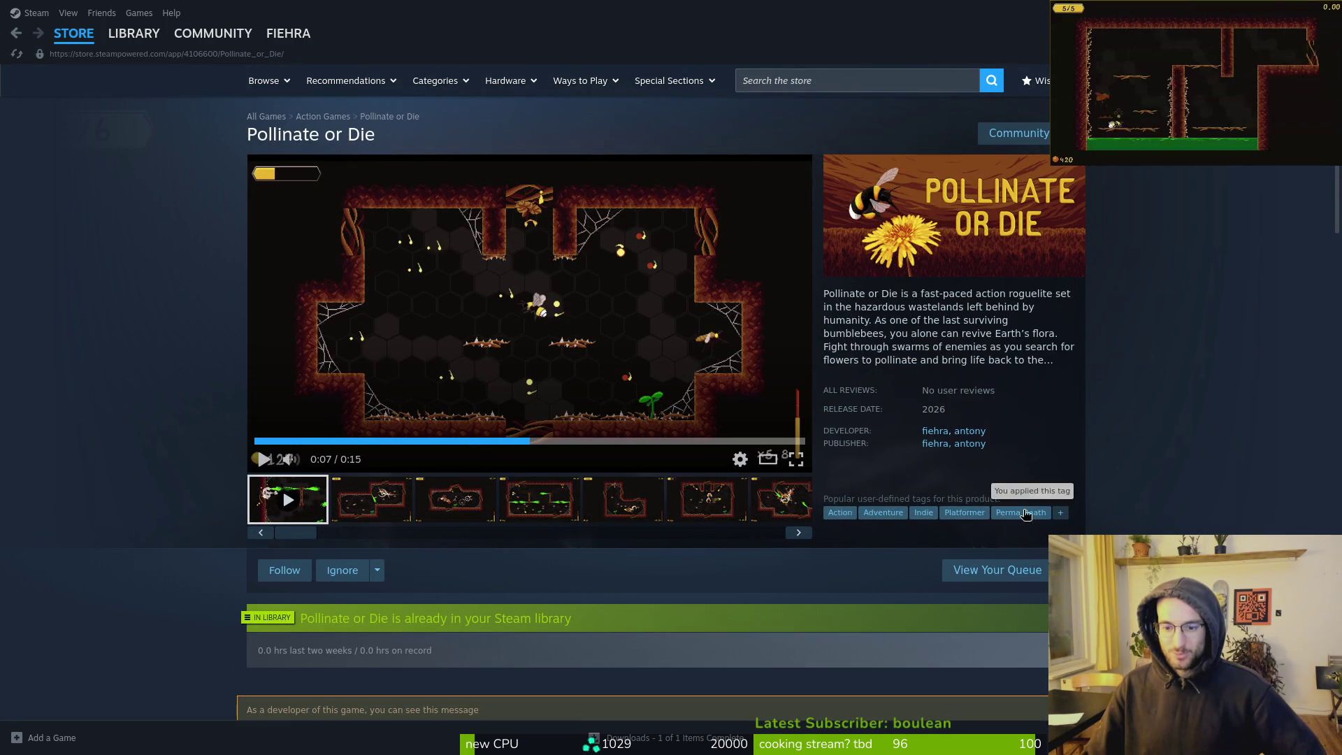
scroll(175, 601, "down", 2)
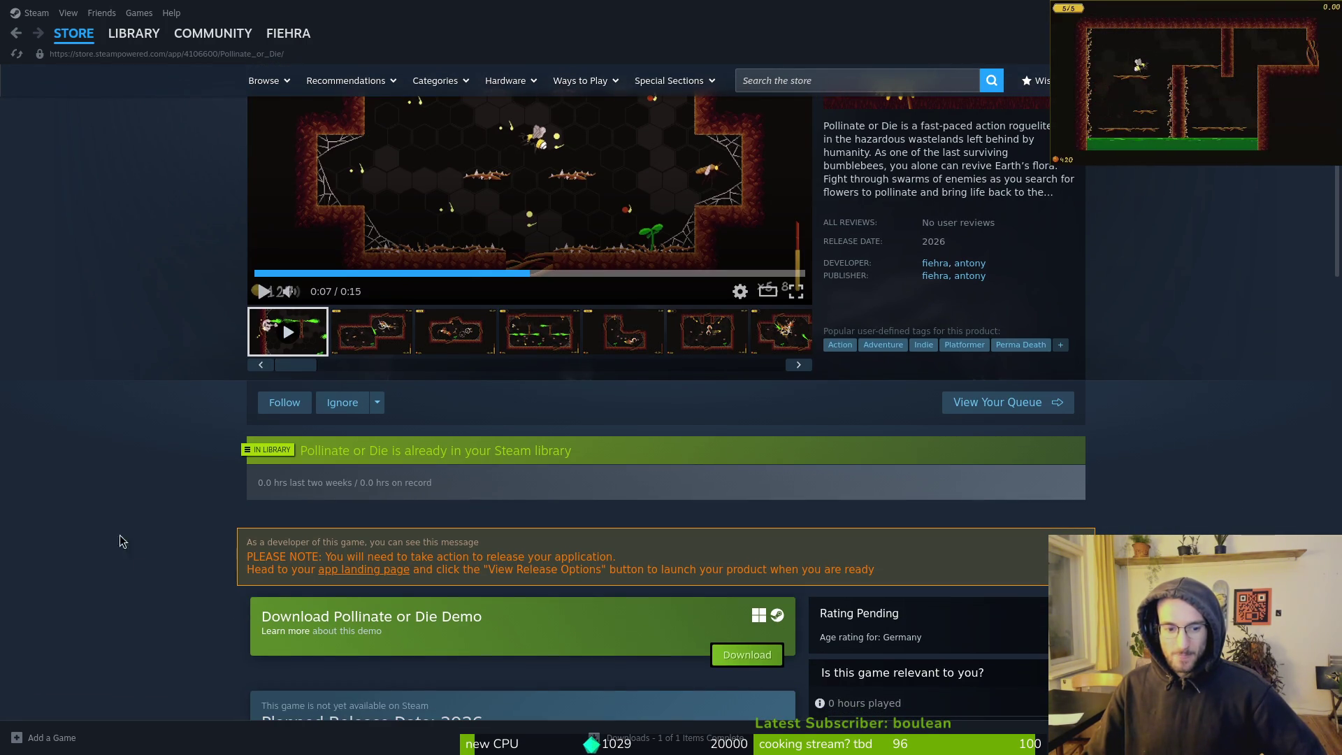
Bring up the GitLab issues tab in Brave and close the pollinateOrDie (DEBUG) game window
key("alt+Tab")
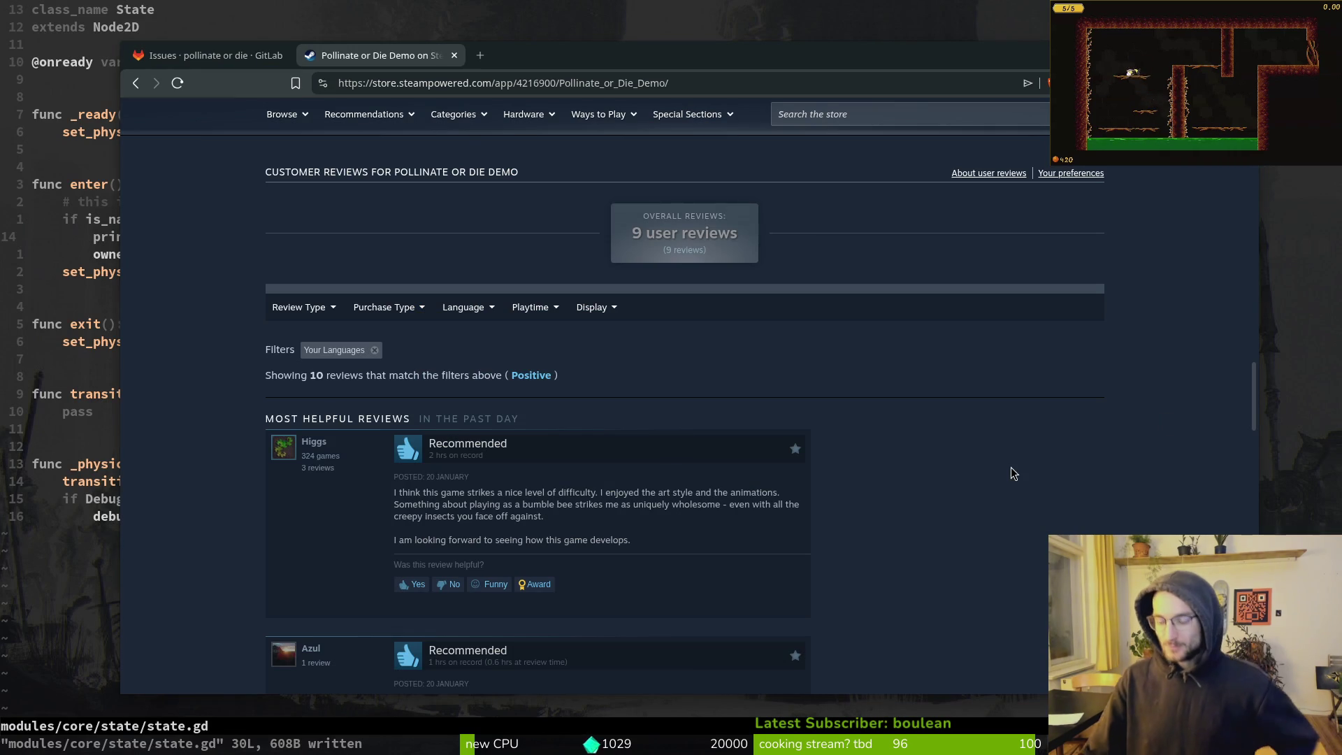
key("alt+Tab")
key("v")
key("alt+Tab")
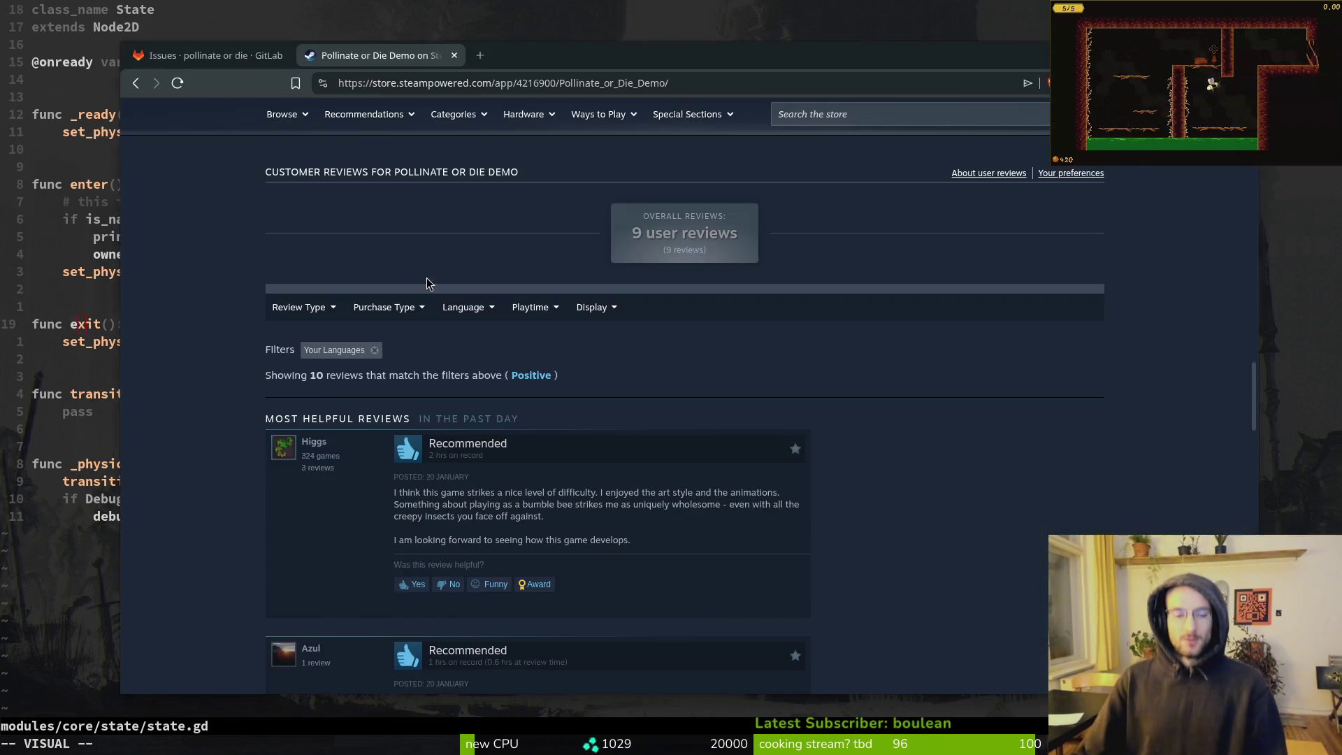
key("ctrl+Page_Up")
key("alt+Tab")
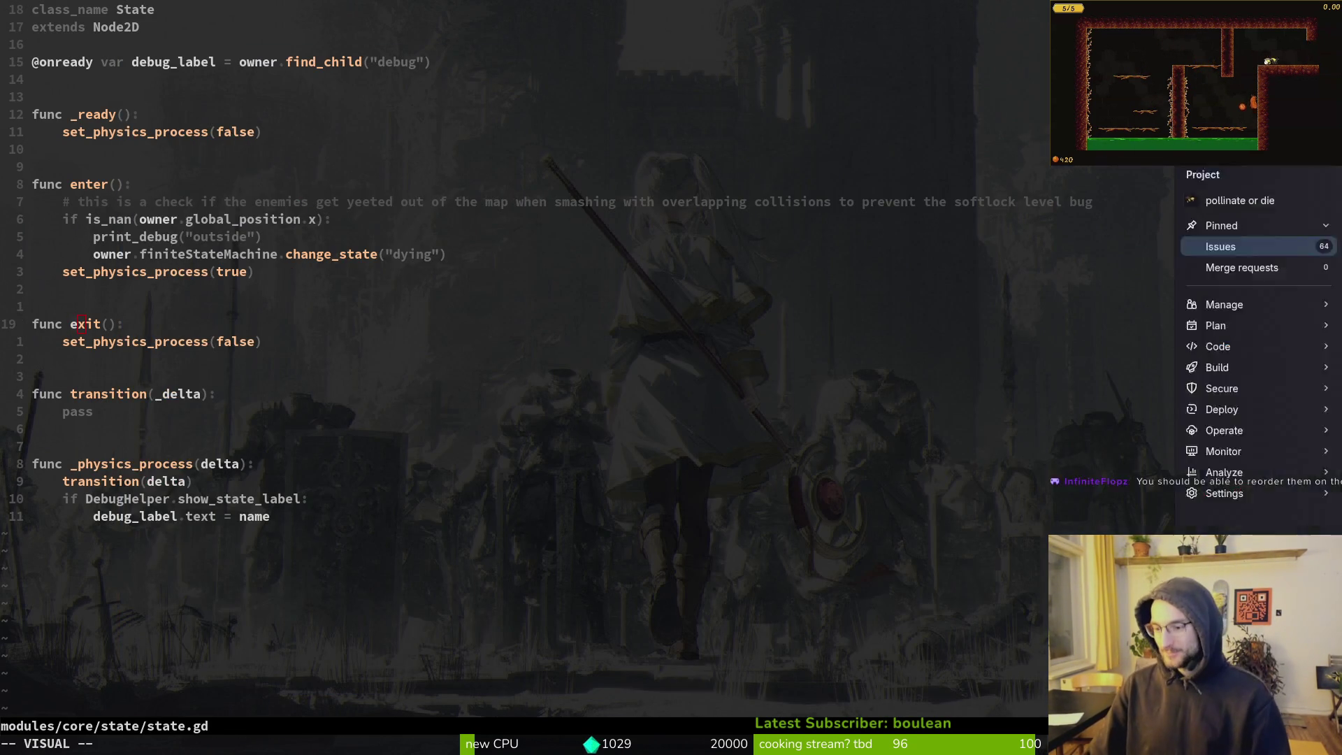
key("alt+Tab")
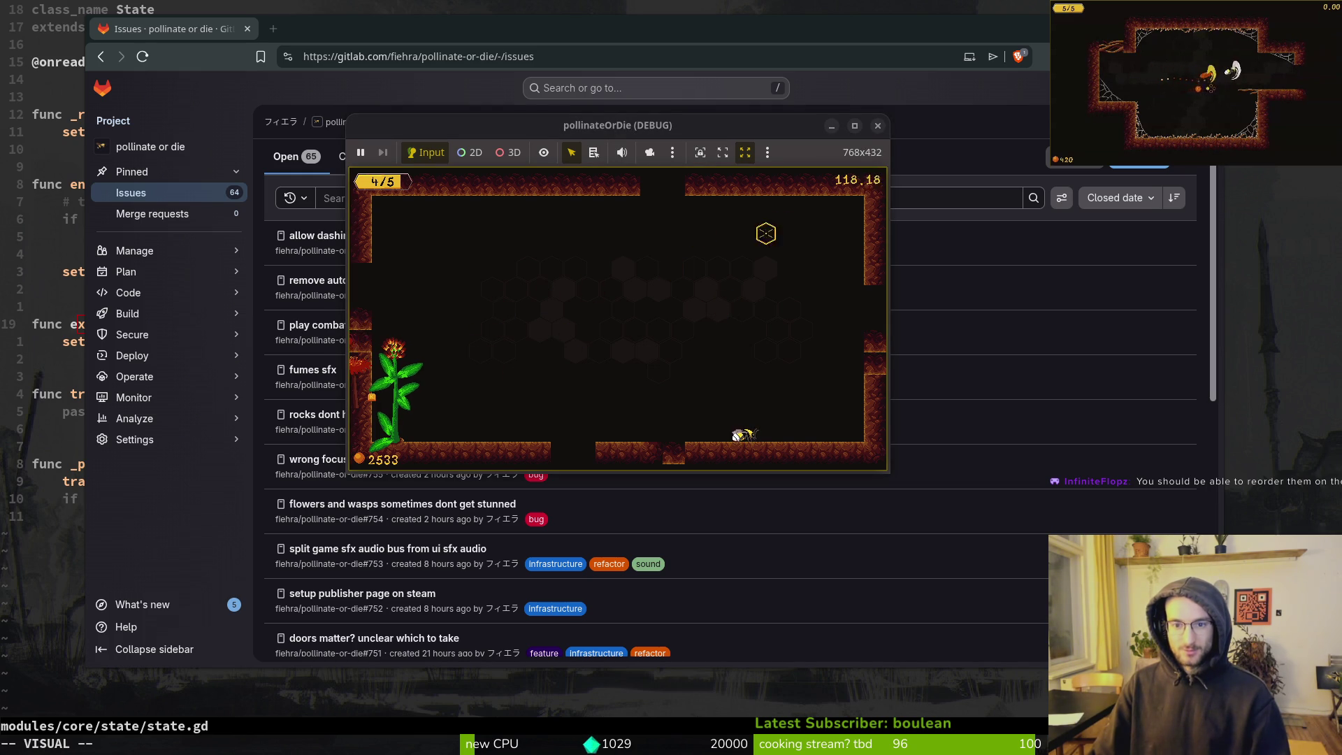
left_click(878, 127)
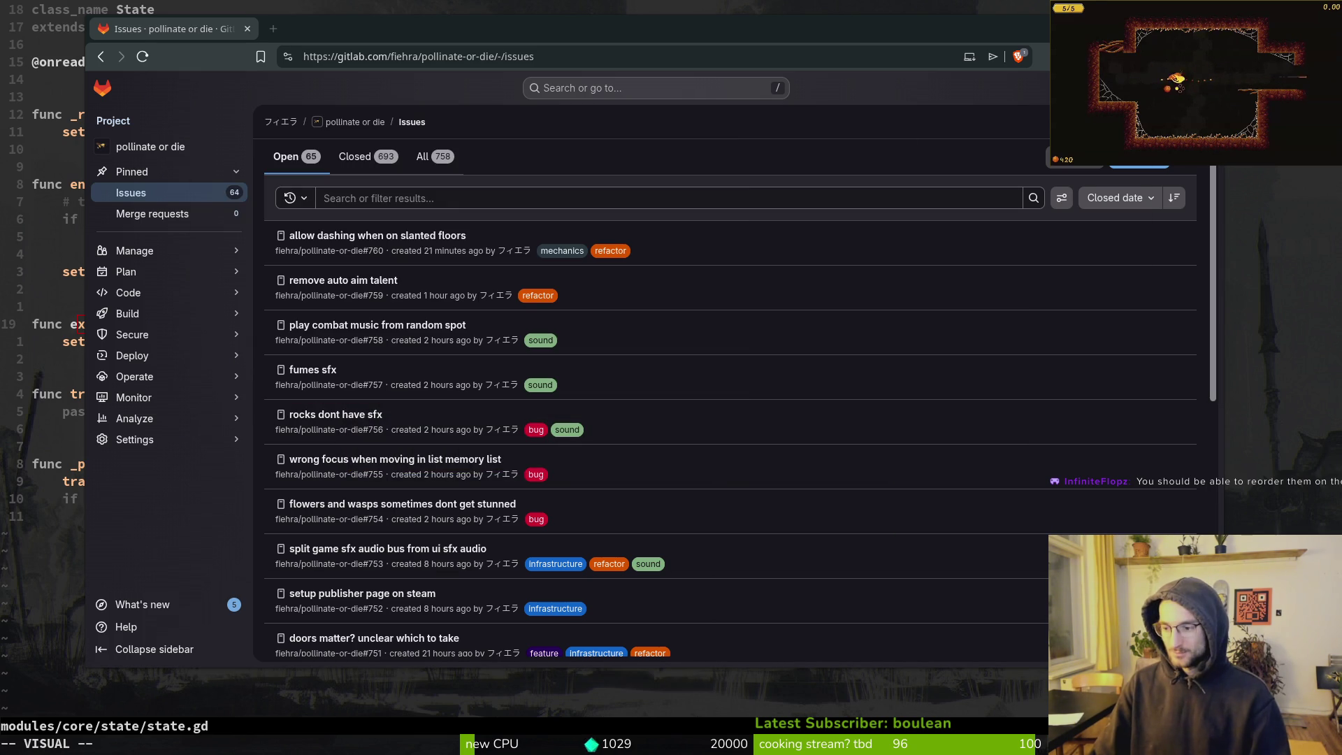
key("alt+Tab")
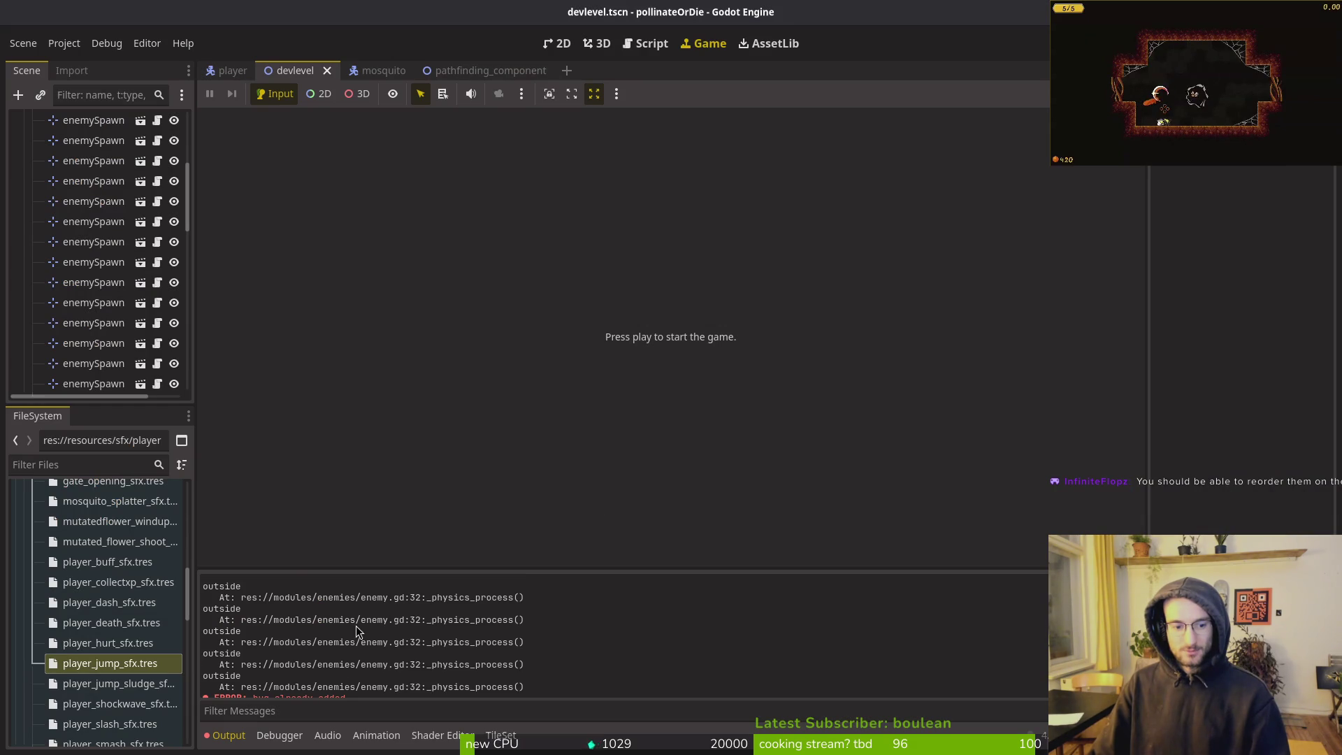
Run the game, fly the bee into the dev level, and inspect the enter()/change_state stack overflow
key("F5")
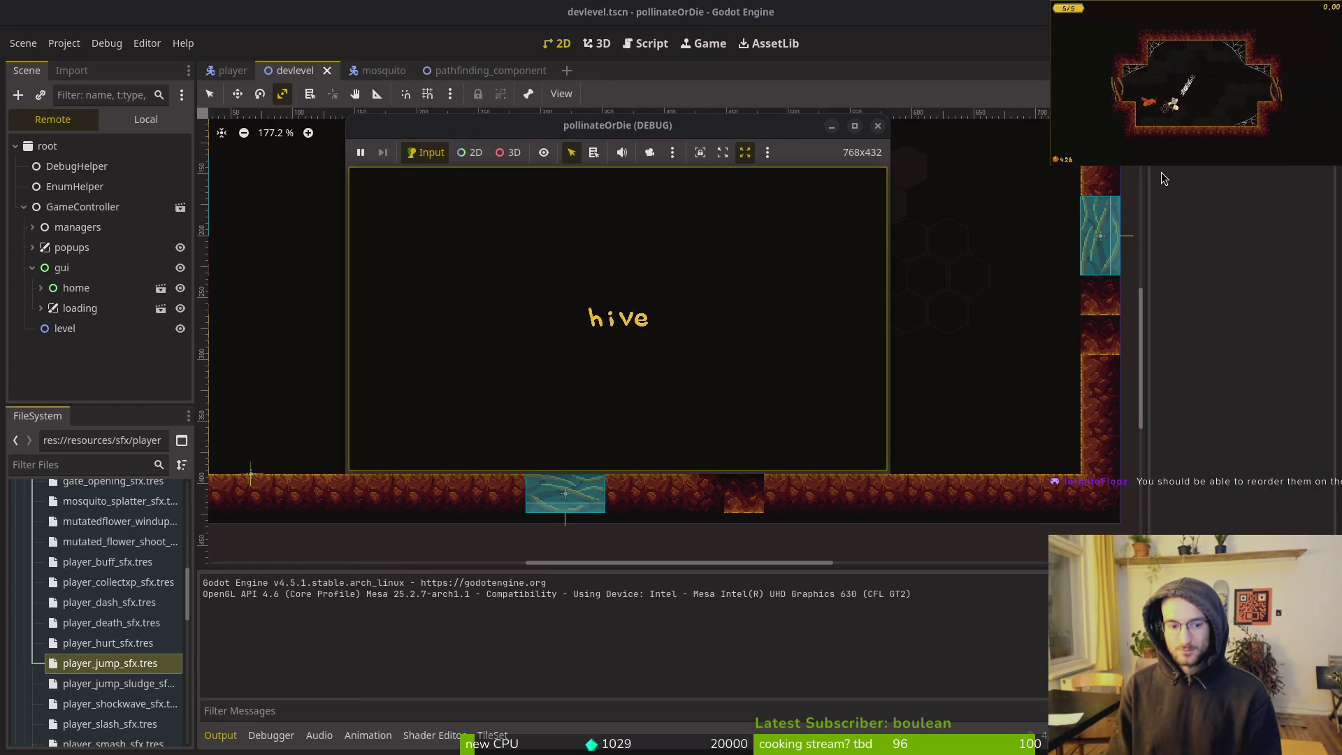
key("Up")
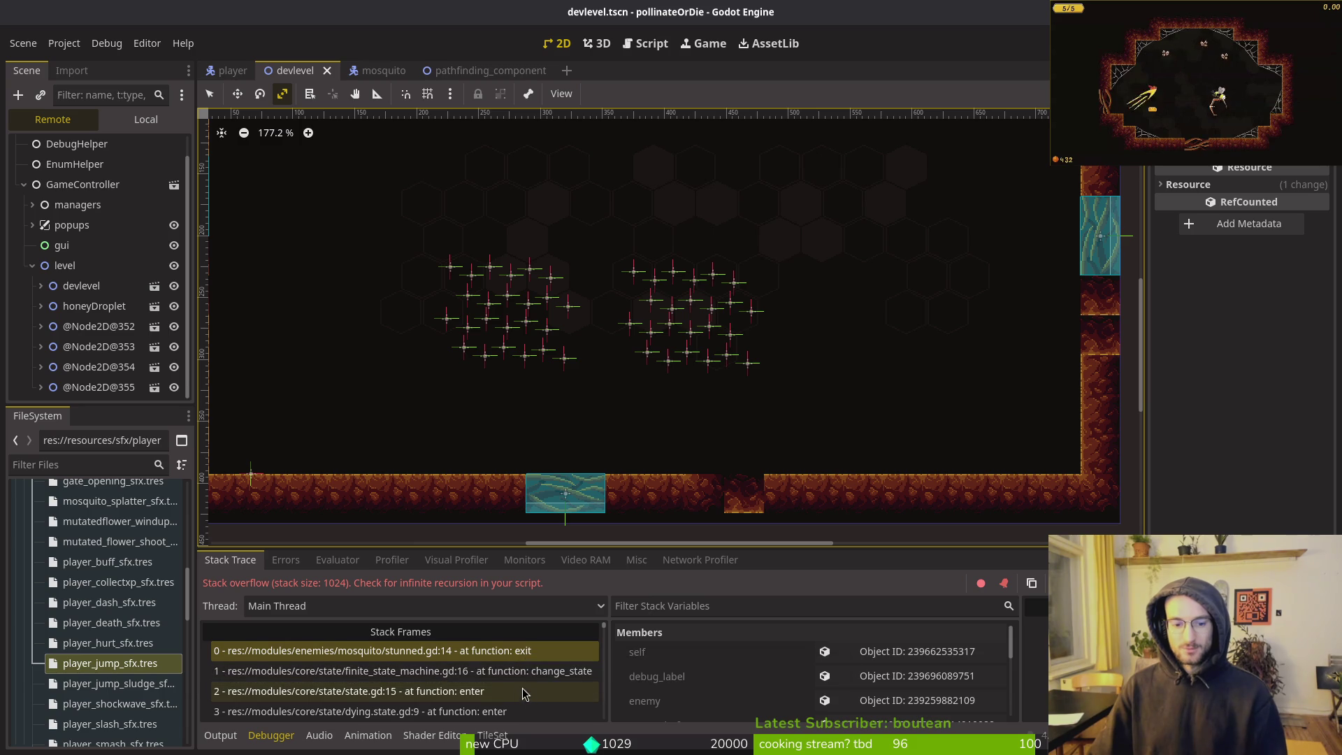
scroll(543, 681, "down", 5)
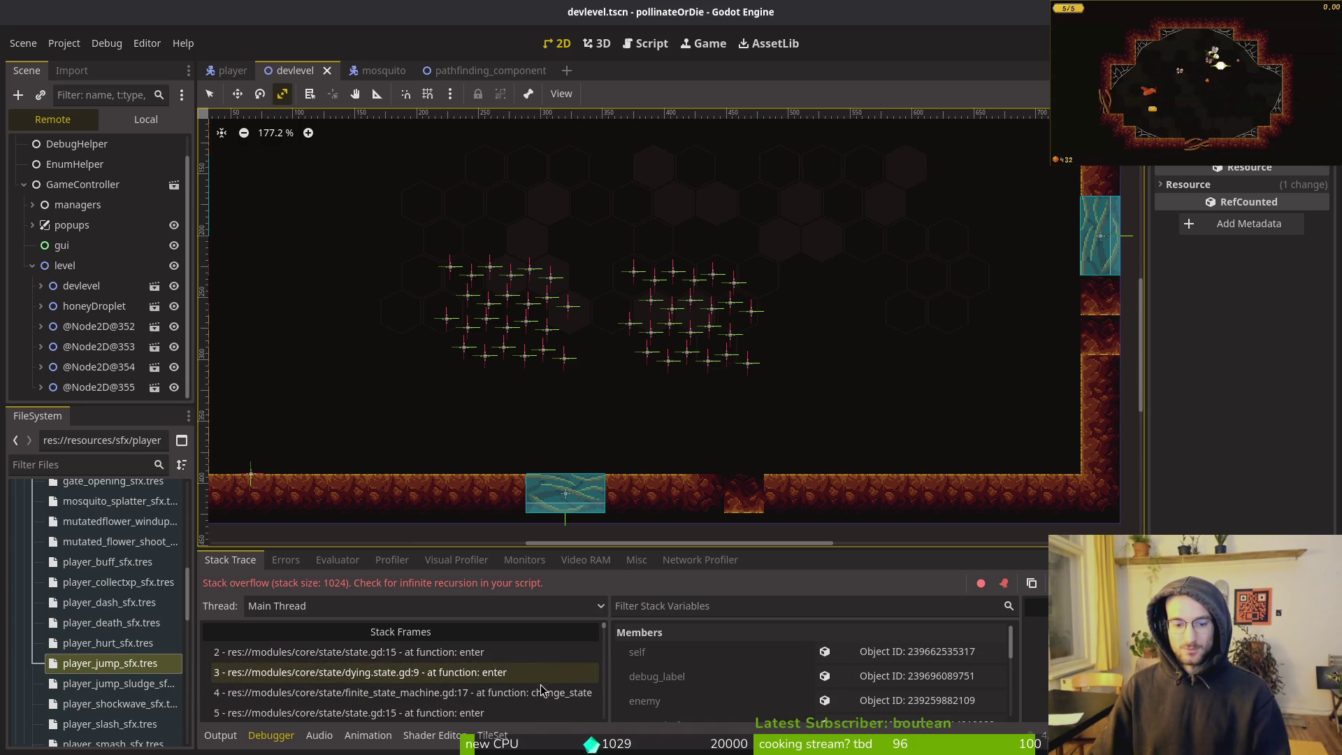
scroll(550, 681, "up", 5)
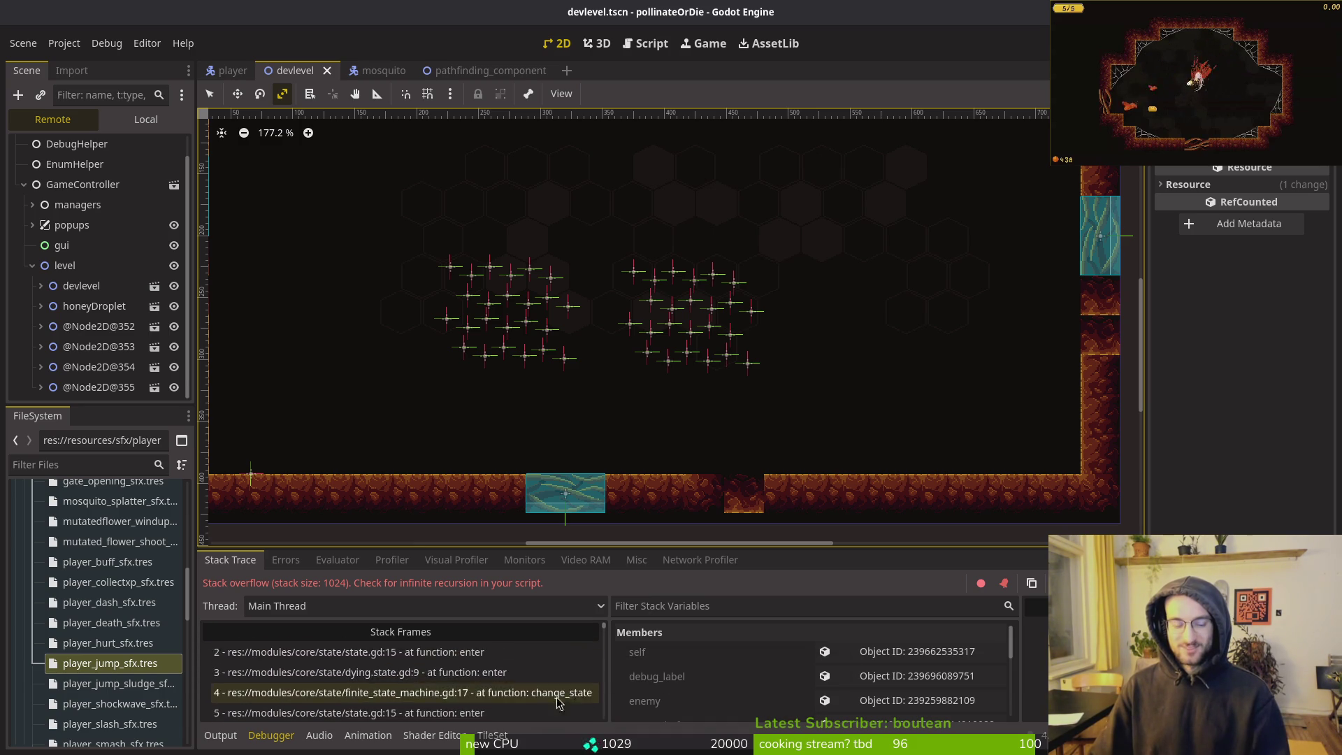
key("F12")
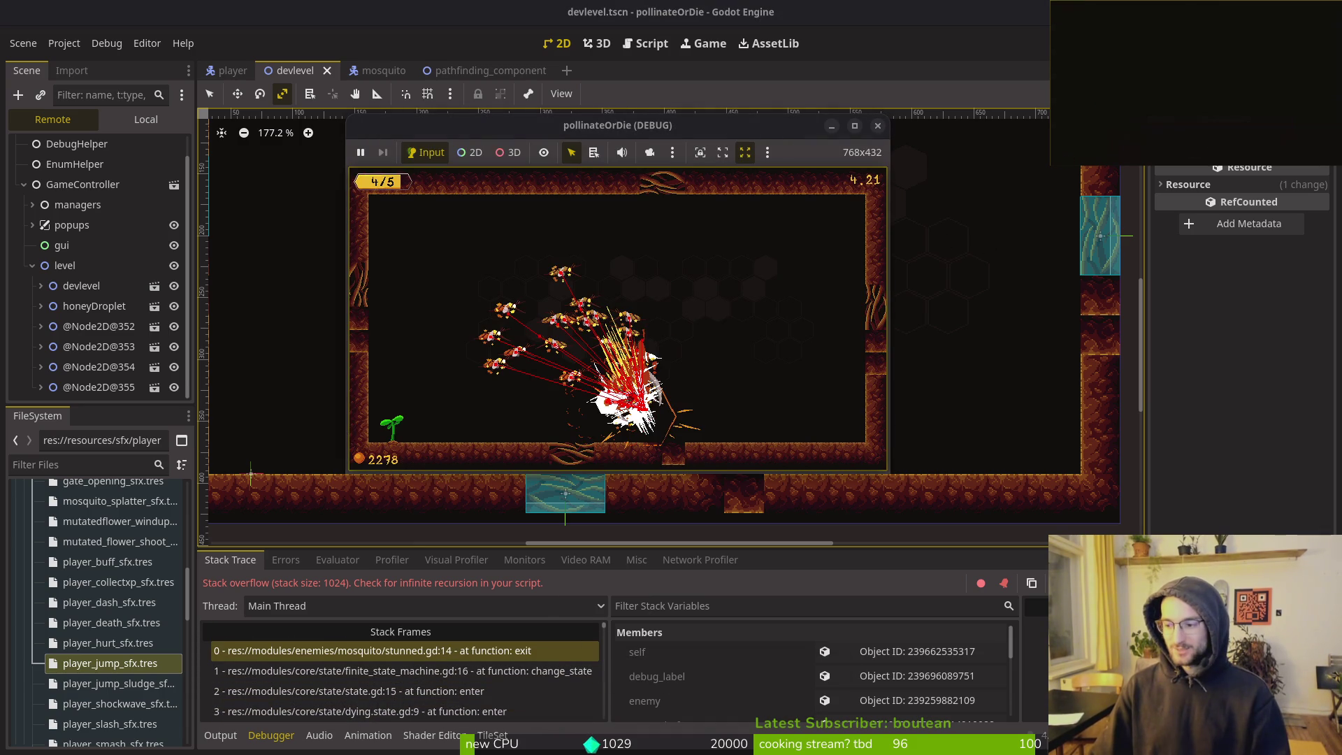
key("alt+Tab")
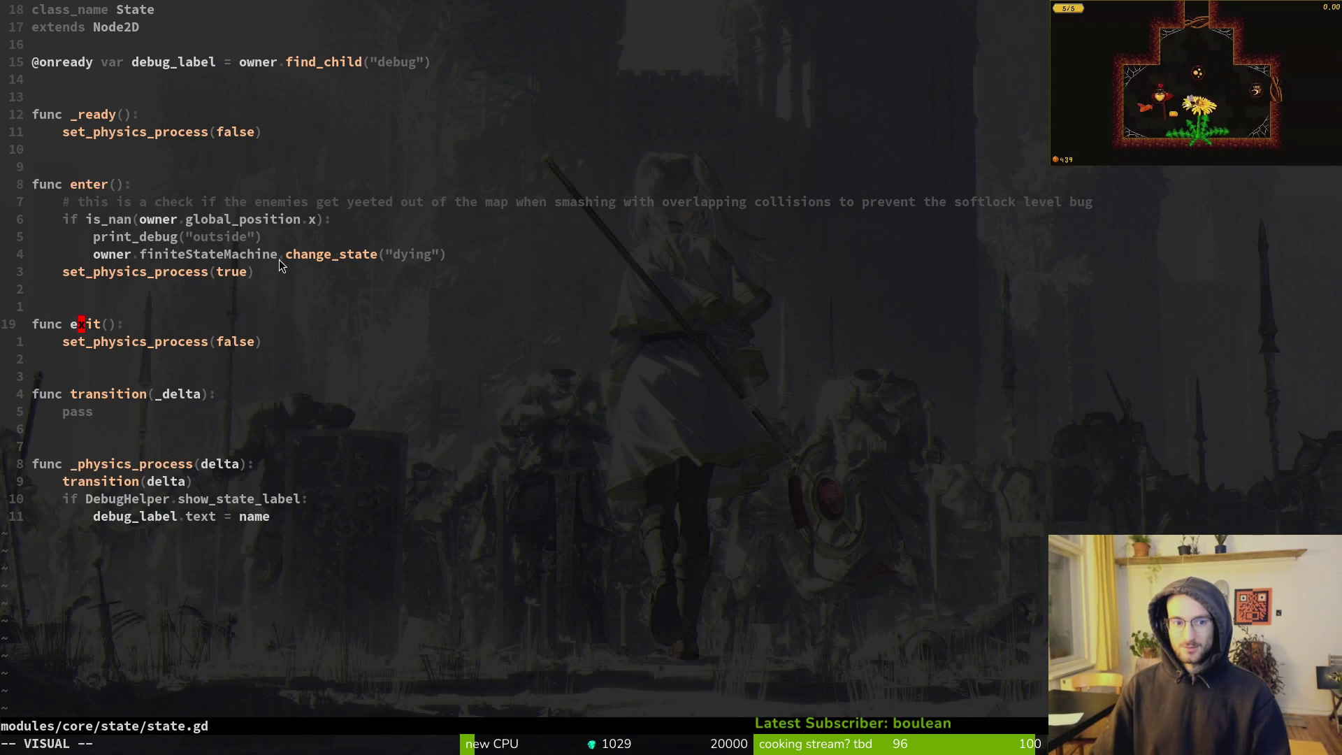
Delete the comment through the change_state line in enter() and save state.gd at 26 lines
left_click(103, 225)
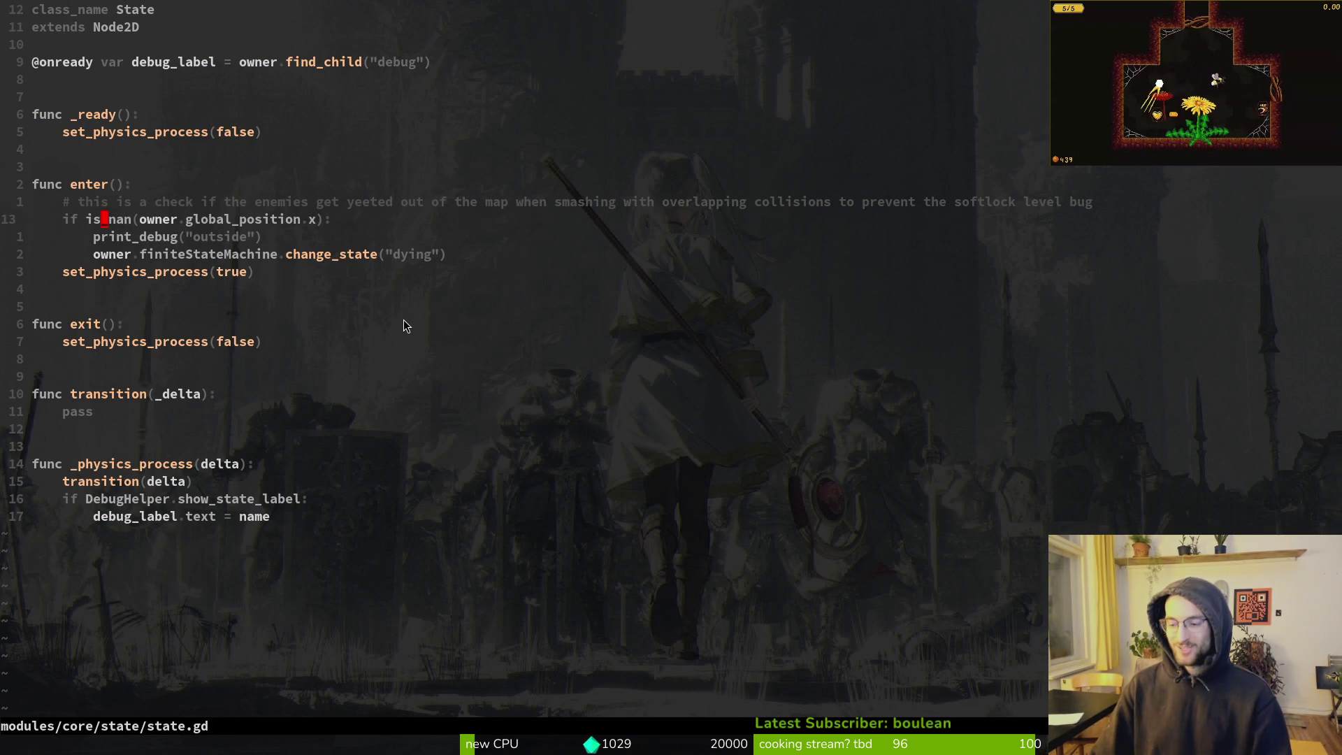
key("shift+v")
key("j")
key("j")
key("Escape")
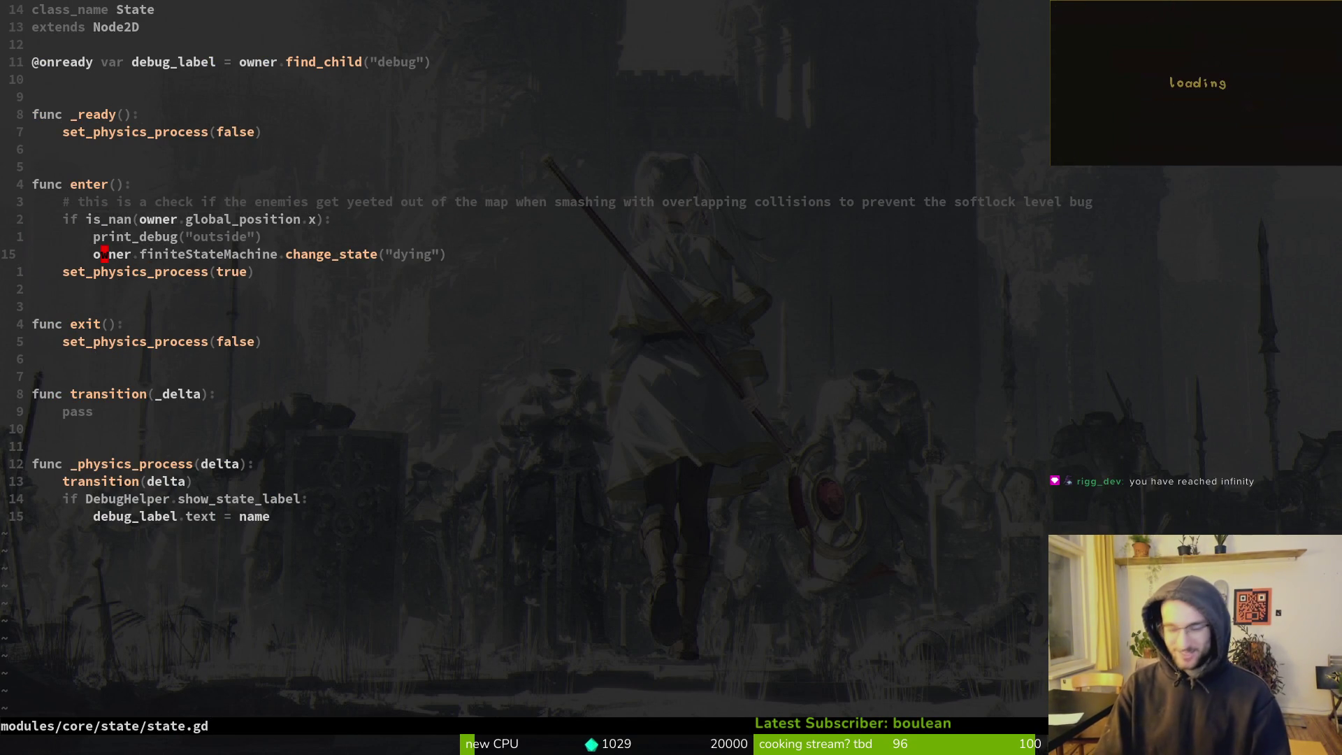
key("j")
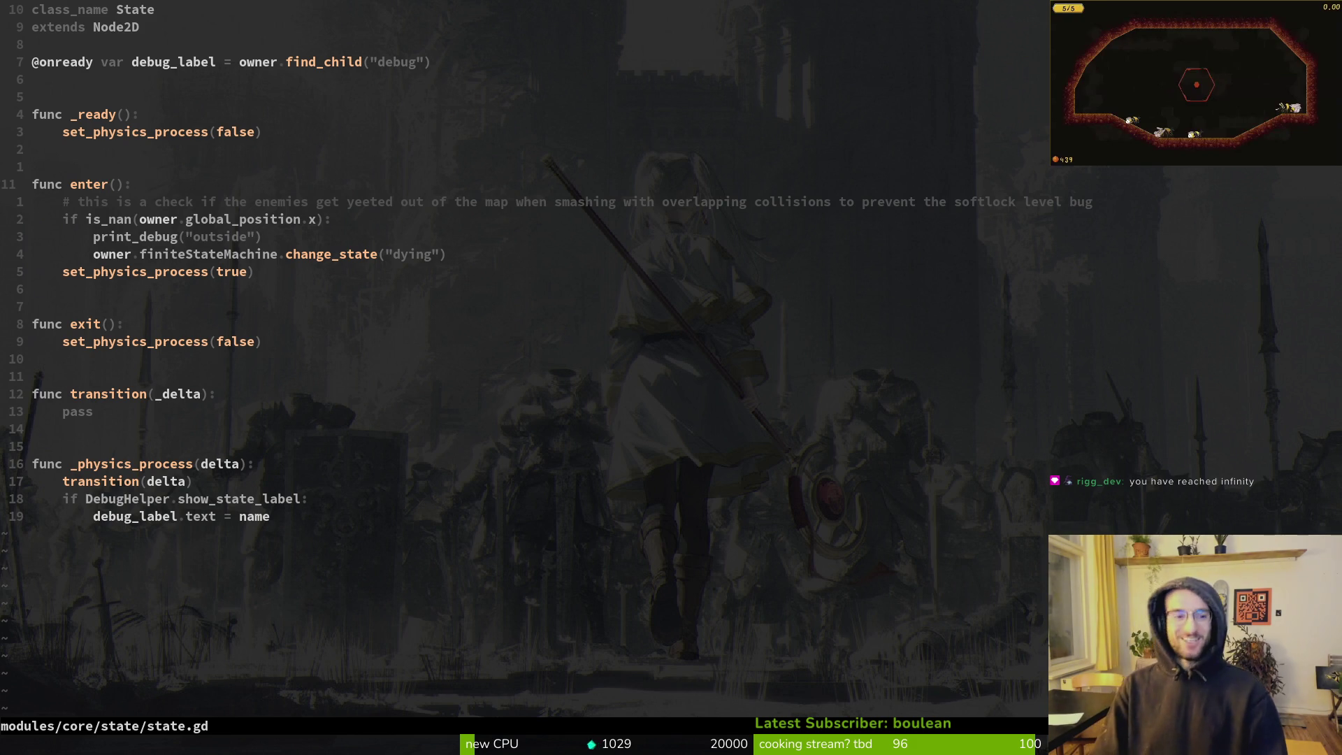
key("shift+v")
key("j")
key("j")
key("j")
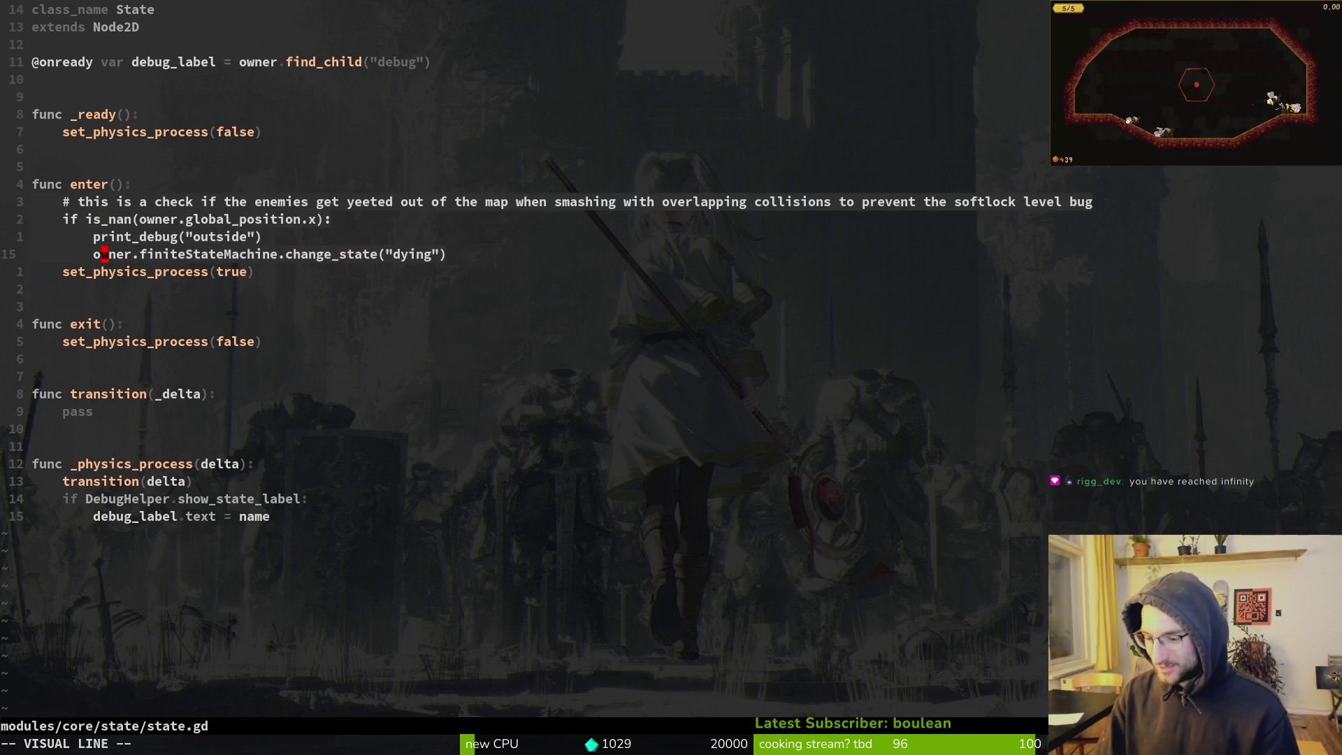
type("d:w")
key("Return")
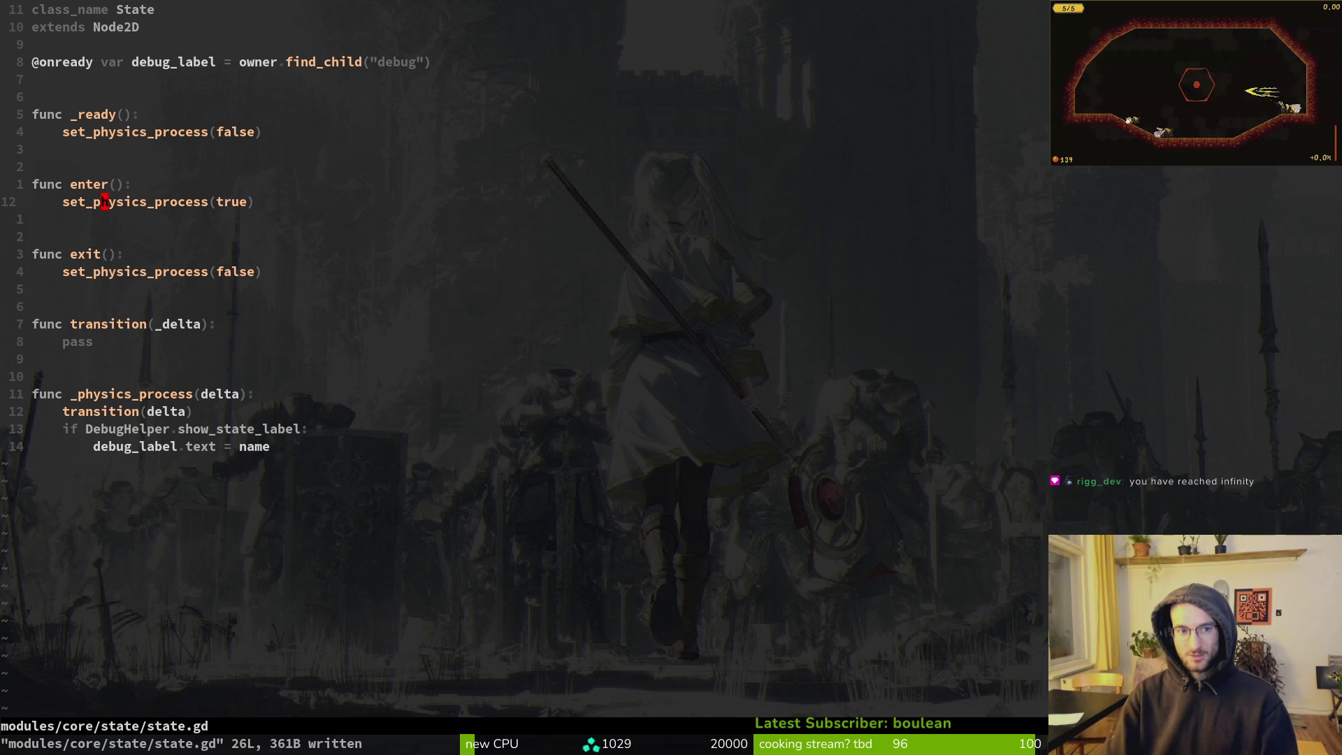
In enemy.gd, paste the is_nan check into _physics_process, delete the print_debug line, and save
key("ctrl+6")
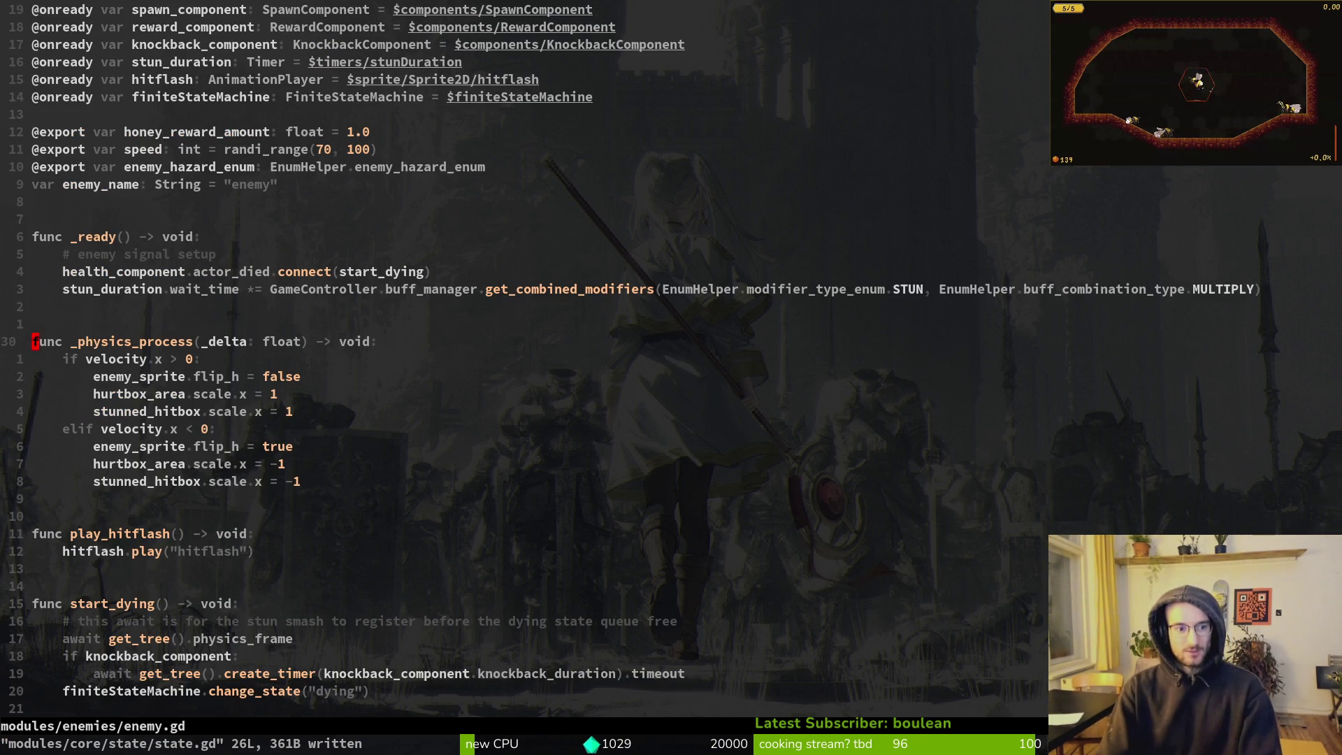
key("p")
key("ctrl+s")
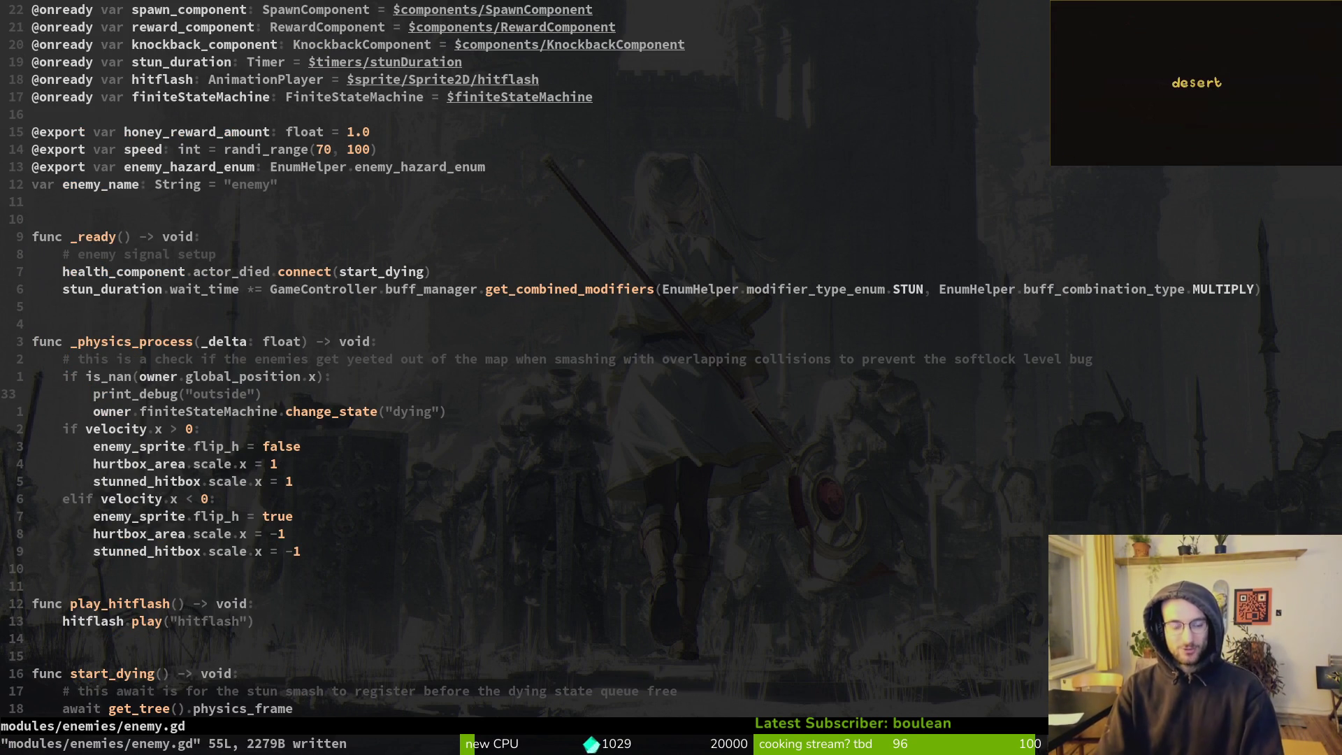
key("d")
key("d")
key("ctrl+s")
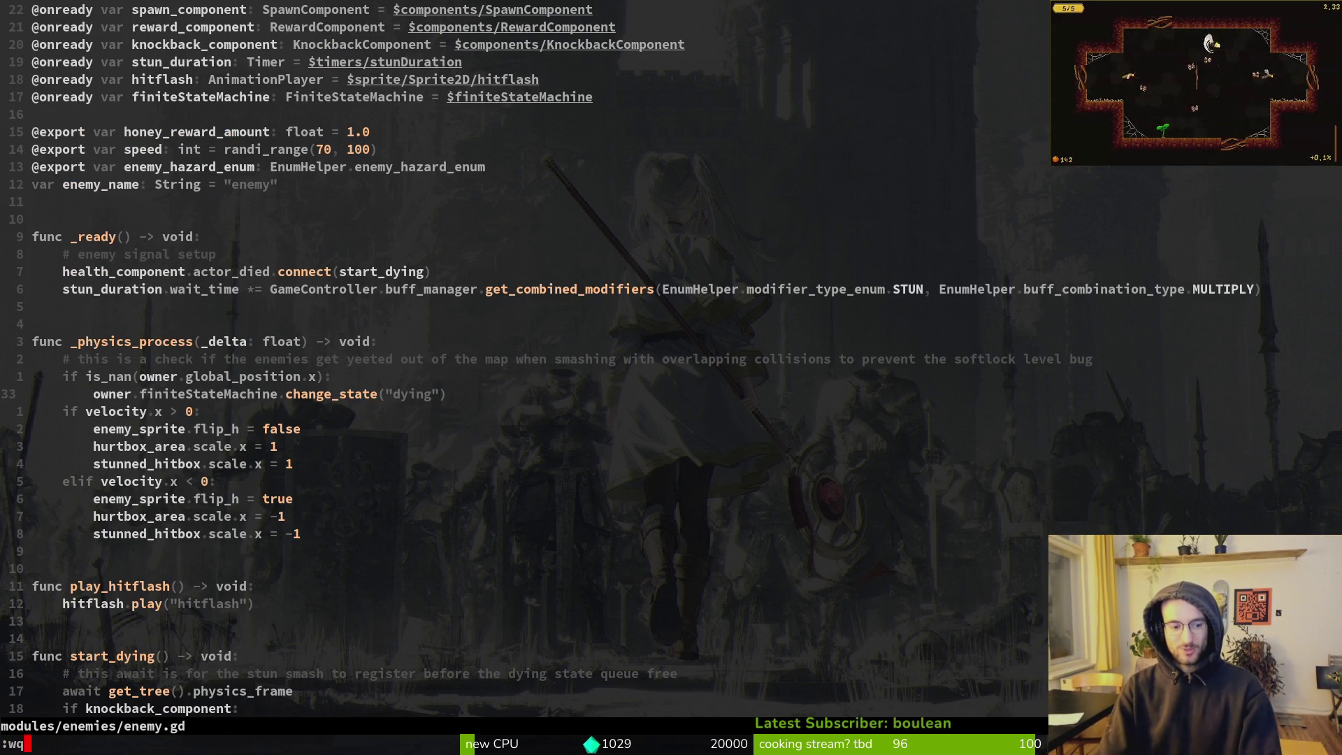
Suspend Neovim and look over the commit history in tig
key("ctrl+z")
type("tig")
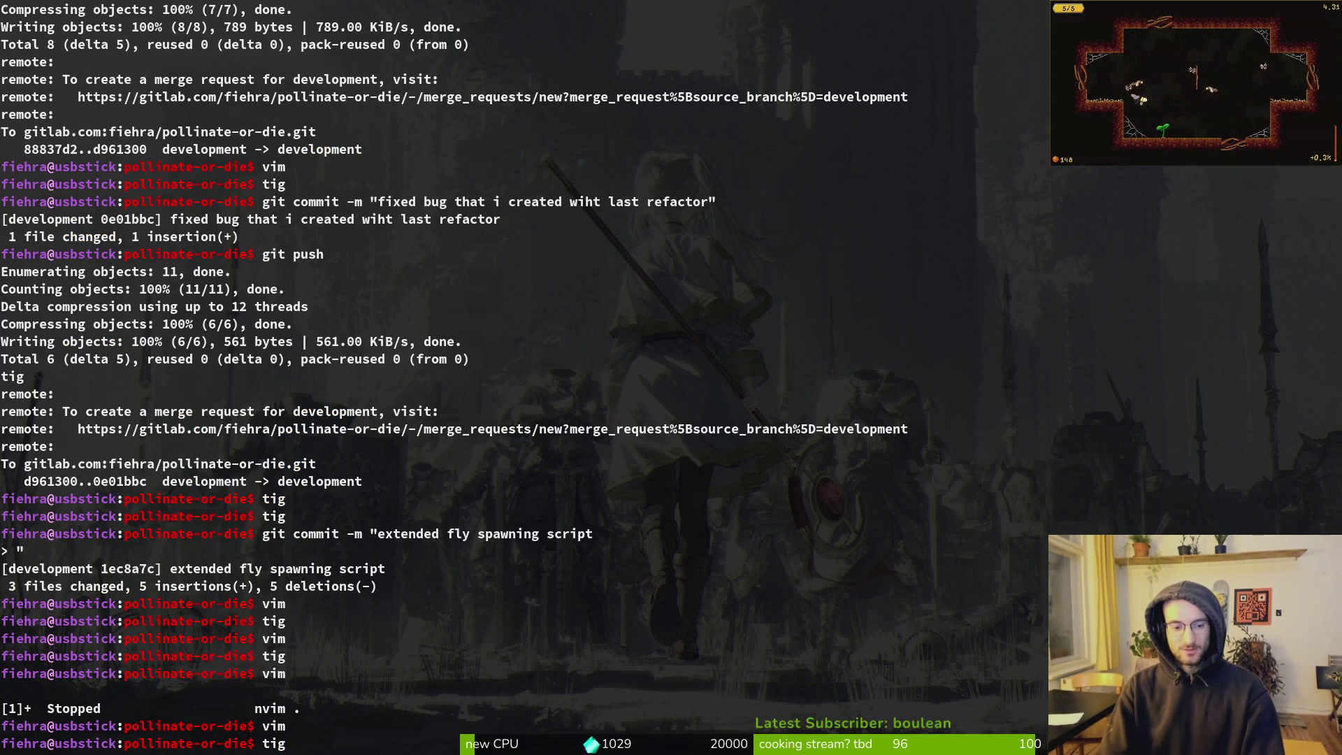
key("Return")
type("qfg")
key("Return")
Resume Neovim and reopen enemy.gd through the file finder
key("space")
key("f")
key("f")
type("ev")
key("BackSpace")
type("nem")
key("Return")
Copy the softlock comment below the is_nan check, strip the stray dashes, and save
key("j")
key("j")
key("j")
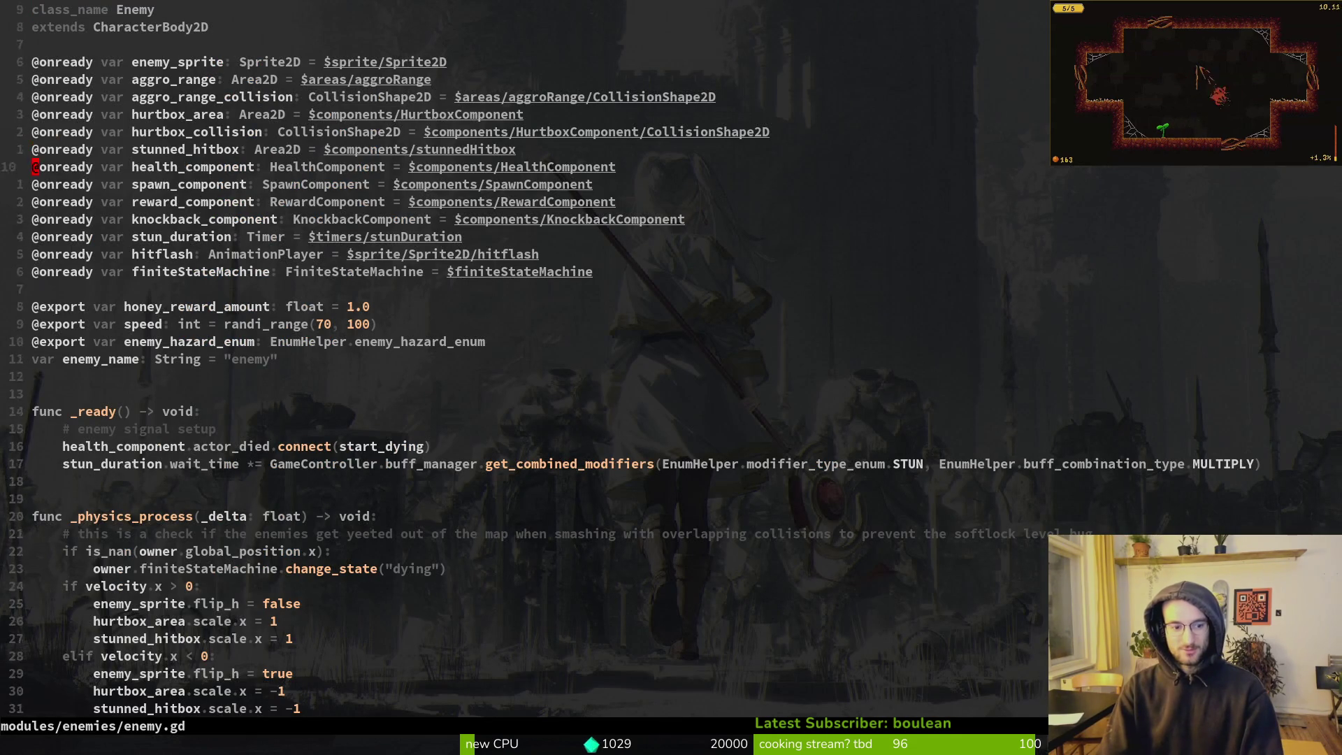
key("y")
key("y")
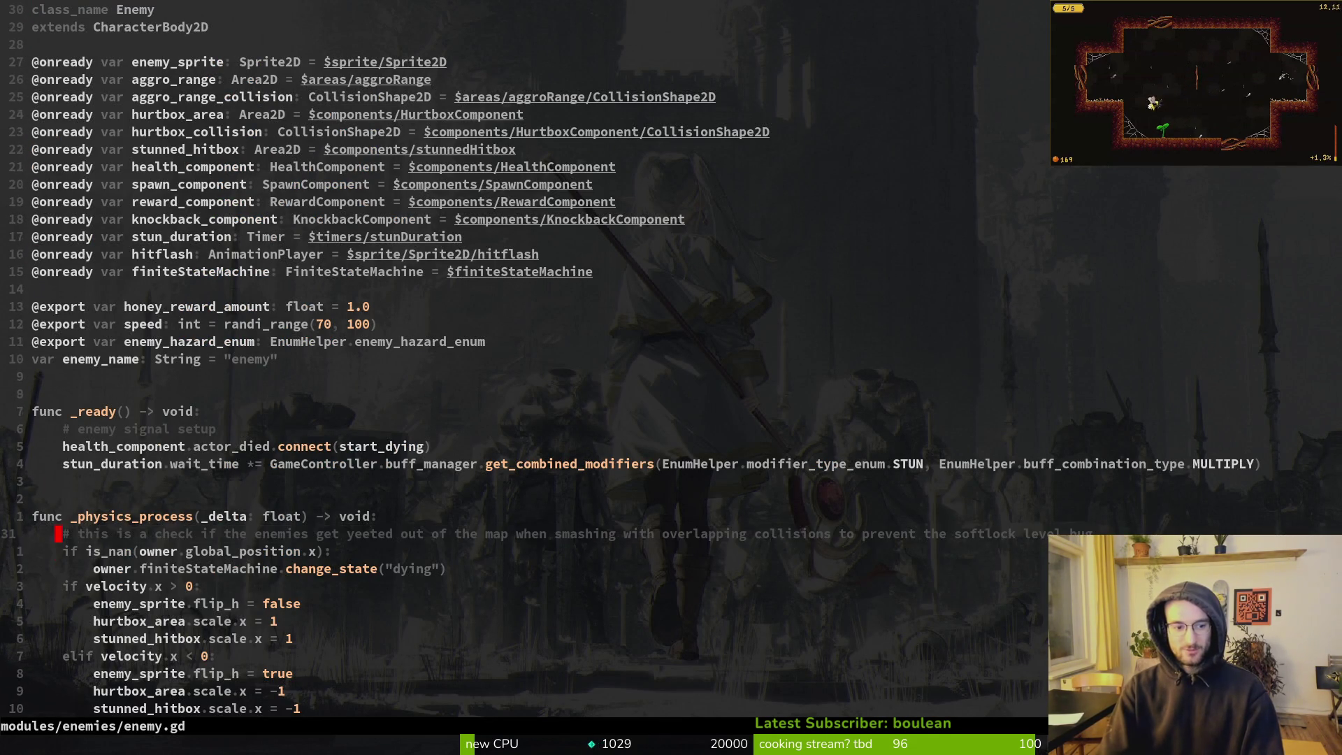
key("j")
key("j")
key("p")
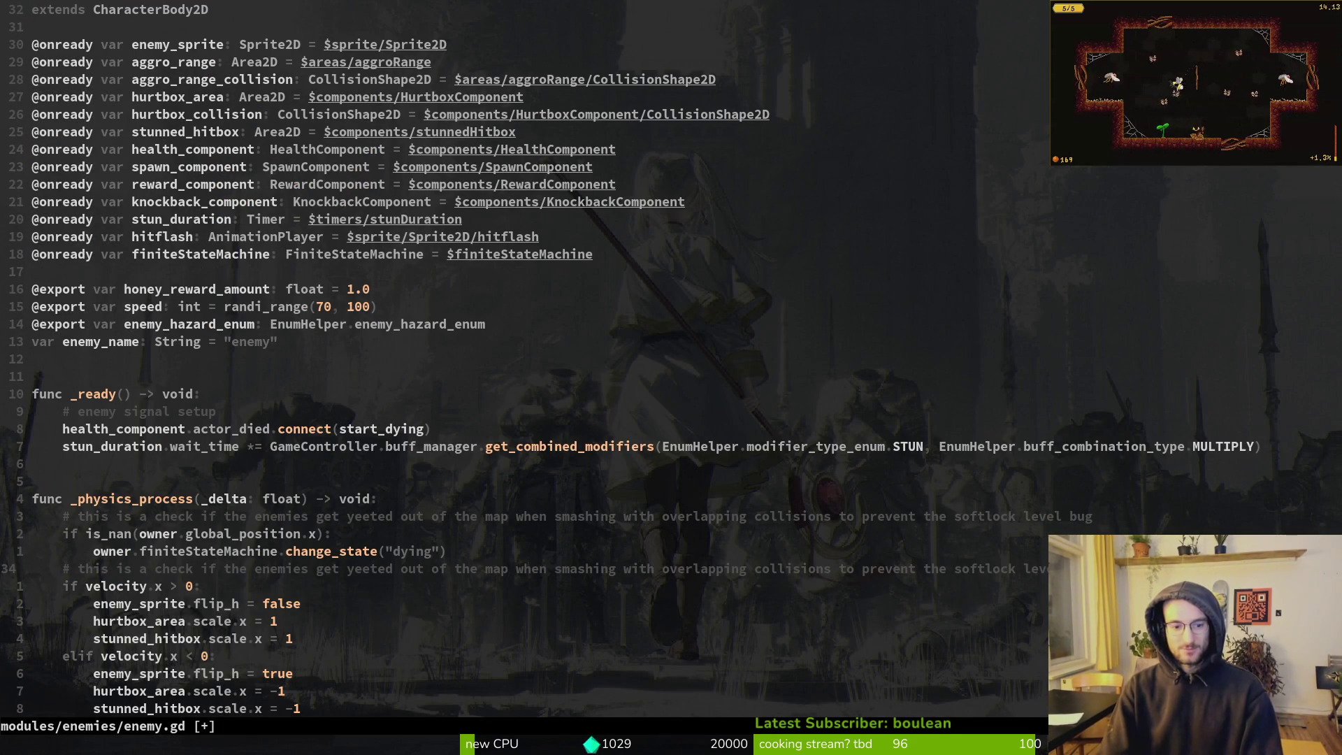
type("--------")
key("BackSpace")
key("BackSpace")
key("BackSpace")
key("Escape")
type(":w")
key("Return")
key("k")
key("k")
key("k")
key("y")
key("y")
Paste further copies of the softlock comment around the is_nan check, save, and quit Neovim
key("p")
key("j")
key("j")
key("j")
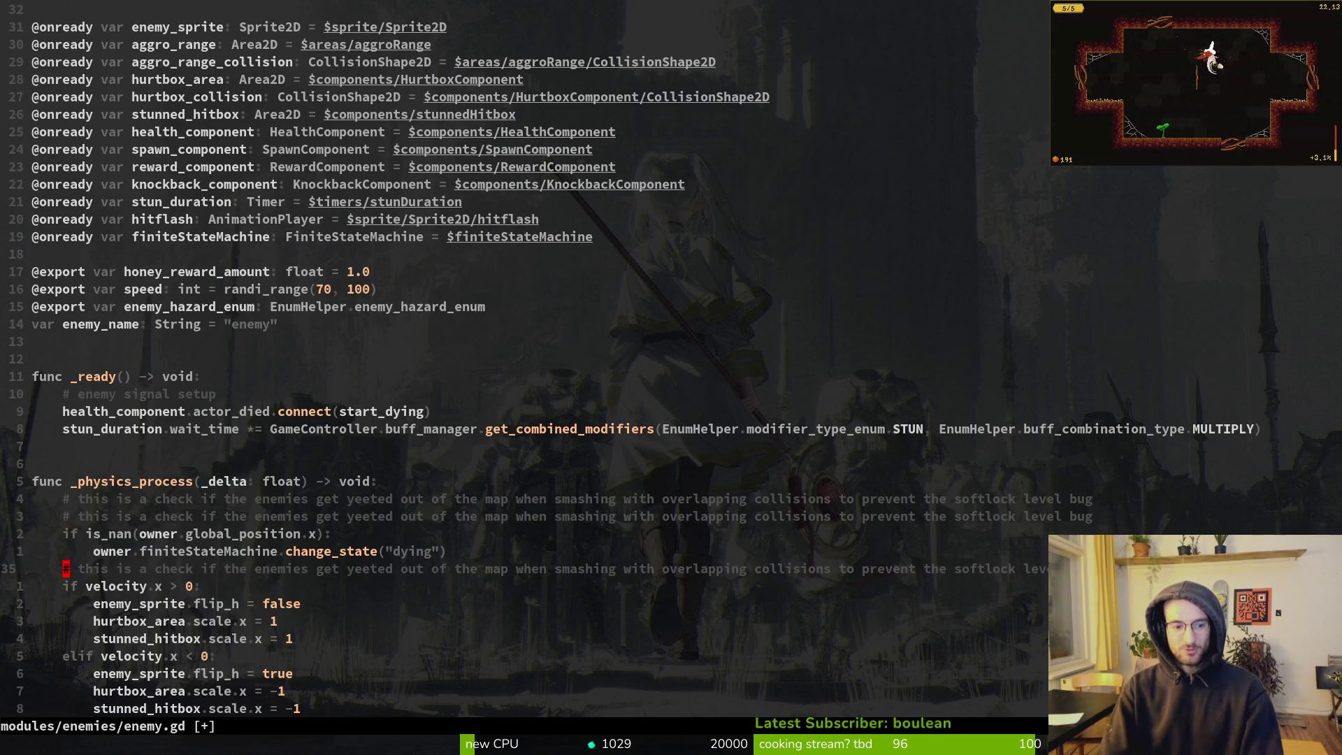
key("y")
key("y")
key("p")
key("k")
key("k")
key("k")
type(":w")
key("Return")
type(":q")
key("Return")
type("ti")
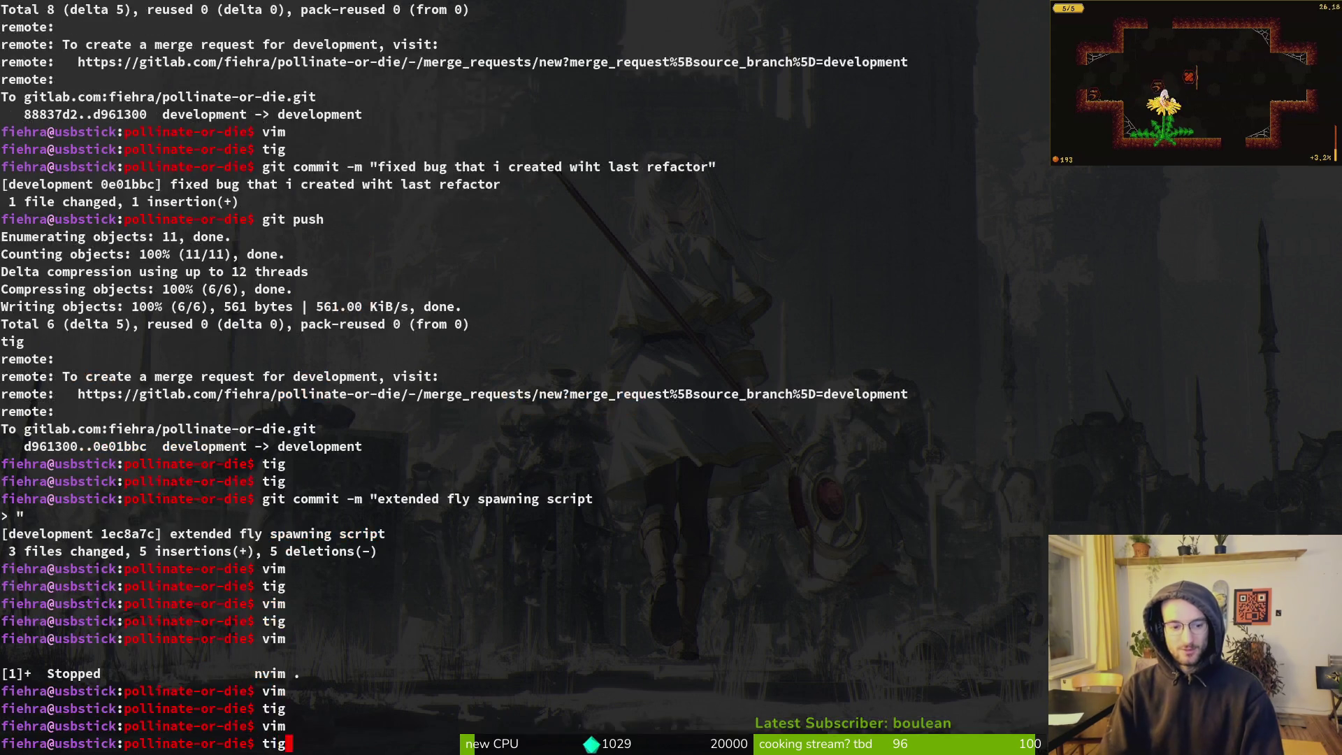
type("g")
key("Return")
key("j")
key("j")
key("j")
key("Return")
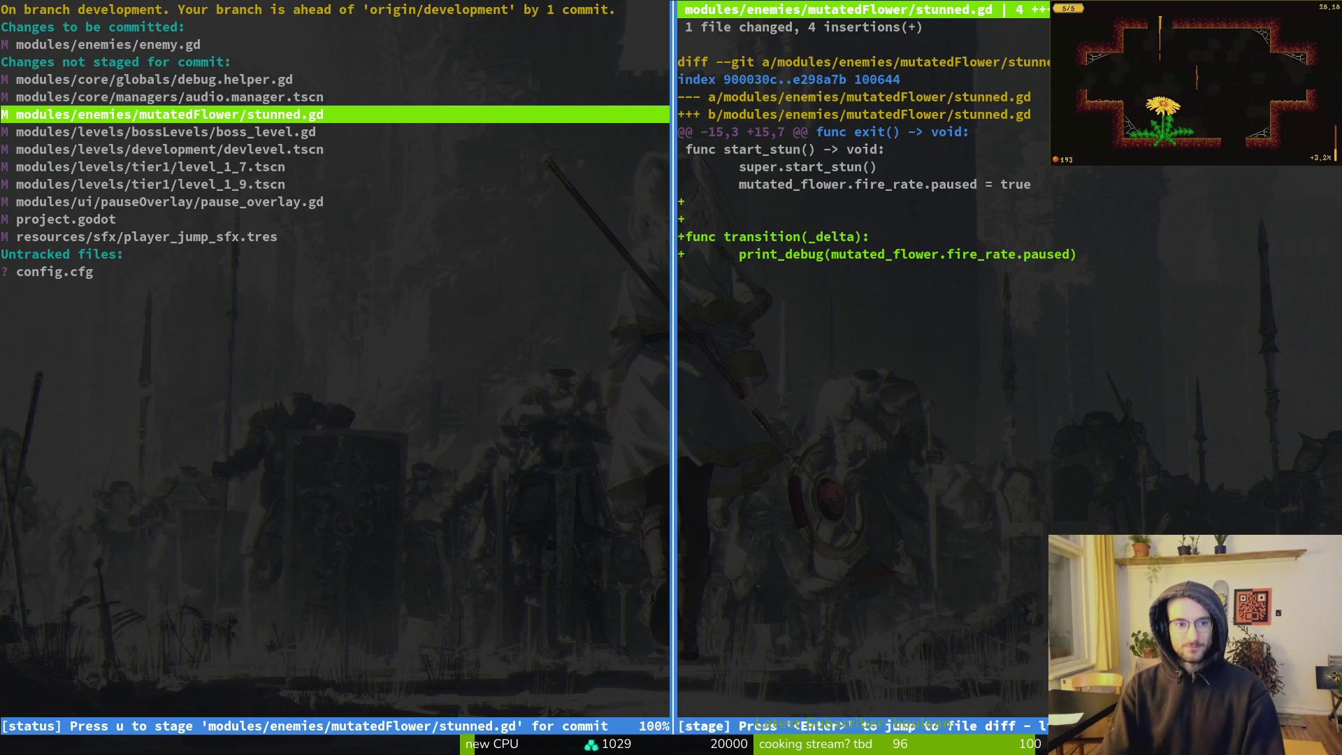
key("q")
key("q")
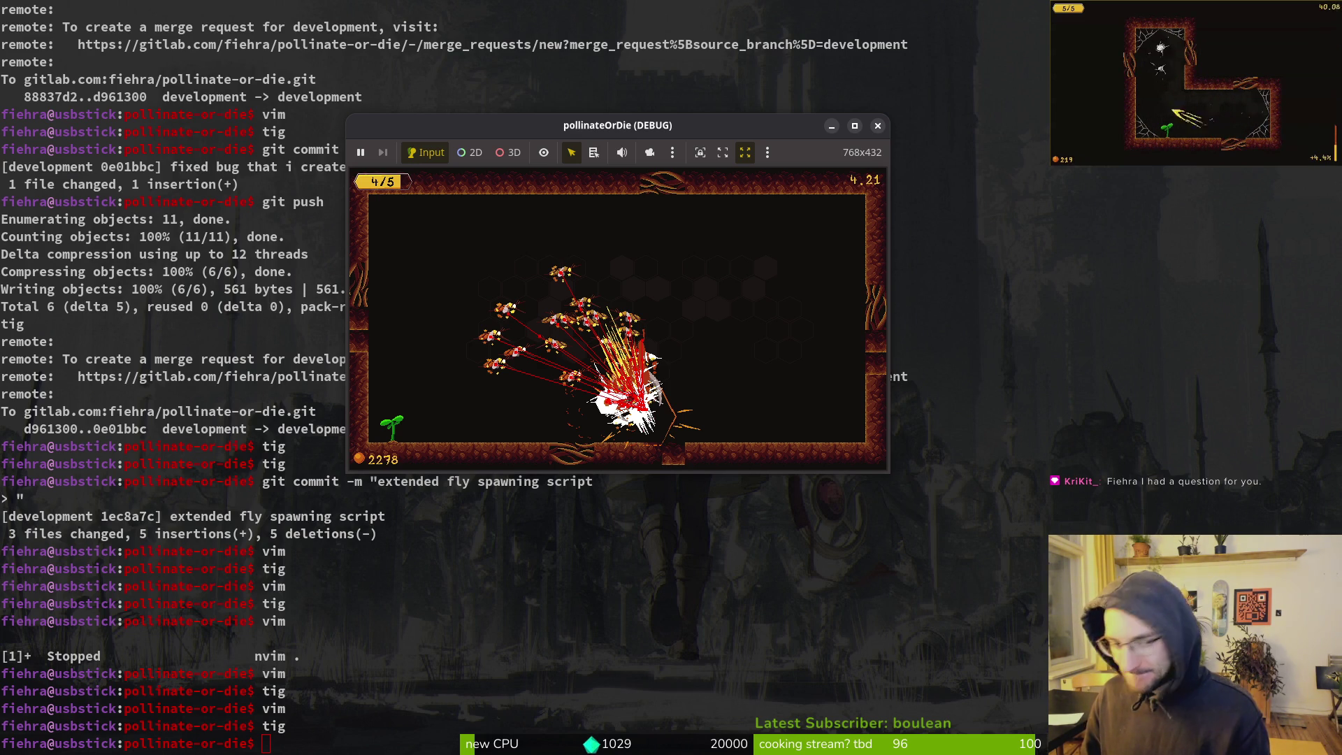
Close the game and relaunch it from Godot, continuing the saved game
key("F8")
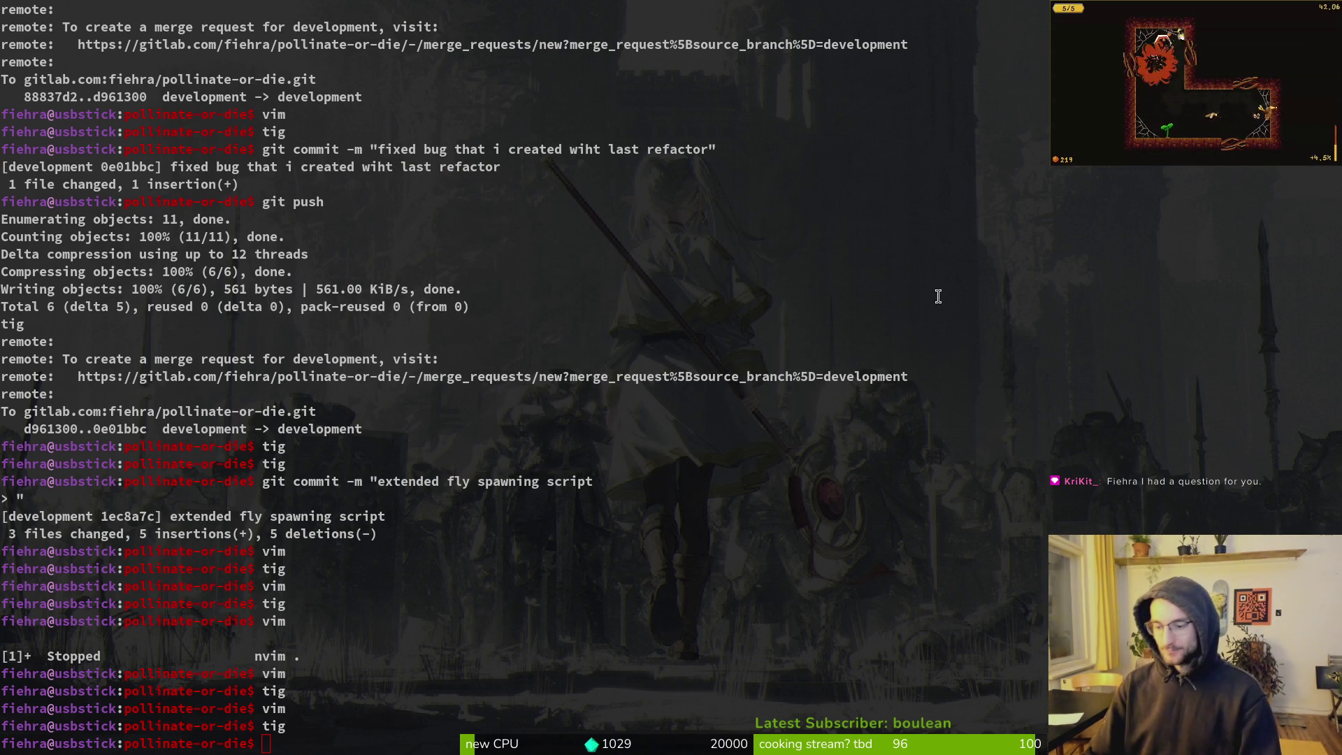
key("alt+Tab")
key("F5")
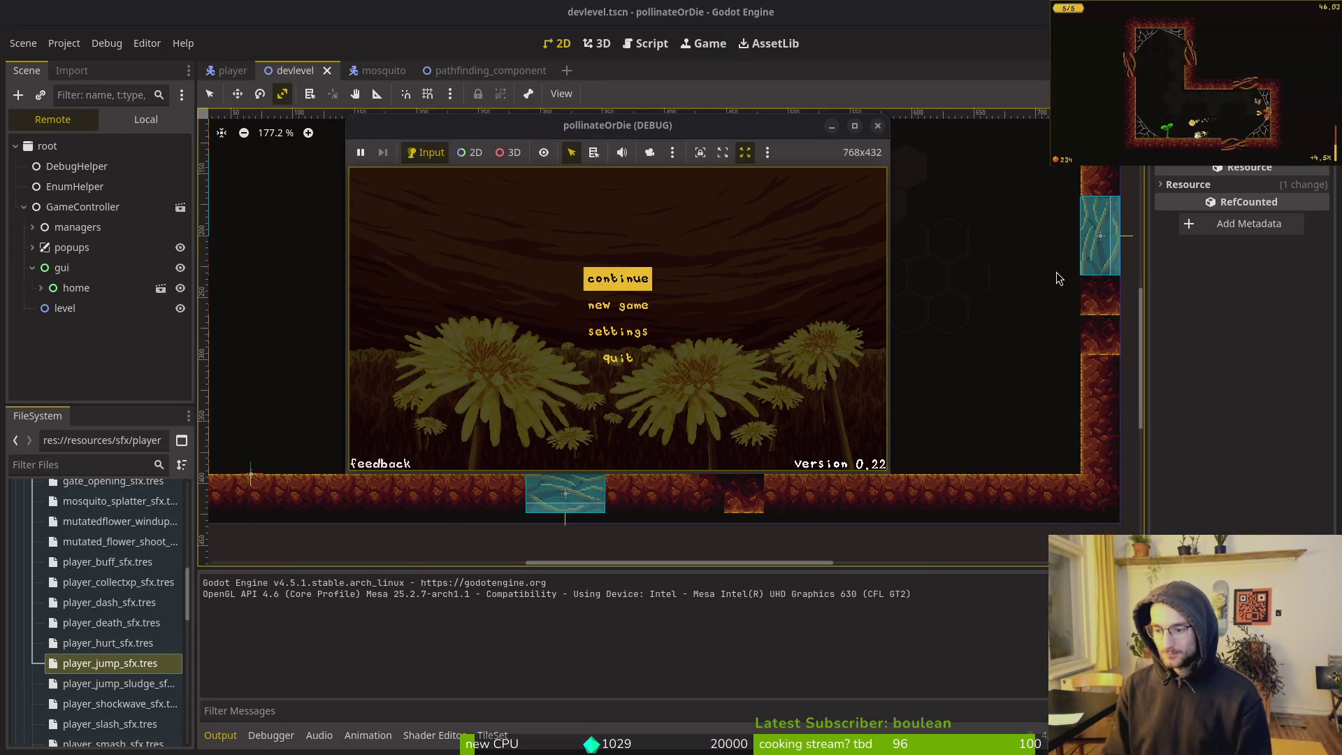
key("Return")
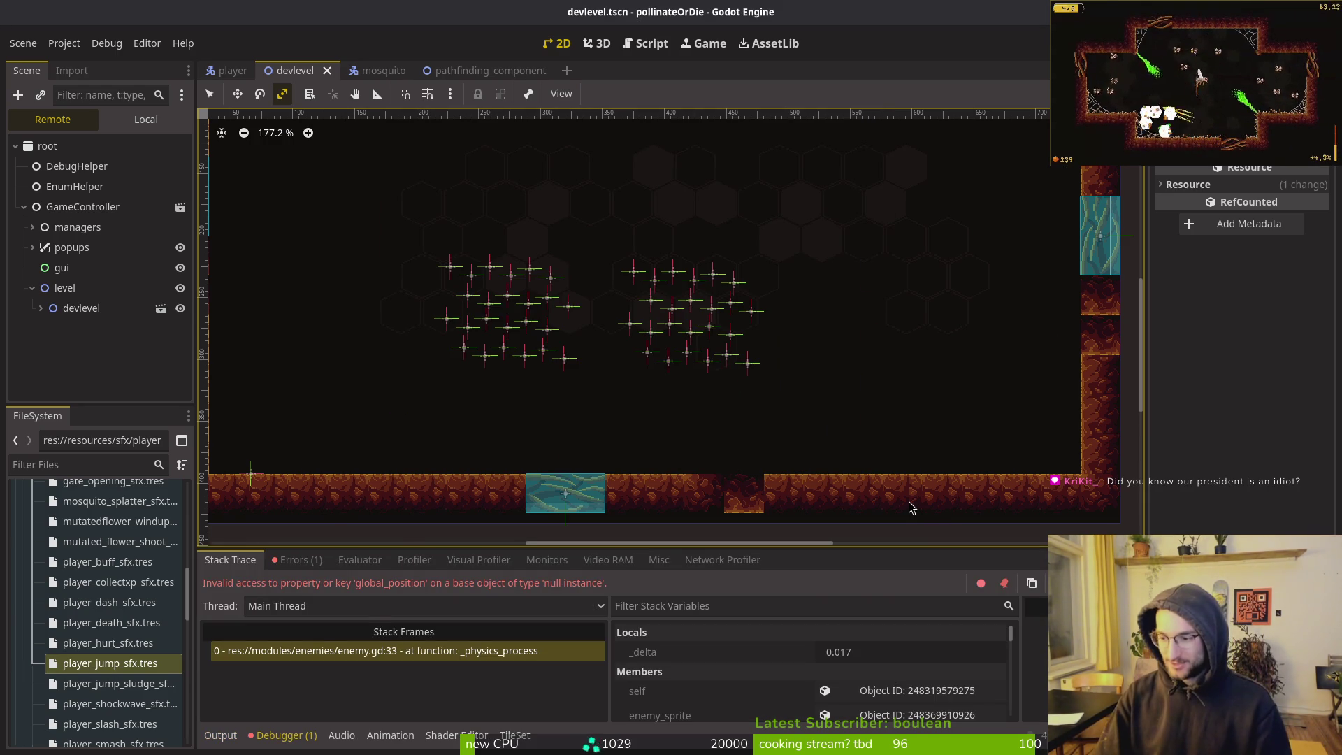
After the enemy.gd:33 null-instance error, resume Neovim with fg and open its file finder
key("alt+Tab")
type("fg")
key("Return")
key("ctrl+p")
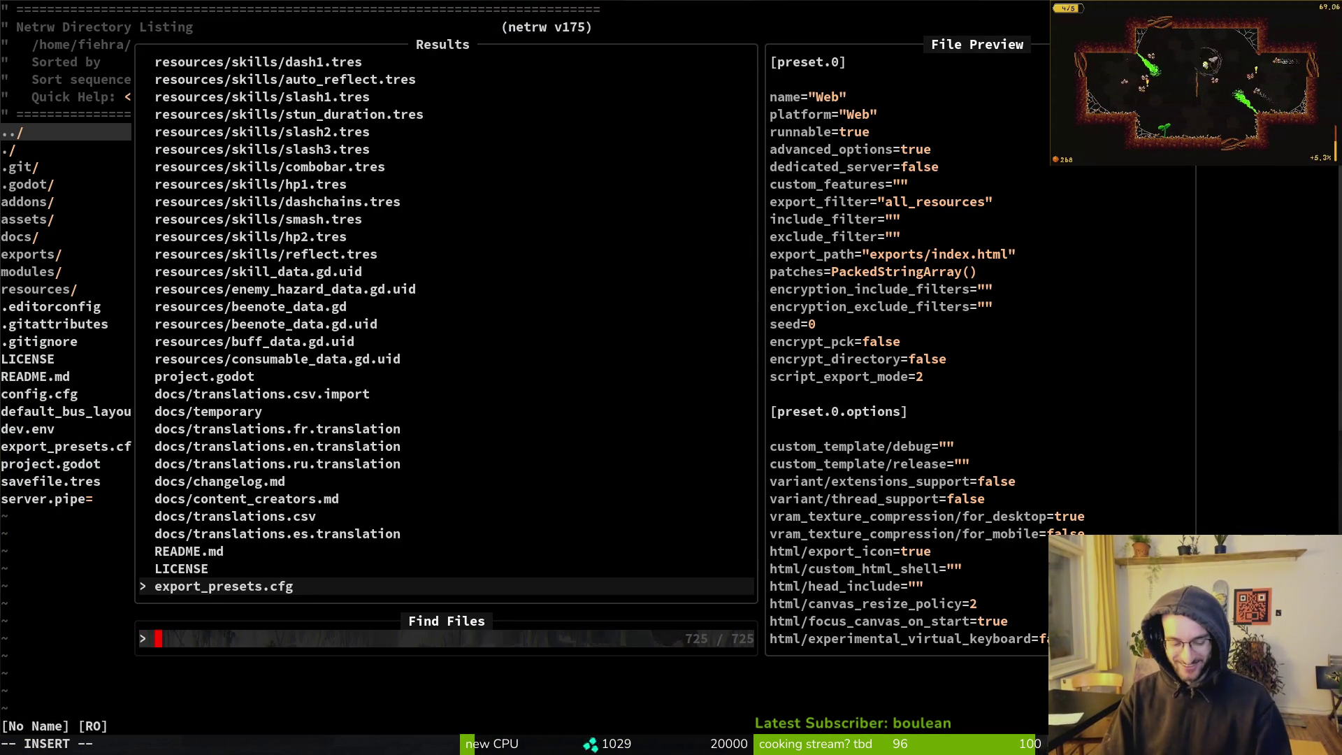
Open enemy.gd and change owner to self in the line 33 is_nan check, then save
type("enemy.gd")
key("Return")
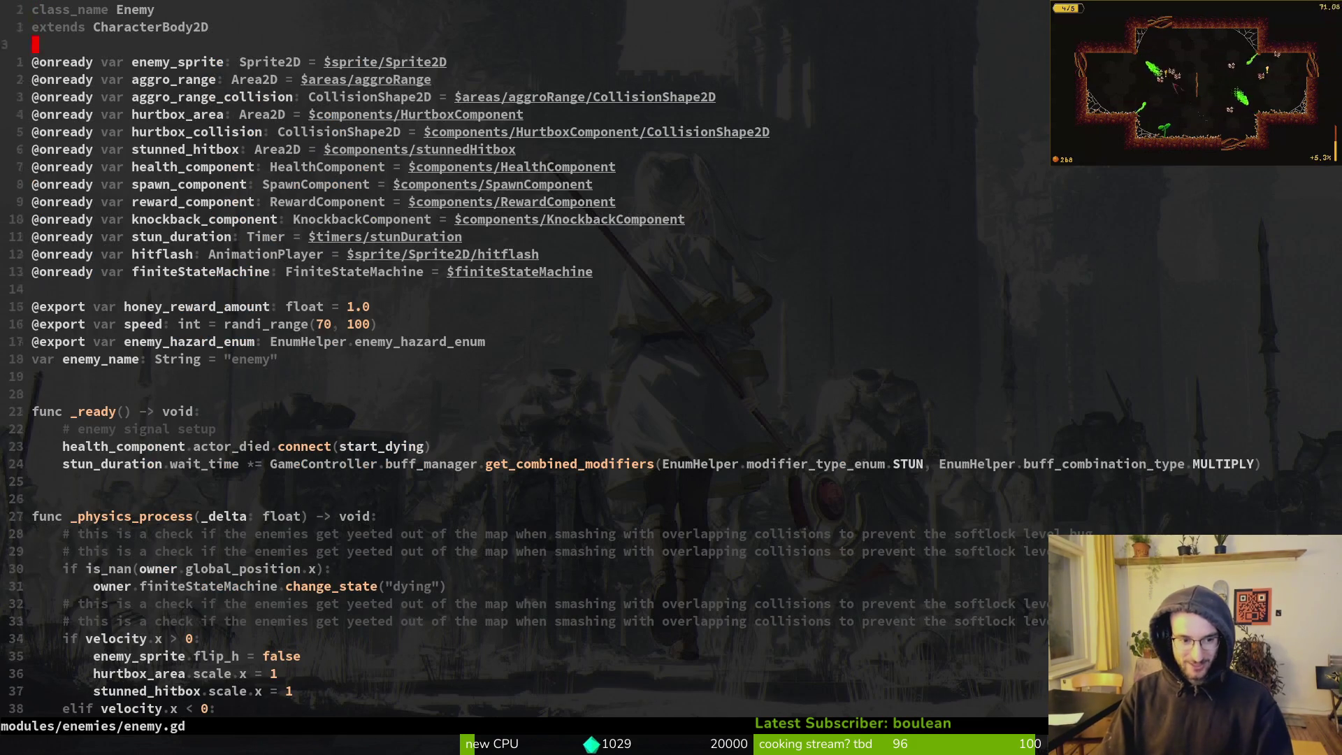
key("j")
key("j")
key("j")
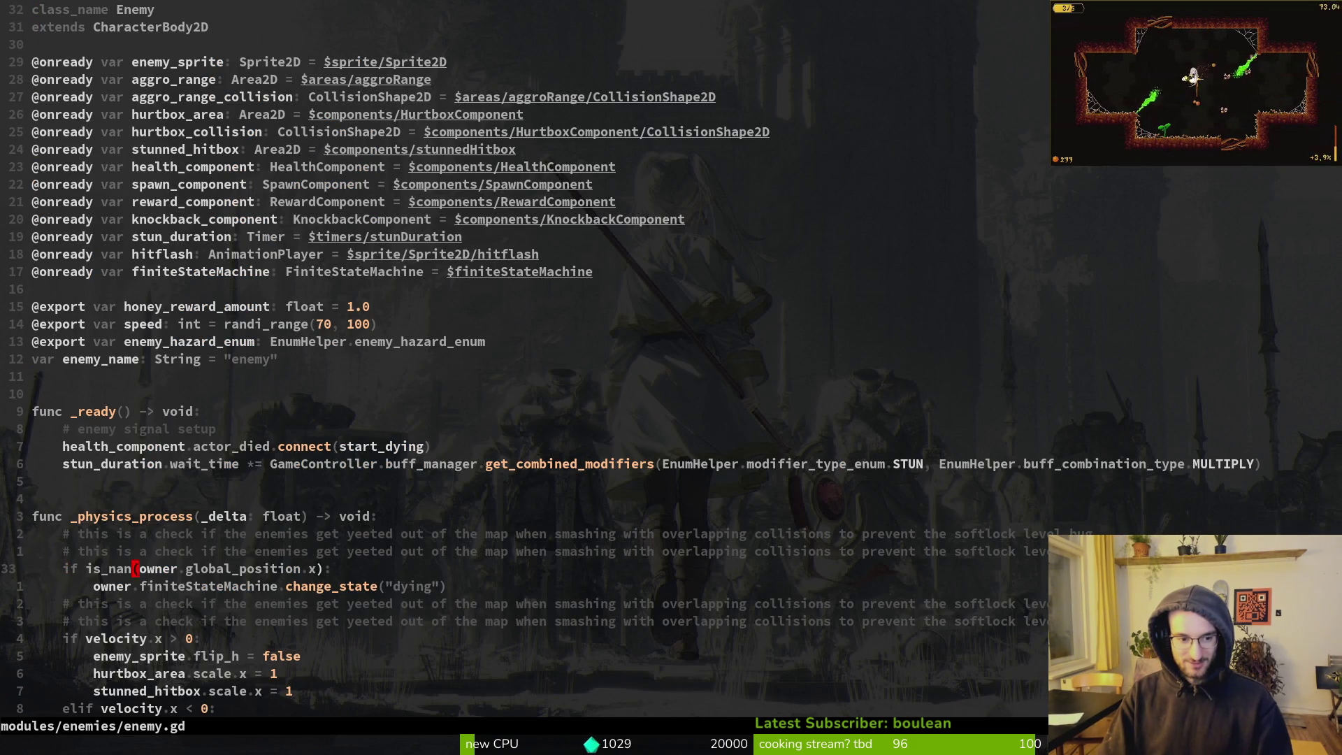
type("ciwself")
key("Escape")
type(":w")
key("Return")
Change owner to self in line 34's dying-state call, save, and switch to Godot to relaunch
type("jb")
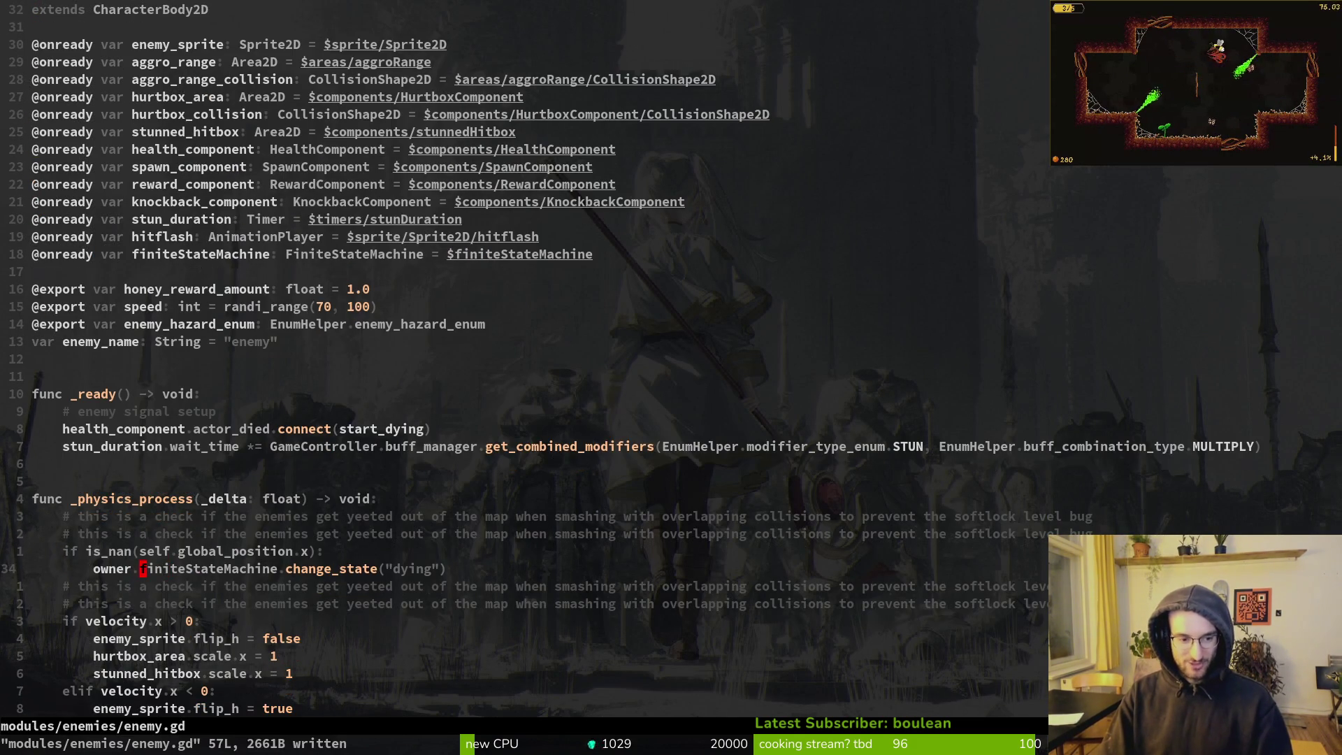
type("ciwself")
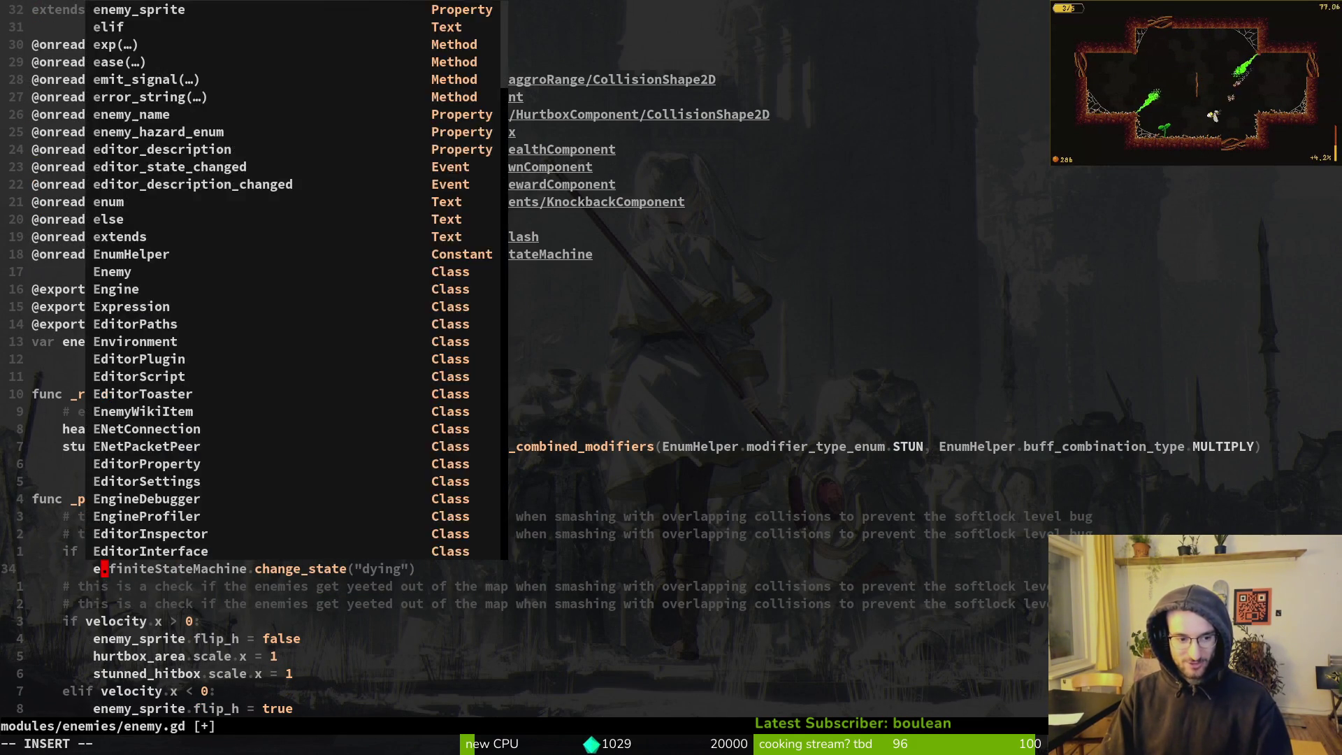
key("Escape")
type(":w")
key("Return")
key("ctrl+z")
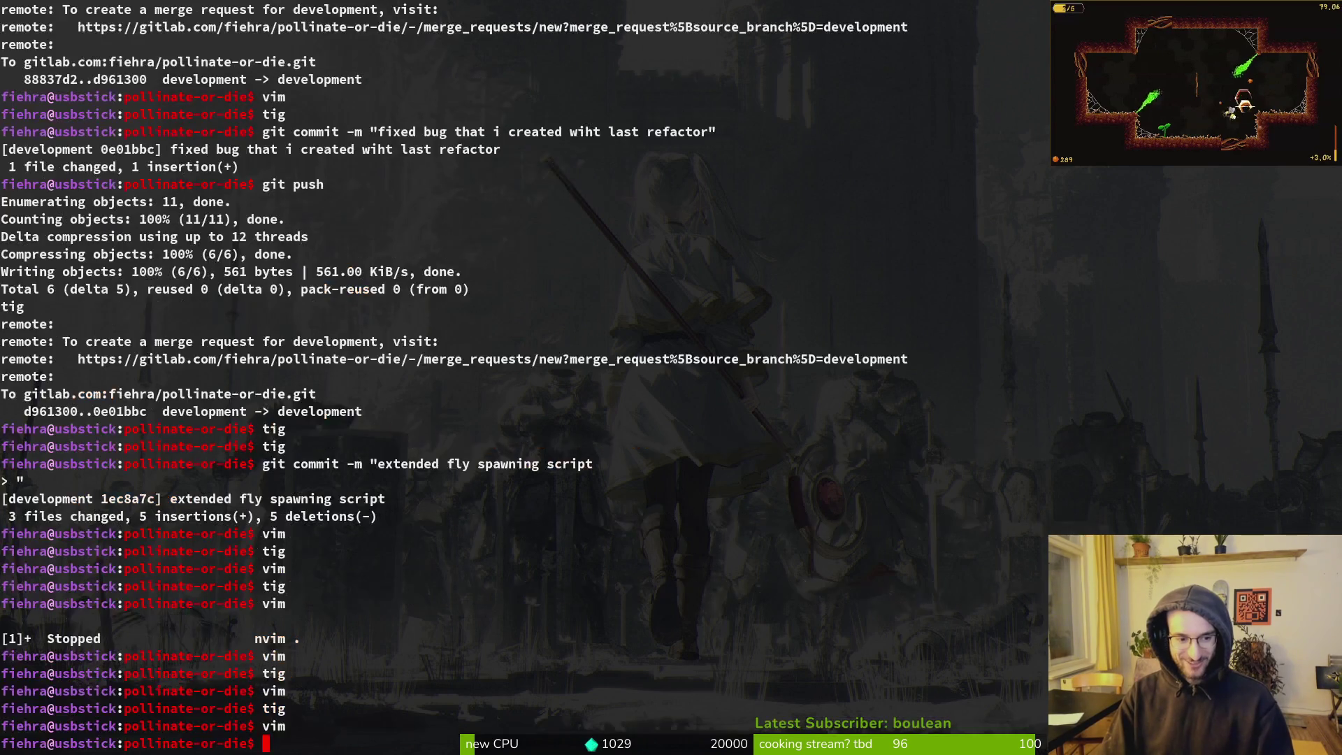
key("alt+Tab")
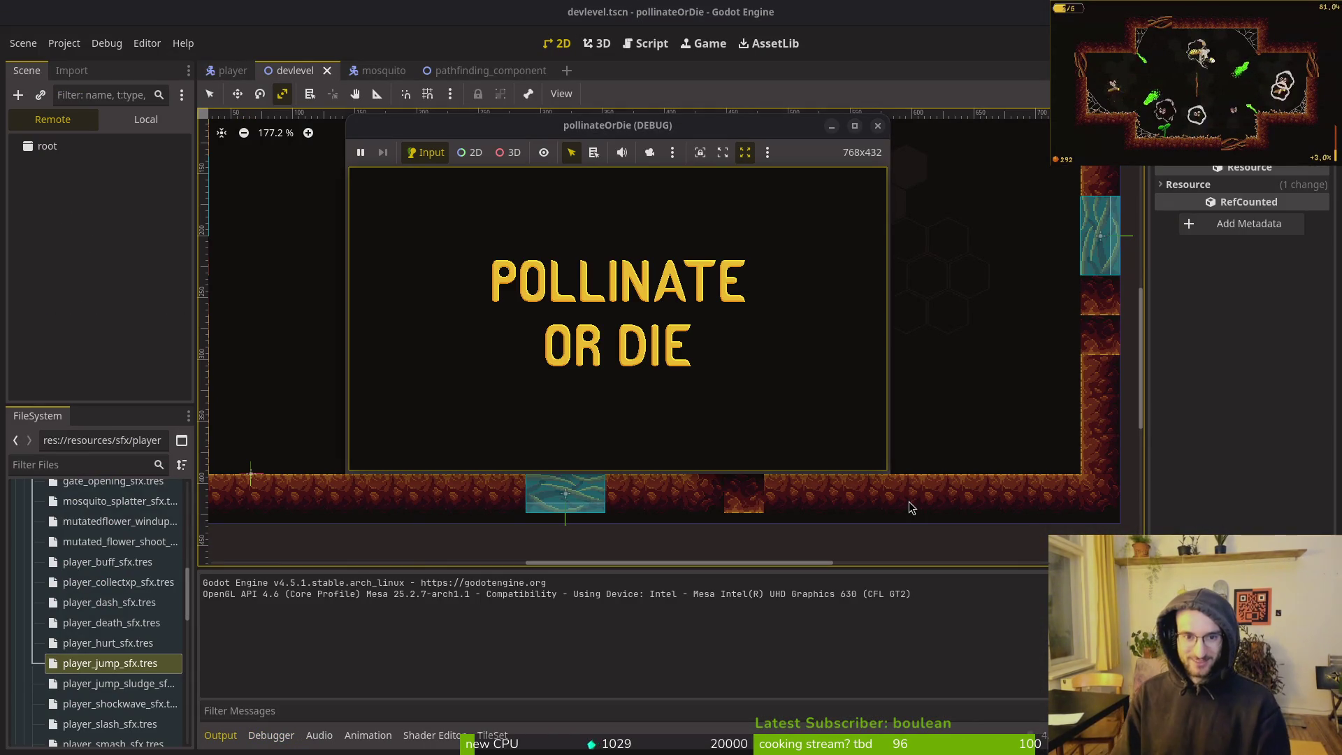
Play the dev level from the hive without a crash, close the game, and launch Neovim
key("Return")
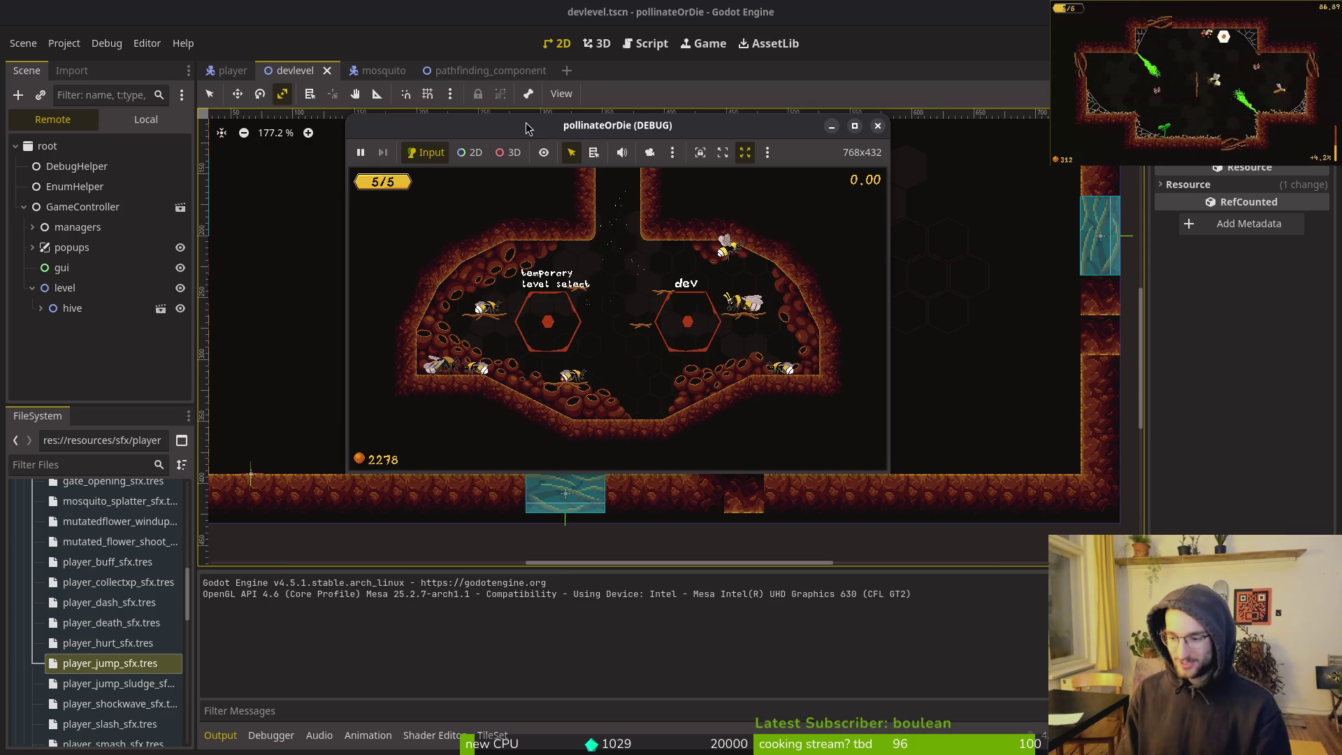
key("Left")
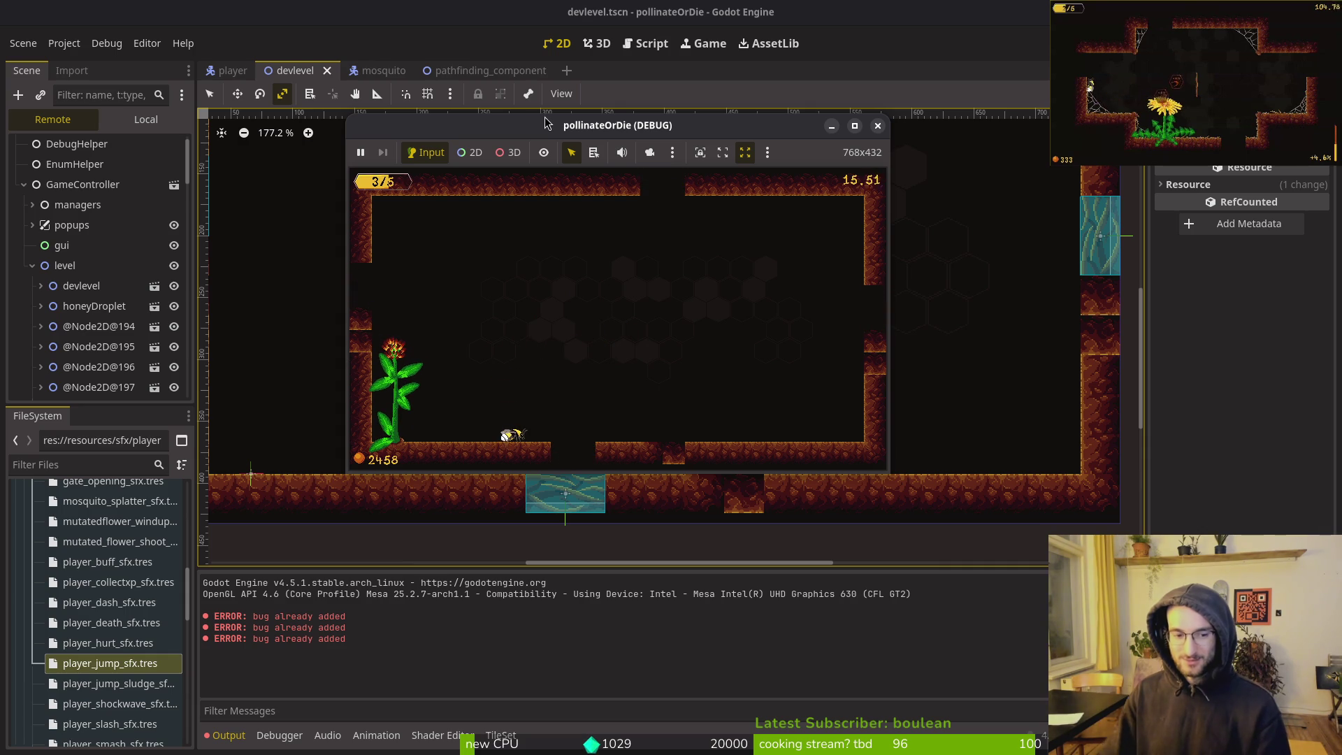
key("F8")
key("super+1")
type("vim")
key("Return")
Open enemy.gd, add print_debug("outside") under the dying-state call, and rerun the game in Godot
type("enen")
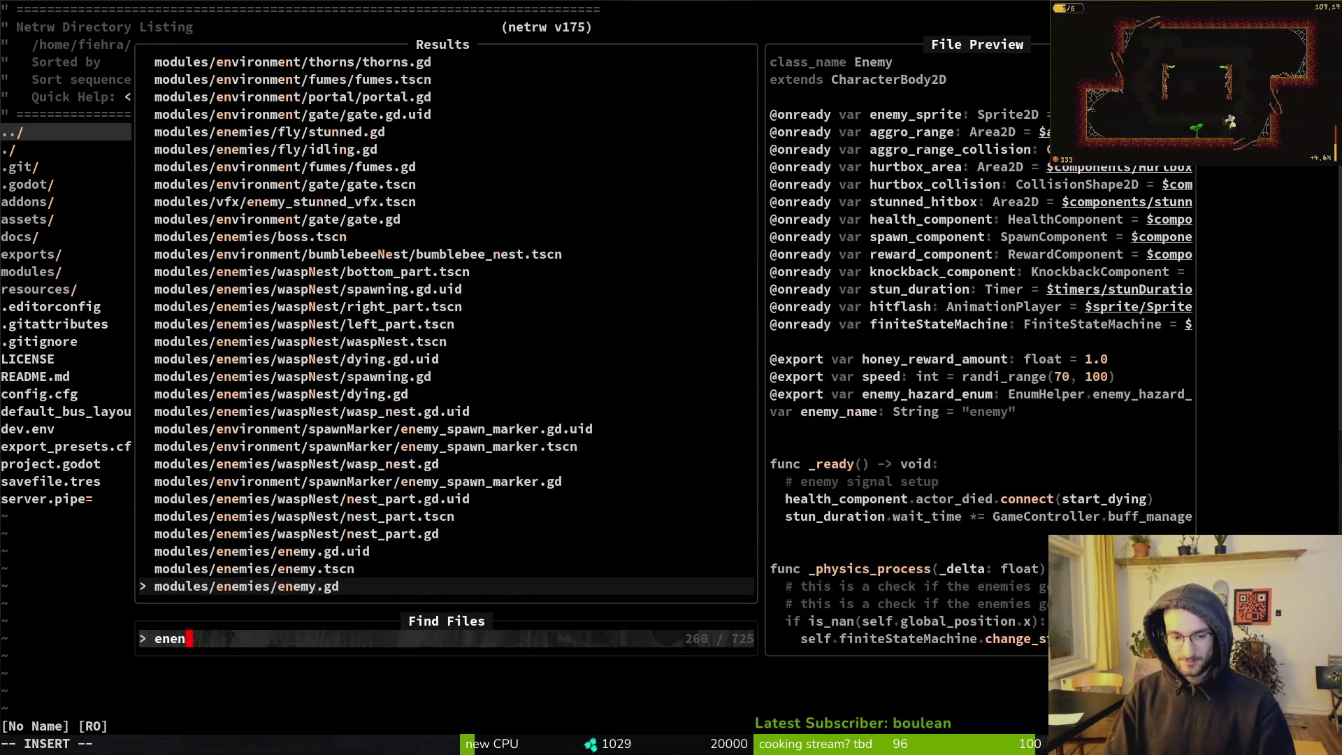
key("Return")
key("space")
key("f")
key("f")
type("enene")
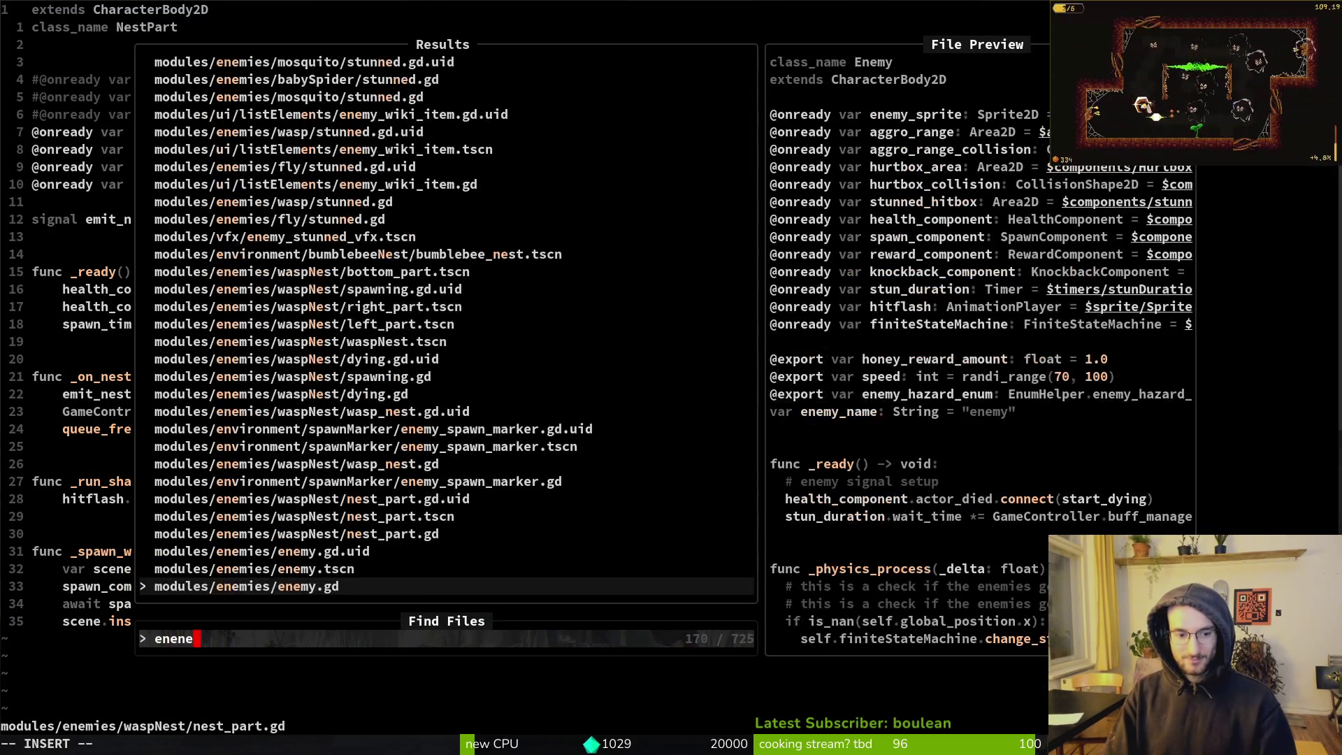
key("Return")
key("alt+Tab")
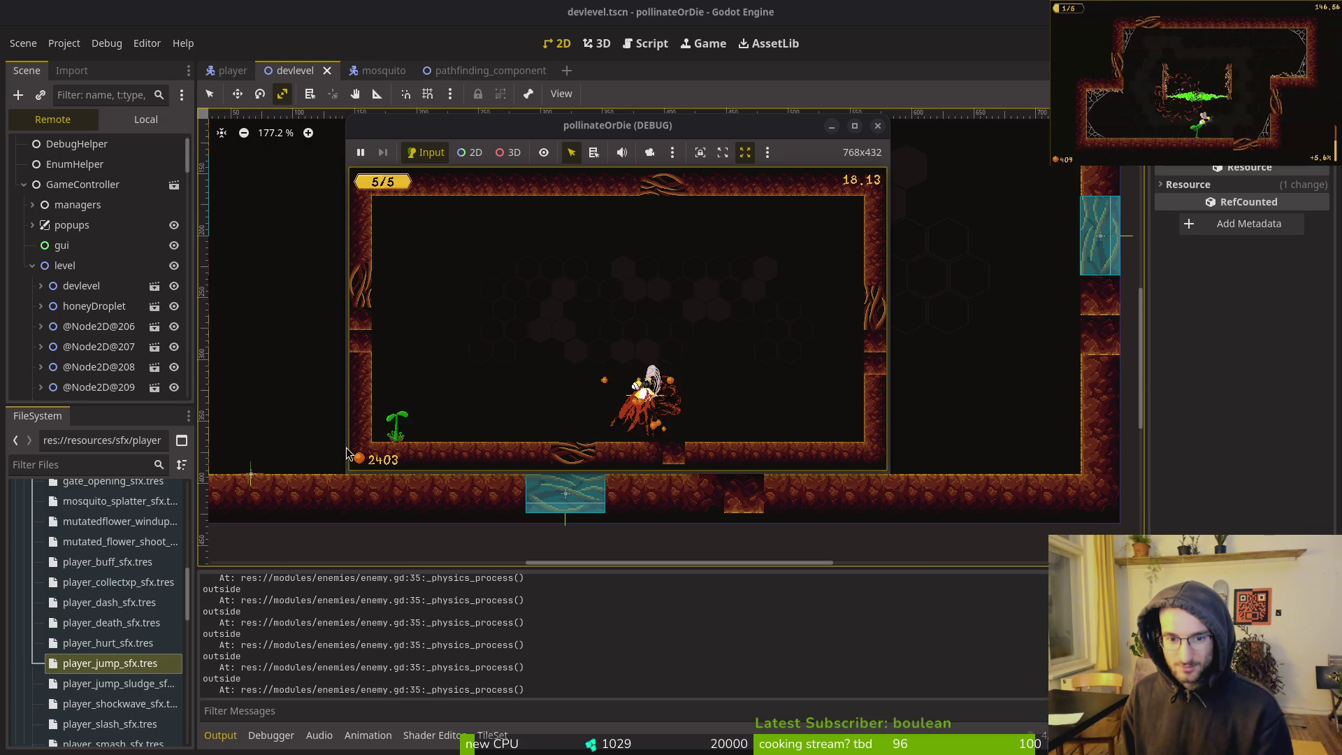
Stop the game, clear Godot's Output log, and go back to enemy.gd in Neovim
key("F8")
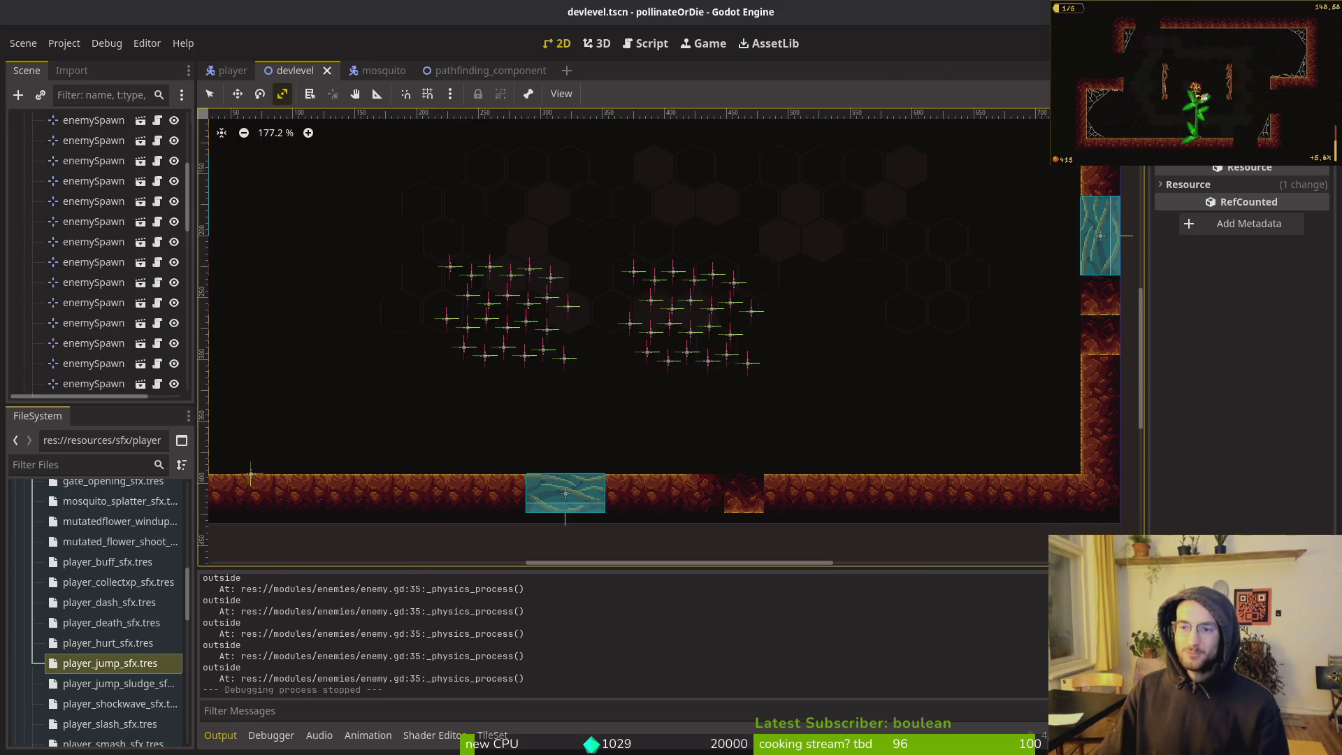
key("F5")
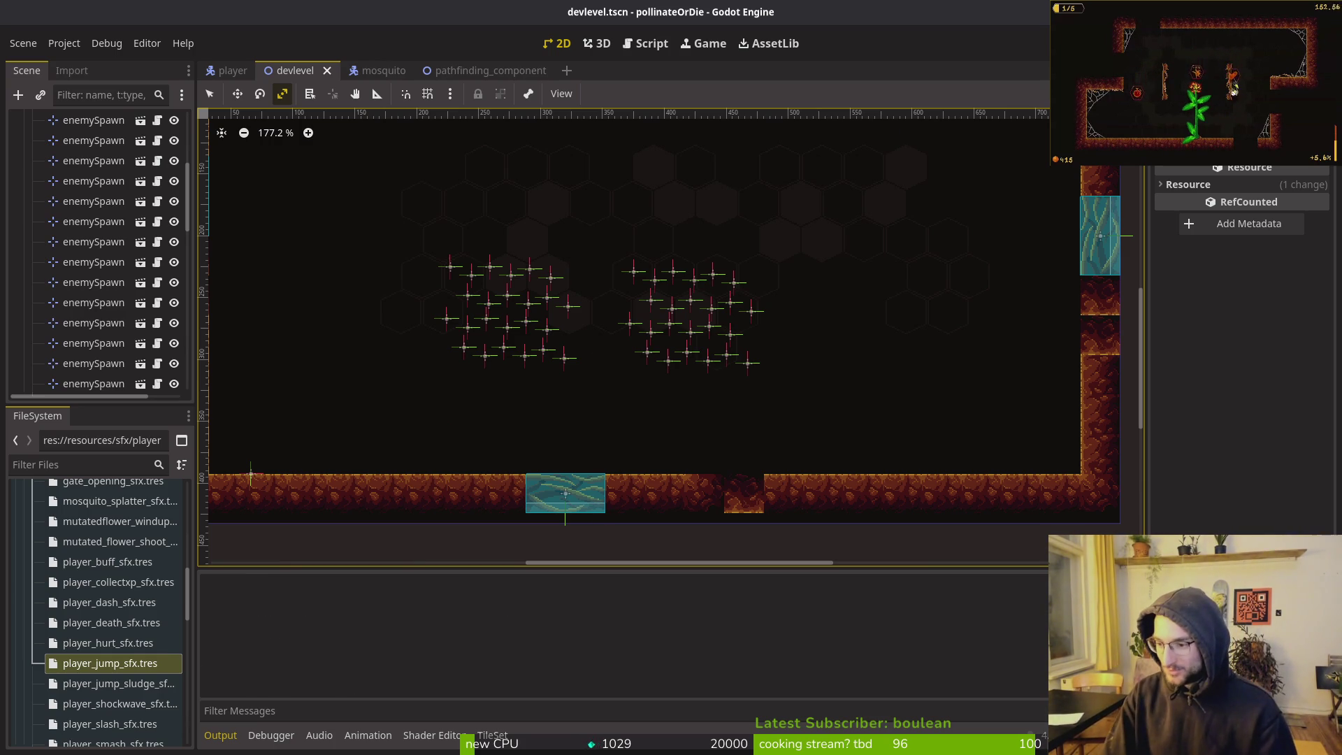
key("alt+Tab")
Save enemy.gd with :wq and open tig's status view of the repository
type(":wq")
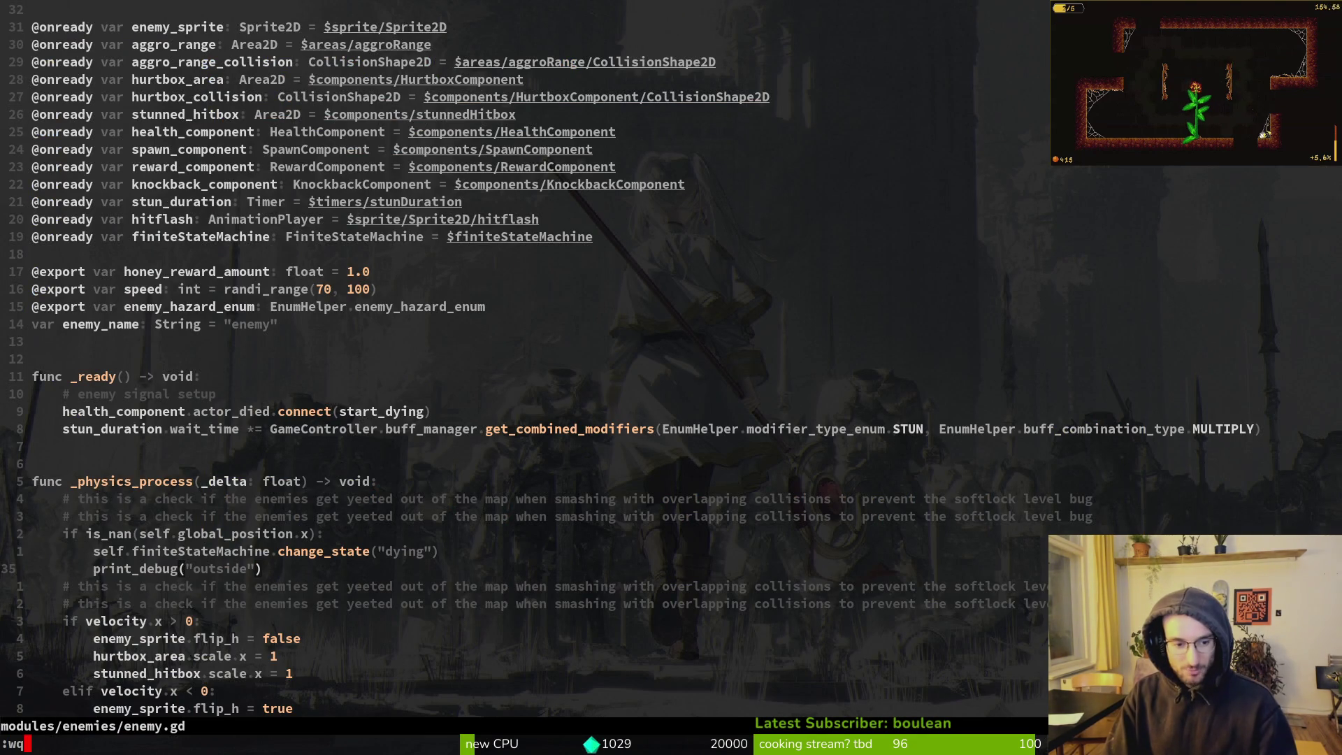
key("Return")
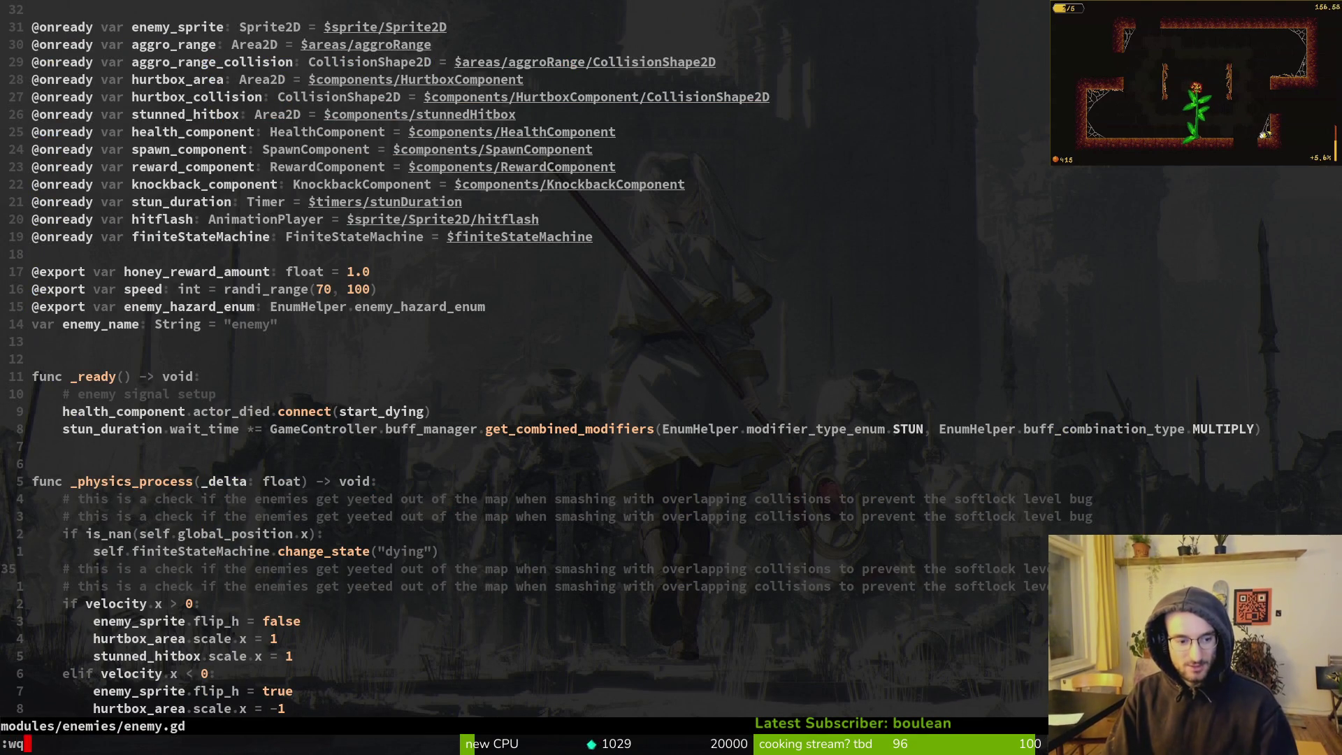
type("tig")
key("Return")
Review the level_1_9.tscn and pause_overlay.gd diffs, then relaunch the game in Godot
key("Down")
key("Down")
key("Down")
key("Down")
key("Down")
key("Down")
key("Down")
key("Return")
key("q")
key("Down")
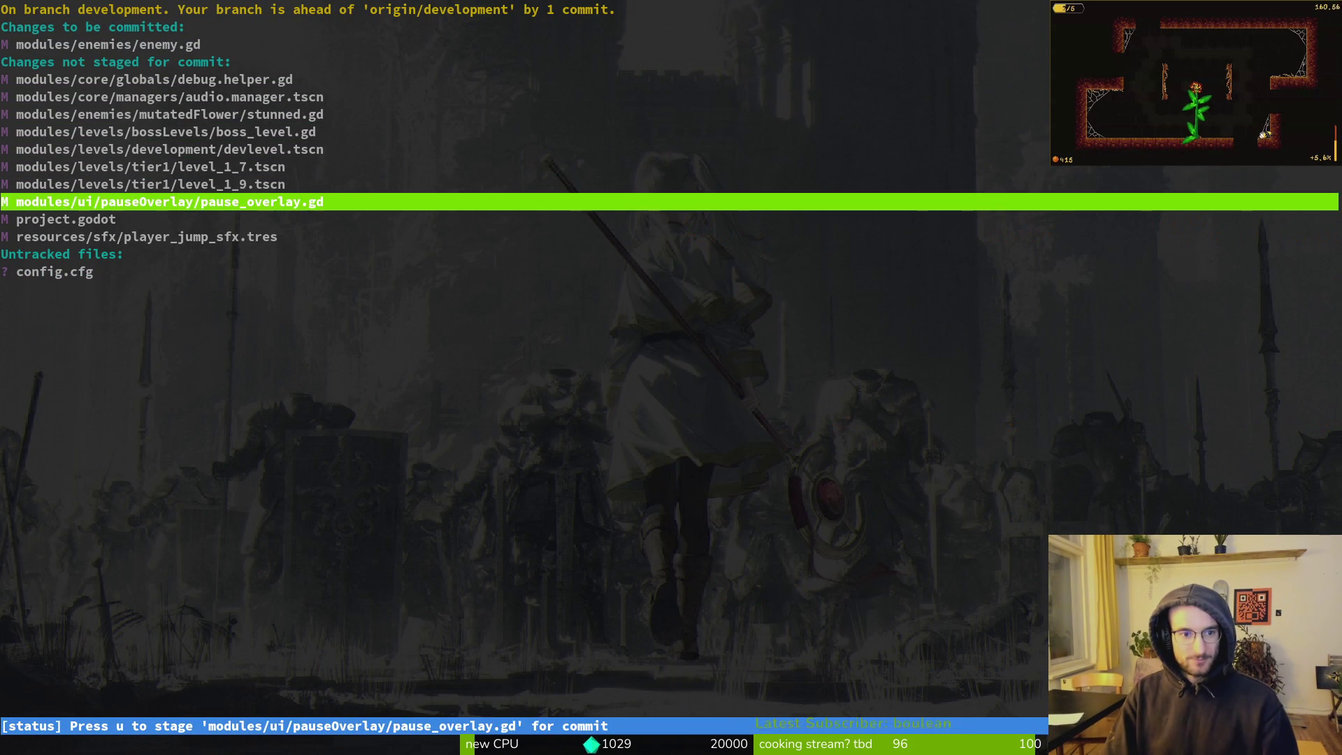
key("Return")
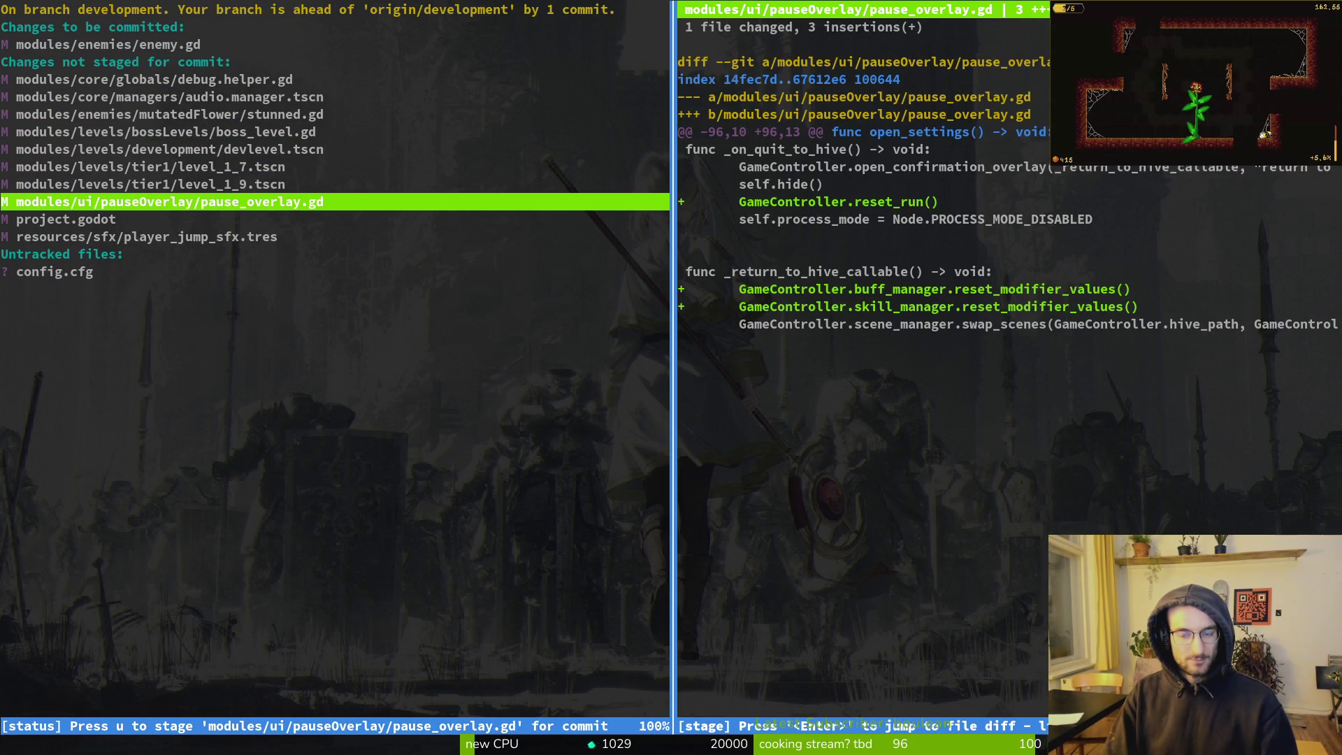
key("q")
key("super+2")
key("F5")
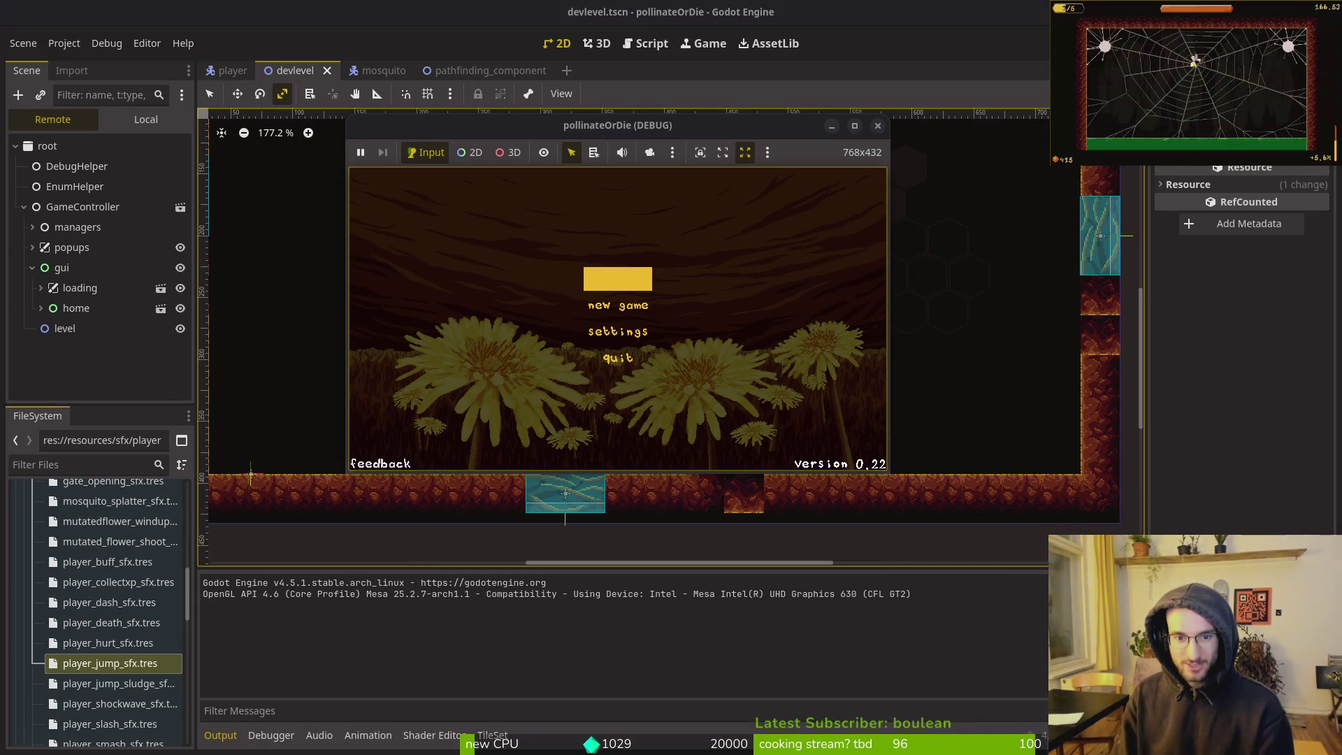
Play the level, return to the nest via the pause menu, then stop the debug run
key("Return")
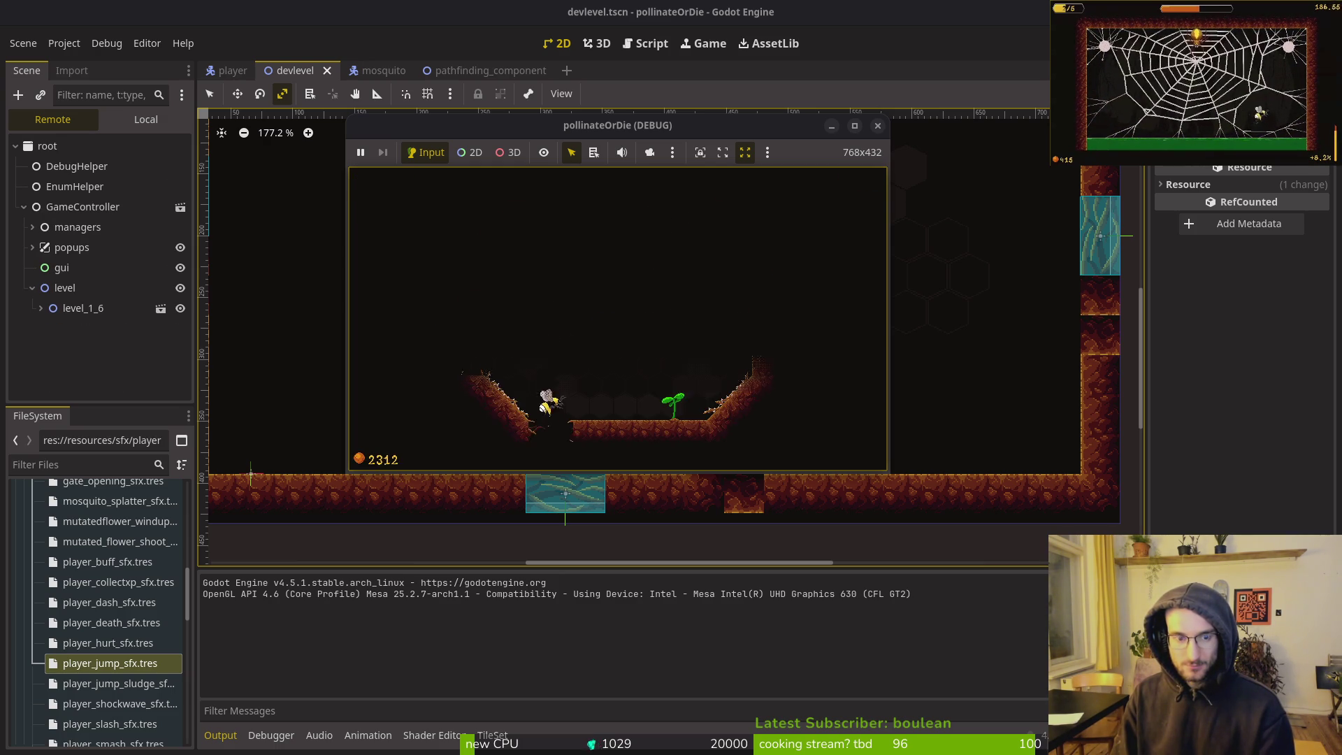
key("Escape")
key("Down")
key("Down")
key("Return")
key("Left")
key("Return")
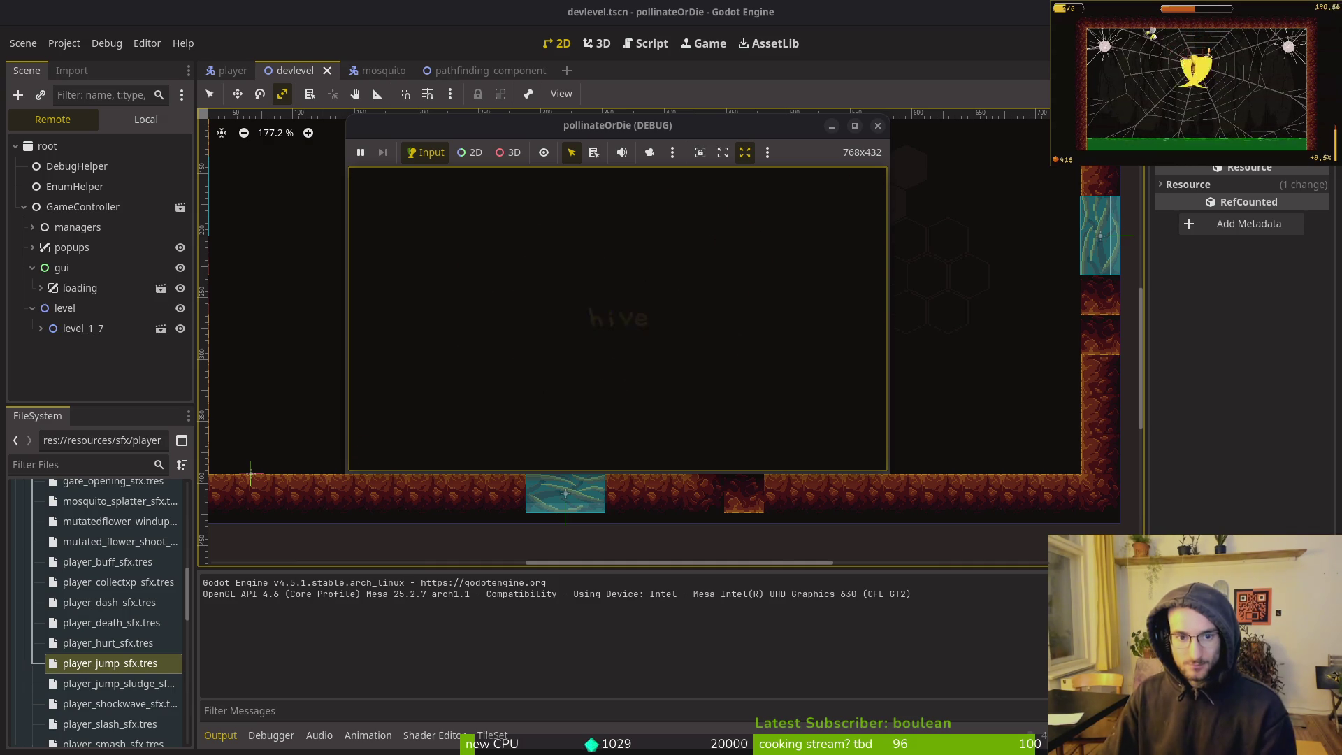
key("Escape")
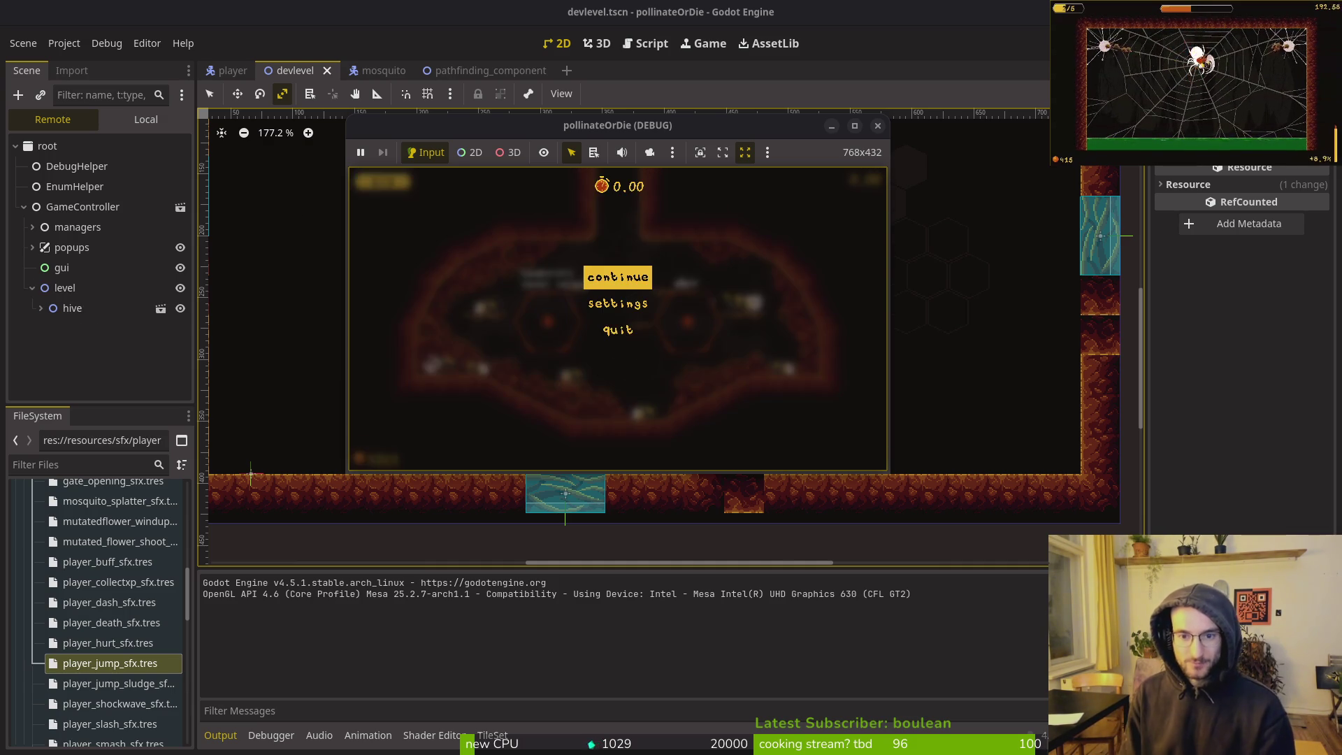
key("Escape")
key("F8")
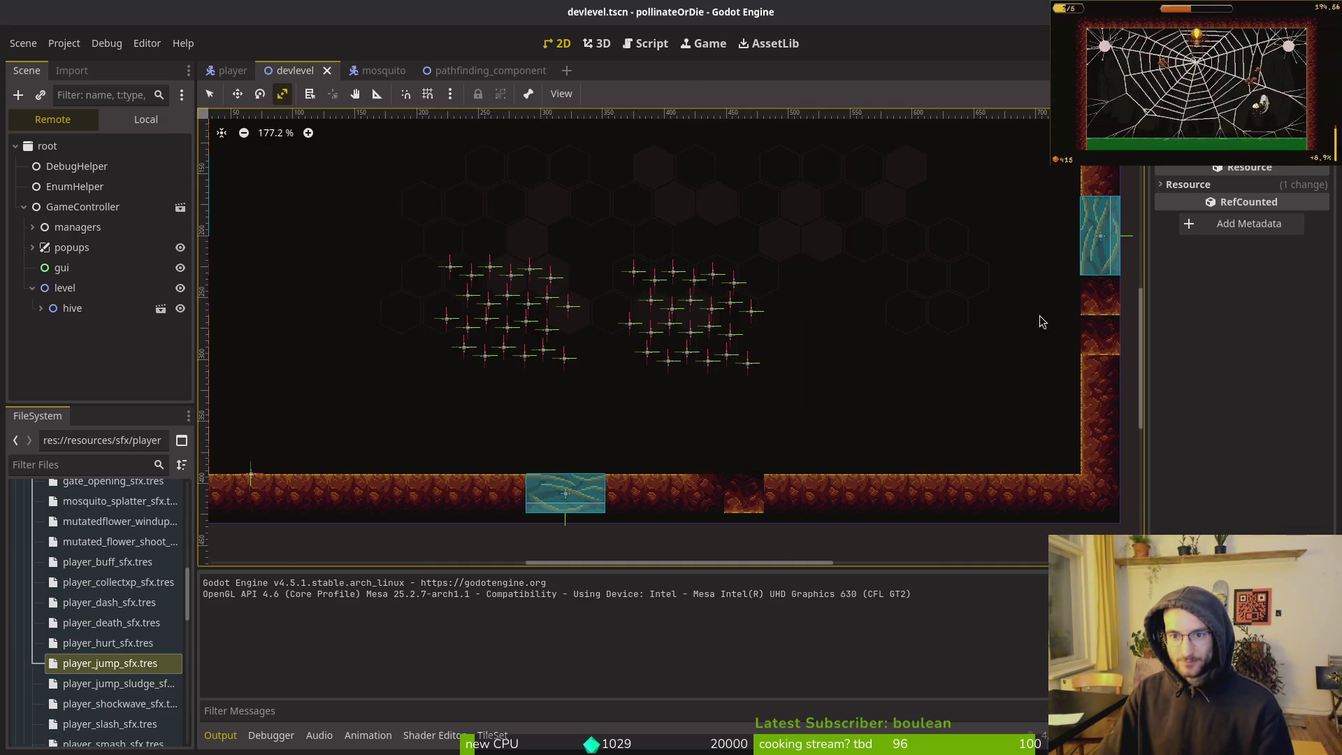
Run tig in the terminal and view pause_overlay.gd's unstaged diff in the status view
key("super+2")
type("tig")
key("Return")
key("s")
key("Down")
key("Down")
key("Down")
key("Down")
key("Down")
key("Down")
key("Return")
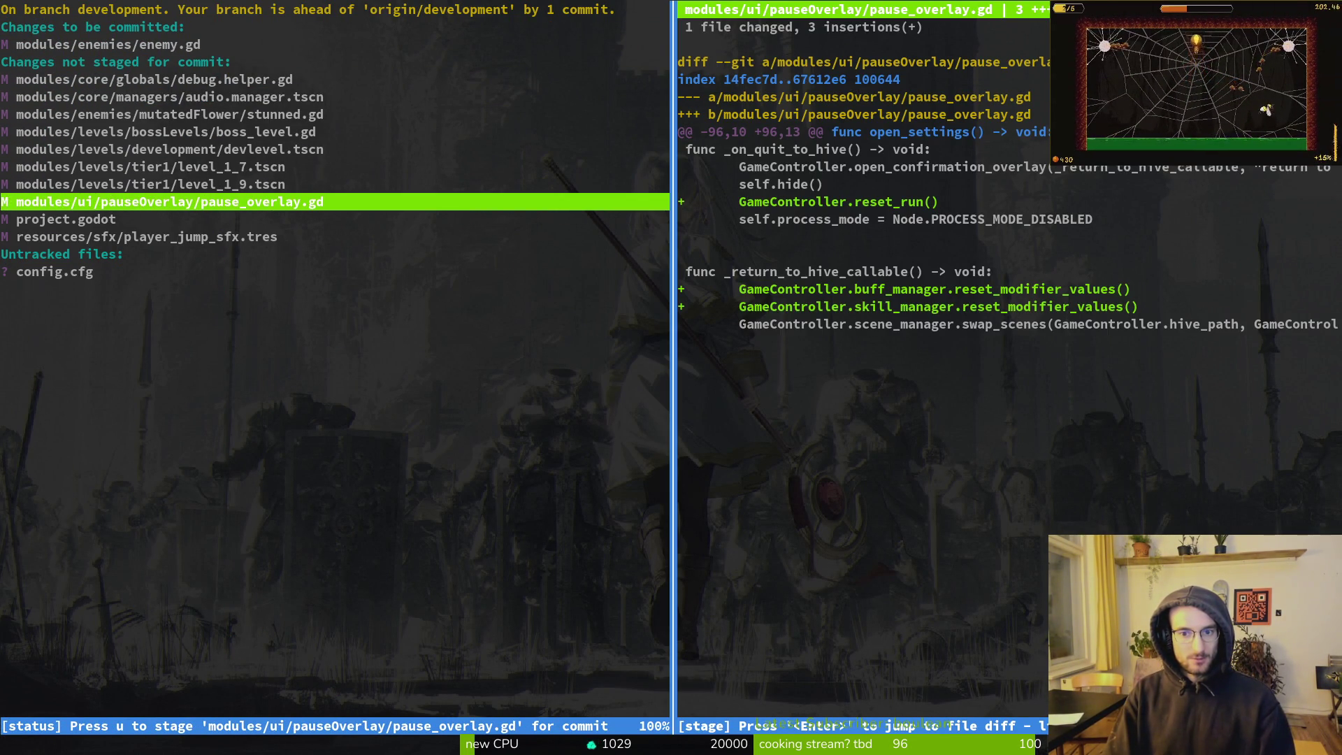
Stage pause_overlay.gd and player_jump_sfx.tres in tig, then quit tig
key("u")
key("Down")
key("Down")
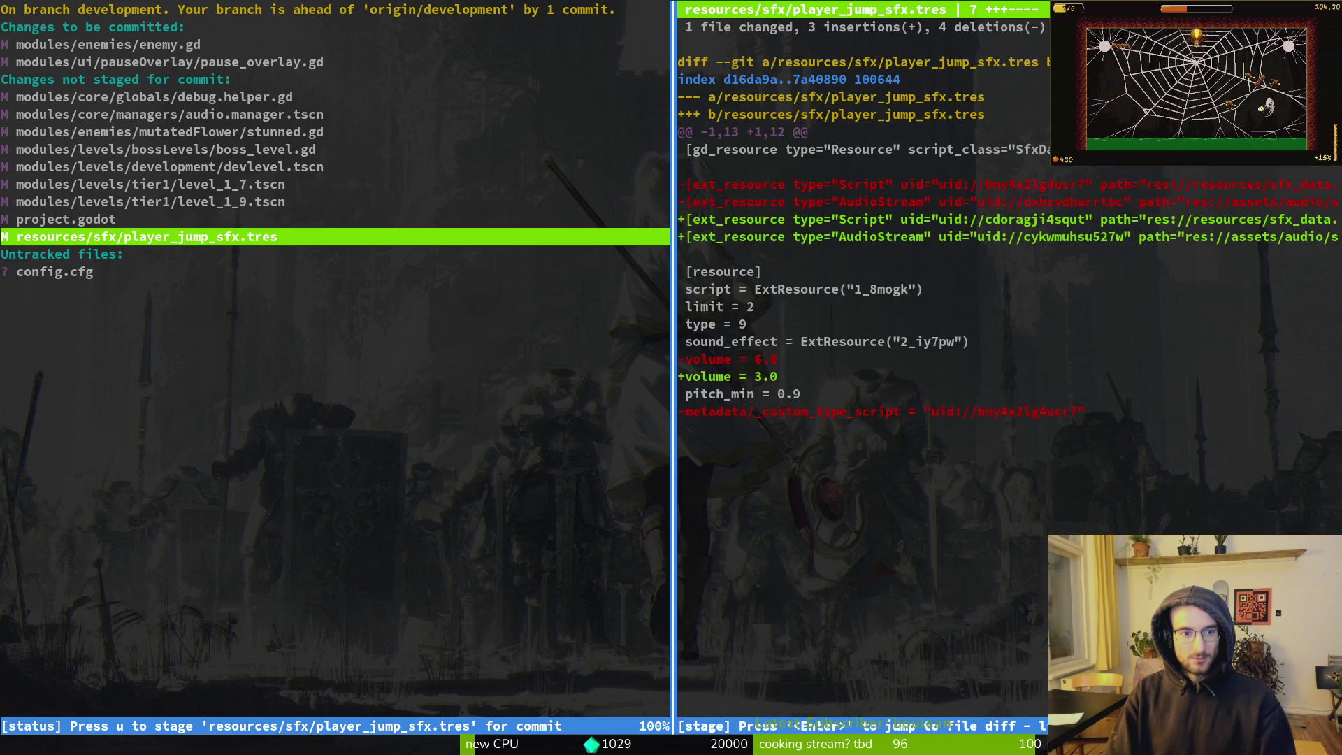
key("q")
key("Up")
key("Up")
key("Up")
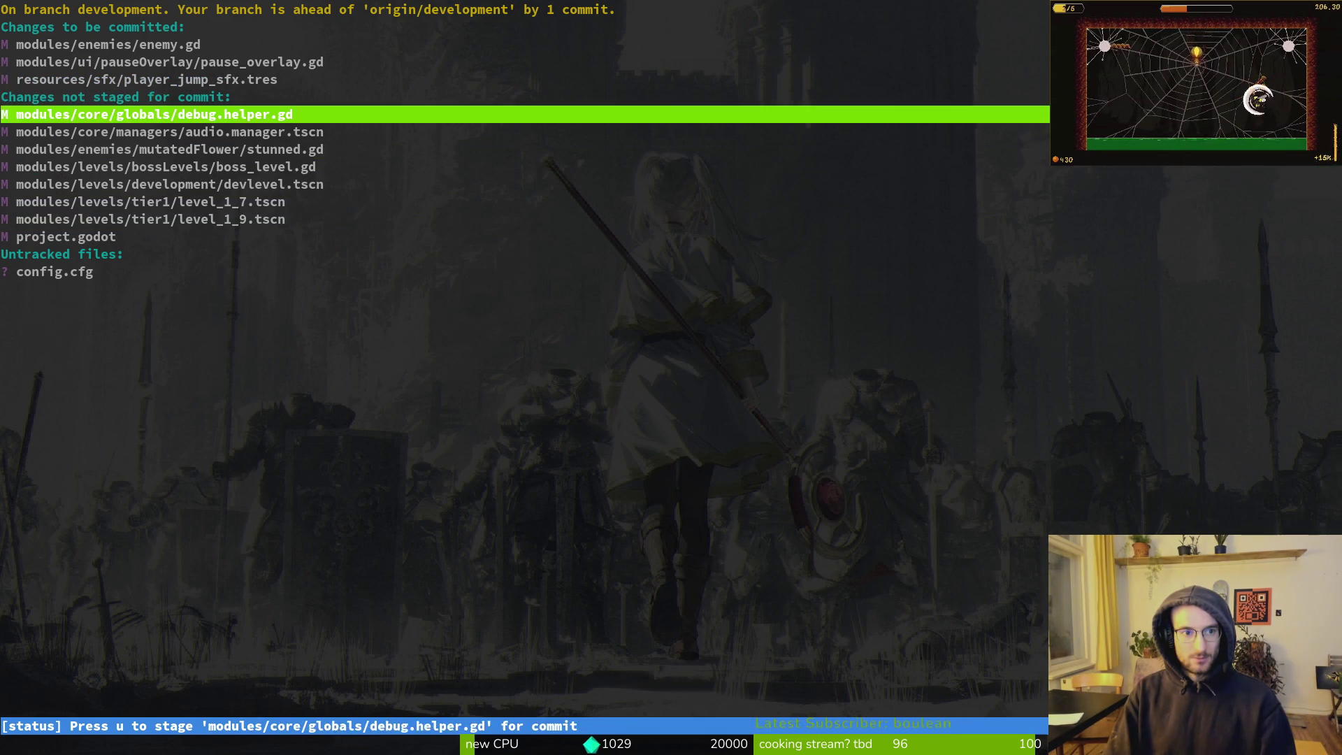
key("s")
key("Up")
key("Up")
Commit as "free enemies that get yeeted off the map to prevent softlock" and git push
type("qgit")
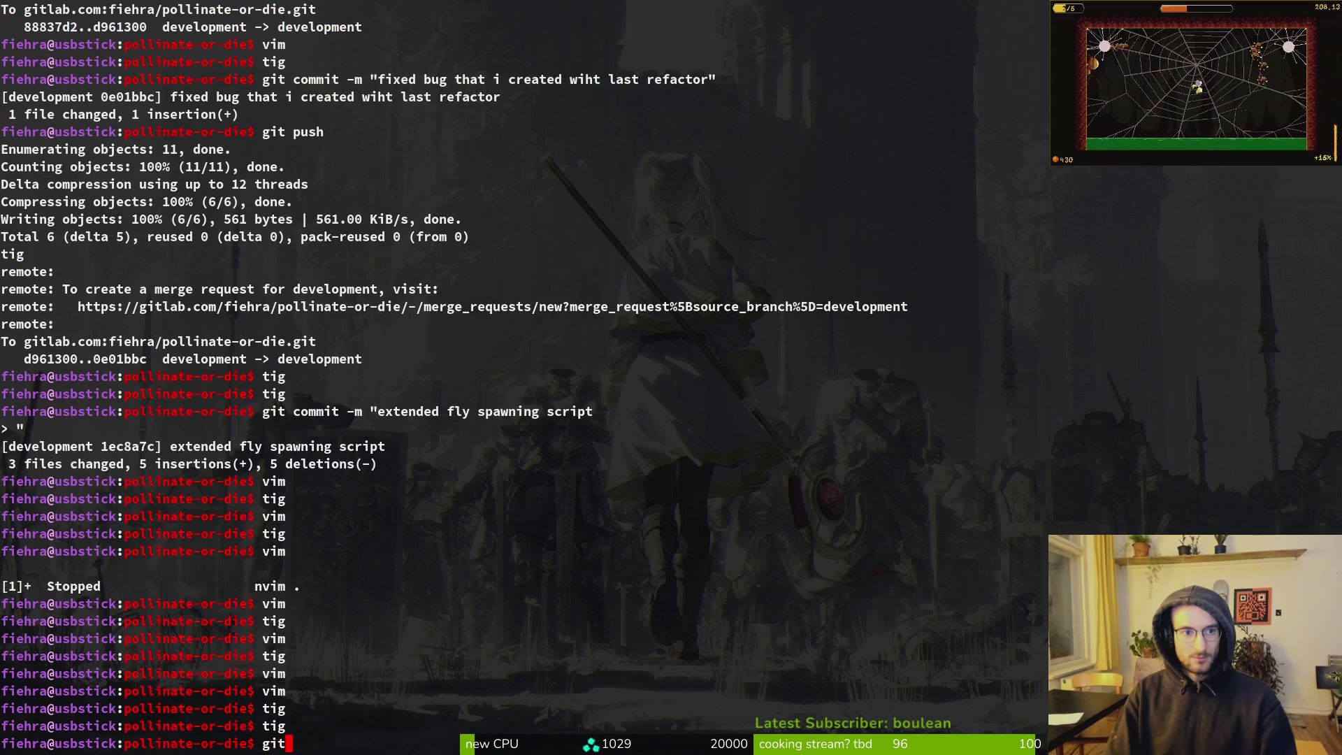
type("m\"fre")
key("BackSpace")
key("BackSpace")
key("BackSpace")
type("free enemies")
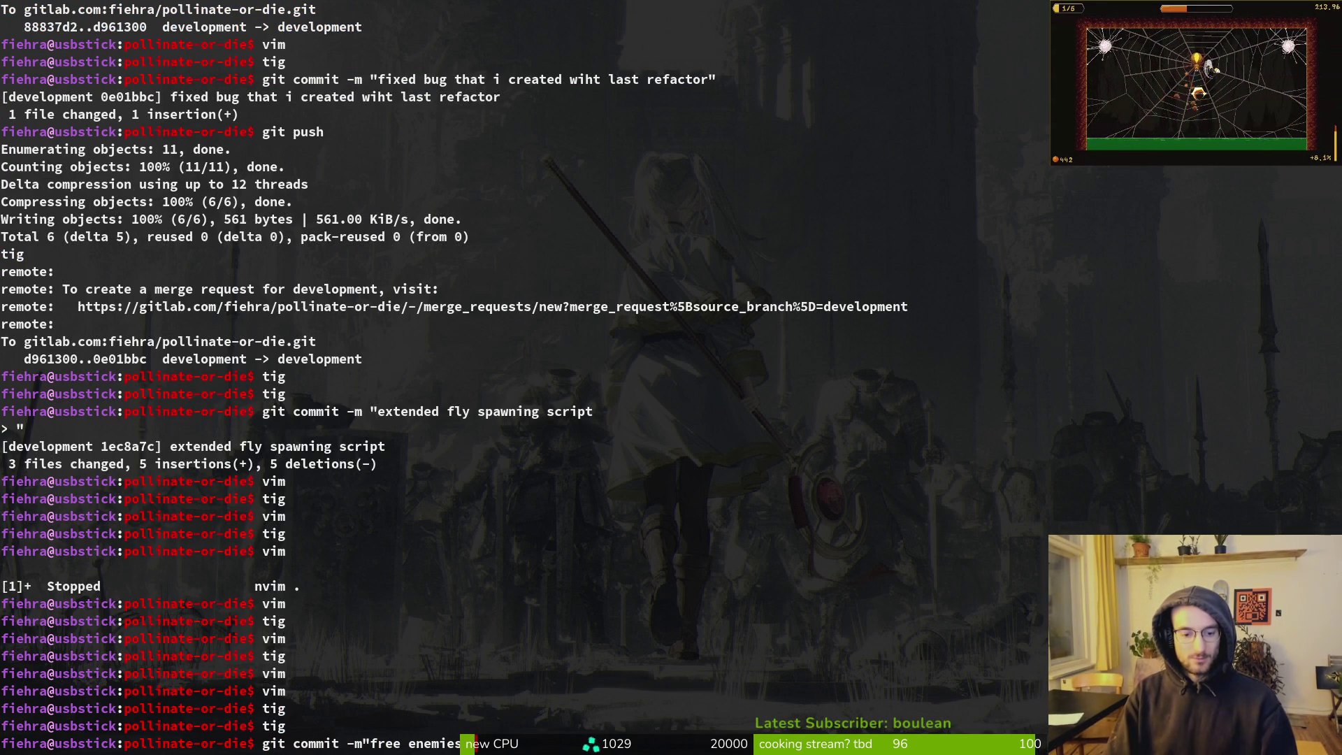
type("yeete")
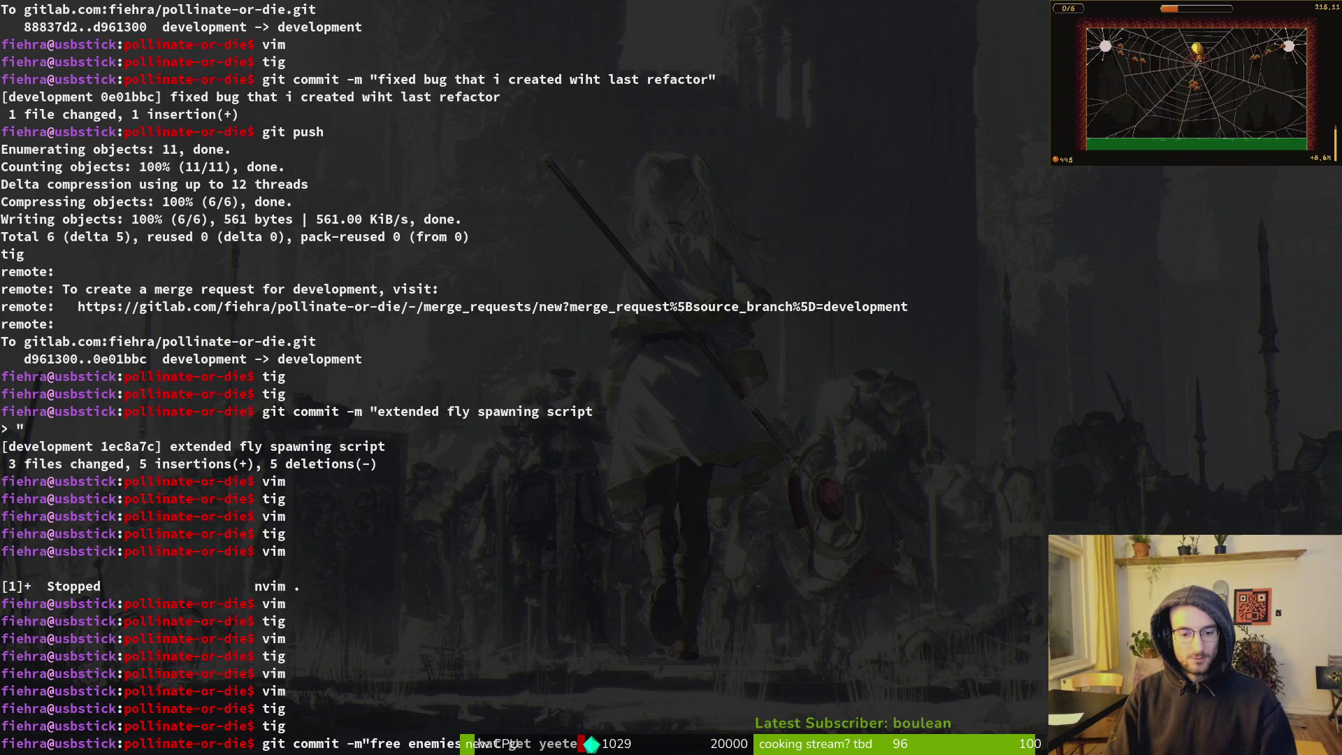
type("d off the map to p")
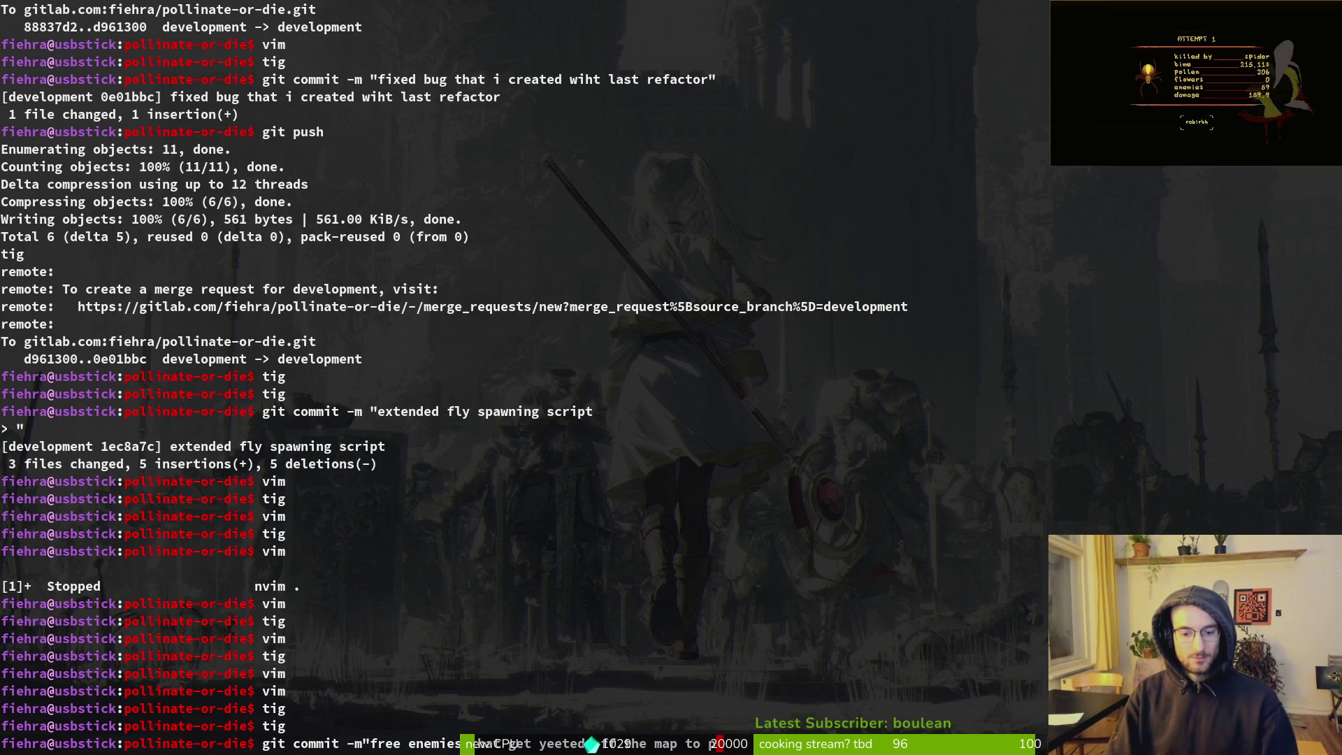
key("Return")
type("\"")
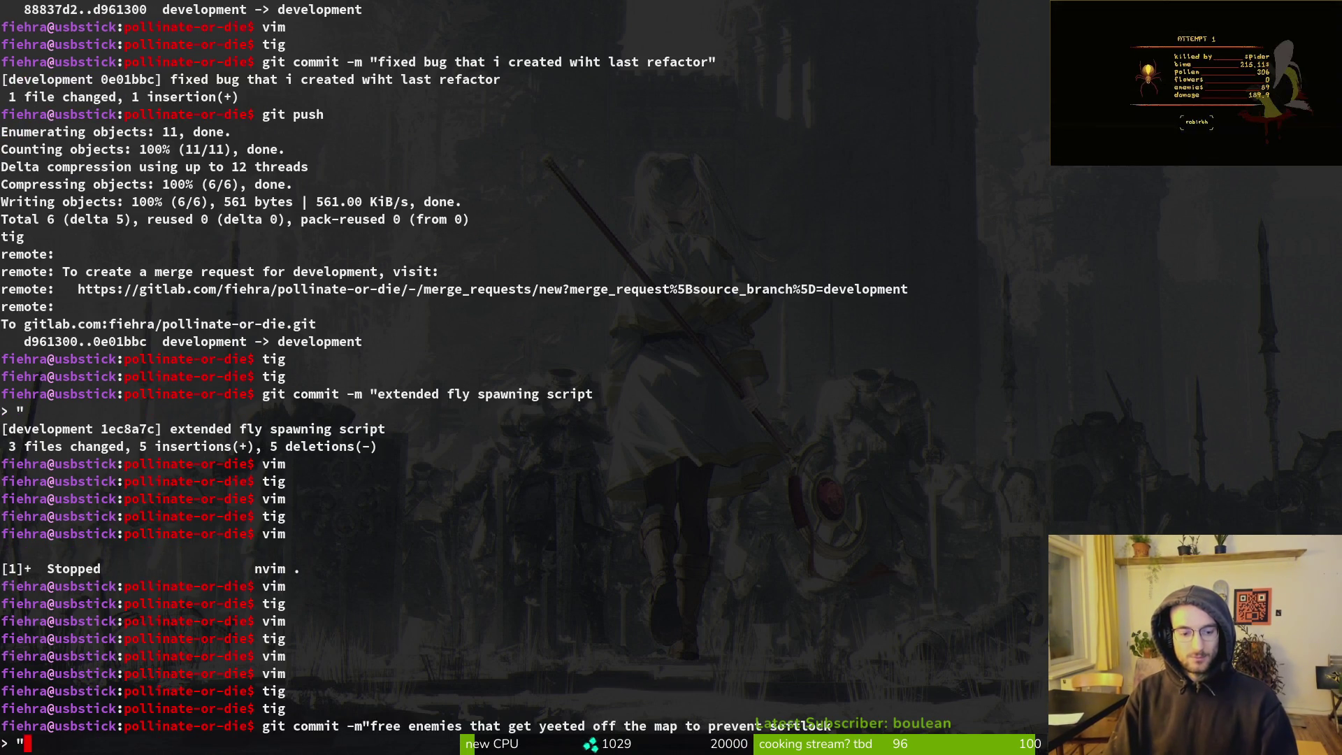
key("Return")
type("git push")
key("Return")
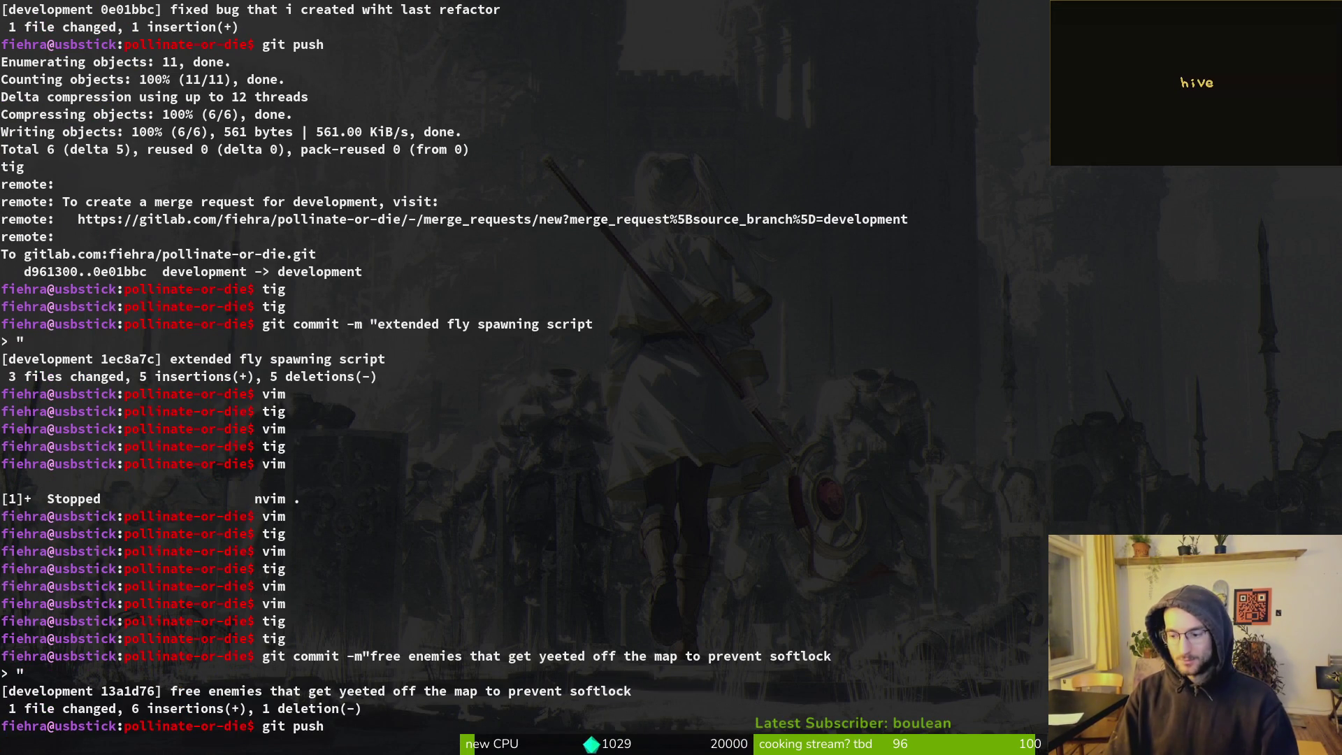
Start a new game from the running game's title menu, then clear the terminal
key("alt+Tab")
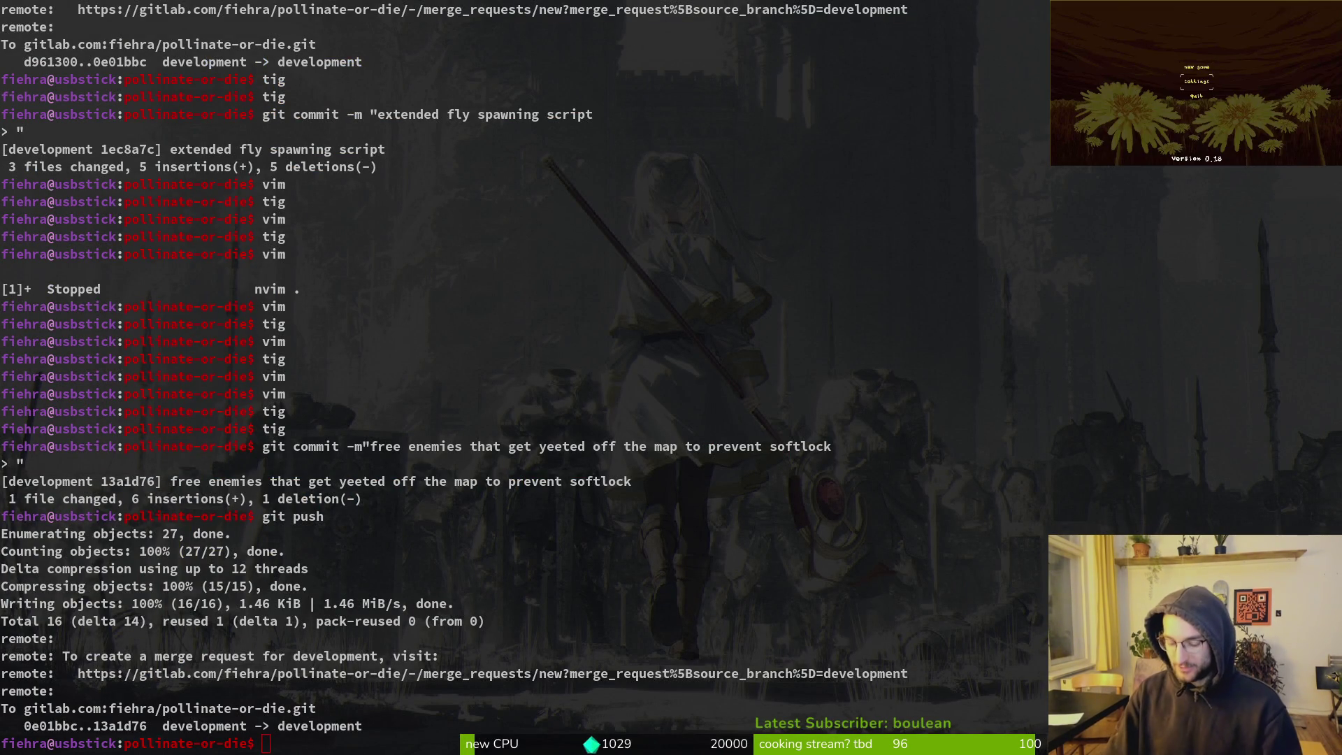
key("Return")
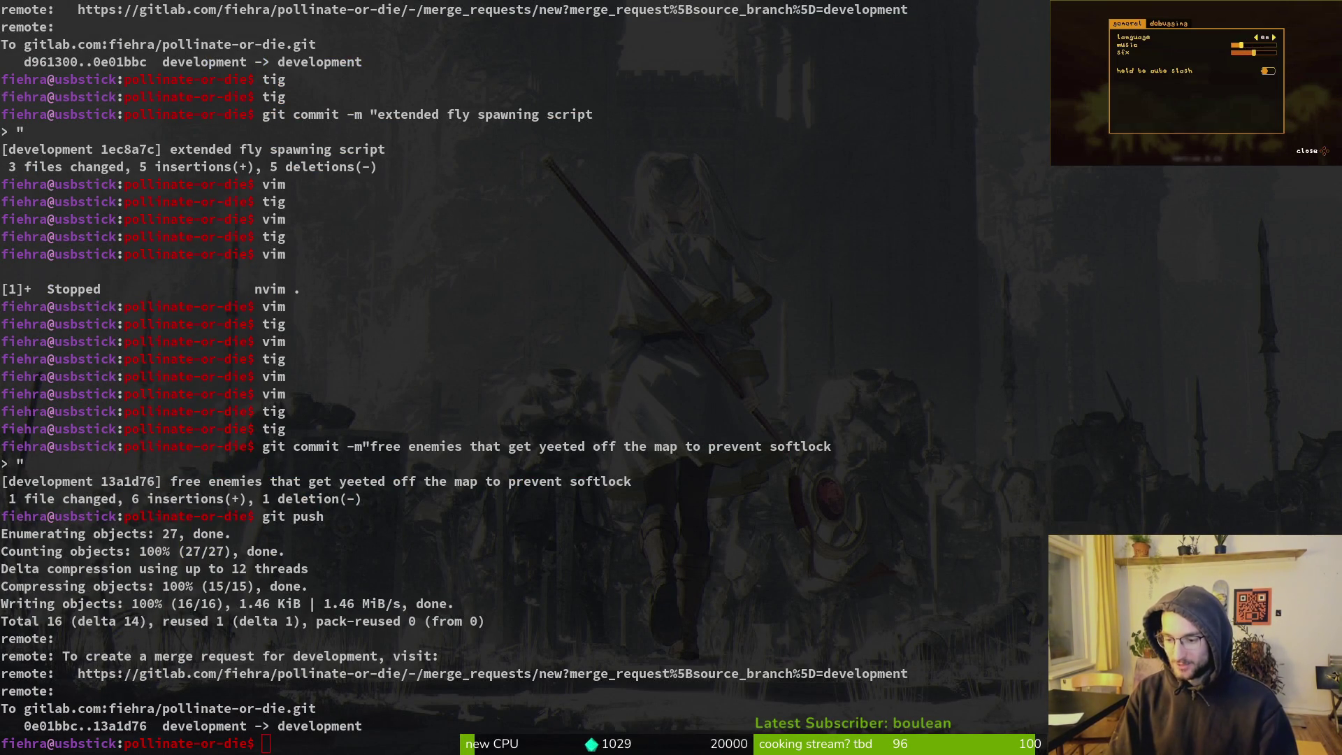
key("Escape")
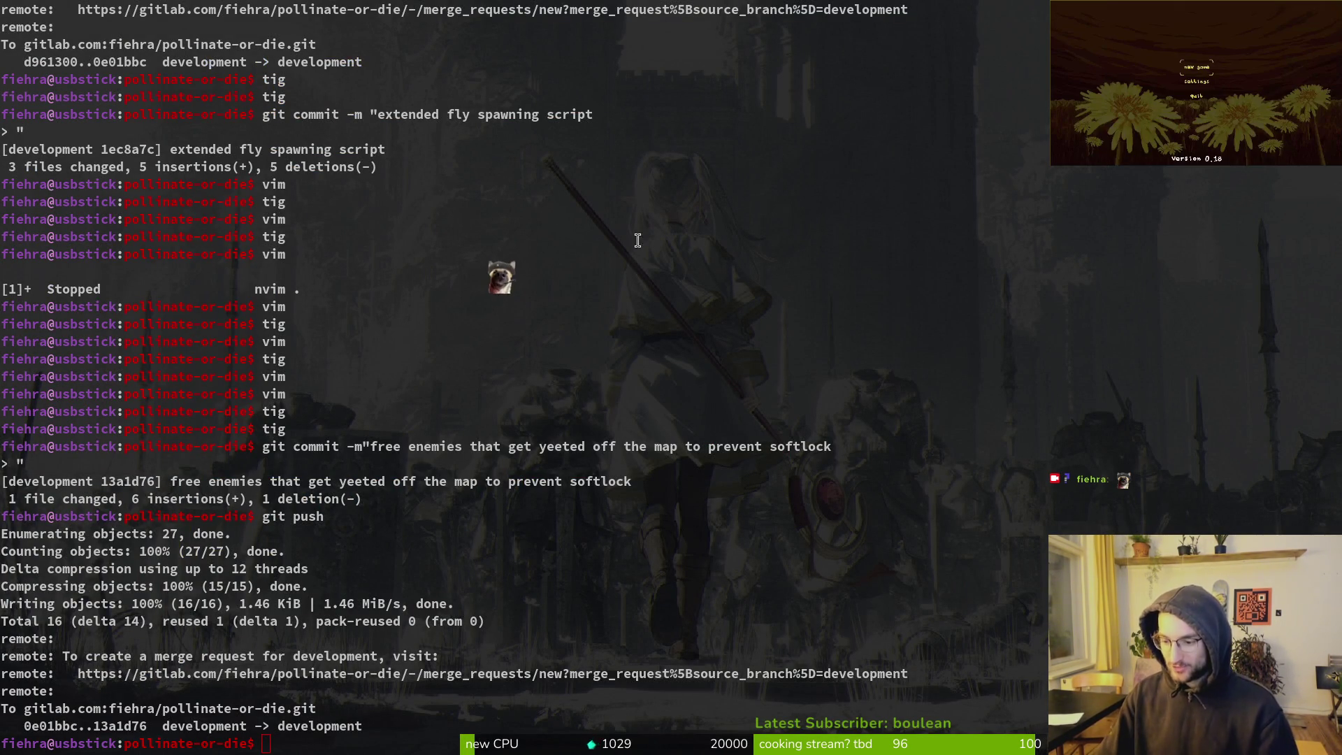
key("Return")
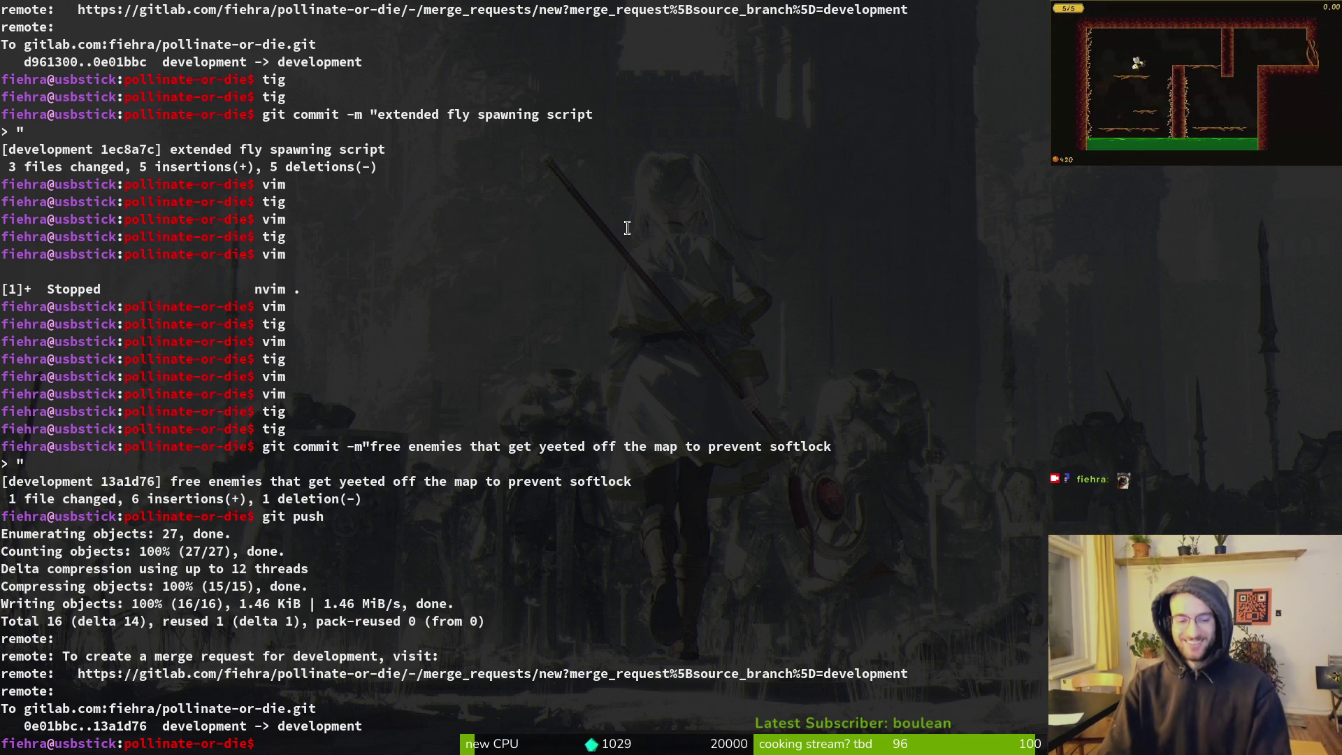
type("clear")
key("ctrl+l")
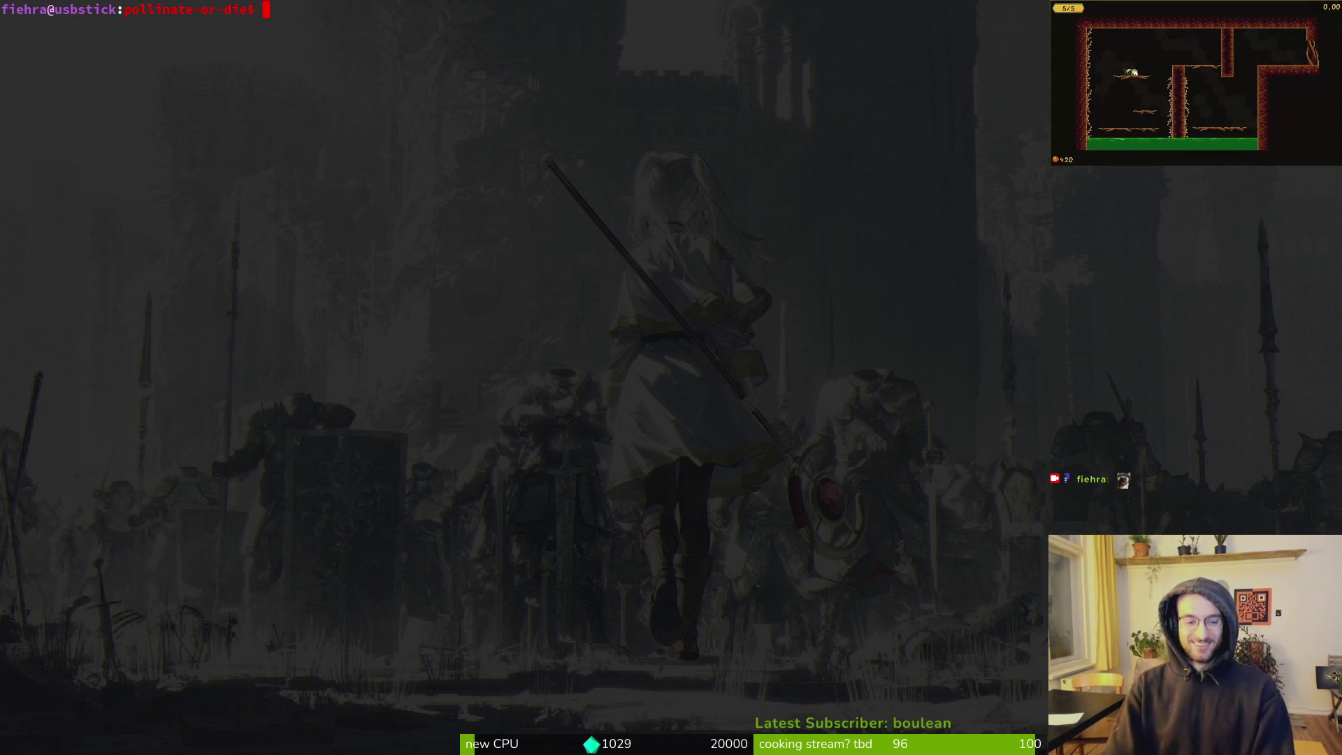
type("tig")
Launch tig on the project repo and stage the pause_overlay.gd changes
key("BackSpace")
key("BackSpace")
key("BackSpace")
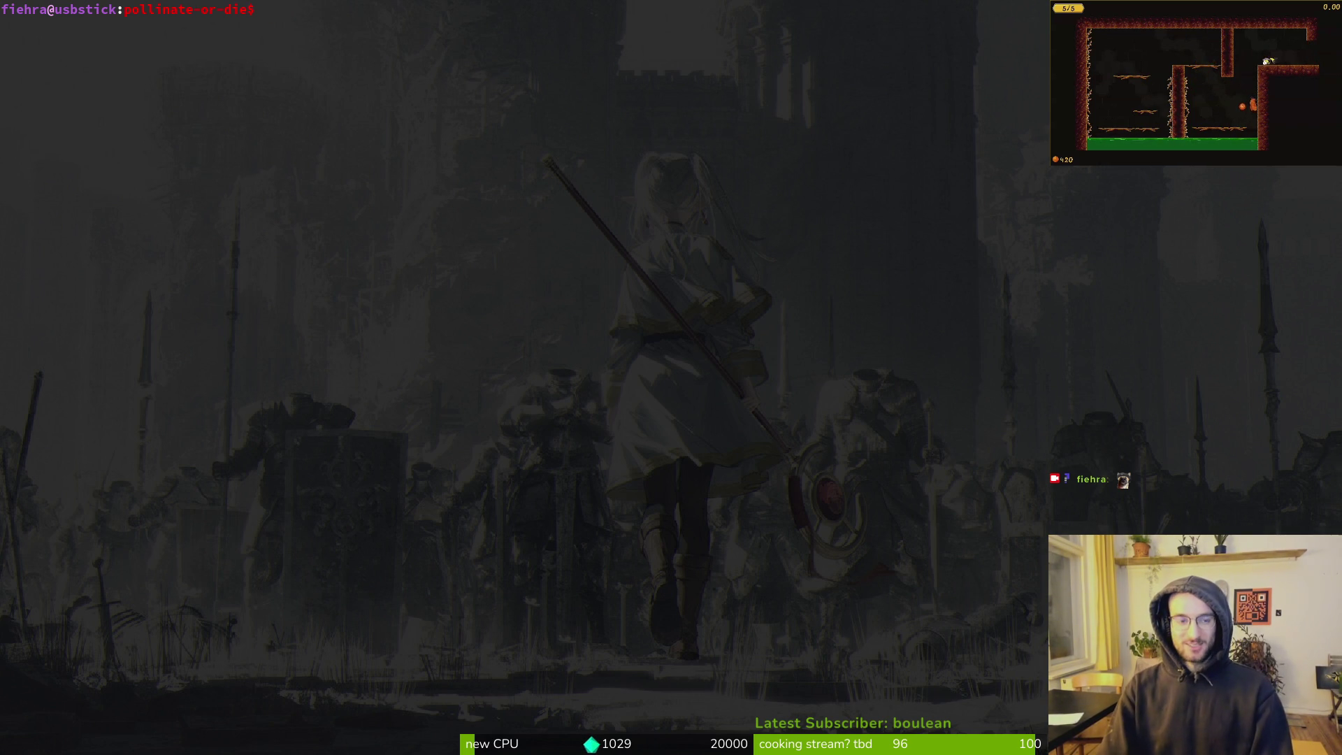
type("vi")
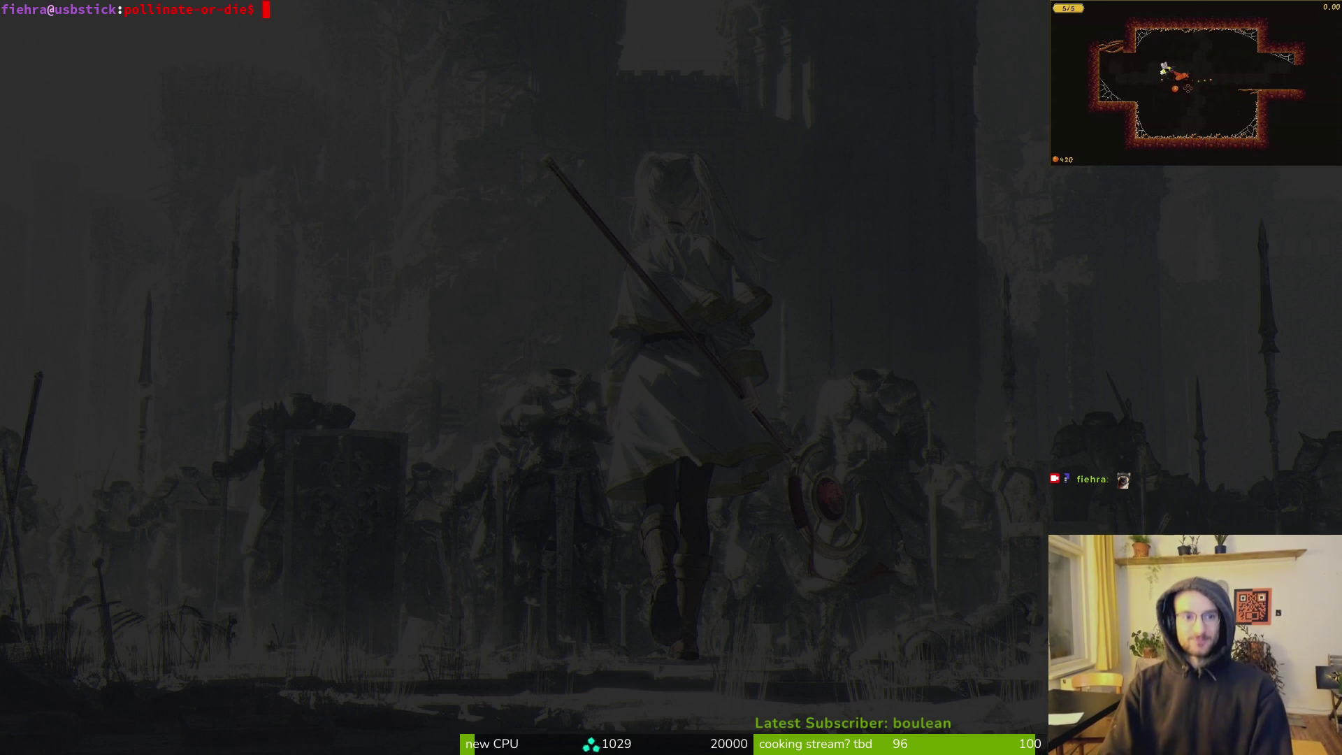
type("tig")
key("Return")
key("s")
key("Down")
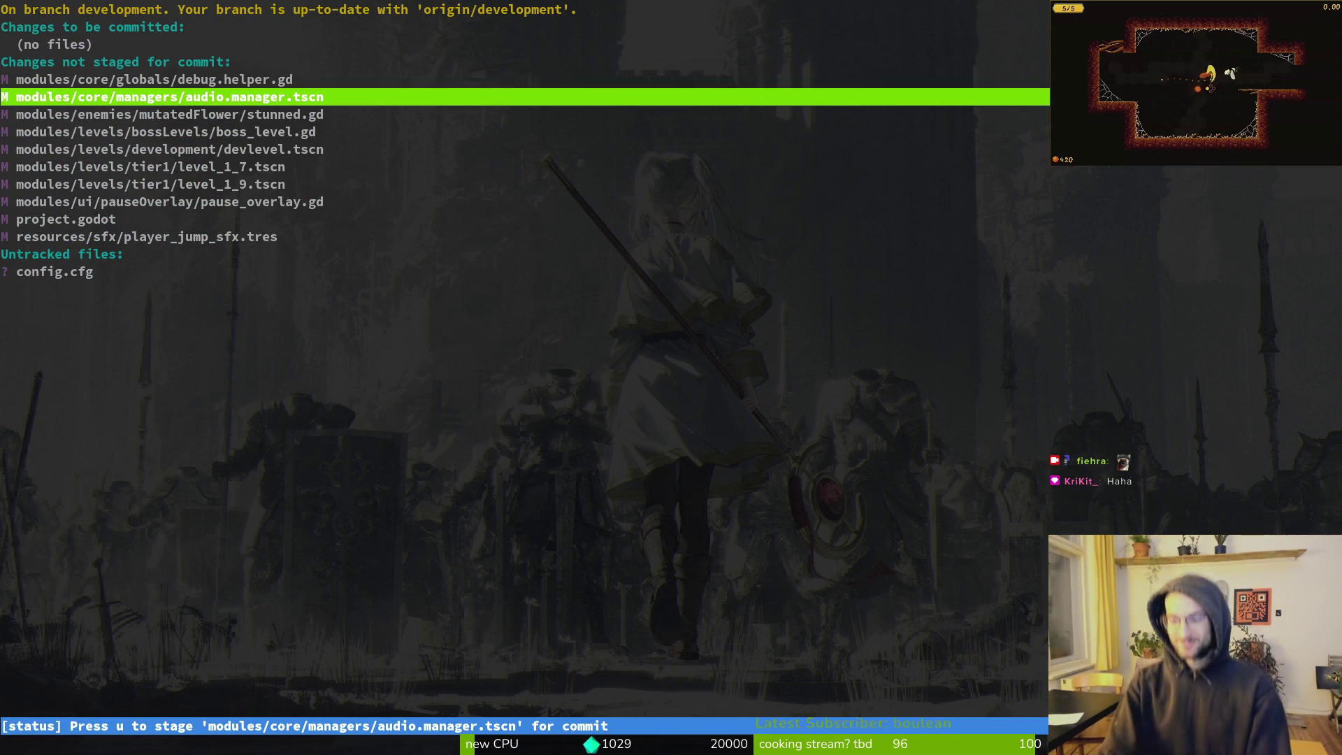
key("Down")
key("Down")
key("Down")
key("Up")
key("Return")
key("u")
Revert the unwanted devlevel.tscn edits and confirm discarding them
key("q")
key("Up")
key("Up")
key("Up")
key("Down")
key("Return")
key("exclam")
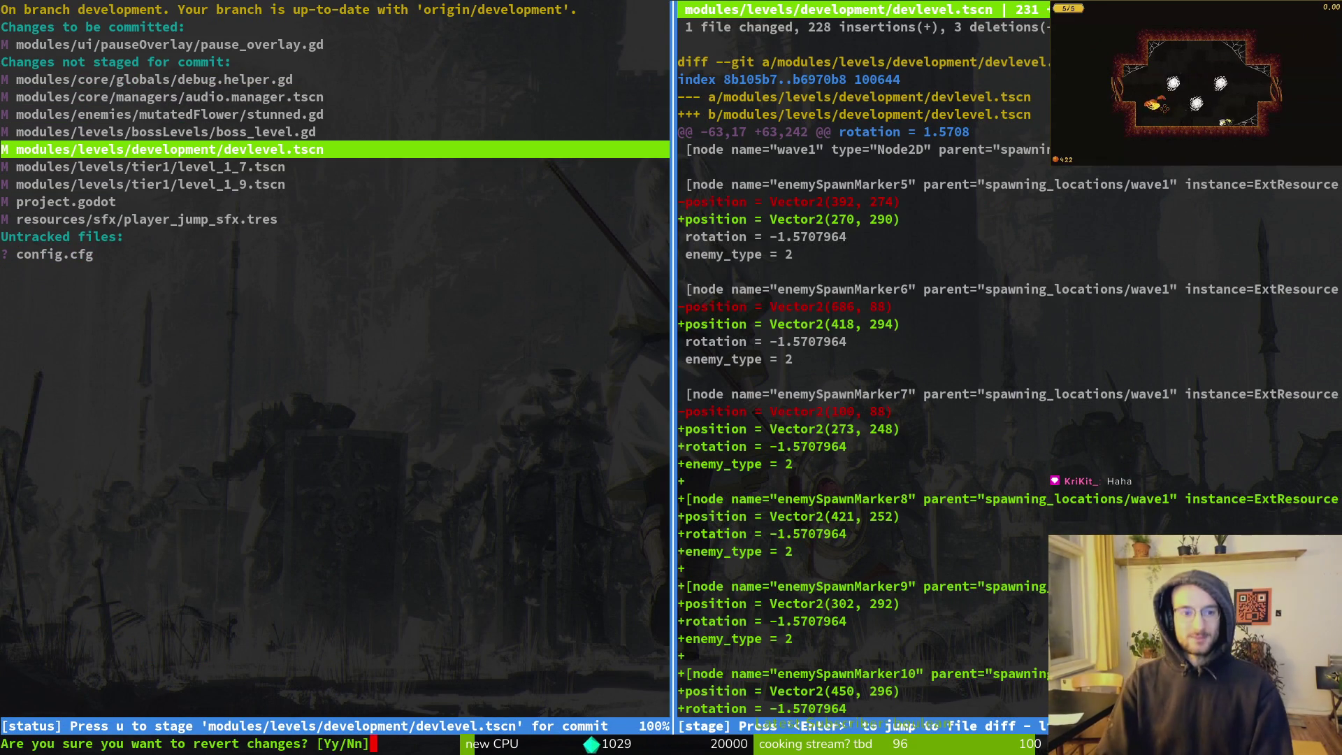
key("y")
Review the boss_level.gd, stunned.gd and audio.manager.tscn diffs without staging them
key("Up")
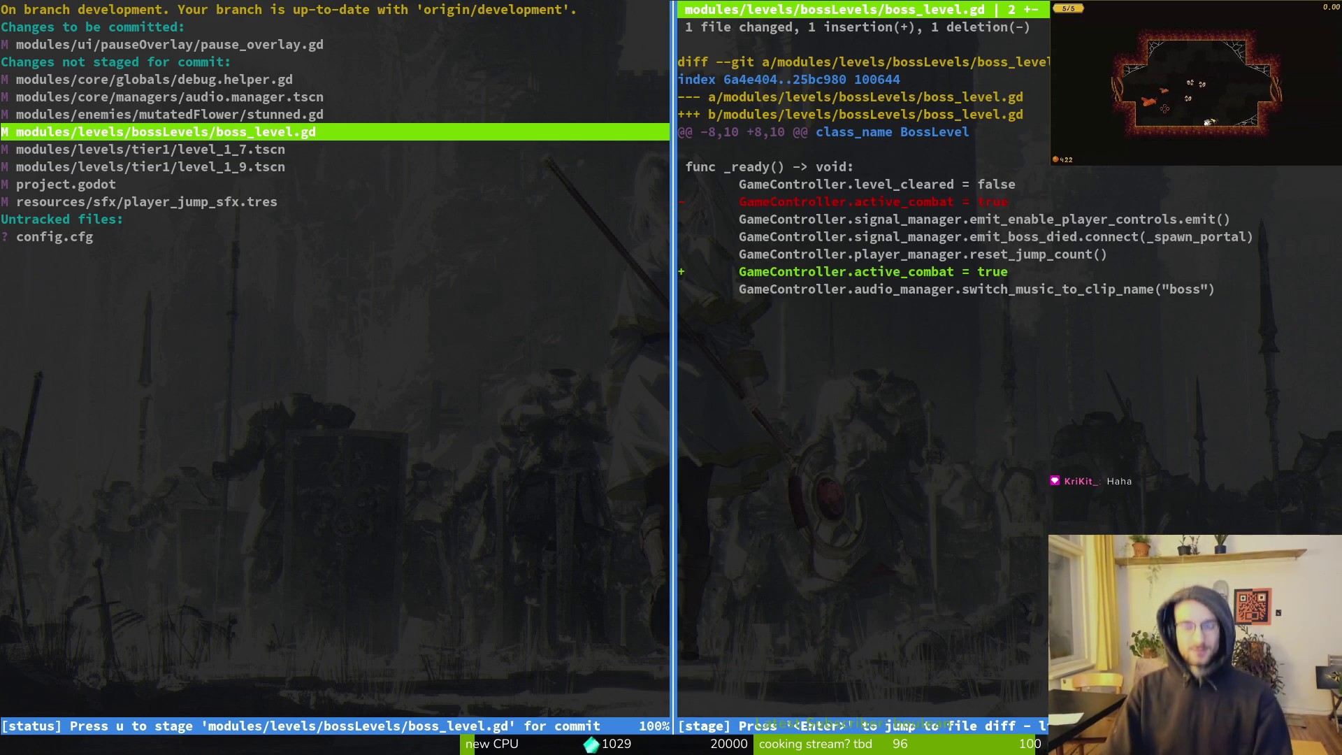
key("q")
key("Up")
key("Return")
key("q")
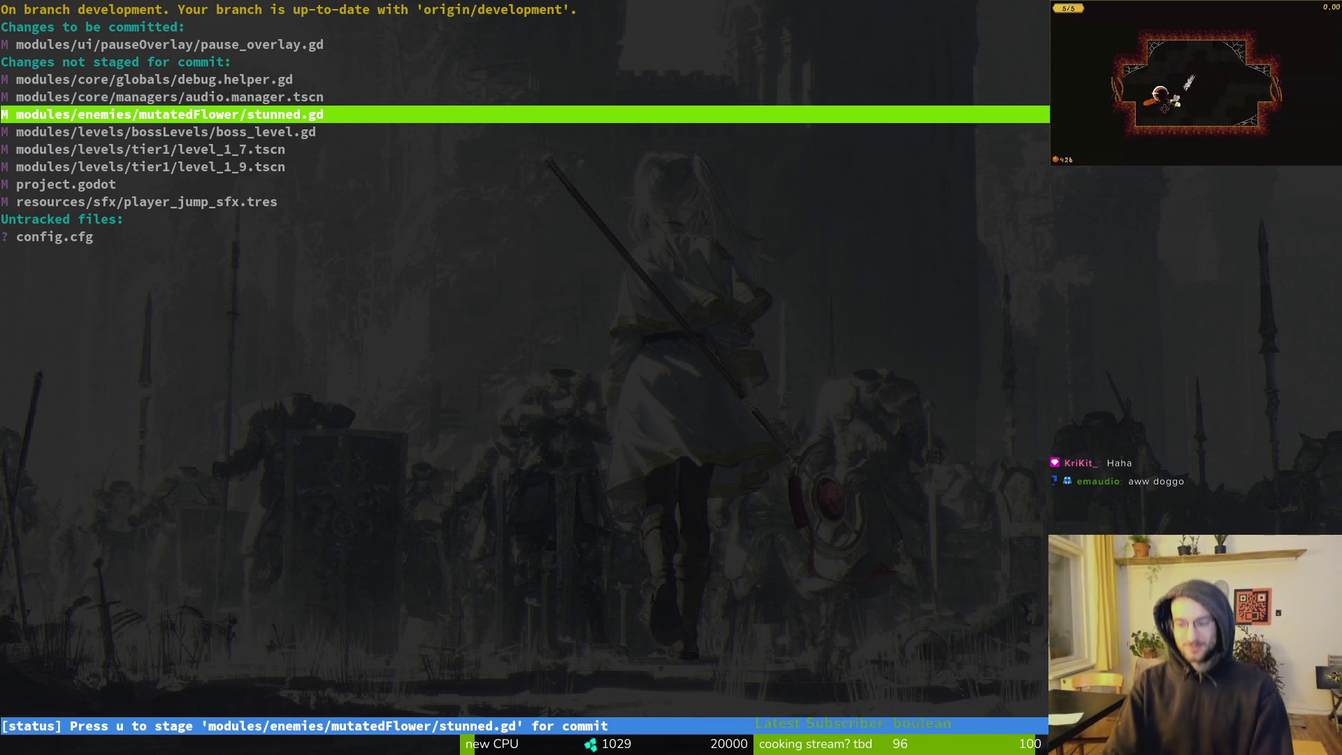
key("Up")
key("Return")
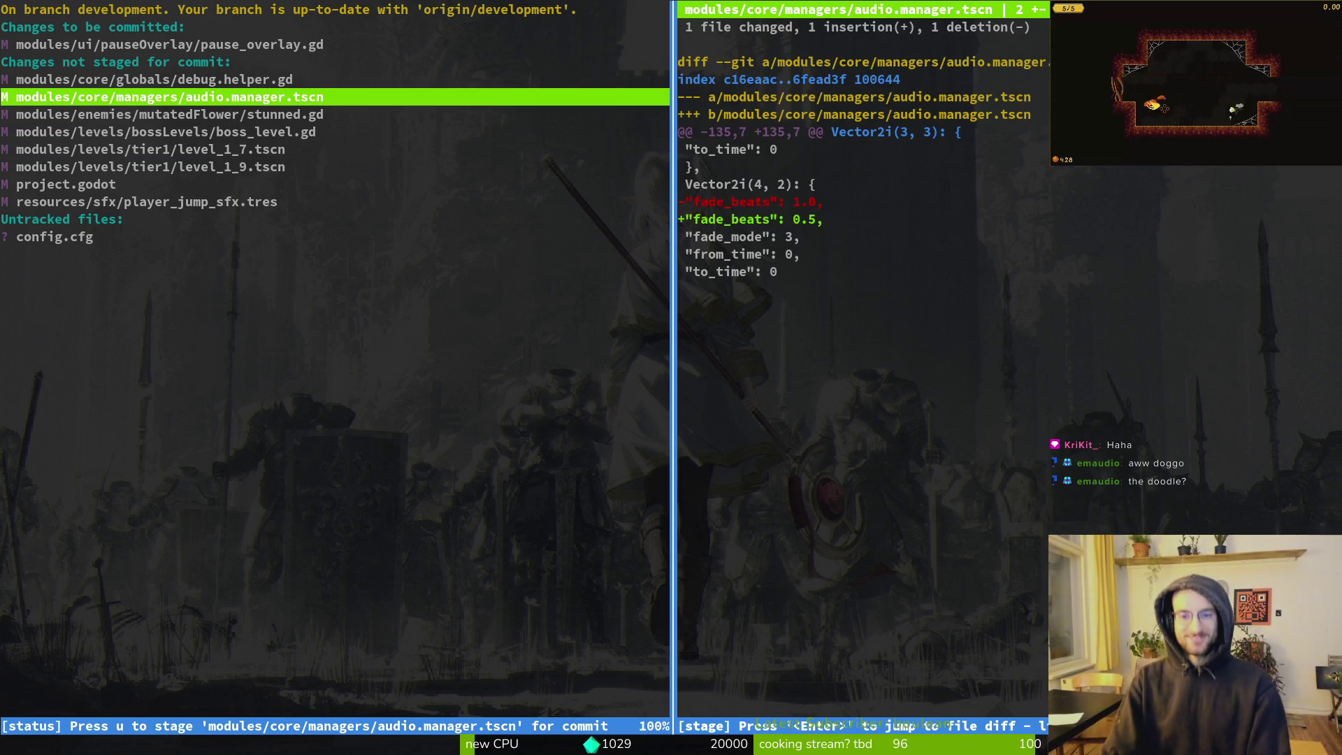
key("q")
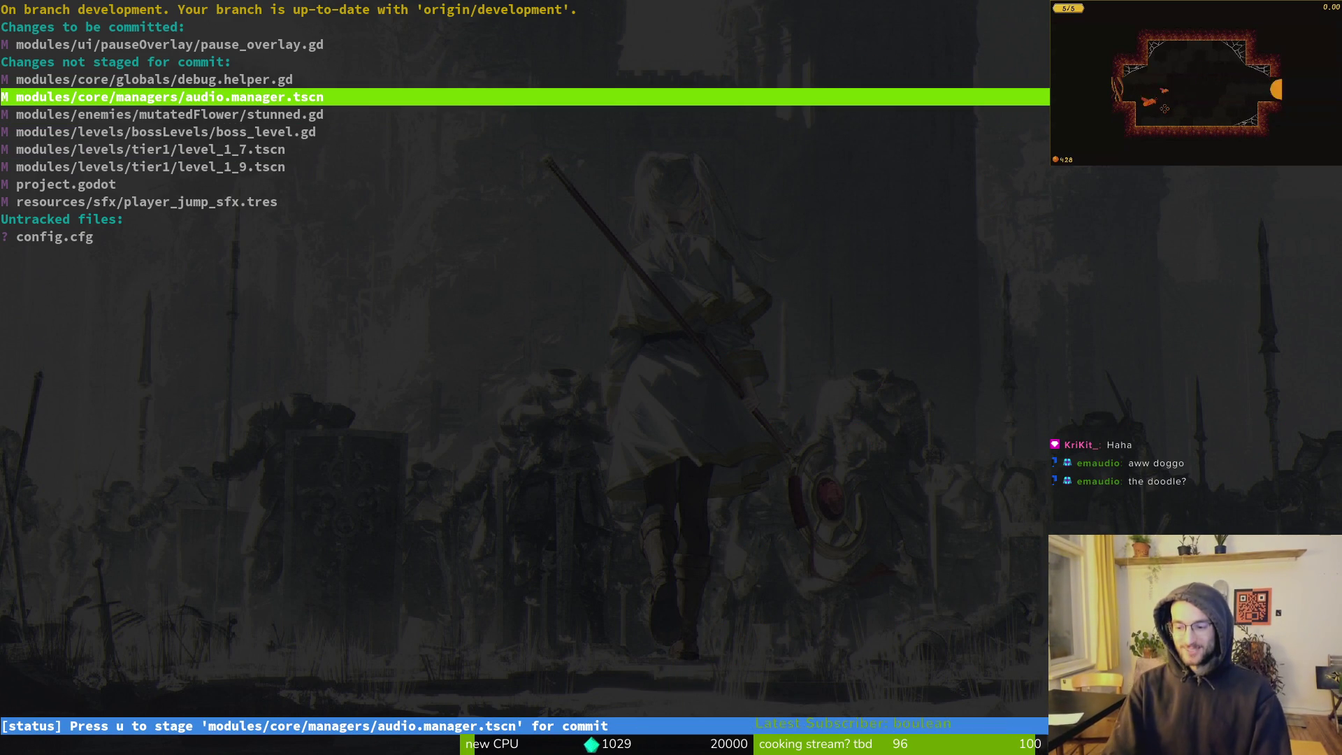
Briefly stage audio.manager.tscn, unstage it again, then quit tig and begin a git commit
key("u")
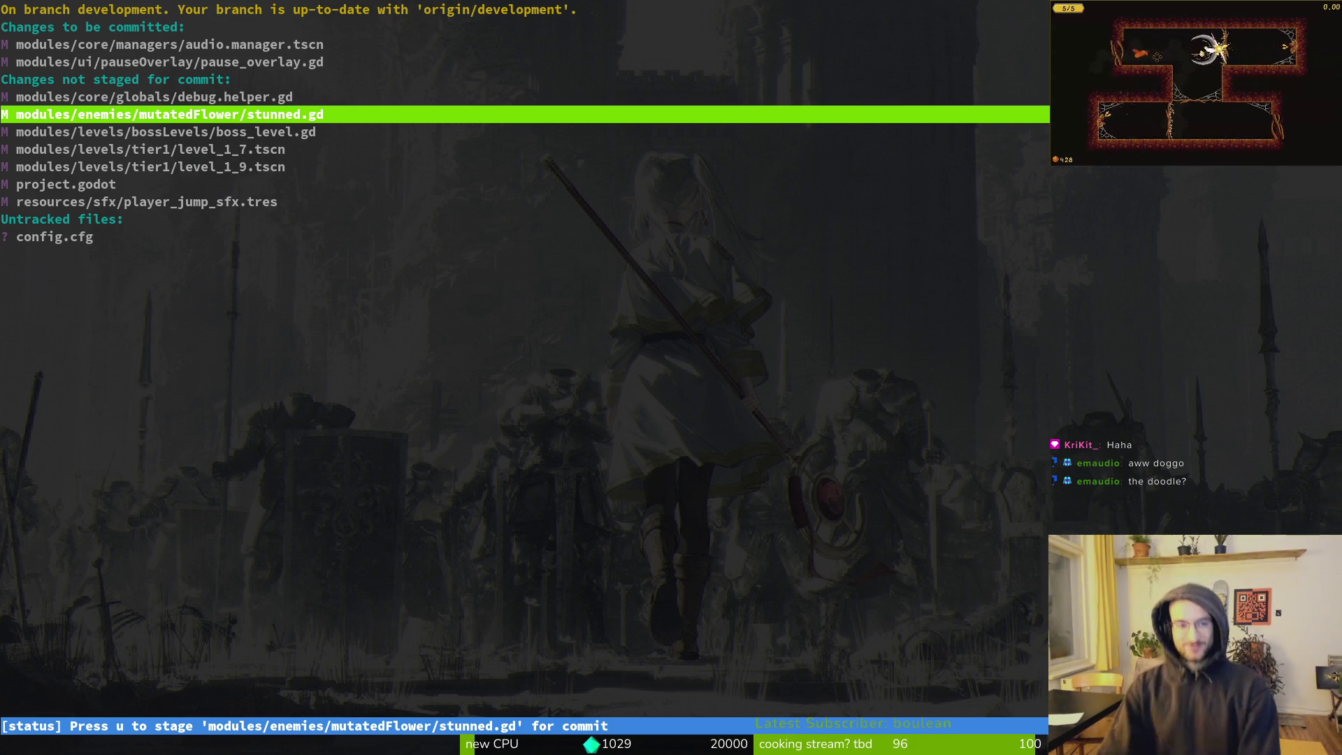
key("Up")
key("Up")
key("Up")
key("Up")
key("Return")
key("u")
key("Down")
key("Down")
key("Down")
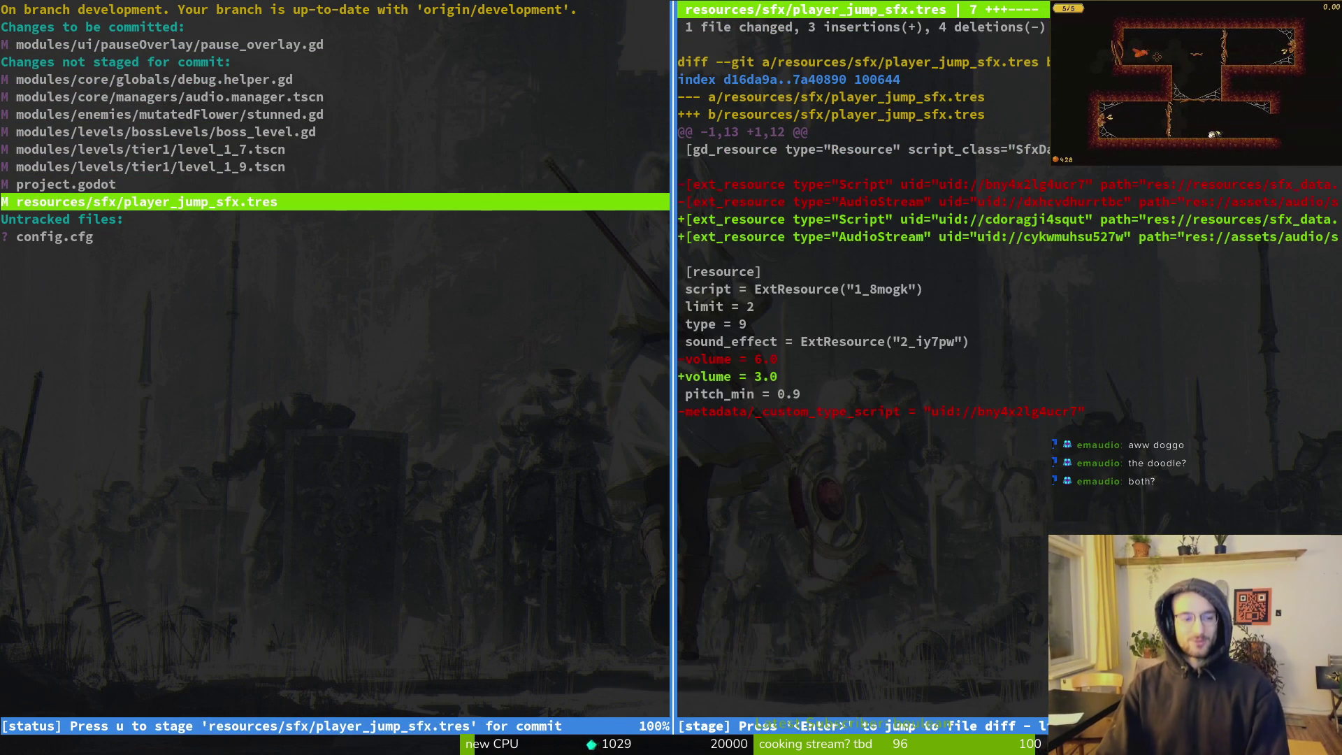
key("Down")
type("qgit commit -")
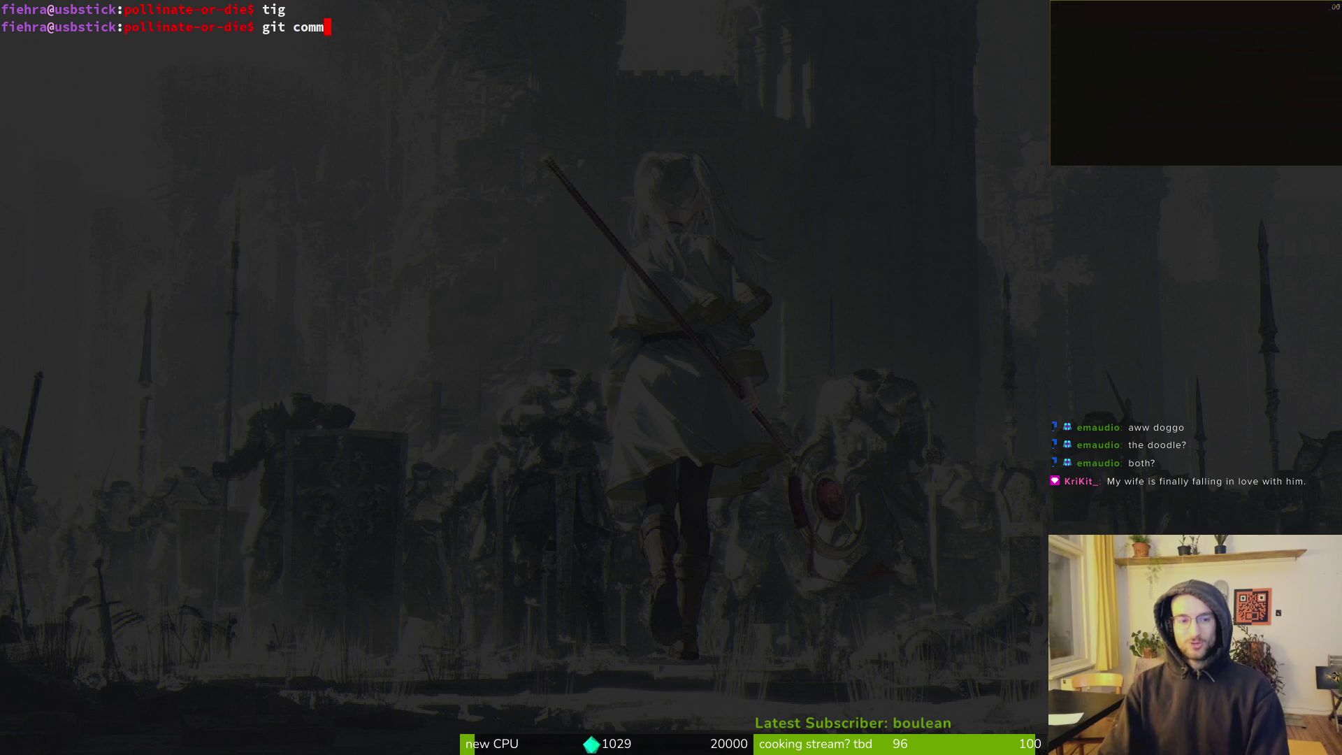
type("m")
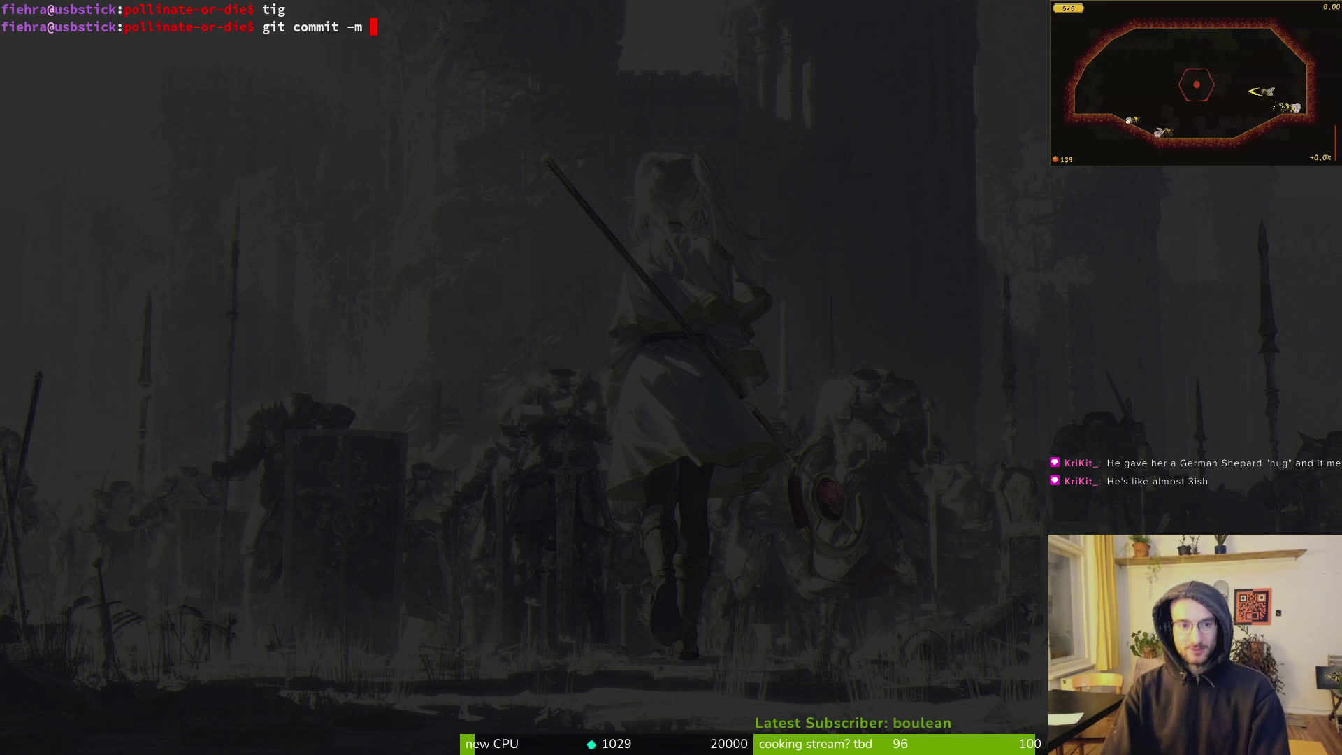
Check tig's changed-file list from a temporary second terminal, then close it
key("super+Return")
type("tig")
key("Return")
key("s")
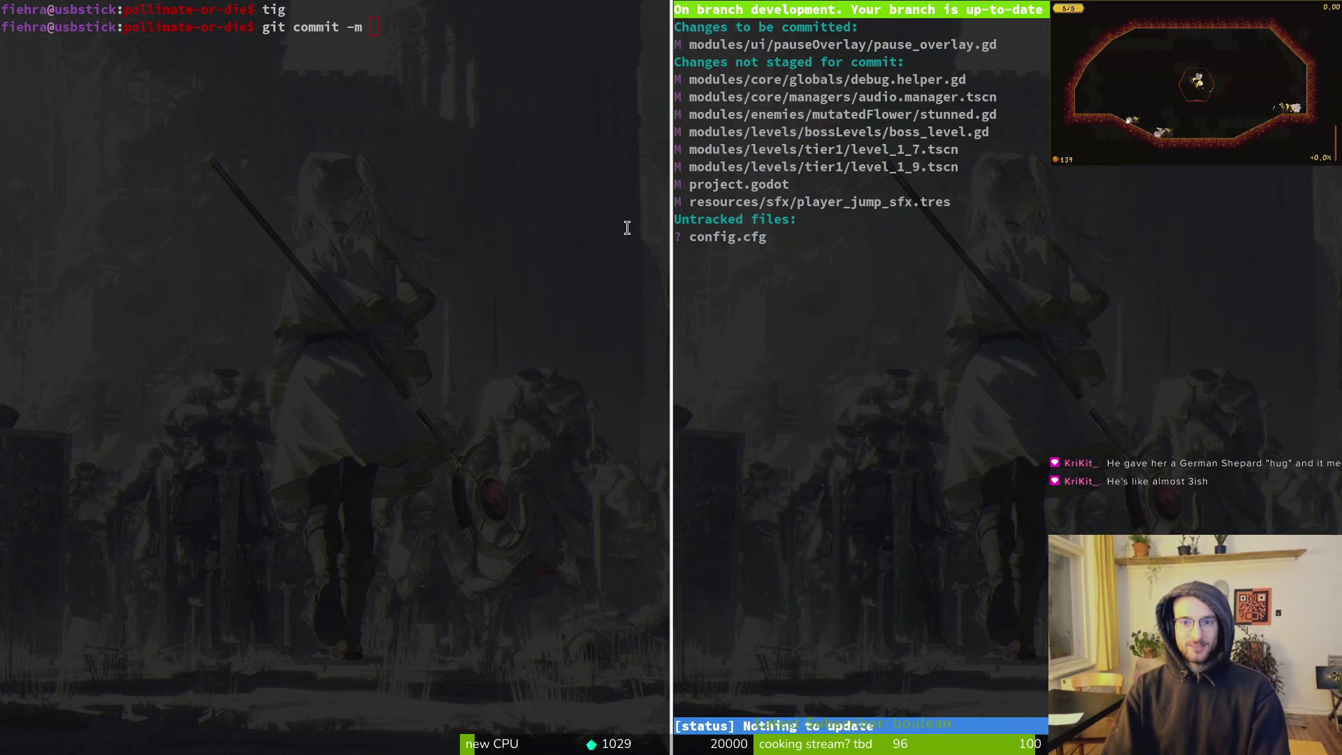
key("q")
key("q")
key("ctrl+d")
type("\"")
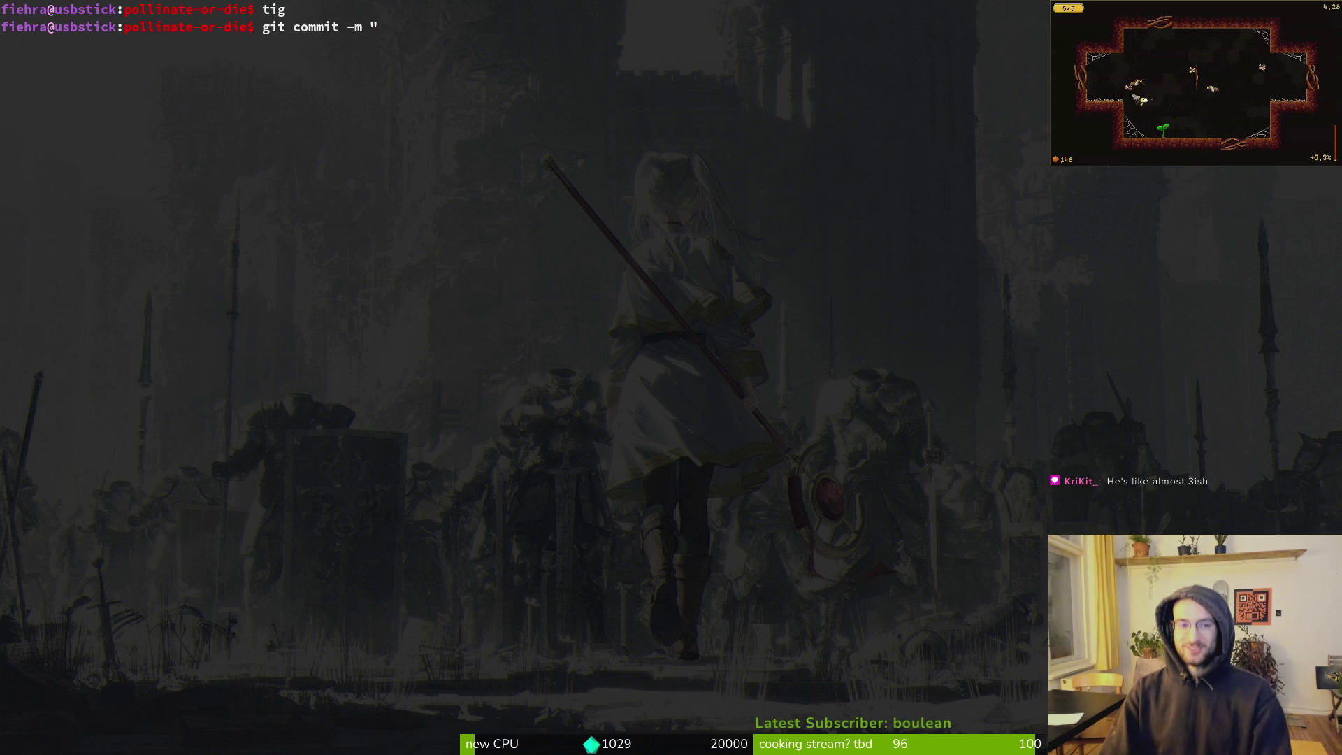
key("super+Return")
type("tg")
key("Return")
type("tig")
key("Return")
key("s")
key("q")
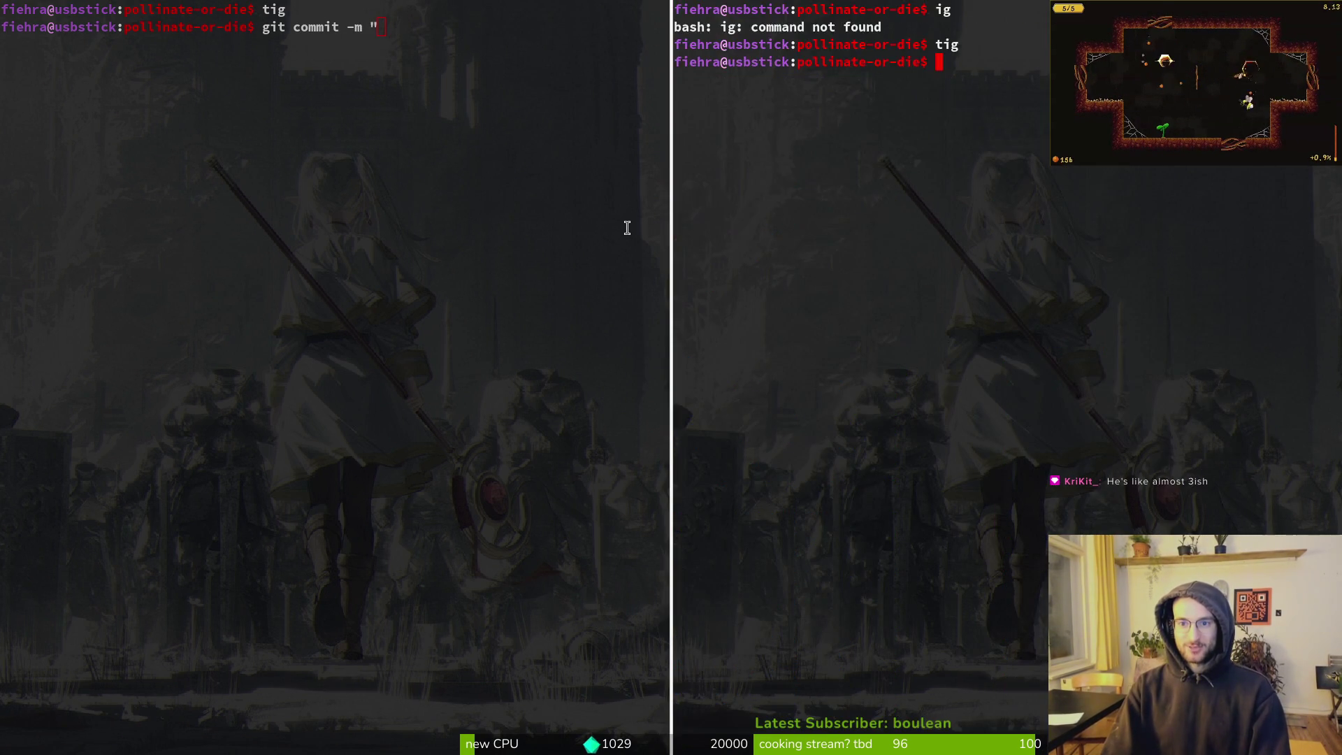
key("ctrl+d")
Commit with the message 'reset buff values when returning to hive from pause overlay'
type("i")
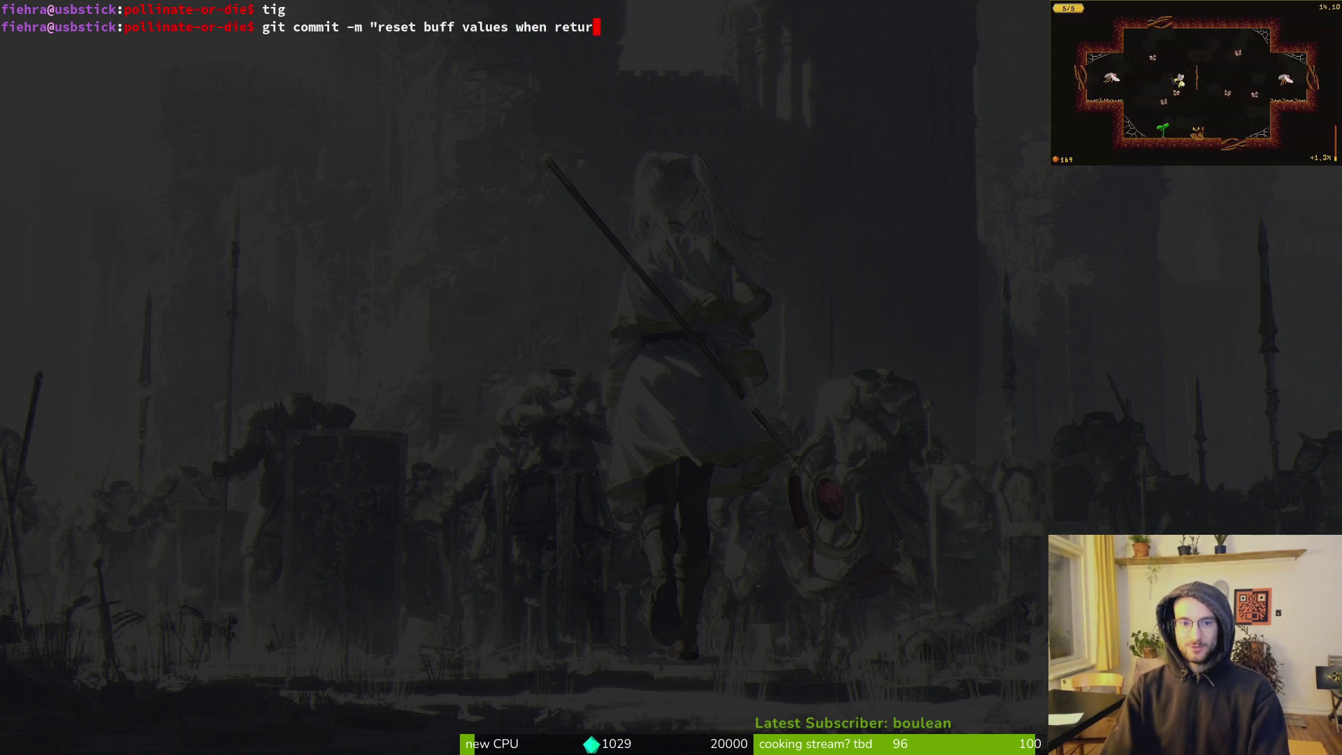
type("pause overlay\"")
key("Return")
In tig status, stage audio.manager.tscn and player_jump_sfx.tres
type("tig")
key("Return")
key("s")
key("Down")
key("Return")
key("u")
key("Up")
key("q")
key("Down")
key("Down")
key("Down")
key("Down")
key("Down")
key("Down")
key("u")
key("Up")
key("Up")
key("Up")
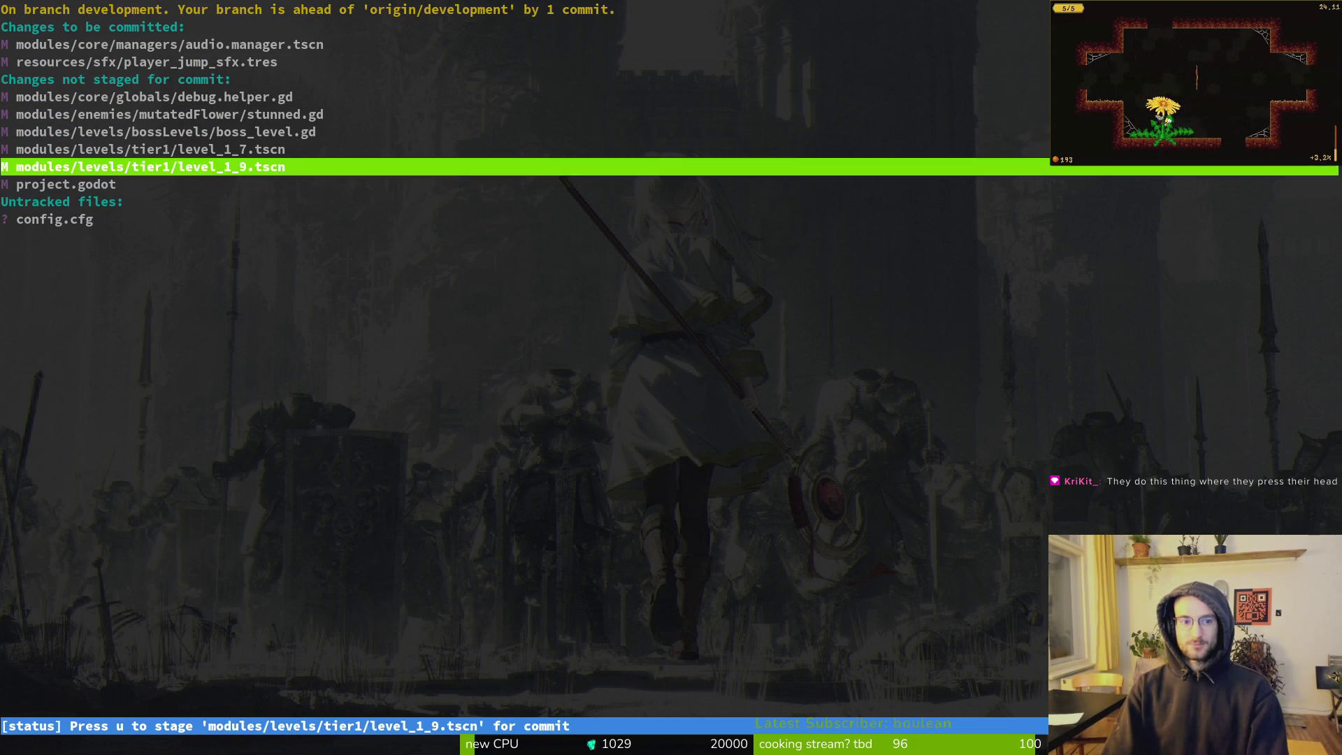
key("Up")
key("Up")
Relaunch tig and inspect the boss_level.gd changes
type("qtig")
key("Return")
key("s")
key("Down")
key("Down")
key("Down")
key("Down")
key("Return")
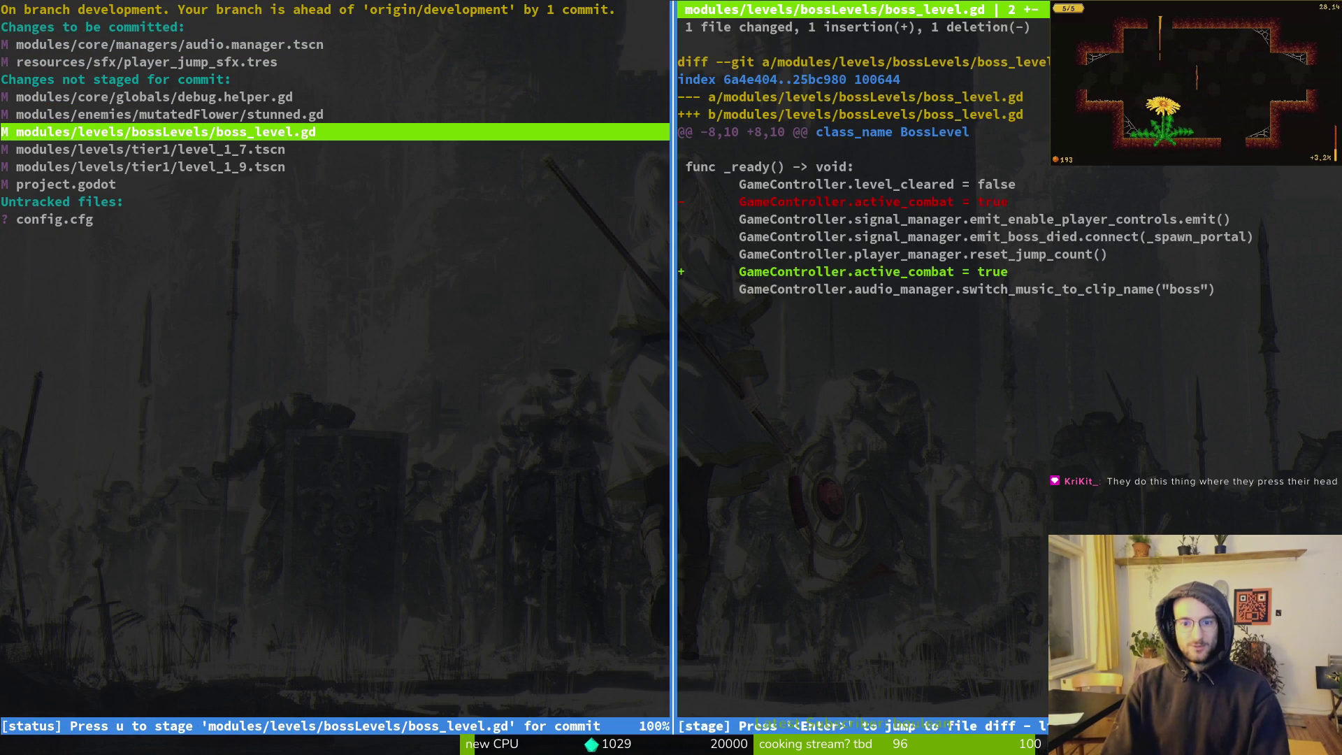
In Godot, reload devlevel.tscn from disk and close the extra scene tabs, including pathfinding_component
key("q")
key("q")
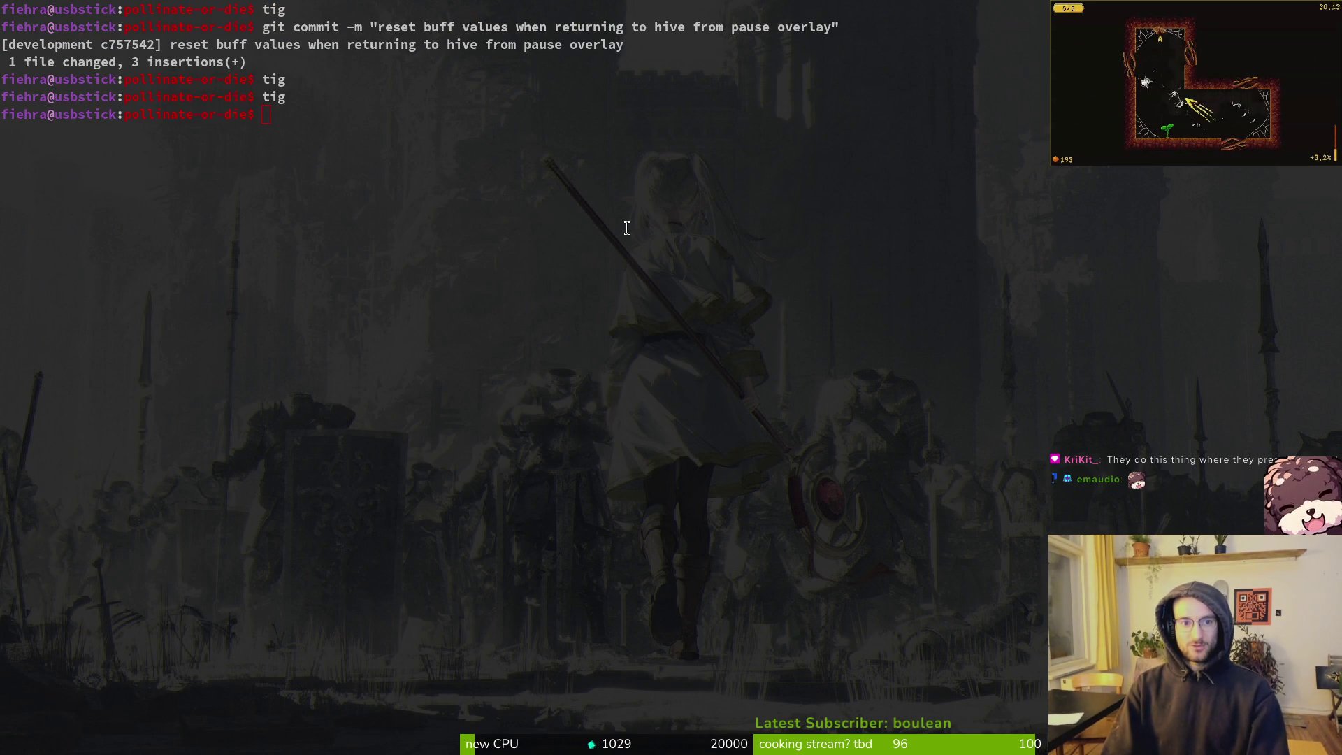
key("alt+Tab")
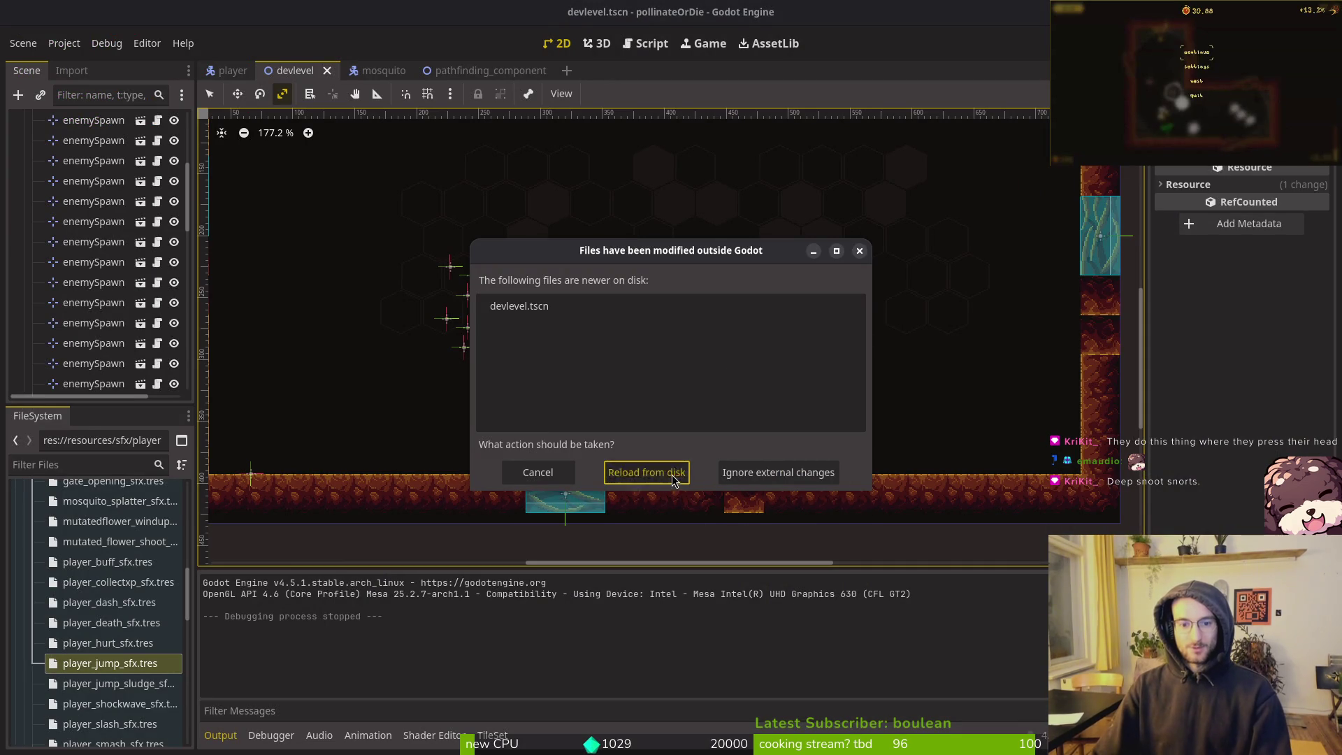
left_click(673, 479)
middle_click(318, 69)
middle_click(317, 69)
key("ctrl+shift+o")
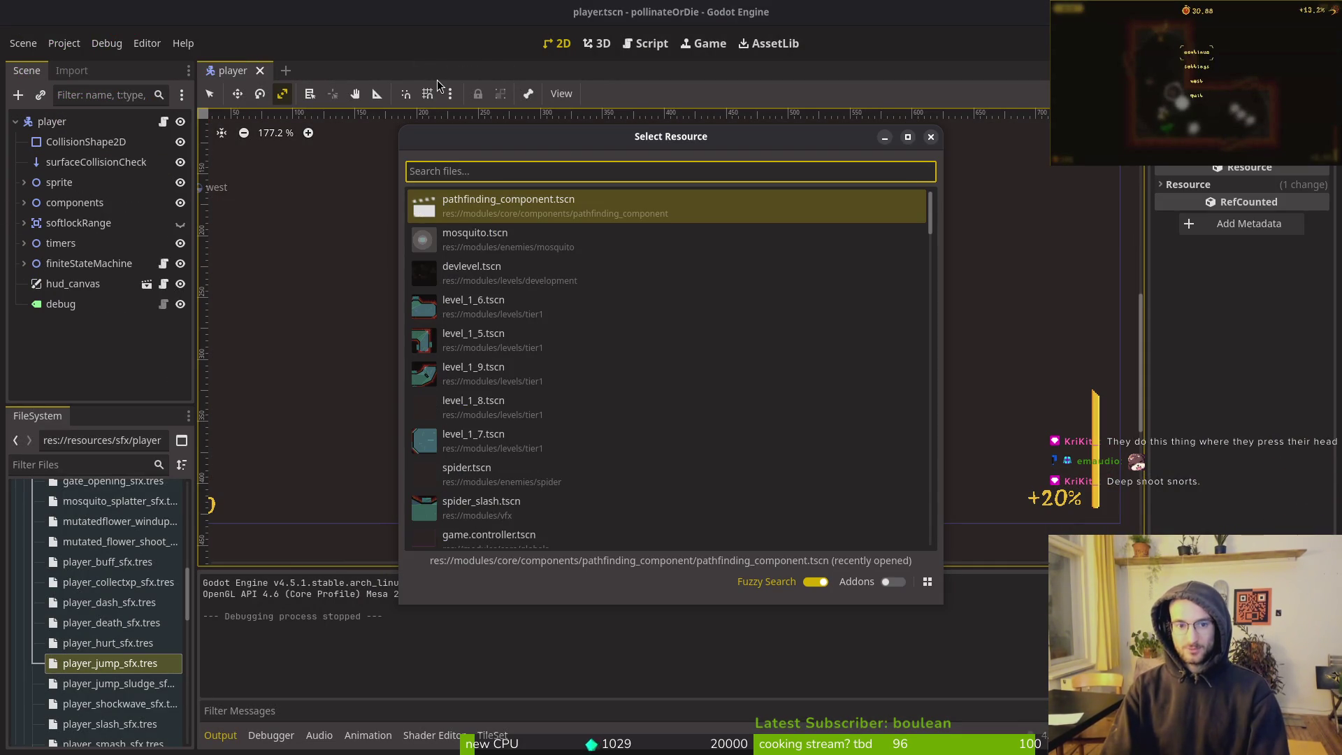
key("Escape")
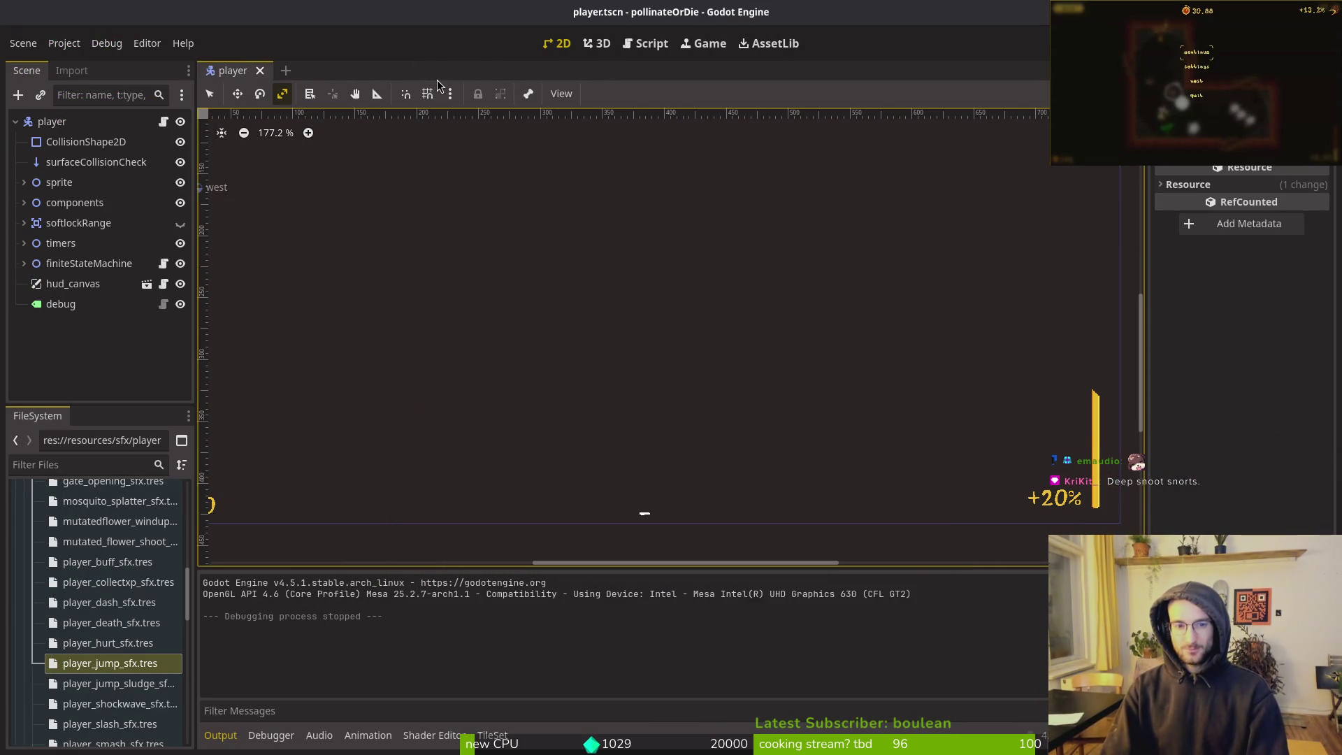
Back in the terminal, review the boss_level.gd diff in tig
key("alt+Tab")
type("tig")
key("Return")
key("Down")
key("Down")
key("Down")
key("Down")
key("Down")
key("Return")
key("q")
key("q")
Open Neovim on the project folder with 'nvim .' and bring up the file finder
type("nvim .")
key("Return")
key("space")
Find boss_level.gd in Neovim, open it, then save and quit with :wq
key("f")
key("f")
type("boss_le")
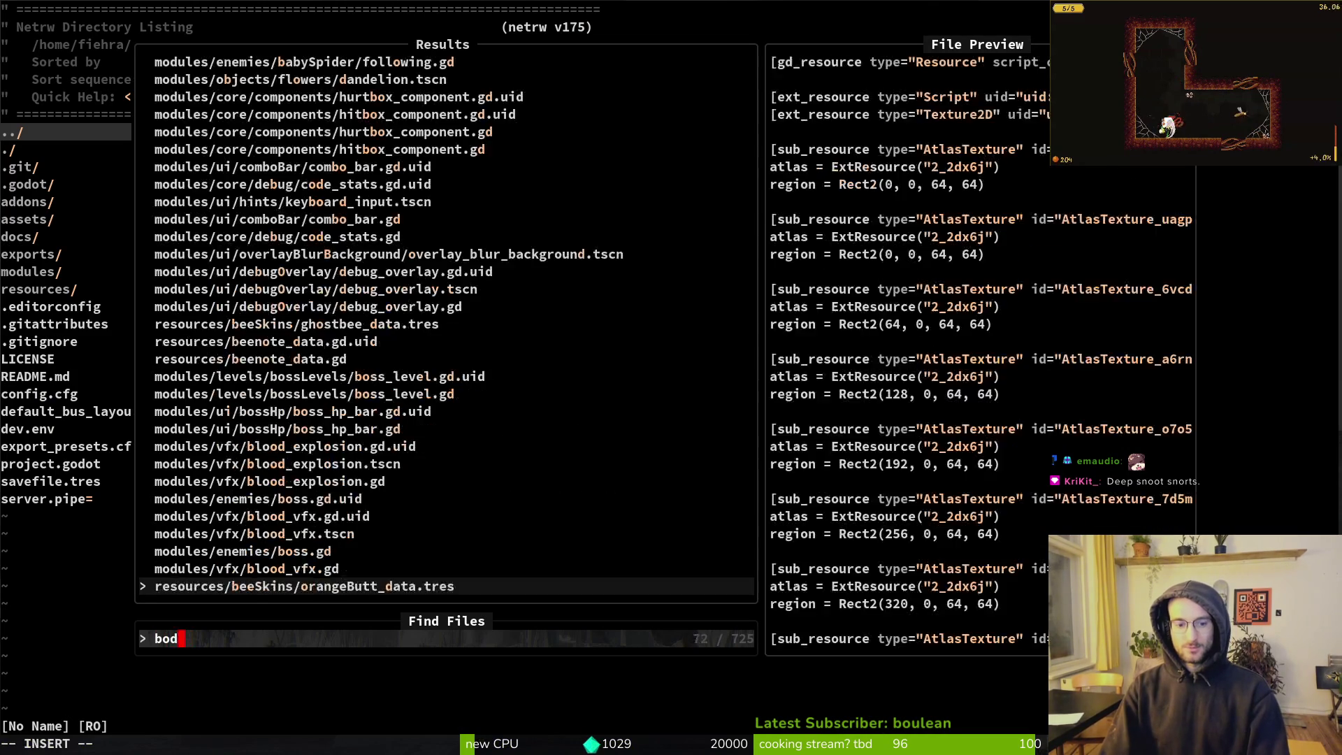
key("Return")
type("wq")
key("Return")
Recheck the boss_level.gd diff in tig
type("tig")
key("Return")
key("Down")
key("Down")
key("Down")
key("Return")
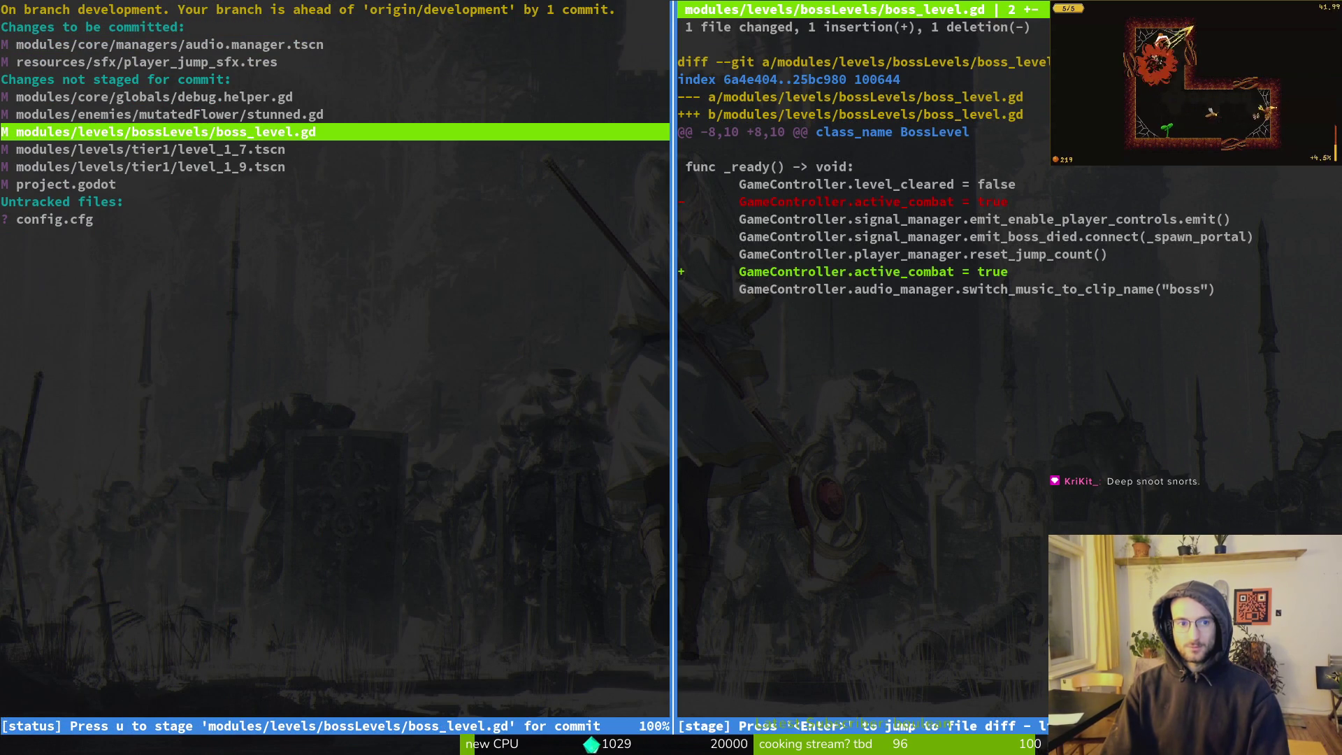
key("q")
key("q")
Commit with 'reduced crossfade duration when starting combat and chose another jump sfx'
type("git commit -m \"")
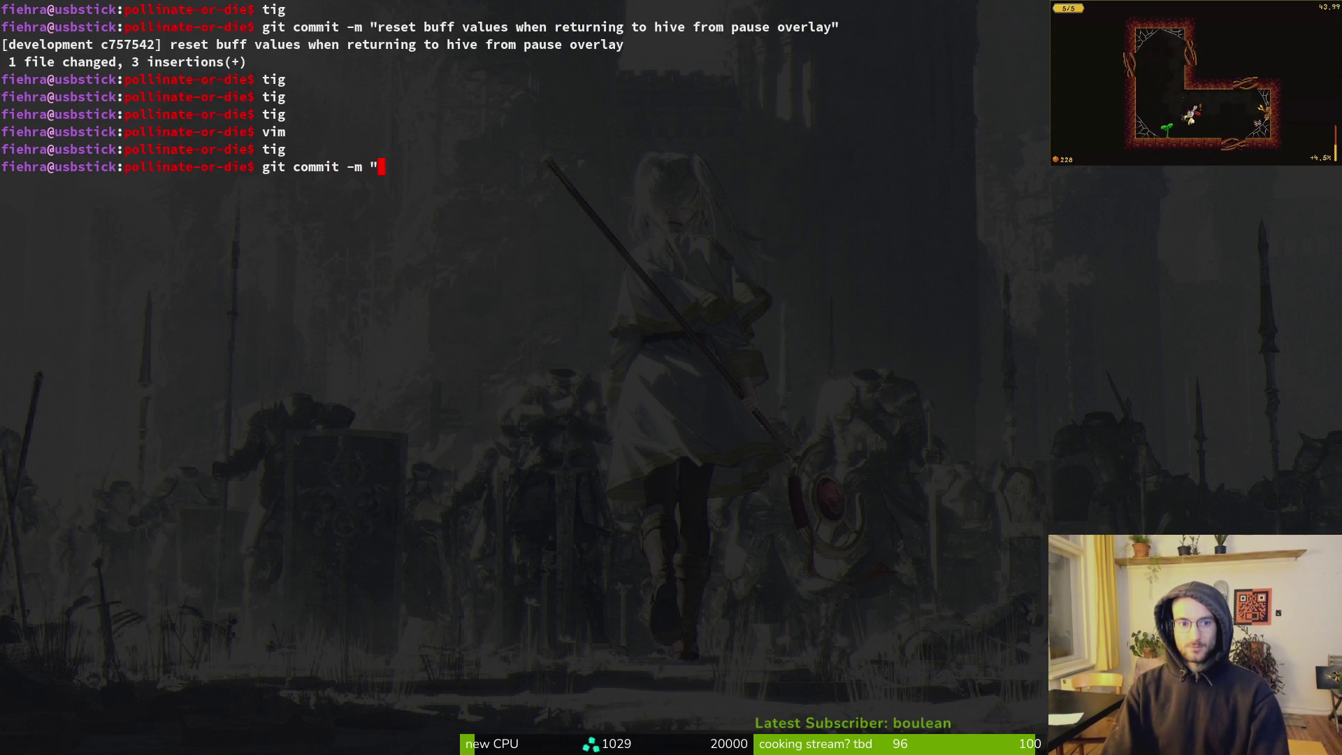
type("arr")
key("BackSpace")
key("BackSpace")
key("BackSpace")
type("duced corss")
key("BackSpace")
key("BackSpace")
key("BackSpace")
type("rossfade duration when c")
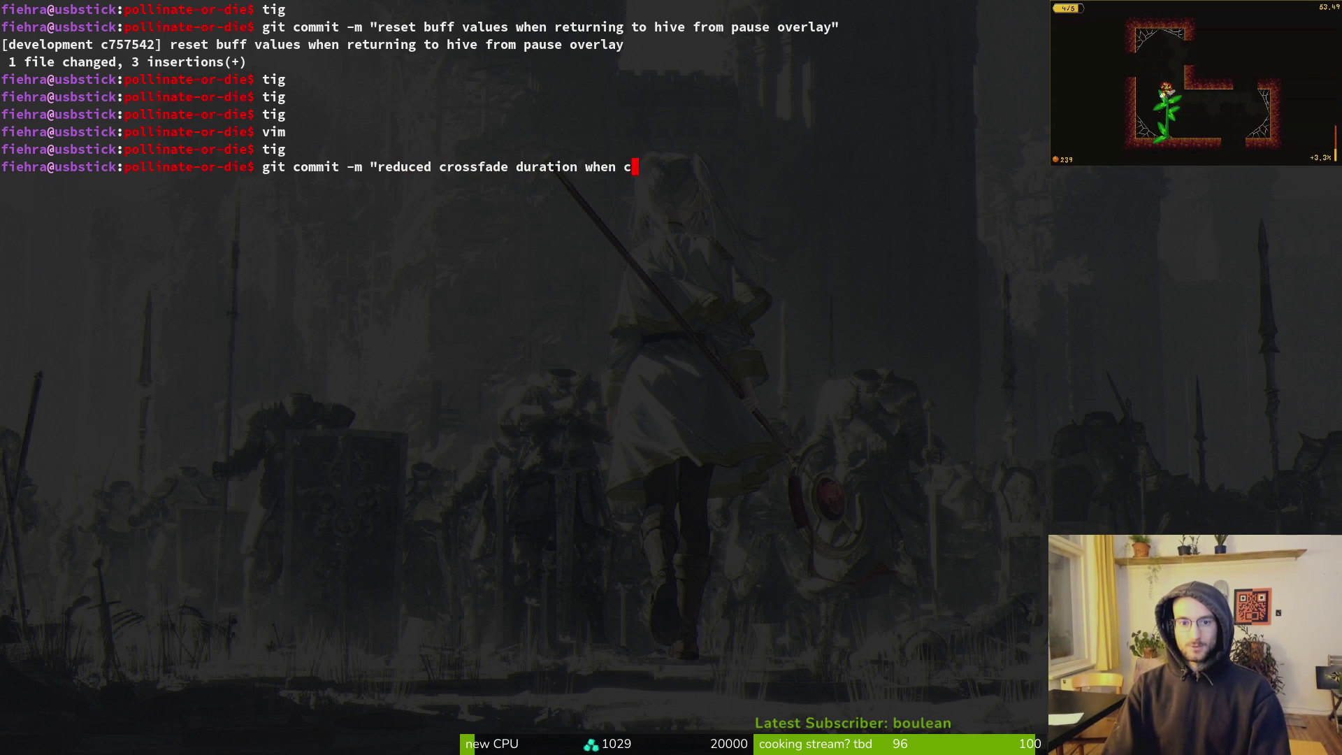
key("BackSpace")
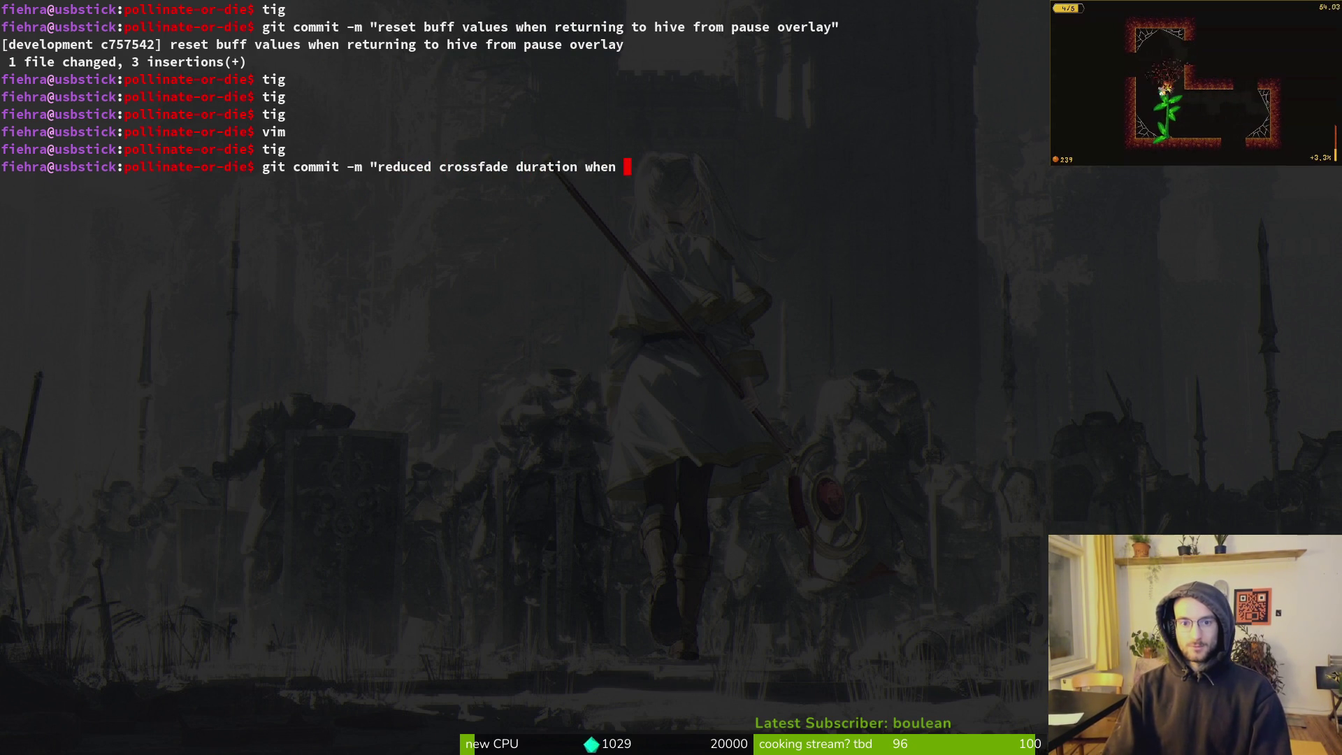
type("starting combat")
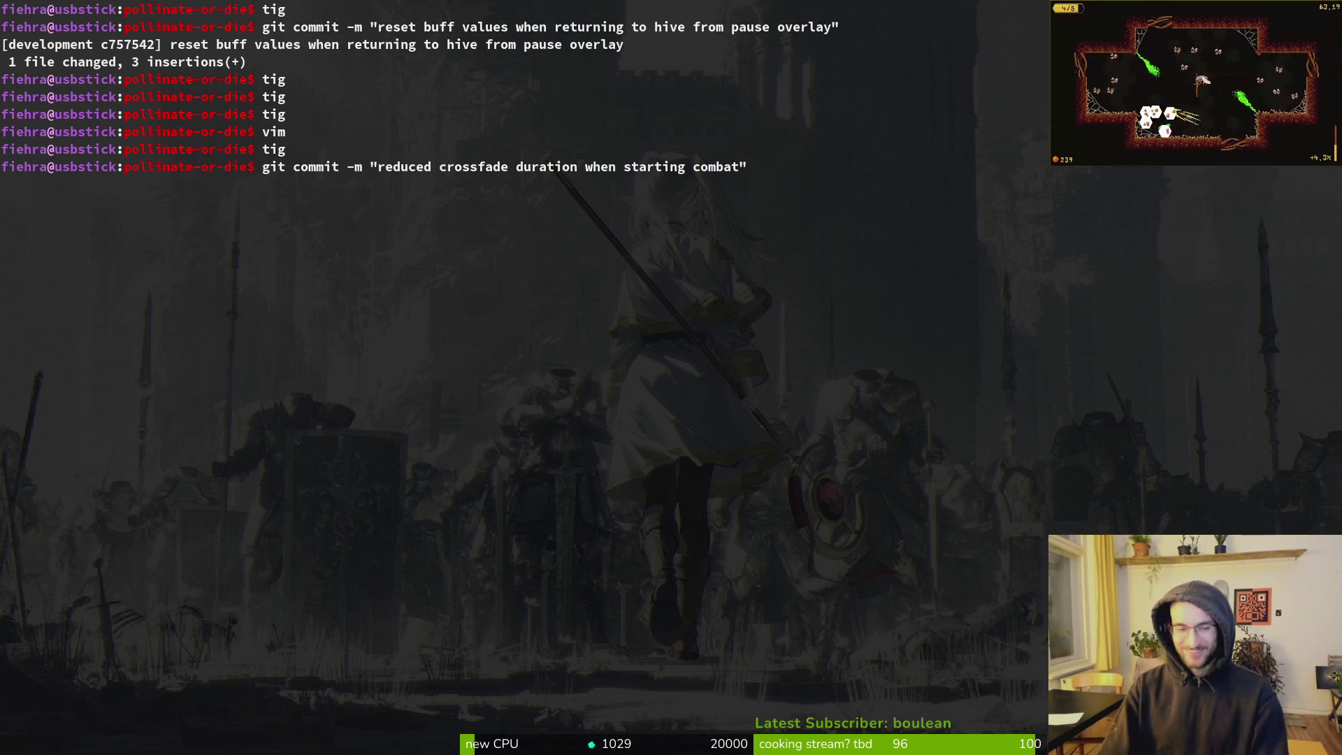
key("BackSpace")
type("and ")
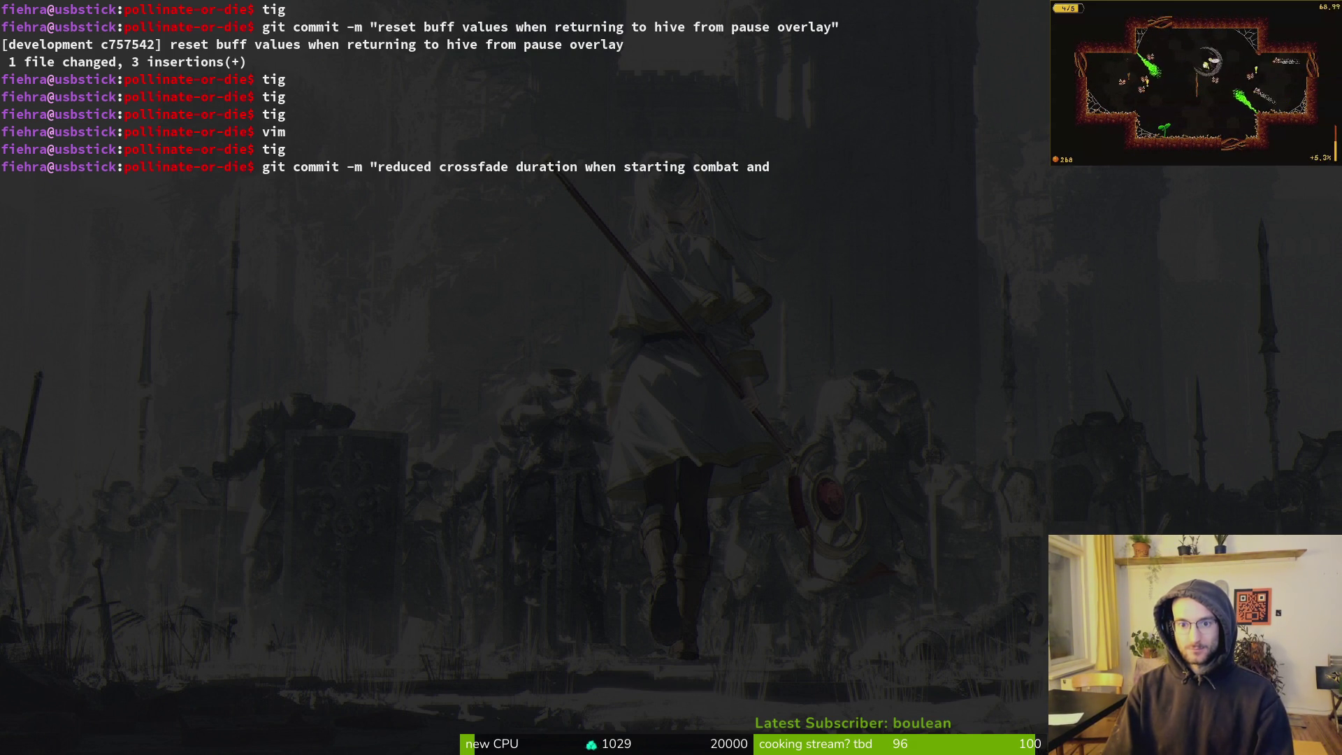
type("chose an")
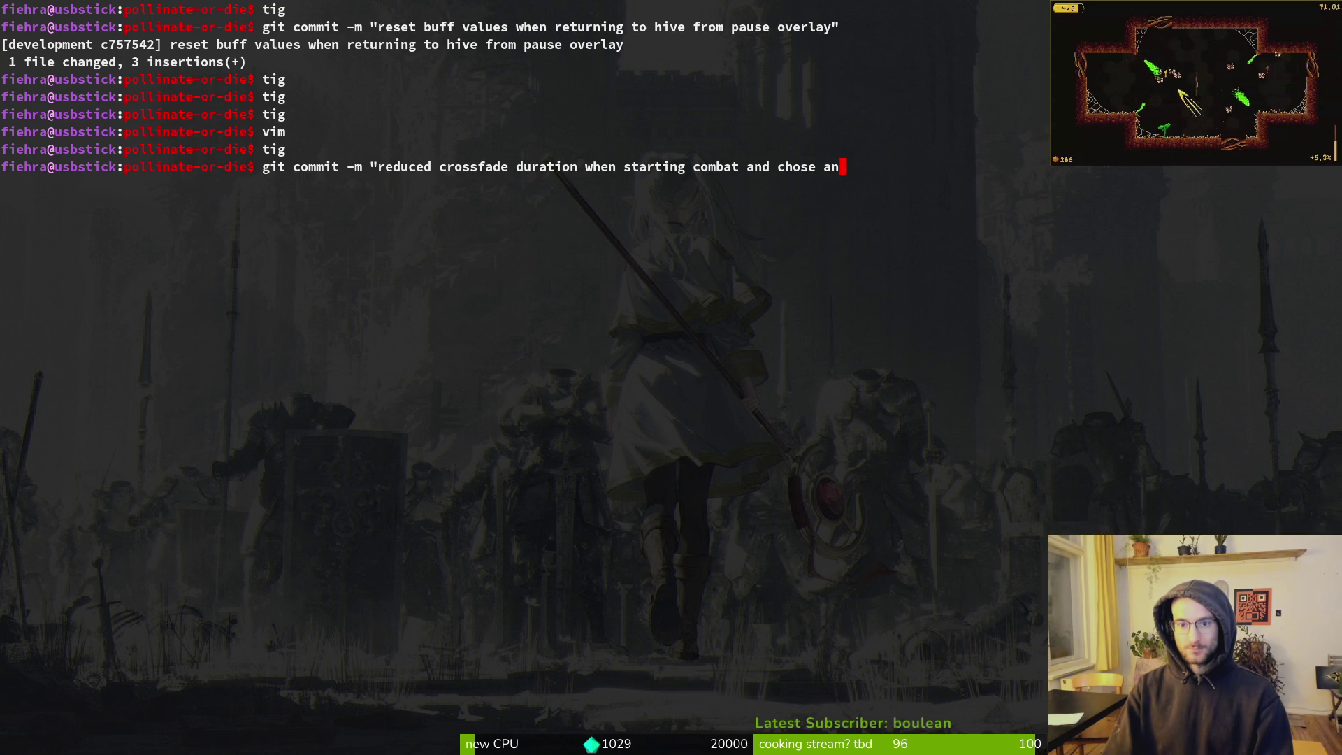
type("other jump sfx")
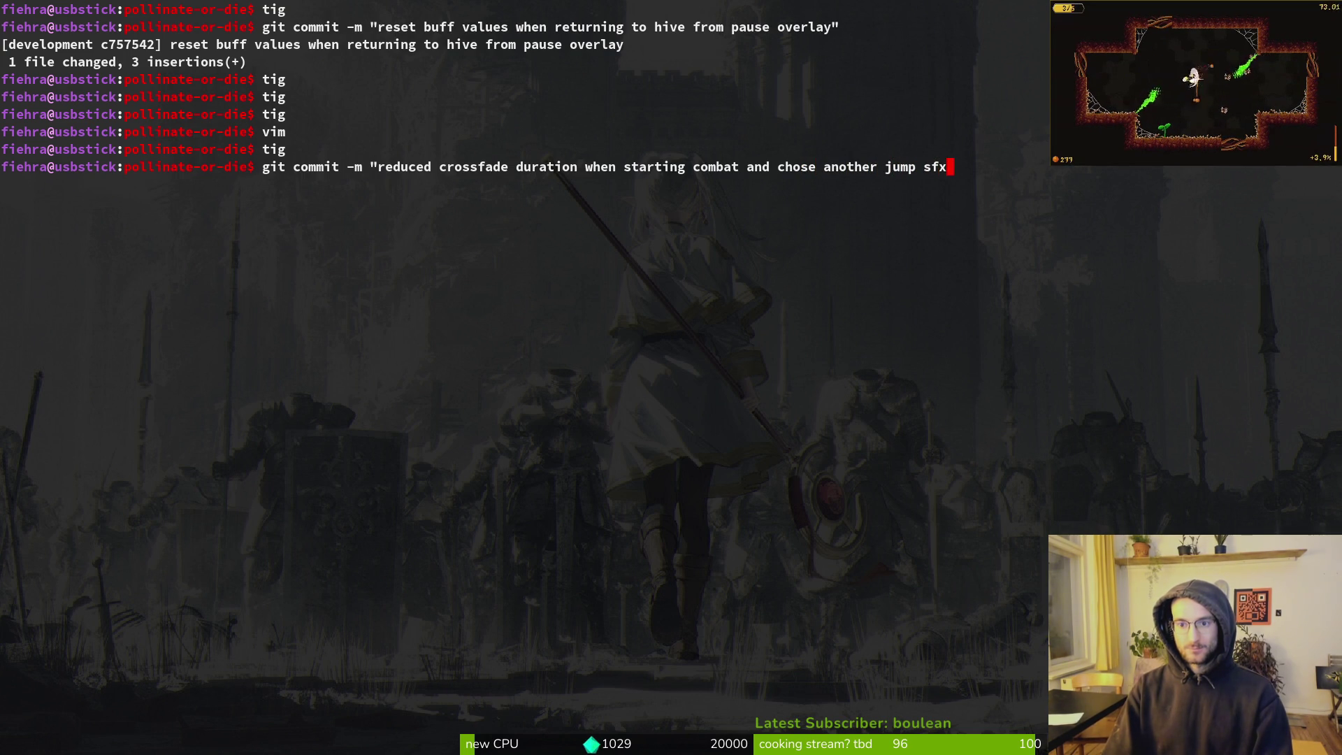
type("\"")
key("Return")
Relaunch tig to view the remaining changes
type("tig")
key("Return")
key("Down")
key("Down")
key("Down")
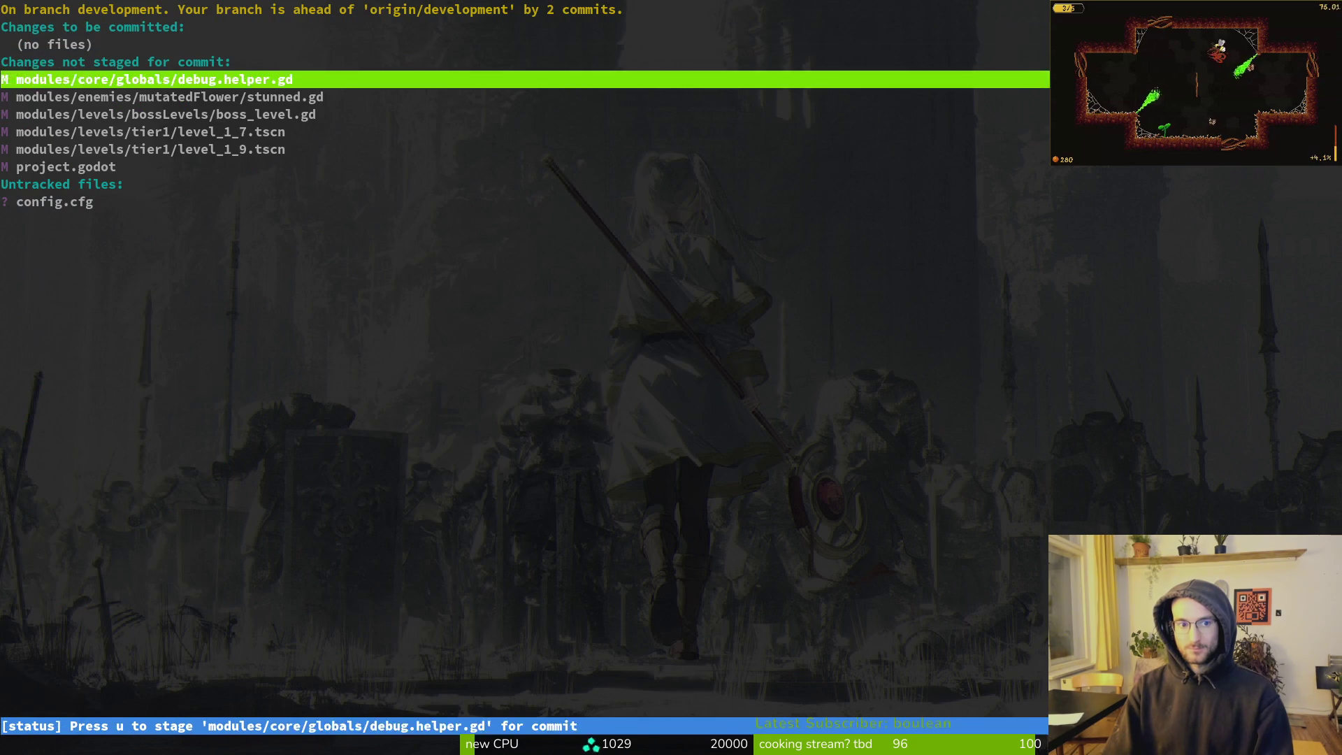
Leave tig and open boss_level.gd in Neovim with the fuzzy finder
key("q")
key("Return")
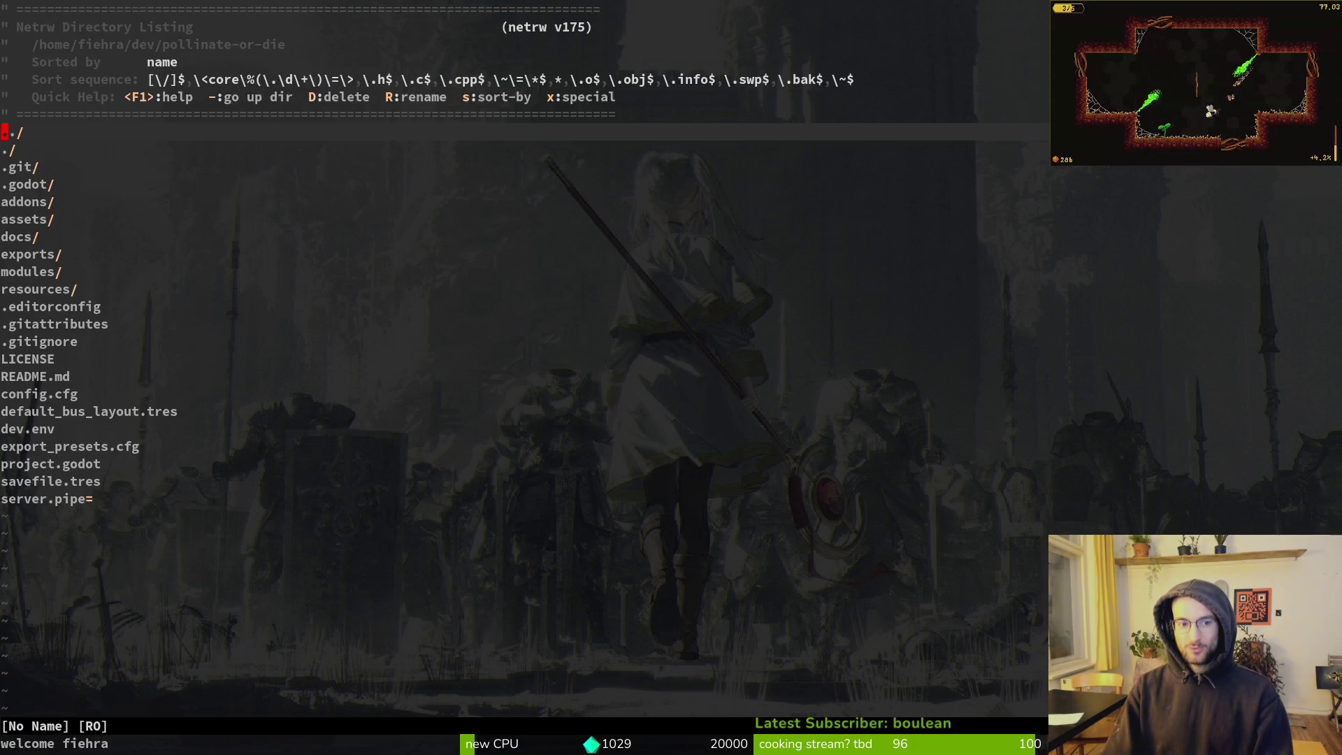
key("ctrl+p")
type("bossle")
key("Return")
key("ctrl+p")
type("bos")
key("Return")
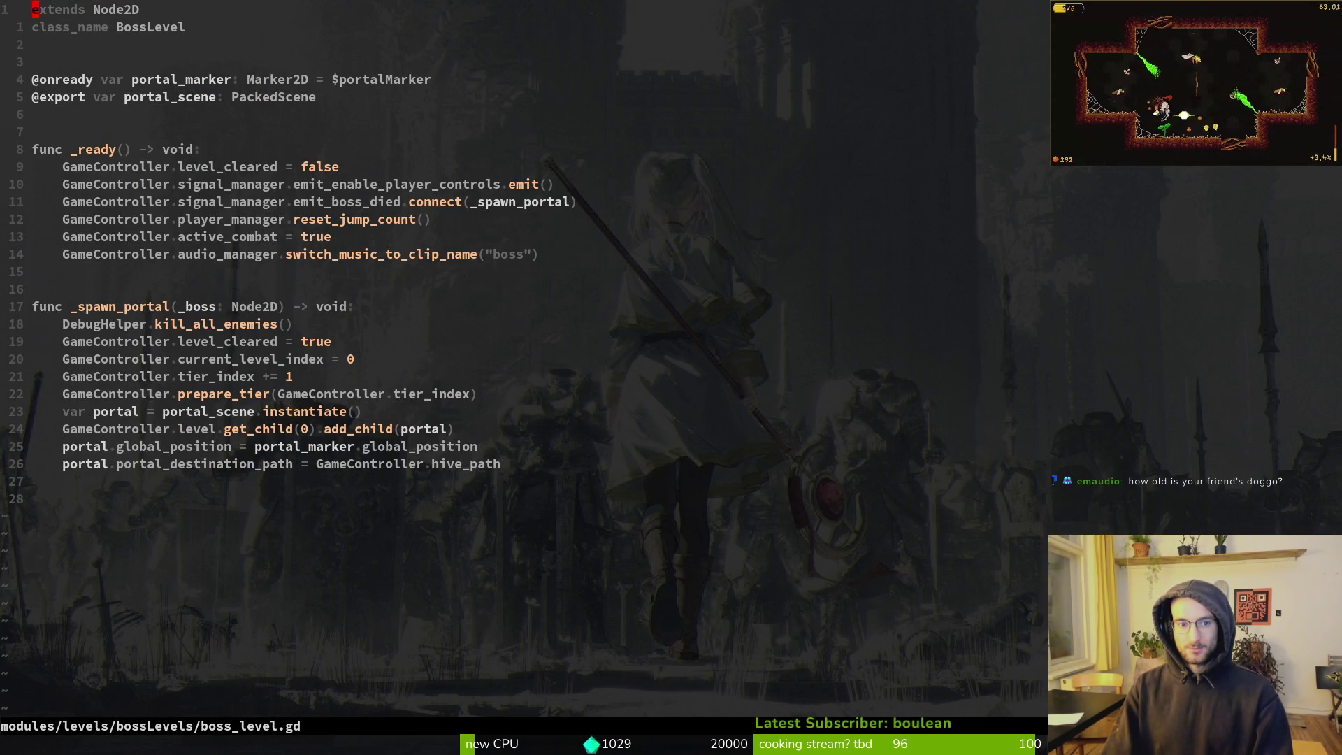
Restore and comment out the deactivate_combat() line in boss_level.gd, then save
key("u")
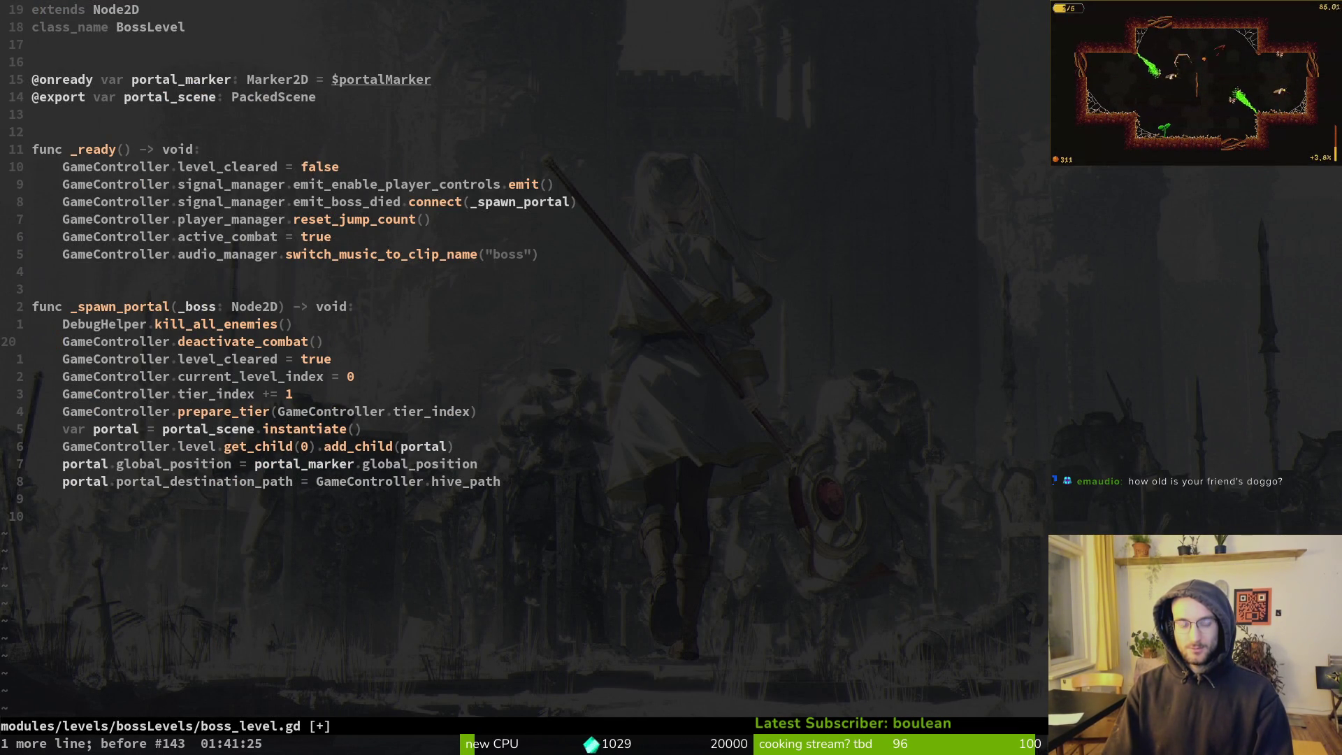
key("shift+v")
key("Escape")
key("shift+i")
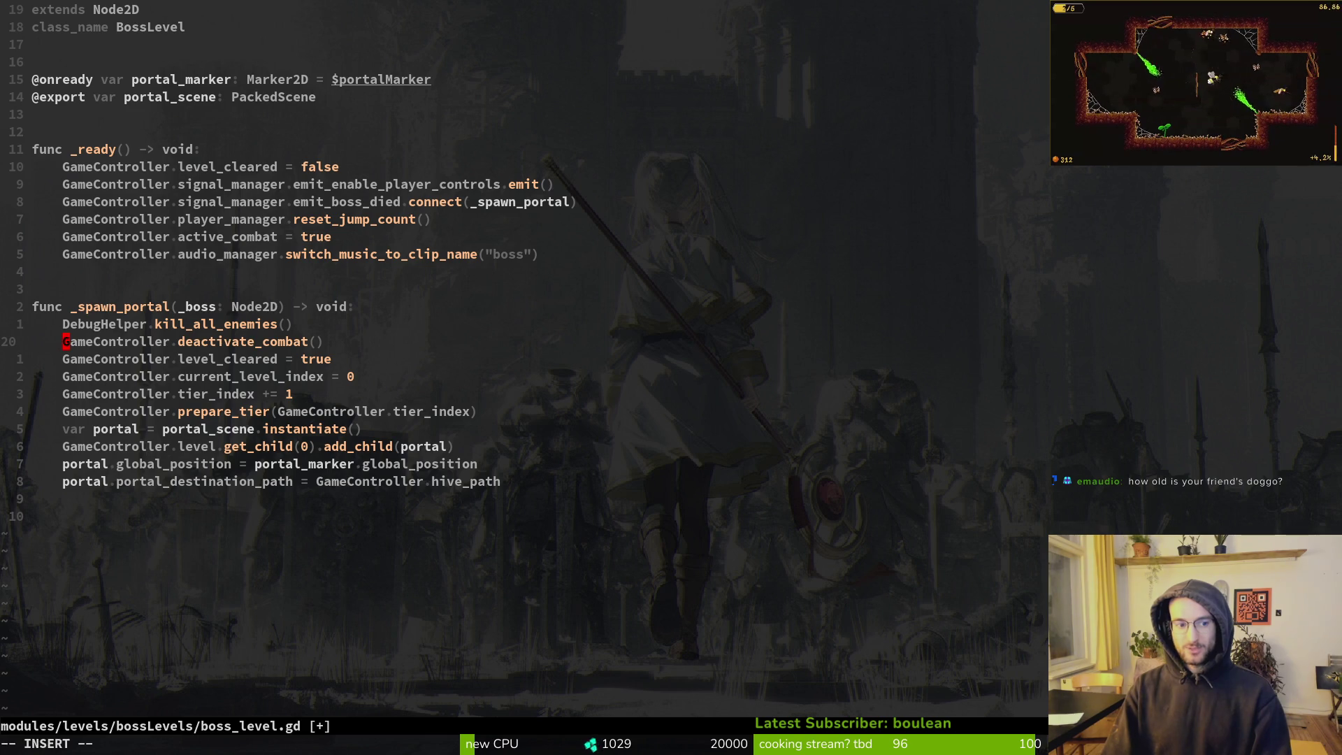
type("#")
key("Escape")
type(":write")
key("Return")
key("shift+v")
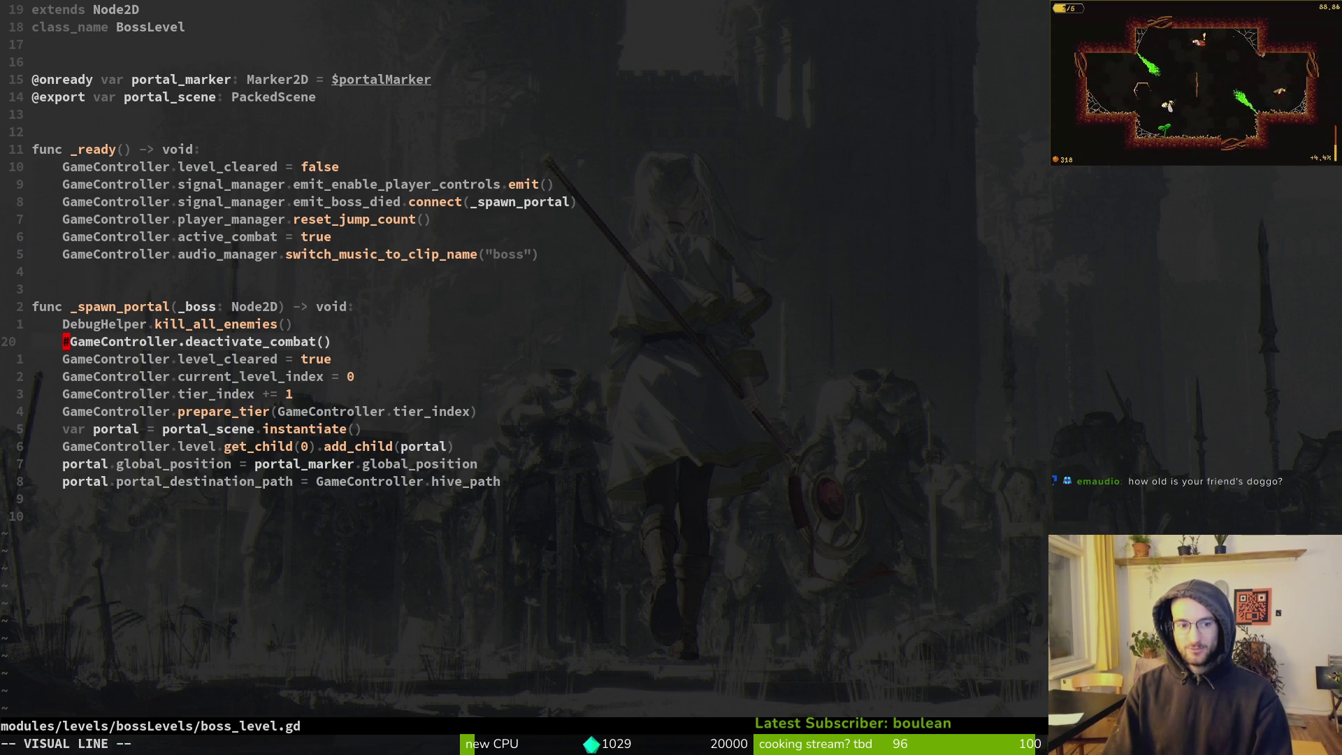
key("Escape")
type(":w")
key("Return")
Quit Neovim and review the boss_level.gd changes in tig status
type(":q")
key("Return")
type("tig status")
key("Return")
key("j")
key("j")
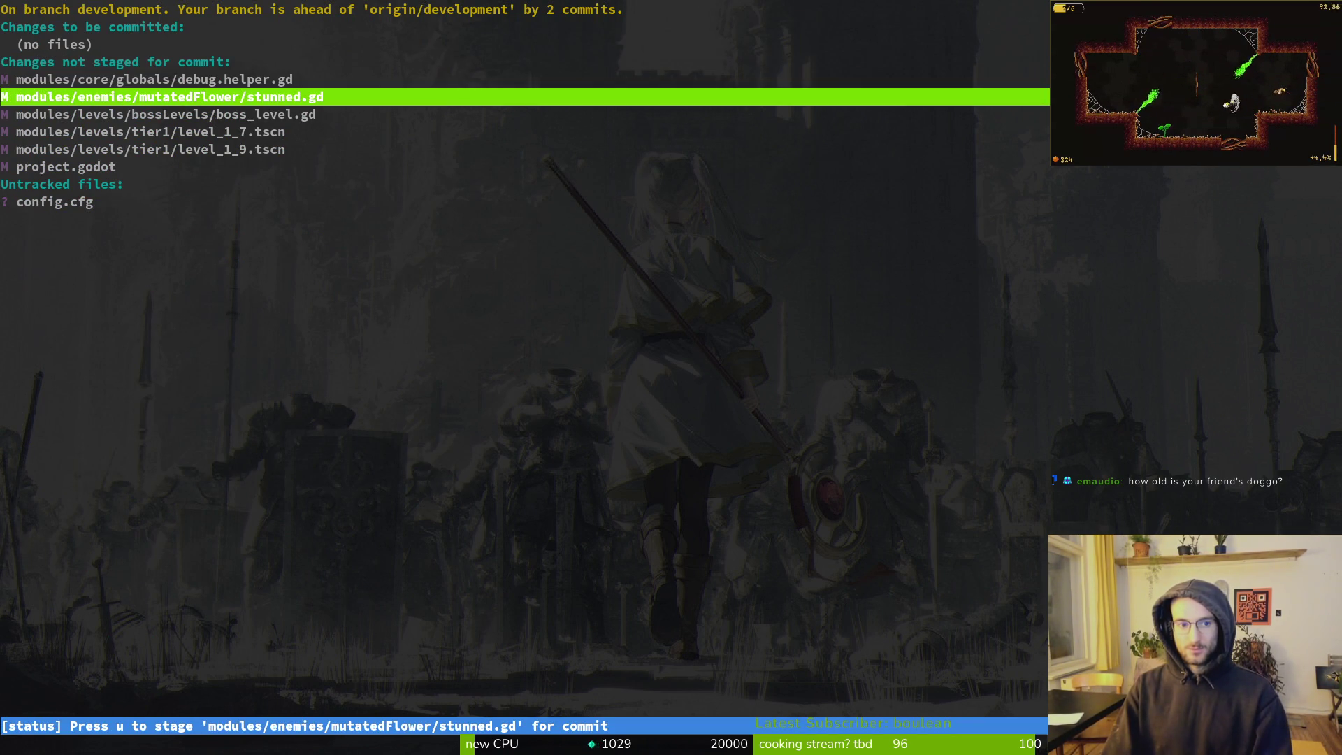
key("j")
key("Return")
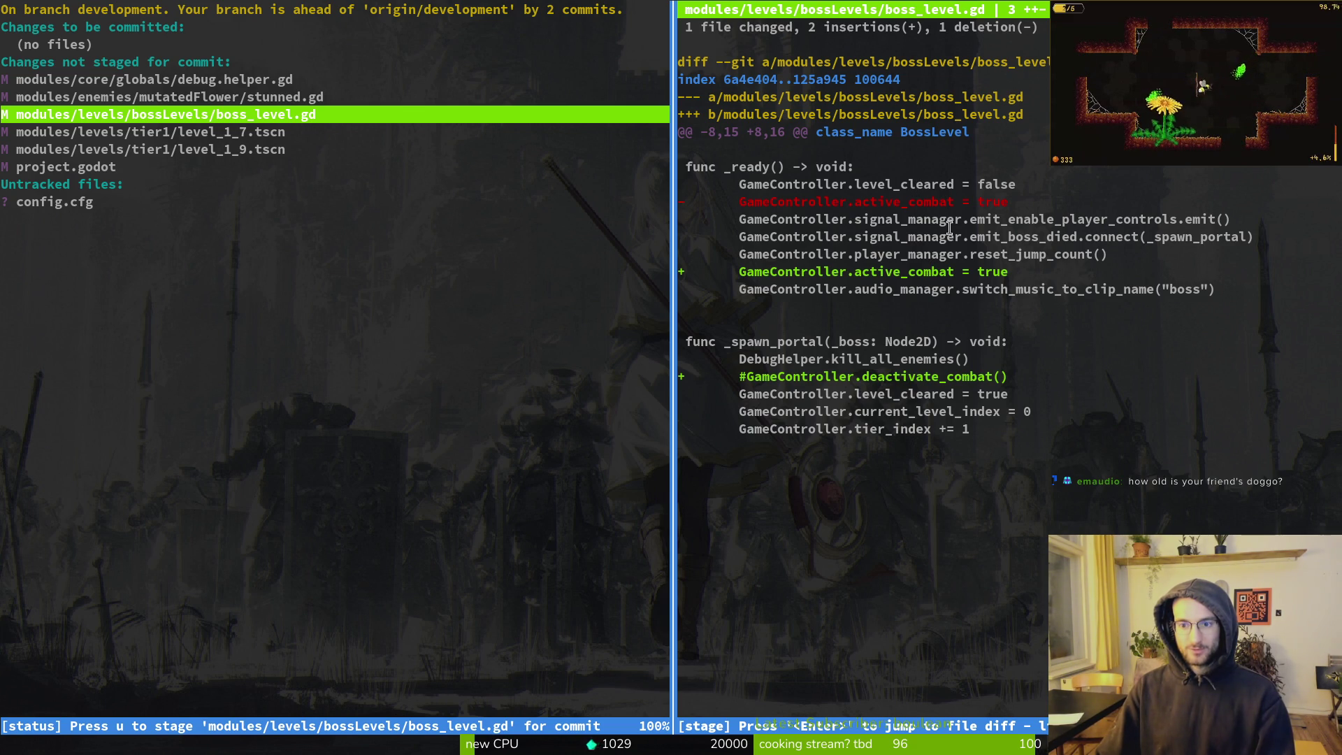
key("q")
key("q")
Relaunch Neovim with vim and reopen boss_level.gd
type("vi")
key("Return")
type("vim")
key("Return")
key("ctrl+p")
type("bosslev")
key("Return")
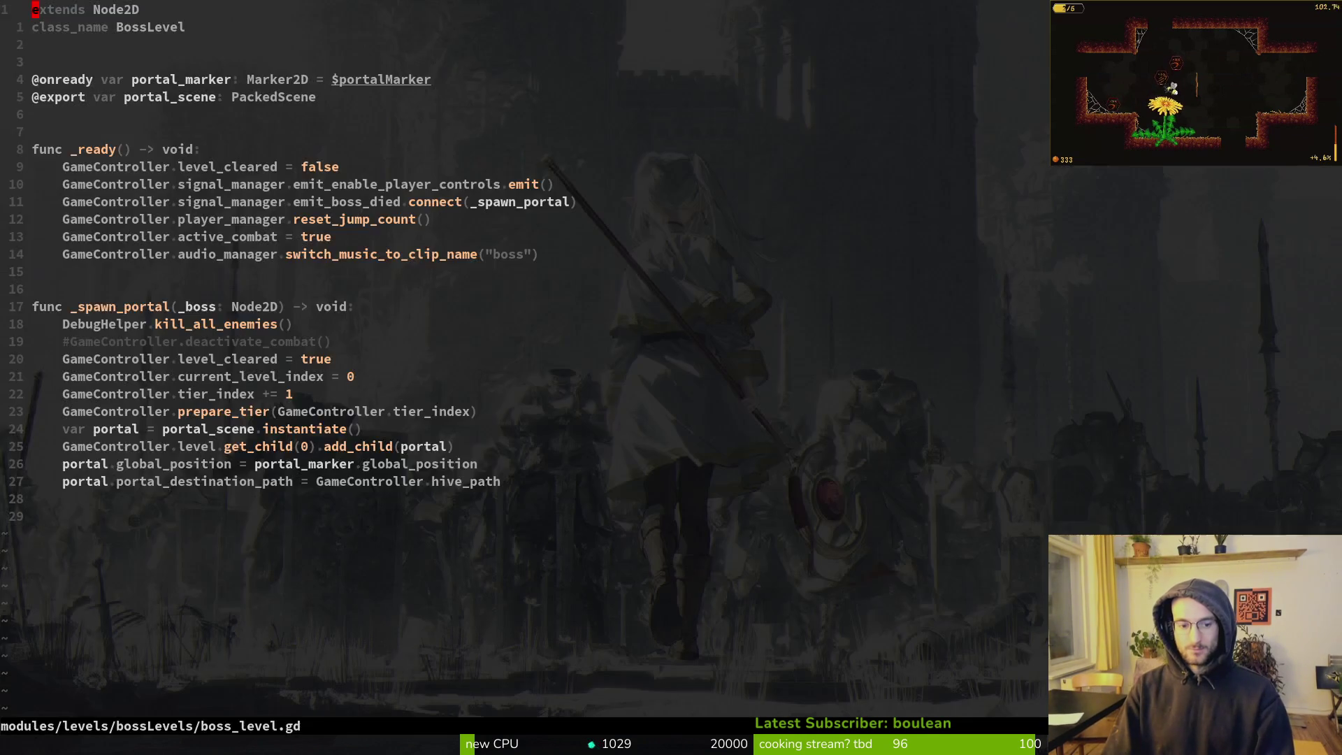
Move the active_combat = true line up directly under level_cleared in _ready, and save
key("j")
key("j")
key("j")
key("j")
key("j")
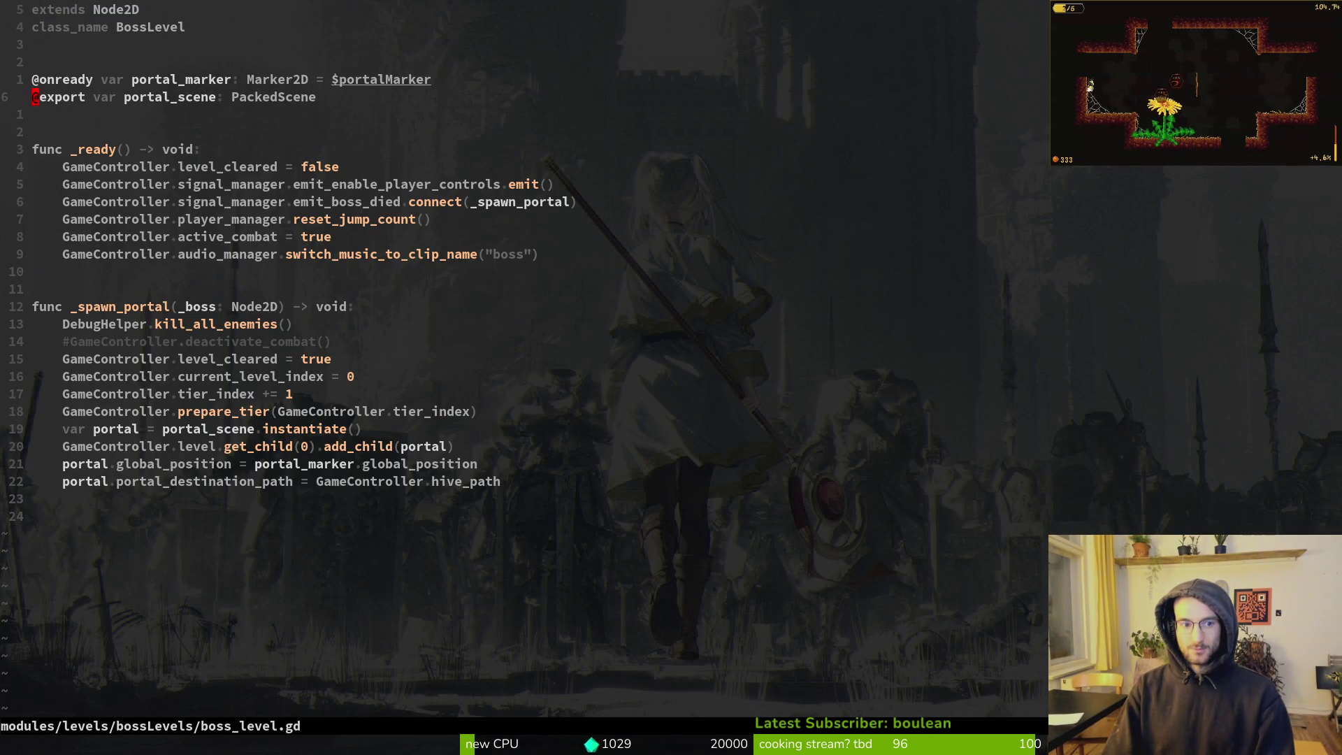
key("8")
key("j")
key("shift+v")
key("shift+k")
key("shift+k")
key("shift+k")
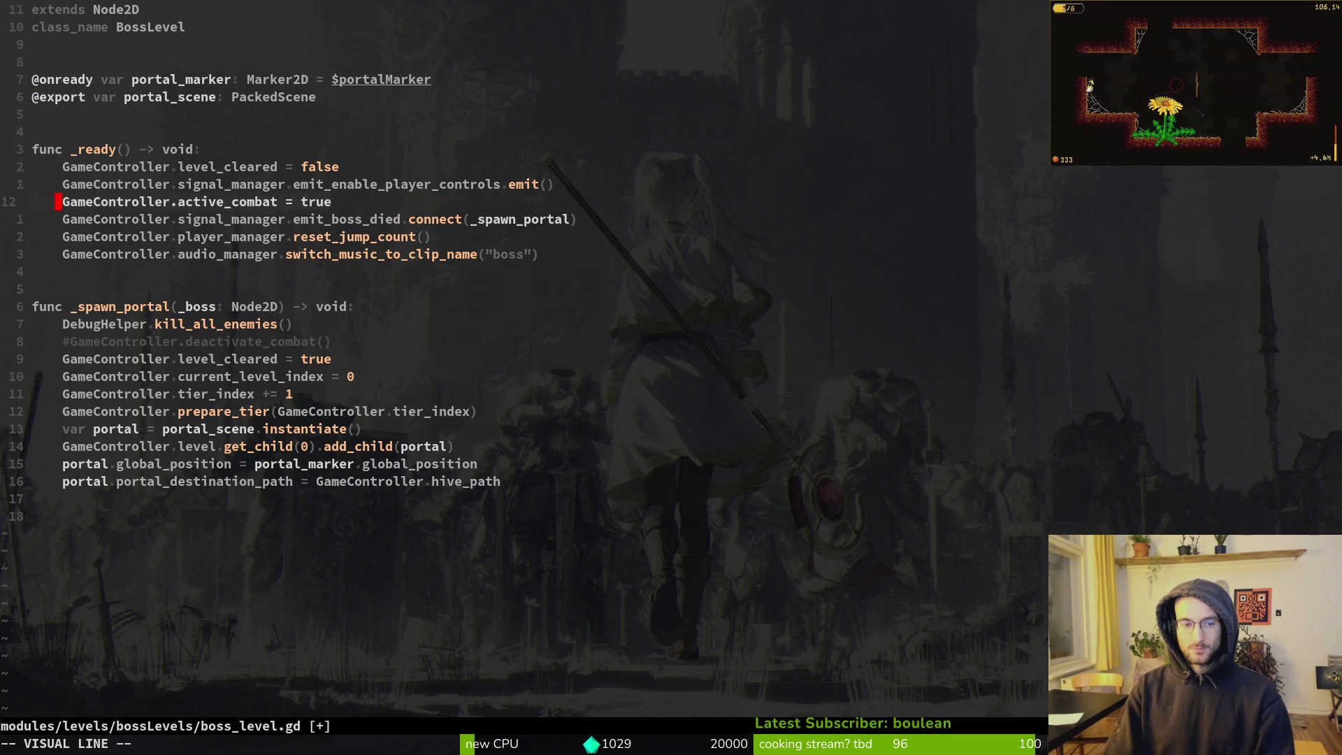
key("shift+j")
key("Escape")
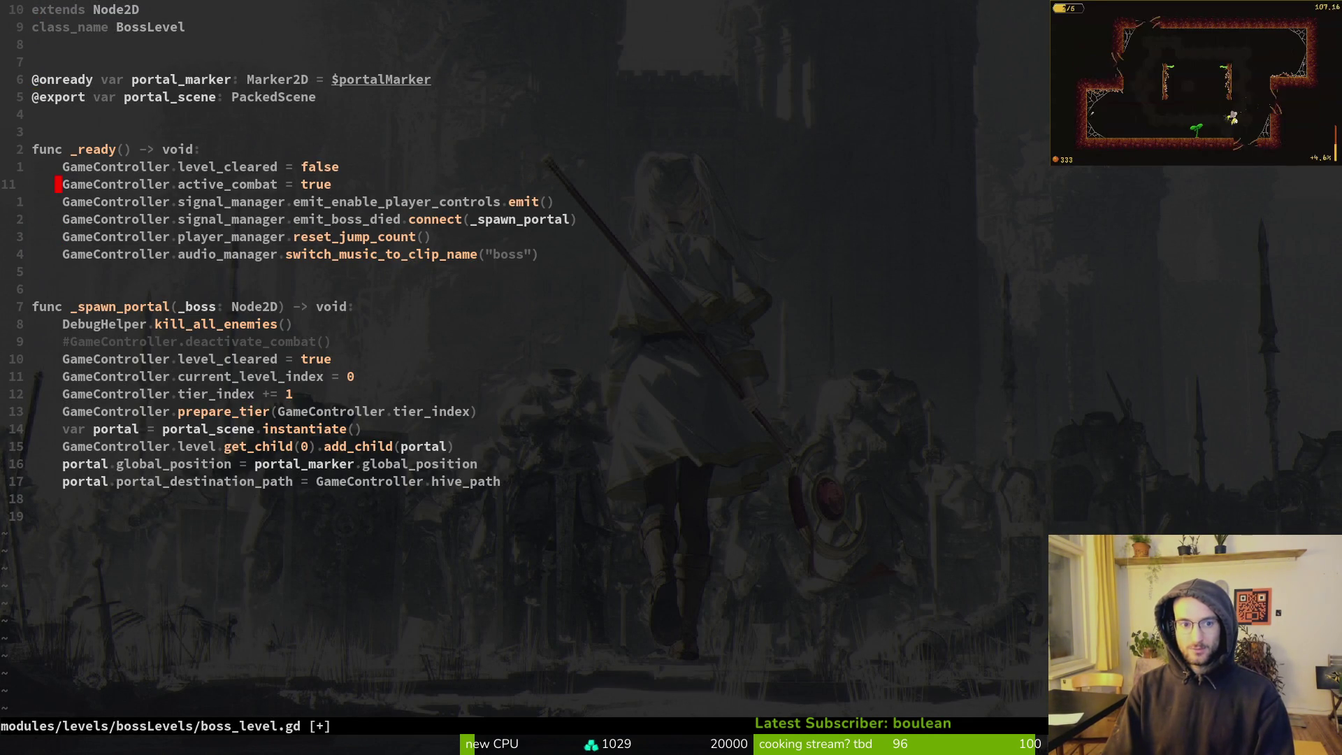
type(":w")
key("Return")
Uncomment the deactivate_combat() call in _spawn_portal and save boss_level.gd
key("j")
key("j")
key("j")
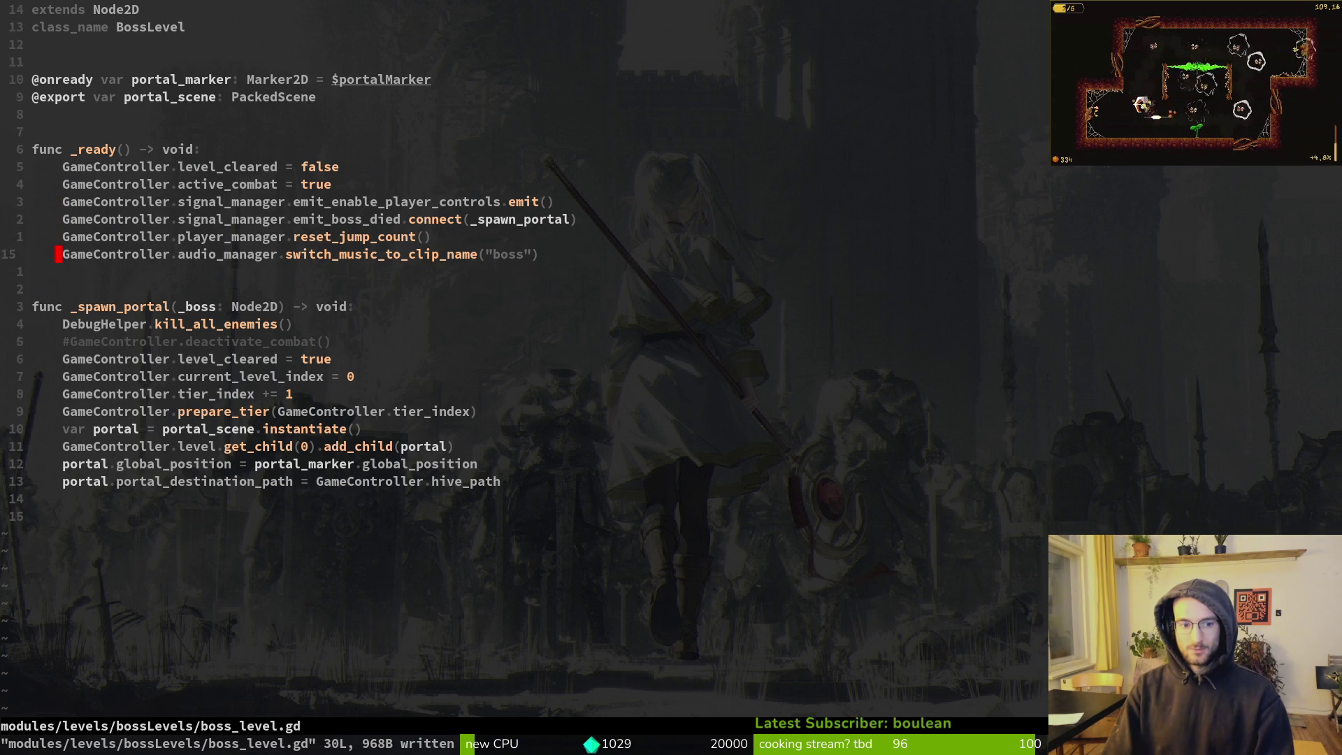
key("k")
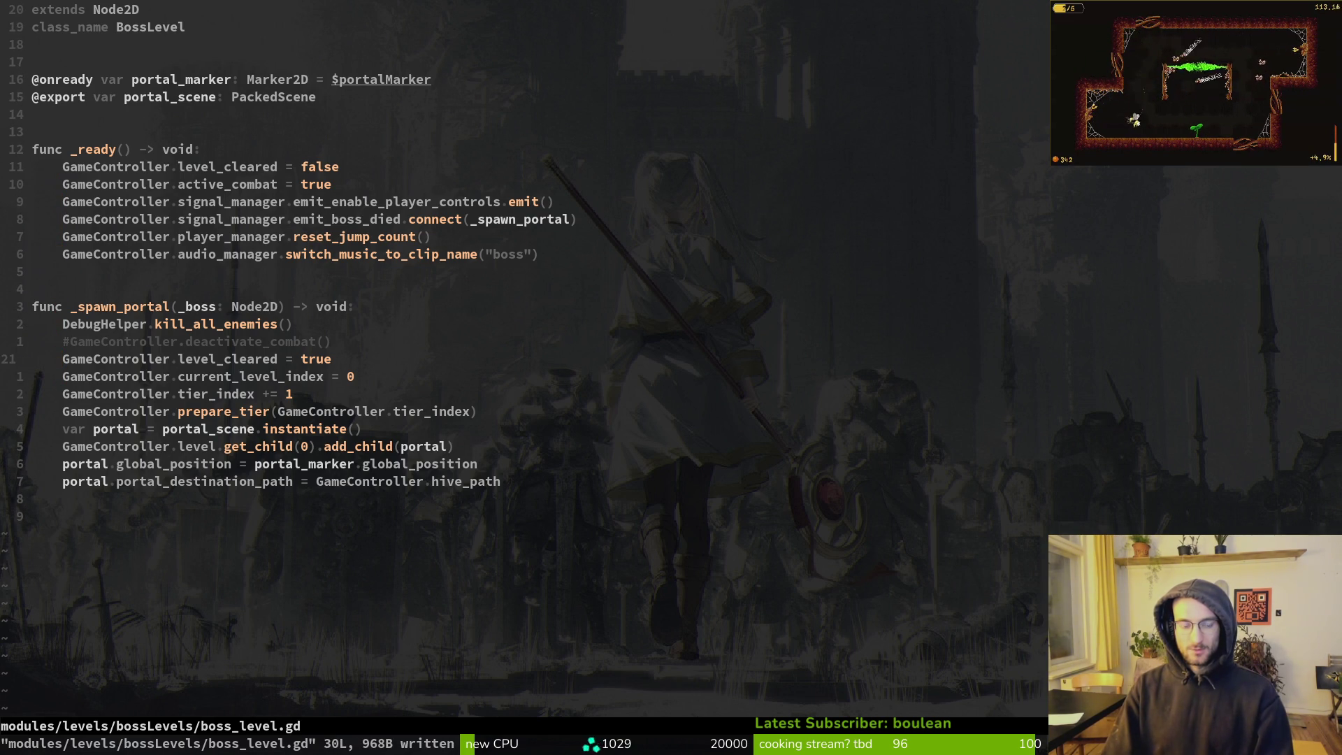
key("k")
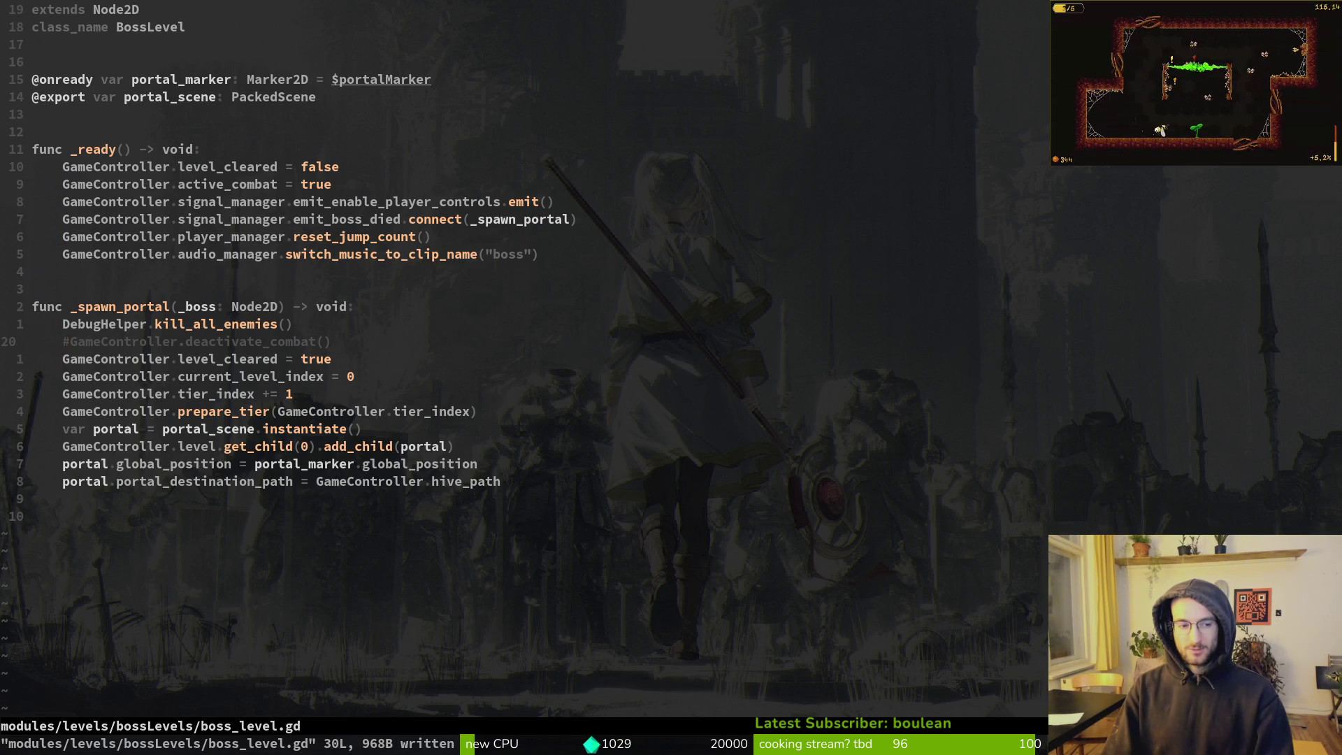
key("s")
key("Escape")
type(":write")
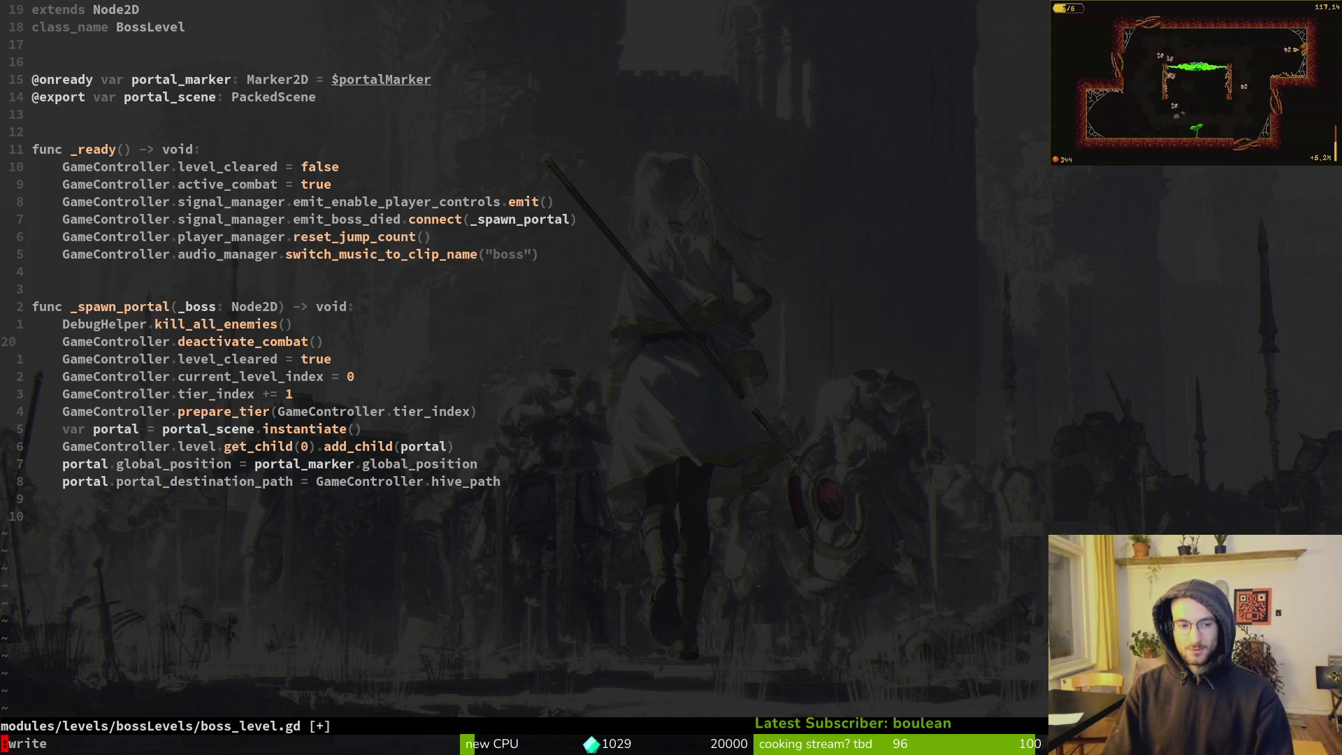
key("Return")
key("alt+Tab")
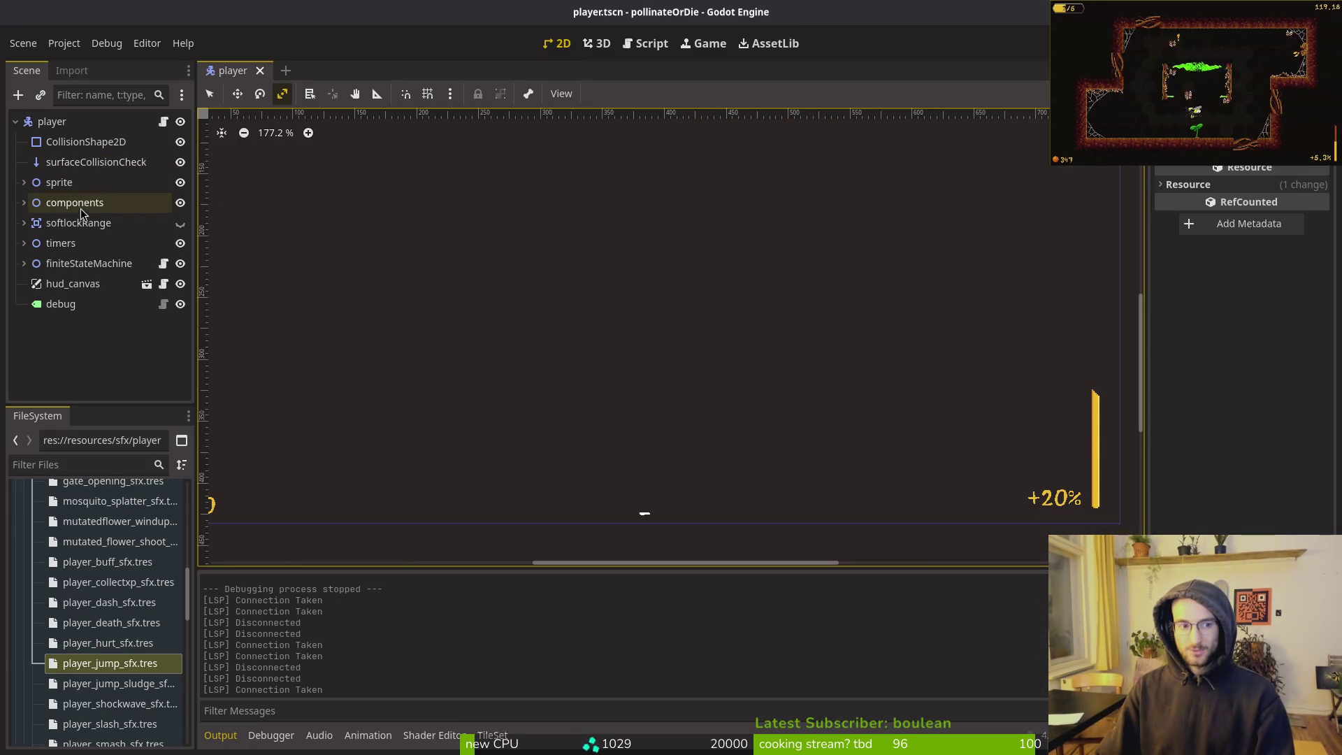
Quick-open audio.manager.tscn and bring up its AudioStreamInteractive Transition Editor
key("alt+shift+o")
type("audmant")
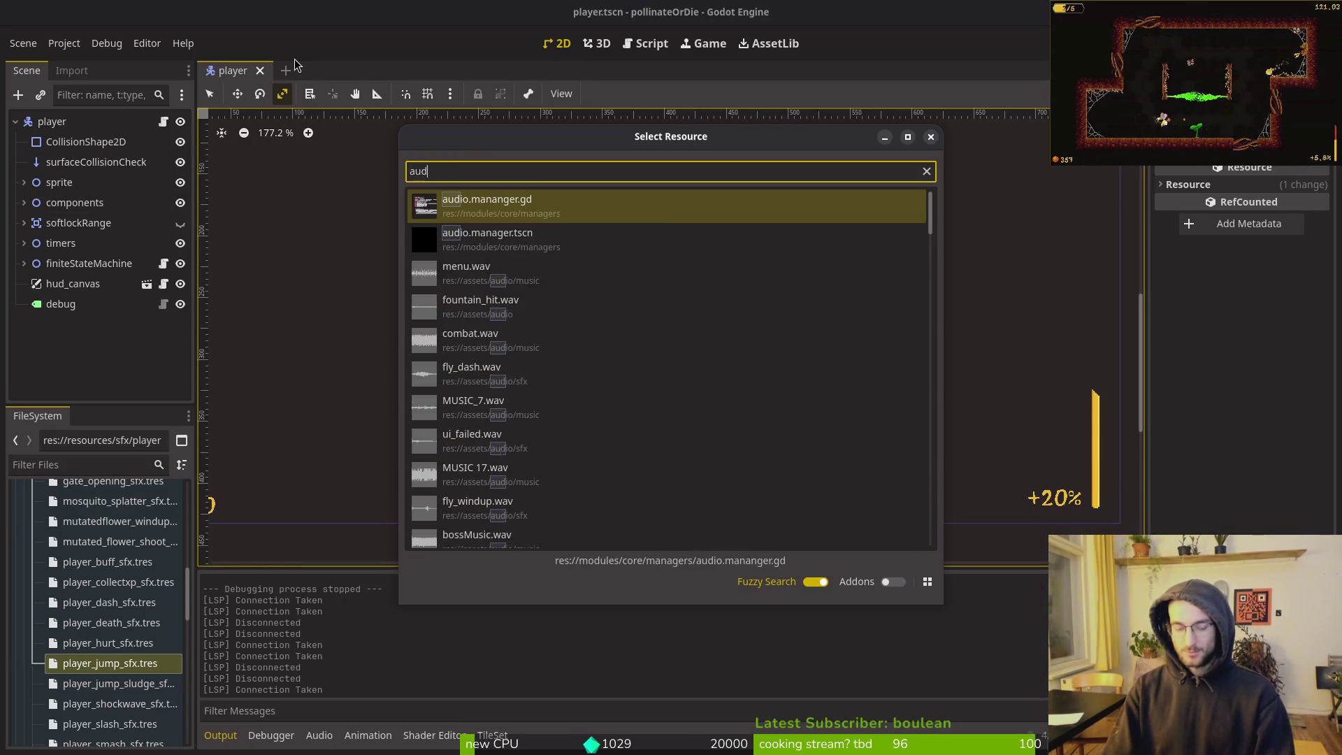
key("Return")
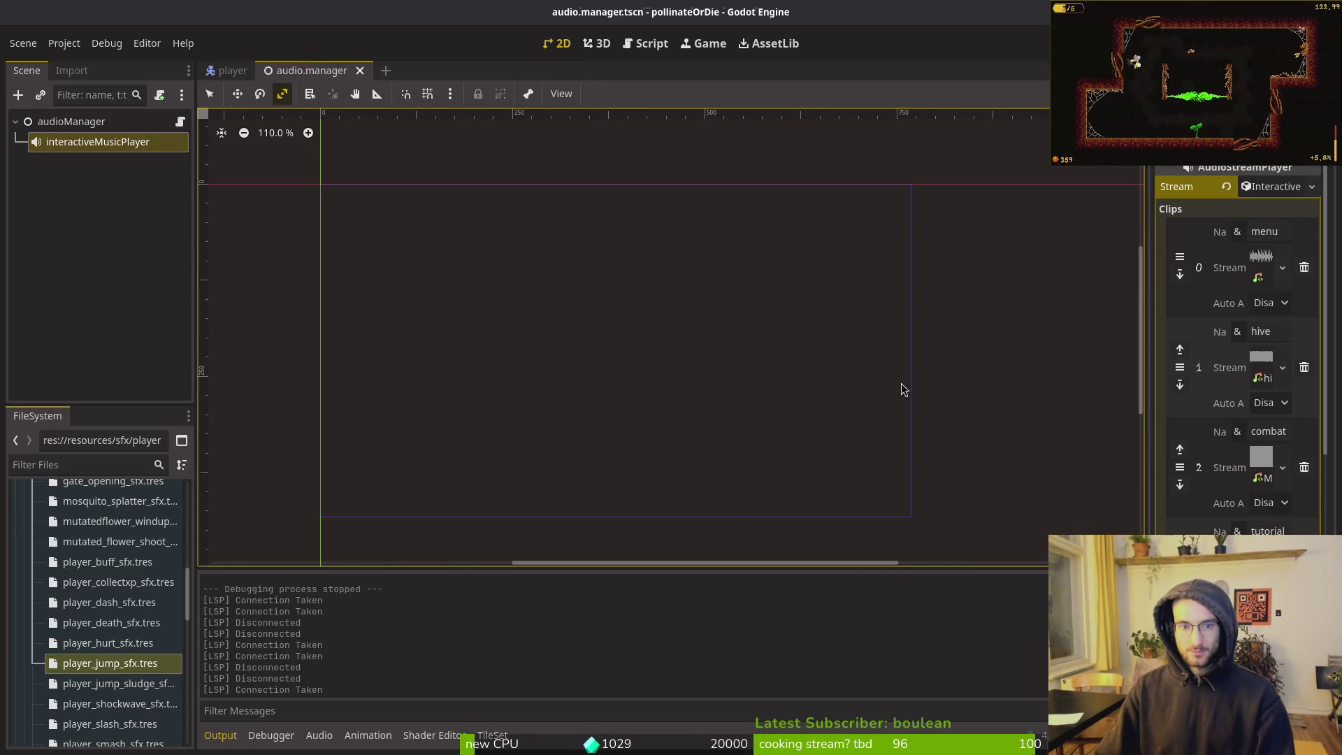
scroll(1238, 349, "down", 5)
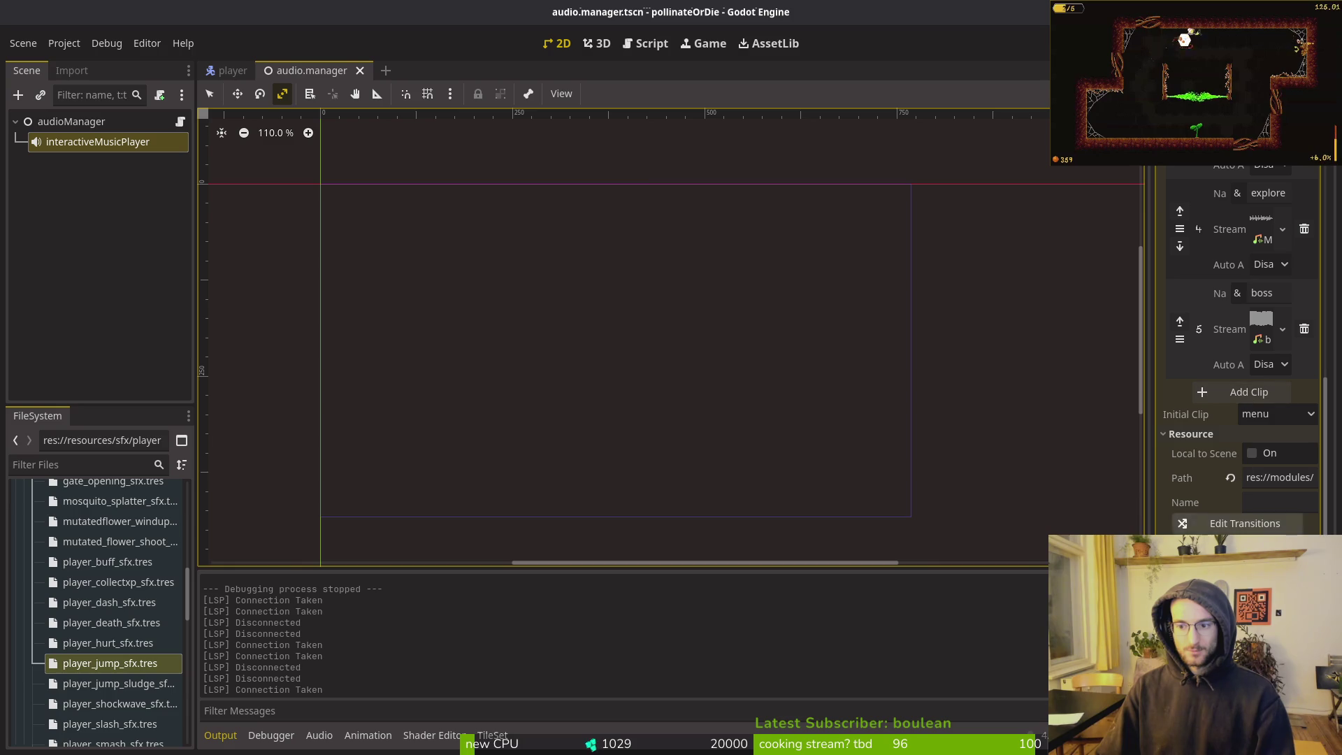
left_click(1231, 523)
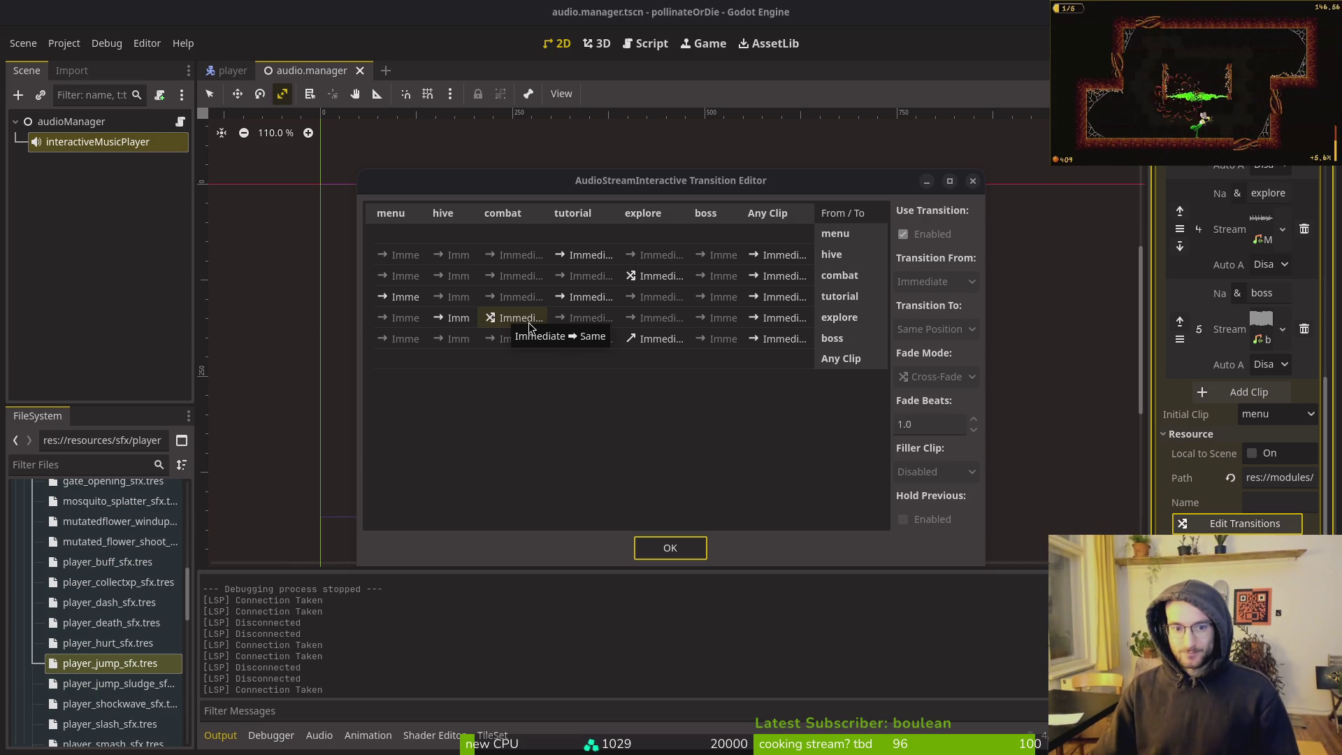
left_click(725, 366)
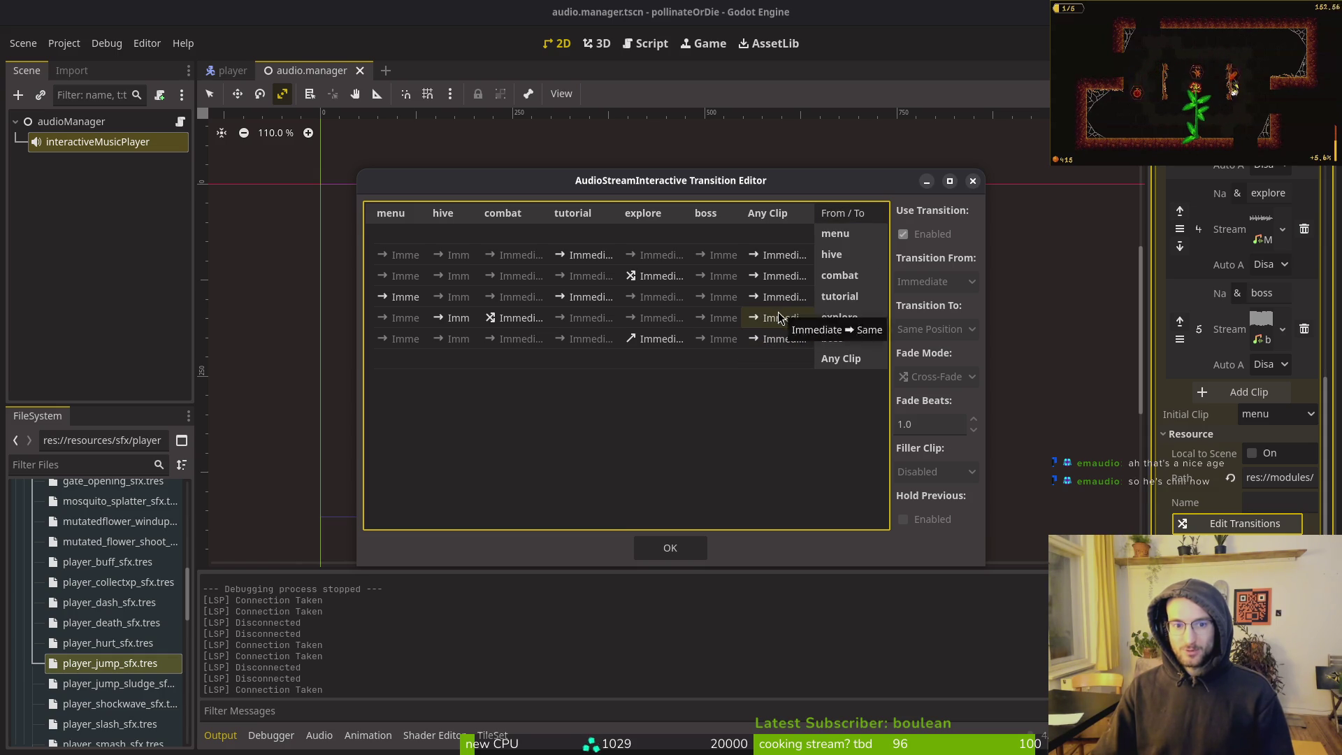
Set the explore-to-combat transition's Fade Beats to 1.5 and confirm with OK
left_click(512, 318)
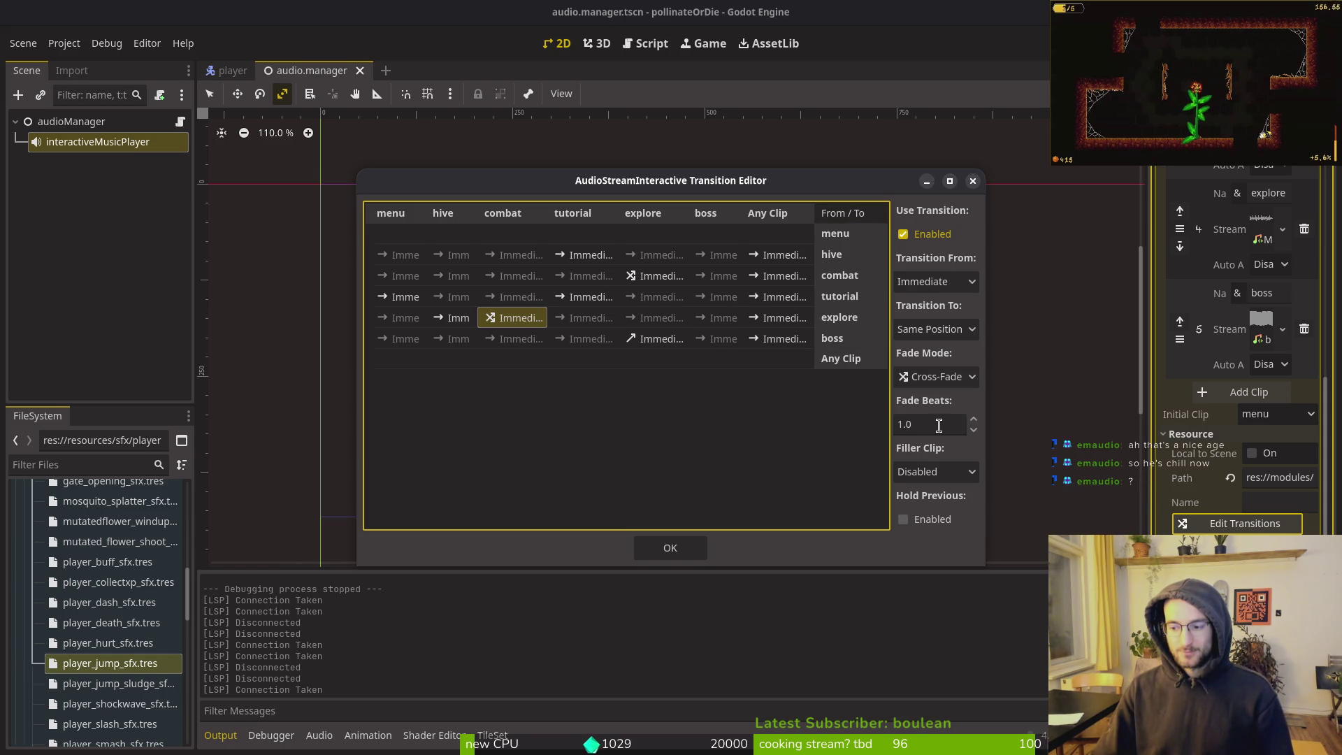
left_click(904, 426)
type("1.5")
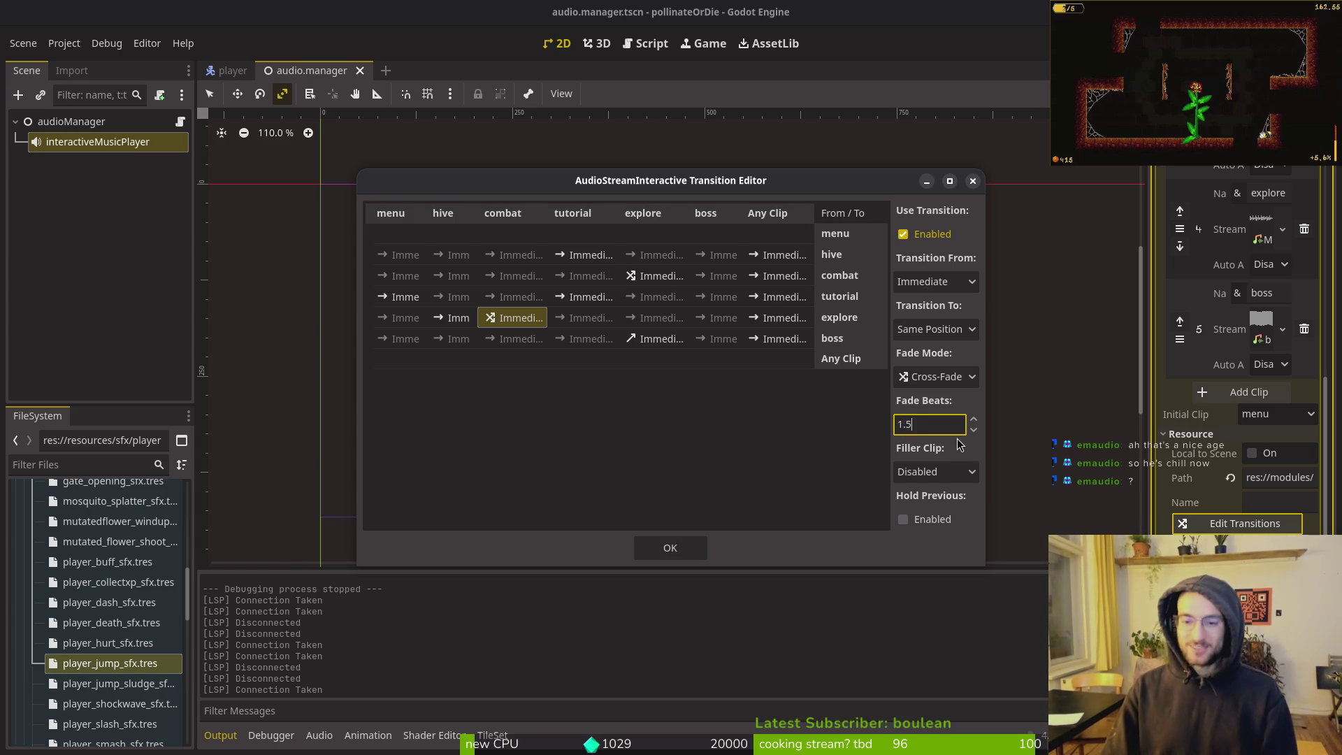
key("Return")
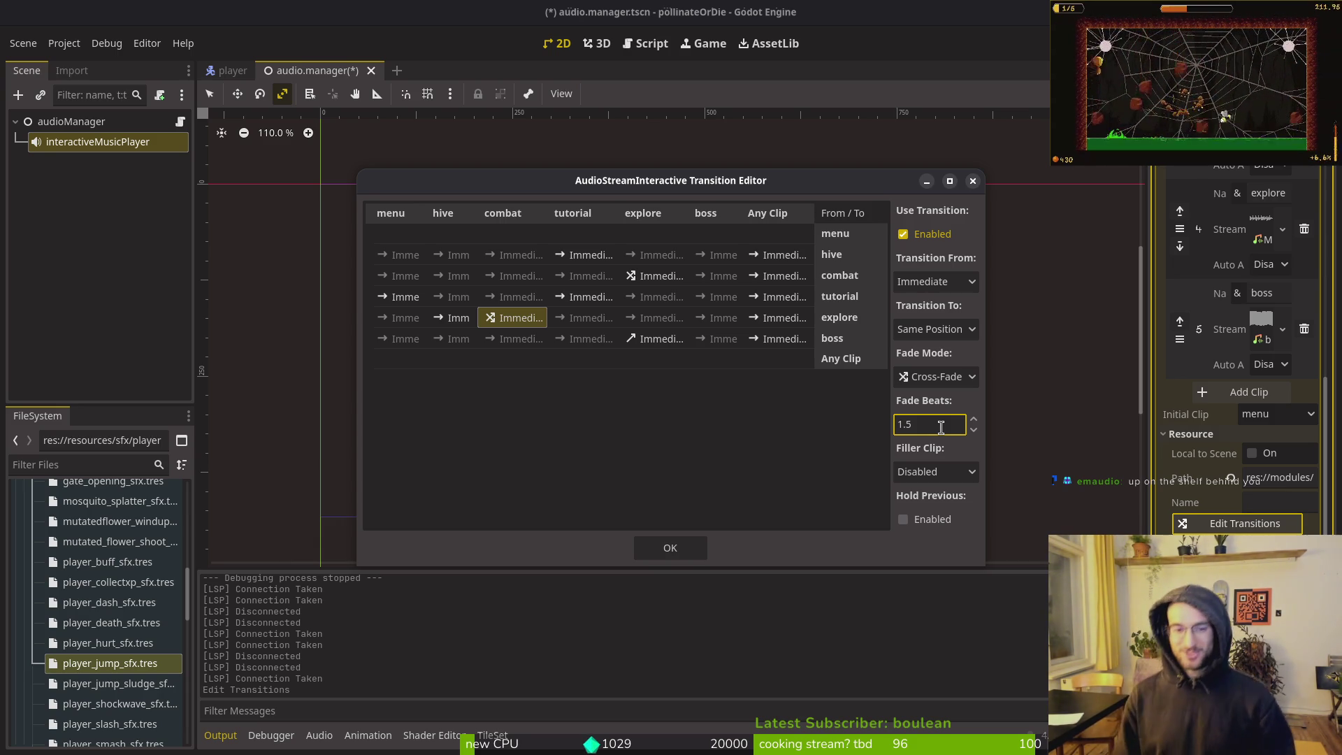
left_click(670, 548)
Run the game, raise the music volume one step in settings, play, and stop with F8
key("F5")
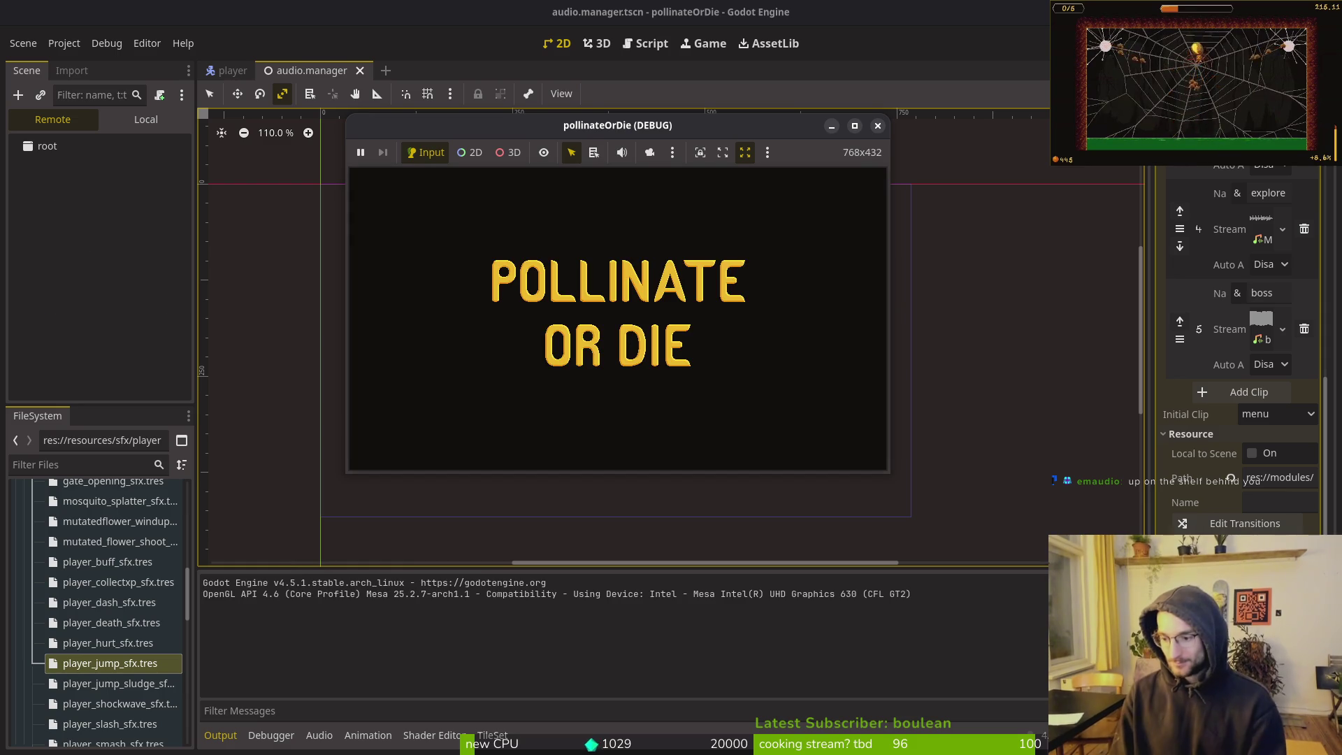
key("Return")
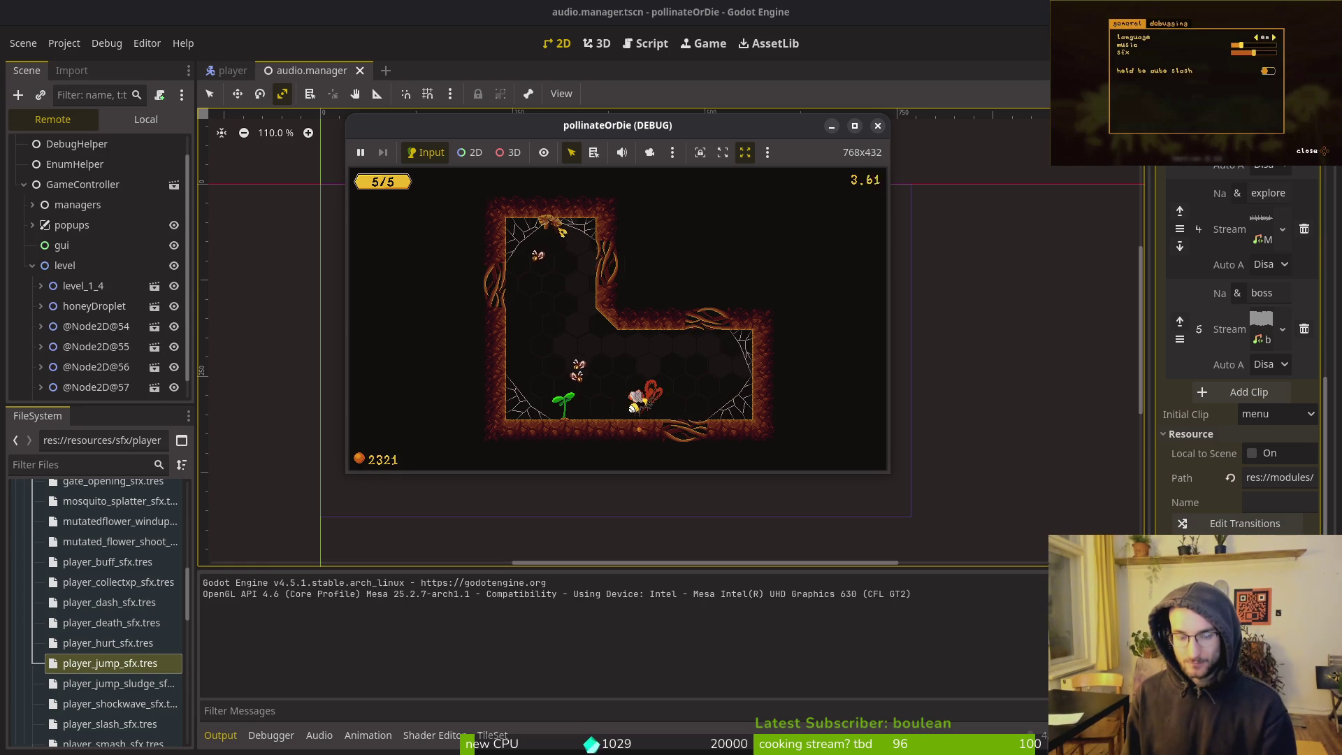
key("Escape")
key("Down")
key("Return")
key("Right")
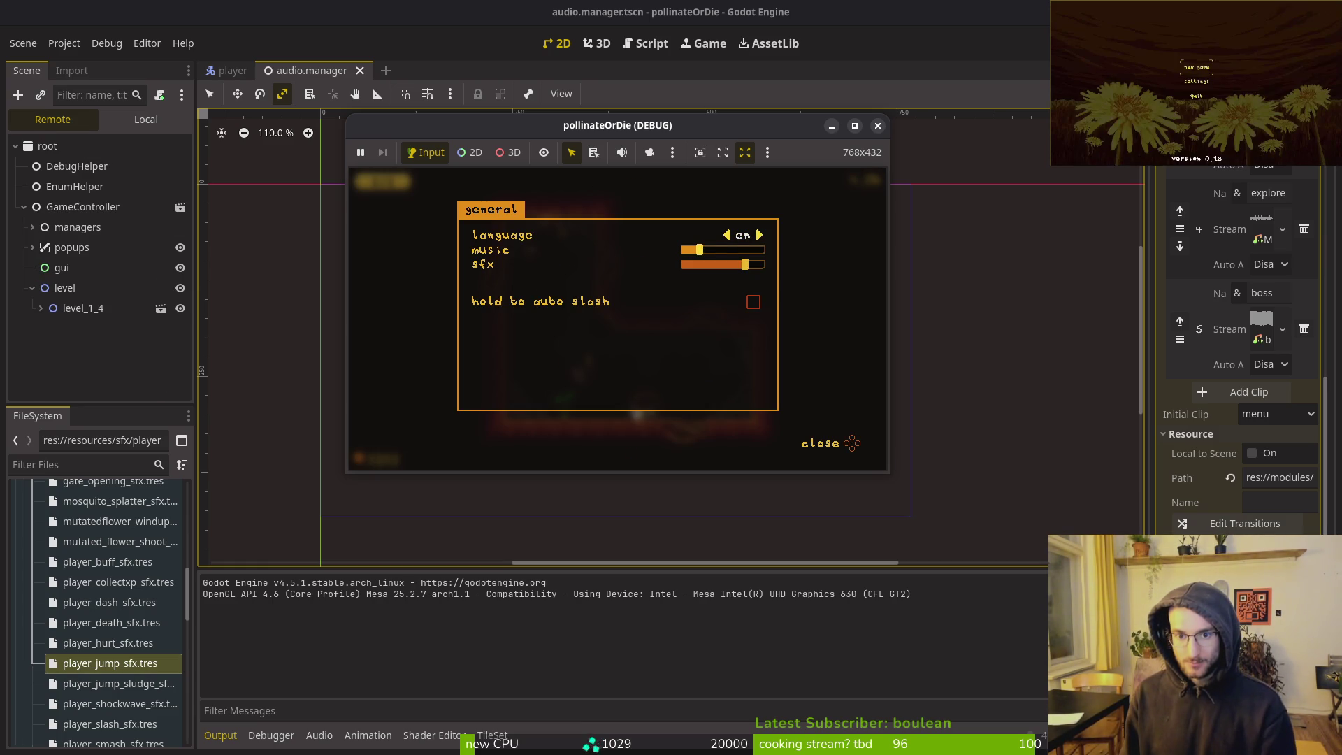
key("Escape")
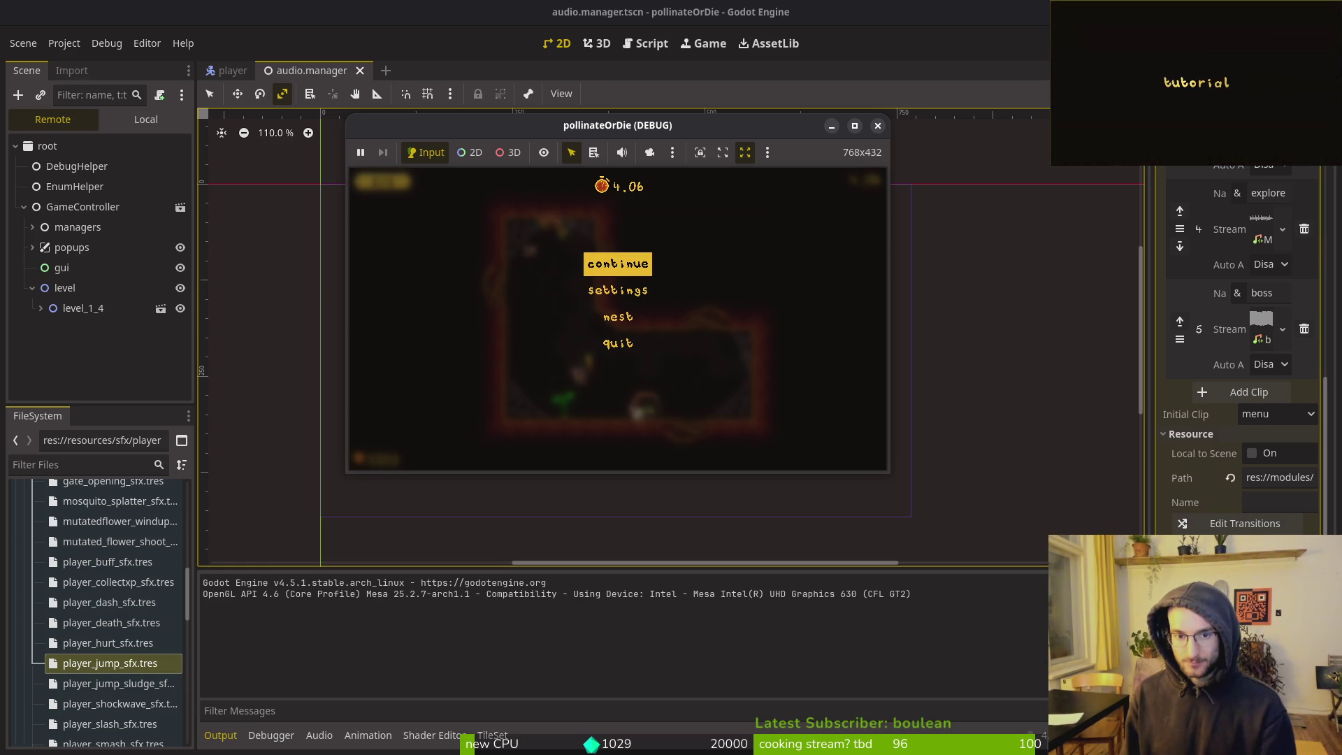
key("Escape")
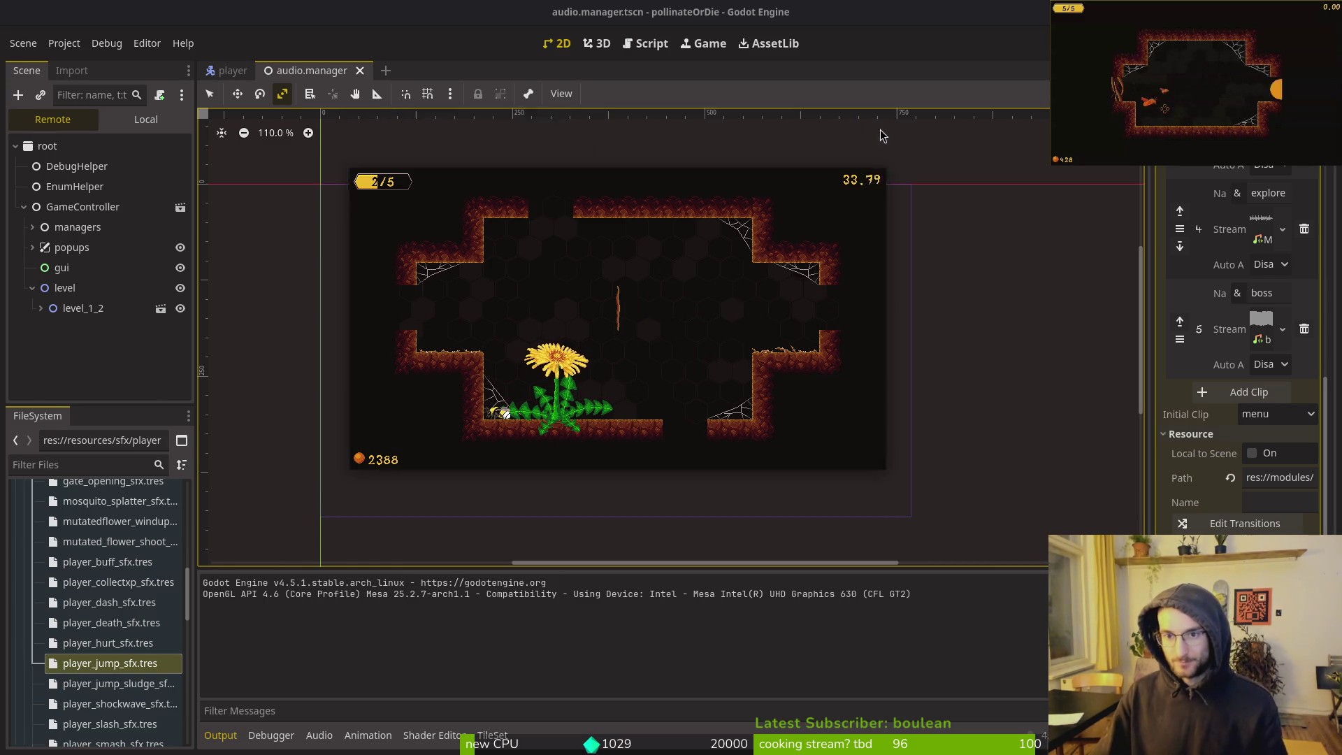
key("F8")
key("F5")
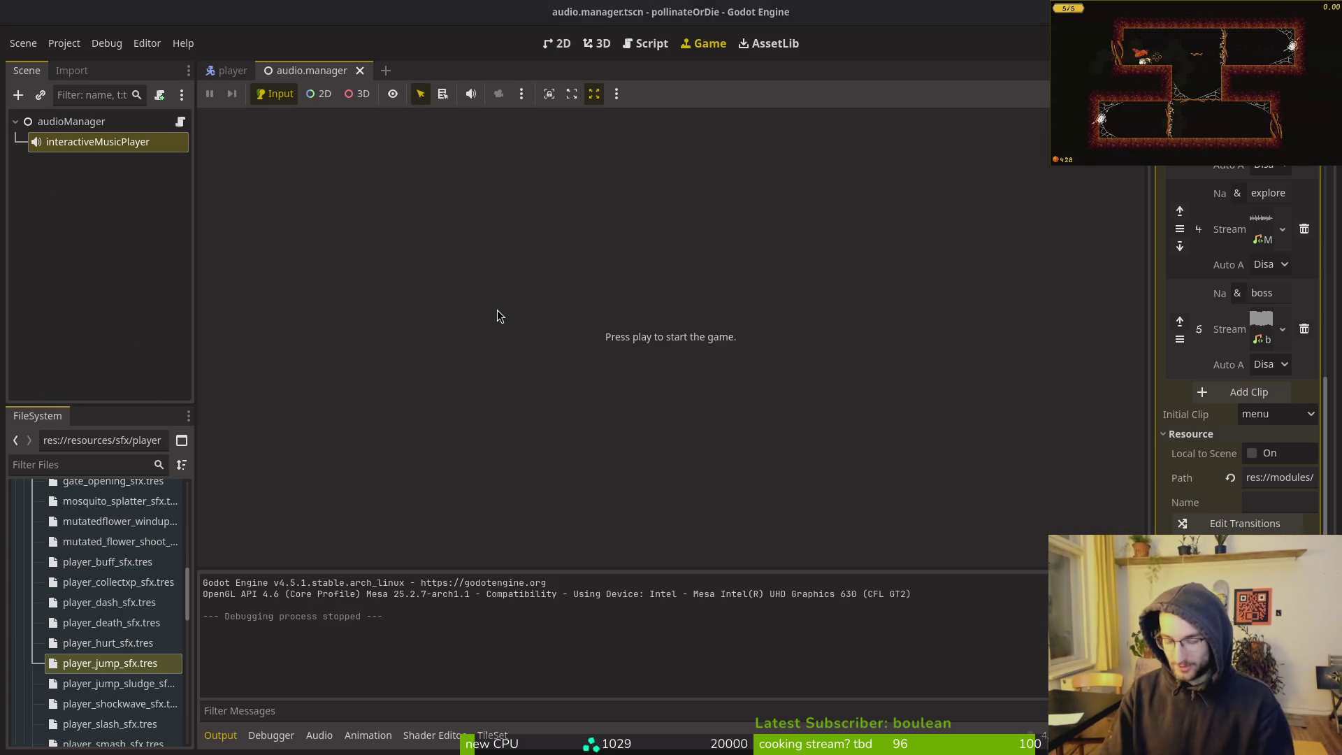
Back in the terminal, reopen boss_level.gd in Neovim at the deactivate_combat line
key("alt+Tab")
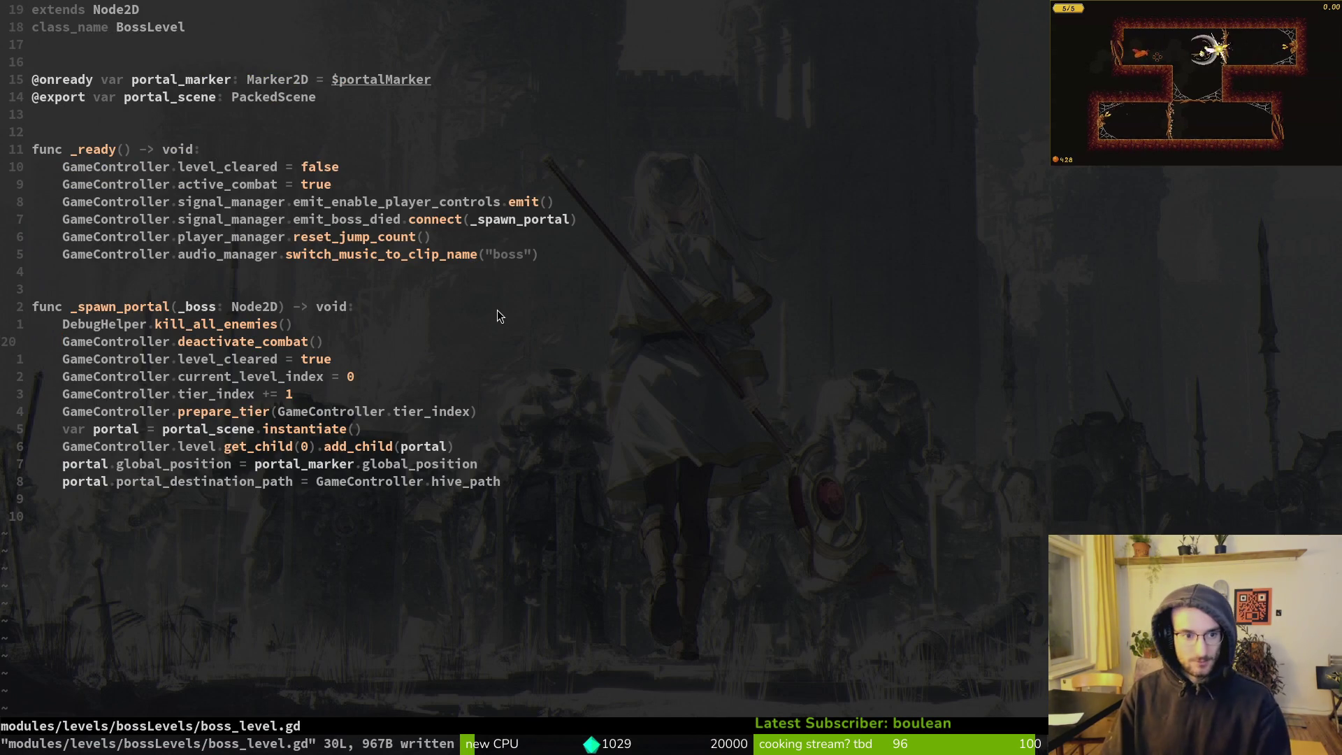
key("colon")
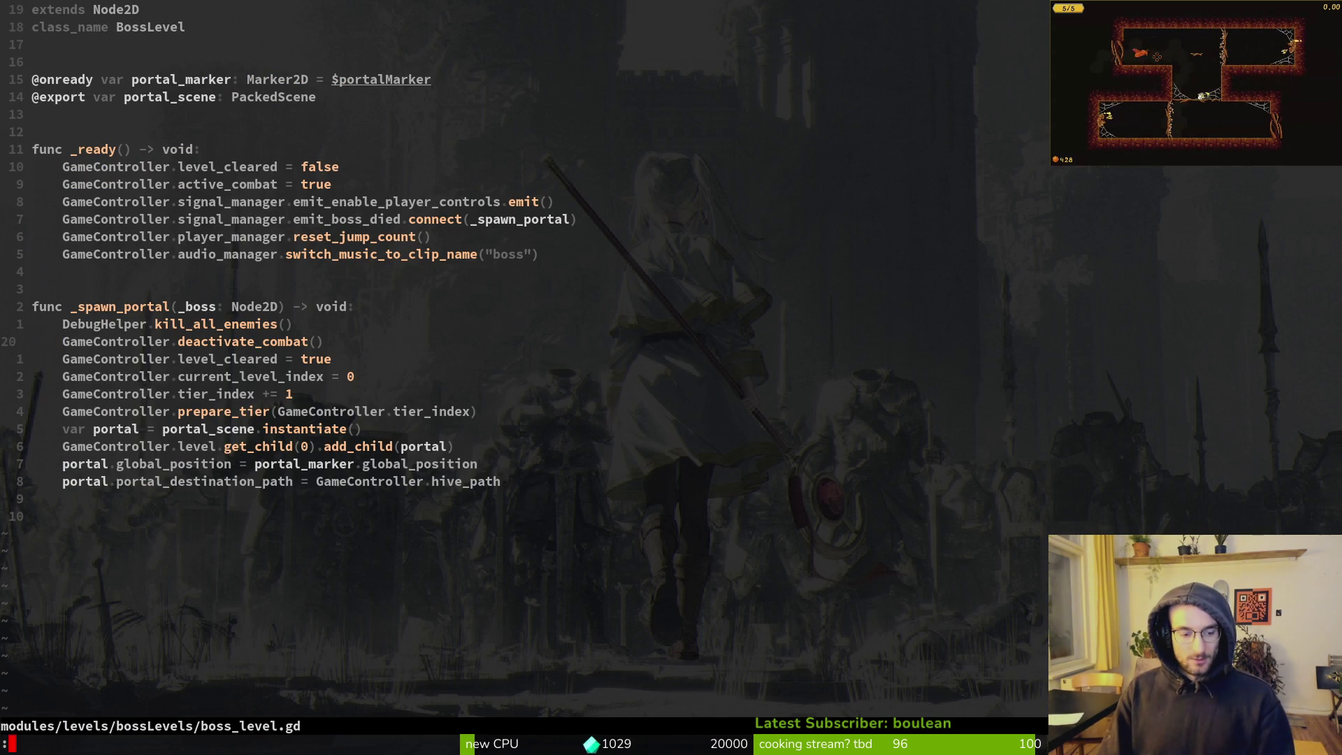
key("Return")
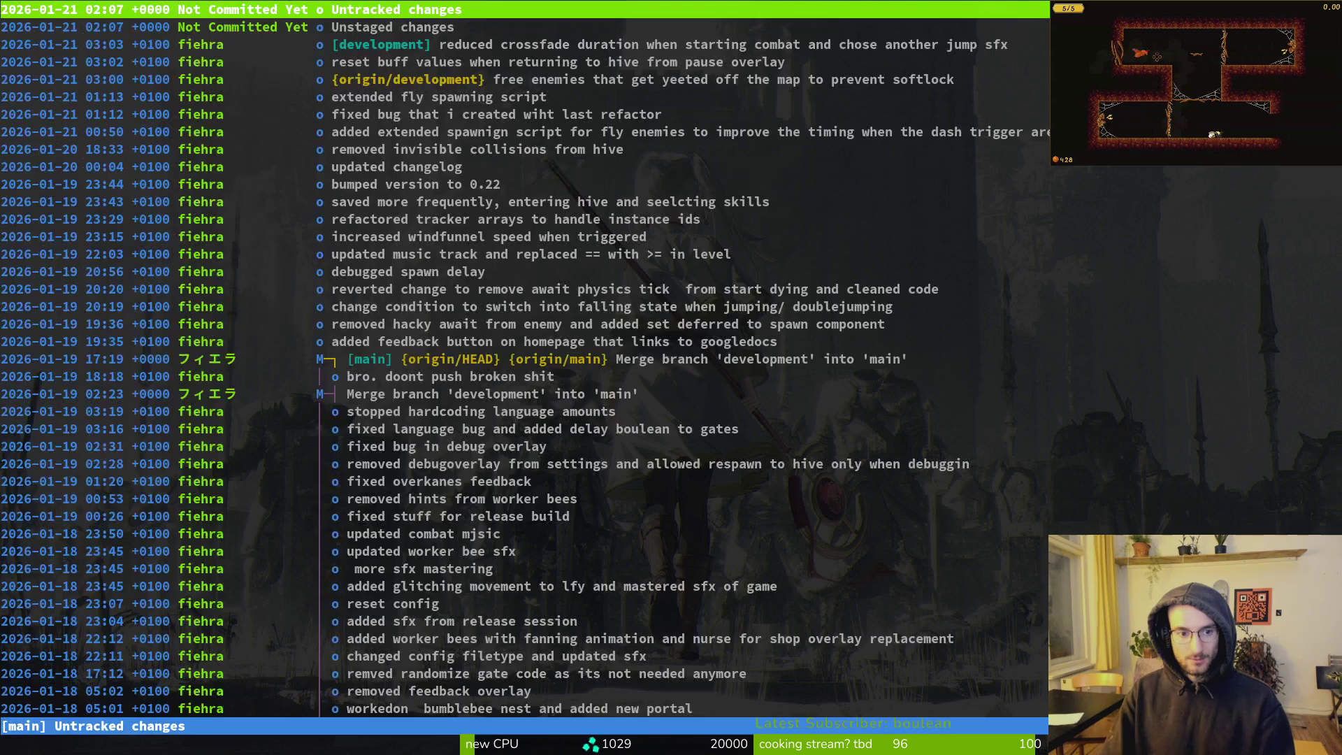
key("s")
key("q")
key("q")
type("vim")
key("Return")
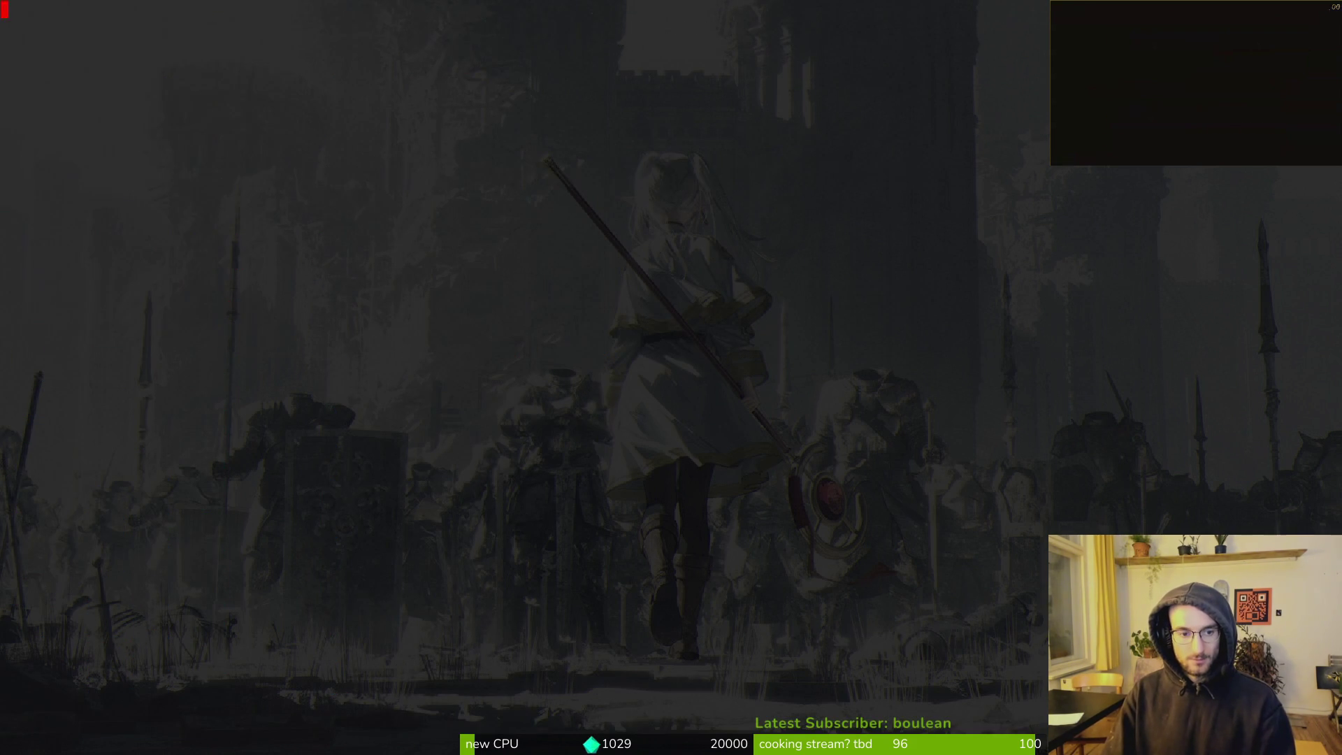
type("bosleve")
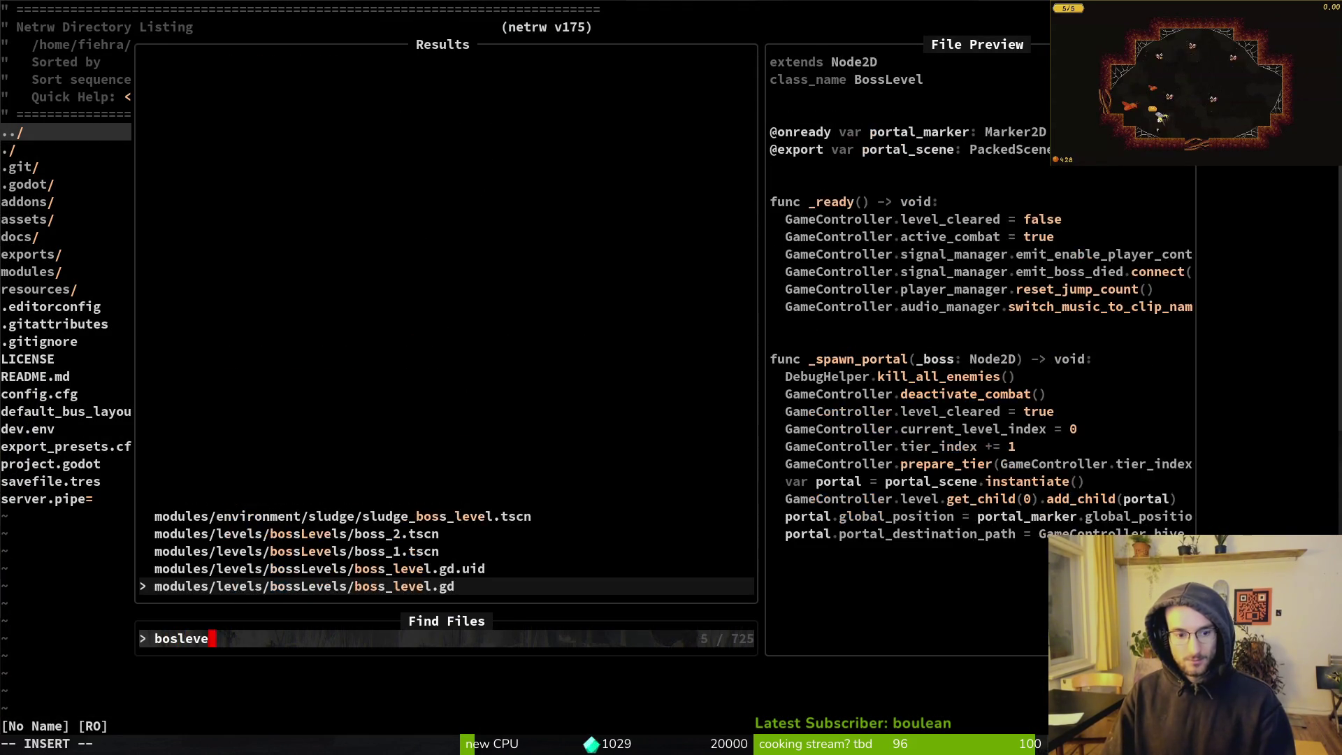
key("Return")
key("j")
key("j")
key("j")
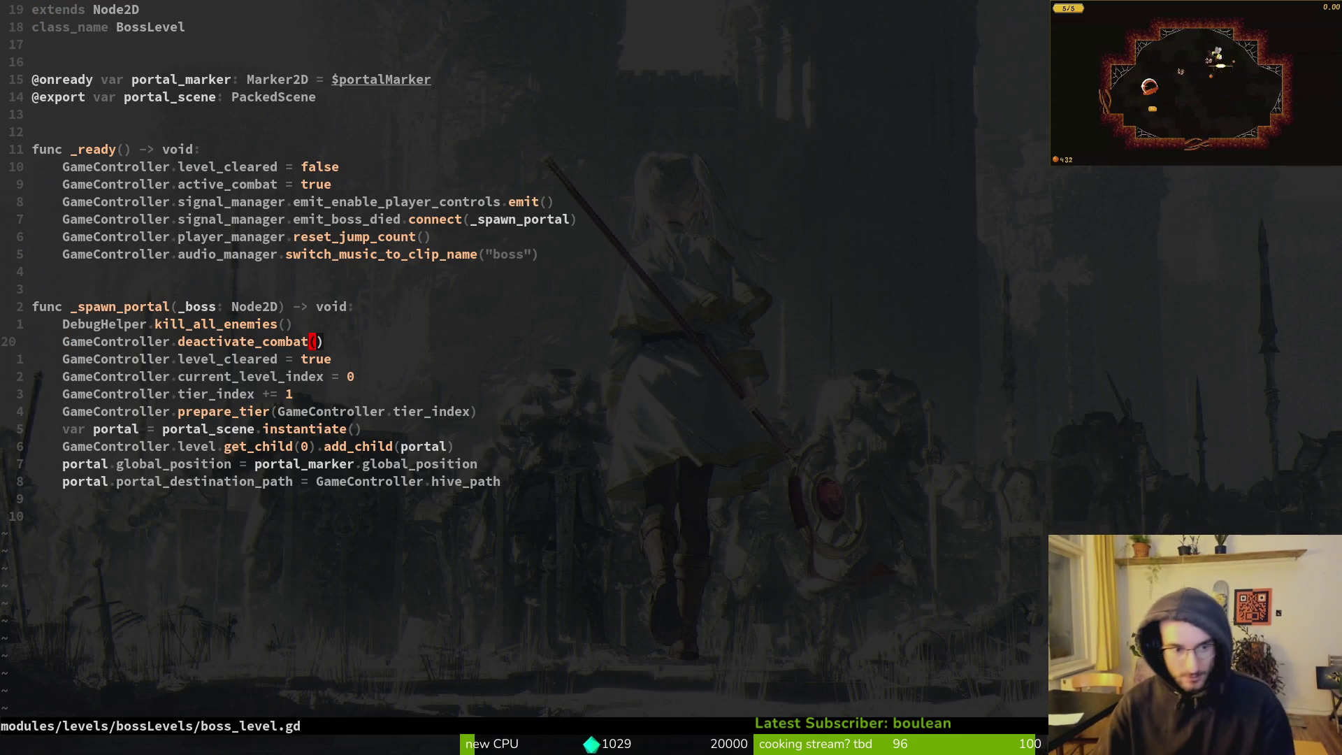
Grep the project for deactivate_combat and preview its calls in player.gd and dying.gd
key("space")
key("s")
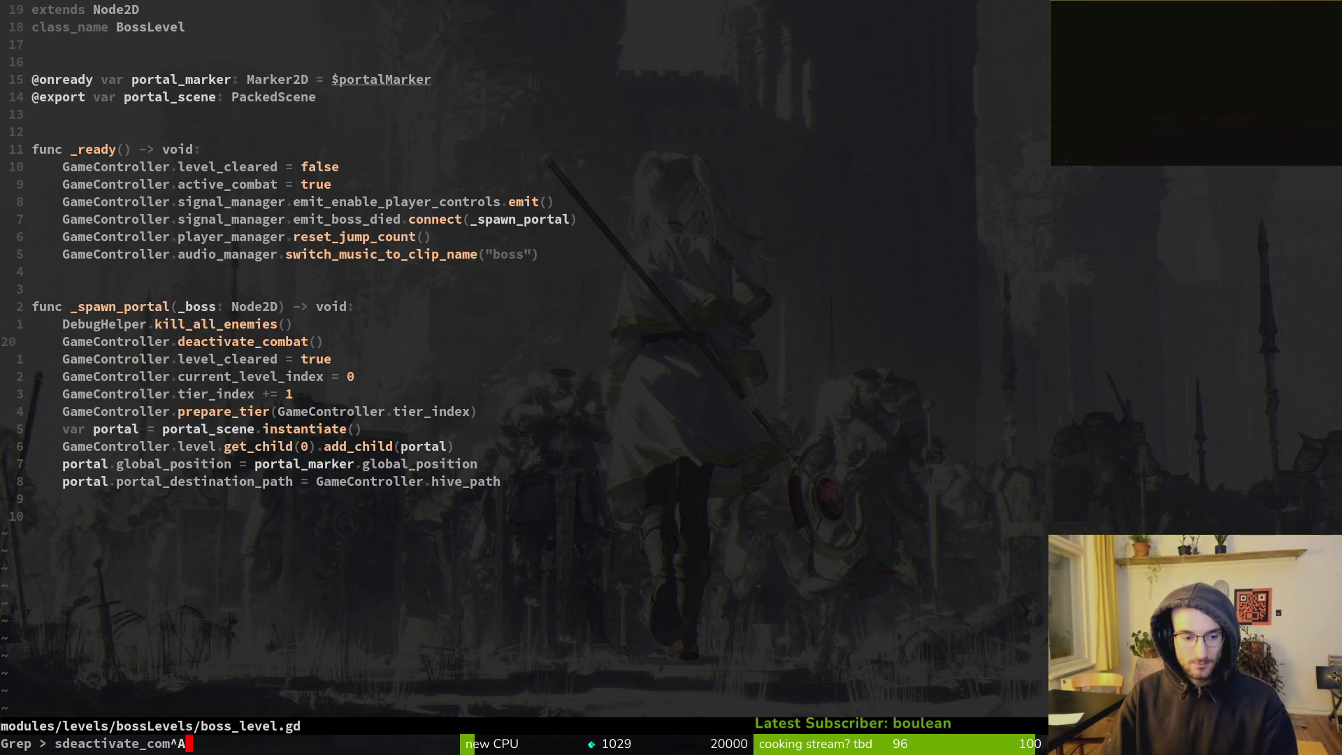
key("ctrl+u")
type("deactivate_combat")
key("Return")
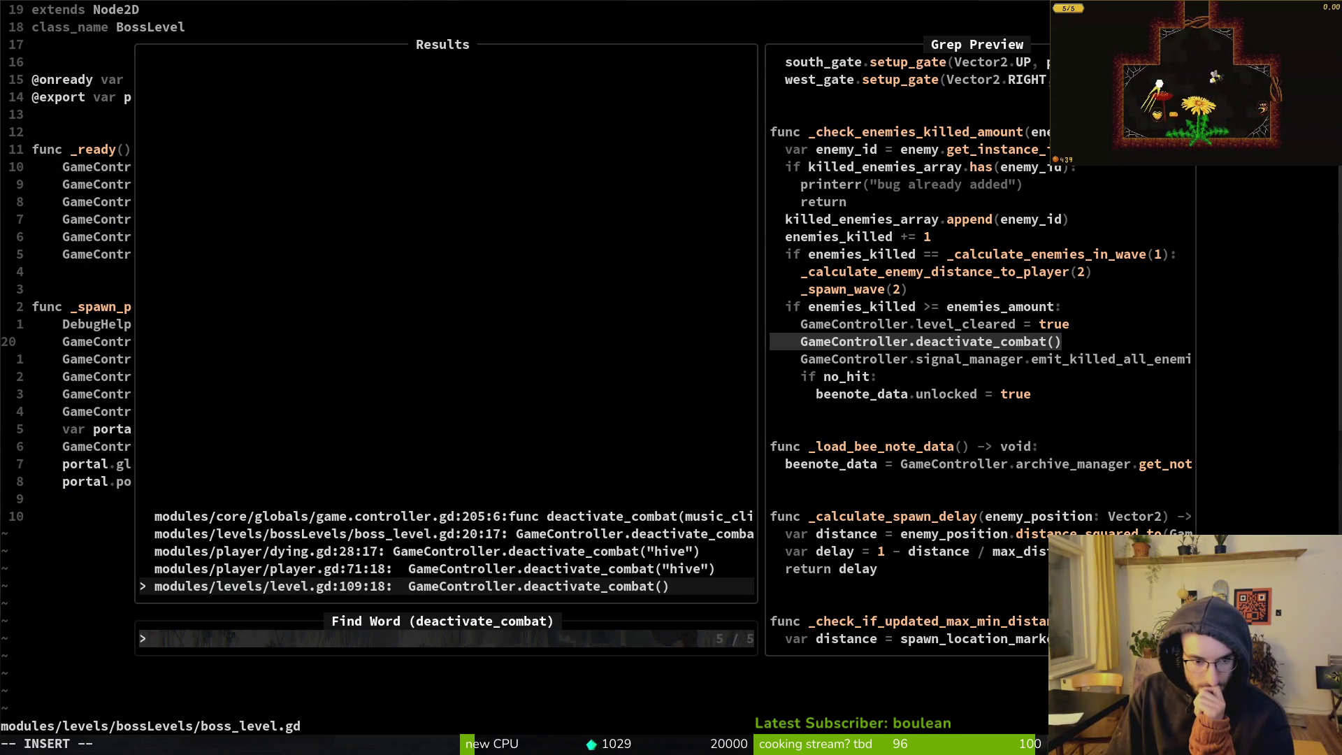
key("Up")
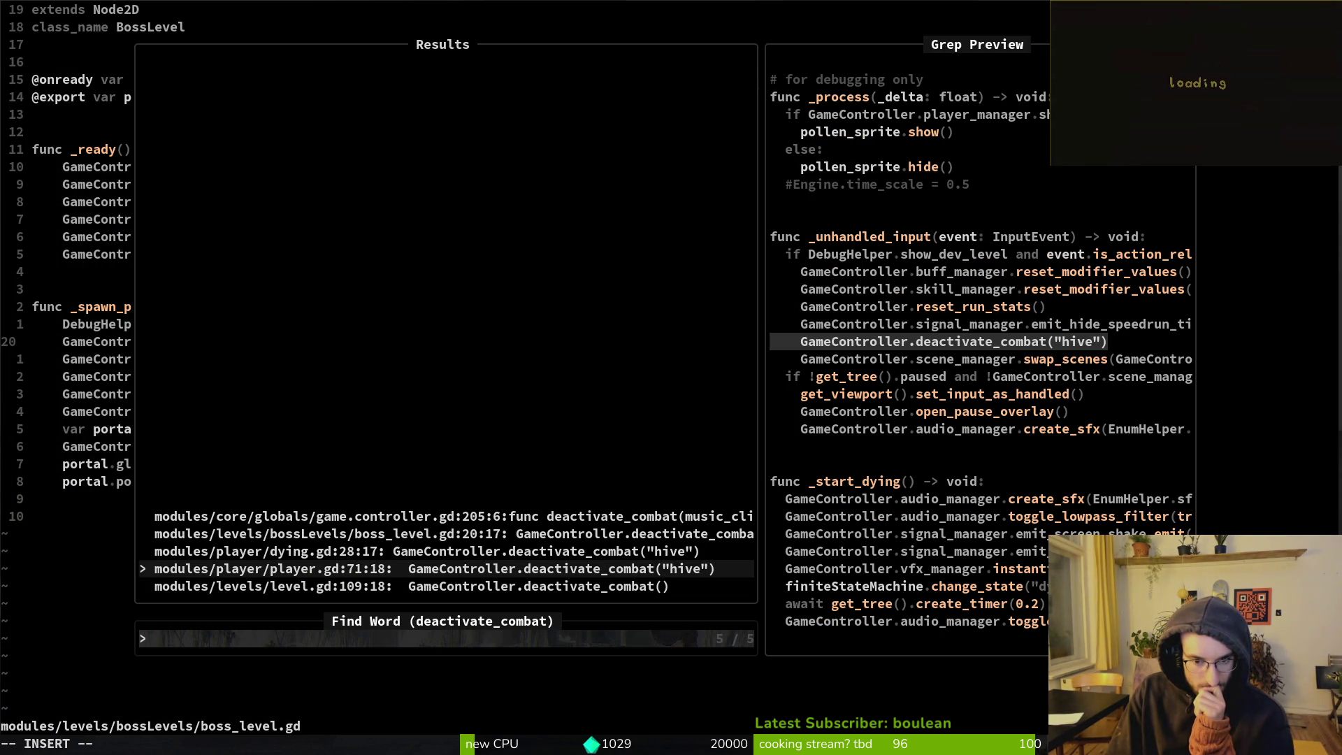
key("Up")
key("Down")
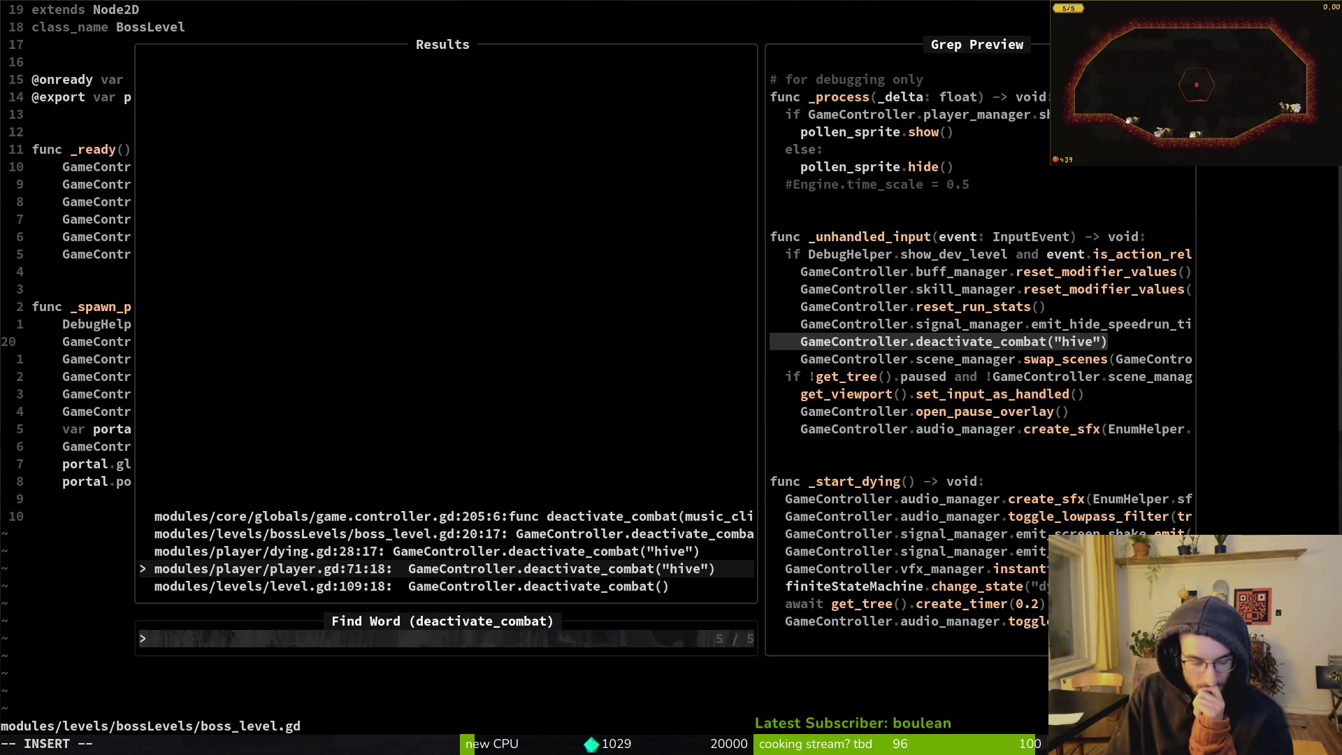
key("alt+Tab")
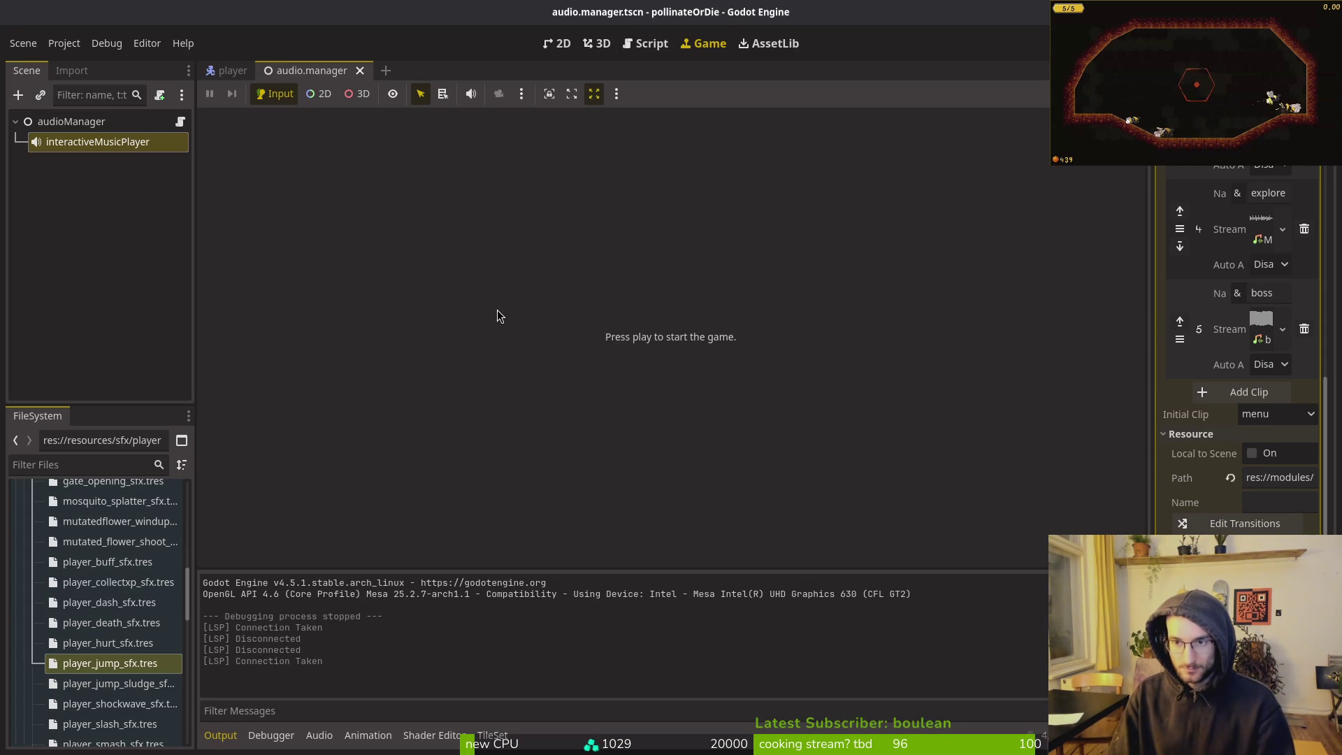
key("F5")
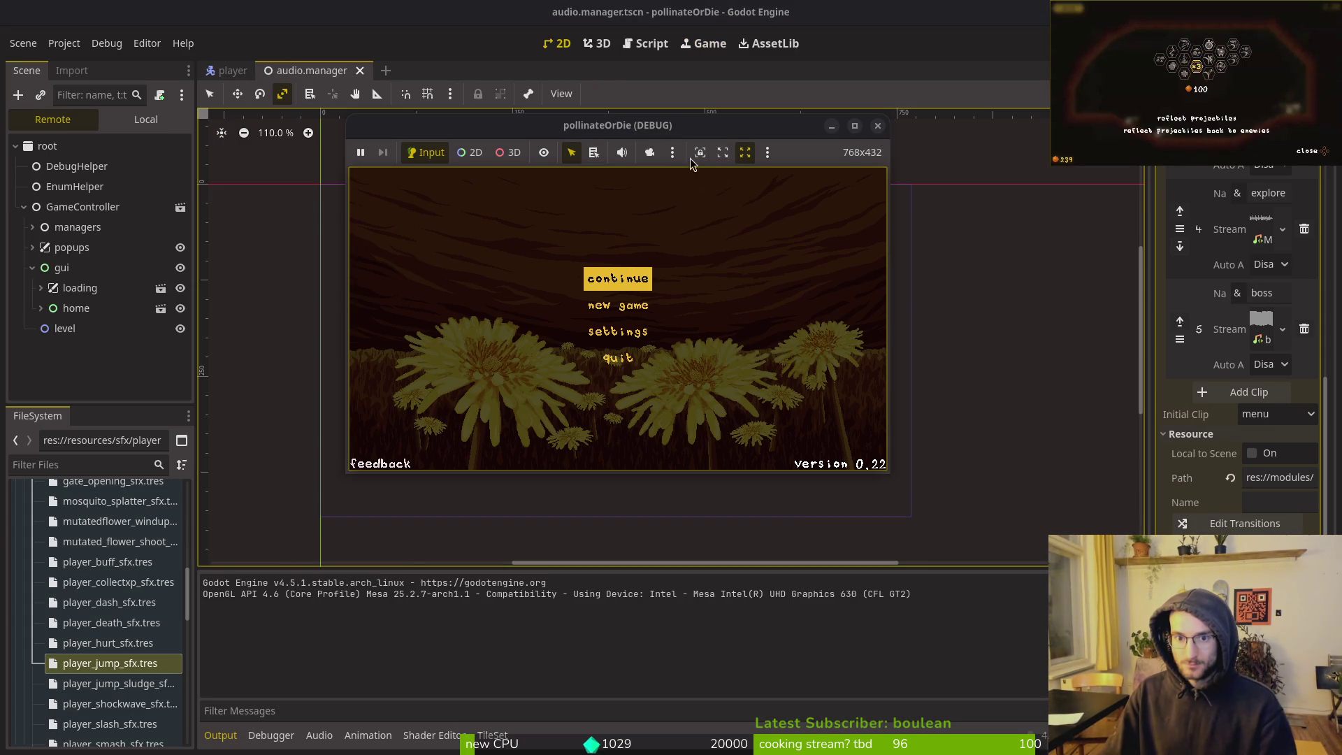
Maximize the game window, start from the title menu and playtest into the hive
double_click(636, 126)
key("Return")
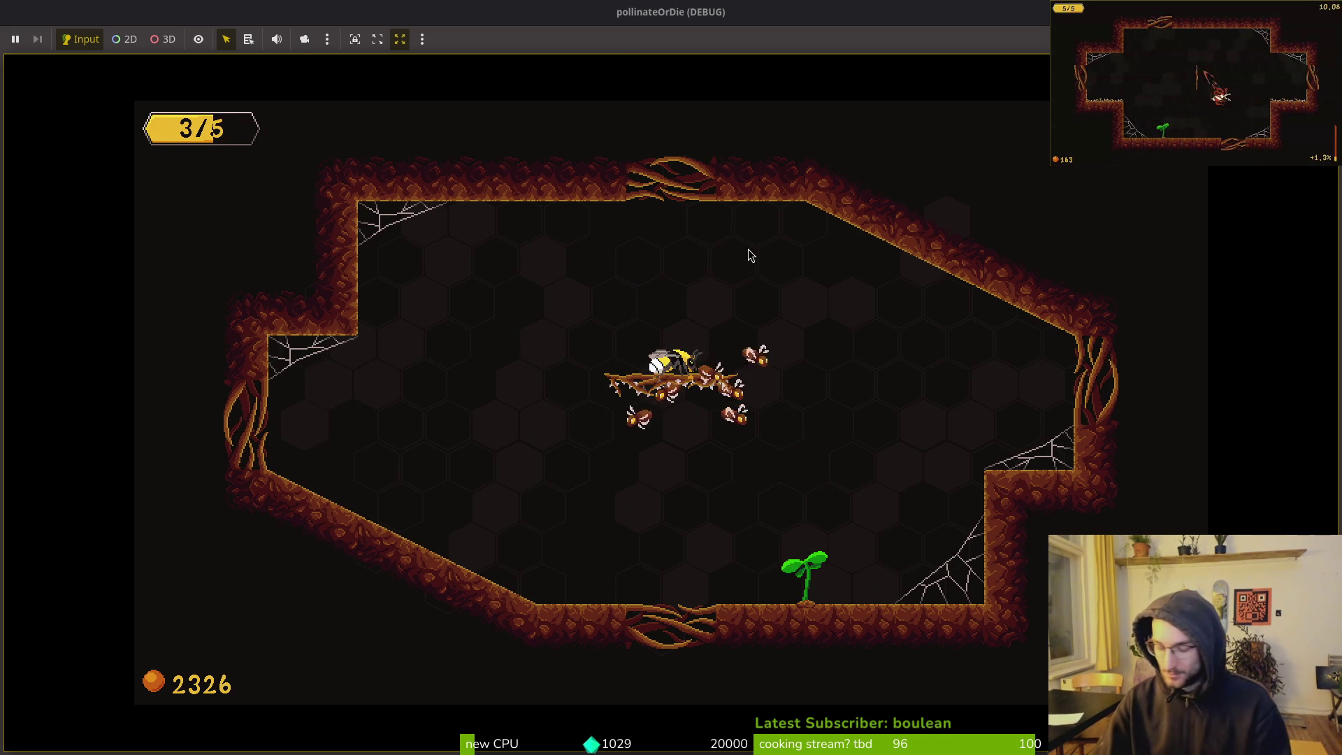
key("alt+Tab")
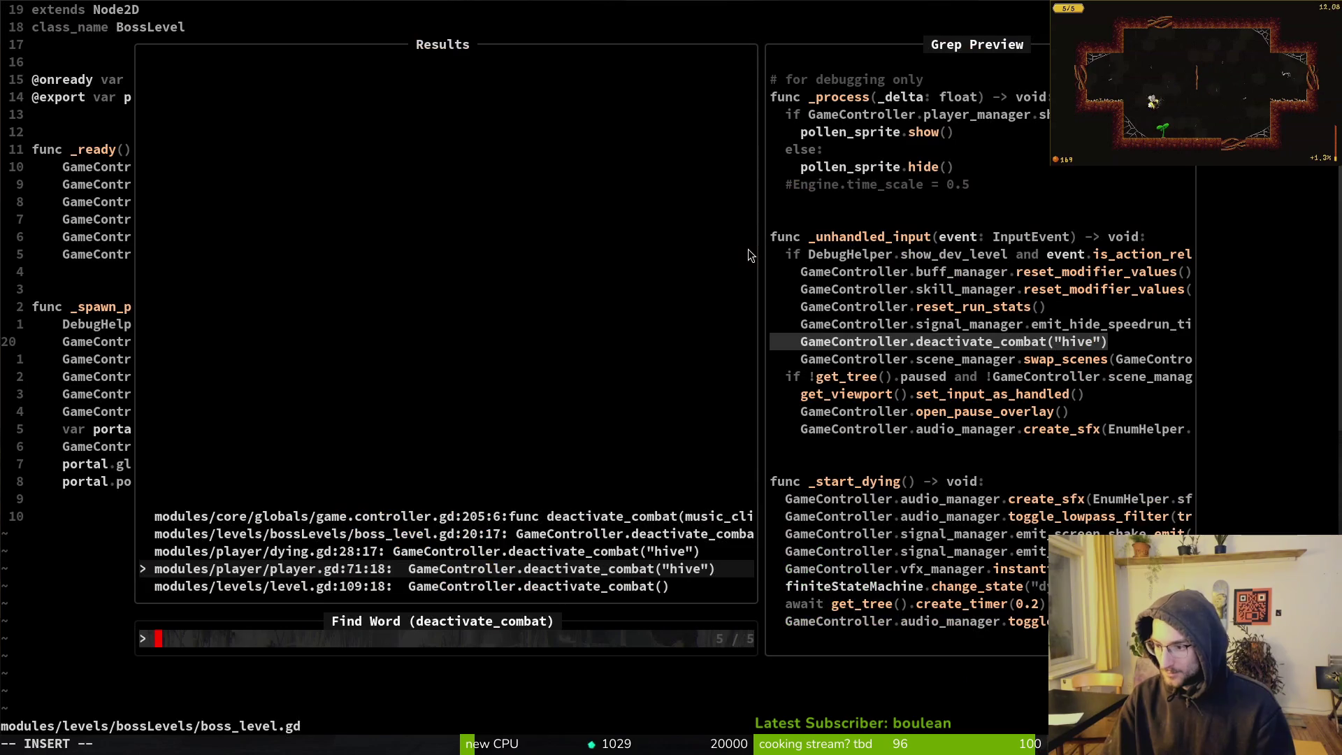
Close the word search and open modules/player/player.gd with Telescope Find Files
key("Escape")
key("space")
key("f")
key("f")
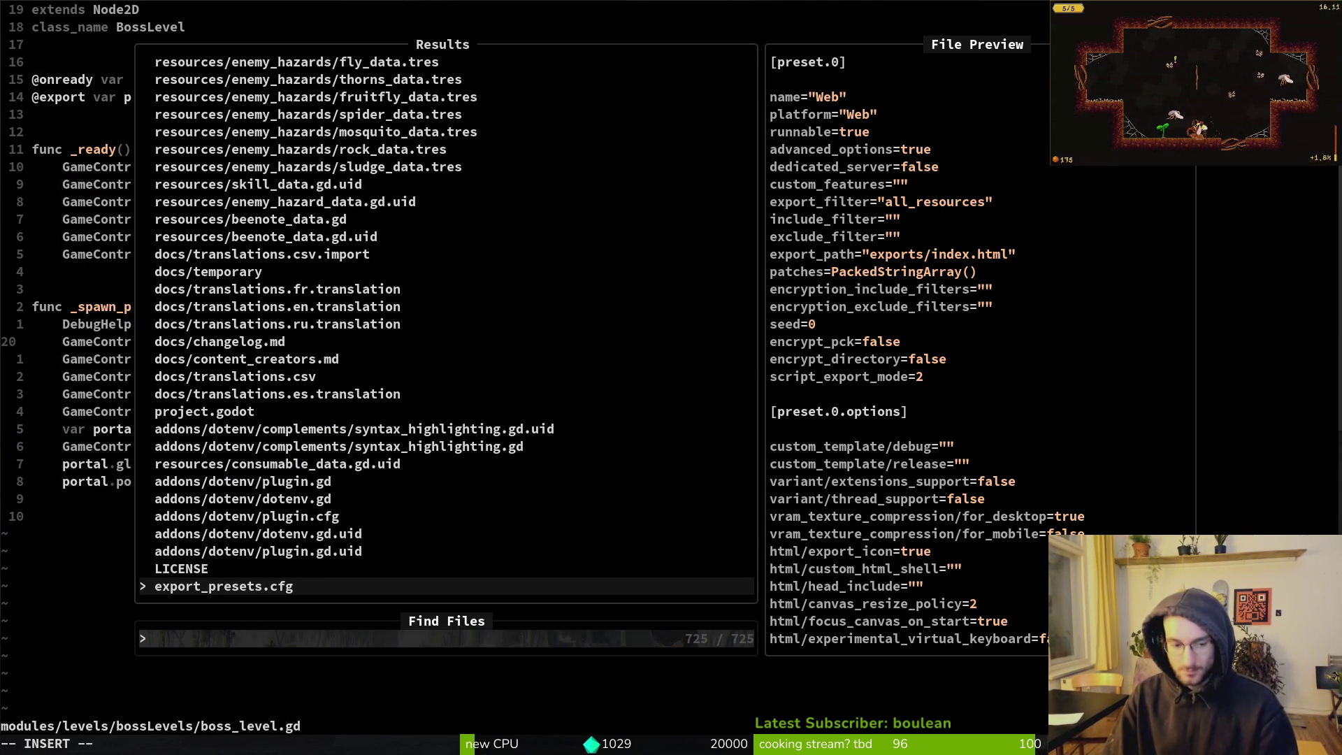
type("layer")
key("Return")
key("alt+Tab")
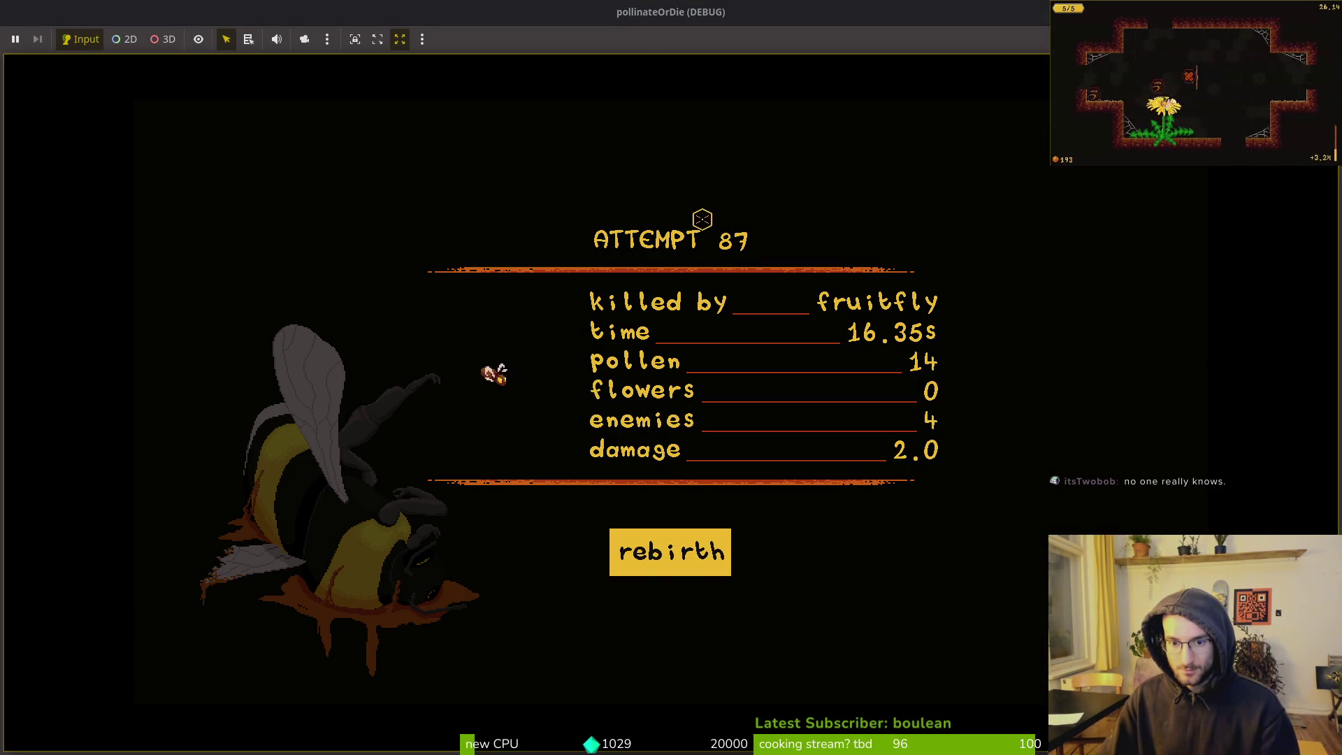
key("alt+Tab")
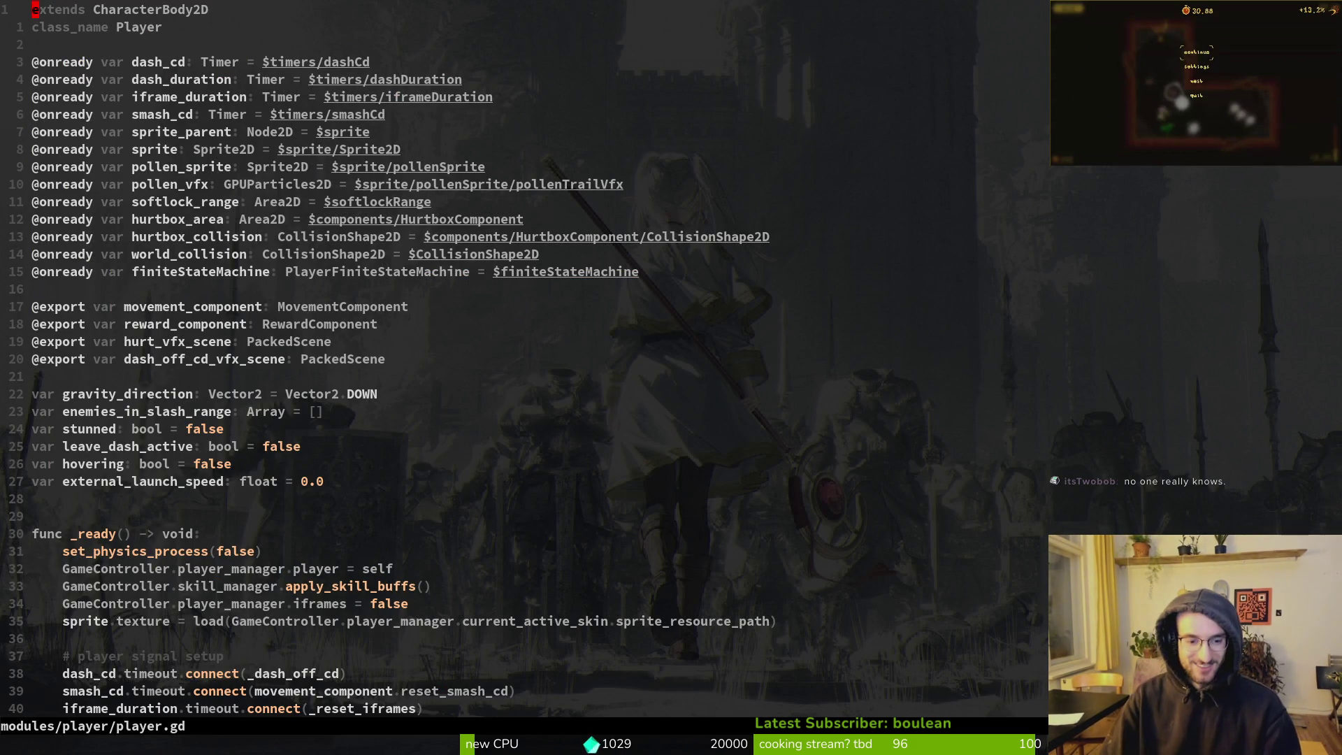
Move past the player signal setup down into the _take_a_hit function
key("braceright")
key("braceright")
key("braceright")
key("j")
key("j")
key("j")
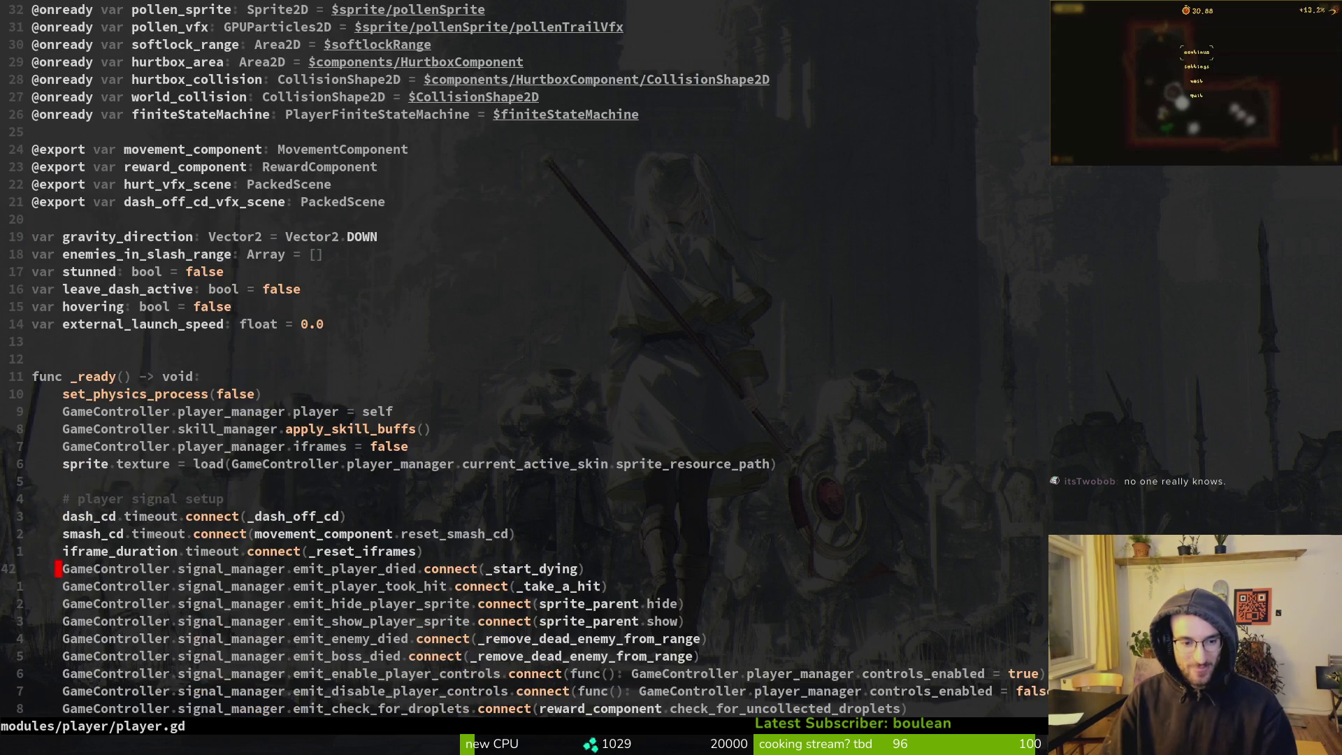
key("braceright")
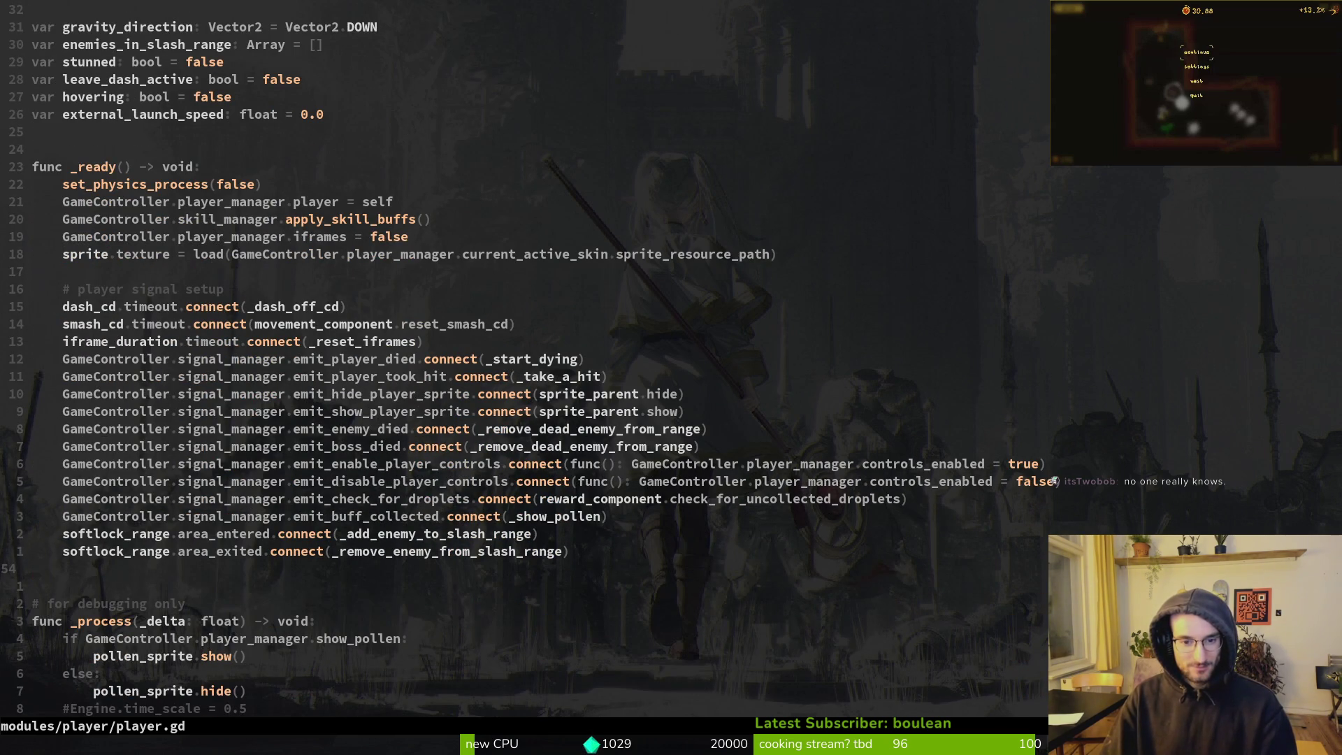
key("k")
key("k")
key("k")
key("shift+v")
key("y")
key("braceright")
key("braceright")
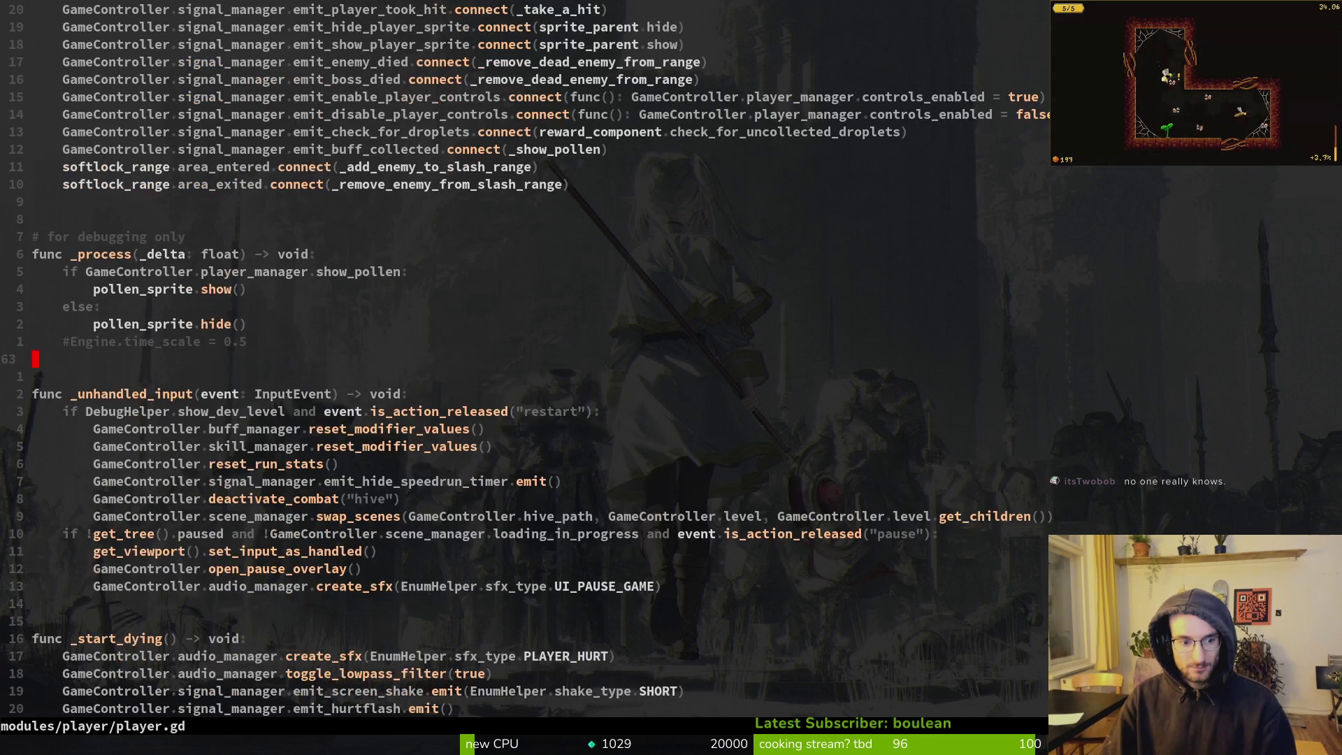
key("ctrl+d")
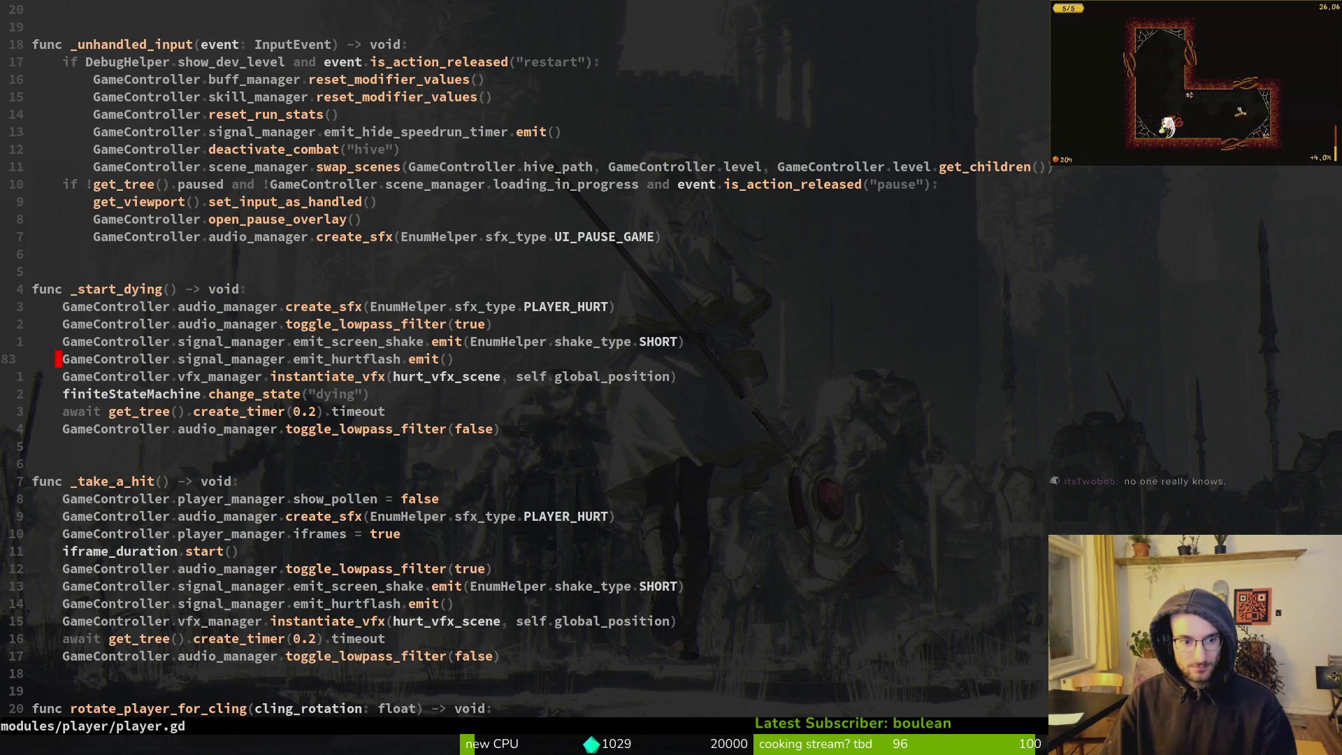
key("5")
key("j")
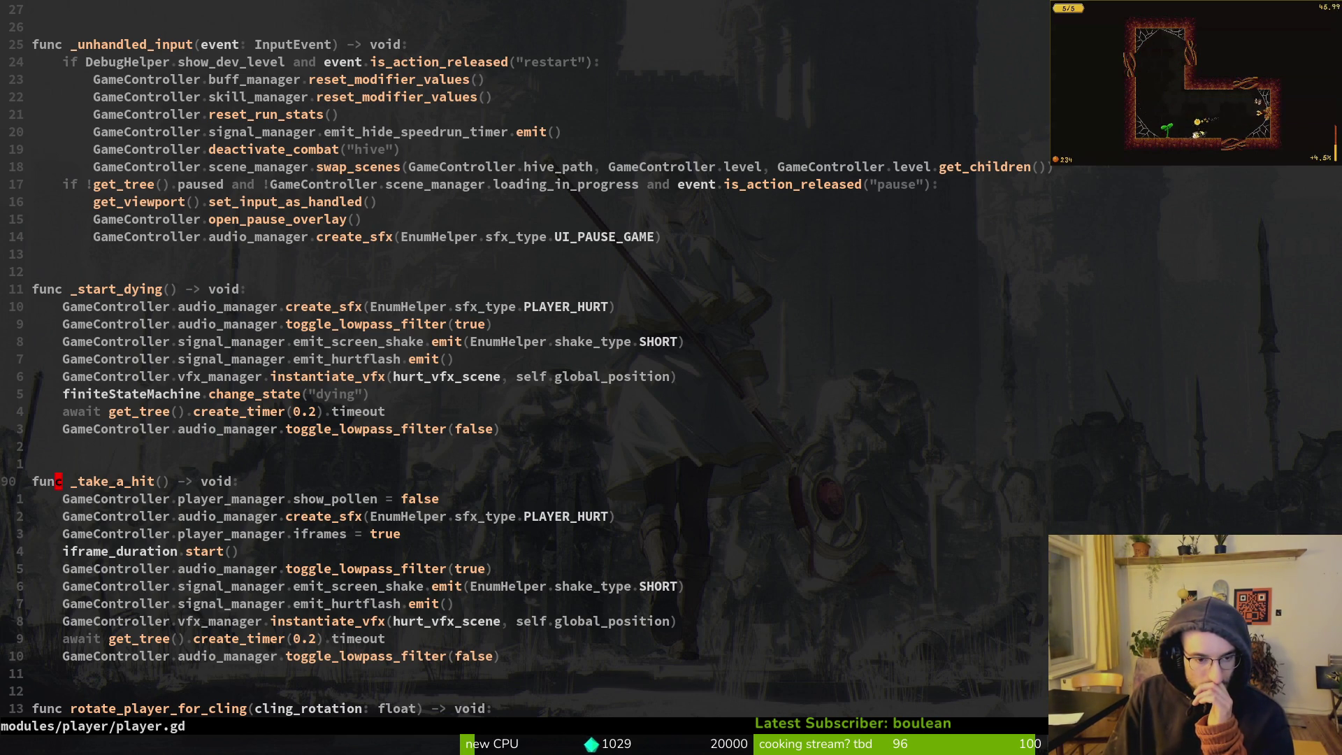
Add the line 'if !GameController.active_combat:' inside _take_a_hit
type("oif ")
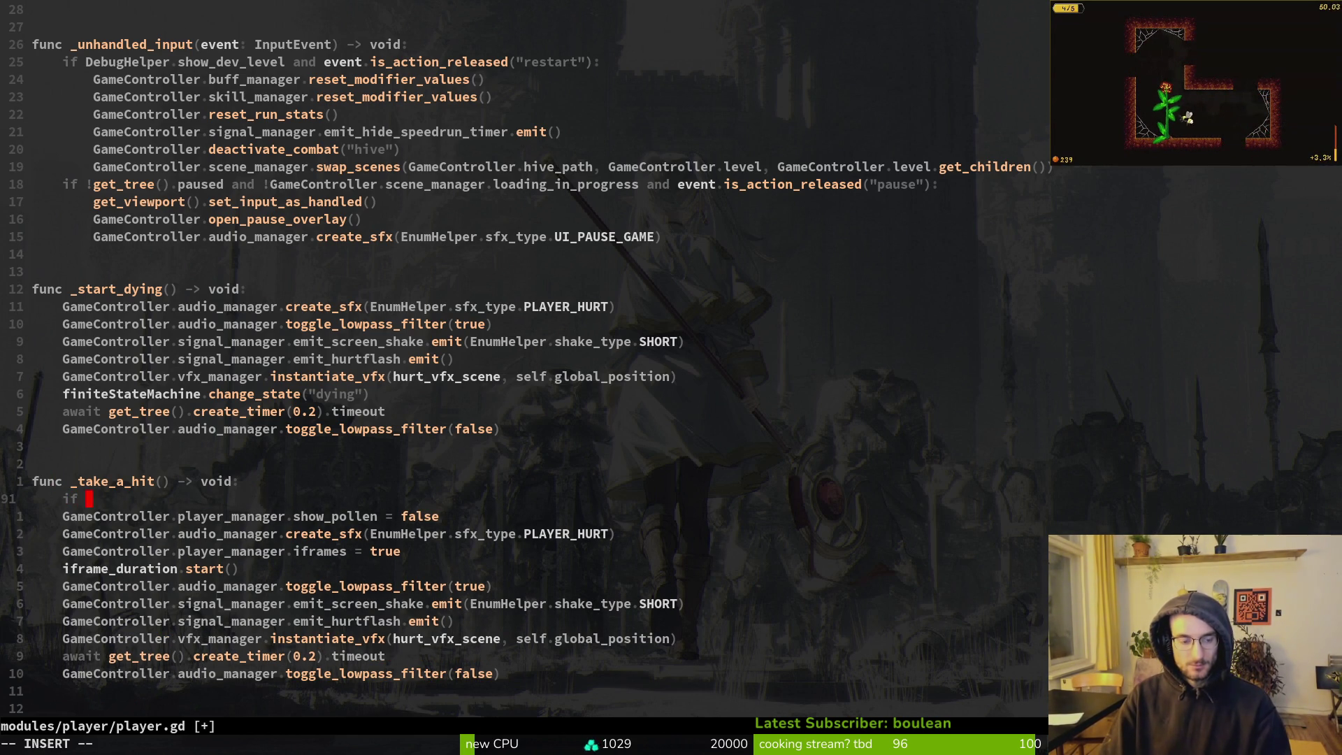
type("ga")
key("BackSpace")
key("BackSpace")
type("Ga")
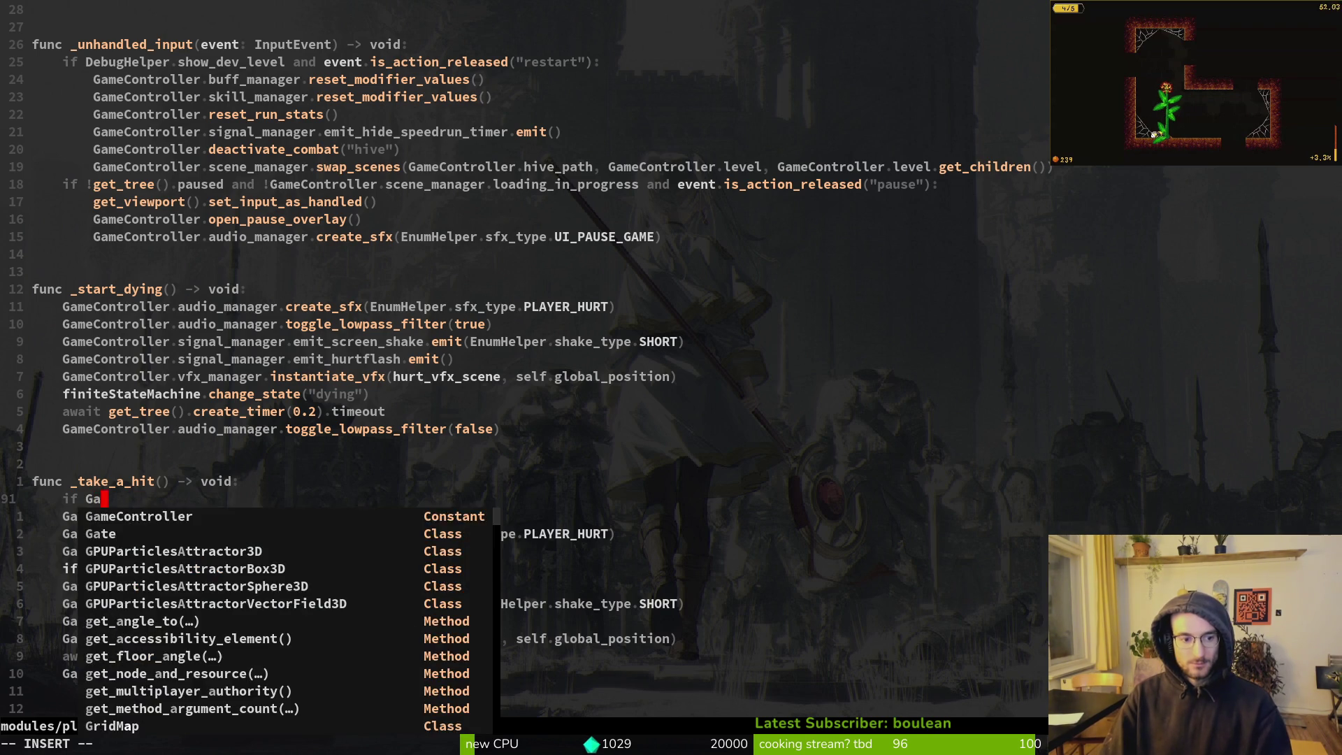
key("Return")
type(".com")
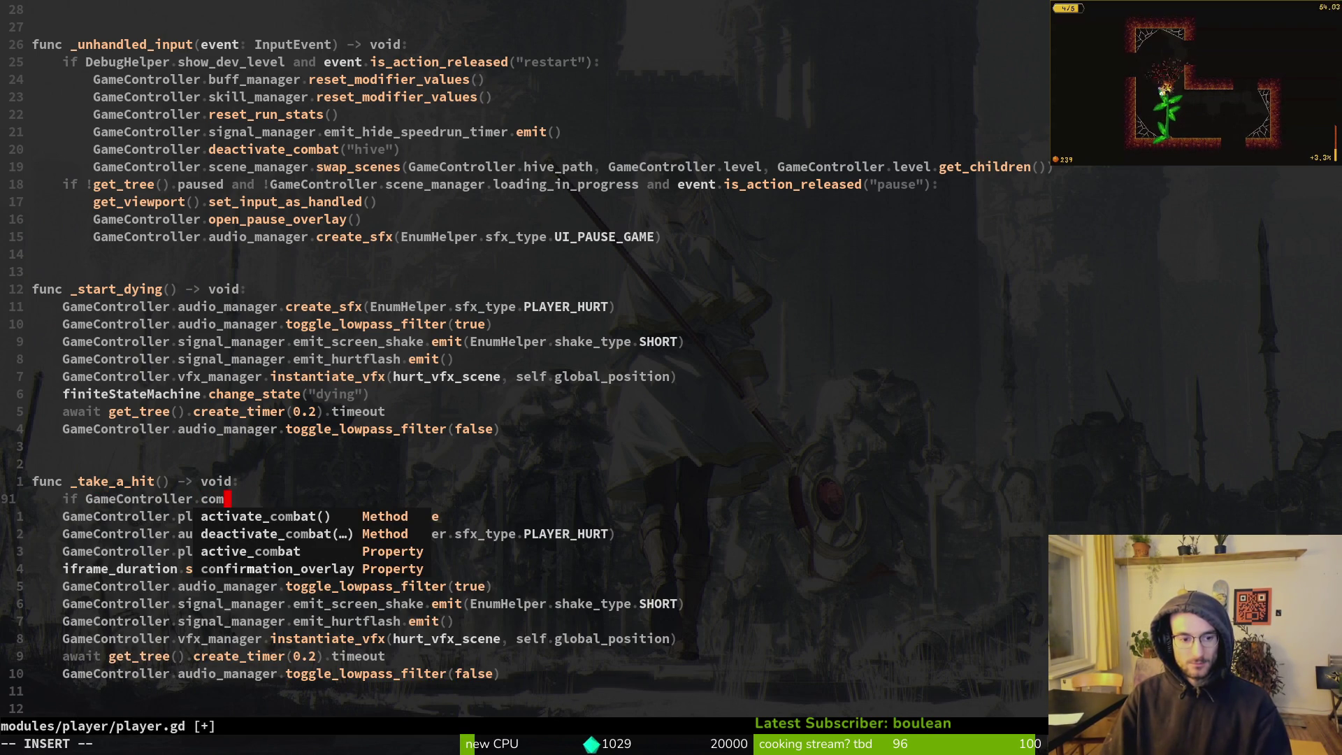
key("Tab")
key("Tab")
key("Tab")
key("Return")
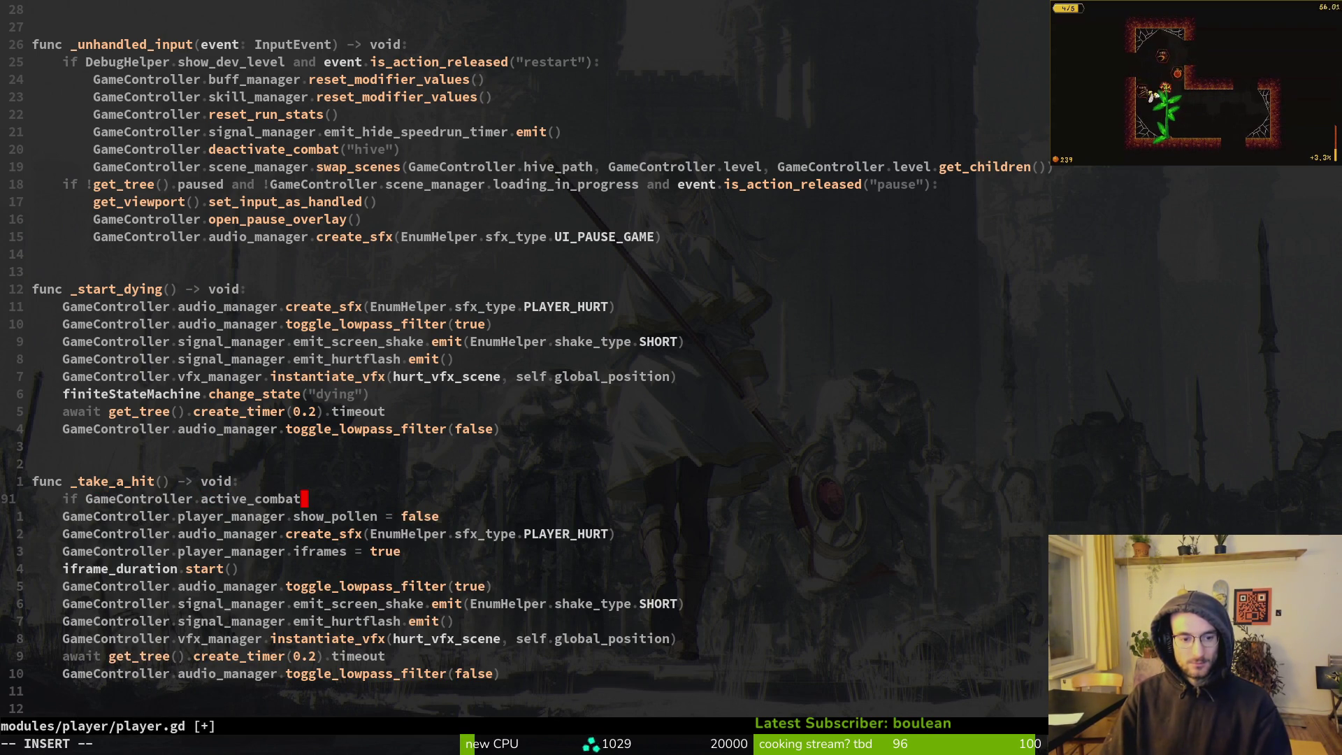
type(":")
key("Escape")
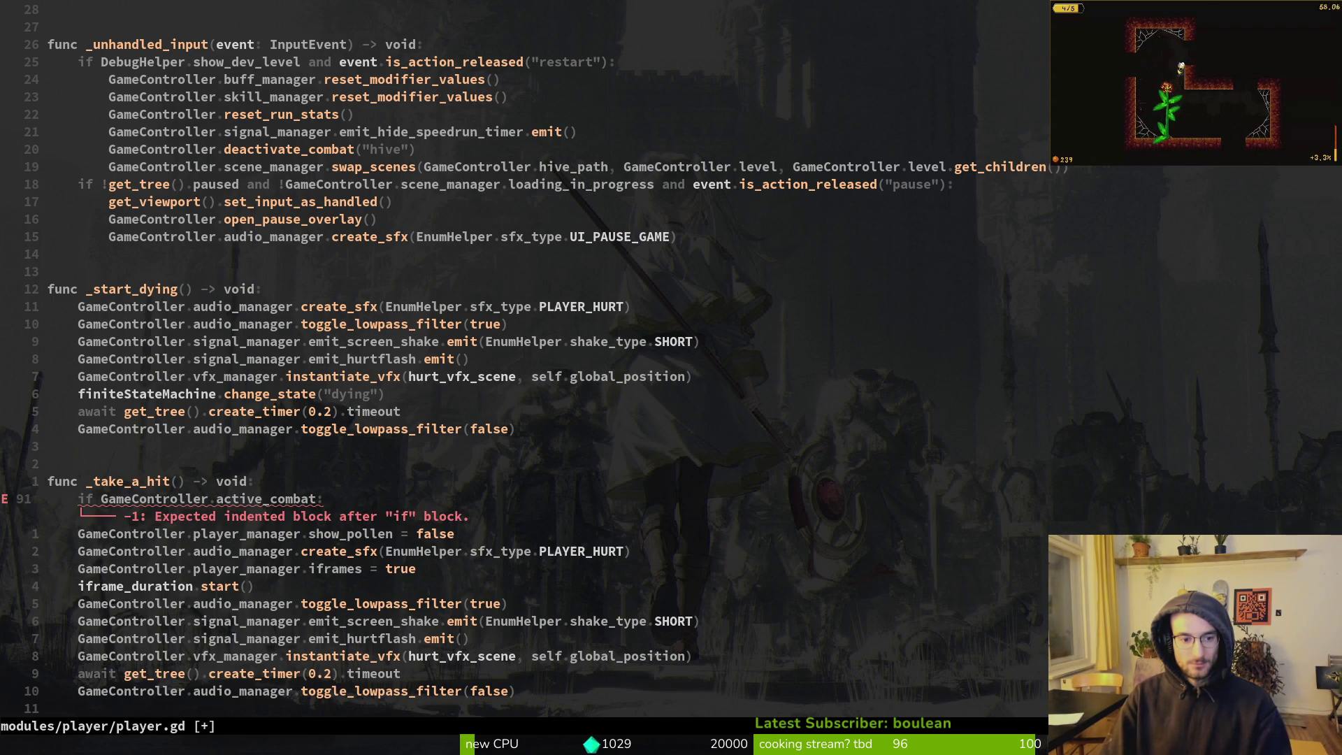
key("b")
key("b")
type("!")
key("Escape")
Call GameController.activate_combat() under the new condition and save player.gd
type("o")
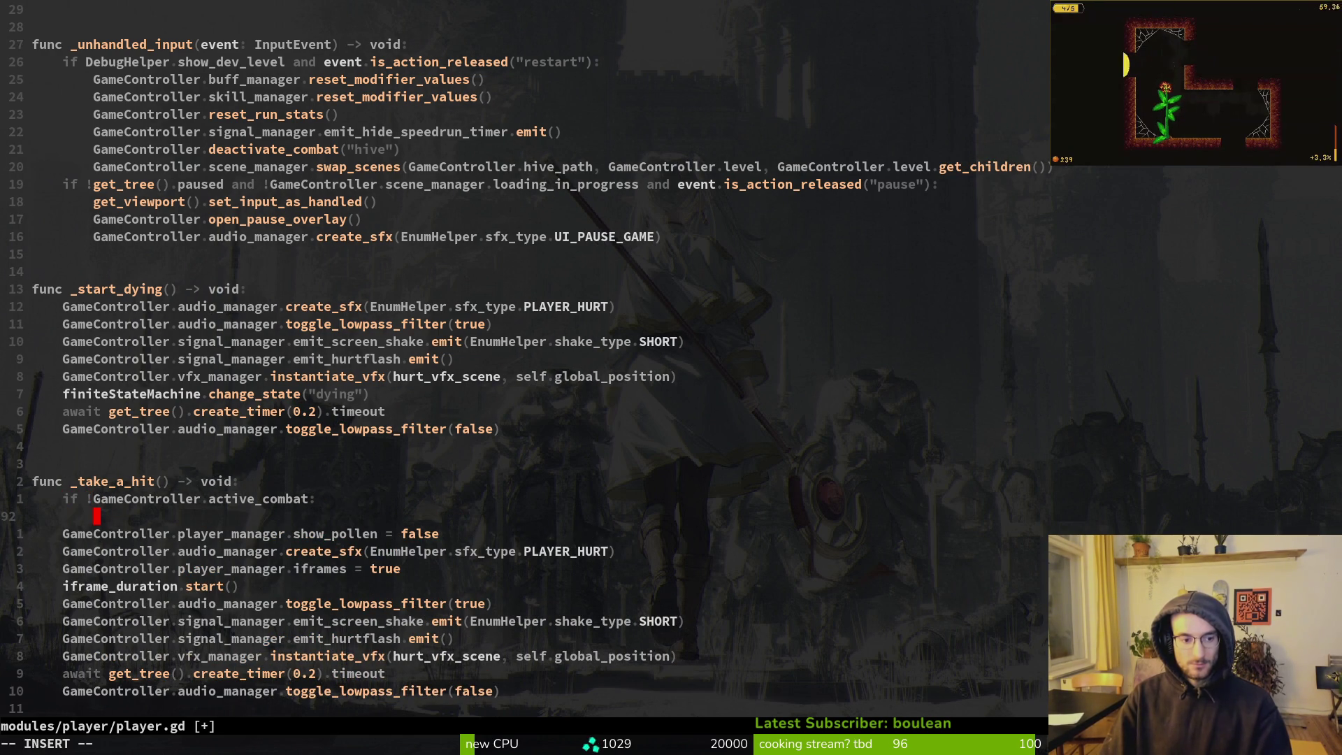
type("GameController.ac")
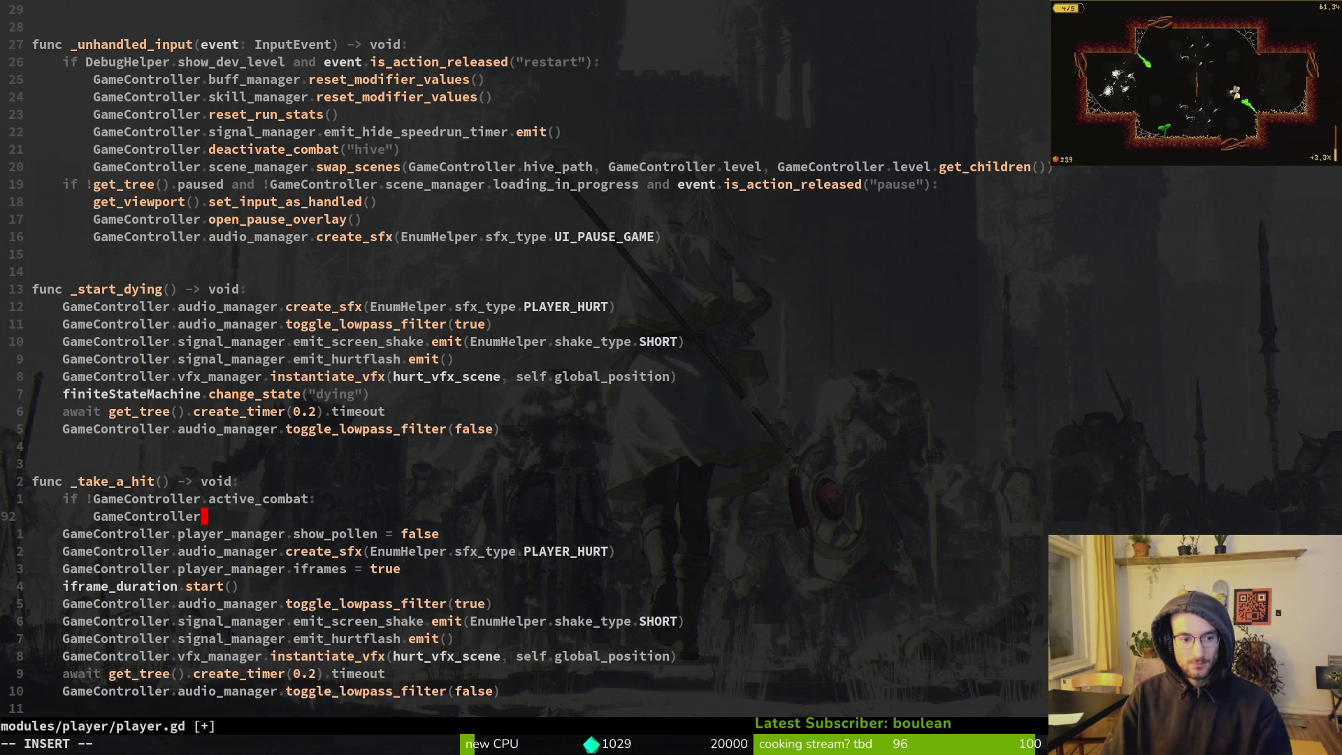
key("Return")
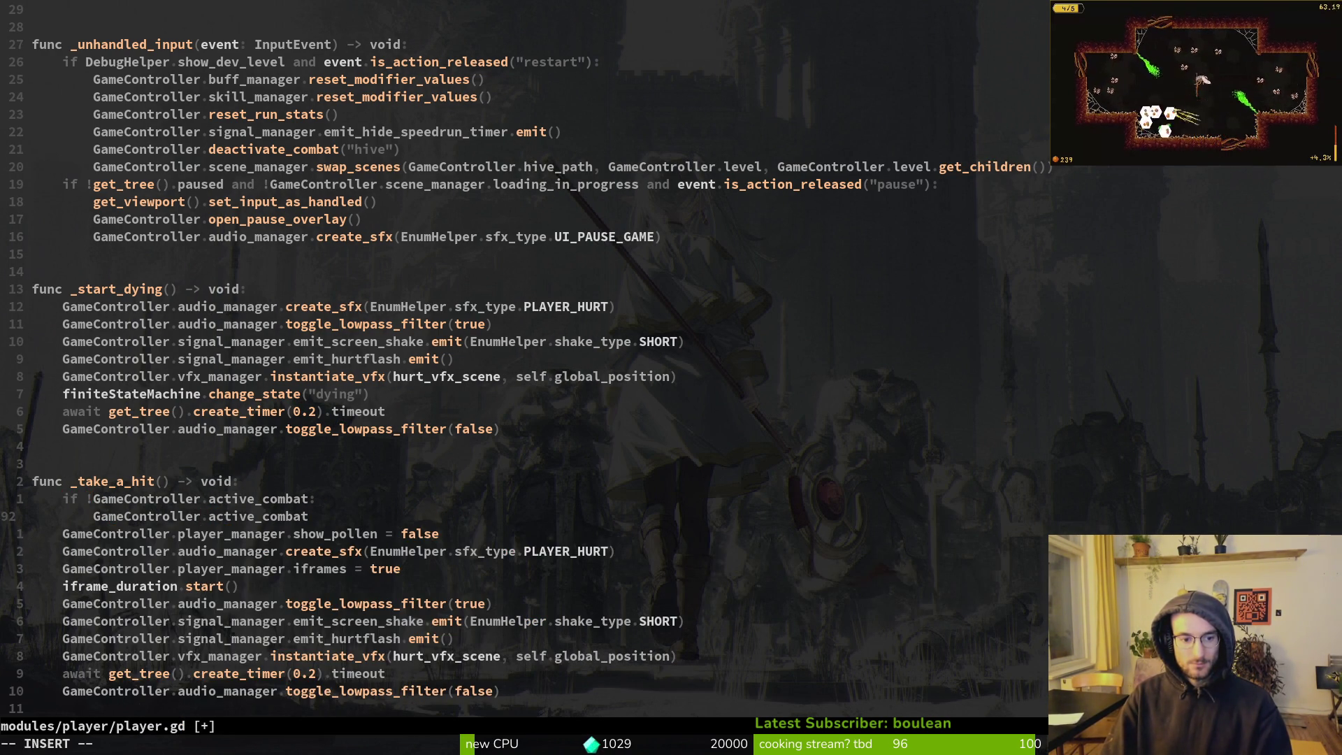
key("BackSpace")
key("BackSpace")
key("BackSpace")
key("BackSpace")
key("Tab")
key("Return")
key("Escape")
type(":w")
key("Return")
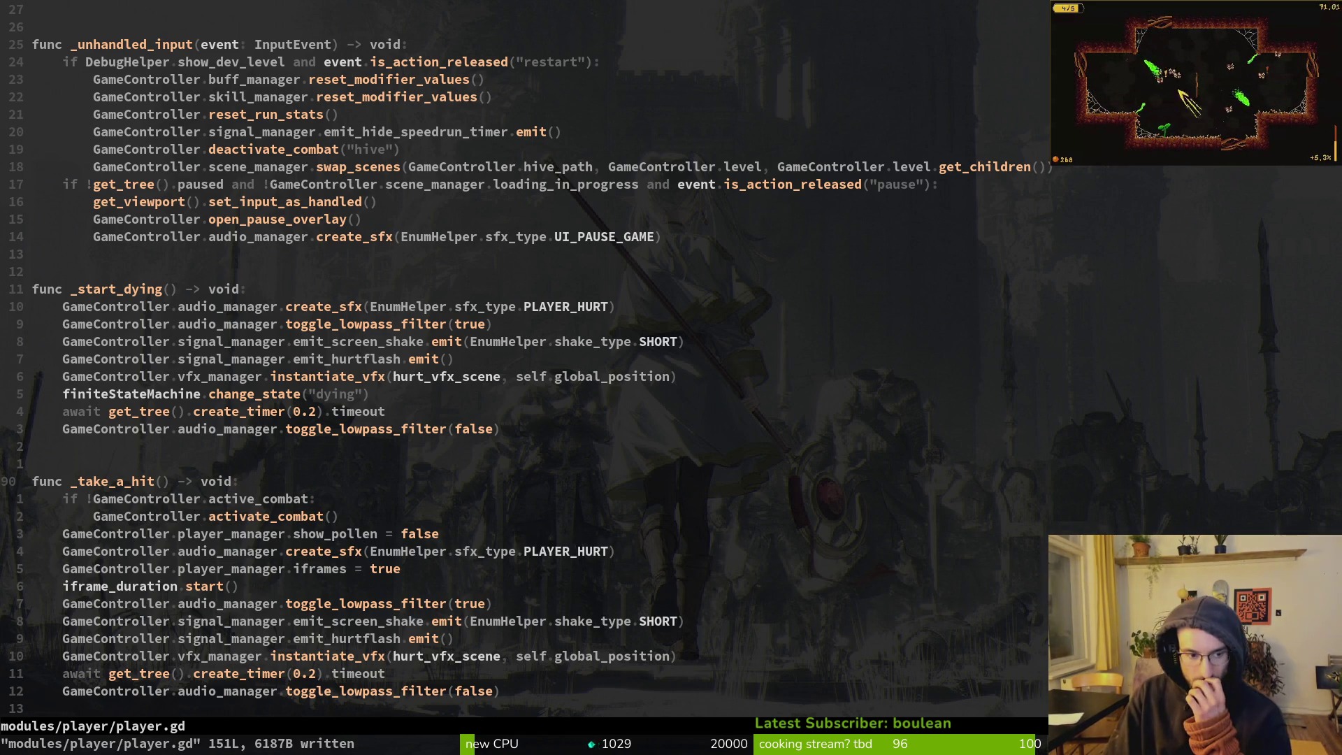
Add the '!GameController.level_cleared' check to the condition, save, and run the game
type("i ")
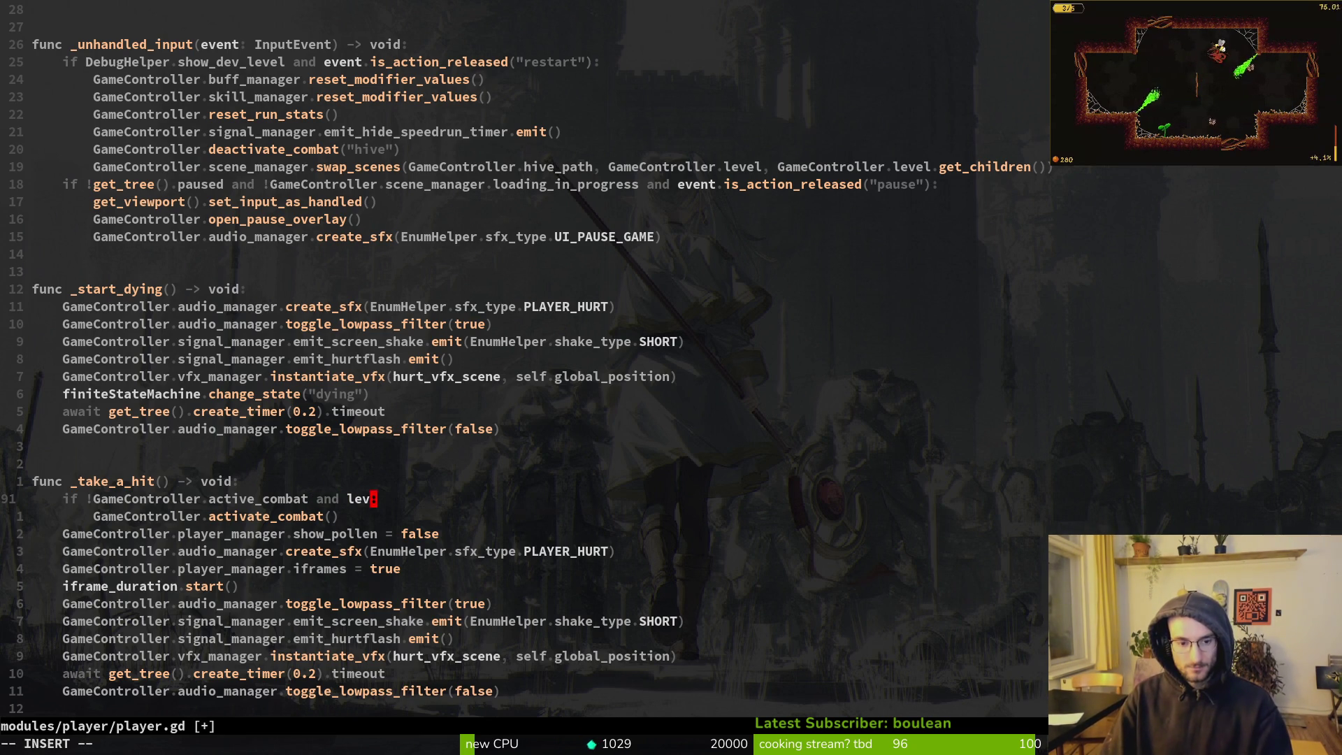
type("vel")
key("BackSpace")
key("BackSpace")
key("BackSpace")
type("GameController.le")
key("Tab")
key("Tab")
key("Tab")
key("Return")
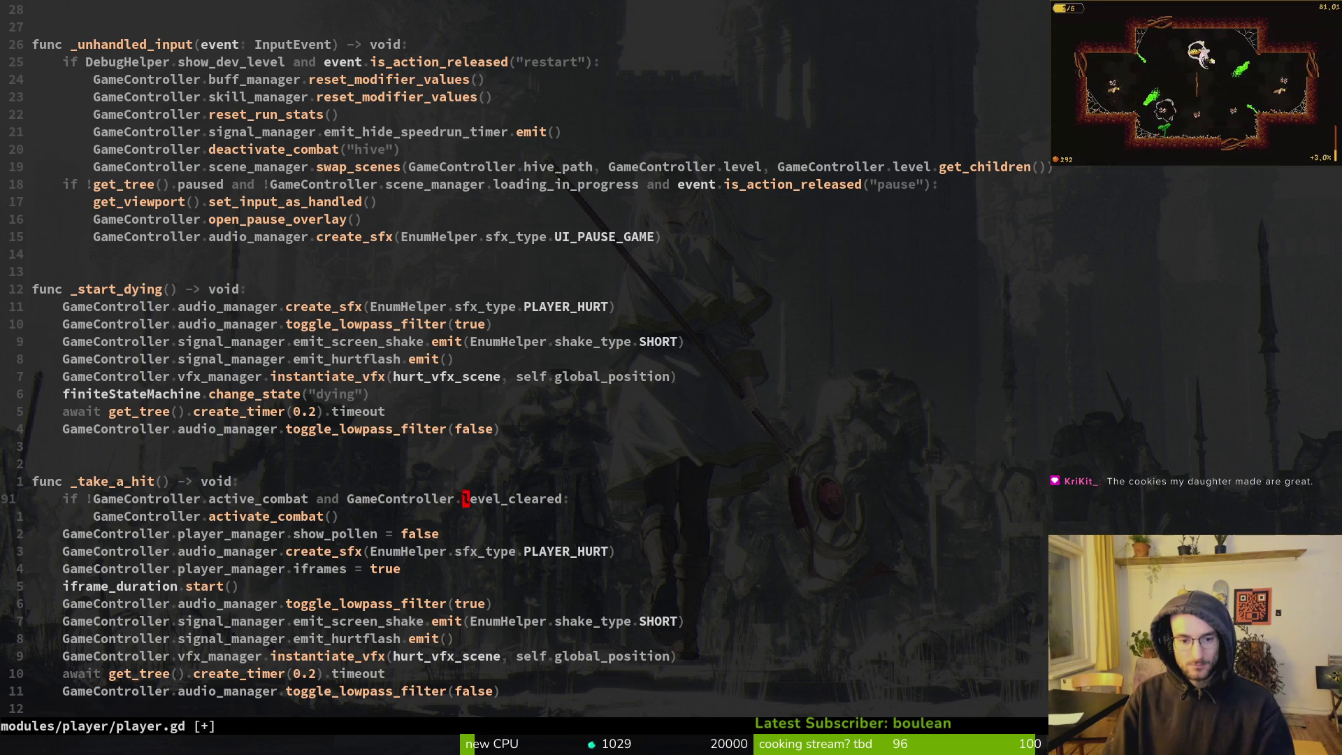
type("if !")
key("Escape")
type(":w")
key("Return")
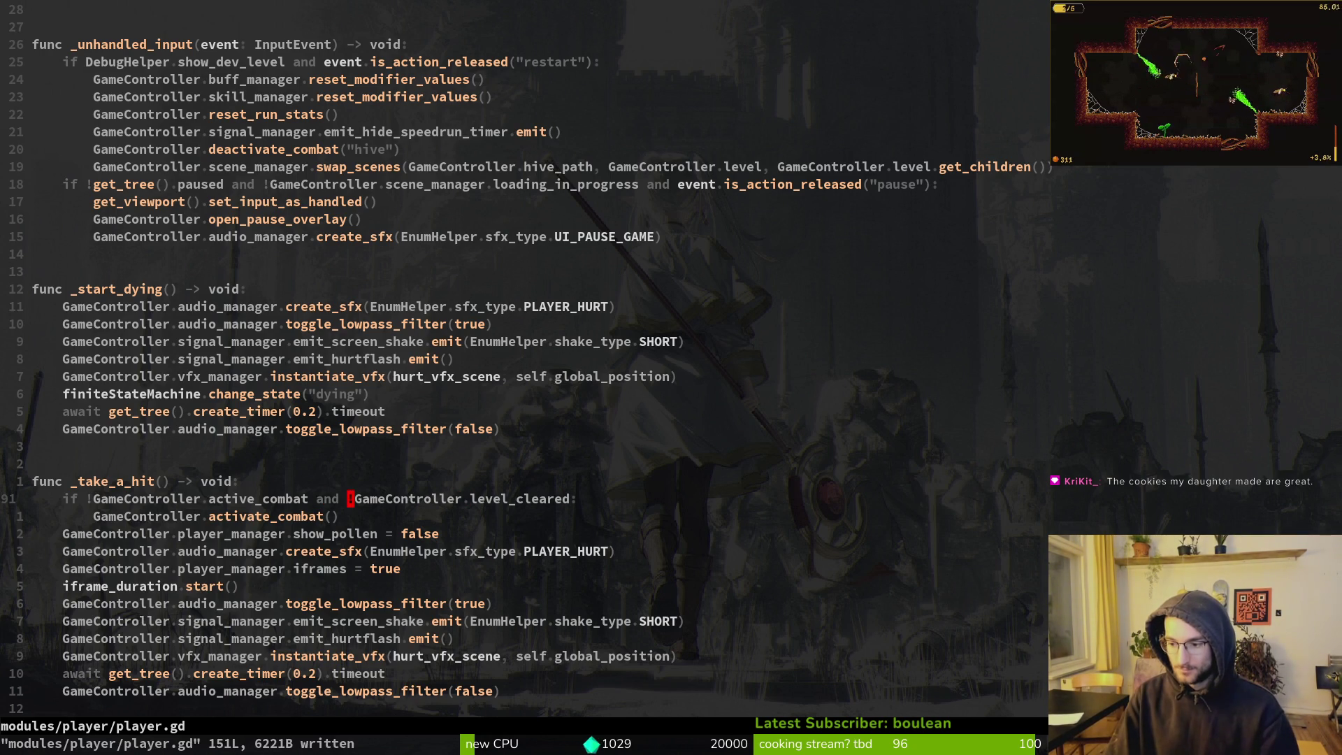
key("F5")
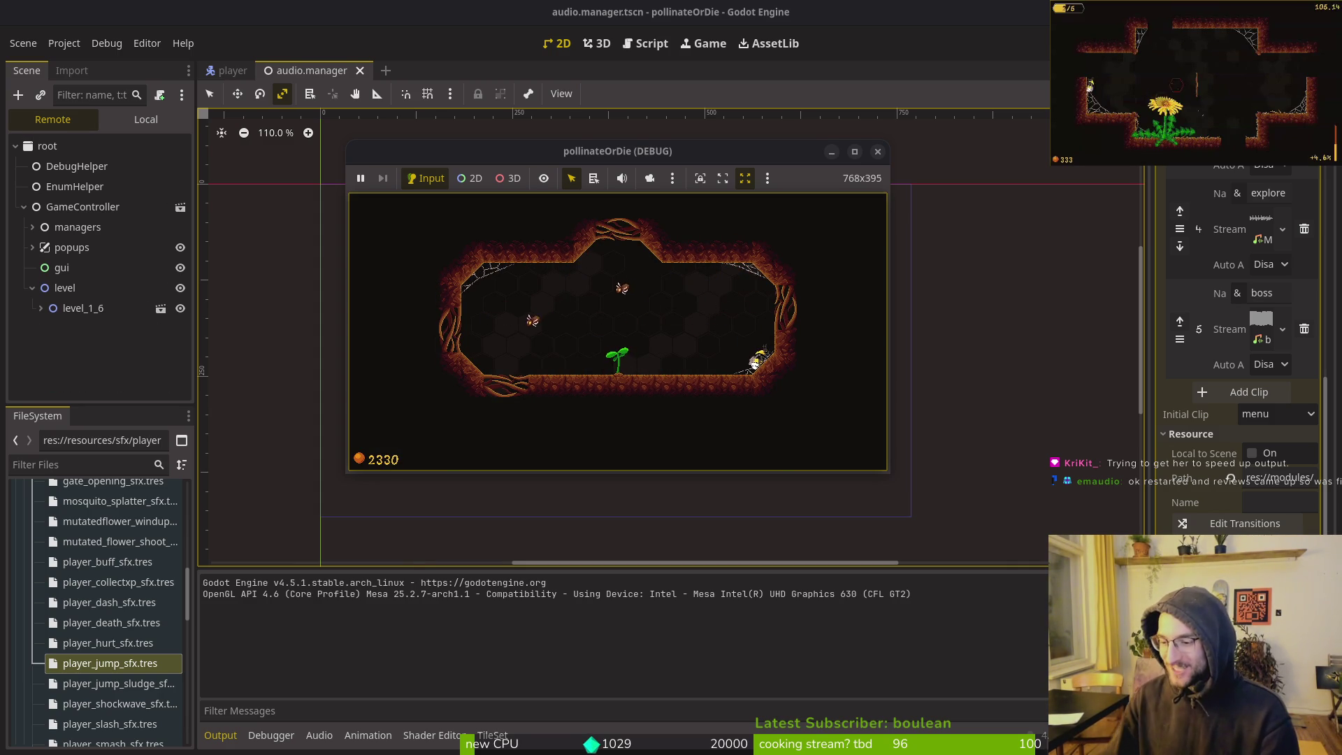
Stop the running game and return to player.gd in Neovim
left_click(879, 154)
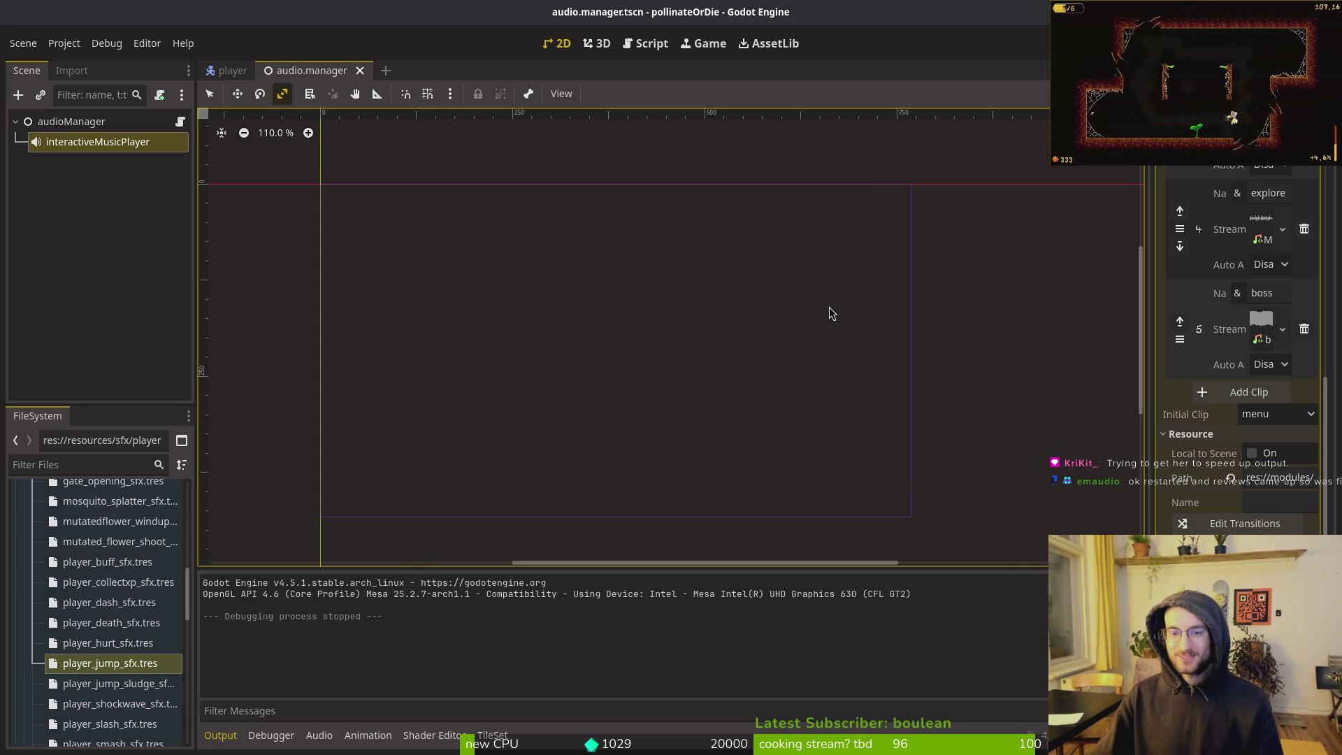
key("alt+Tab")
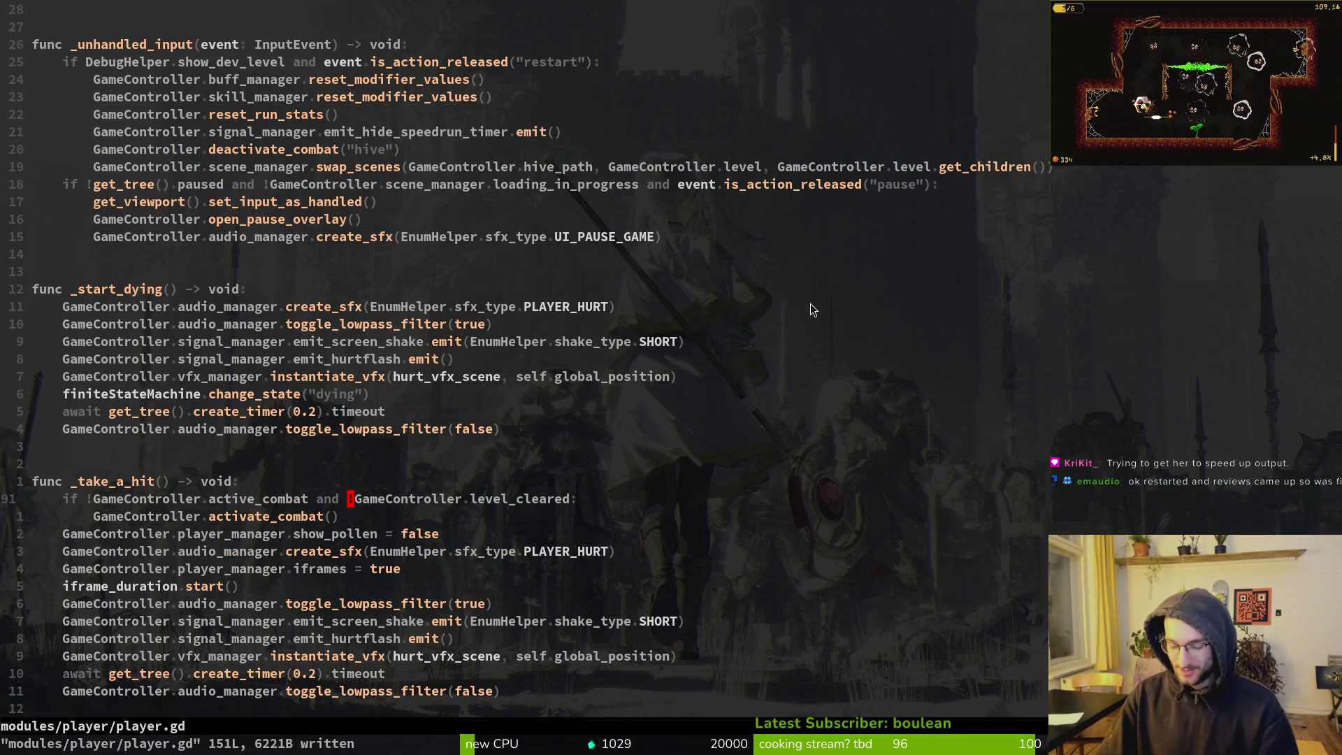
Quit Neovim, open tig's status view, and stage audio.manager.tscn
type(":q")
key("Return")
type("tig")
key("Return")
key("s")
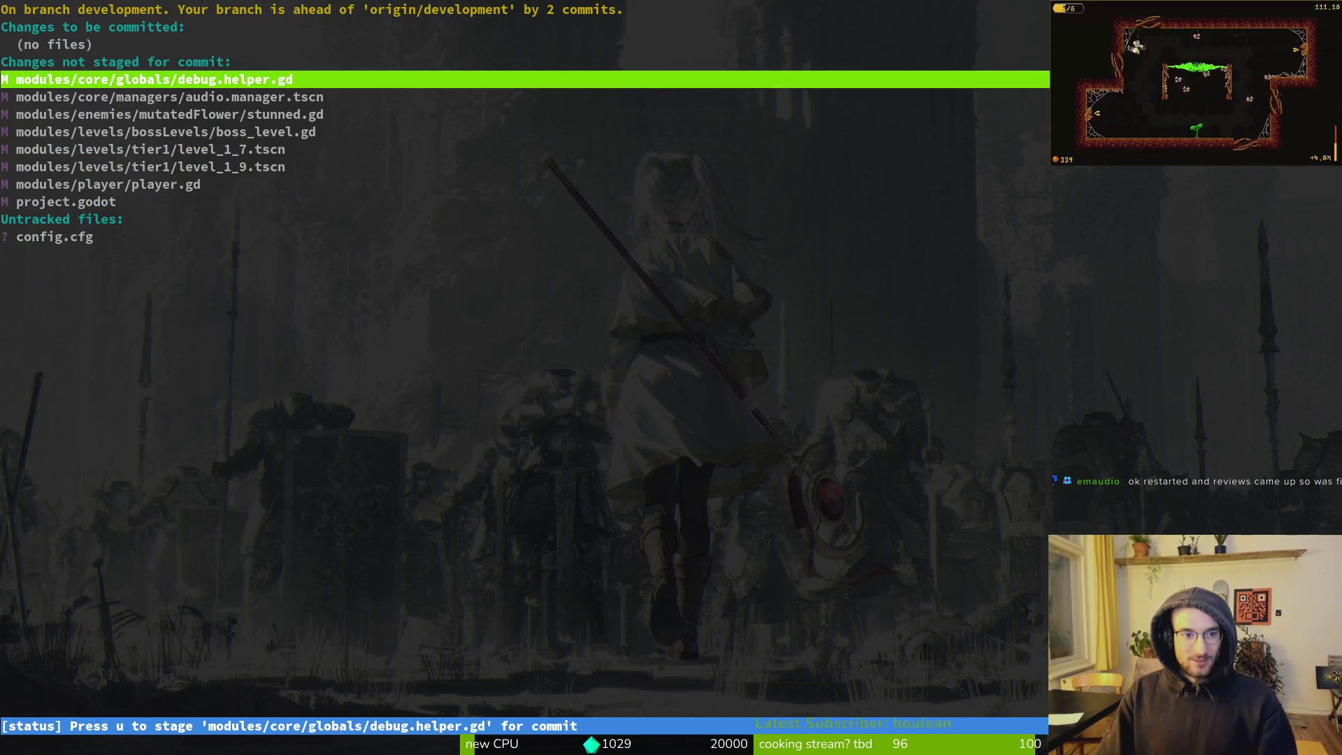
key("Down")
key("Down")
key("Return")
key("u")
Check the next file diffs and stage boss_level.gd
key("q")
key("Down")
Stage player.gd, quit tig, and start a git commit message about boss music and hit-triggered combat
key("Down")
key("Return")
key("q")
key("Up")
key("Return")
key("u")
key("q")
key("Return")
key("q")
key("Down")
key("Down")
key("Return")
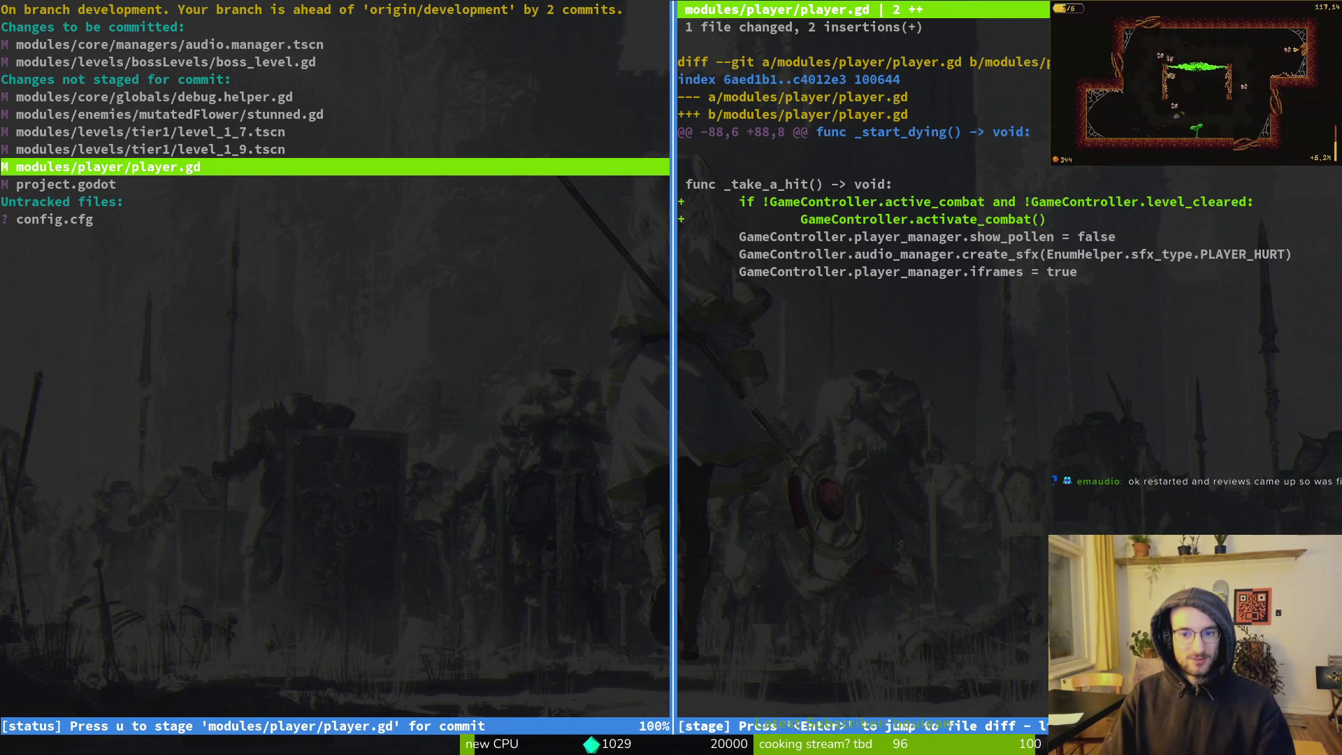
key("u")
key("q")
key("Up")
key("Down")
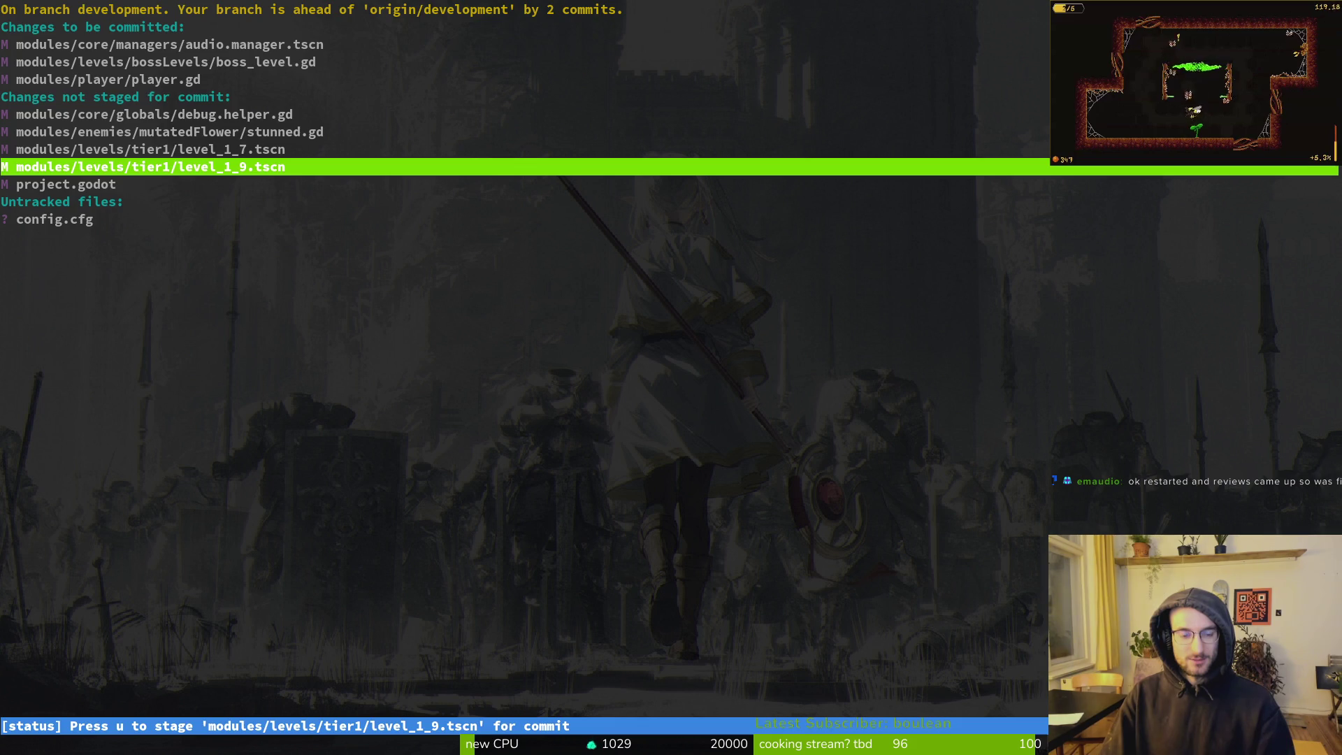
type("qgit commit -m\"fix")
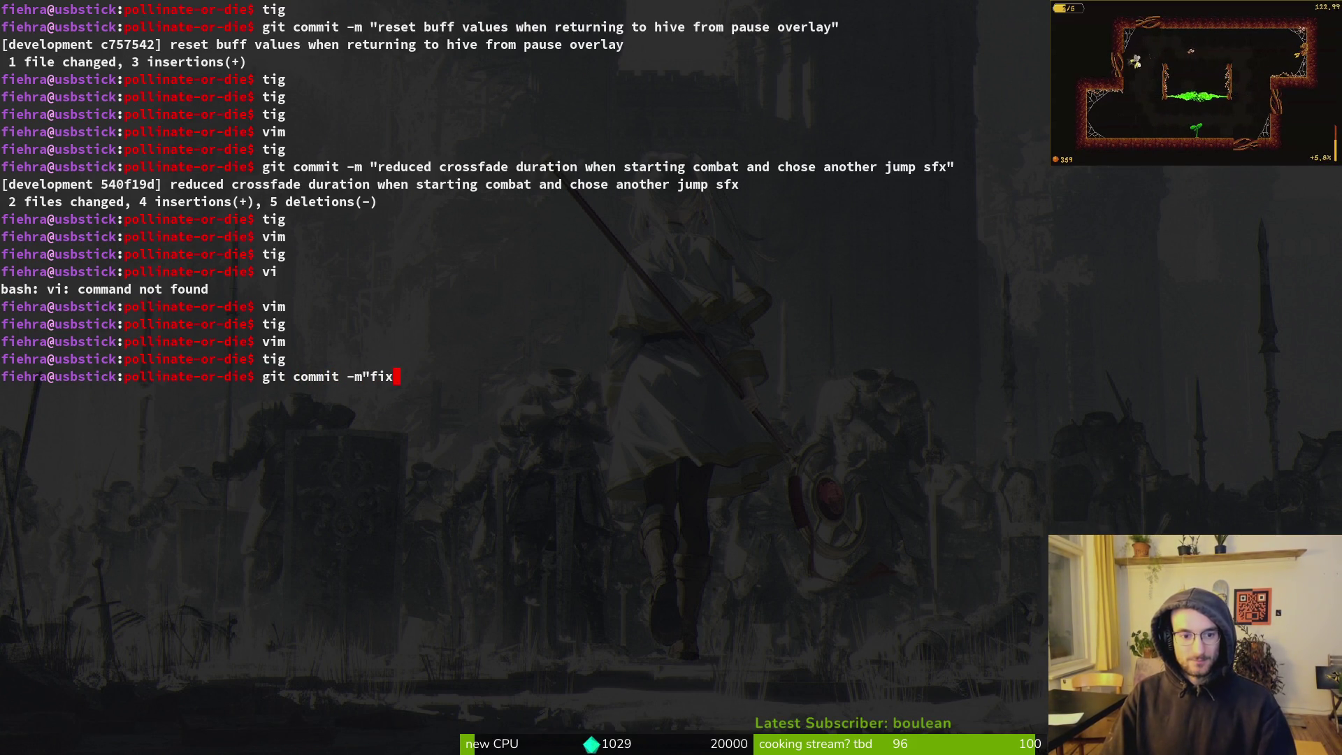
type("ed music not swit")
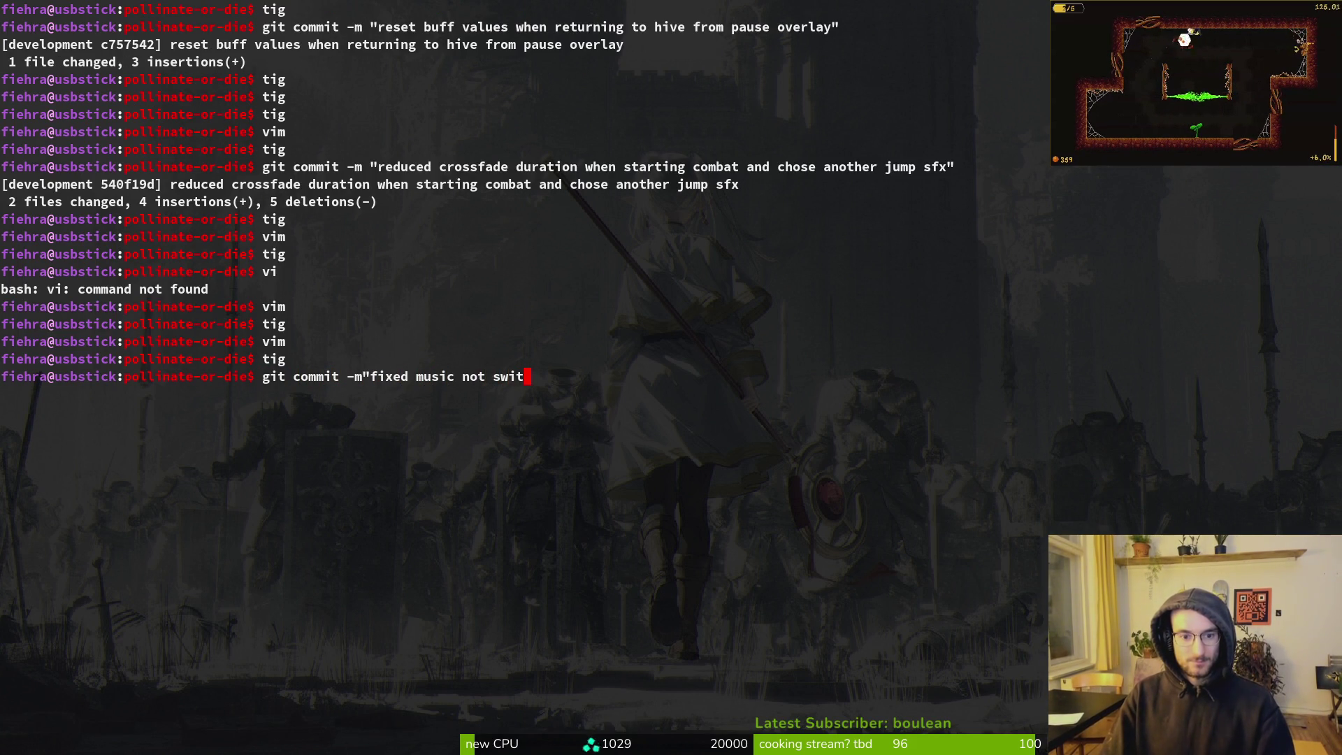
type("hing properlyafter beating bos")
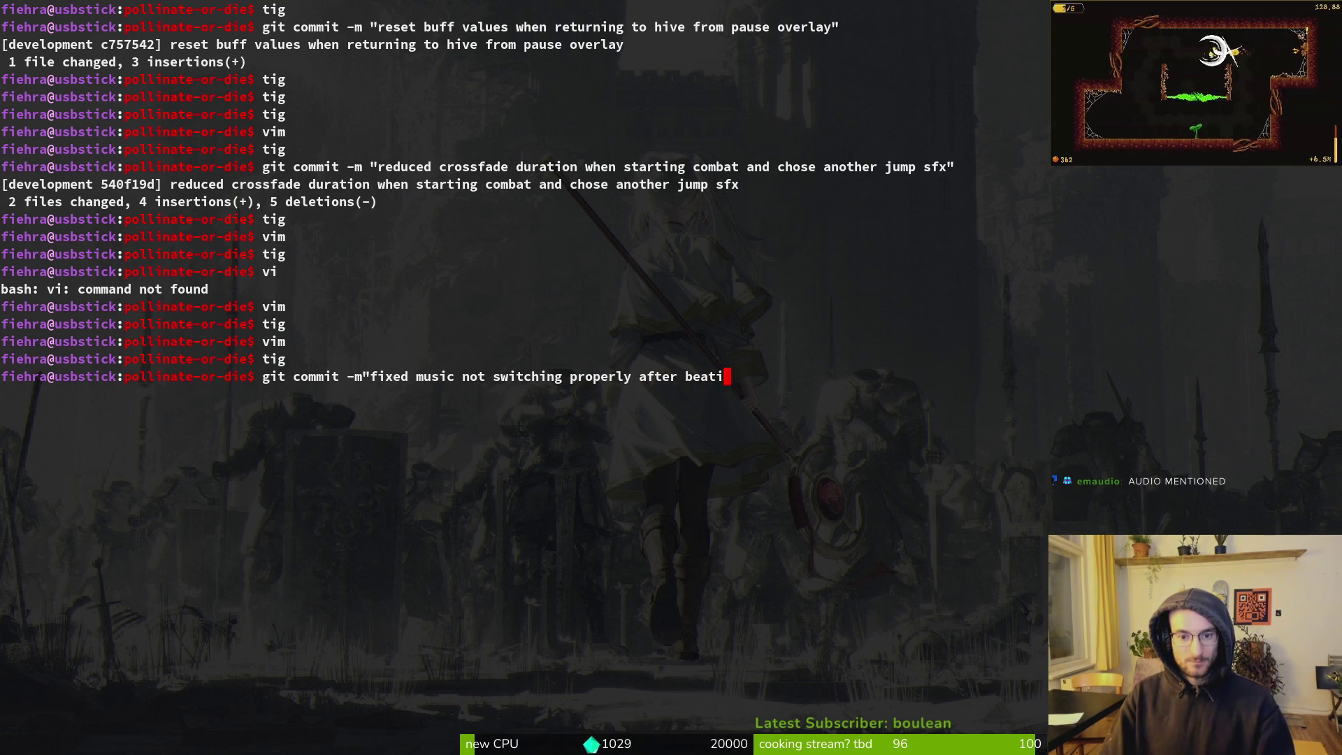
type(",")
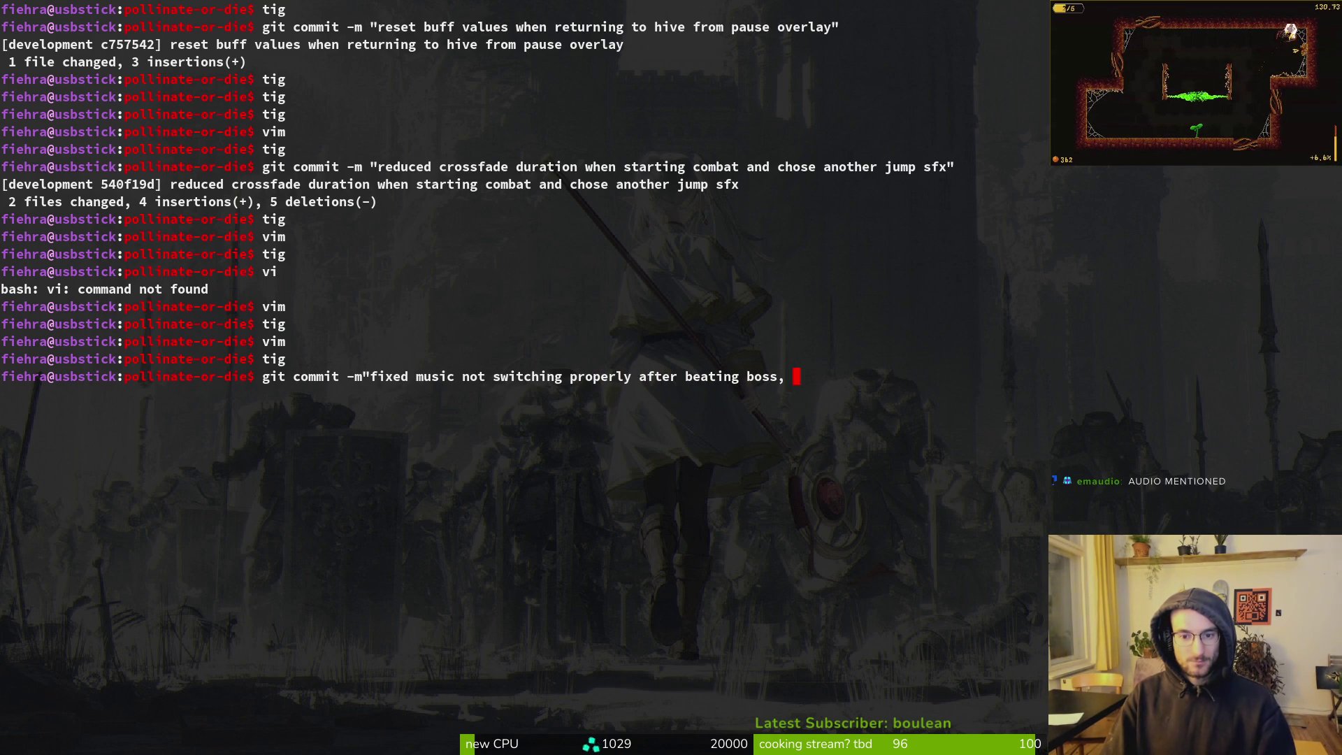
type(" ac")
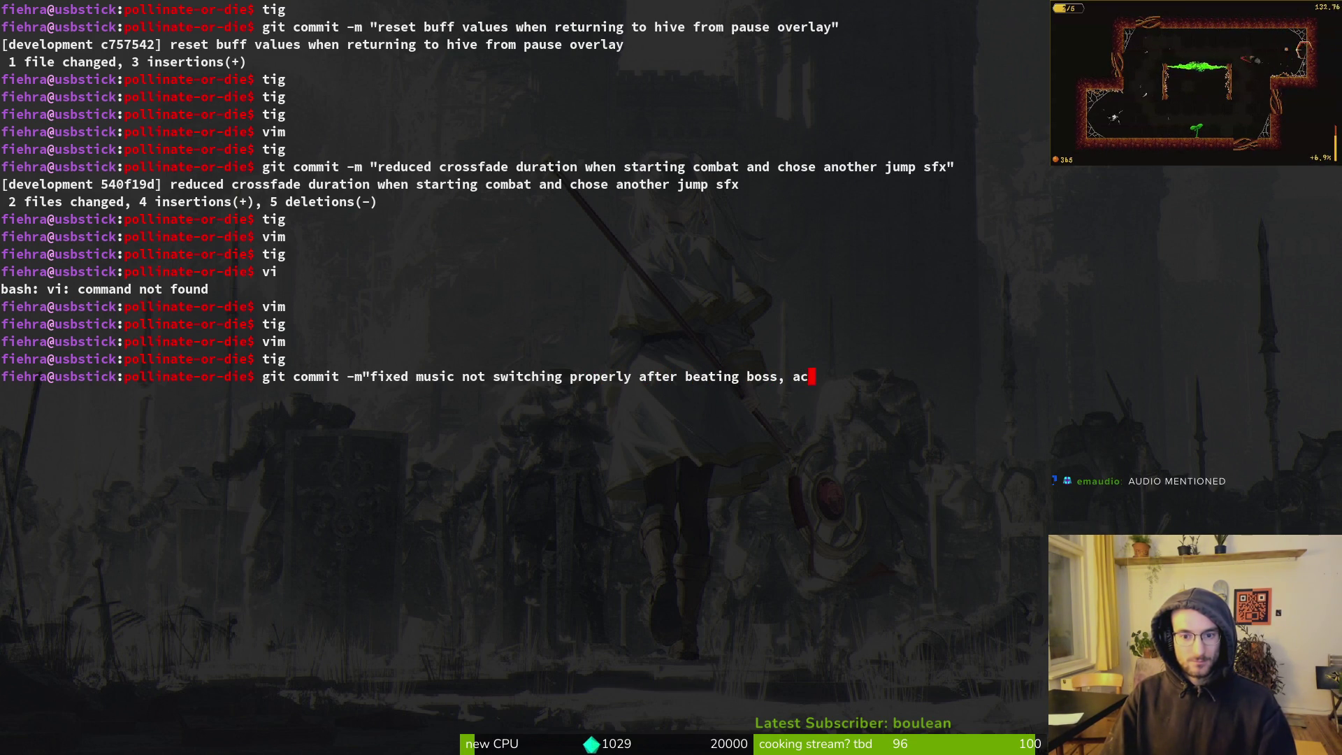
type("tivating ")
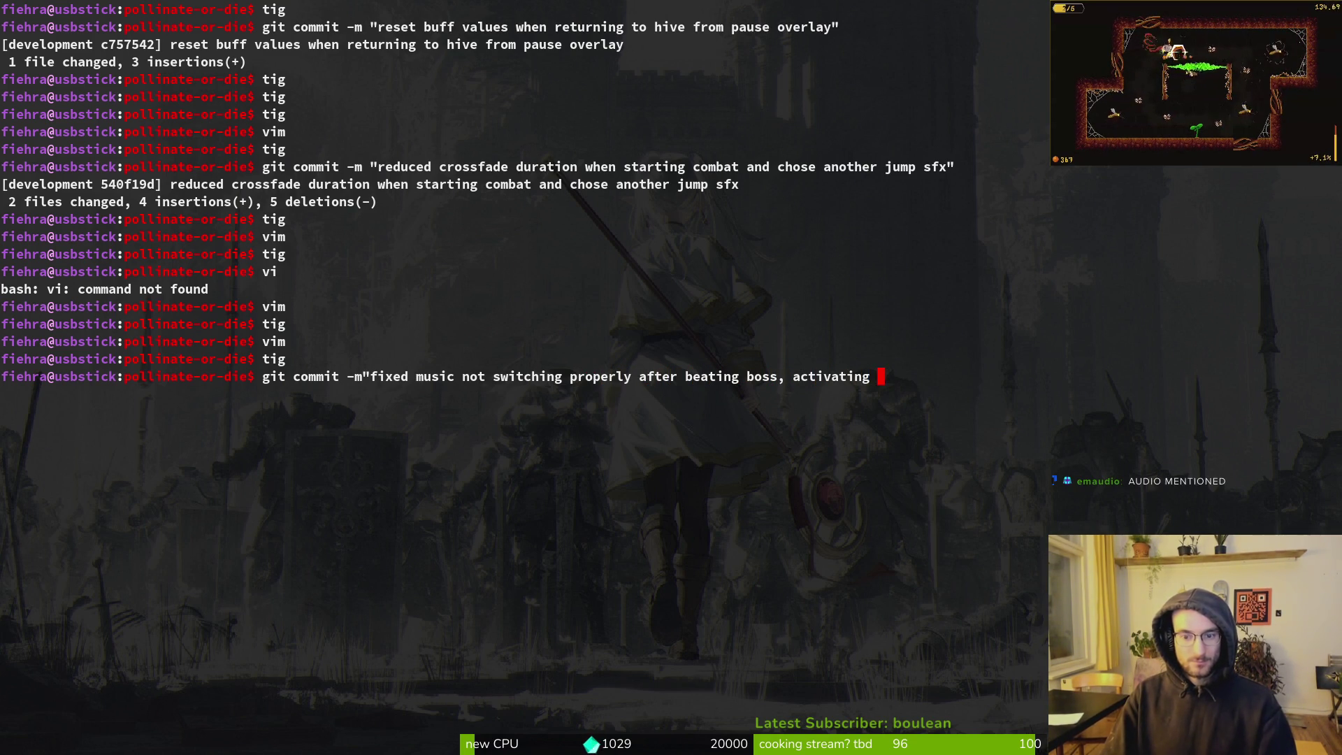
type("combat when player gets hit")
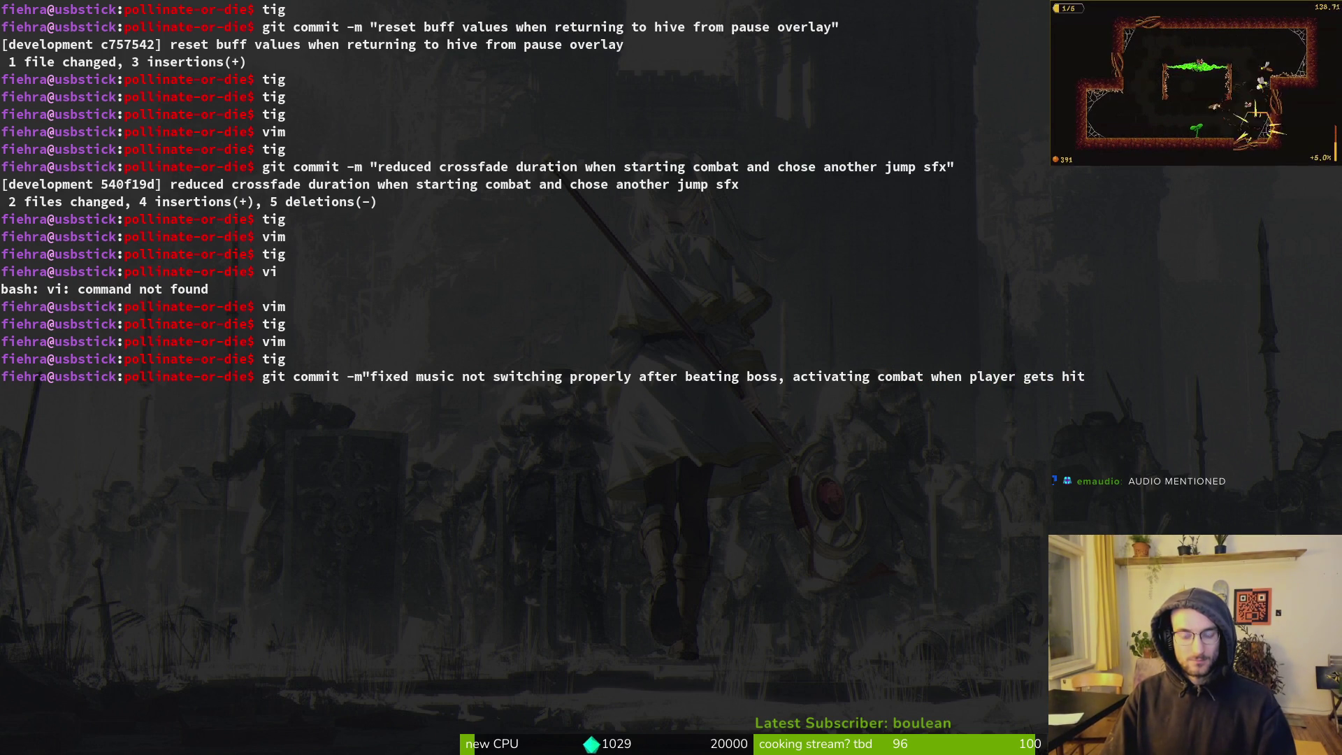
Review the staged audio.manager.tscn, boss_level.gd and player.gd diffs in tig in a side pane
key("super+Return")
type("tig")
key("Return")
key("Down")
key("Down")
key("Up")
key("Up")
key("Return")
key("Down")
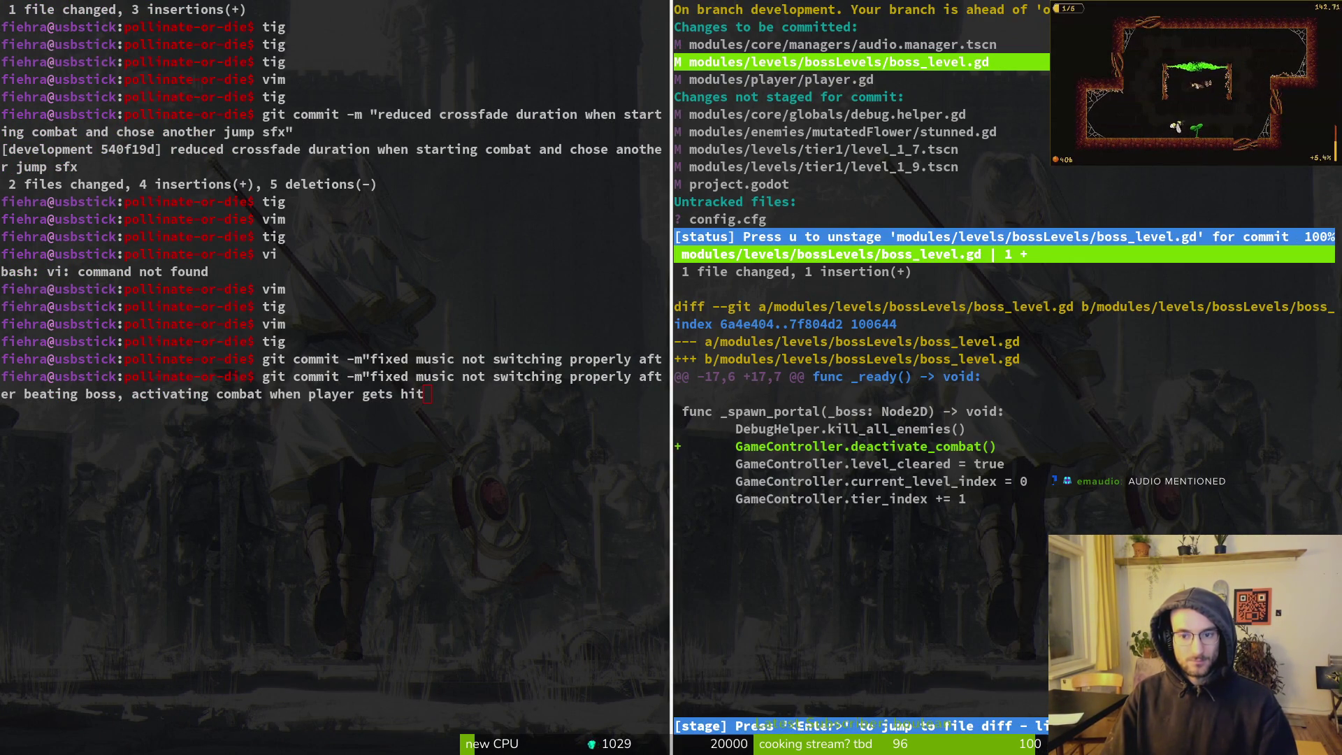
key("Up")
key("Down")
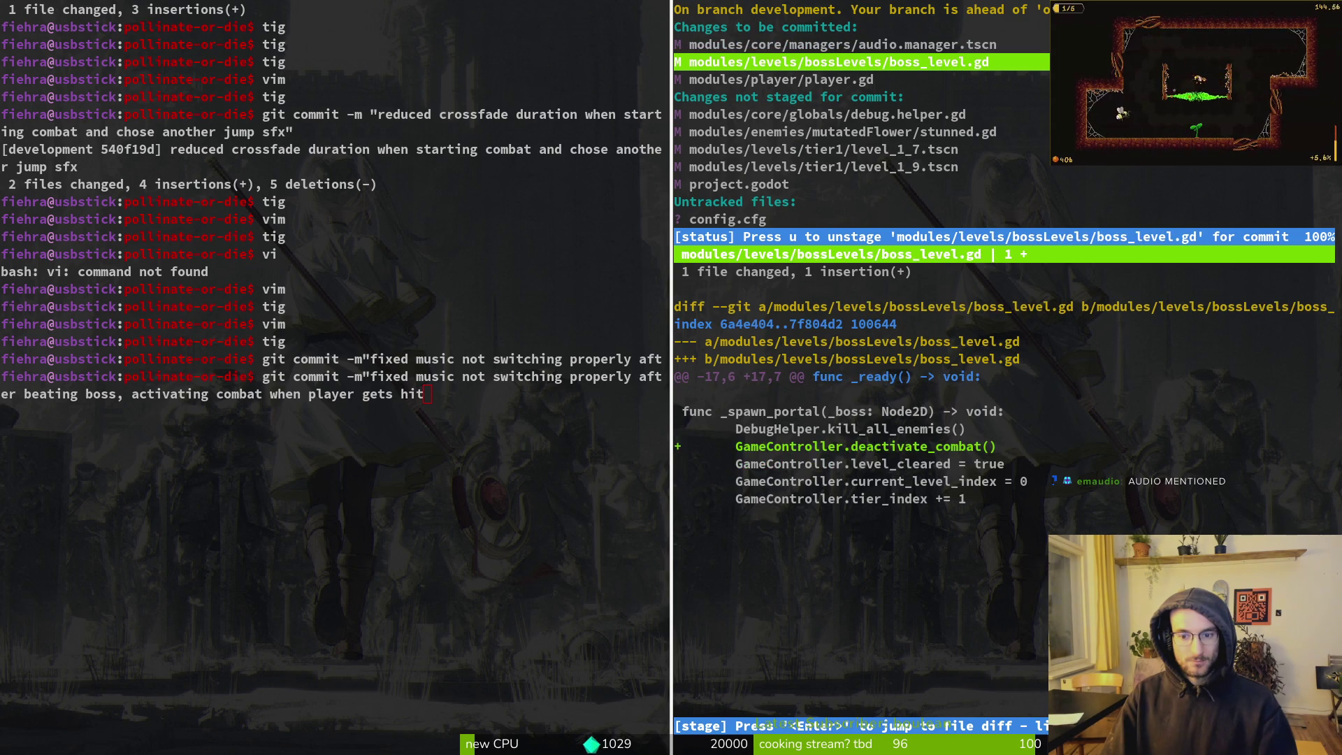
key("Down")
key("Up")
key("Up")
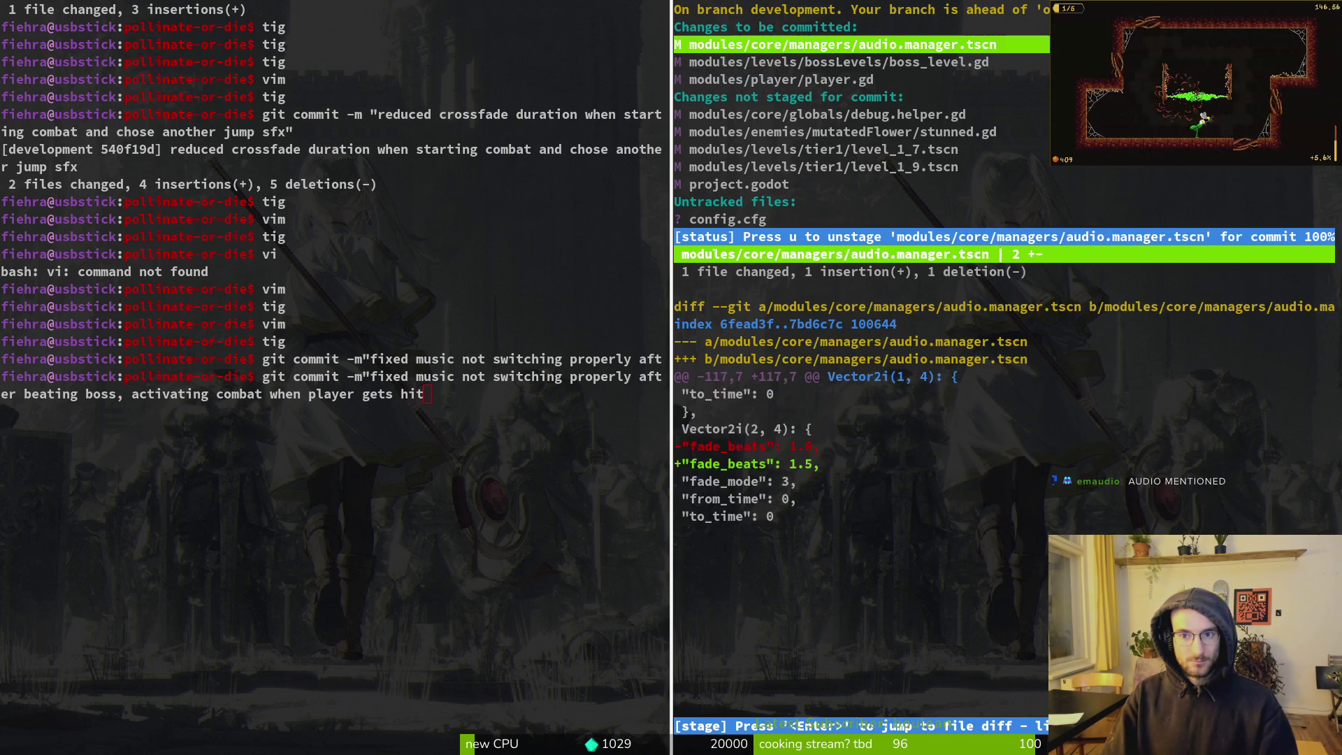
key("q")
key("ctrl+d")
End the message with 'and improved crossfade timings', commit, and git push
type(" an")
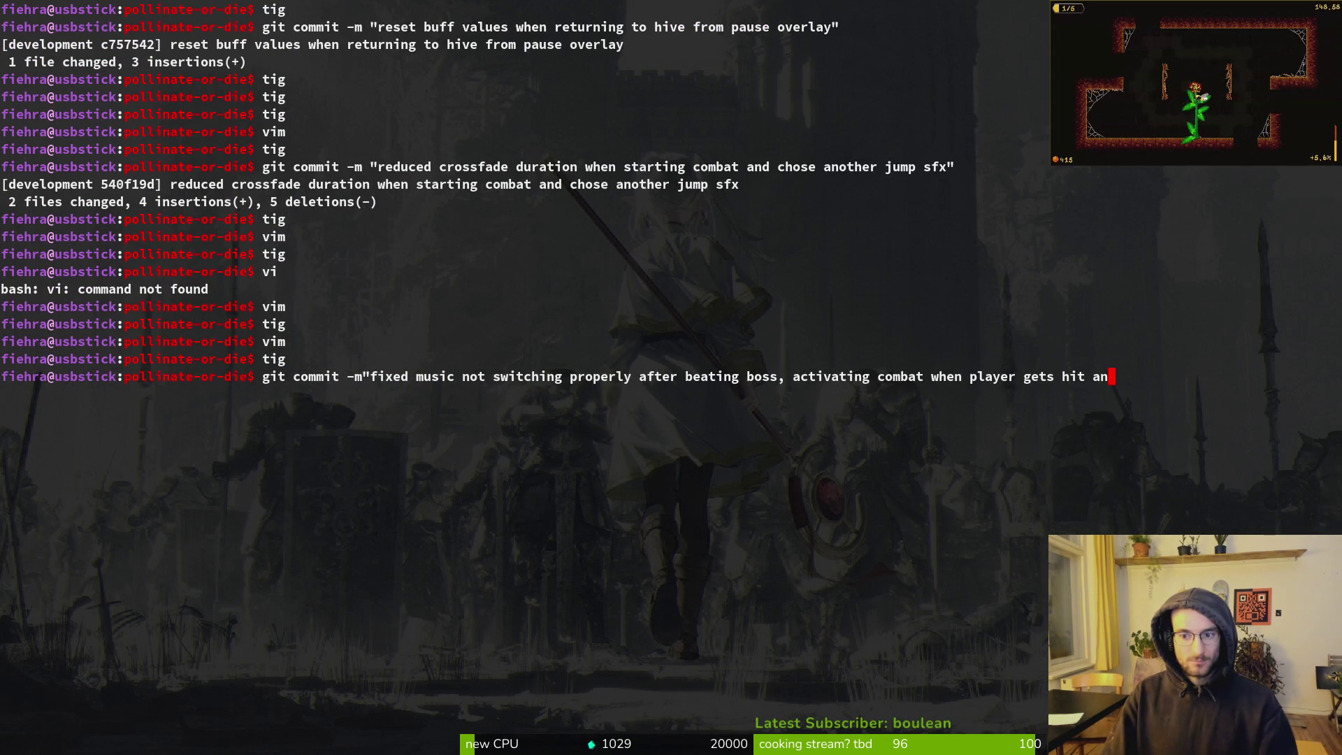
type("d improved crossf")
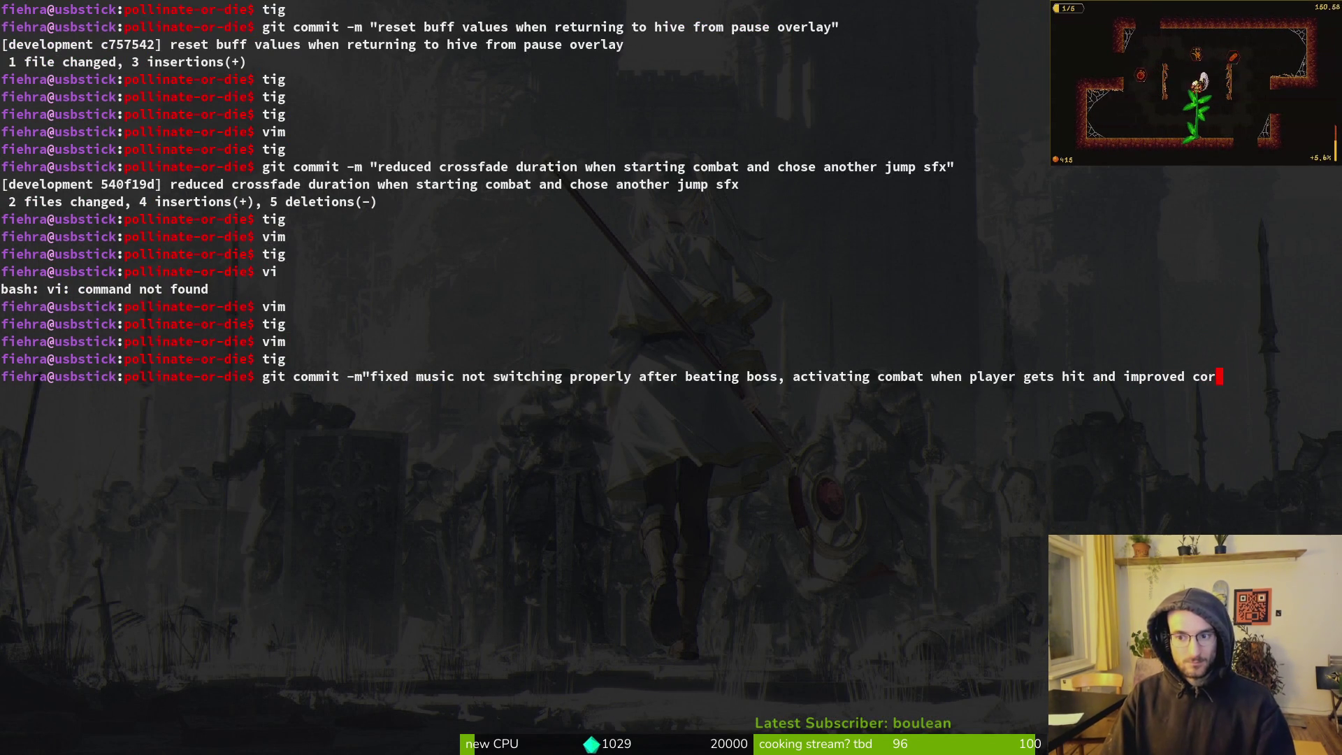
type("ade timings\"")
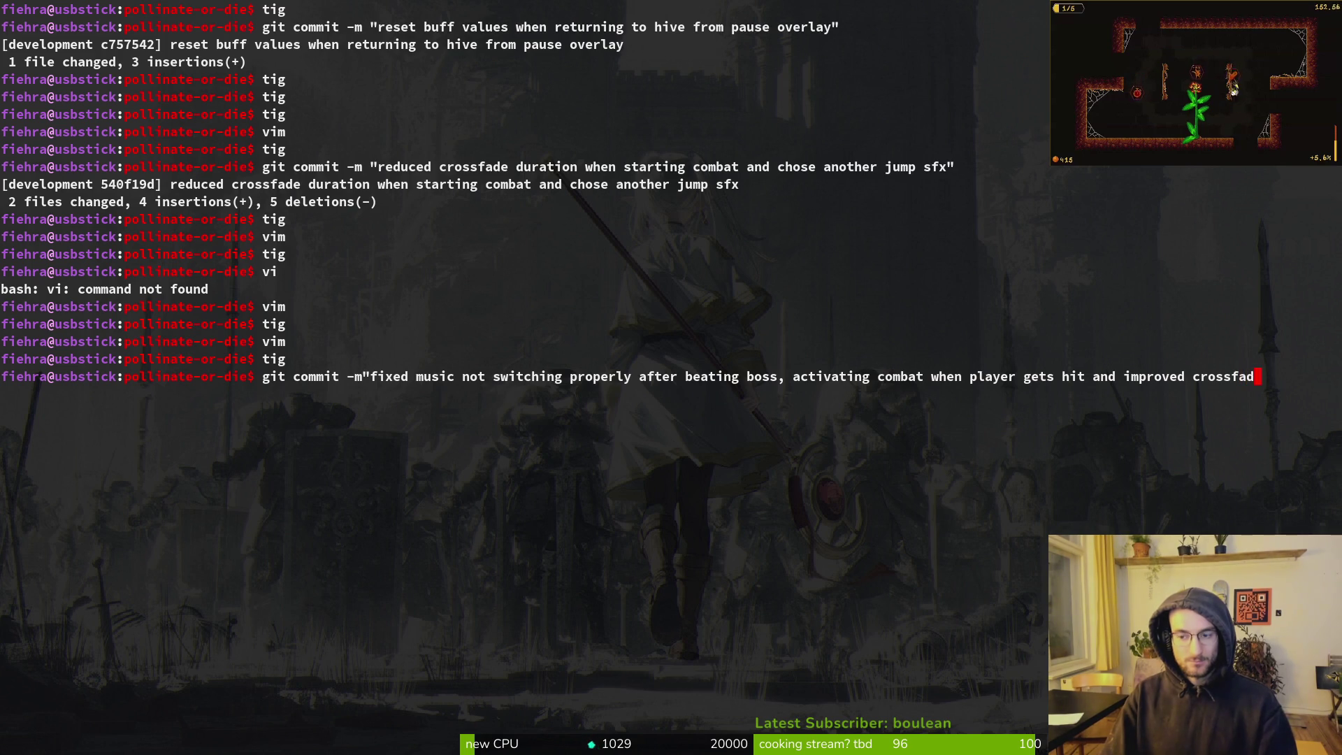
key("Return")
type("git push")
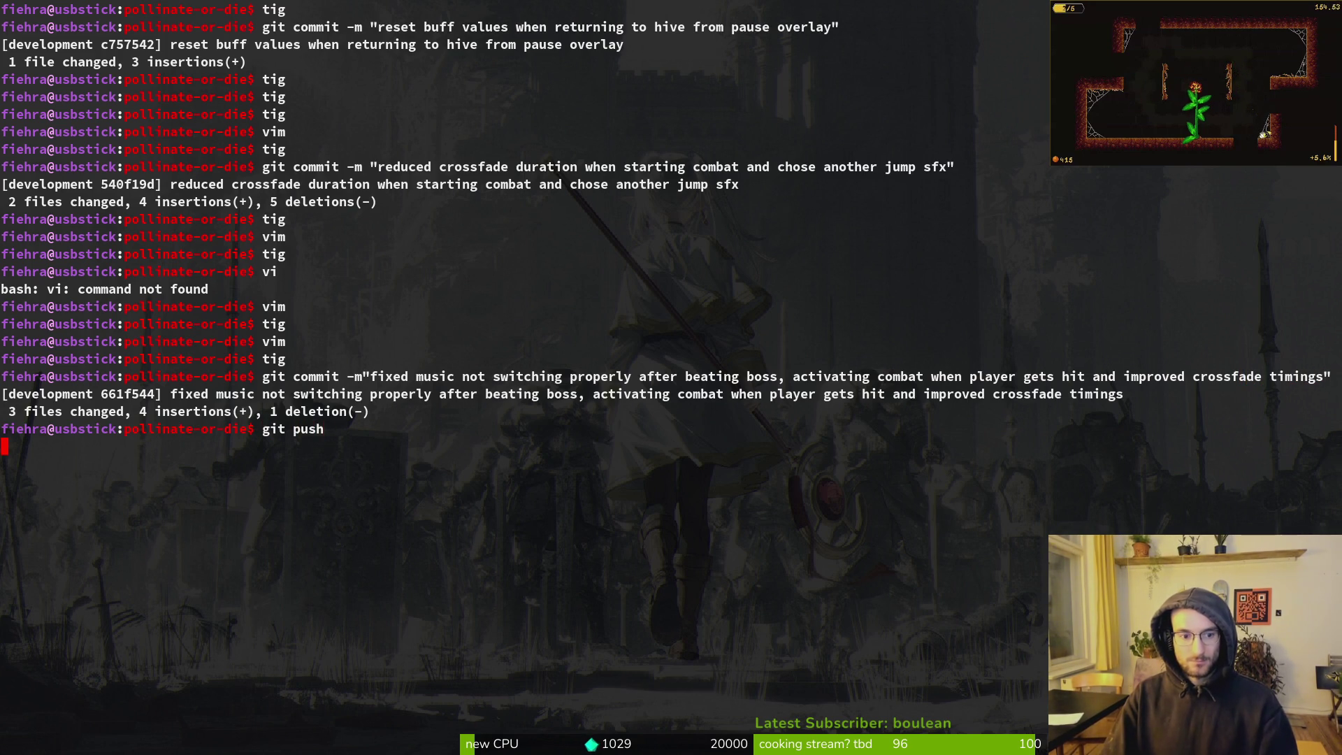
key("Return")
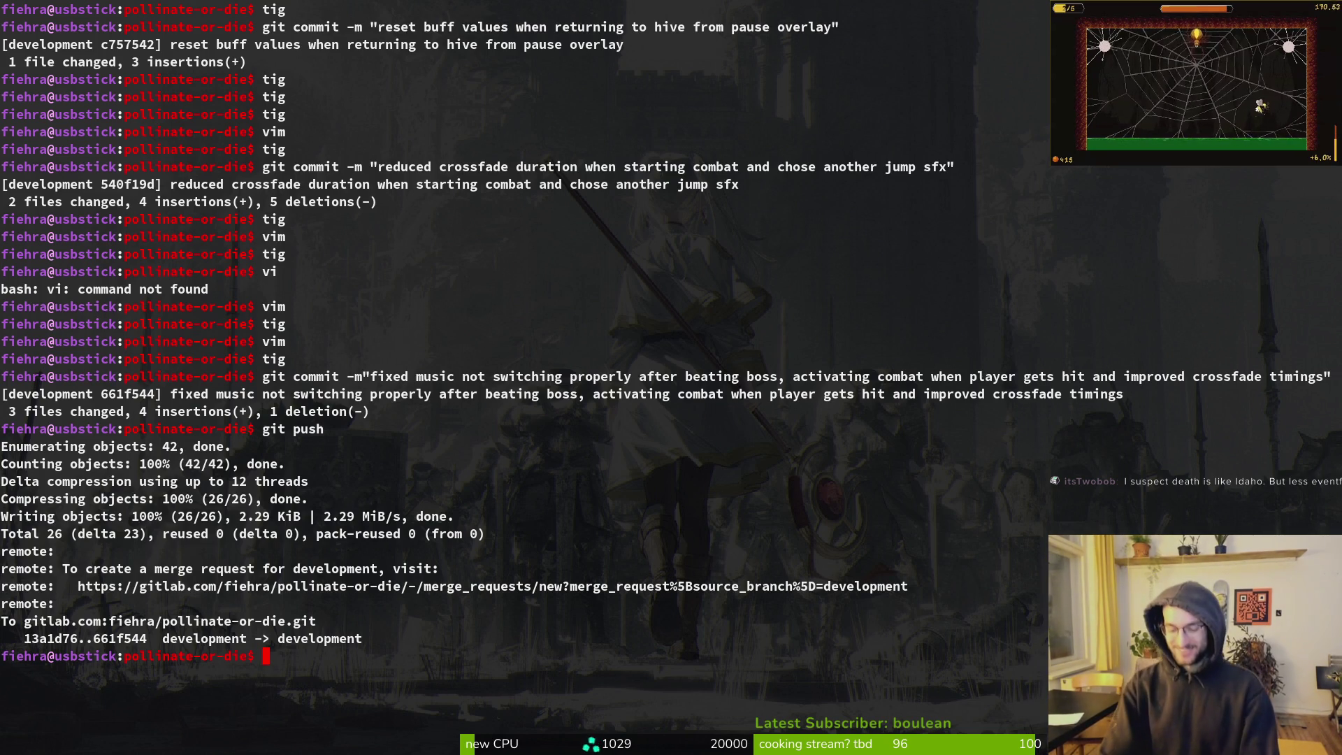
Clear the terminal, open tig, and browse the working-tree changes
type("clear")
key("Return")
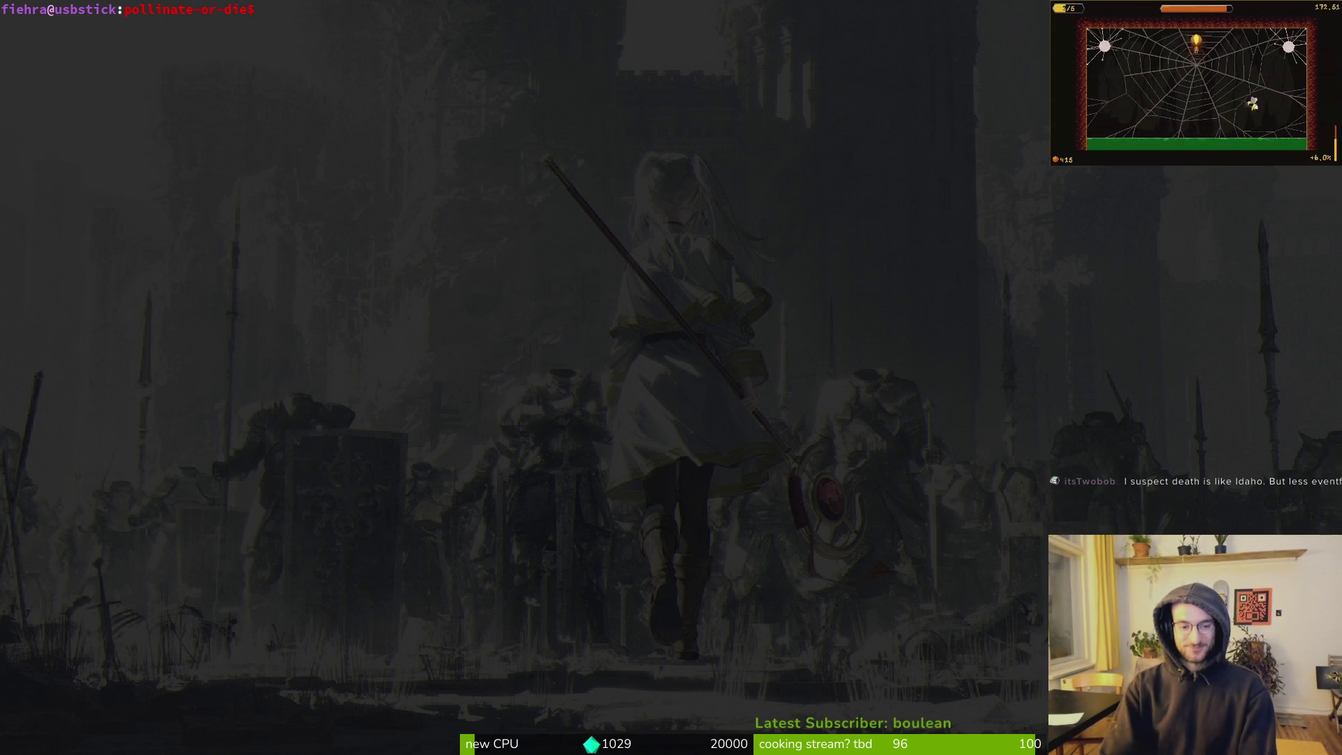
type("git push")
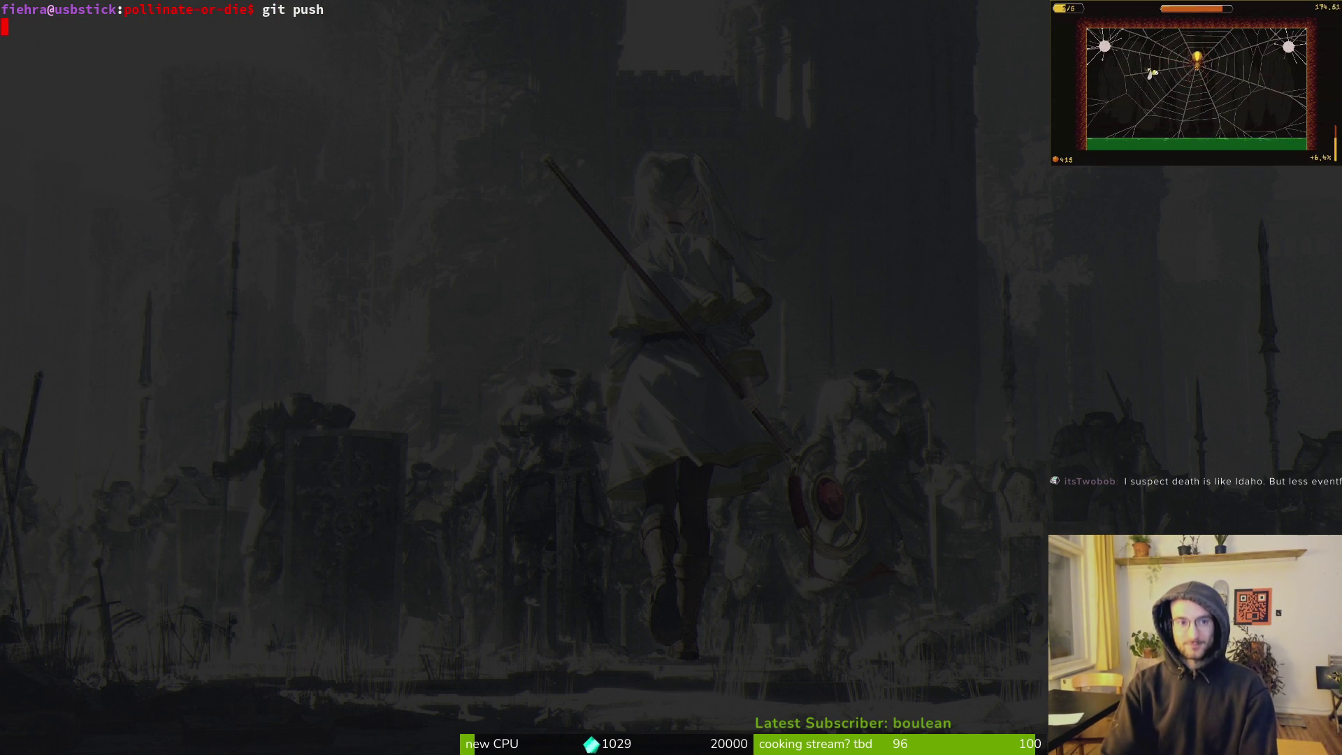
type("tig")
key("Return")
key("s")
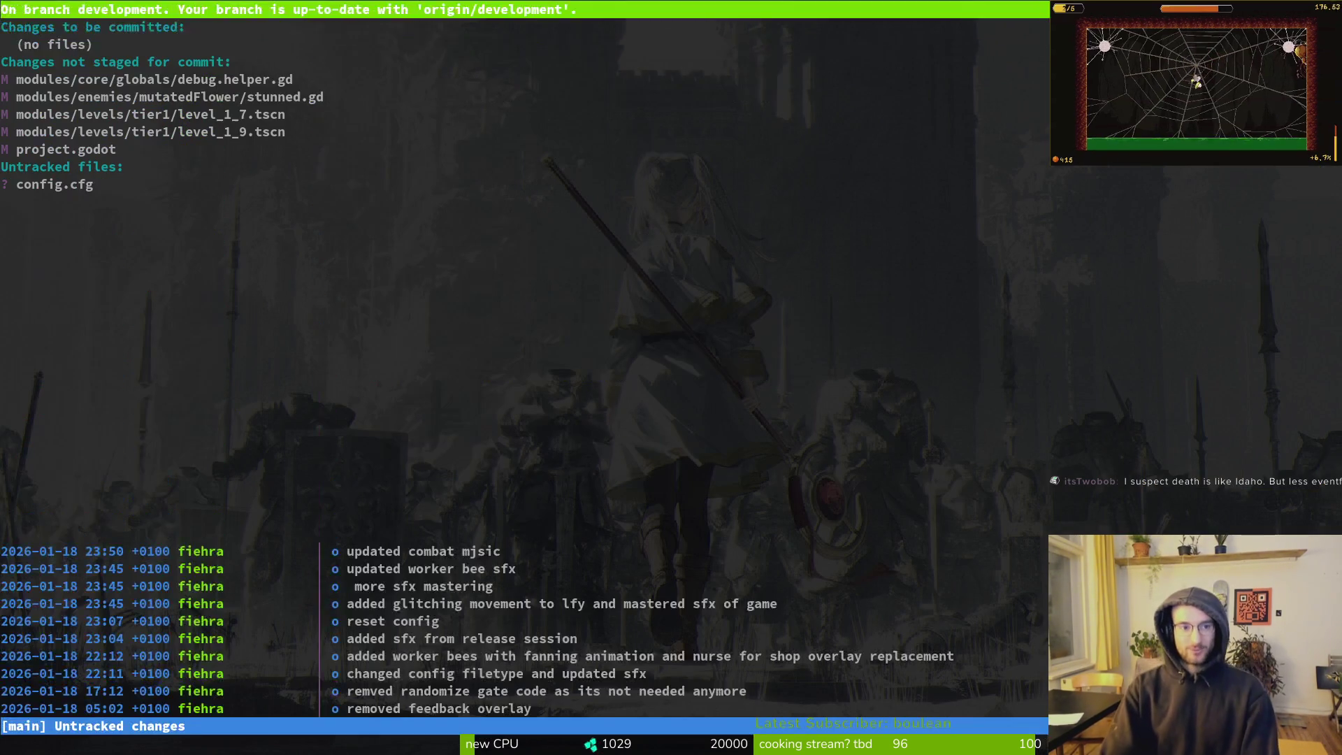
key("Down")
key("Down")
key("Return")
key("Down")
key("Down")
key("Down")
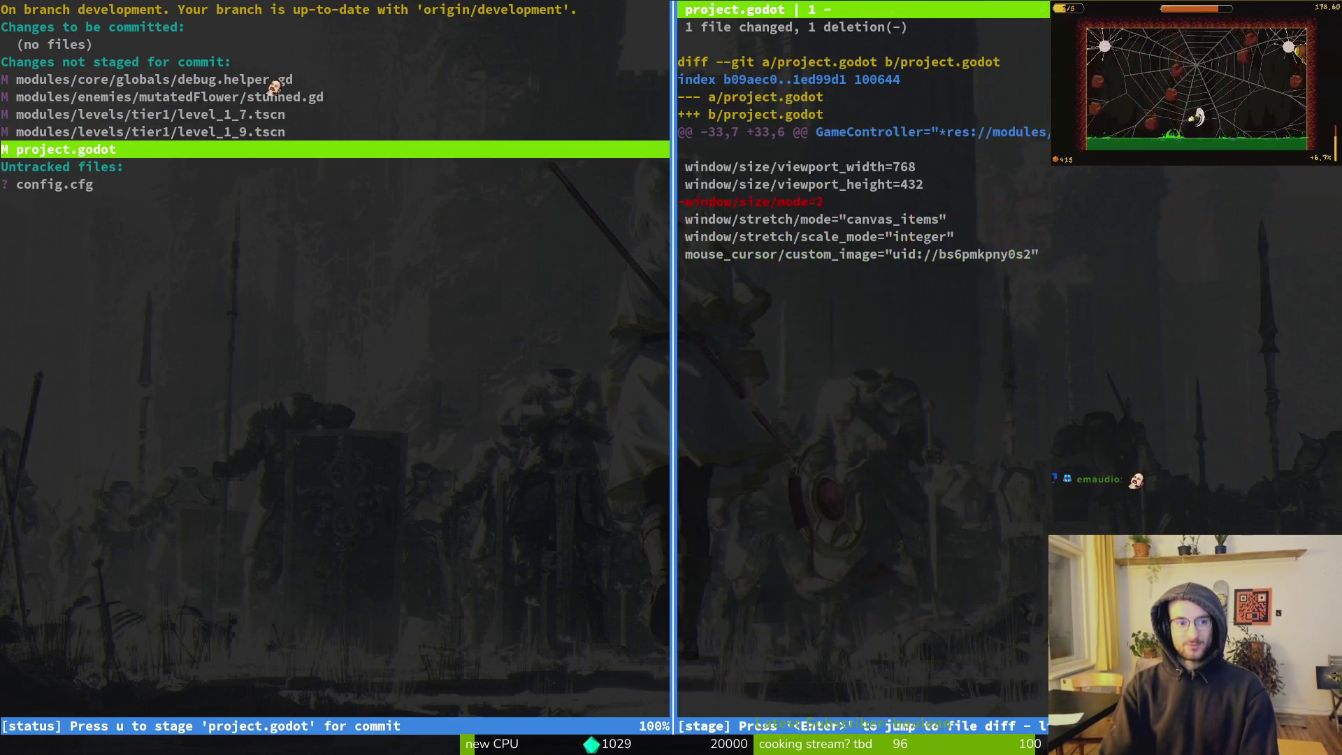
key("Up")
key("Up")
Stage level_1_9.tscn and level_1_7.tscn, commit them as 'balanced levels', and begin git push
key("Down")
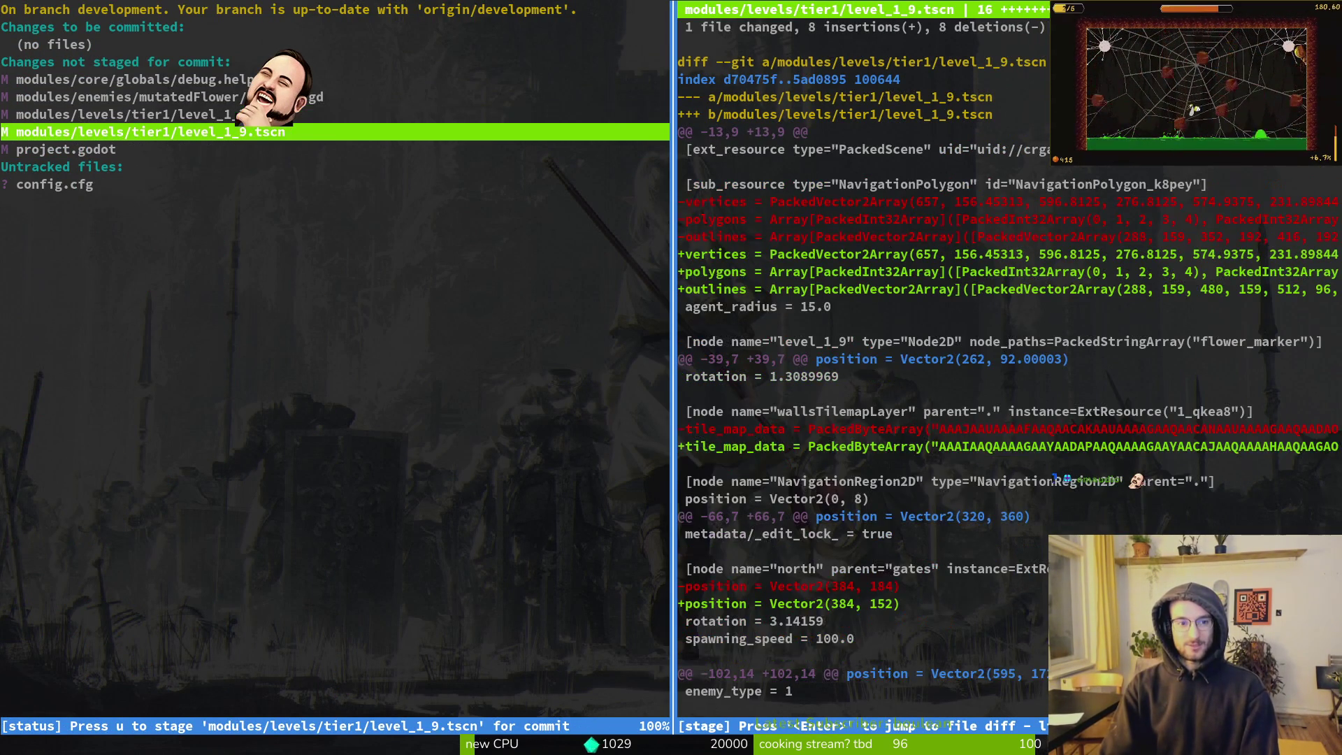
key("Up")
key("Down")
key("Up")
type("u")
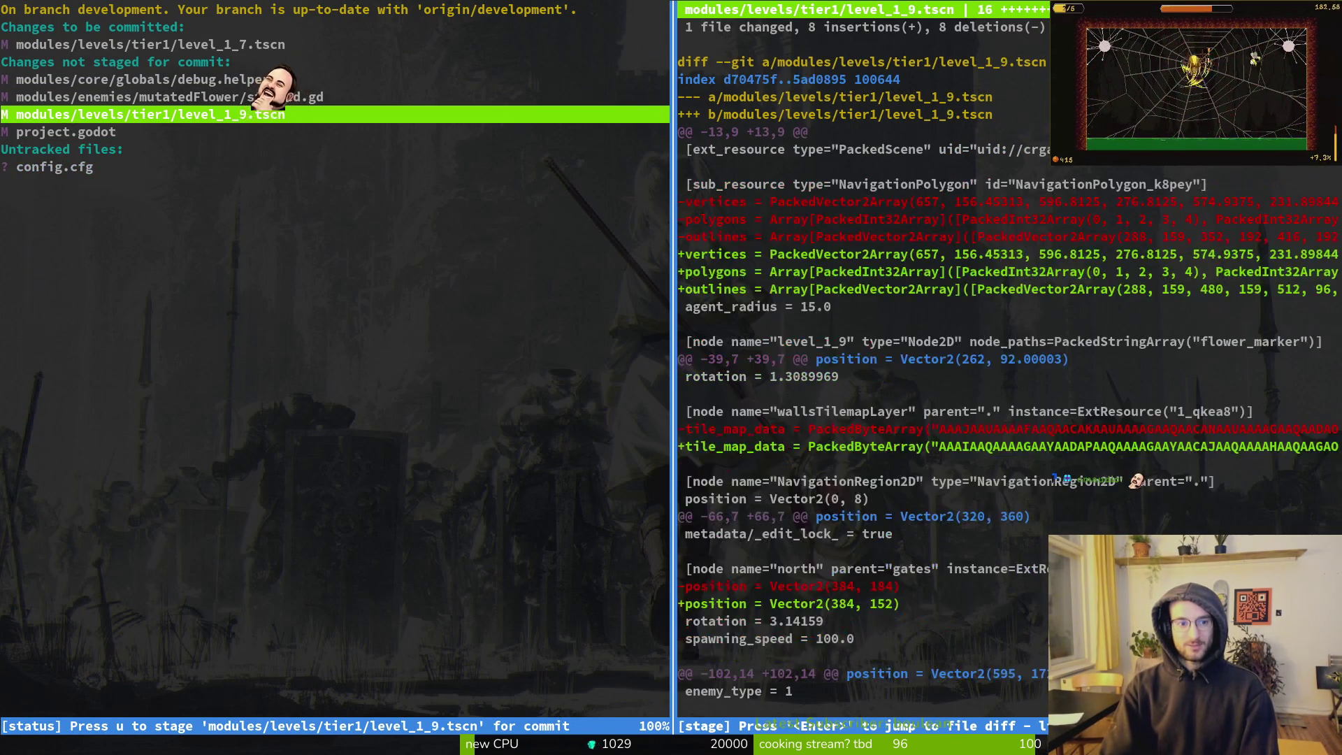
type("uqgit commit -m")
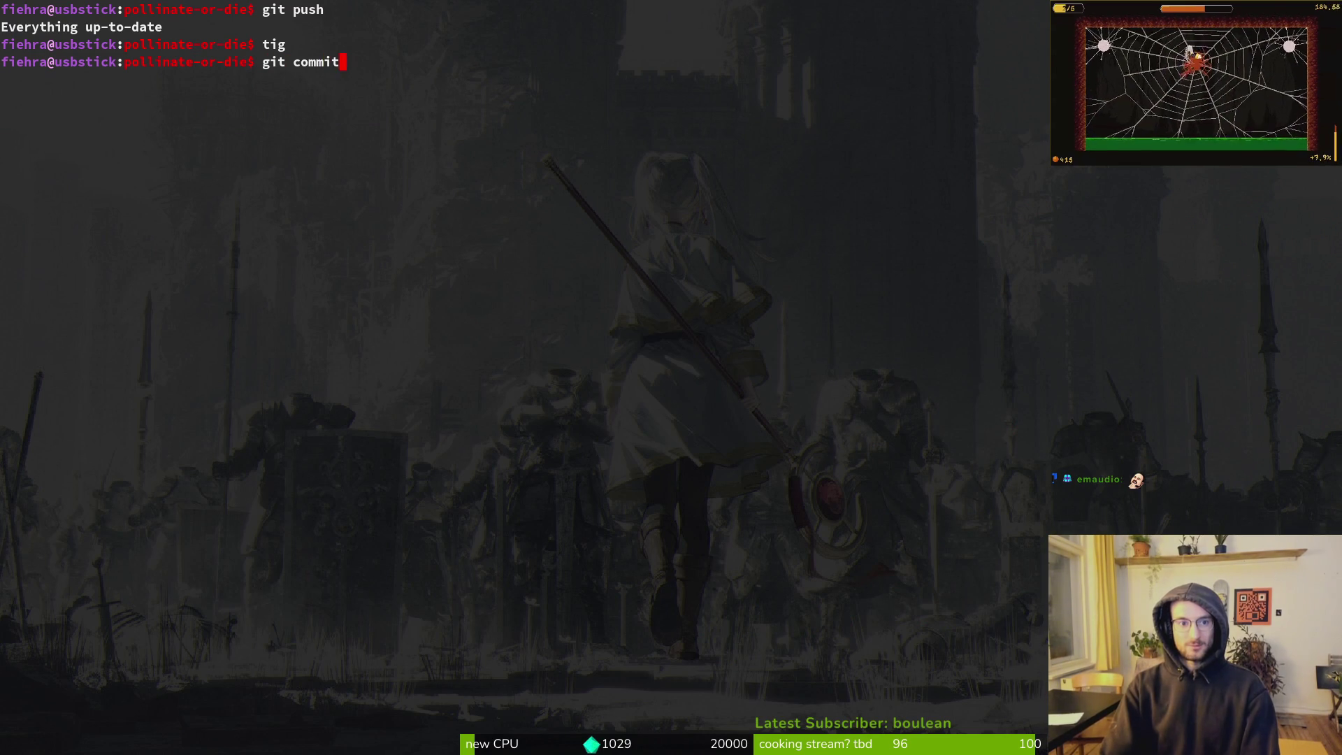
type("bal")
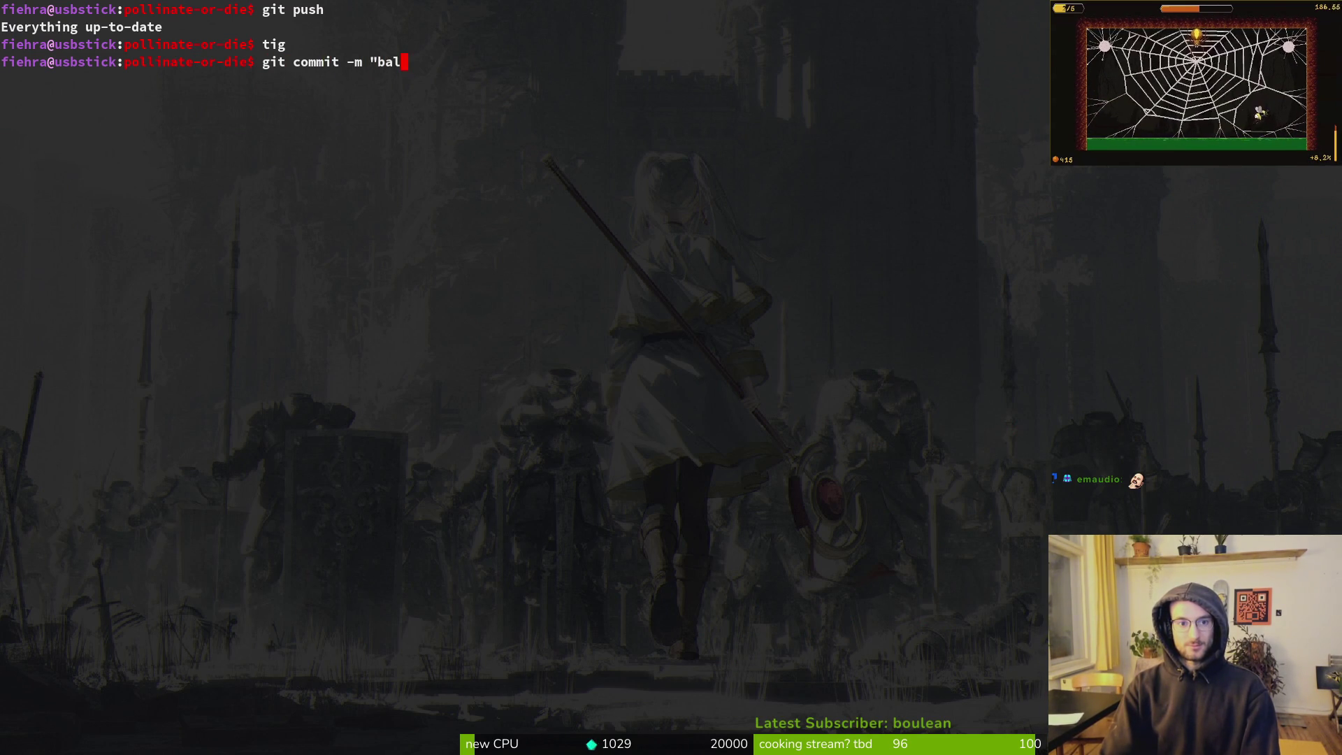
type("anced levels\"")
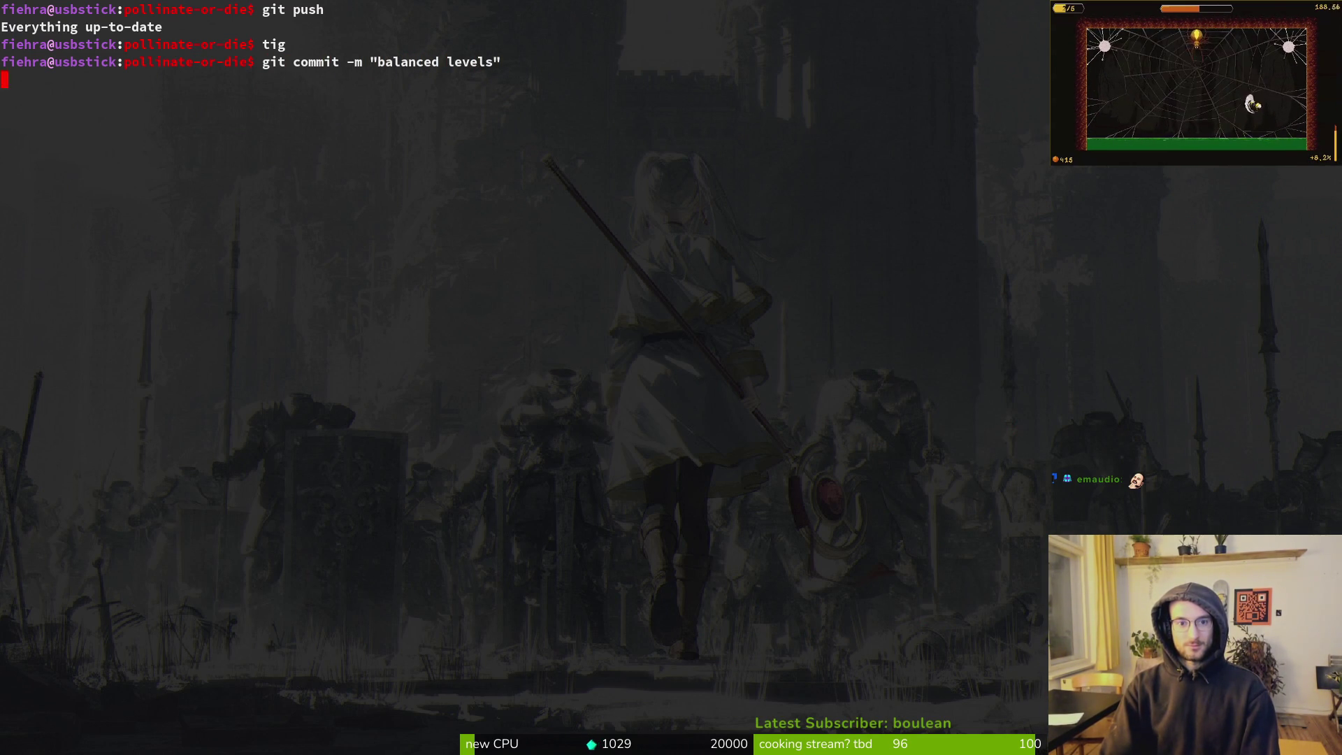
key("Return")
type("git push")
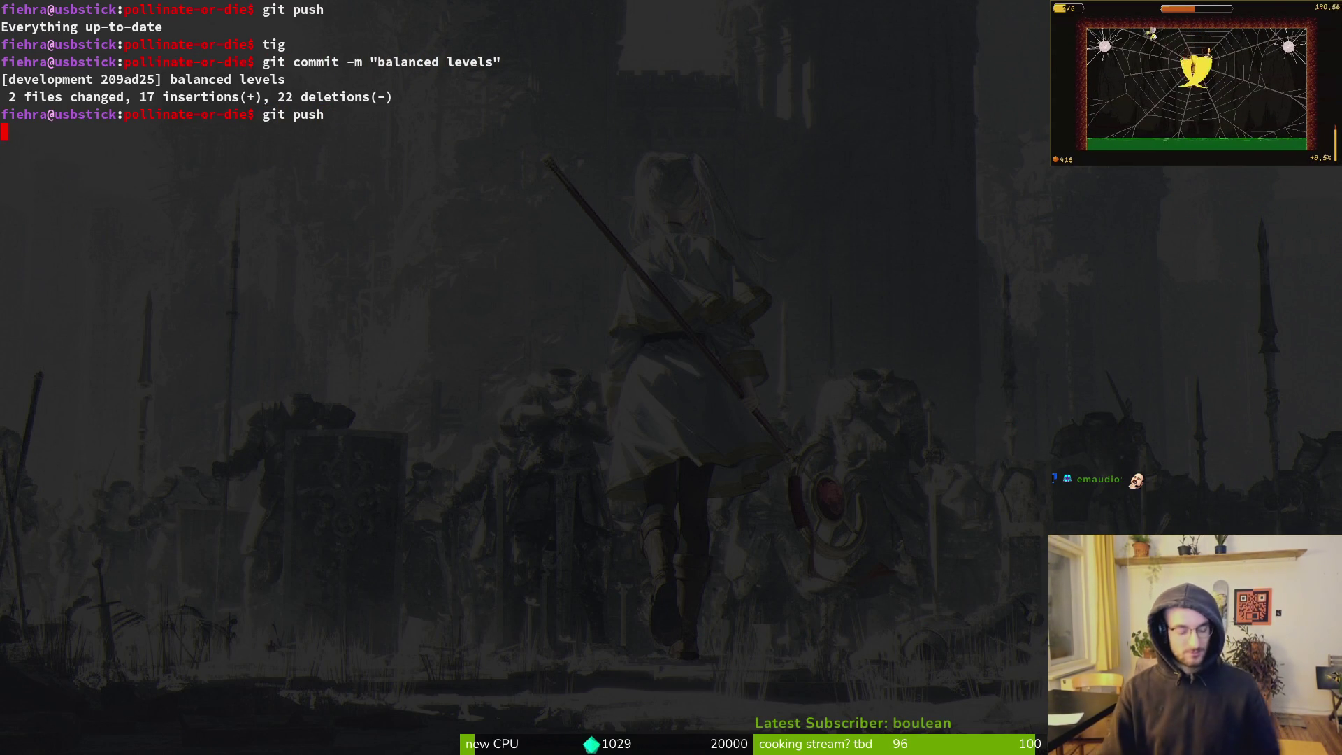
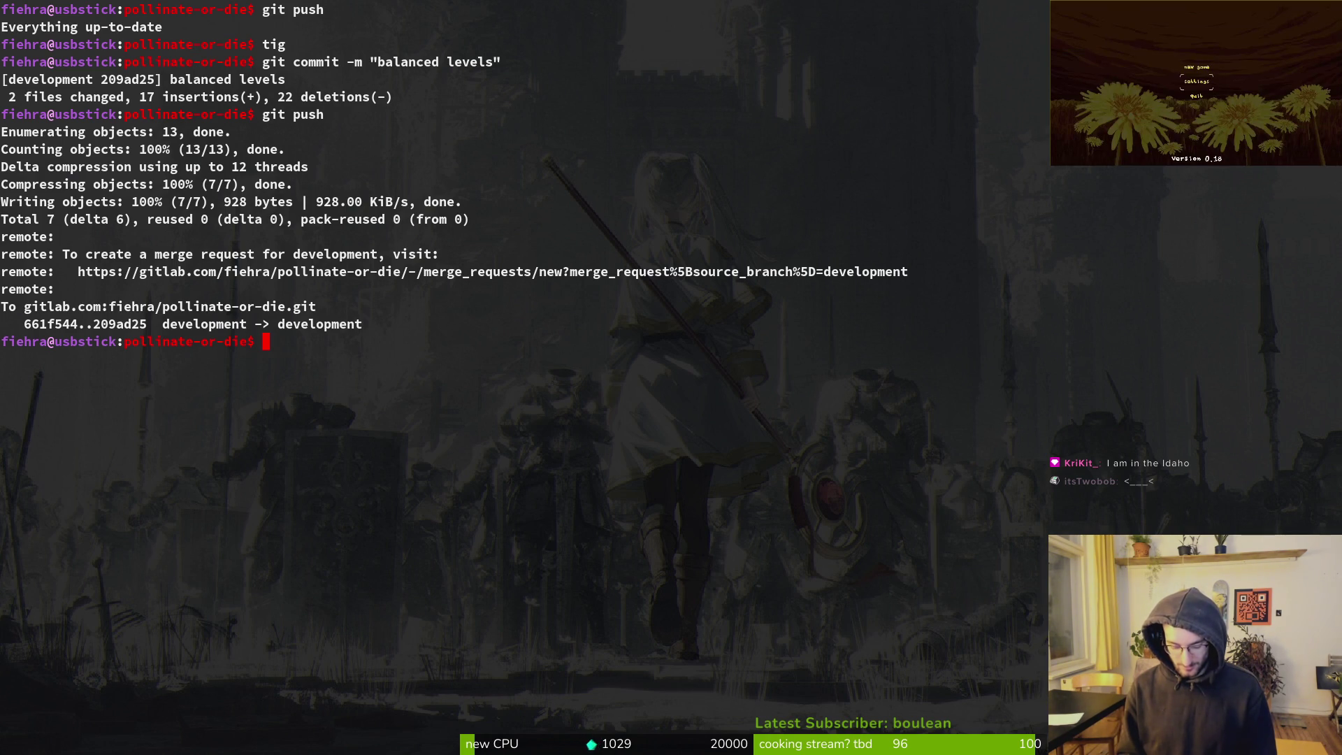
Work through the terminal prompts for the 'balanced levels' commit push to development
key("Return")
key("Left")
key("Left")
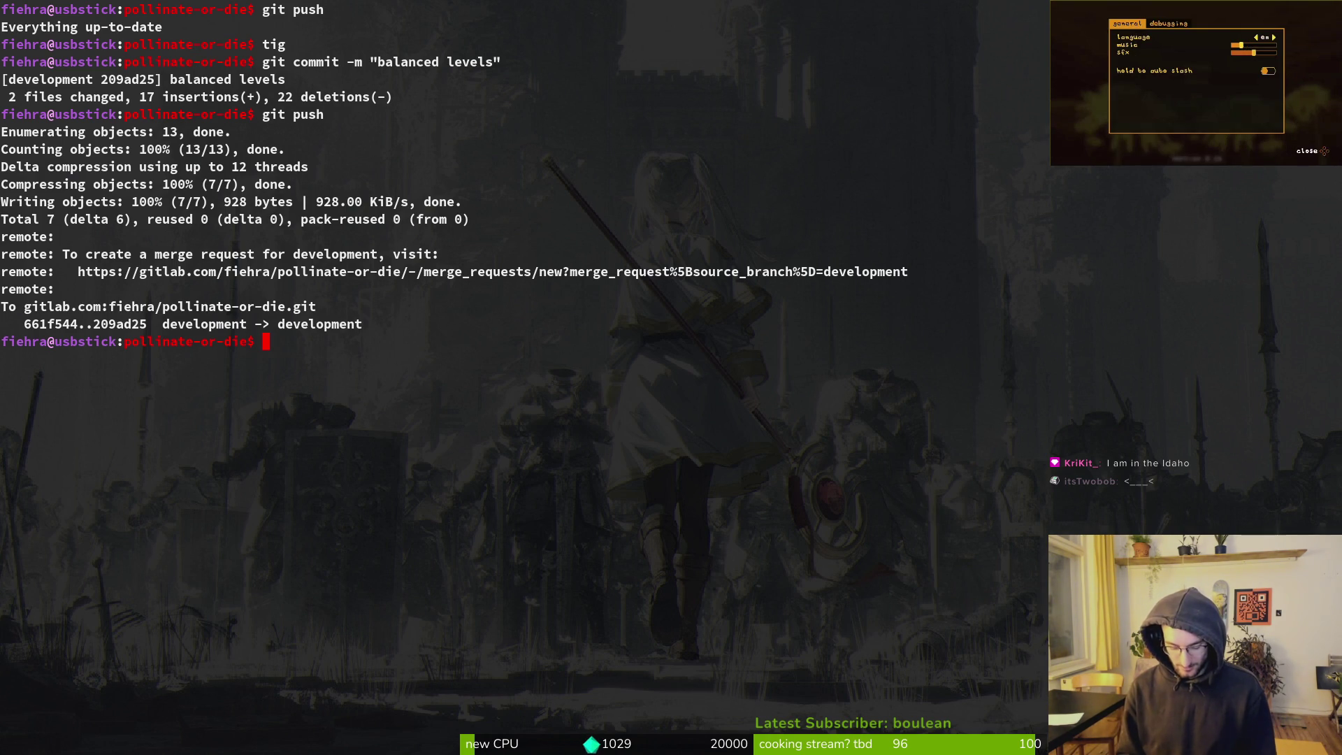
key("Escape")
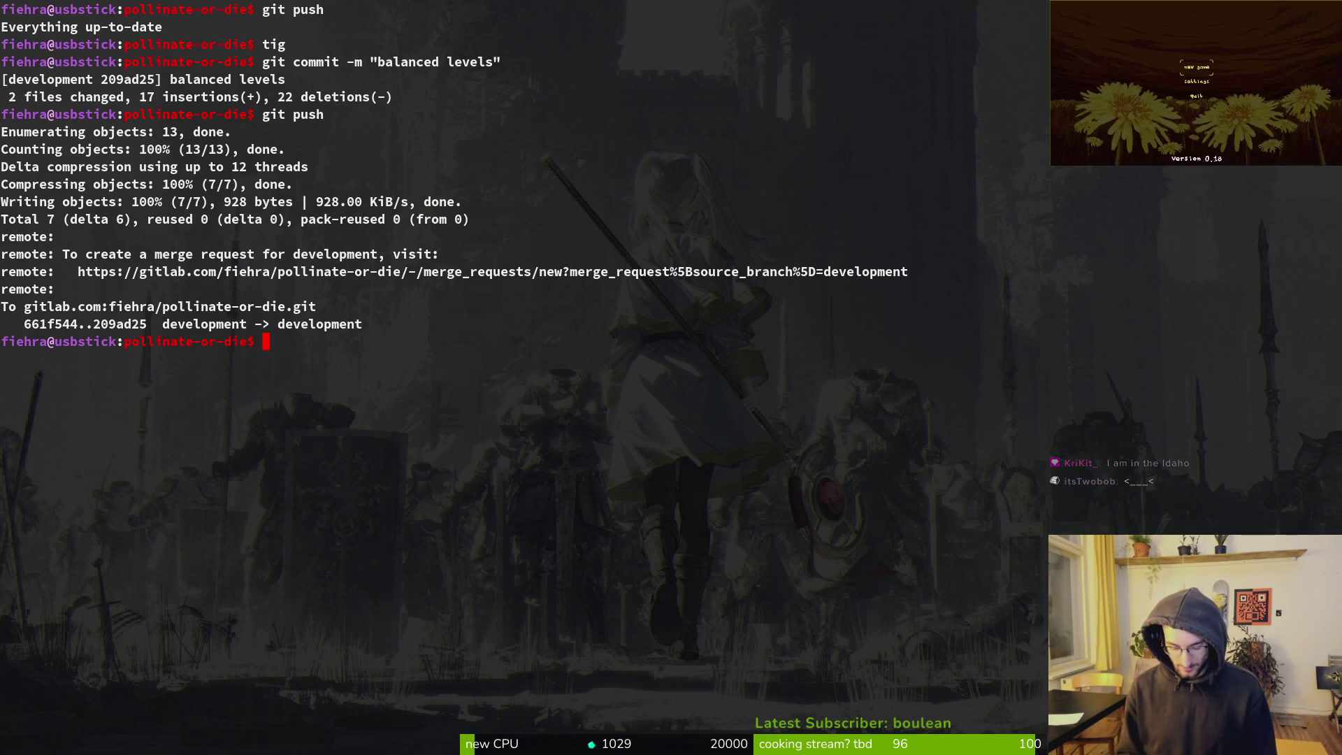
key("Return")
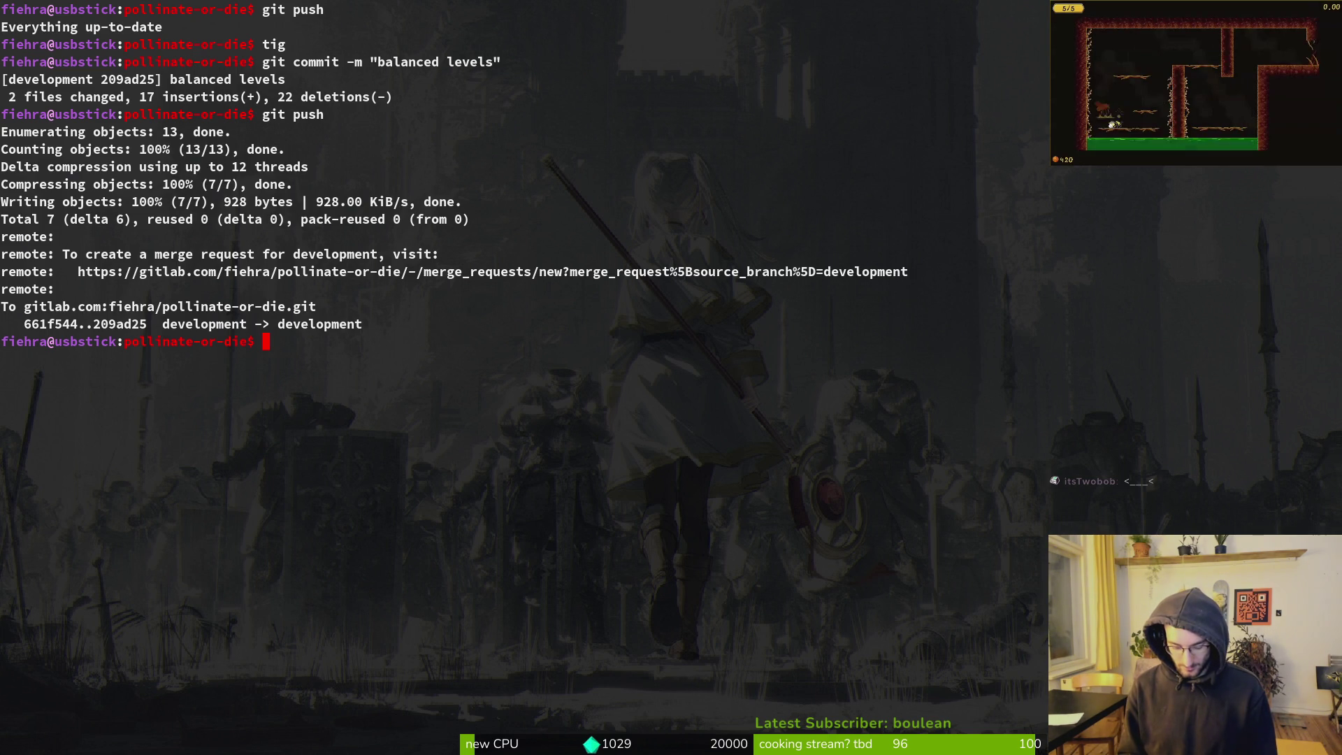
key("space")
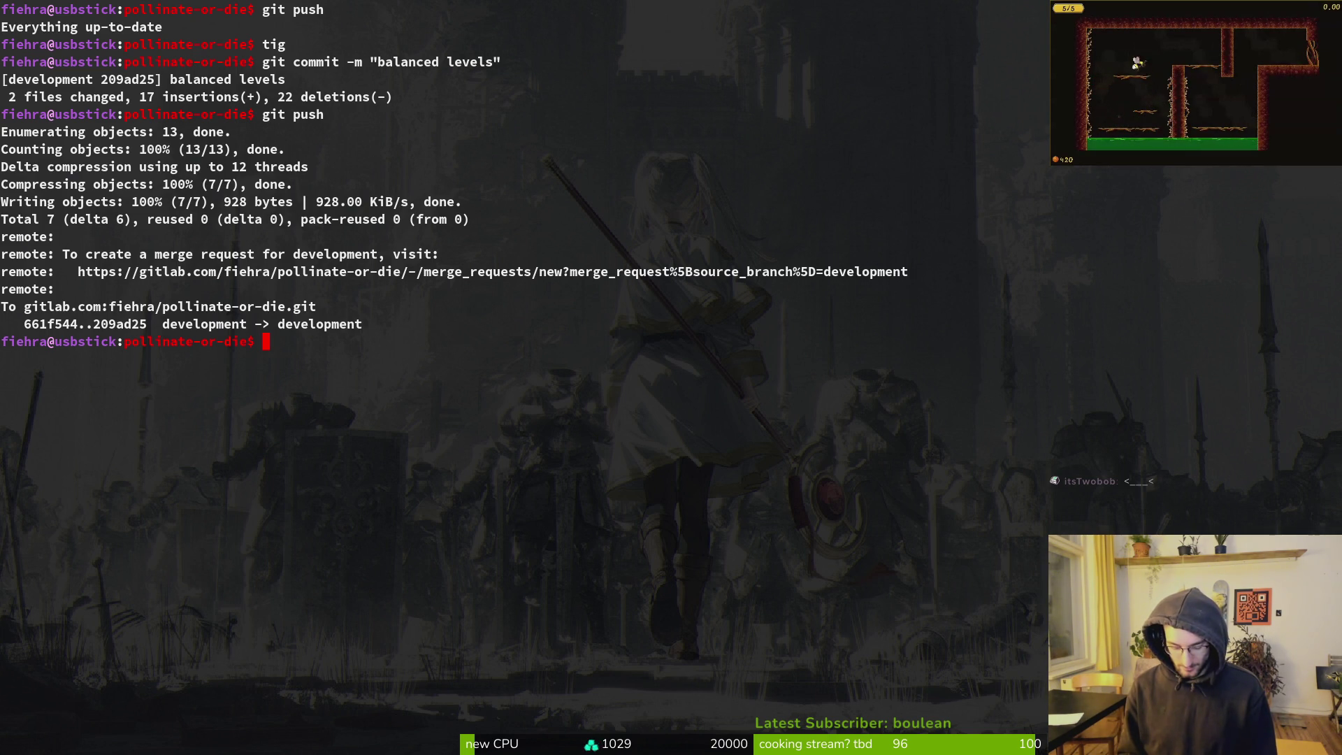
key("Left")
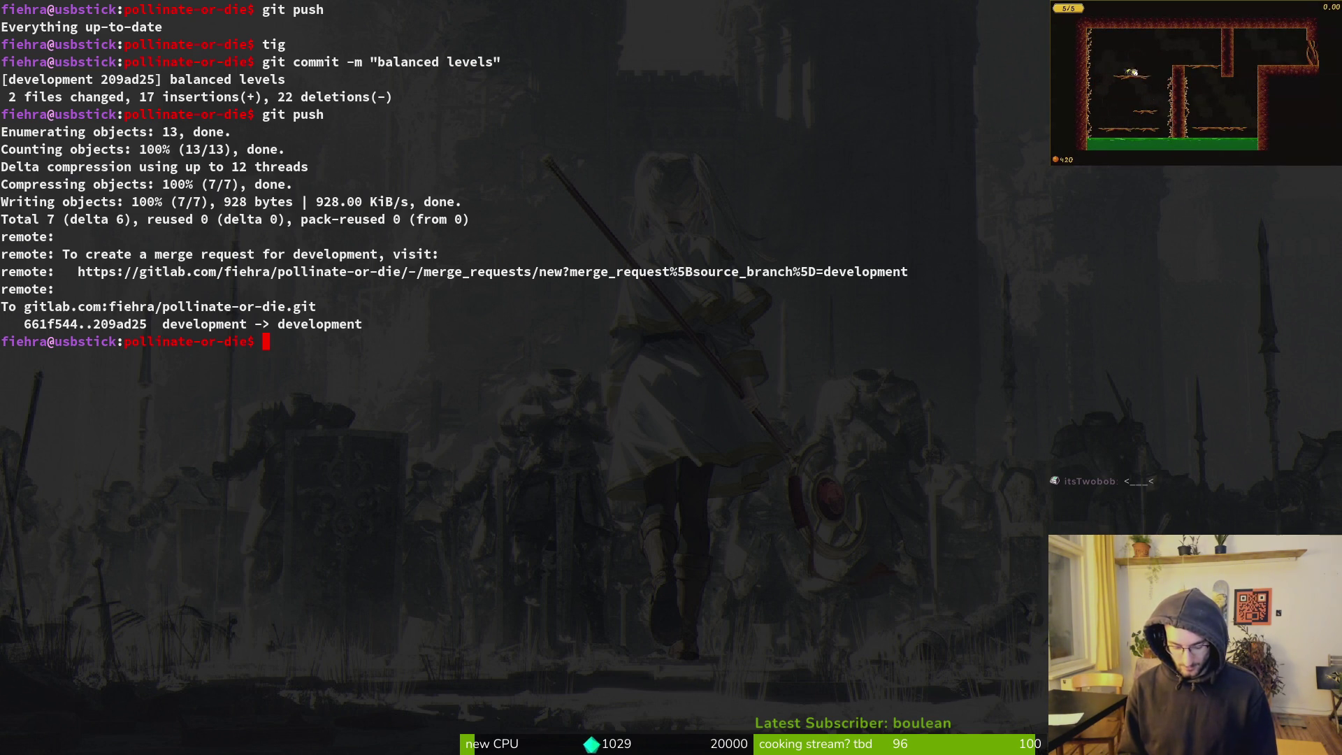
key("Right")
key("Right")
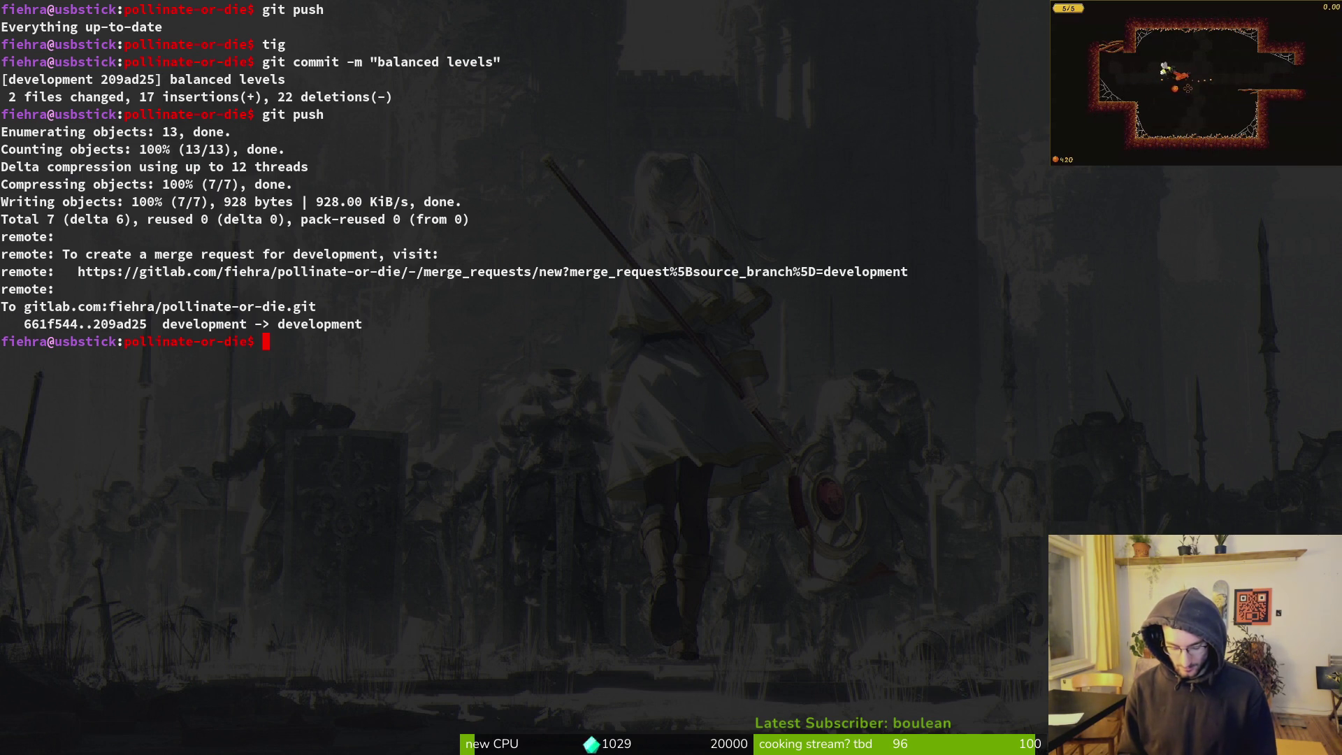
key("Right")
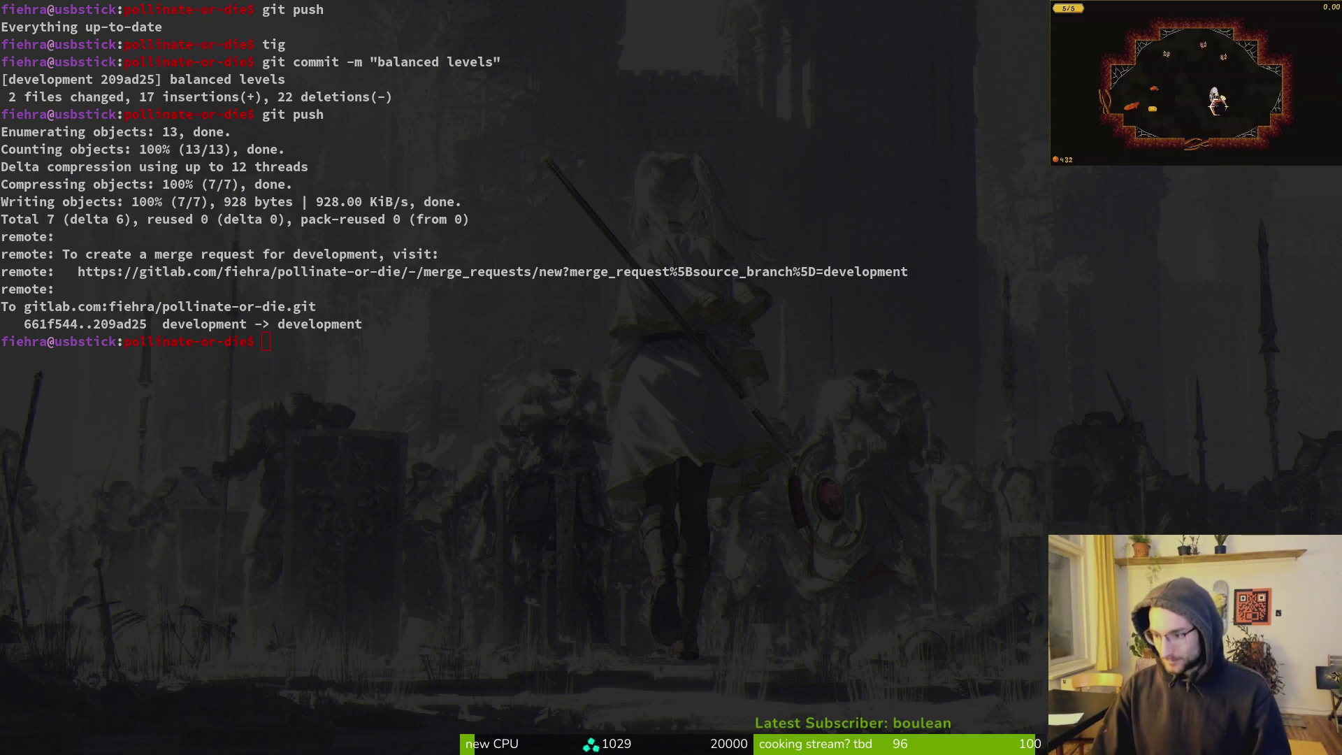
In tig, show the stunned.gd diff that adds a print_debug of the fire-rate pause
type("tig")
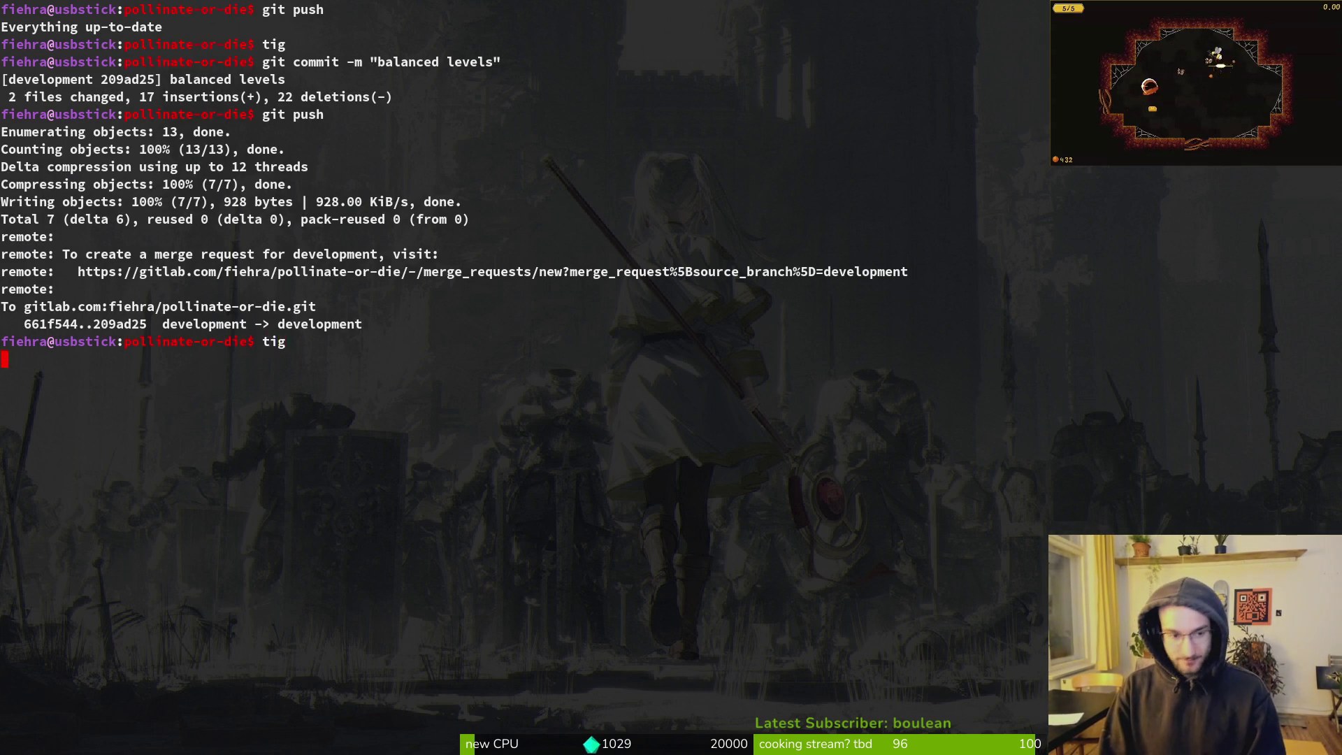
key("Return")
key("Down")
key("Down")
key("Return")
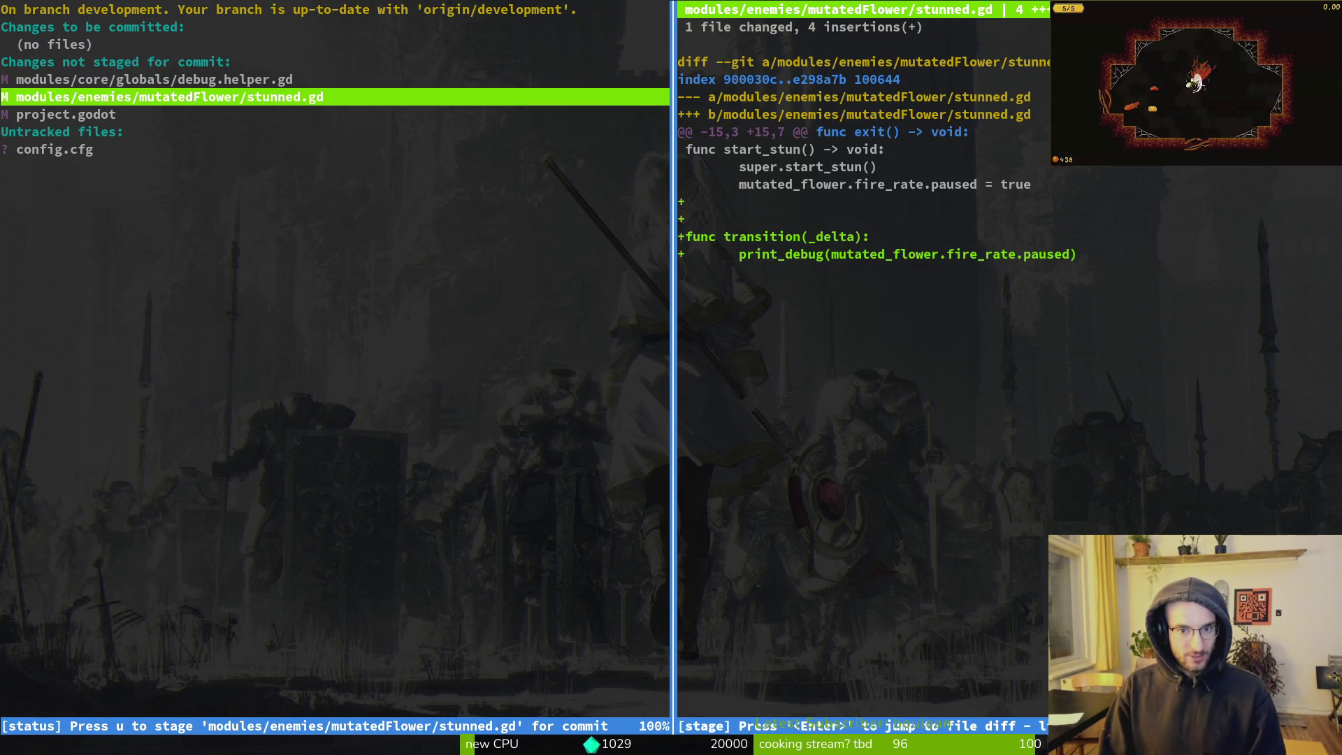
key("super+2")
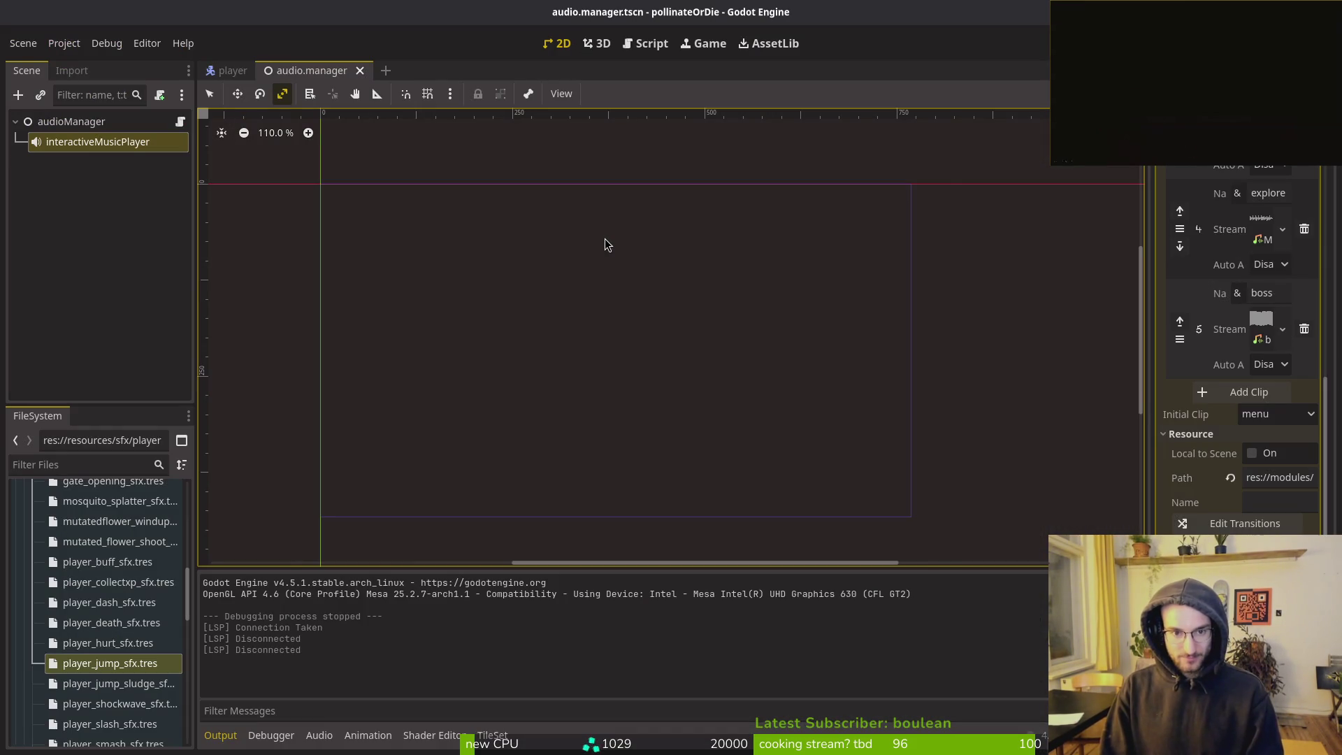
Open devlevel.tscn and set the three wave1 enemy spawns' Enemy Type to Mutatedflower
key("alt+shift+o")
type("devle")
left_click(607, 243)
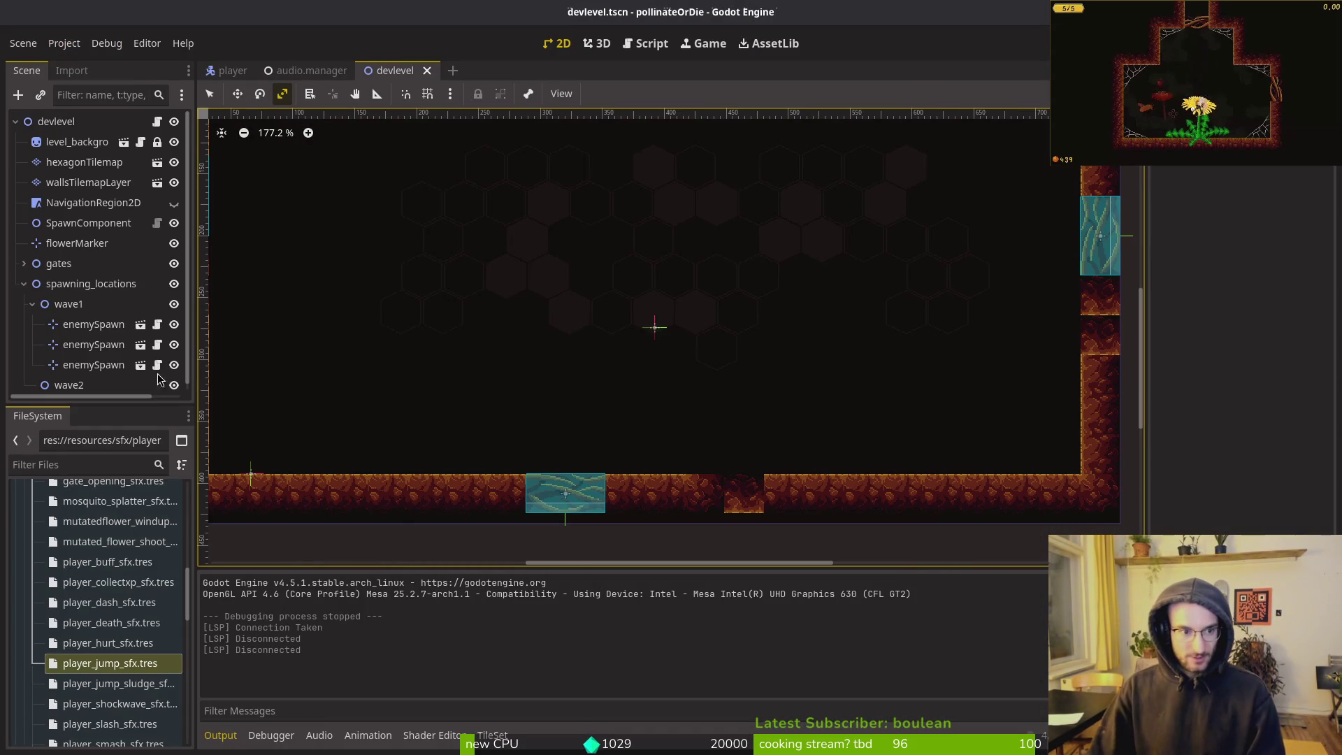
left_click(24, 284)
left_click(24, 284)
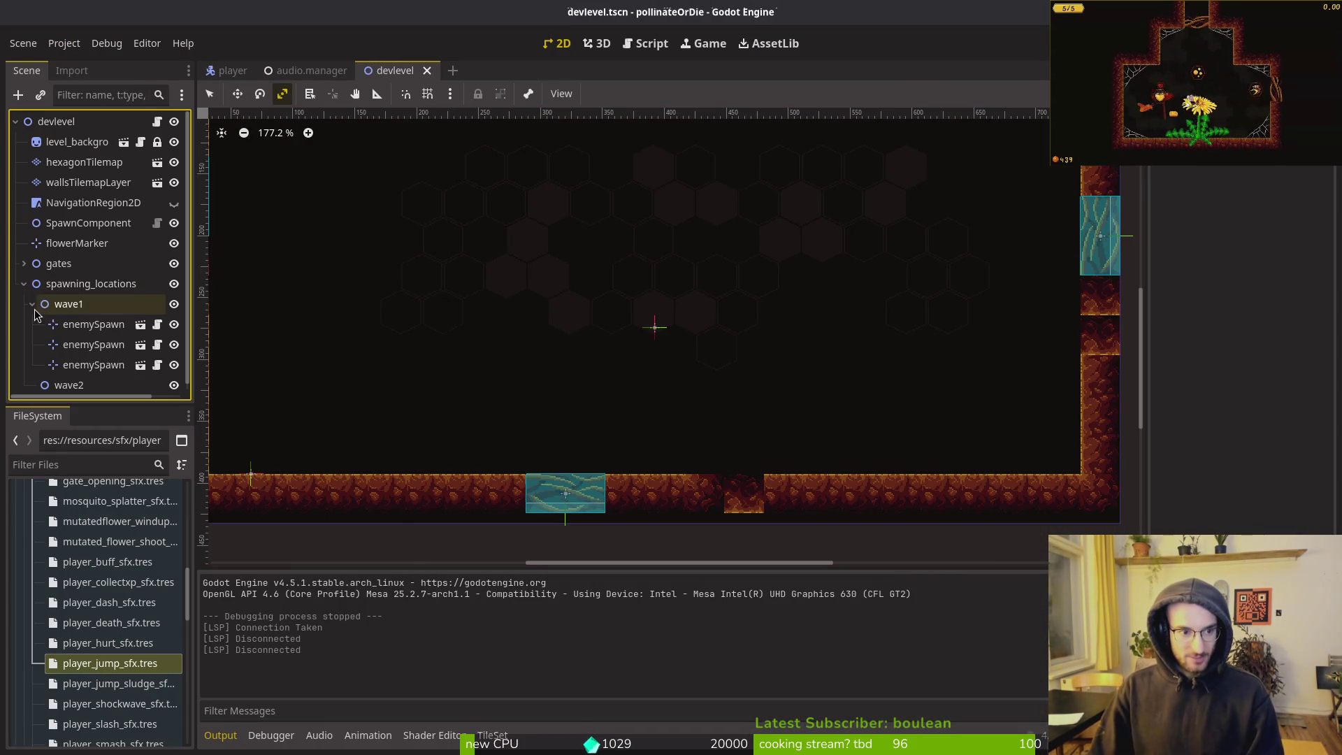
left_click(93, 324)
left_click(93, 365, "shift")
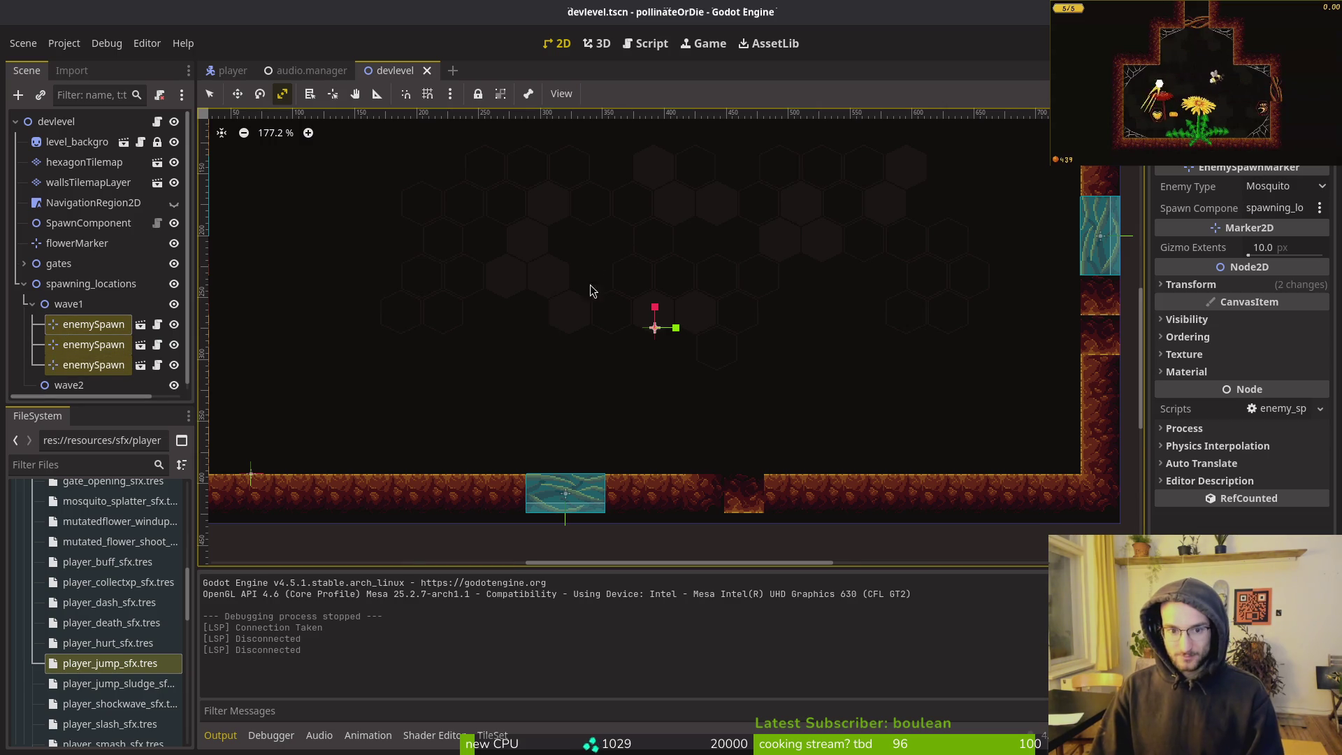
scroll(548, 321, "down", 4)
scroll(635, 252, "down", 3)
left_click(1280, 186)
left_click(1283, 269)
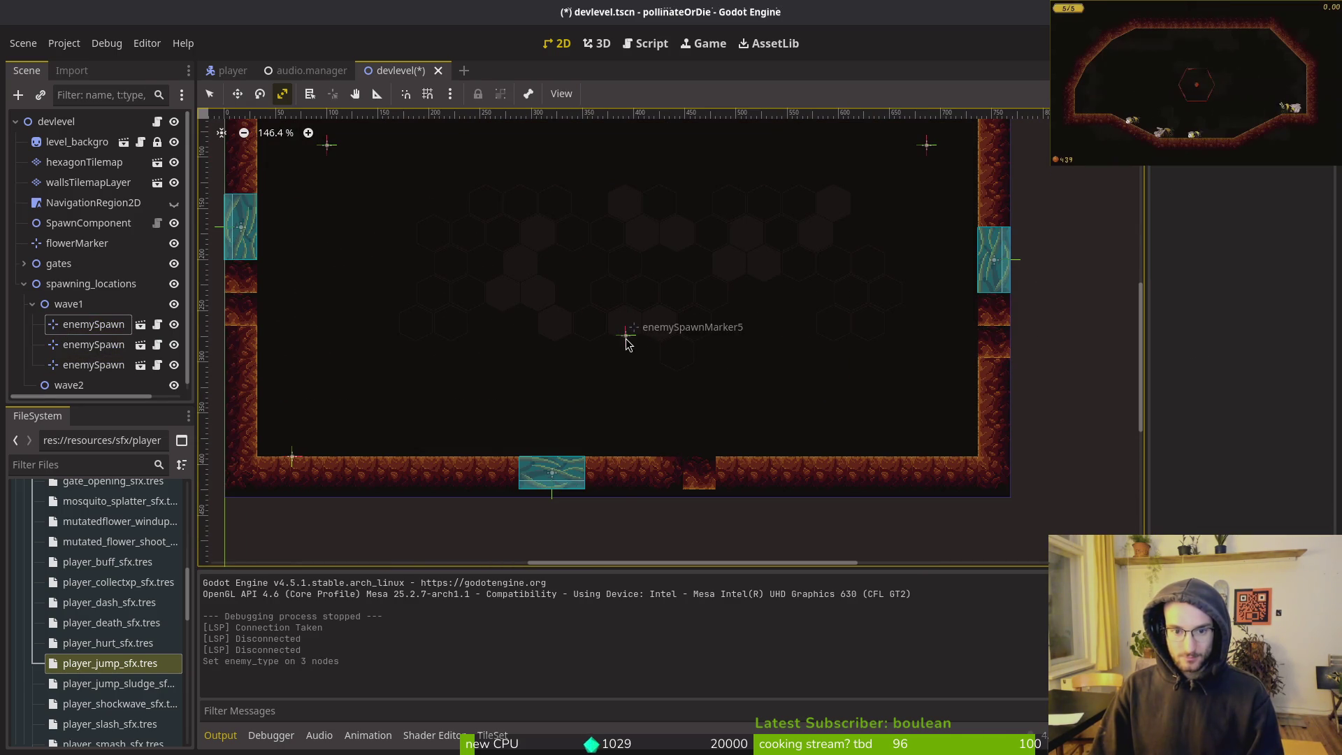
Move enemySpawnMarker5 down near the floor to (382, 303) and save the scene
left_click(624, 336)
mouse_move(625, 335)
left_mouse_down()
mouse_move(626, 438)
mouse_move(642, 419)
left_mouse_up()
key("ctrl+z")
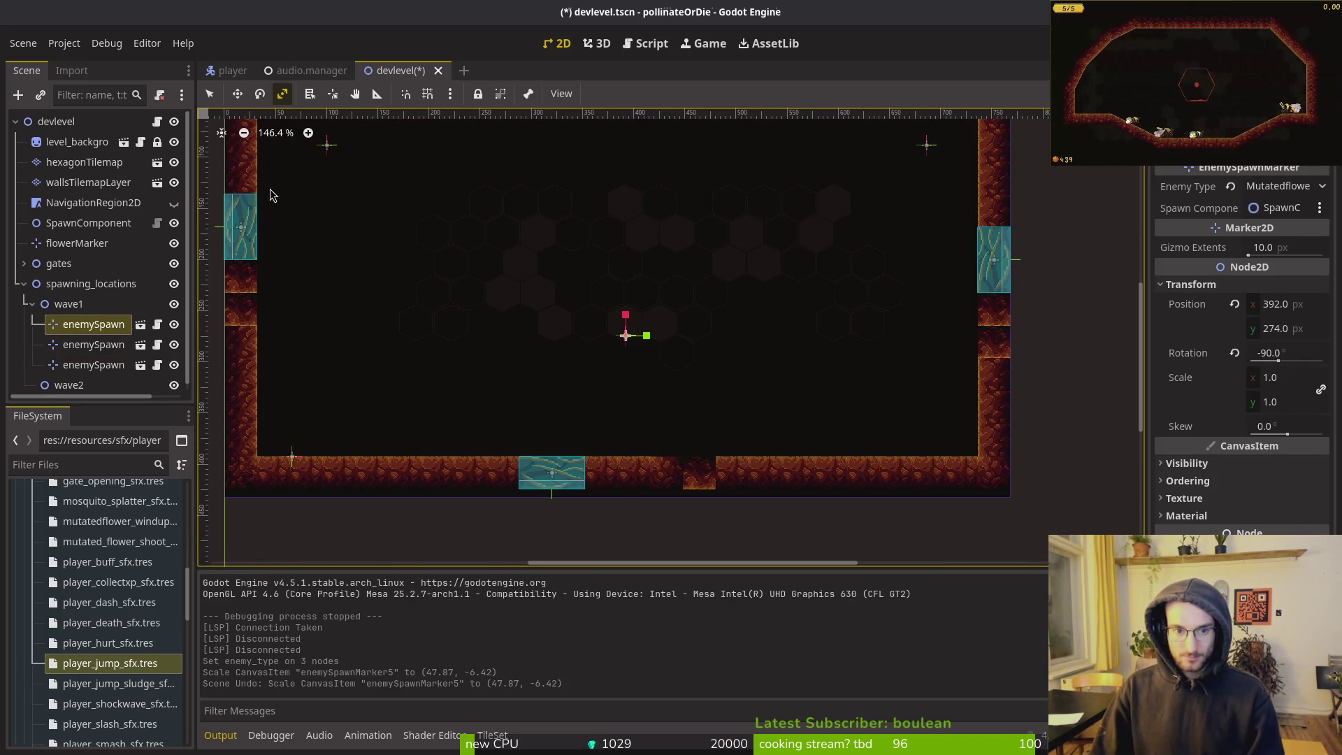
left_click(209, 94)
mouse_move(625, 335)
left_mouse_down()
mouse_move(633, 428)
mouse_move(616, 448)
left_mouse_up()
left_click(315, 135)
key("ctrl+s")
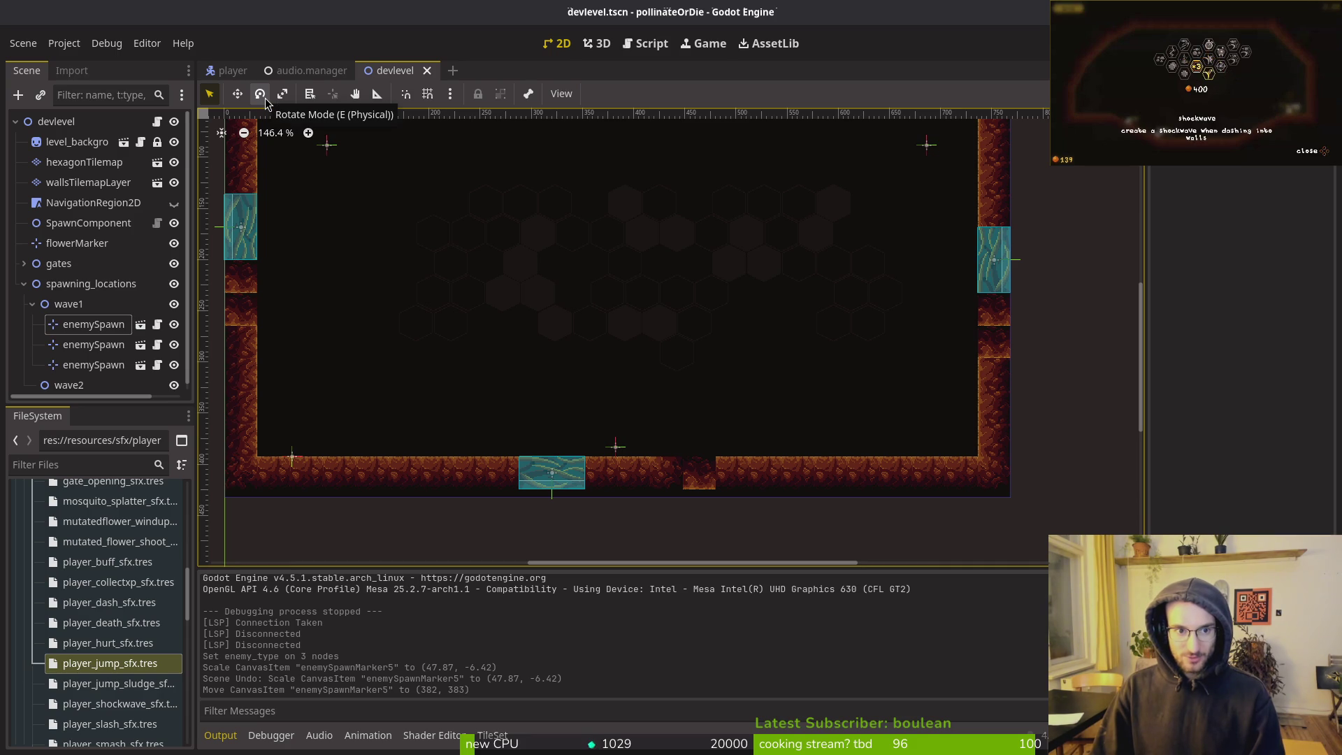
Run the game, continue into the hive, and lower the sfx volume in settings
key("F5")
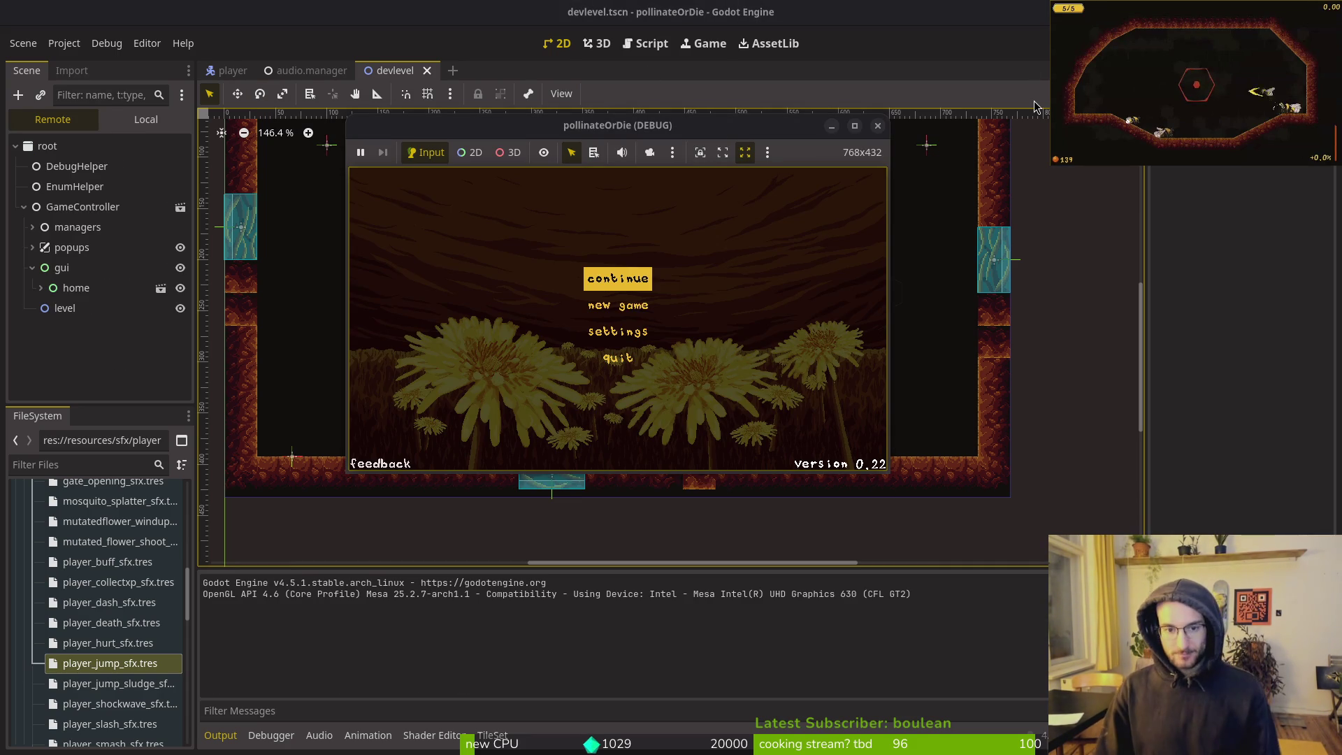
key("Return")
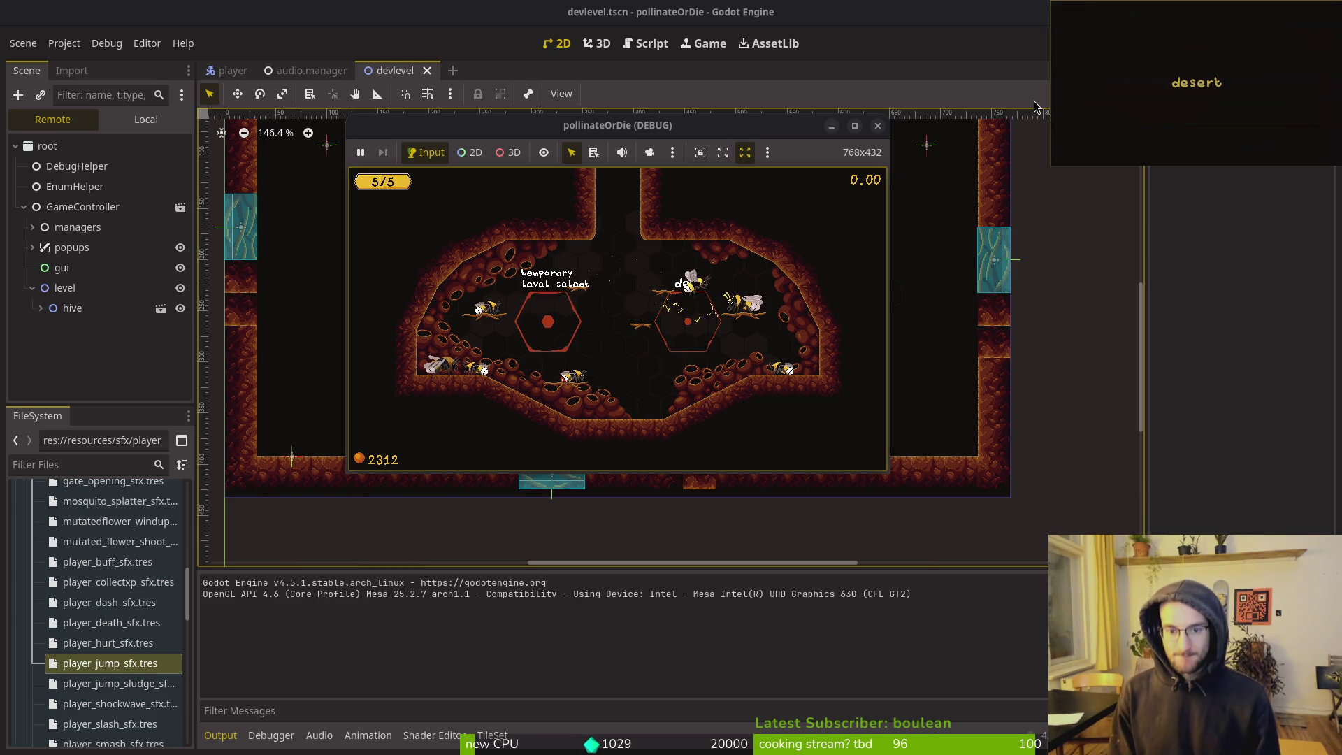
key("Escape")
key("Down")
key("Return")
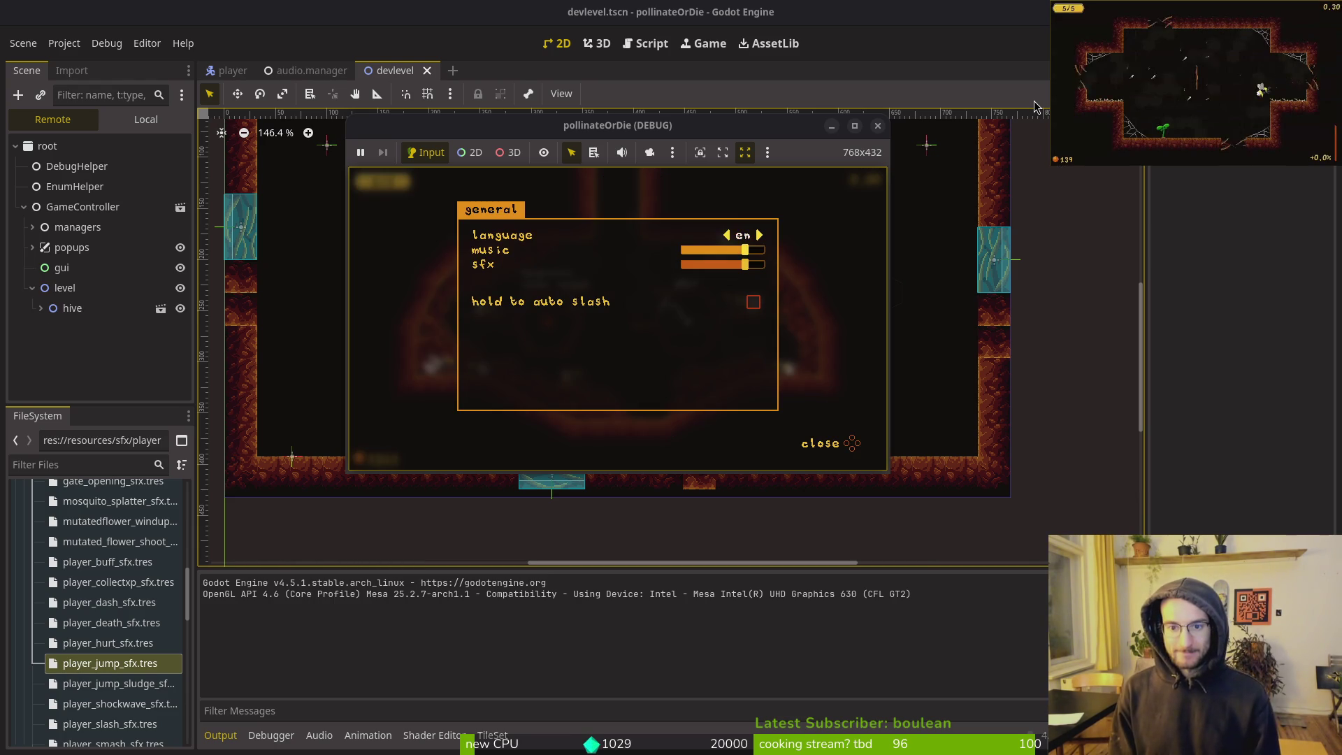
key("Left")
key("Left")
key("Left")
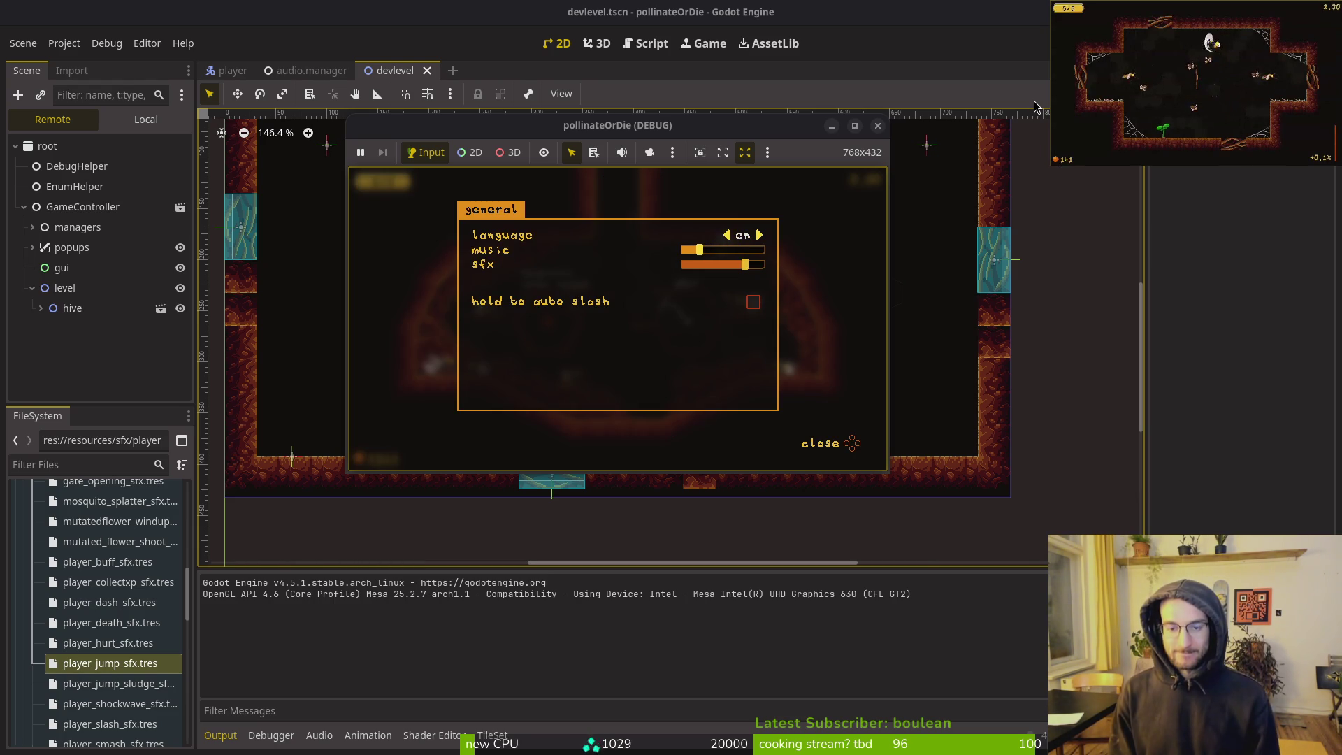
key("Right")
key("Right")
key("Right")
key("Down")
key("Left")
key("Left")
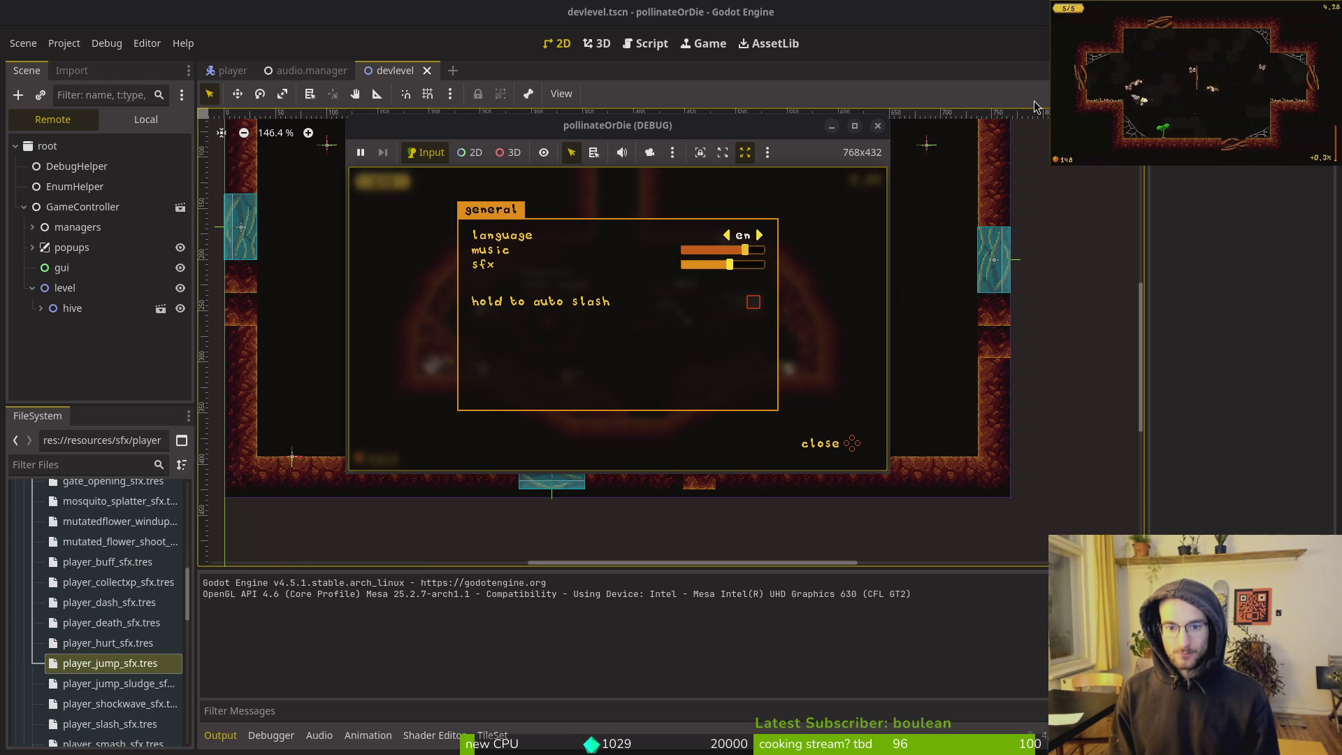
key("Left")
key("Left")
key("Left")
key("Escape")
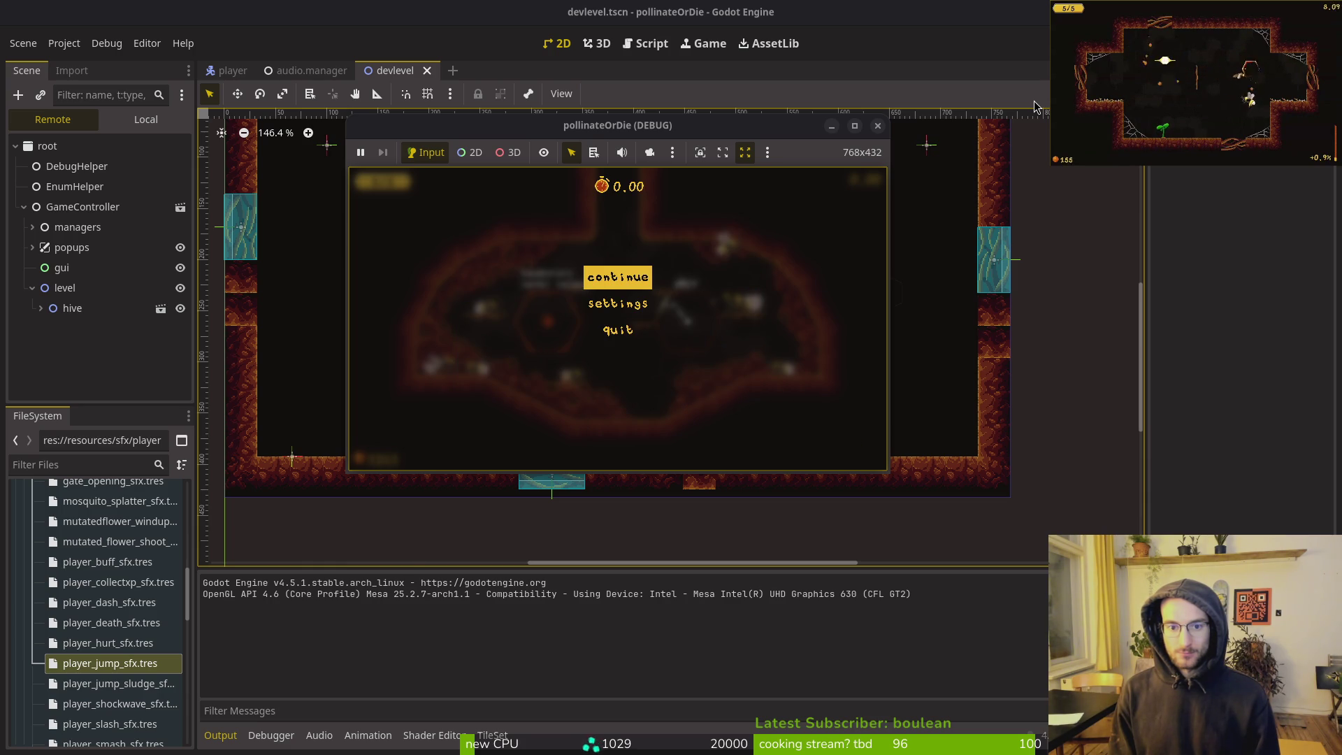
Raise the sfx volume slightly, resume, and enter the dev level from the hive
key("Down")
key("Return")
key("Down")
key("Right")
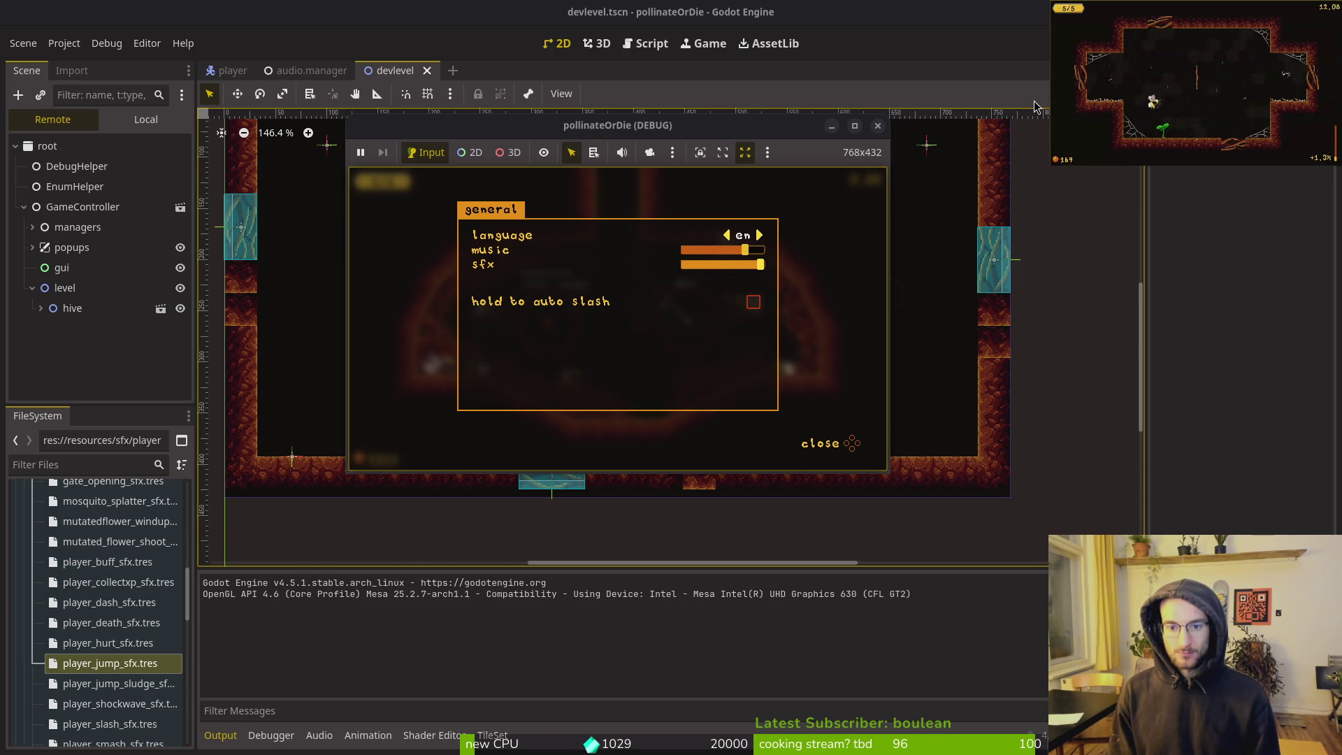
key("Escape")
key("Return")
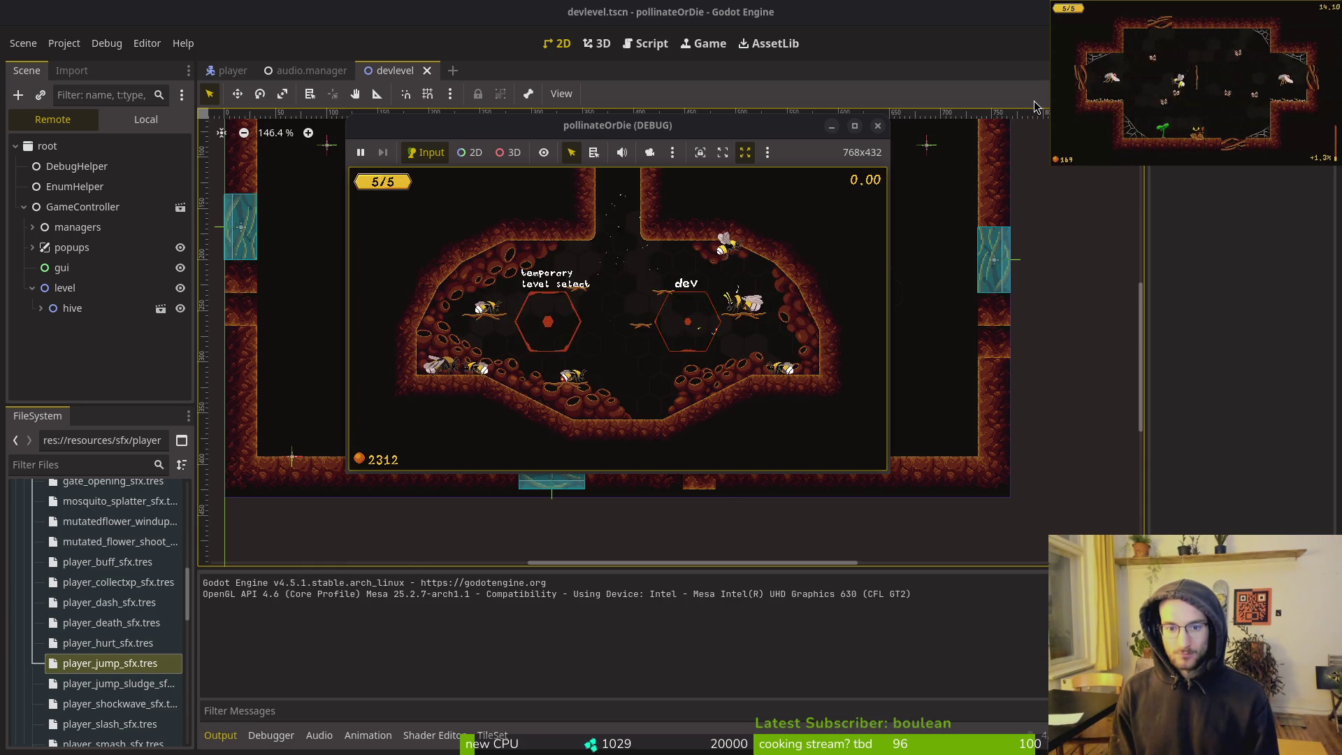
key("Left")
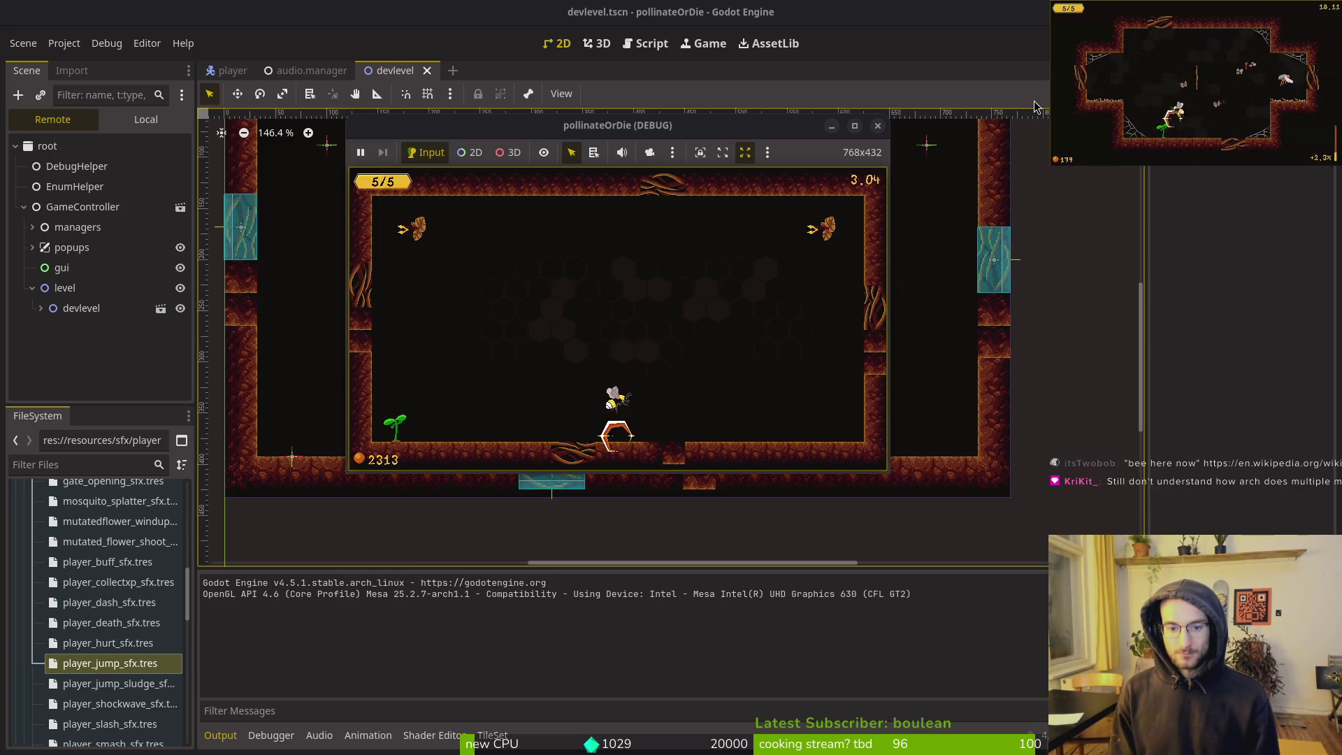
Turn the game's music volume down to near zero and resume play
key("Escape")
key("Down")
key("Down")
key("Up")
key("Return")
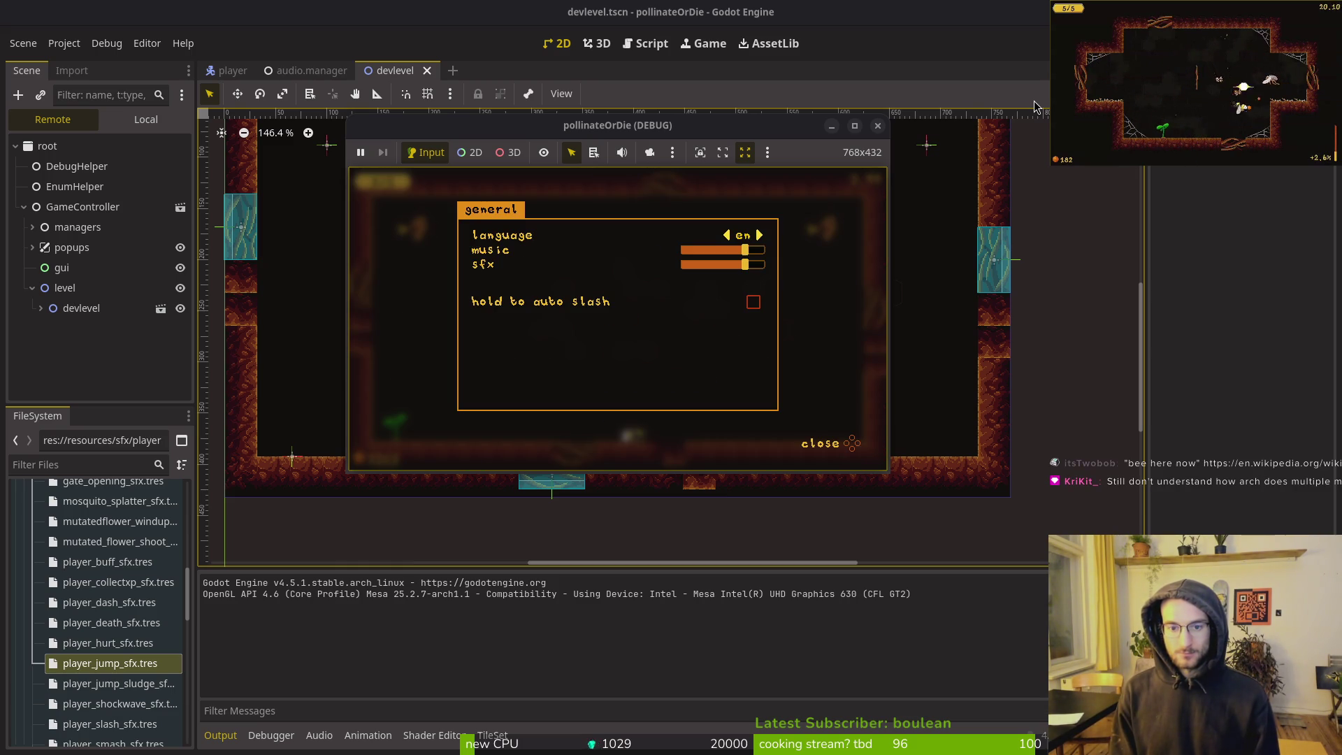
key("Left")
key("Left")
key("Left")
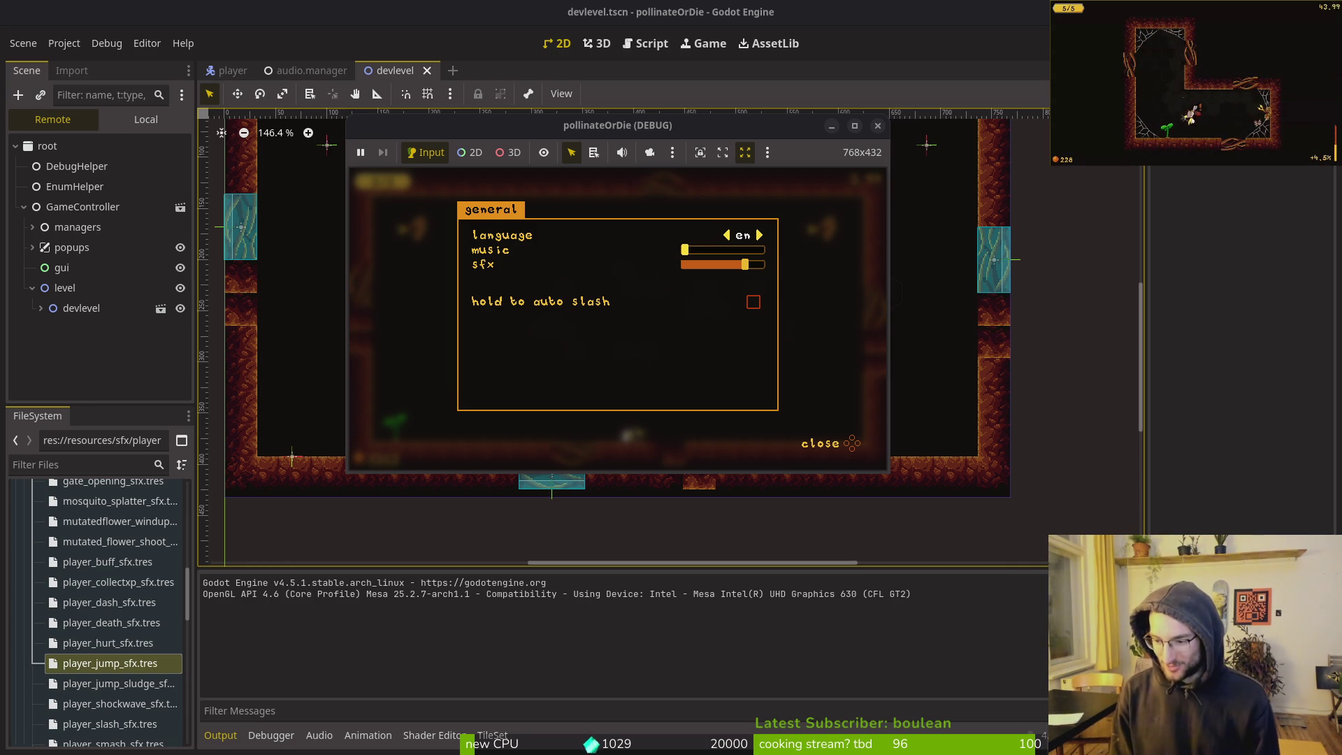
key("Escape")
key("Escape")
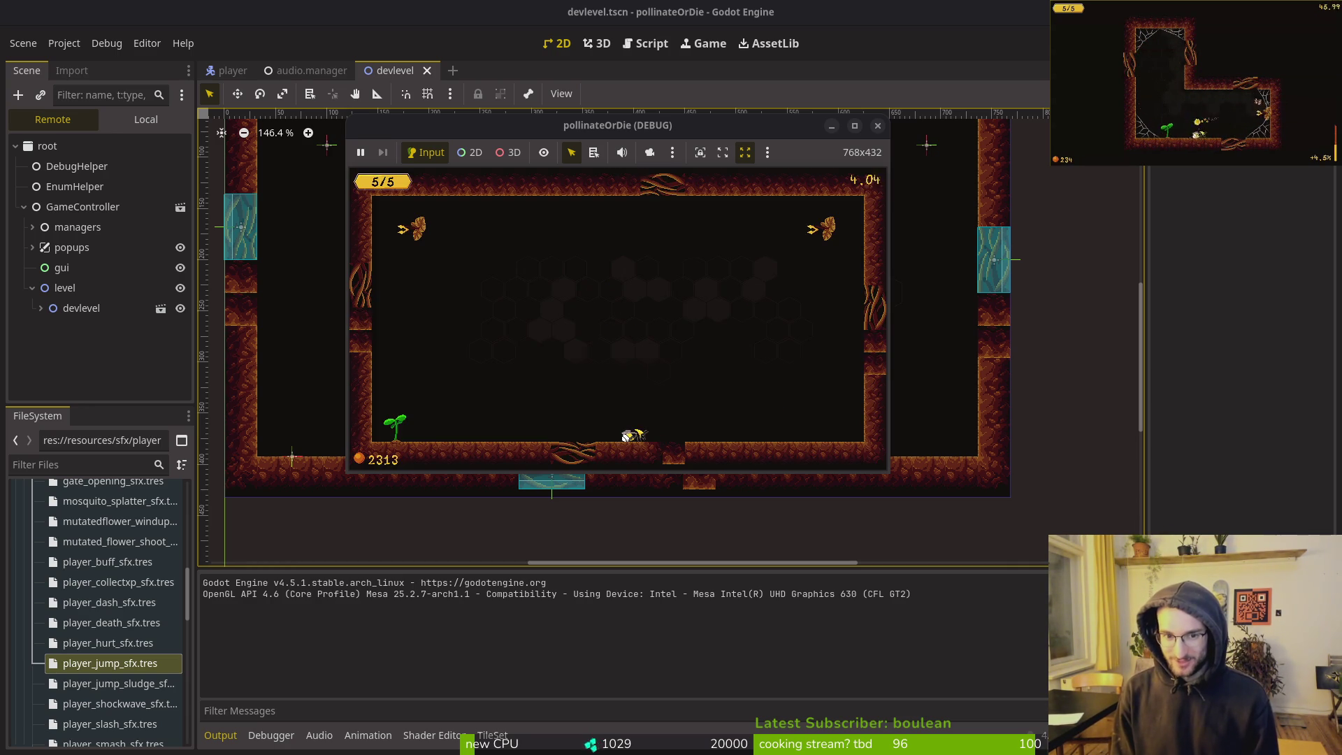
Fly the bee to the right wall and slash the top-right mutated flower to stun it
key("space")
key("Right")
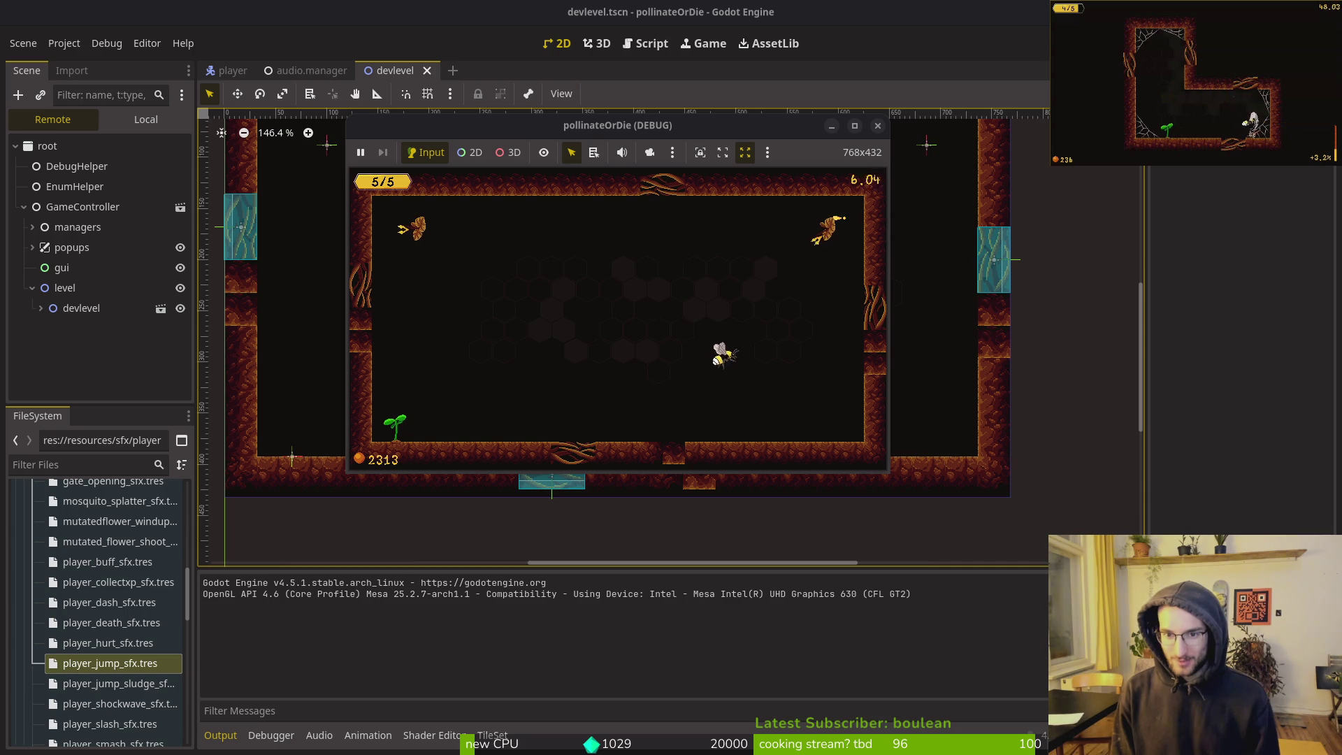
key("Right")
key("space")
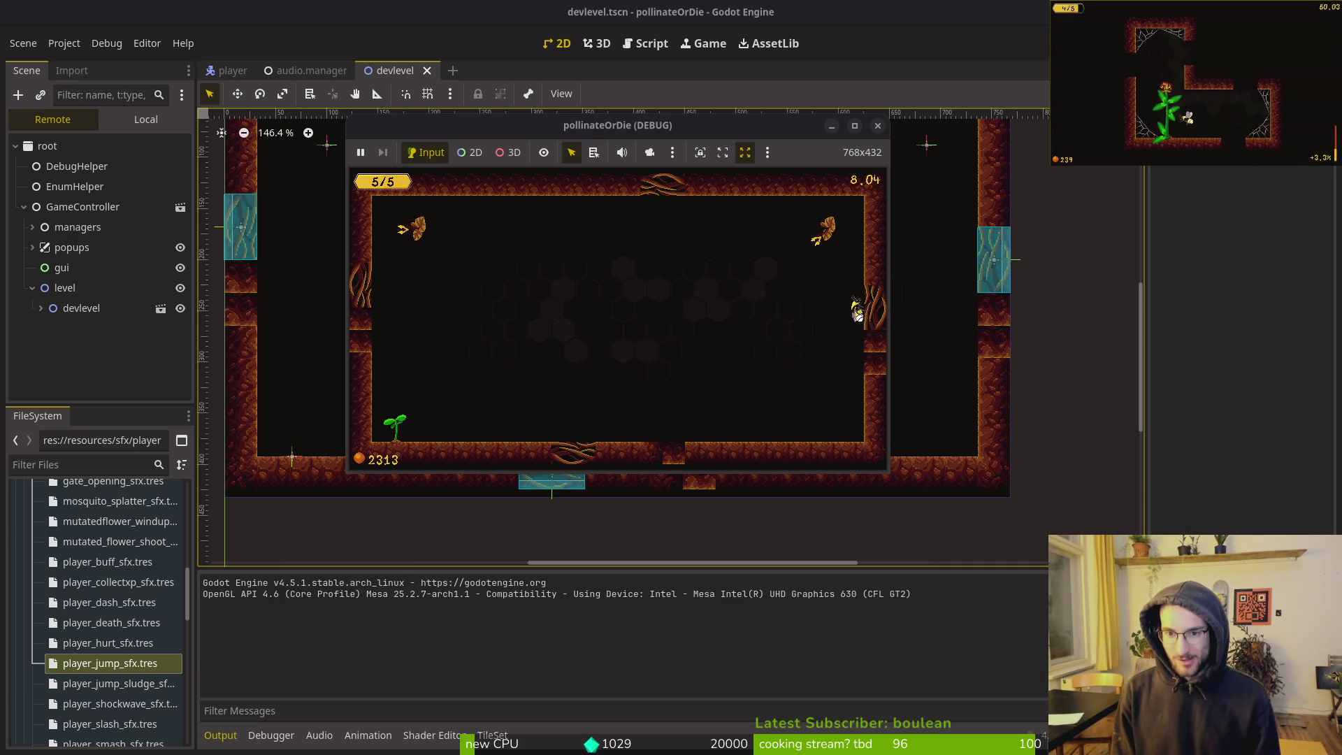
key("x")
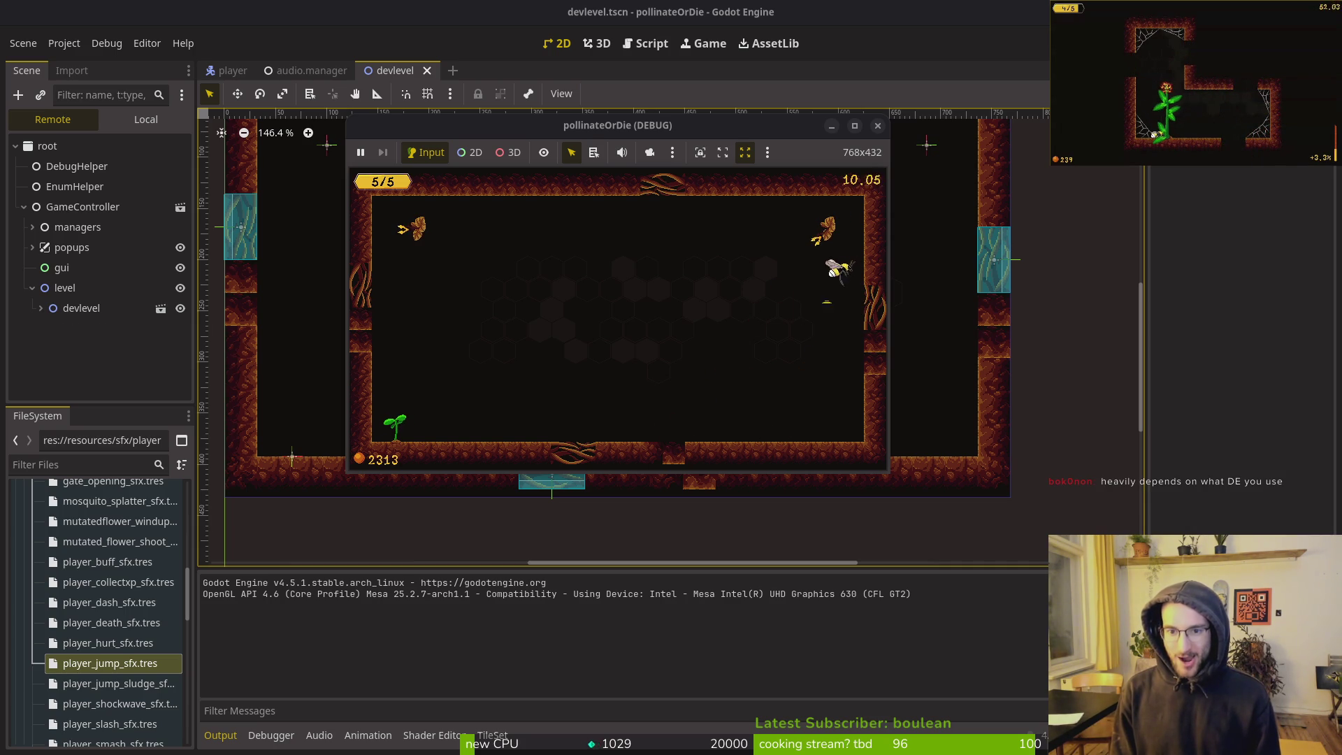
key("x")
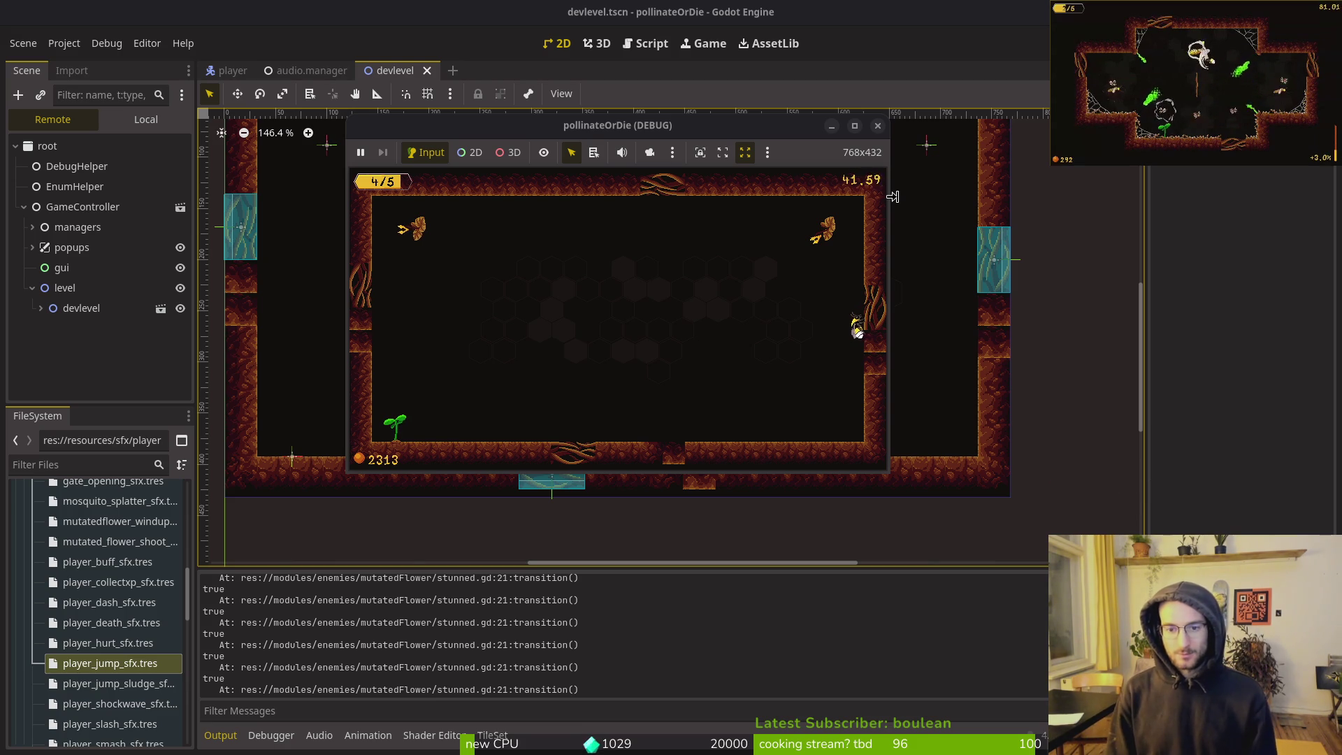
key("super+1")
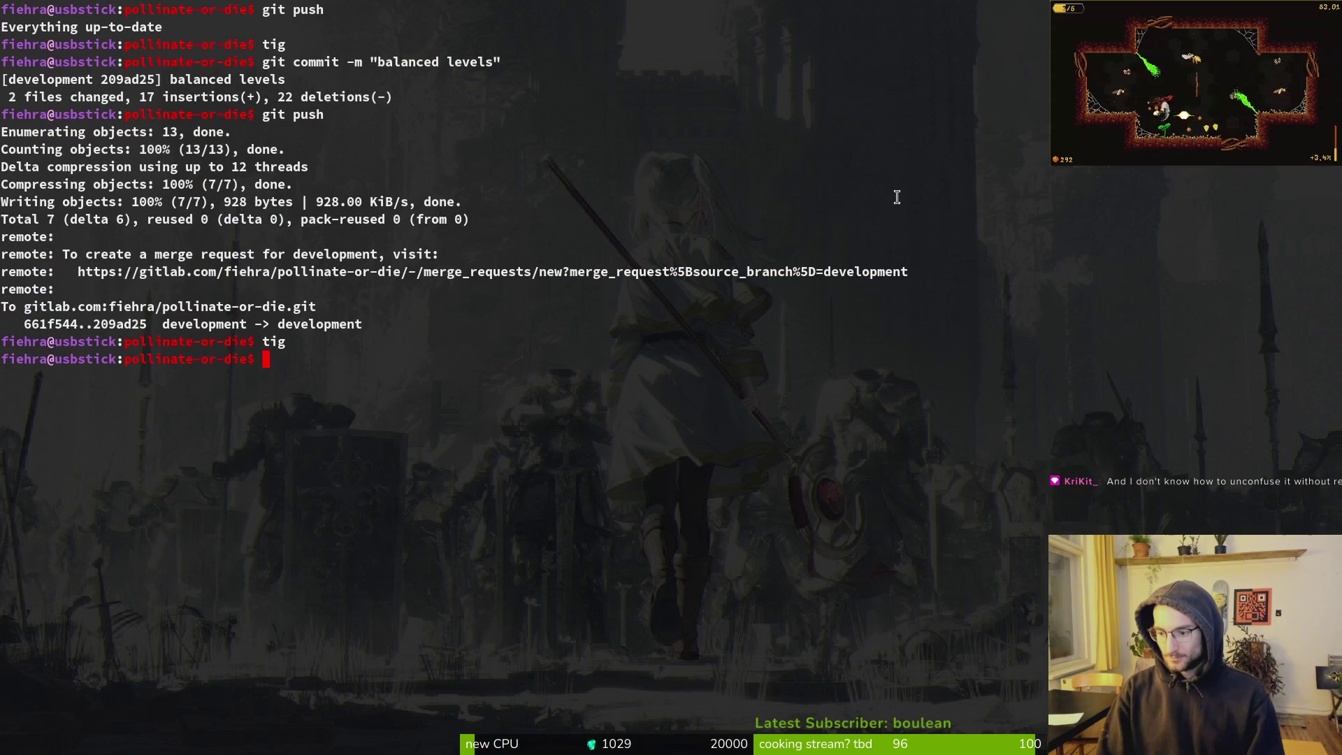
Launch Neovim in the pollinate-or-die folder and browse its files with Telescope Find Files
key("Return")
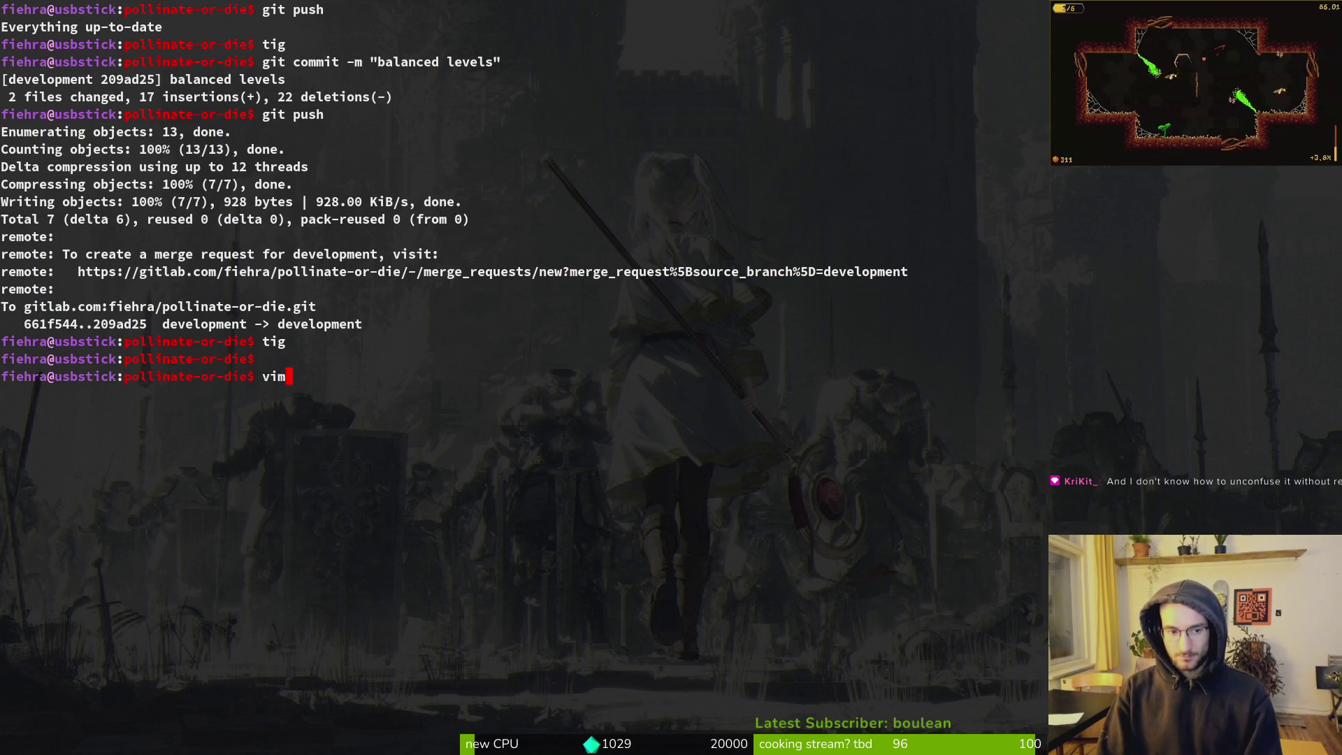
key("Return")
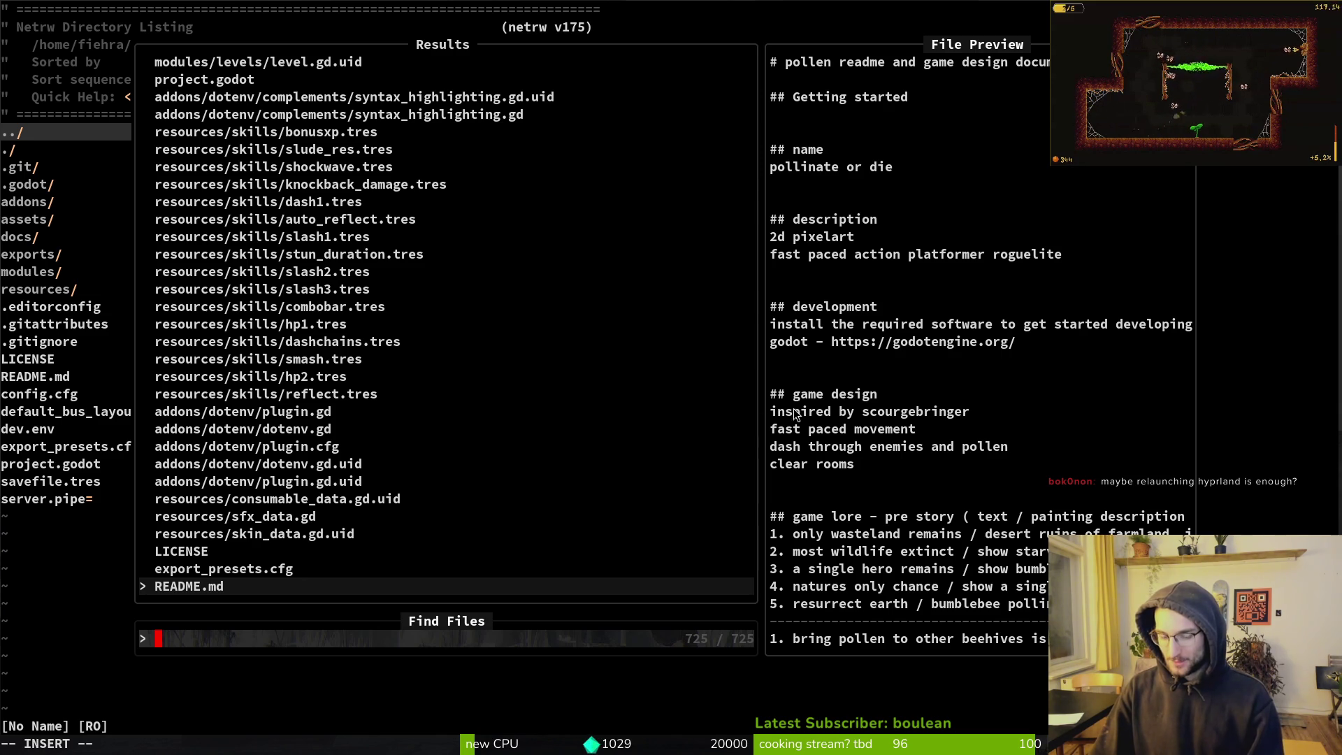
key("Up")
key("Up")
key("Up")
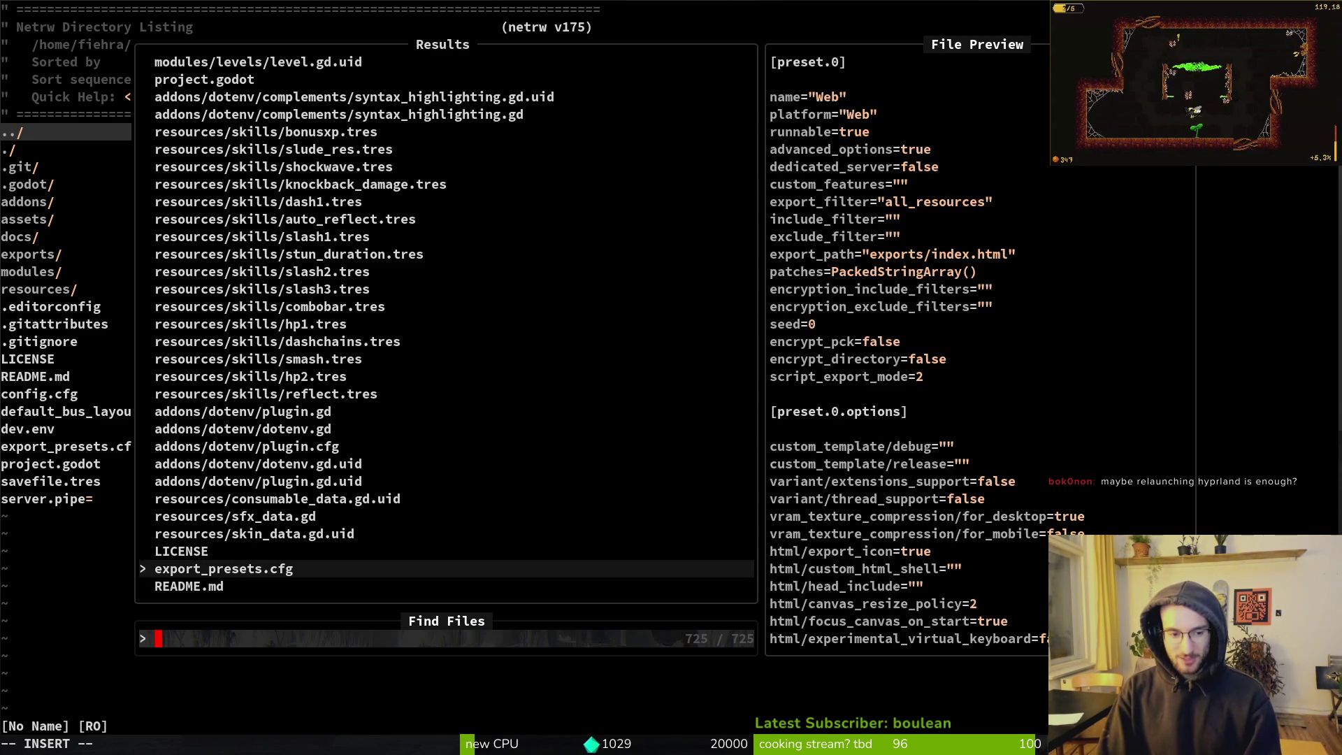
key("Down")
key("Down")
key("Escape")
key("Escape")
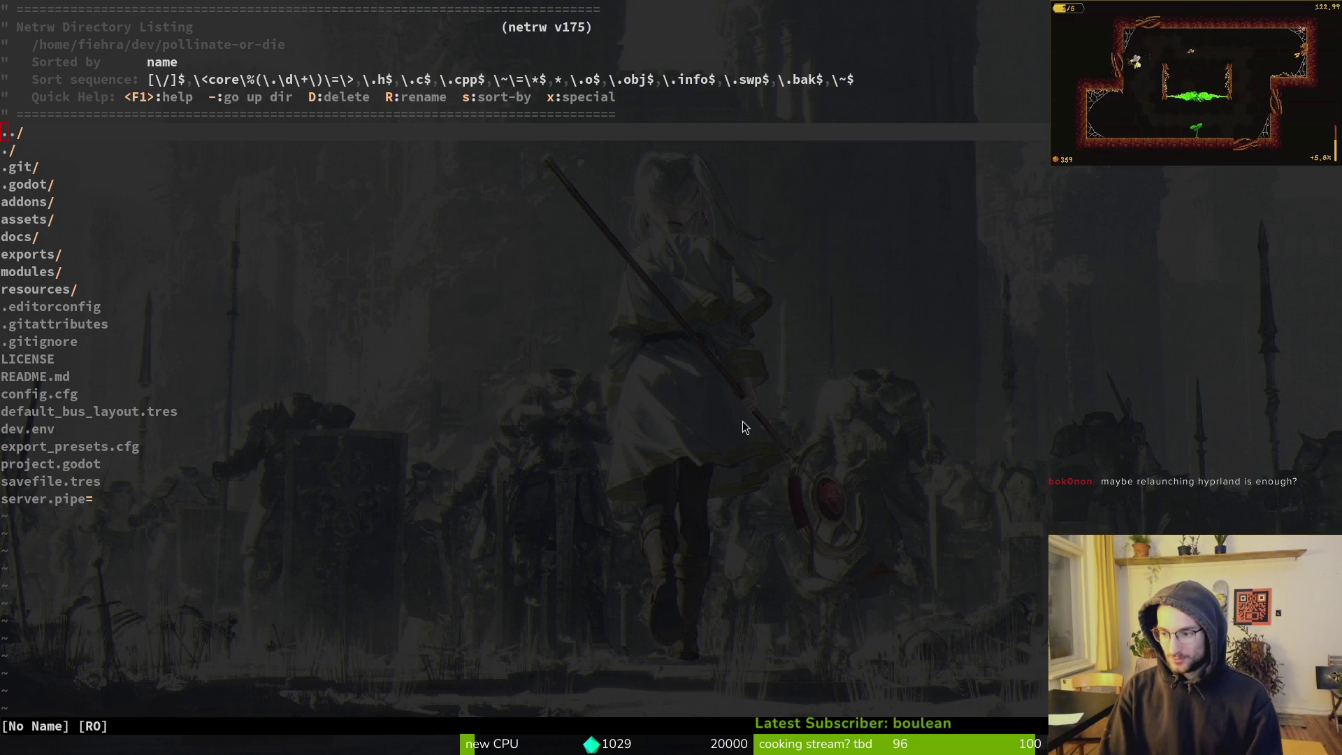
key("super+2")
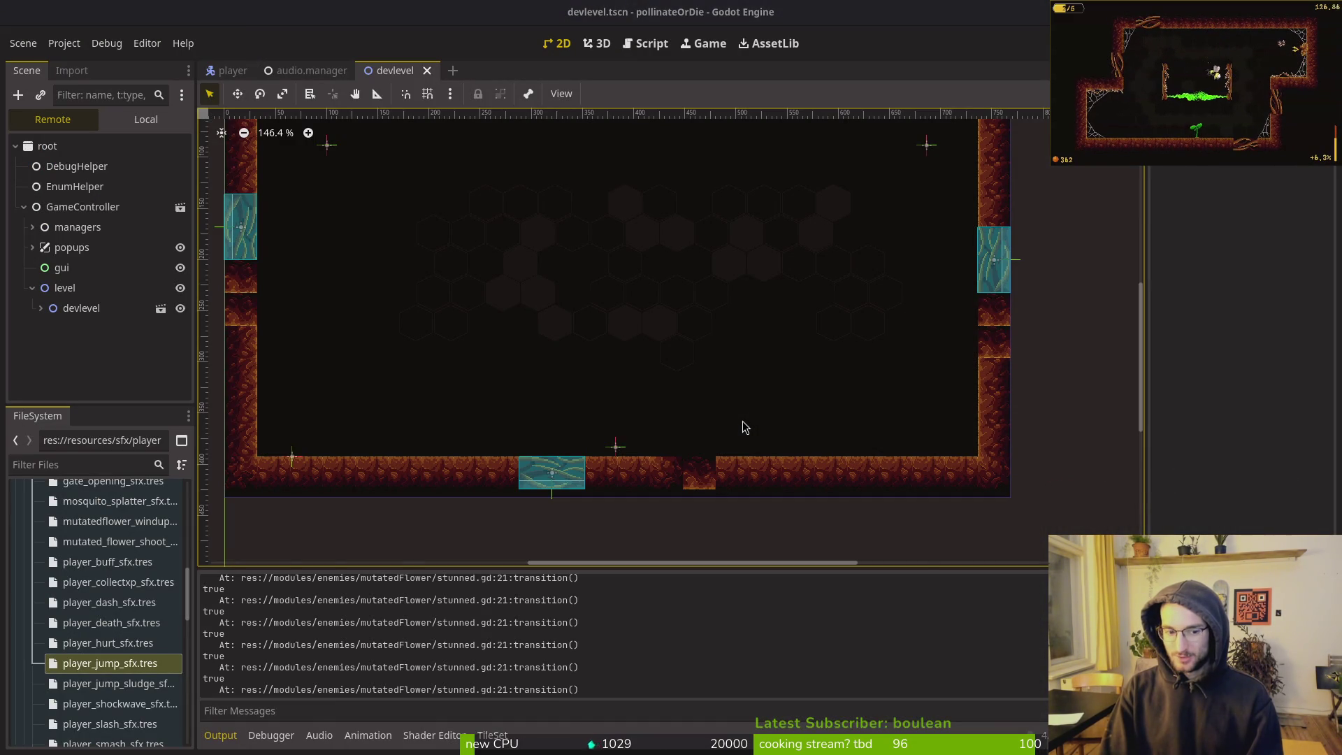
In Neovim, open stunned.state.gd and the mutated flower's stunned.gd via the file finder
key("super+1")
key("space")
key("f")
key("f")
type("stunn")
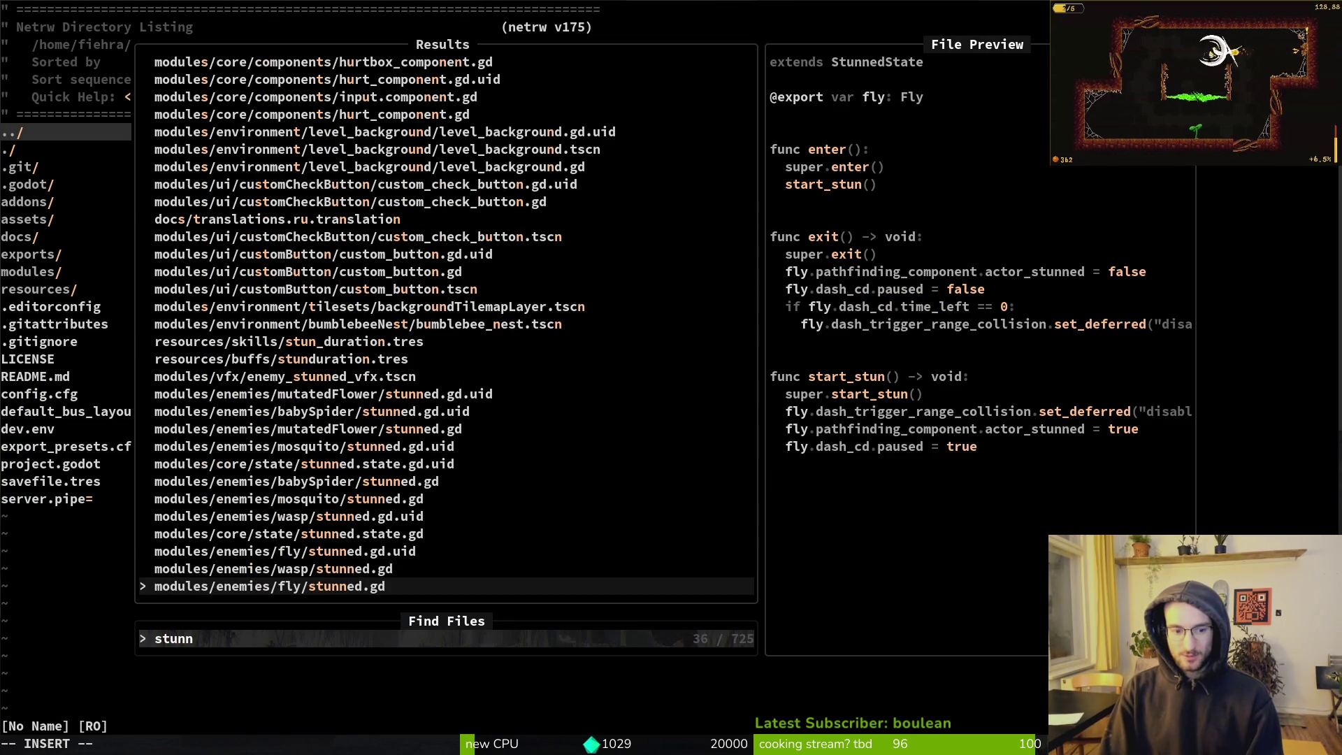
key("Up")
key("Up")
key("Up")
key("Return")
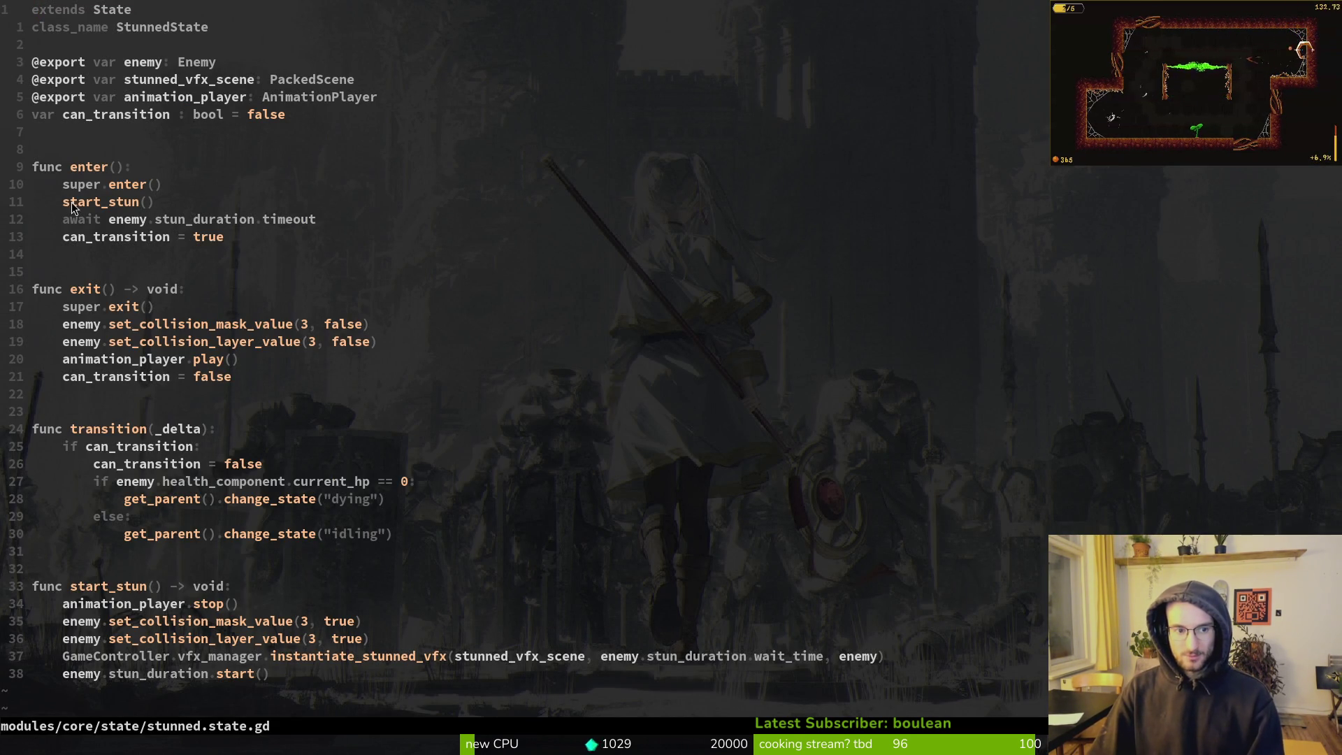
key("space")
key("f")
key("f")
type("flowerstun")
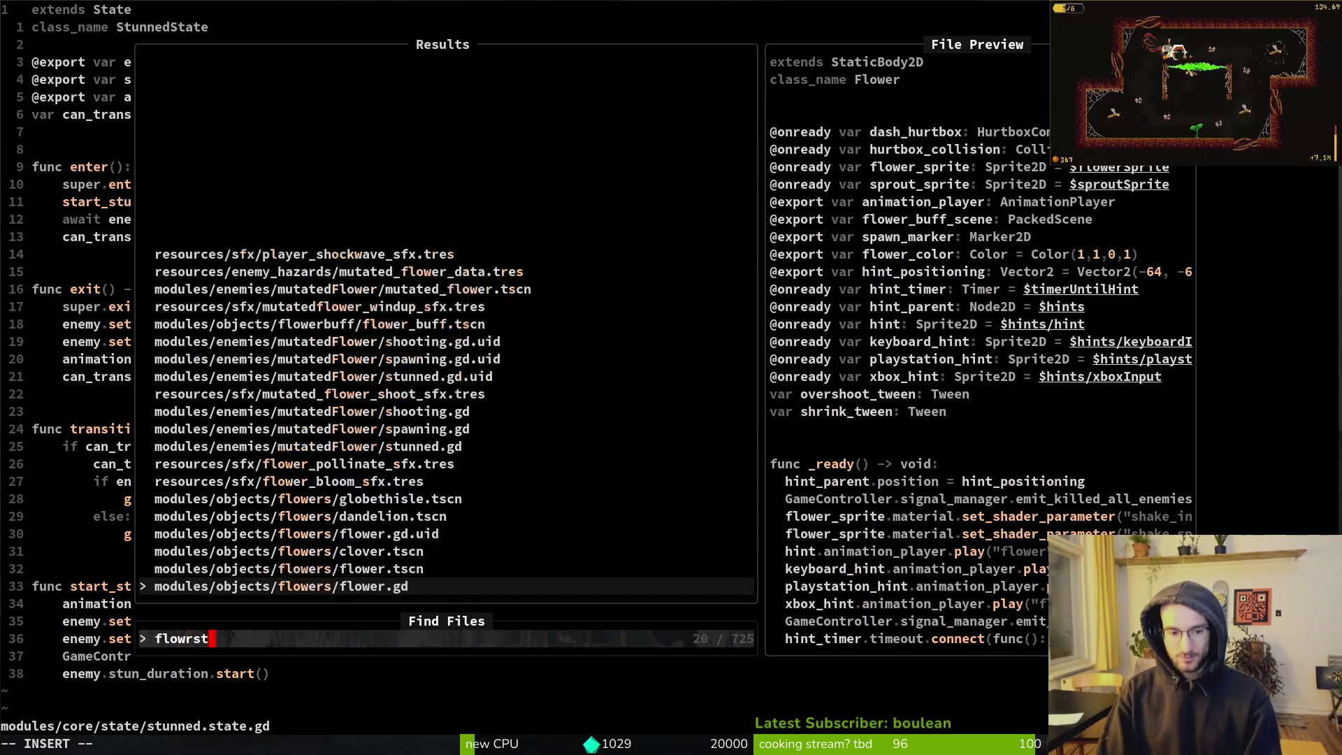
key("Return")
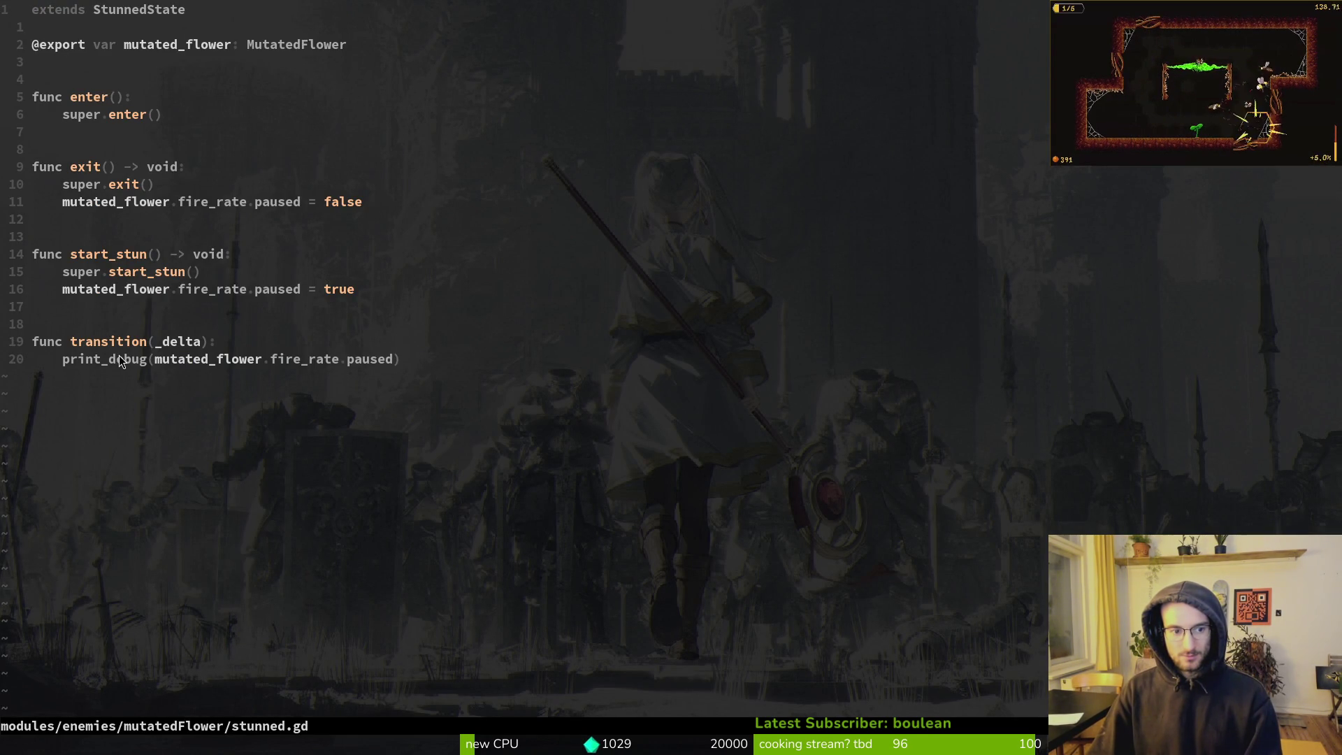
Set show_state_label to true in debug.helper.gd, save, and launch the game with F5
key("space")
key("f")
key("f")
type("debughelper")
key("Return")
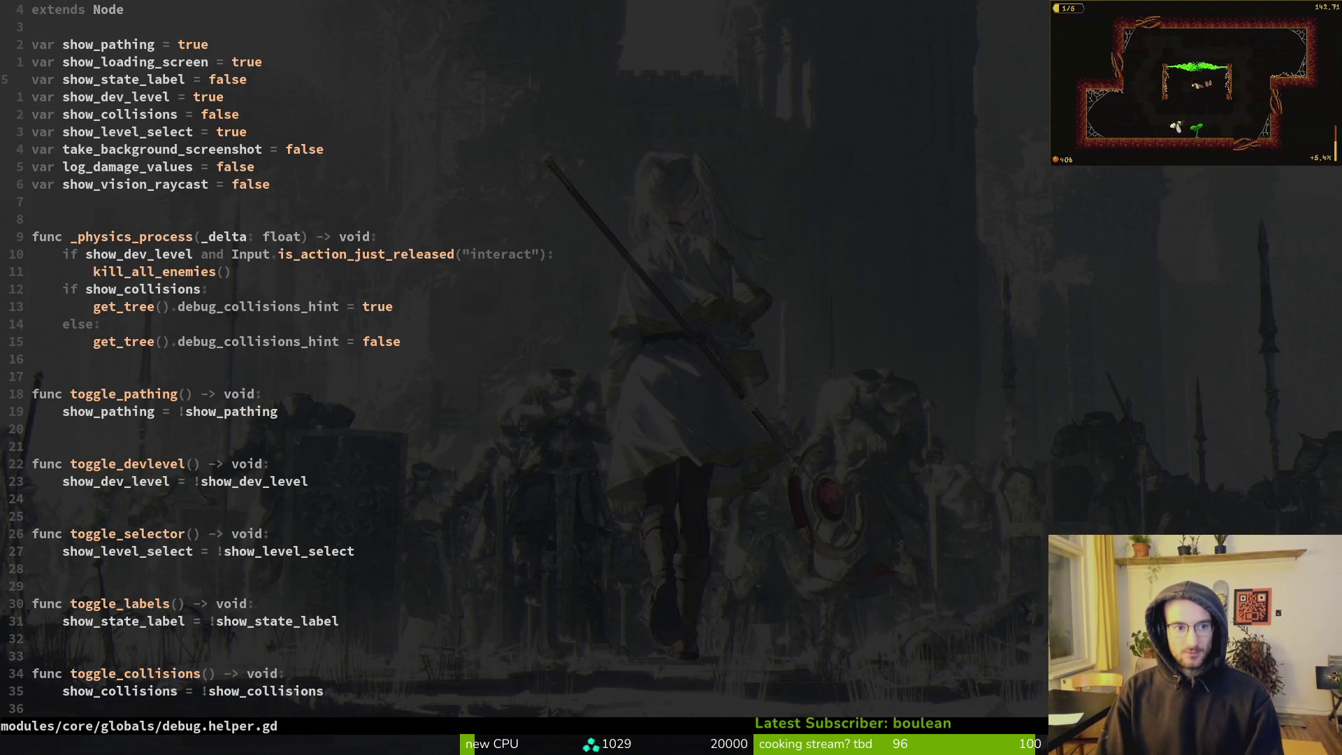
type("$ciwtrue")
key("Escape")
type(":w")
key("Return")
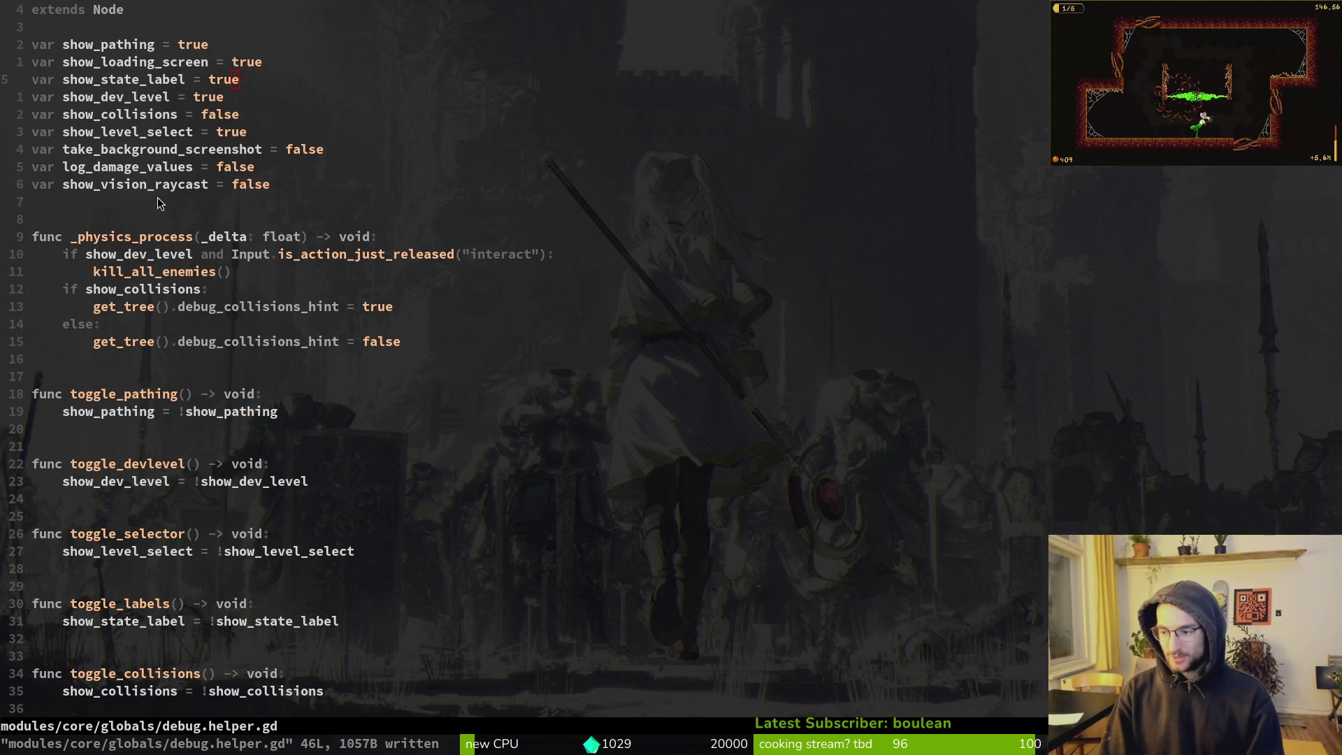
key("alt+Tab")
key("F5")
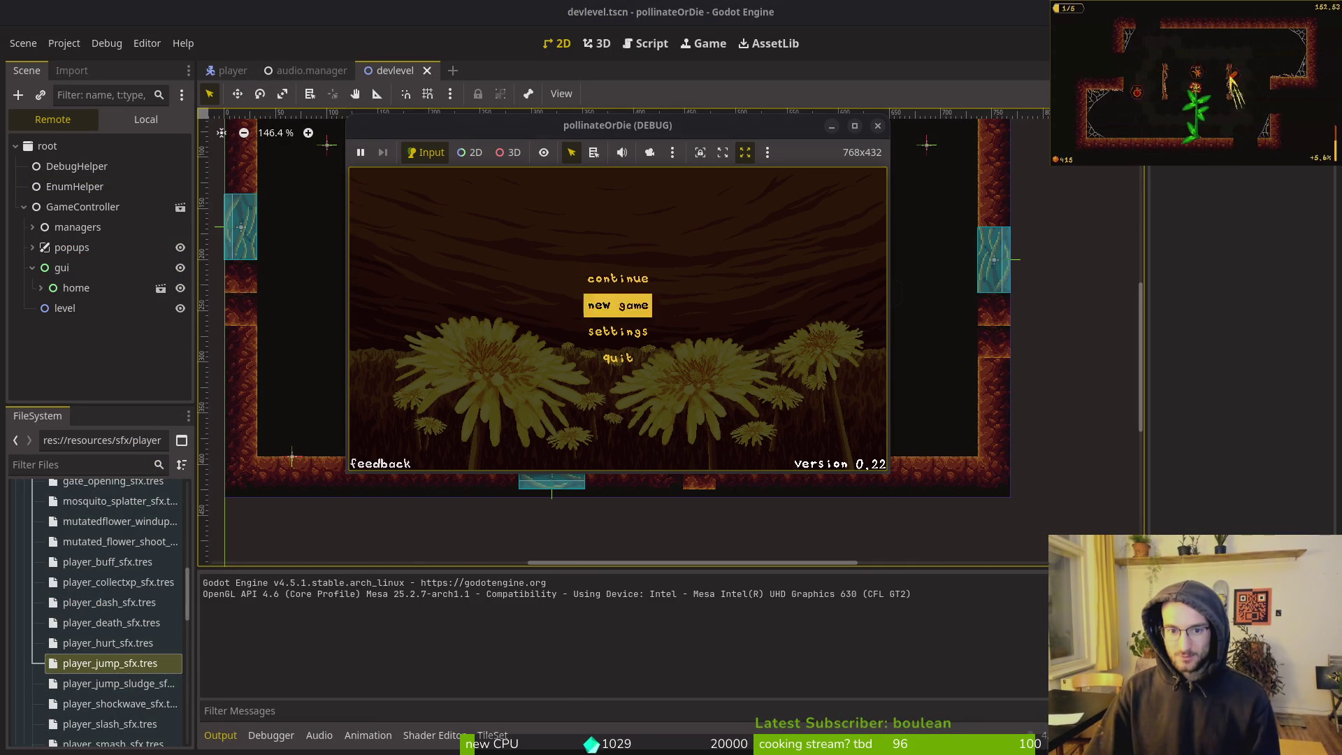
Continue the saved game, dash into the dev portal, and crawl to the right wall to fight the flower
key("Down")
key("Down")
key("Up")
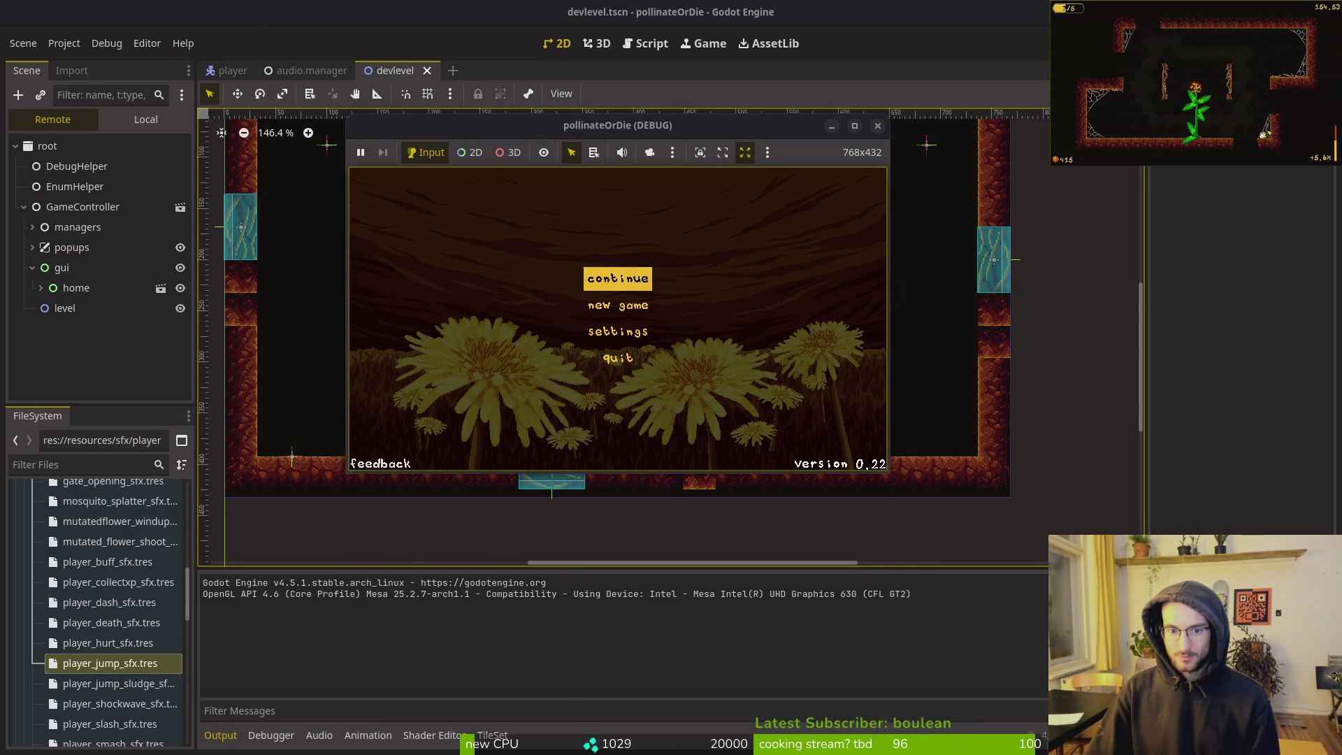
key("Return")
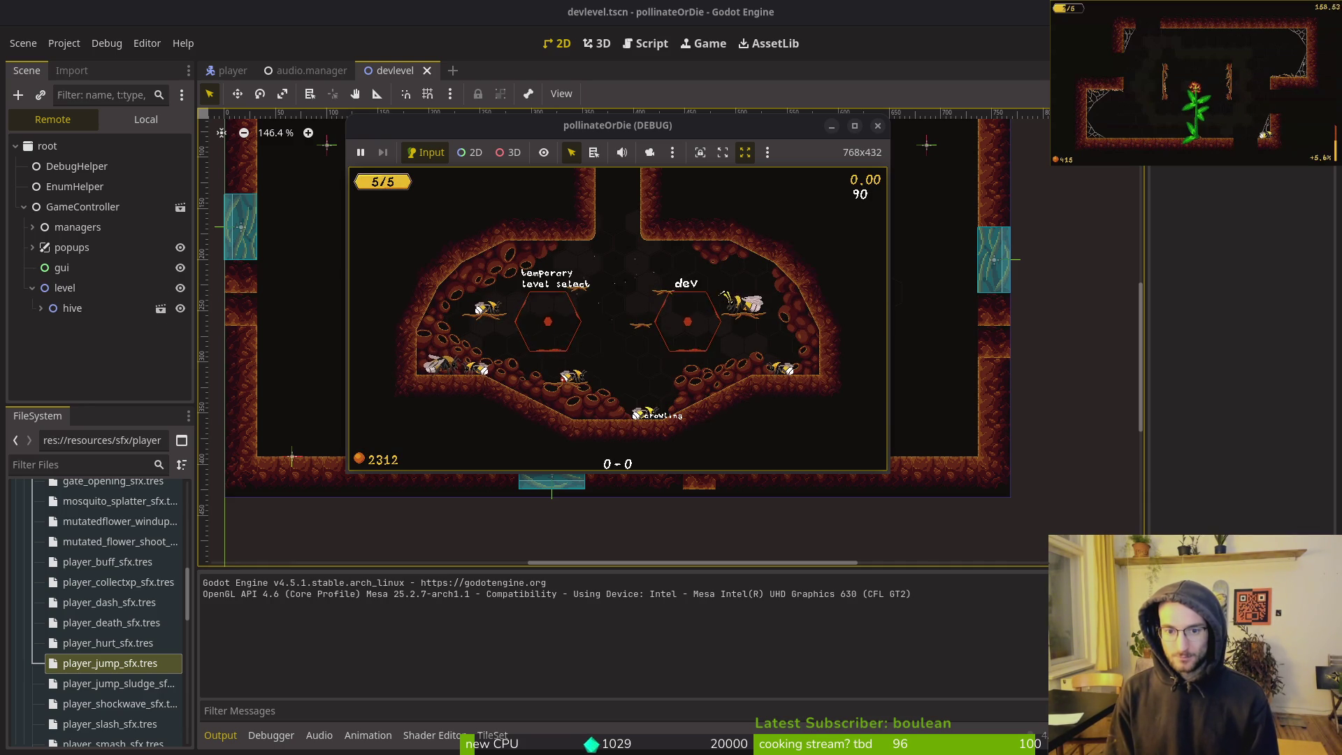
key("Right")
key("shift")
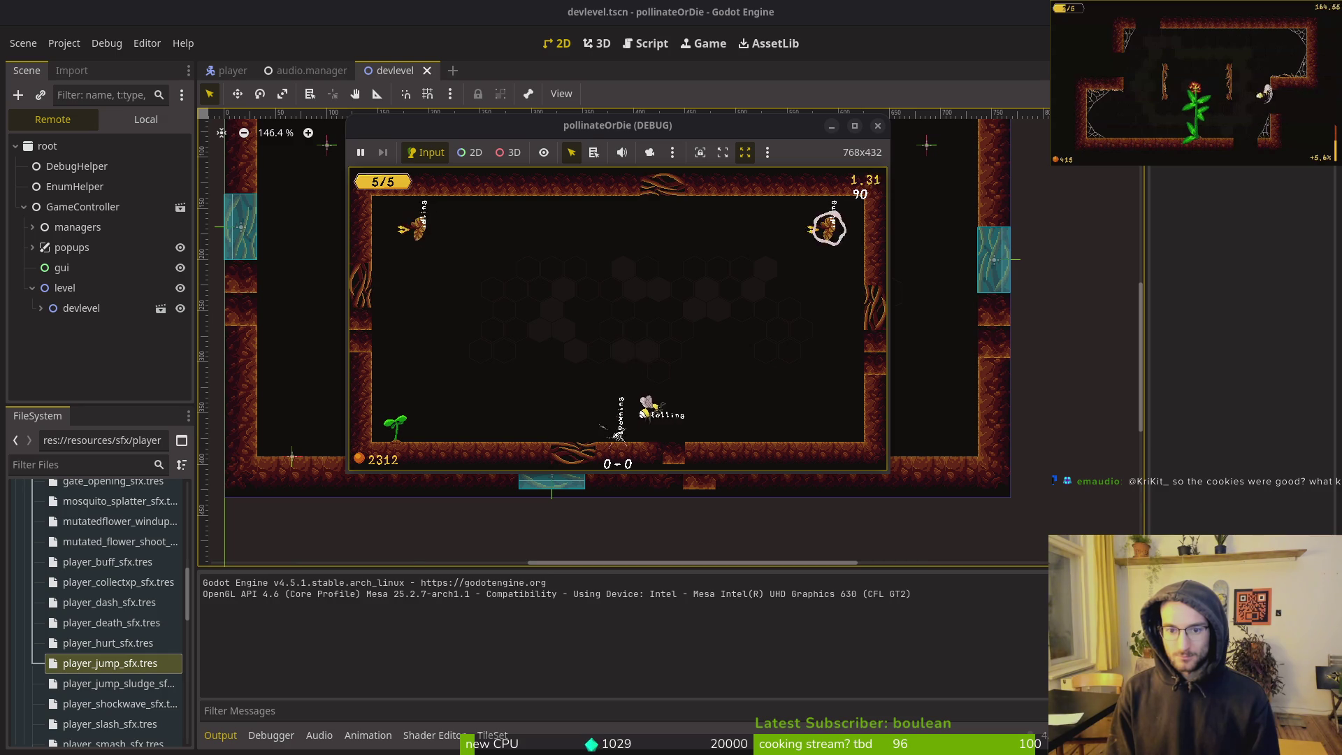
key("space")
key("space")
key("d")
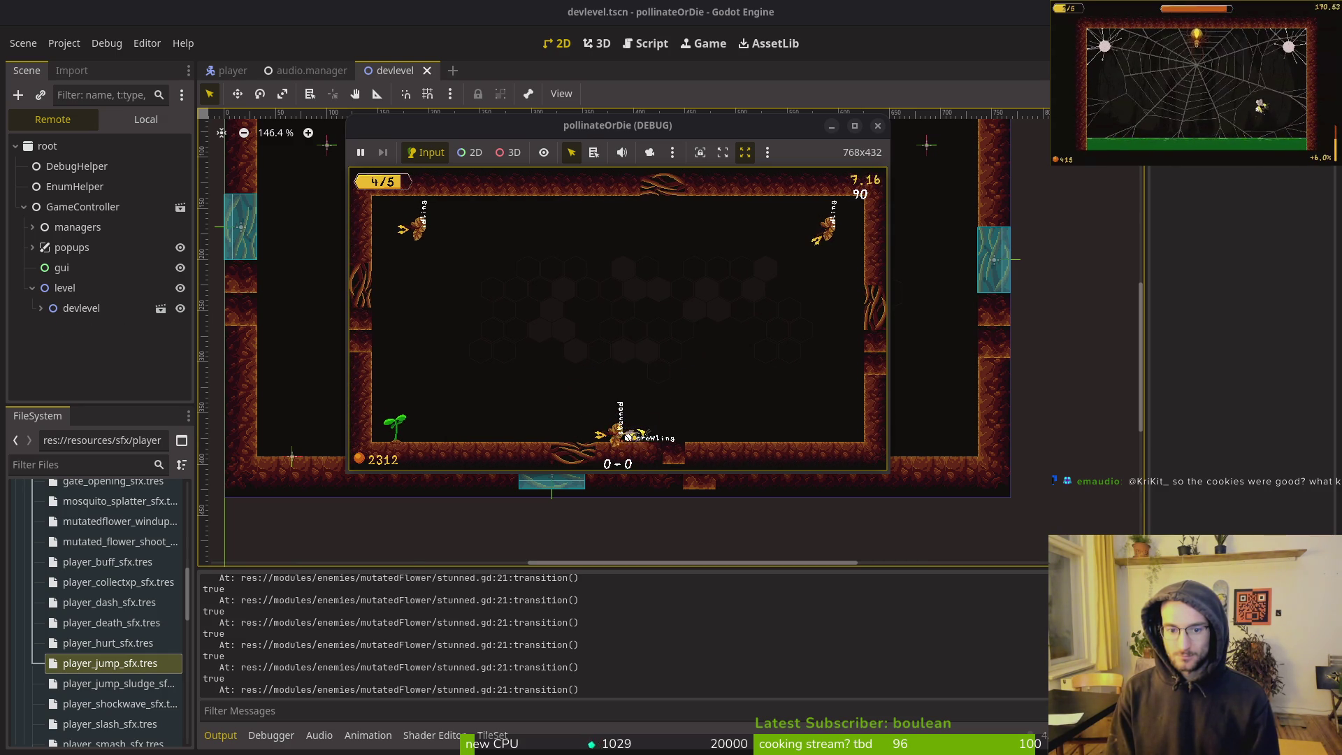
key("d")
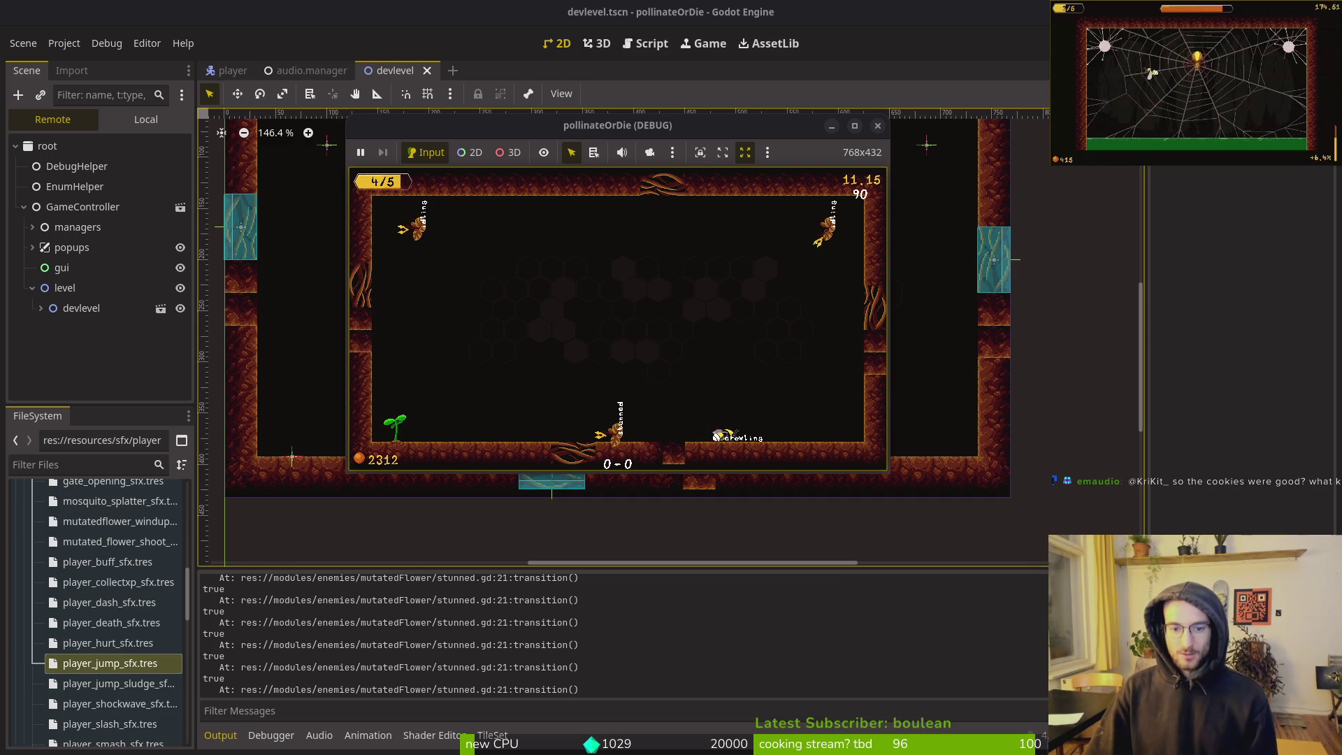
key("d")
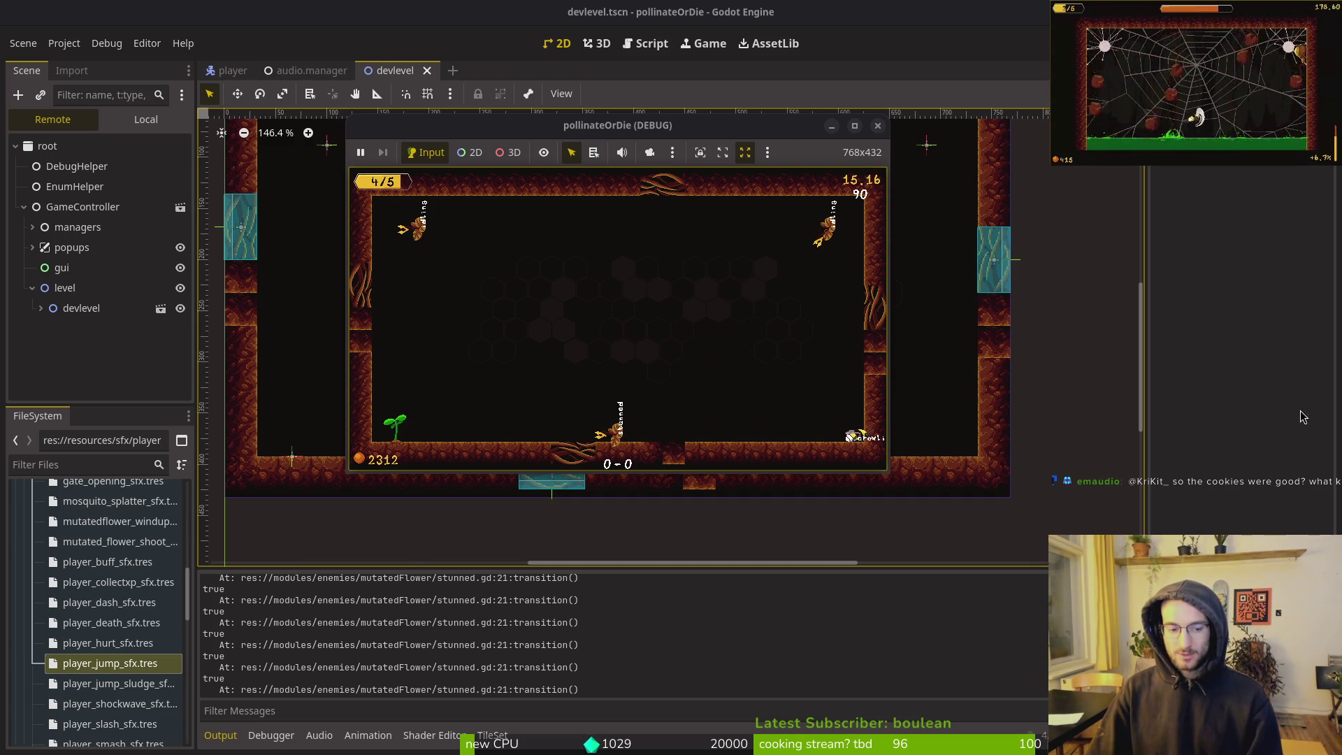
key("alt+Tab")
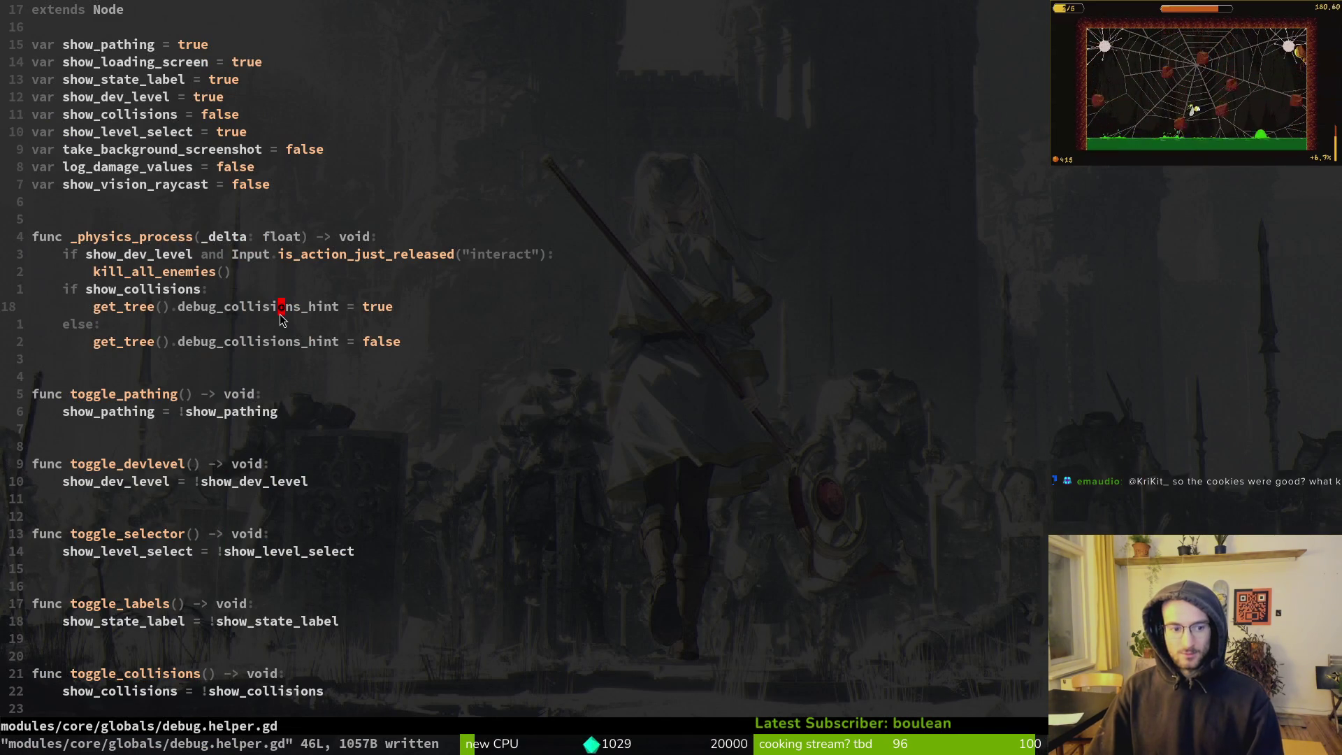
Open flower.gd and mutated_flower.gd in Neovim to review the flower code
key("ctrl+p")
type("flower")
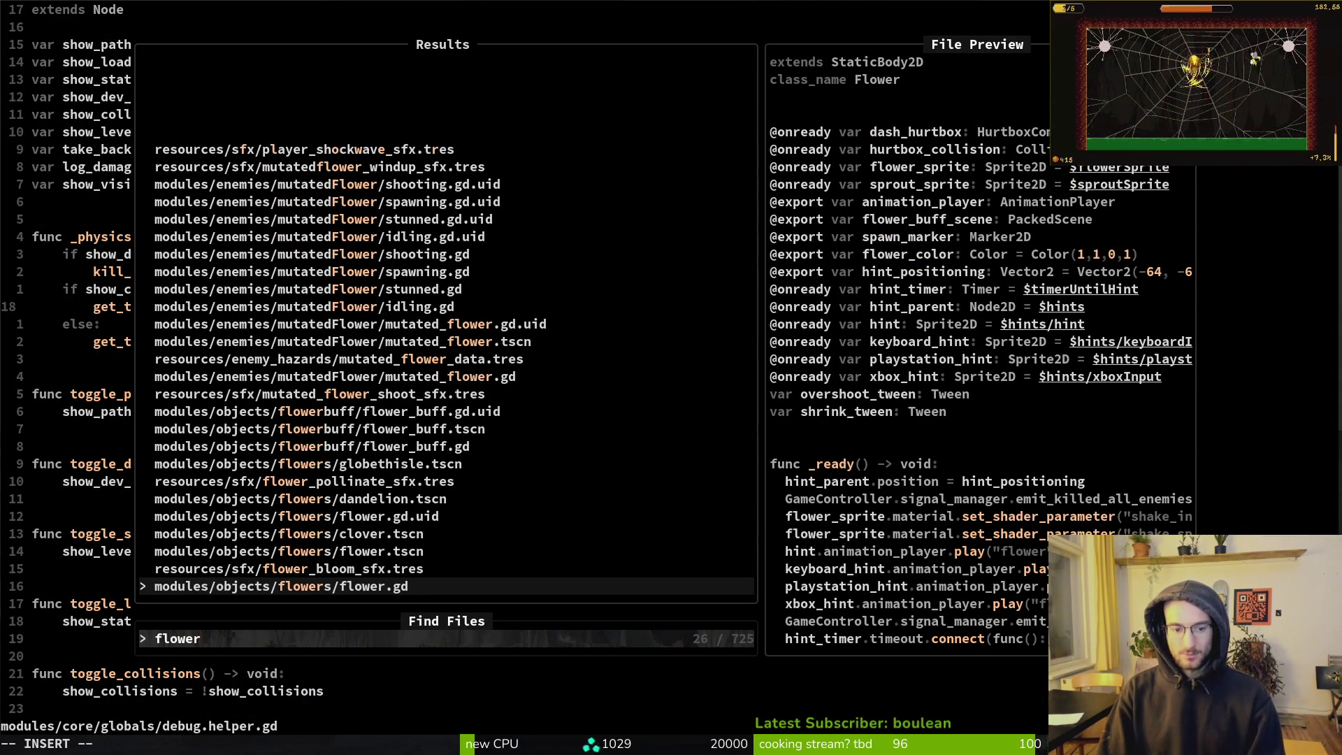
key("Return")
key("j")
key("j")
key("j")
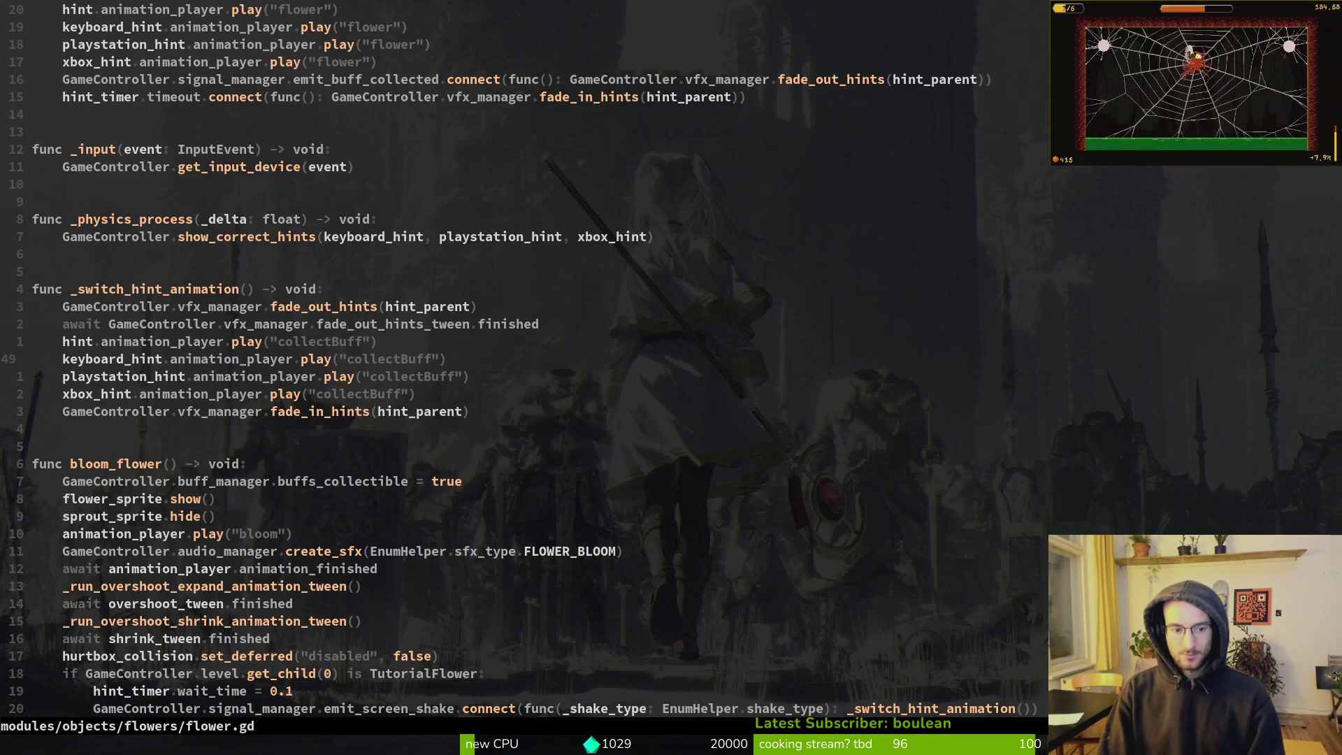
key("ctrl+p")
type("muflower")
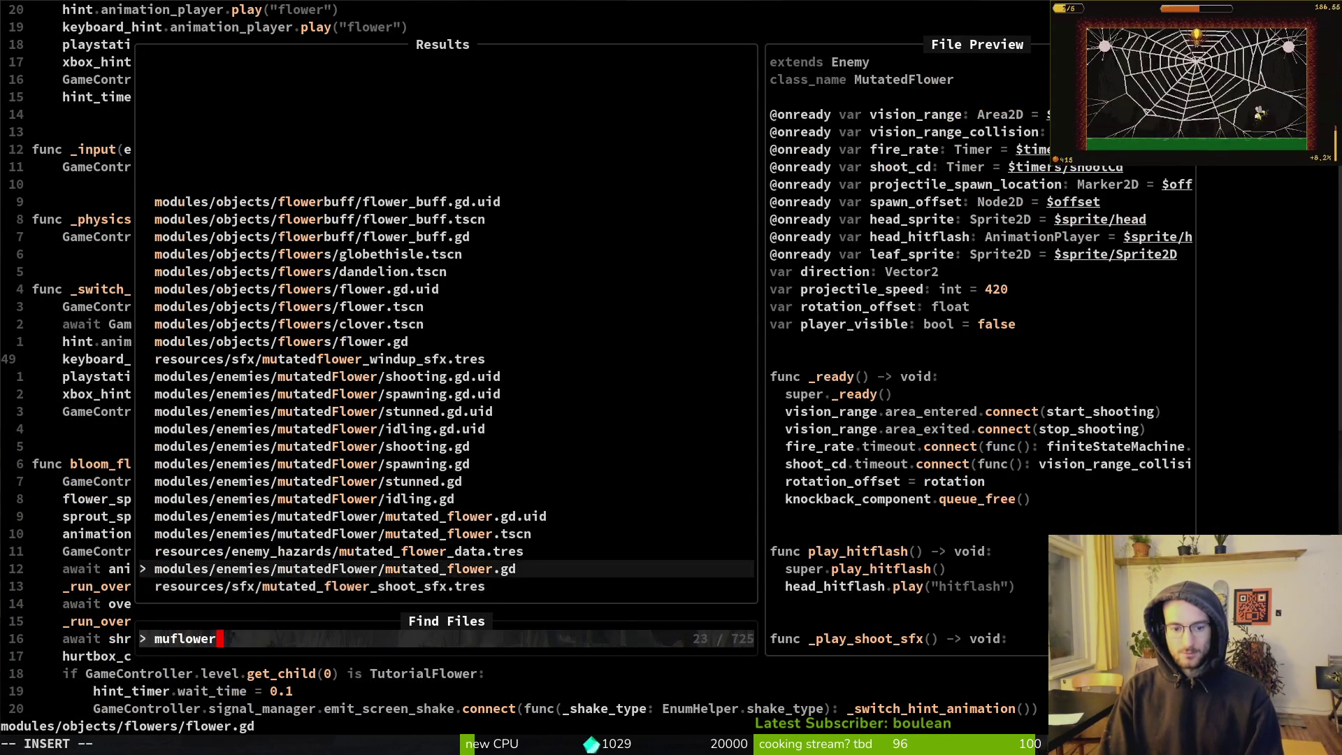
key("Return")
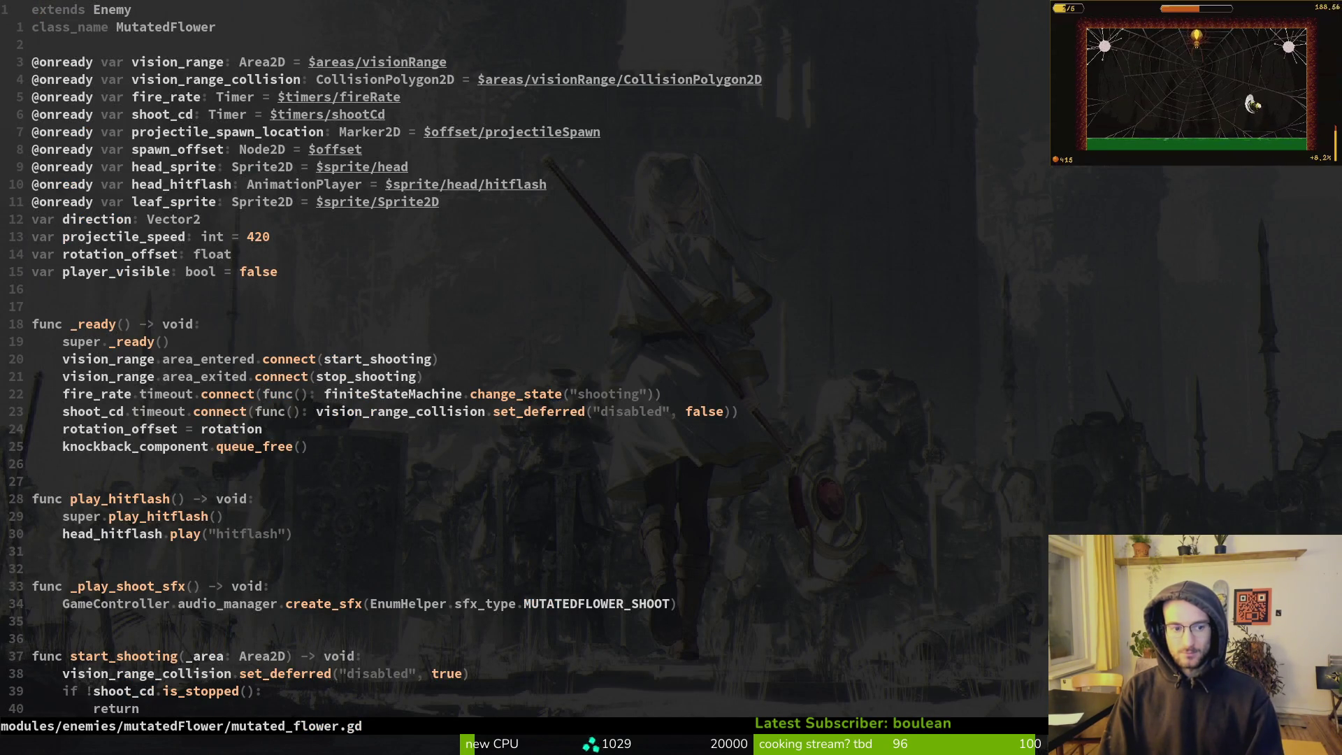
Copy the stun-timeout await line from stunned.state.gd and vsplit the mutated flower's stunned.gd
key("ctrl+p")
type("stunned.stat")
key("Return")
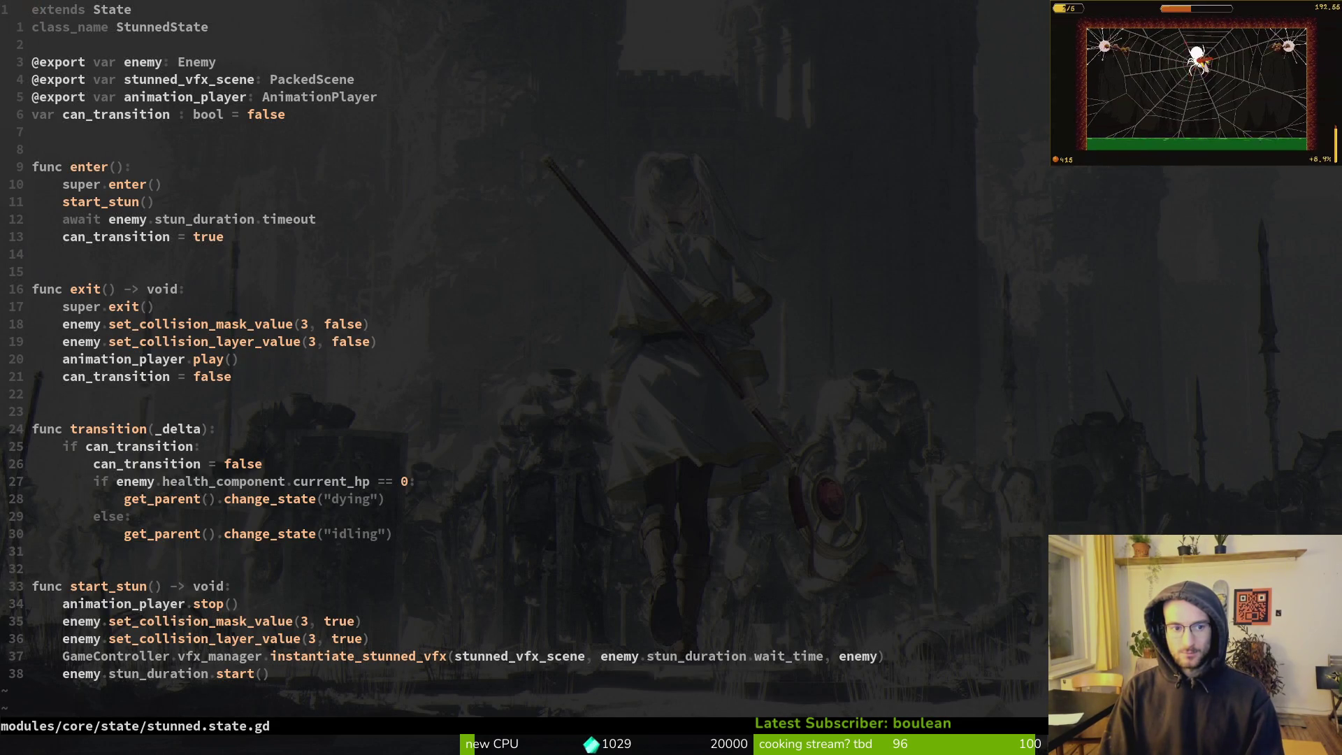
key("j")
key("j")
key("j")
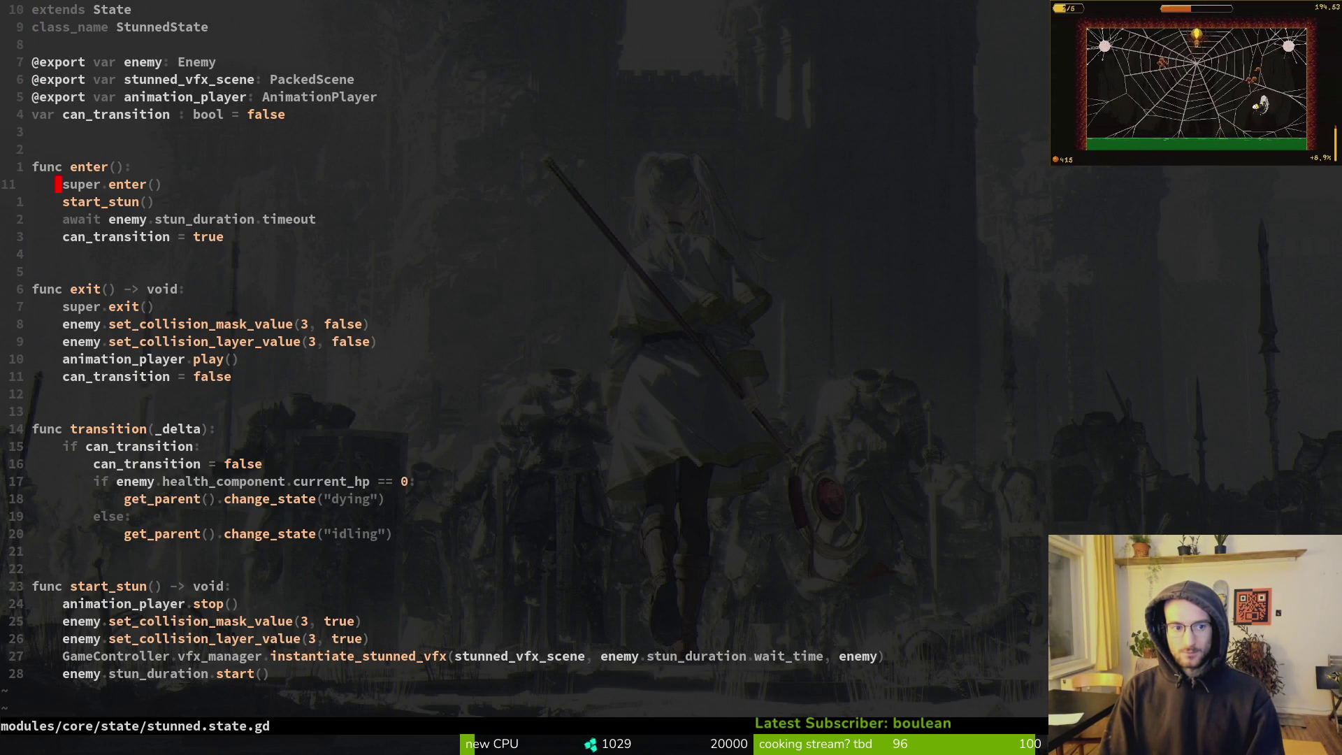
key("shift+v")
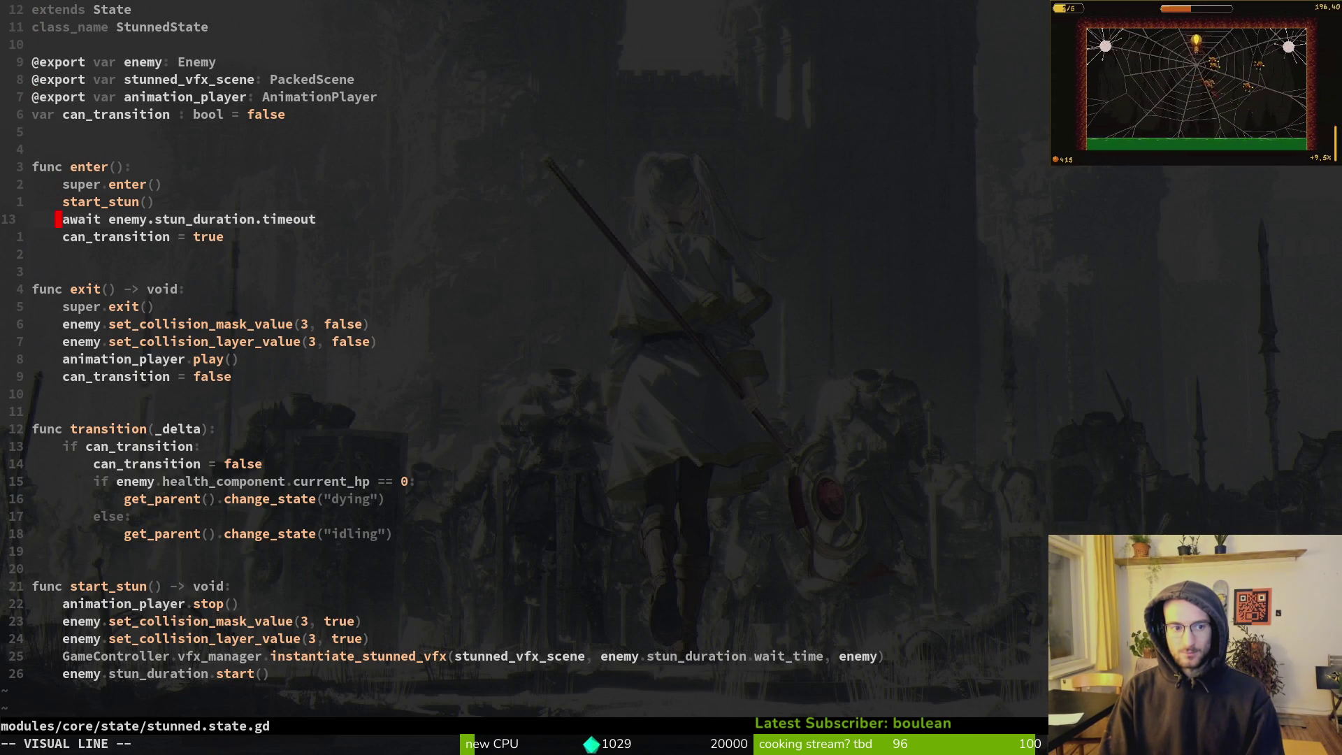
key("y")
key("ctrl+p")
type("flowstu")
key("ctrl+v")
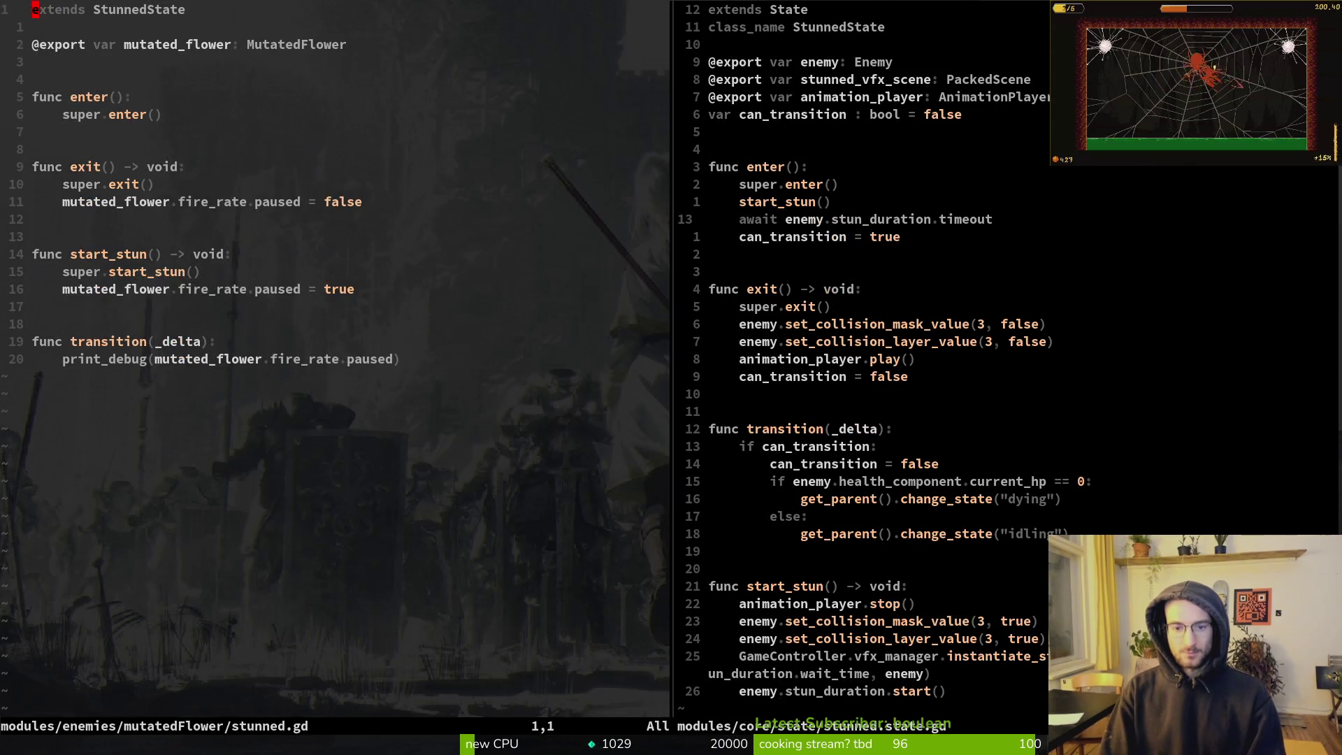
Start a print_debug( call on a new line after the stun-timeout await
key("ctrl+w")
key("l")
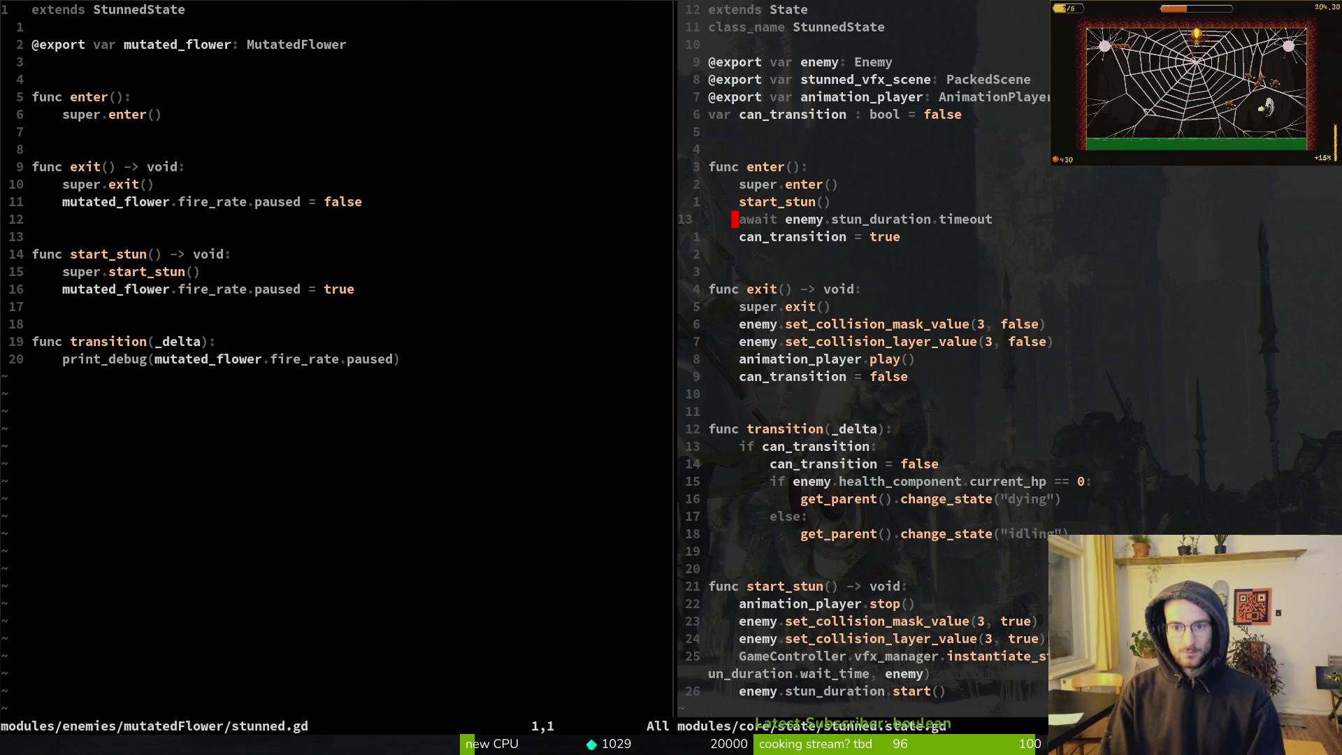
key("ctrl+w")
key("h")
key("j")
key("j")
key("j")
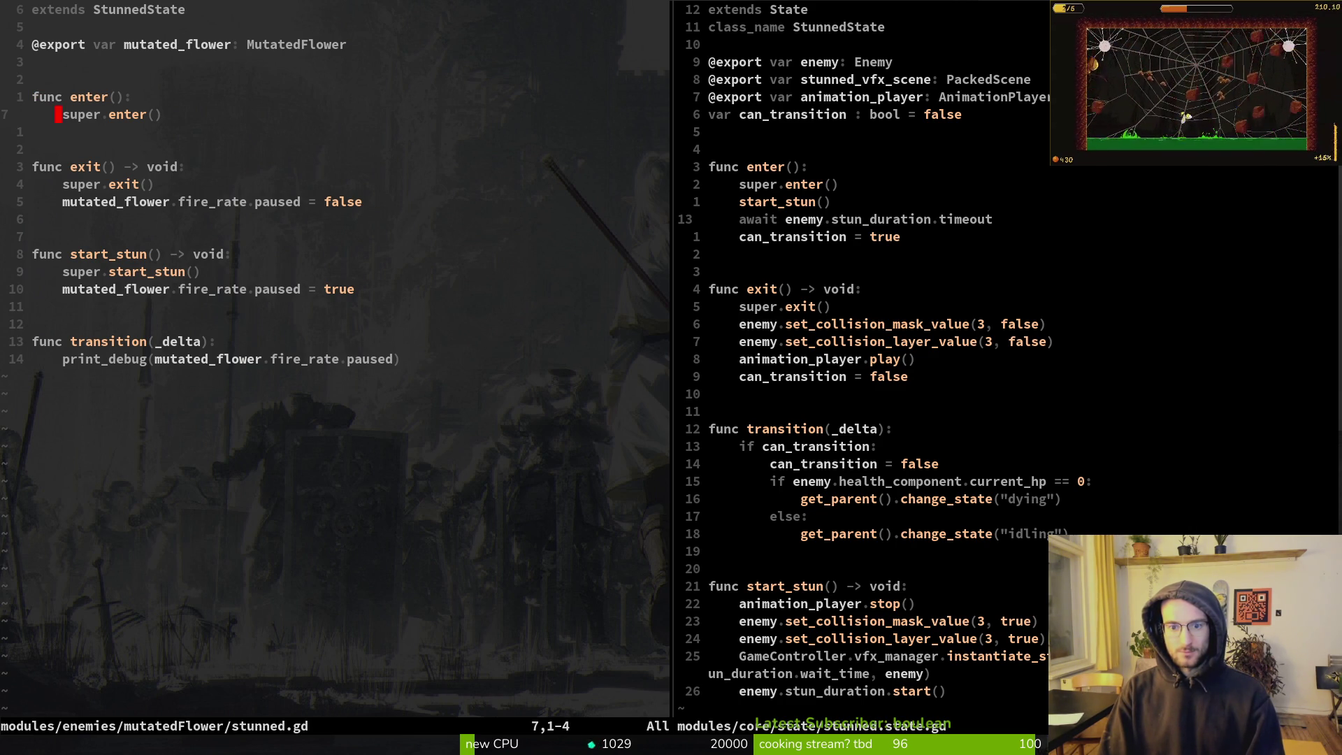
key("ctrl+w")
type("loprint_debug(")
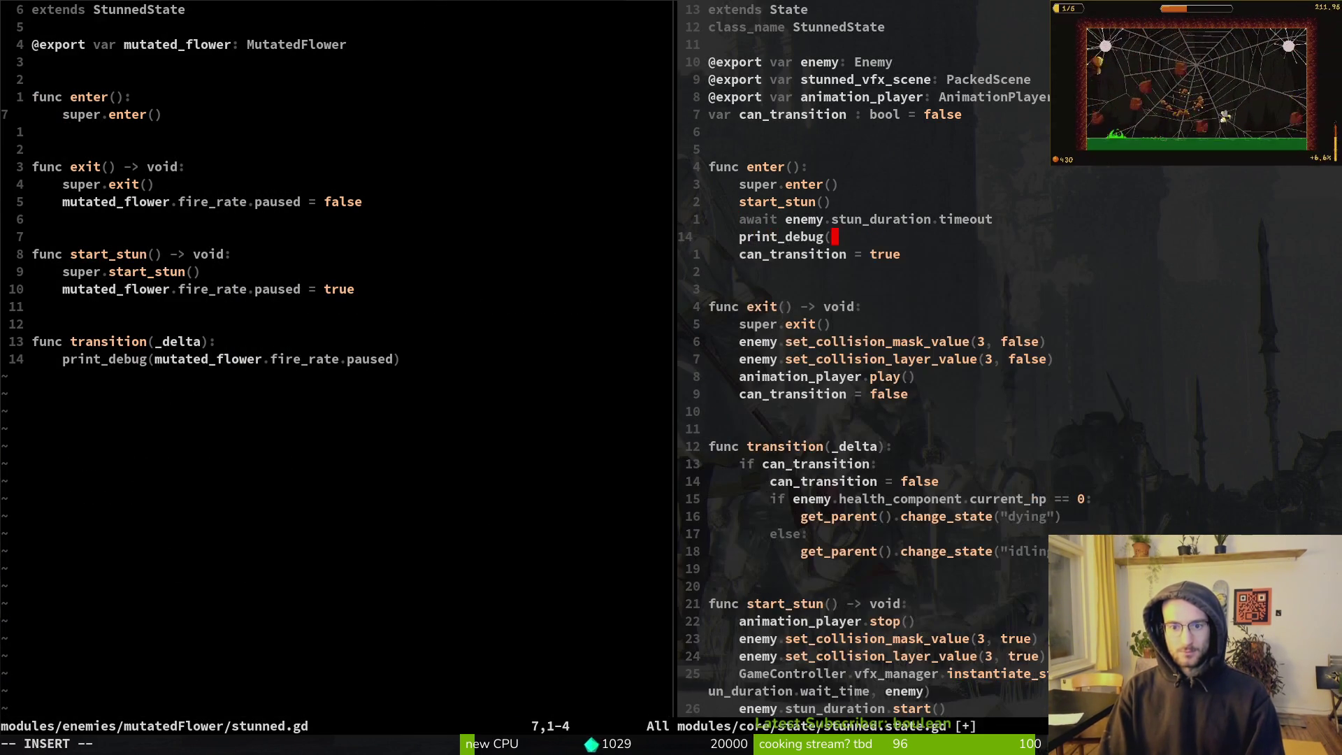